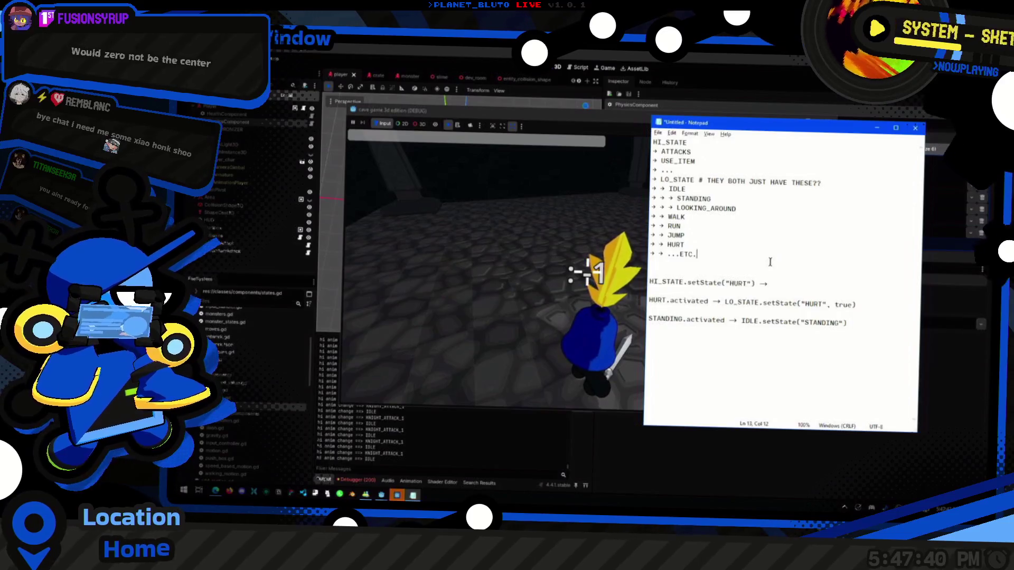
# - Remove the trailing 'ETC.' from the LO_STATE list and check the WALK, STANDING and IDLE lines
pyautogui.hotkey('shift', 'Left')
pyautogui.hotkey('shift', 'Left')
pyautogui.hotkey('shift', 'Left')
pyautogui.press('BackSpace')
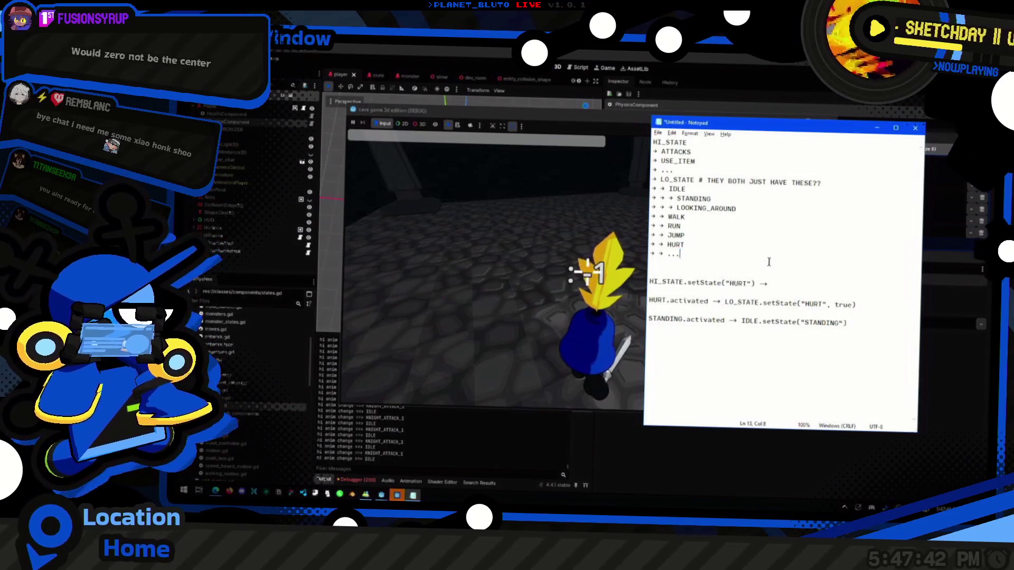
pyautogui.click(721, 222)
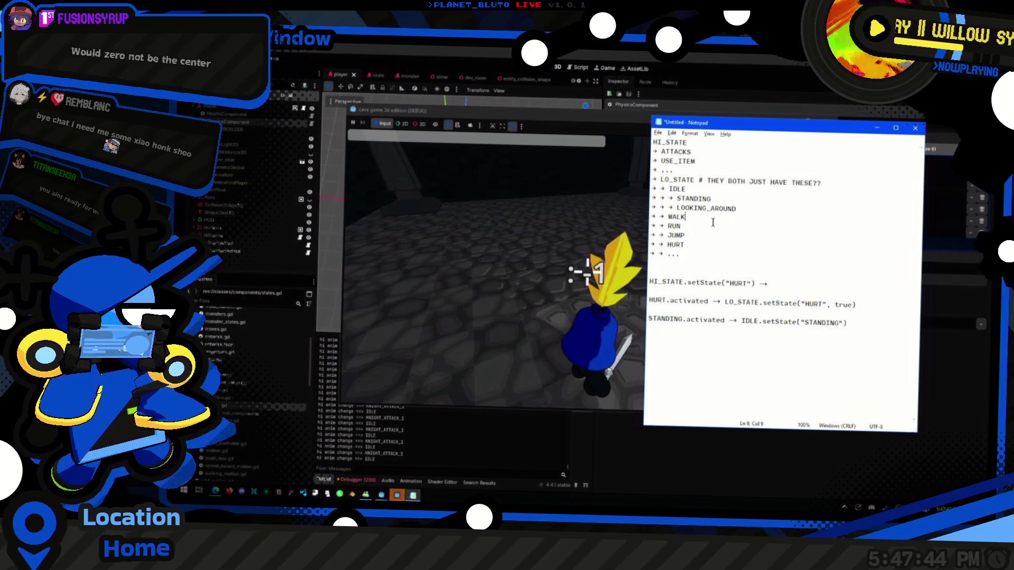
pyautogui.click(766, 200)
pyautogui.click(761, 212)
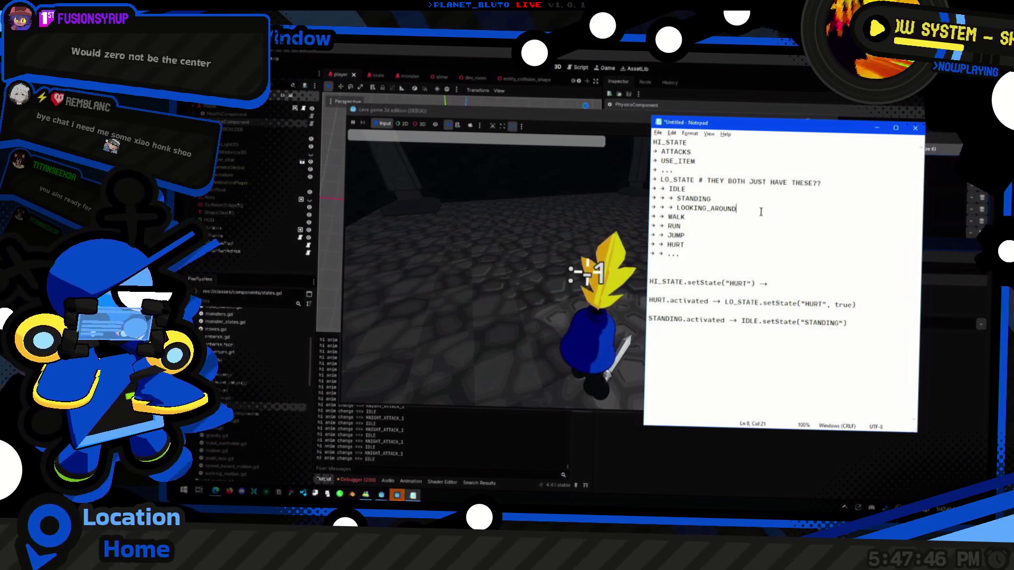
pyautogui.click(687, 189)
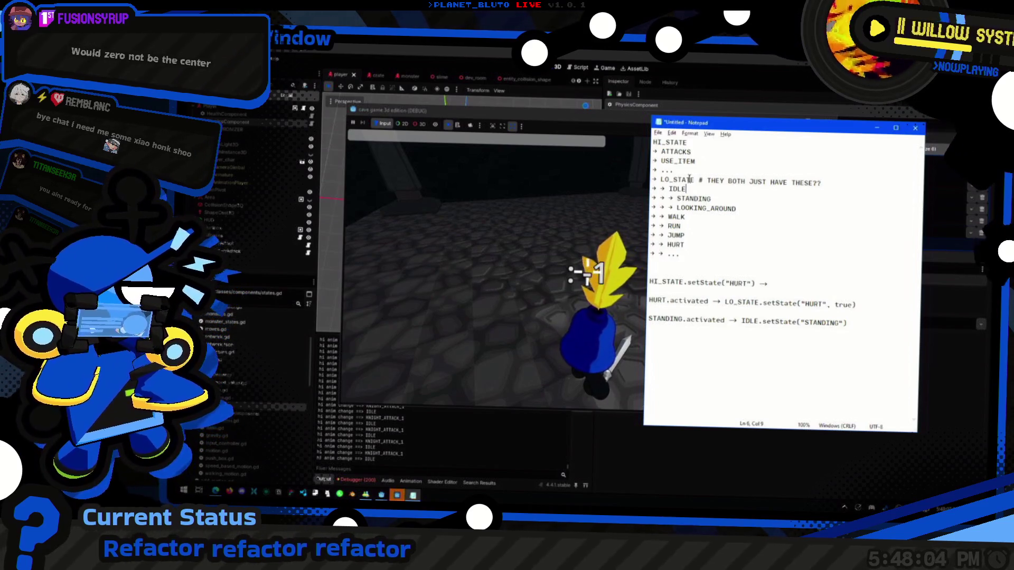
# - Review the USE_ITEM, ATTACKS, IDLE, LO_STATE and HURT entries in the state notes
pyautogui.doubleClick(675, 161)
pyautogui.click(706, 158)
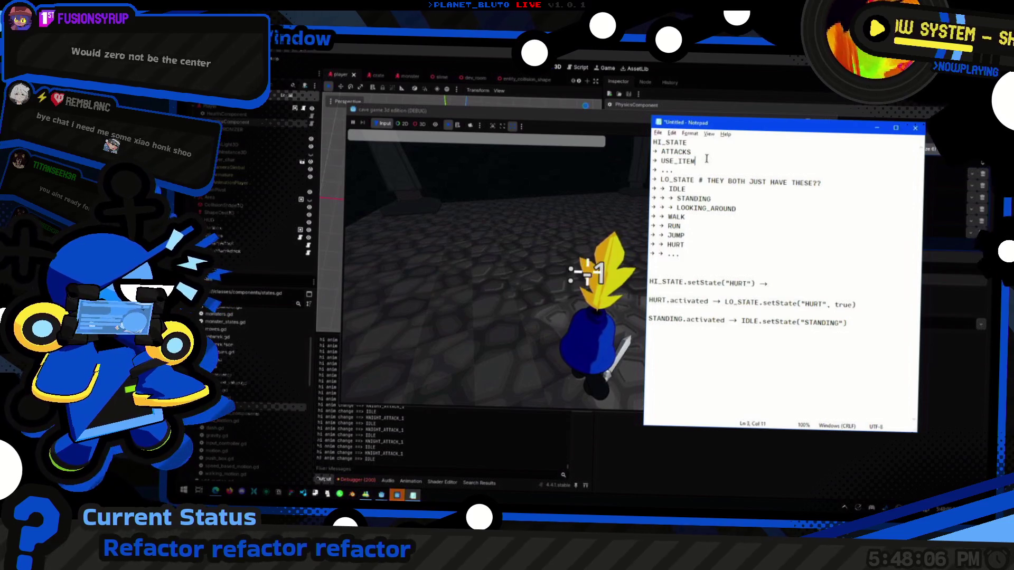
pyautogui.doubleClick(681, 152)
pyautogui.click(750, 156)
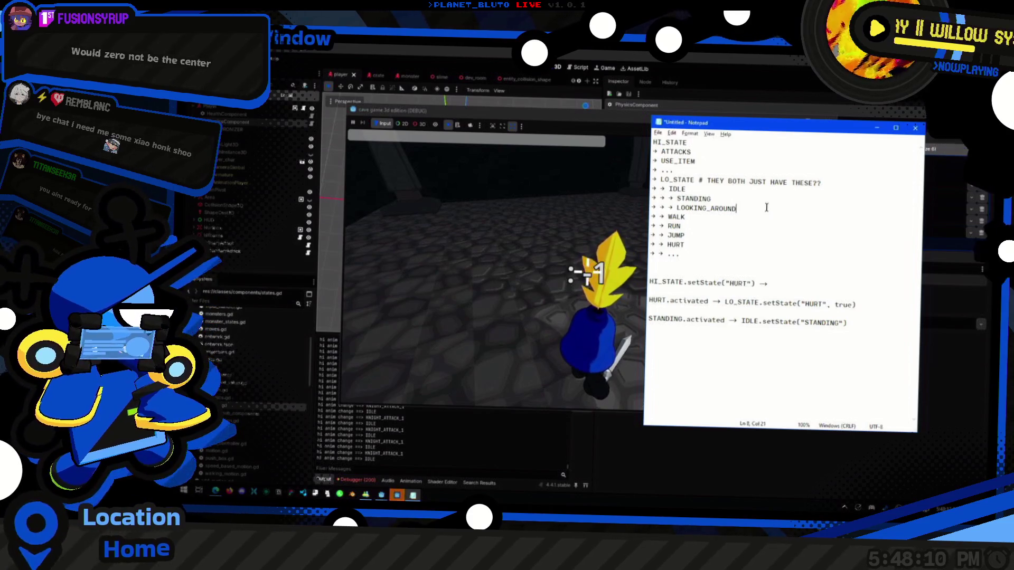
pyautogui.click(728, 191)
pyautogui.doubleClick(664, 181)
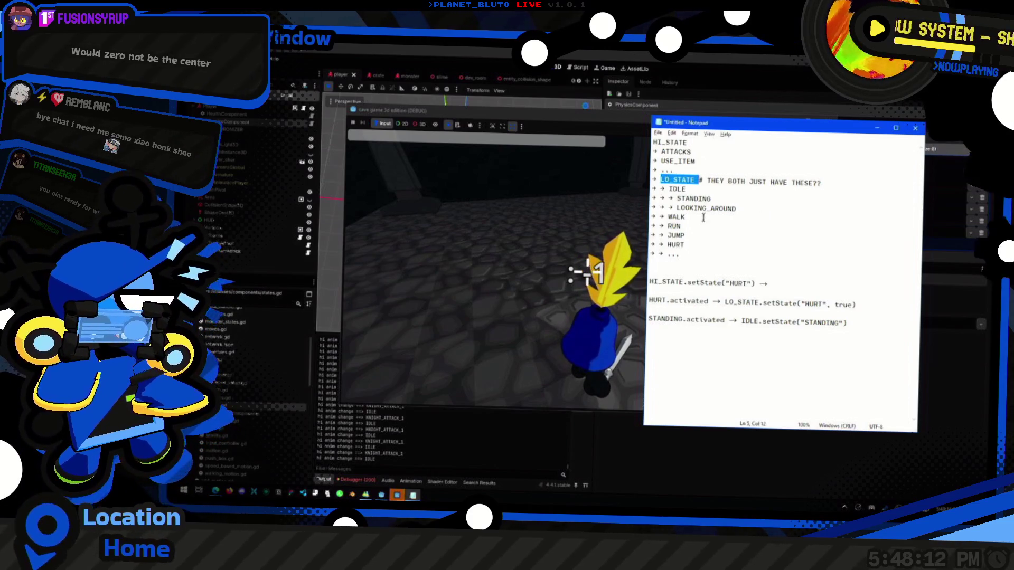
pyautogui.click(702, 234)
pyautogui.doubleClick(676, 243)
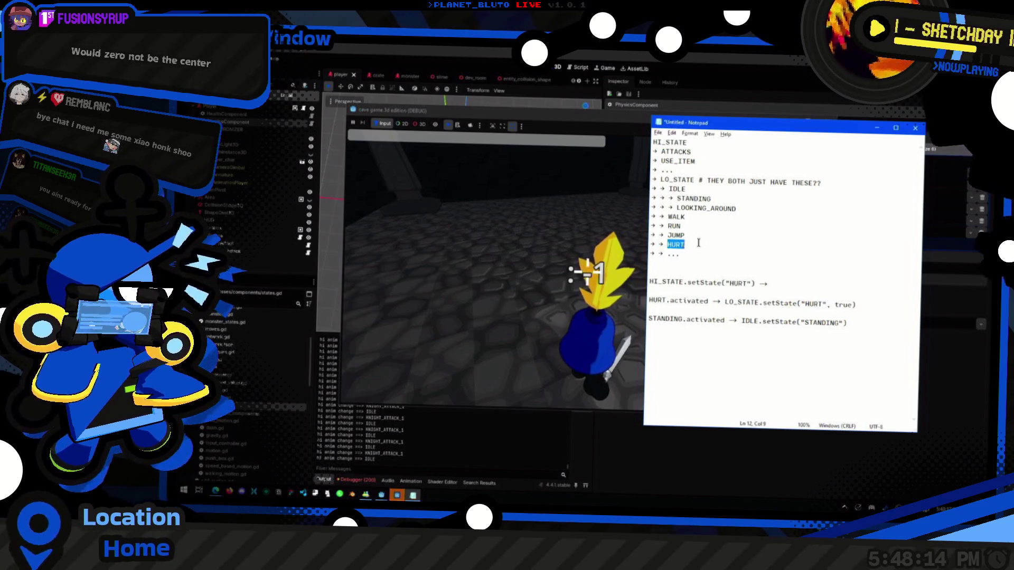
pyautogui.click(727, 245)
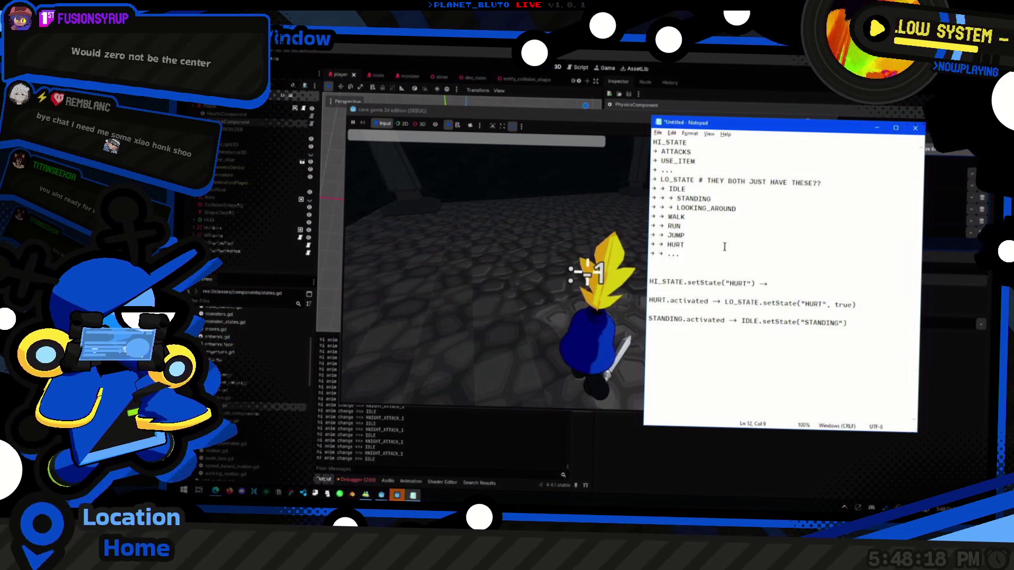
# - Inspect the HI_STATE.setState("HURT") call and the true argument on the HURT.activated line
pyautogui.click(754, 283)
pyautogui.doubleClick(755, 283)
pyautogui.click(757, 283)
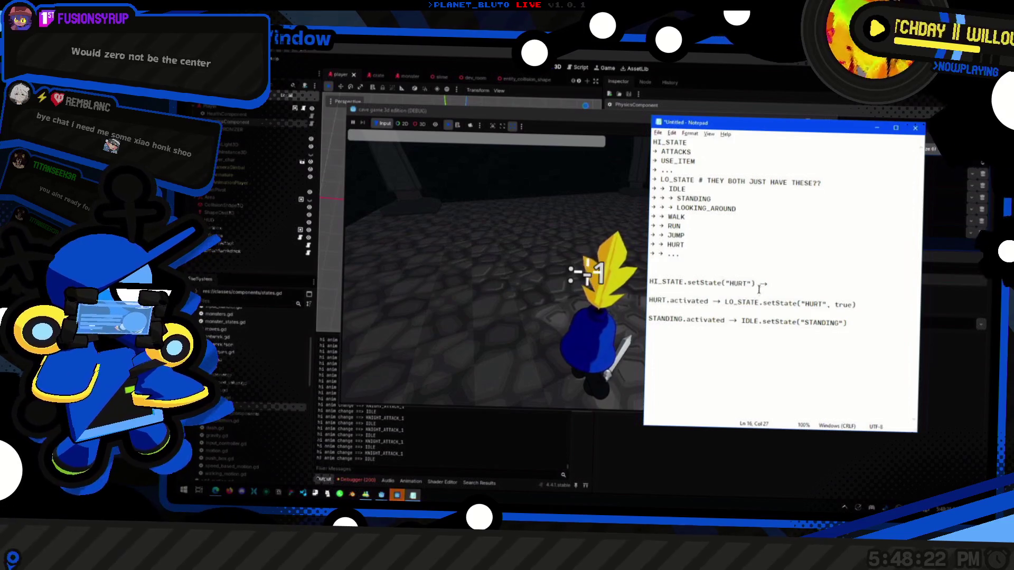
pyautogui.hotkey('shift', 'Home')
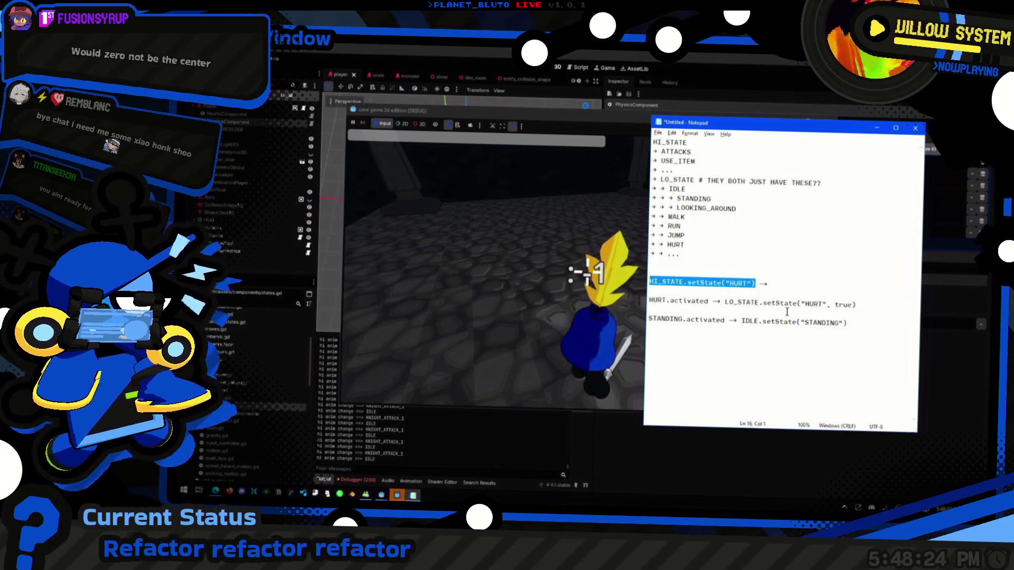
pyautogui.press('End')
pyautogui.click(756, 282)
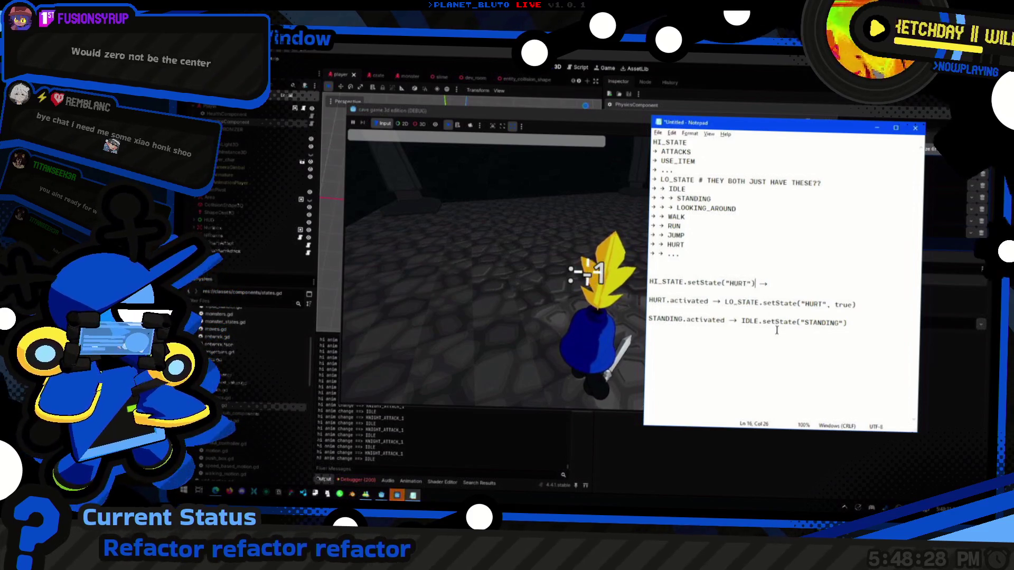
pyautogui.moveTo(827, 306); pyautogui.dragTo(849, 306)
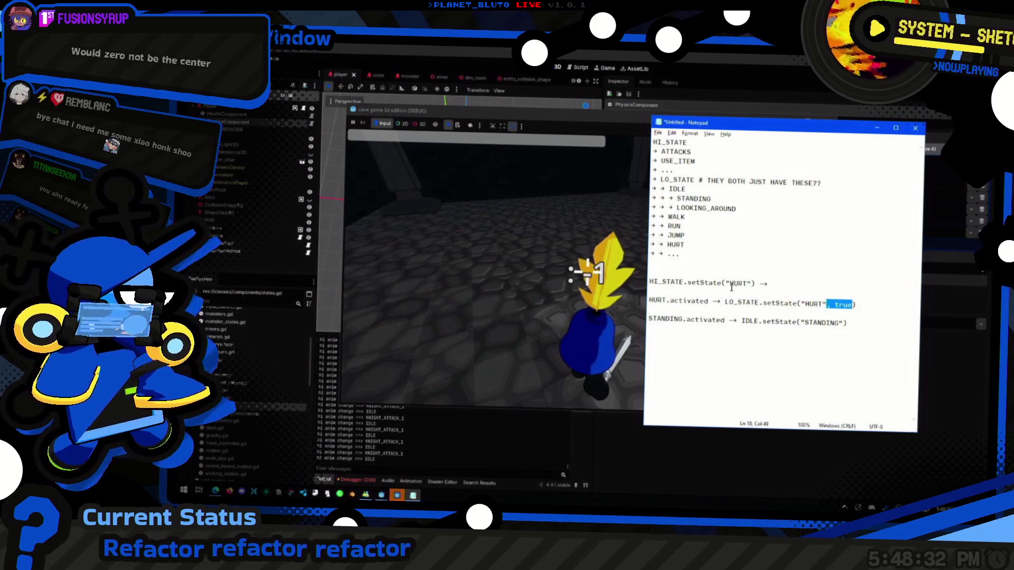
pyautogui.click(777, 284)
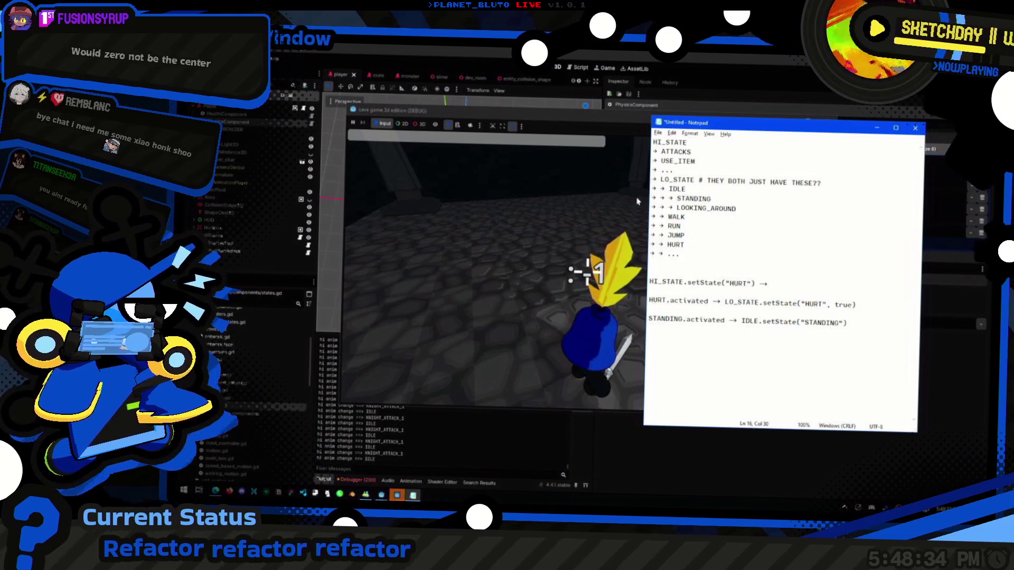
# - Add '->' at the end of the HI_STATE.setState line after rechecking the hierarchy
pyautogui.moveTo(688, 245)
pyautogui.mouseDown()
pyautogui.moveTo(654, 187)
pyautogui.moveTo(663, 223)
pyautogui.moveTo(597, 248)
pyautogui.mouseUp()
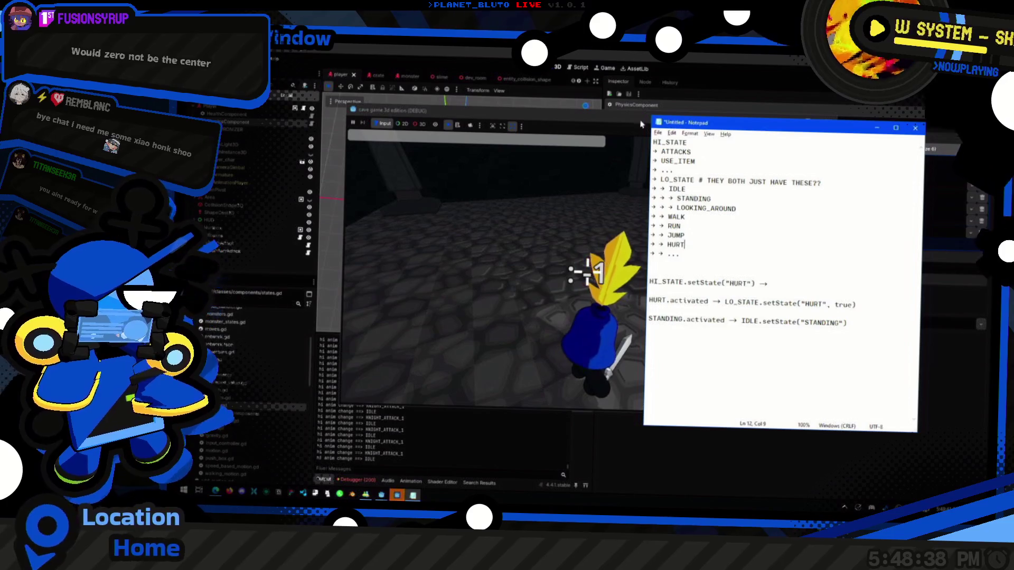
pyautogui.doubleClick(667, 170)
pyautogui.click(688, 244)
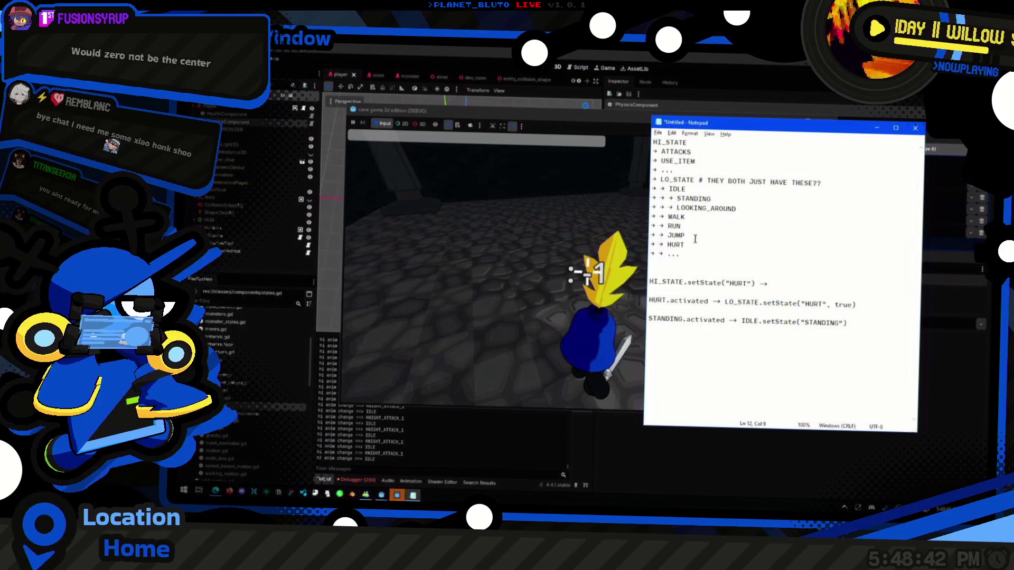
pyautogui.click(698, 240)
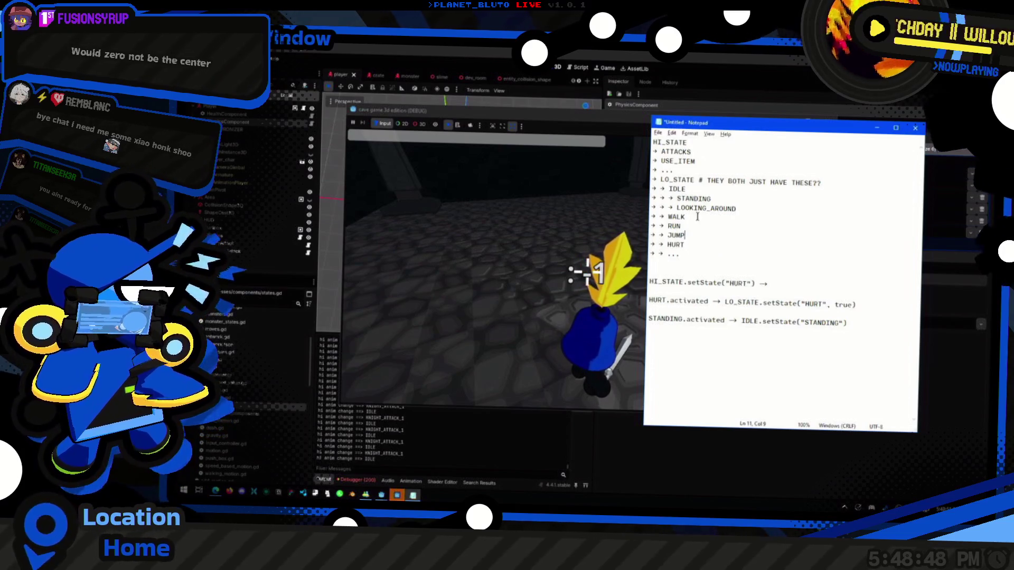
pyautogui.doubleClick(681, 180)
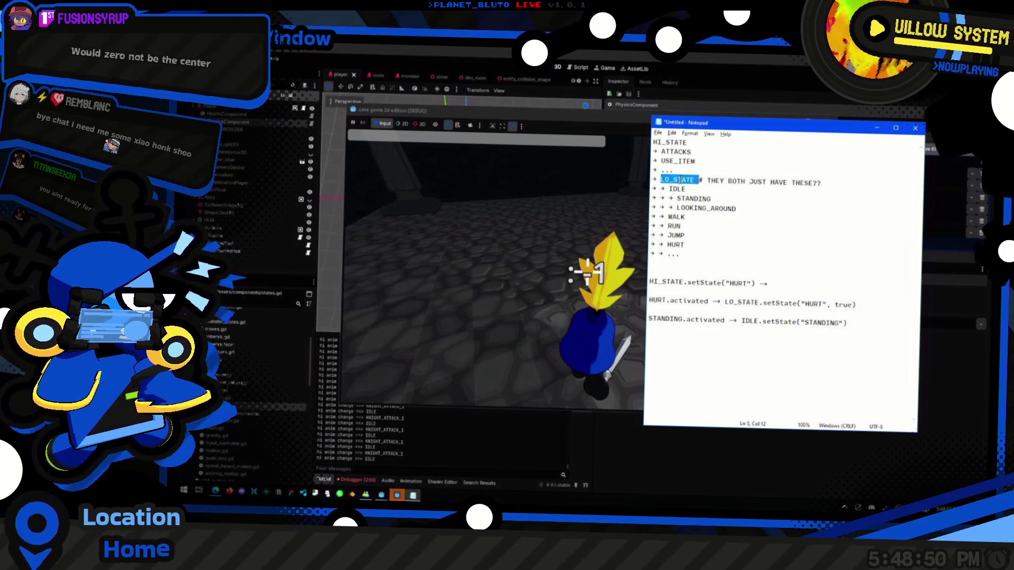
pyautogui.click(681, 180)
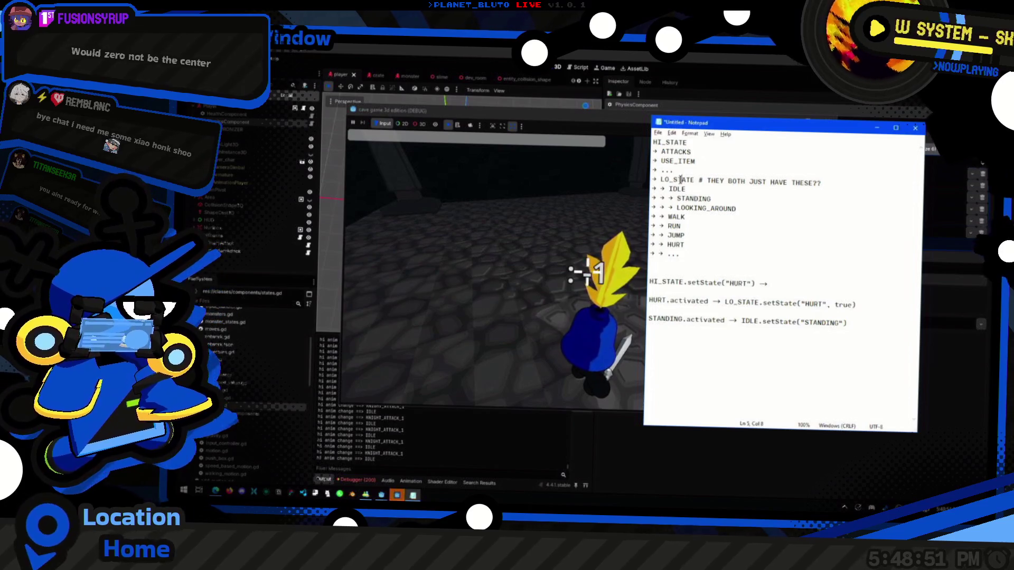
pyautogui.click(763, 282)
pyautogui.write('->')
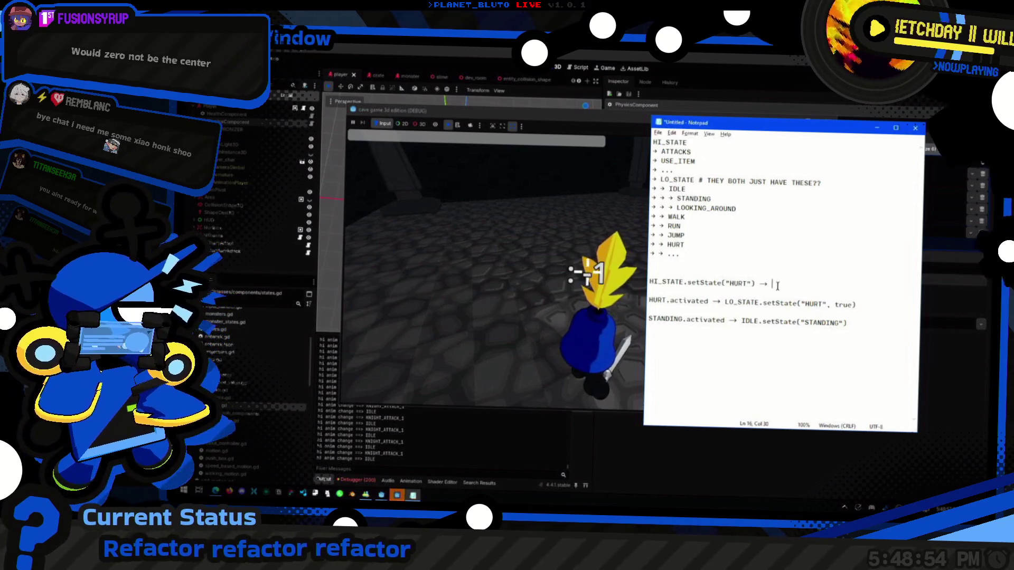
# - Switch from the notes to the running cave game window
pyautogui.click(843, 323)
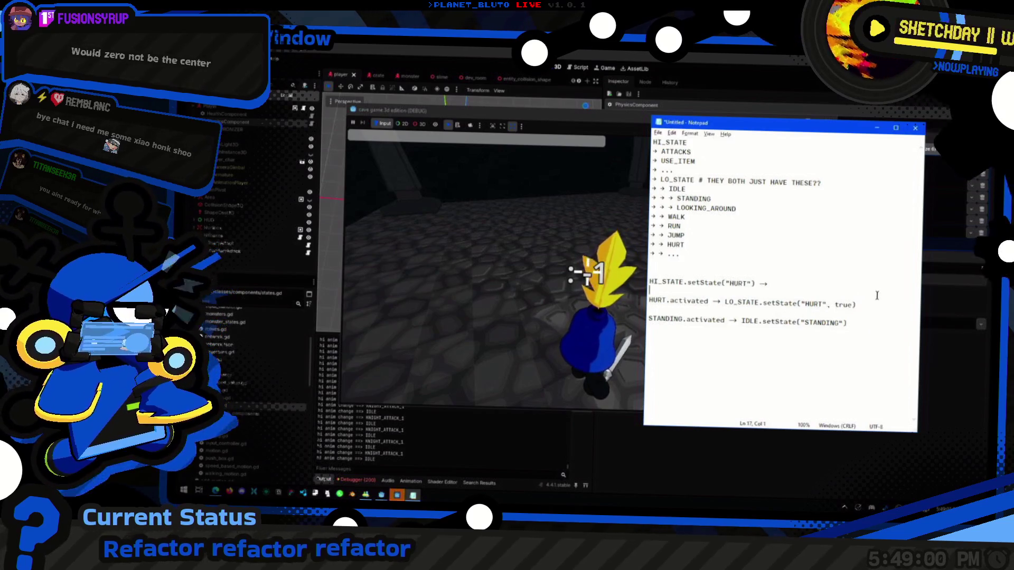
pyautogui.press('Up')
pyautogui.press('Up')
pyautogui.press('Up')
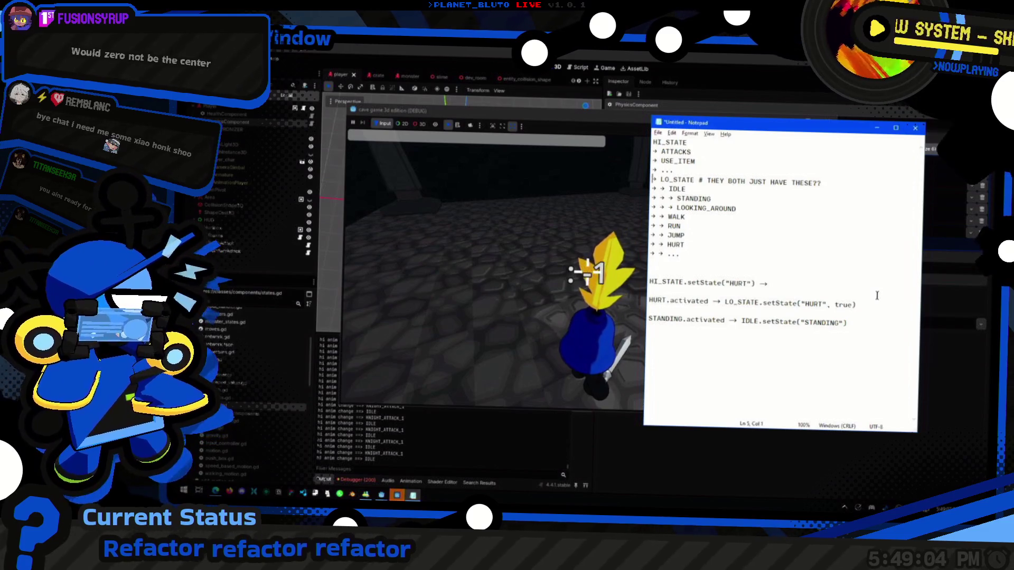
pyautogui.hotkey('alt', 'Tab')
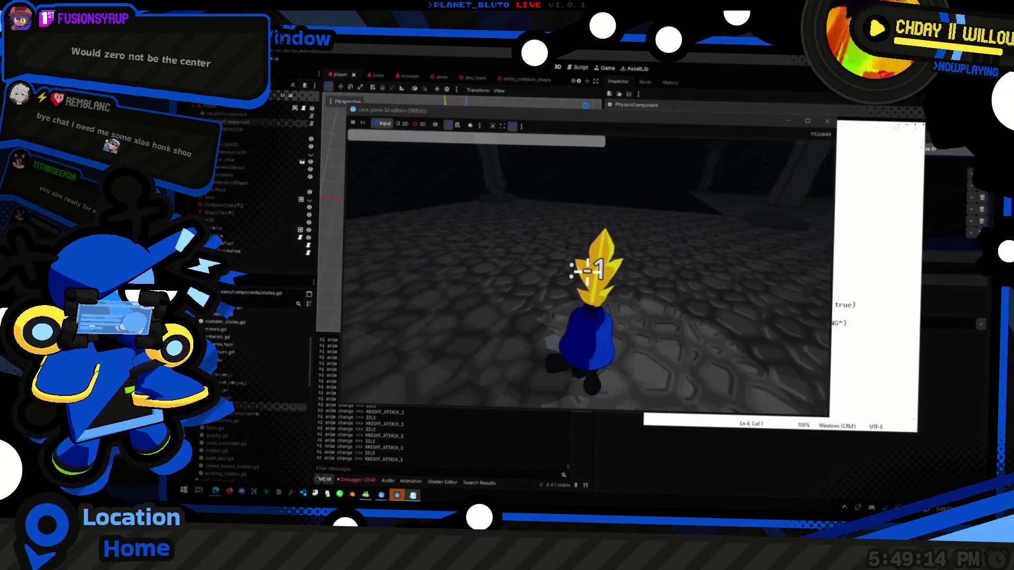
# - Bring the notes back and review the LO_STATE heading, IDLE entry and HI_STATE.setState line
pyautogui.hotkey('alt', 'Tab')
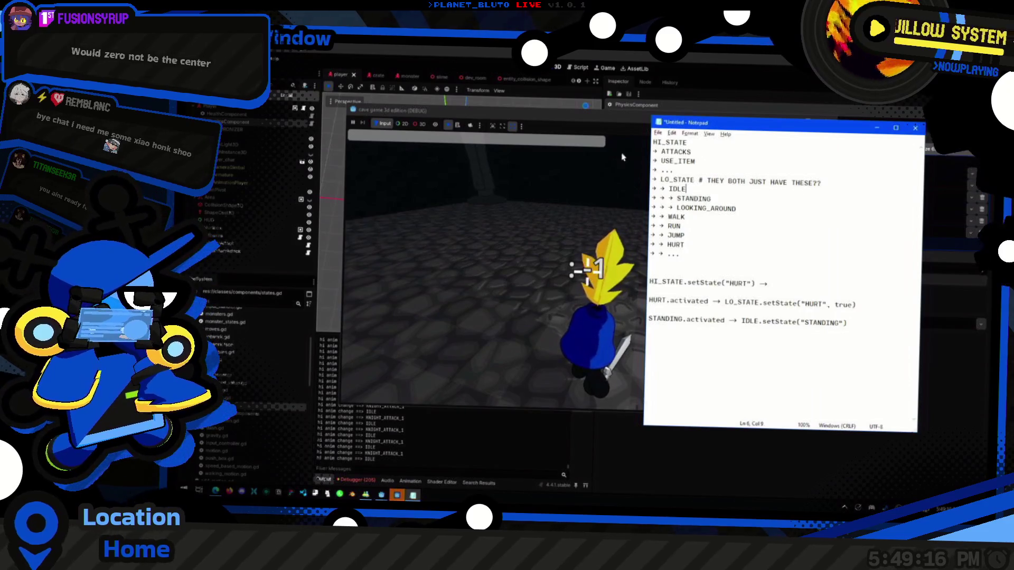
pyautogui.click(780, 287)
pyautogui.doubleClick(686, 180)
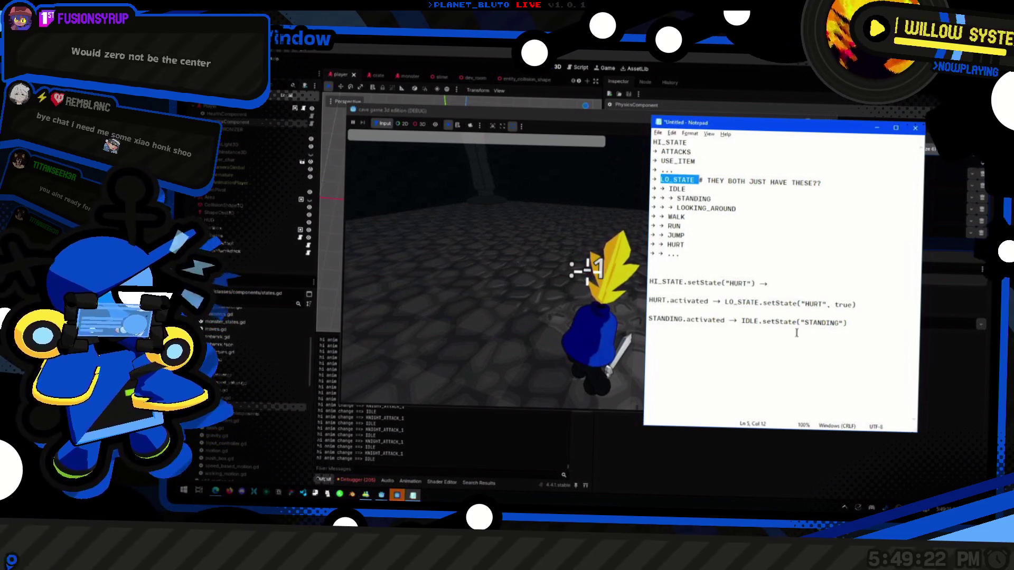
pyautogui.click(736, 189)
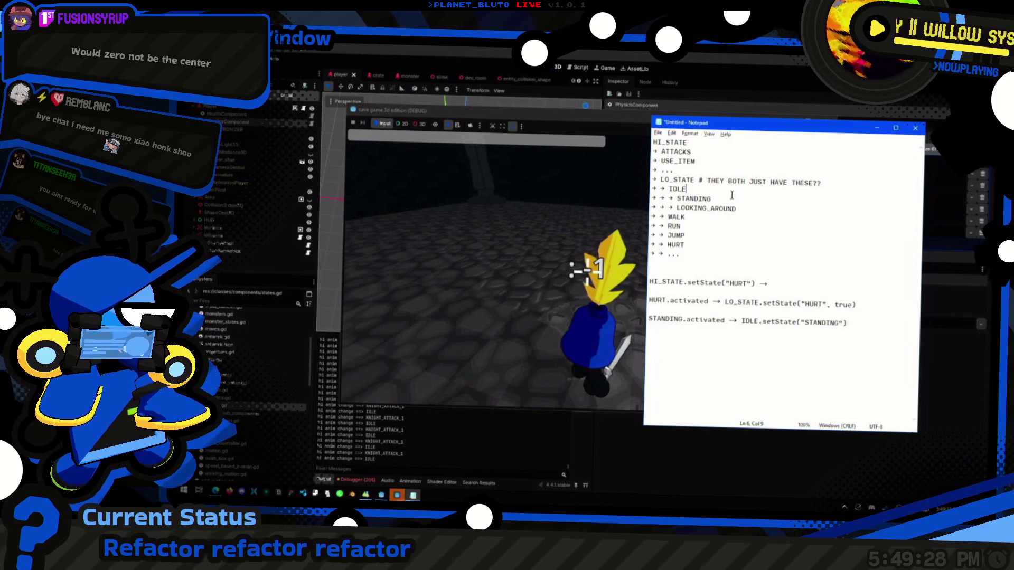
pyautogui.click(771, 284)
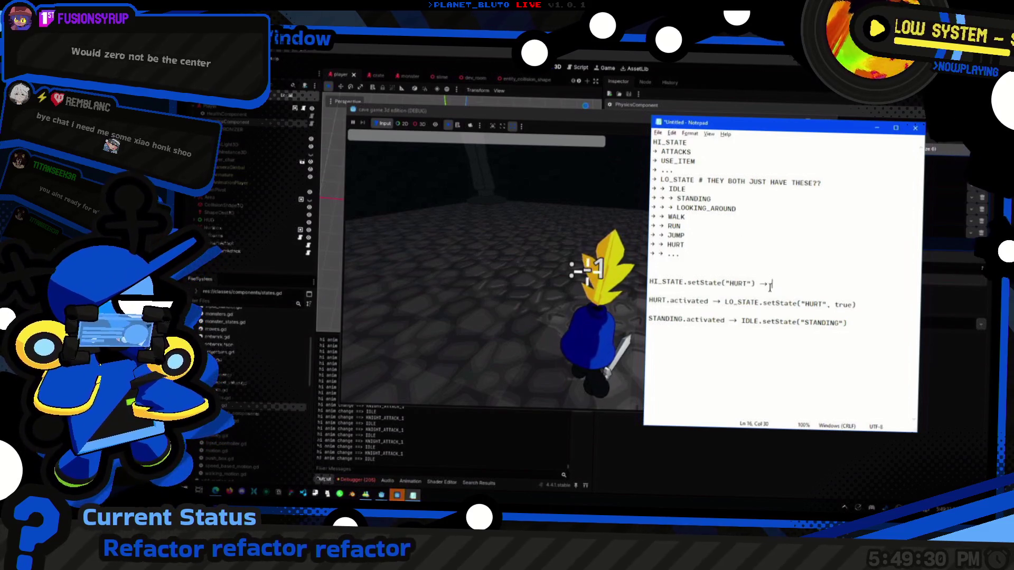
pyautogui.doubleClick(689, 284)
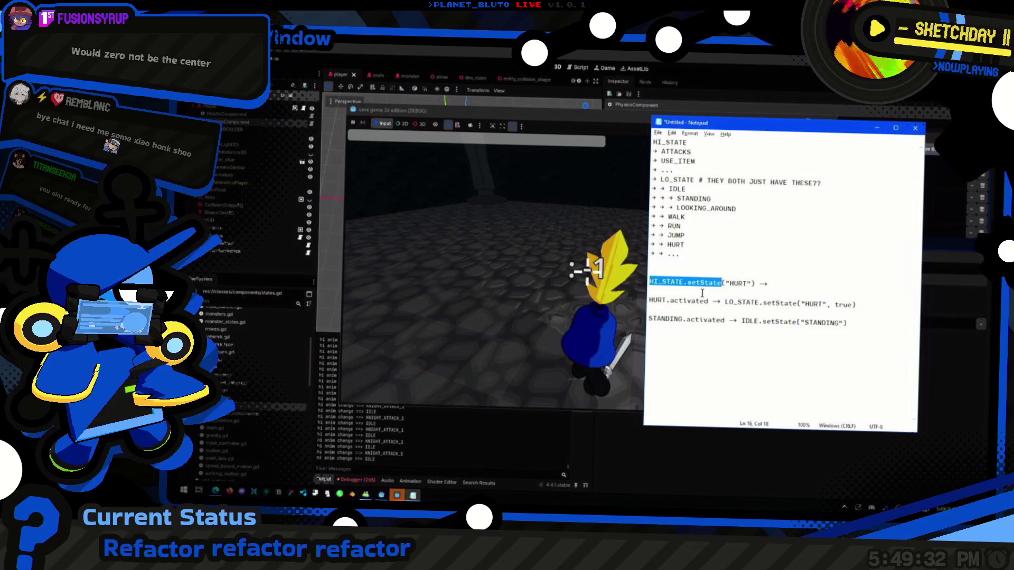
pyautogui.doubleClick(685, 181)
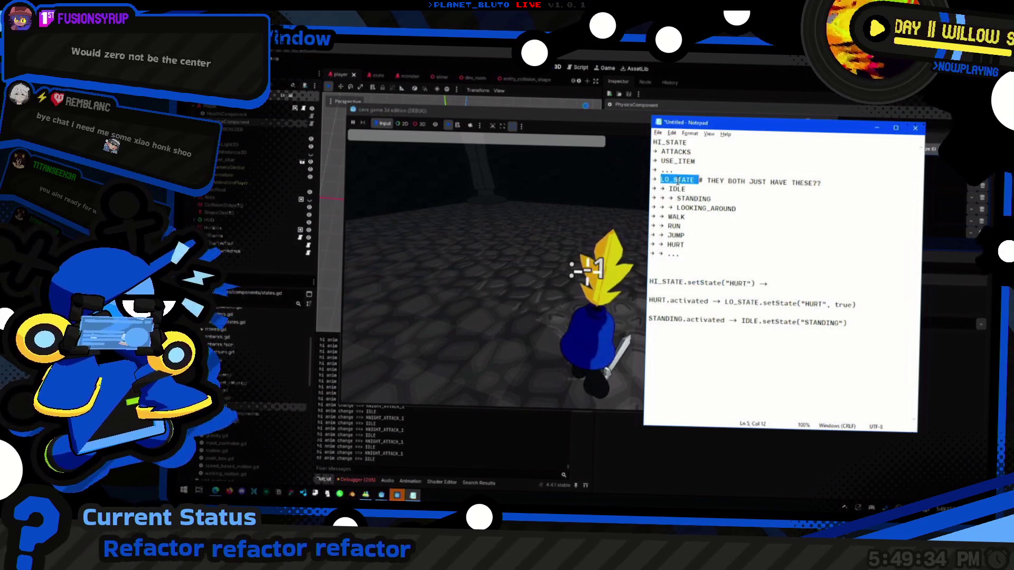
pyautogui.doubleClick(676, 189)
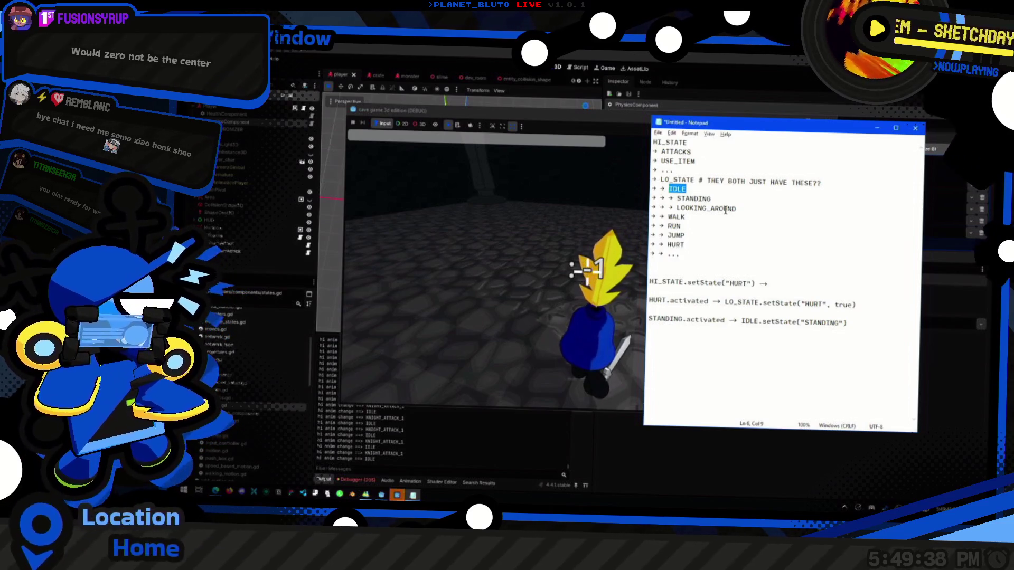
# - Go over STANDING, LOOKING_AROUND, HI_STATE, LO_STATE and the IDLE-to-WALK lines, then focus the game
pyautogui.doubleClick(696, 199)
pyautogui.doubleClick(707, 209)
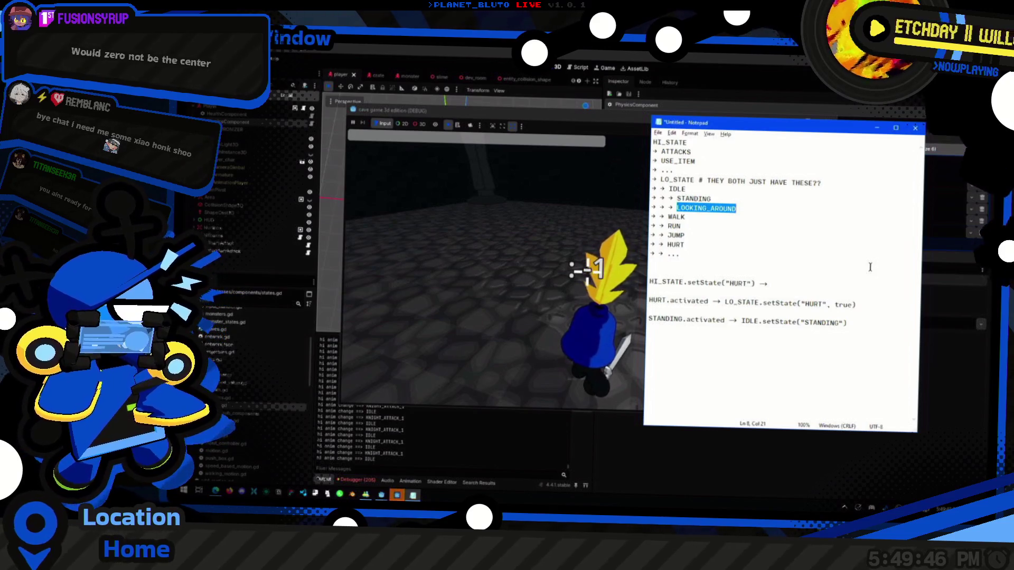
pyautogui.doubleClick(677, 180)
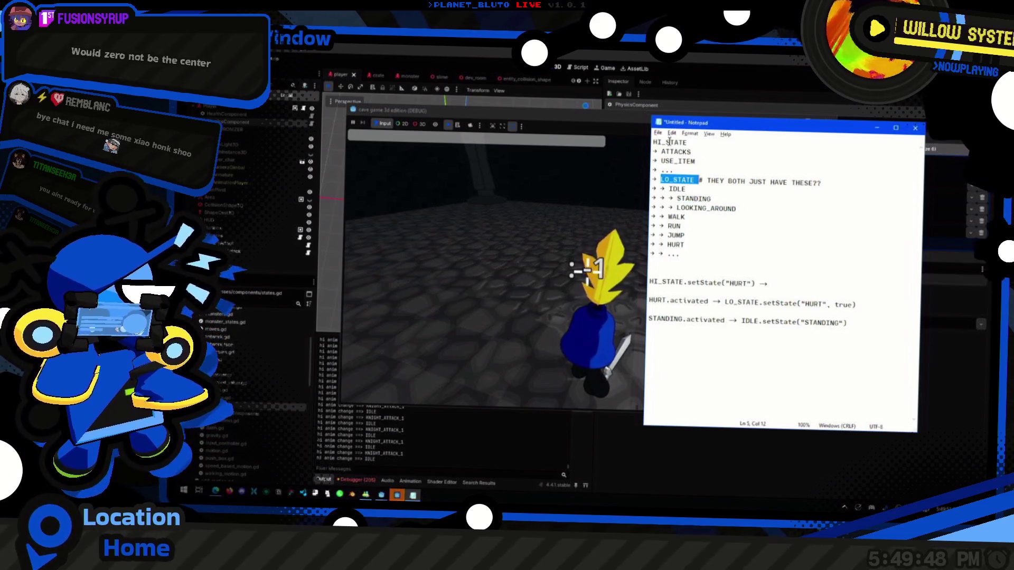
pyautogui.doubleClick(672, 142)
pyautogui.doubleClick(679, 179)
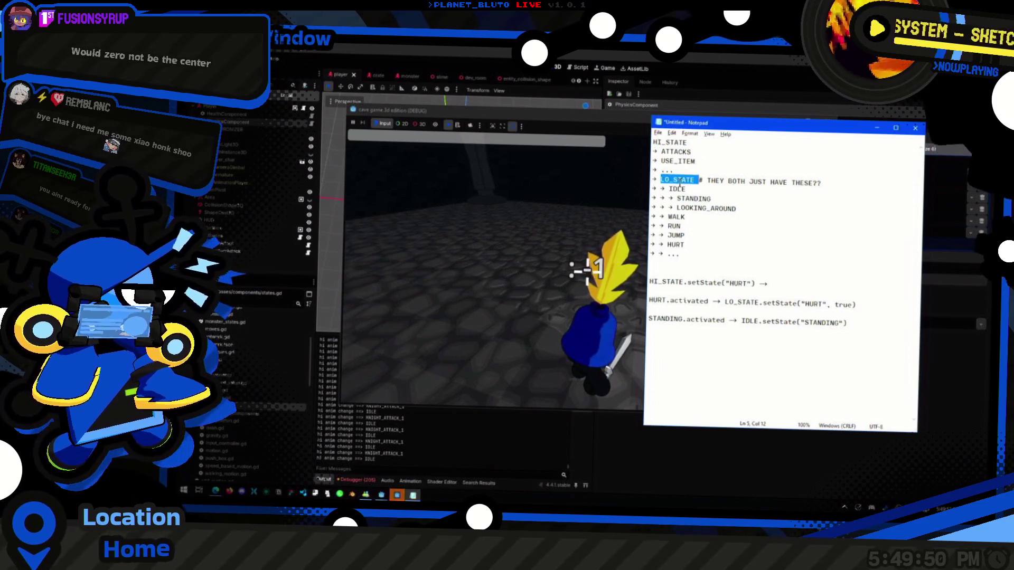
pyautogui.click(677, 188)
pyautogui.moveTo(678, 182)
pyautogui.mouseDown()
pyautogui.moveTo(740, 302)
pyautogui.moveTo(717, 260)
pyautogui.moveTo(716, 218)
pyautogui.mouseUp()
pyautogui.click(717, 218)
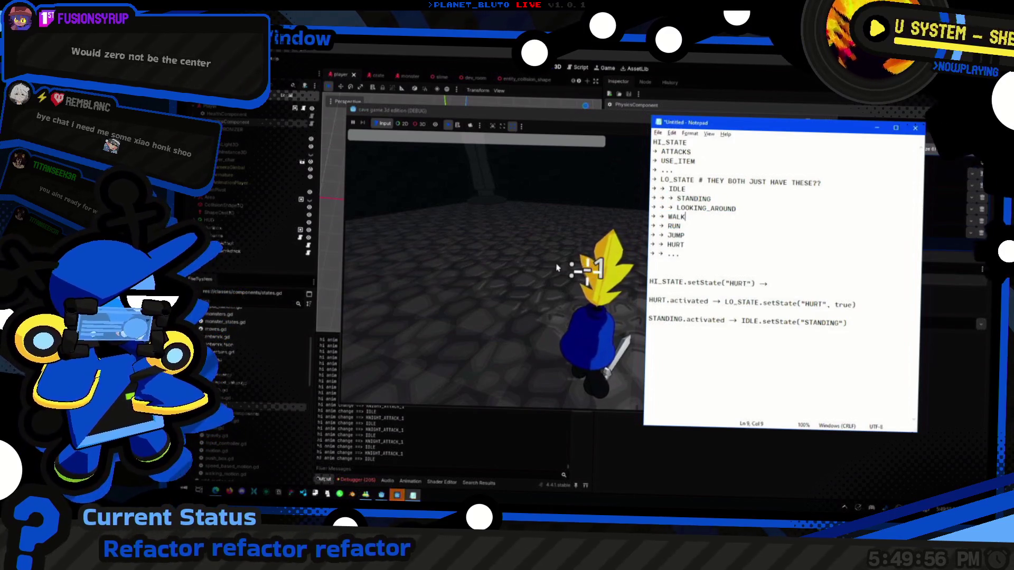
pyautogui.click(620, 206)
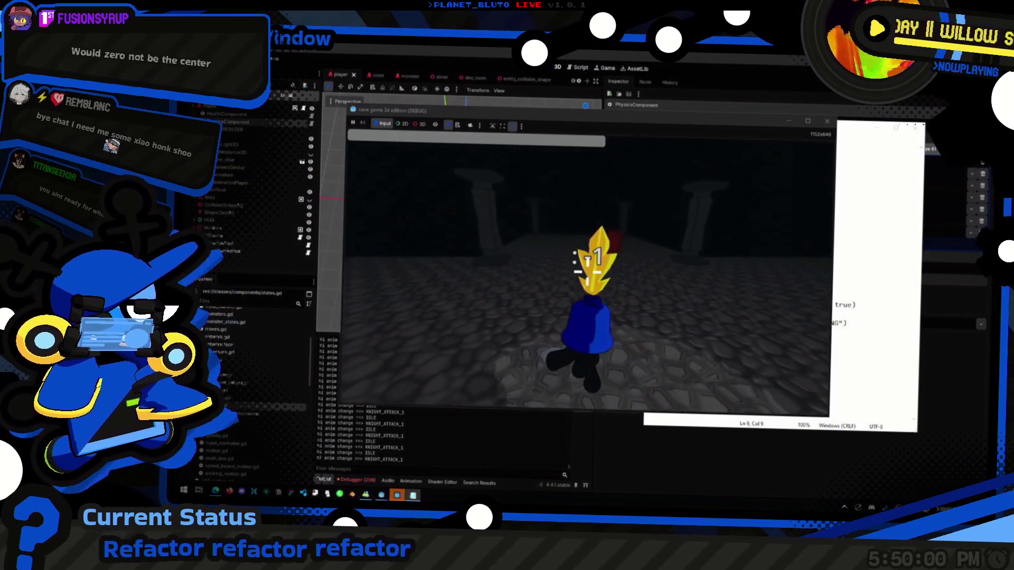
# - Swing the knight's sword several times toward the red block, then return to the notes
pyautogui.click(586, 267)
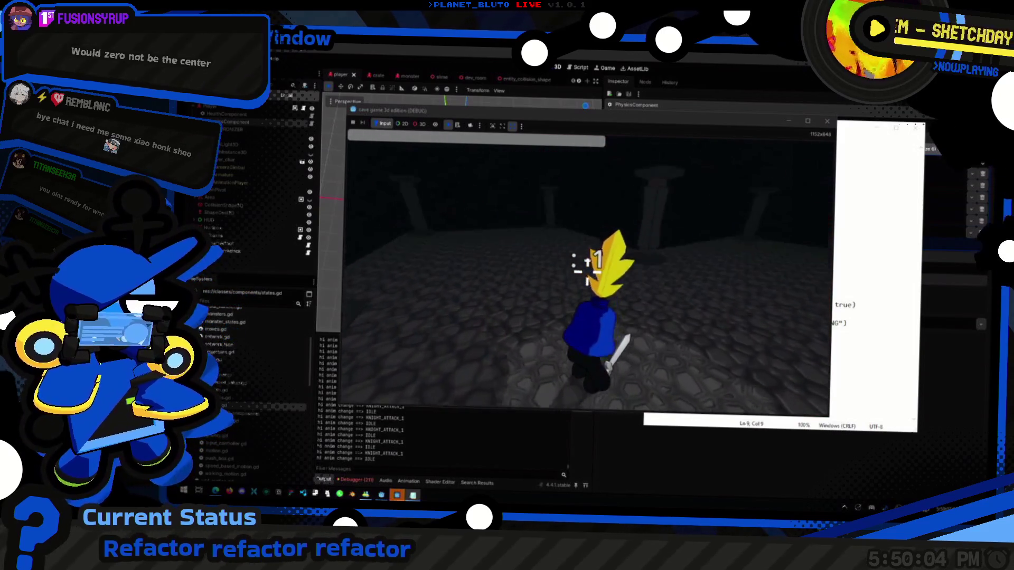
pyautogui.click(586, 270)
pyautogui.click(586, 272)
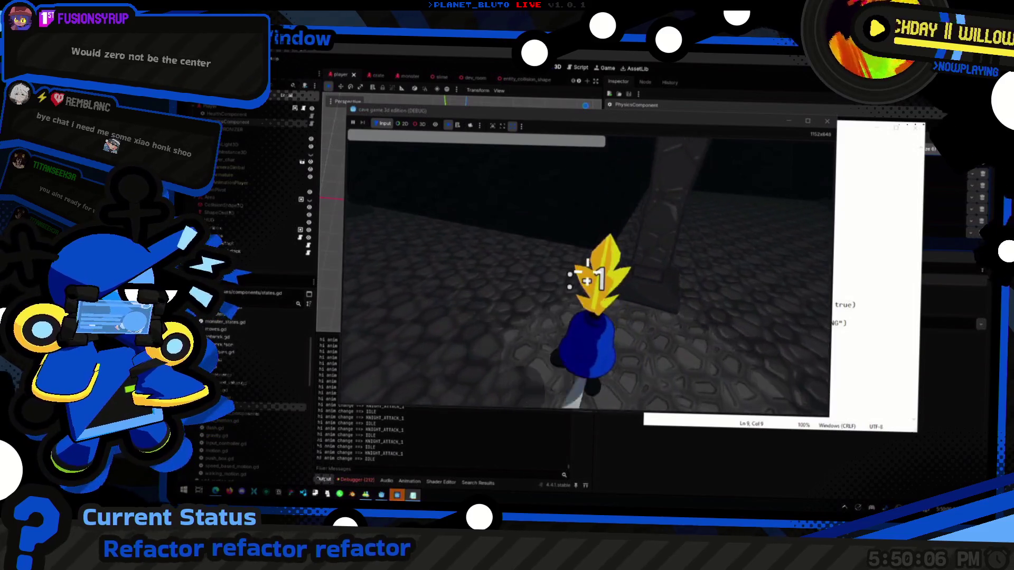
pyautogui.click(587, 272)
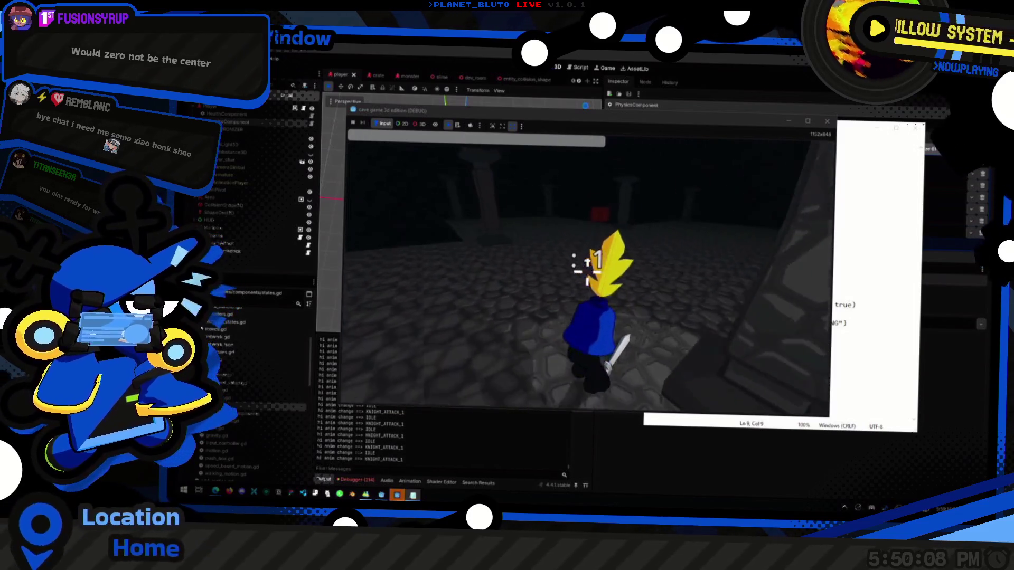
pyautogui.click(586, 272)
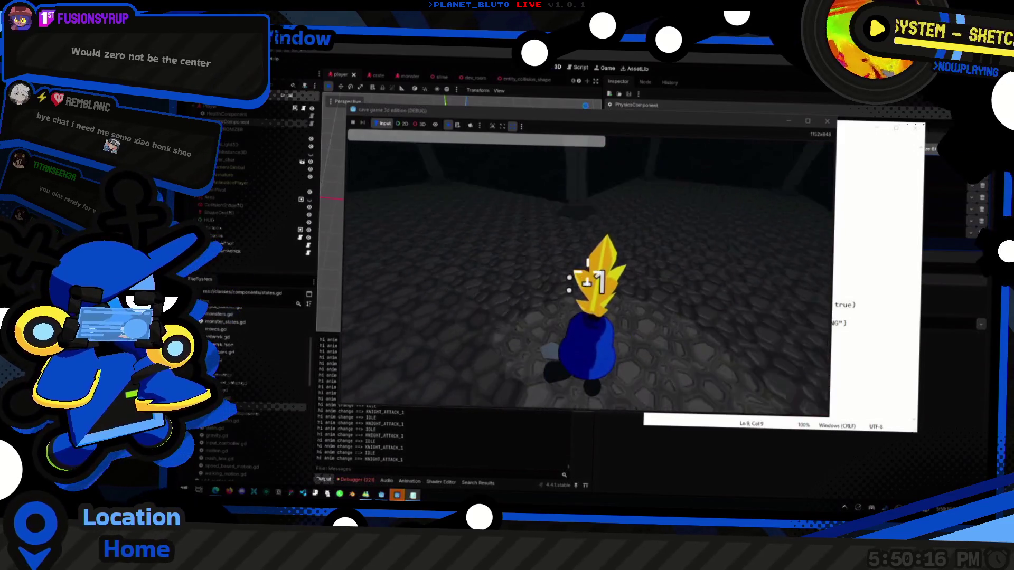
pyautogui.click(826, 227)
pyautogui.hotkey('alt', 'Tab')
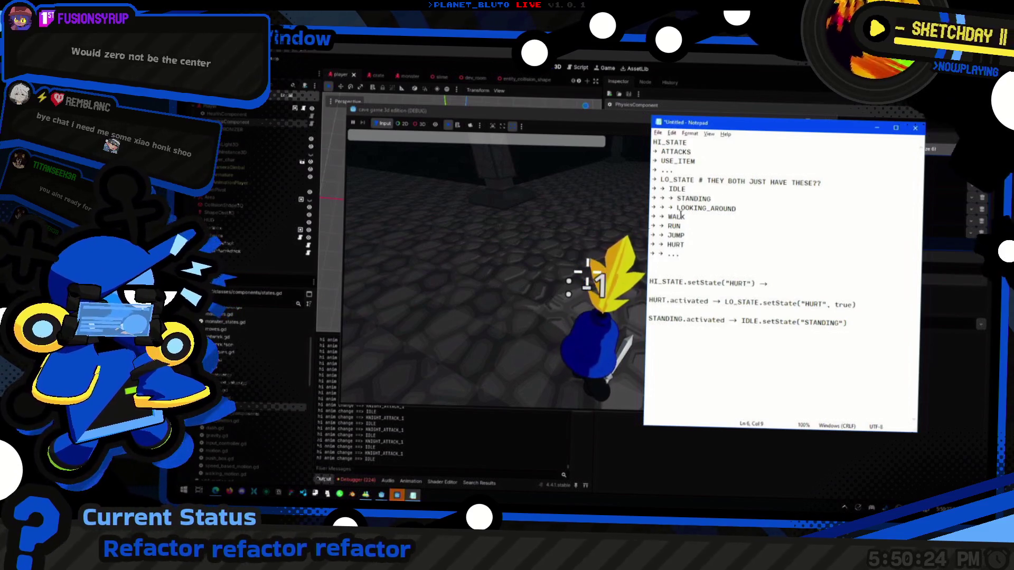
# - Briefly focus the game, then step through the LOOKING_AROUND, IDLE and WALK lines in the notes
pyautogui.click(575, 245)
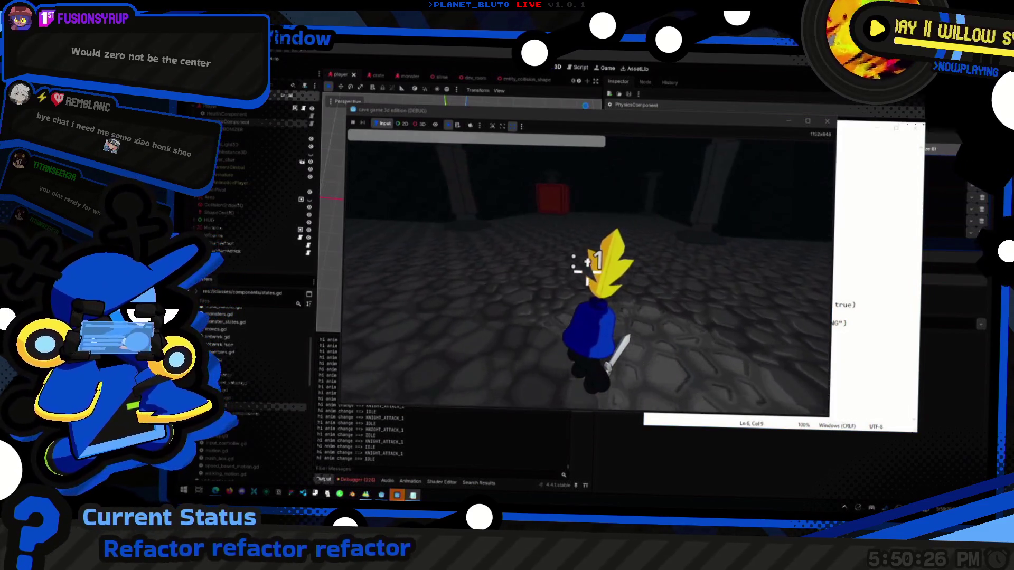
pyautogui.click(874, 221)
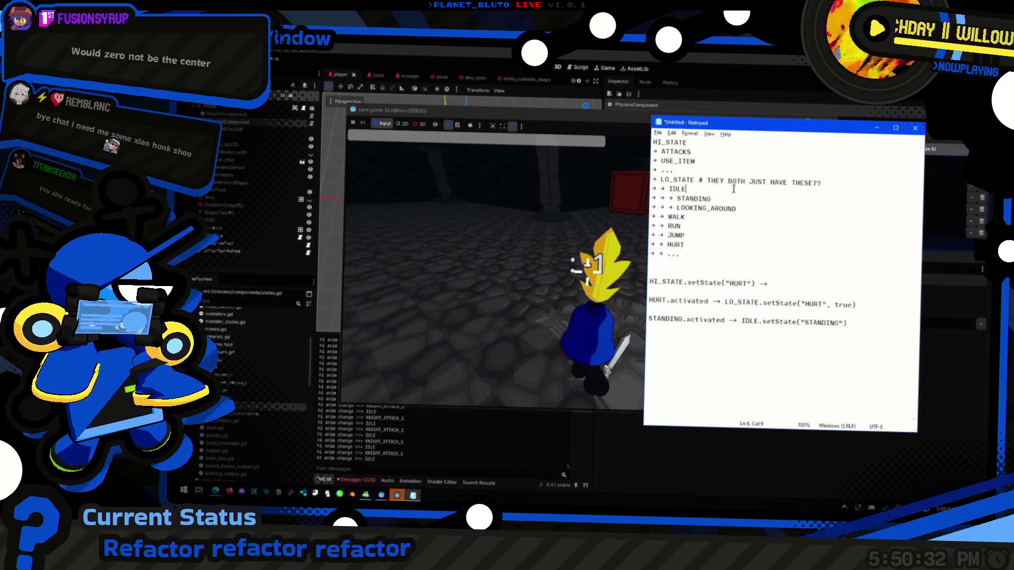
pyautogui.click(787, 208)
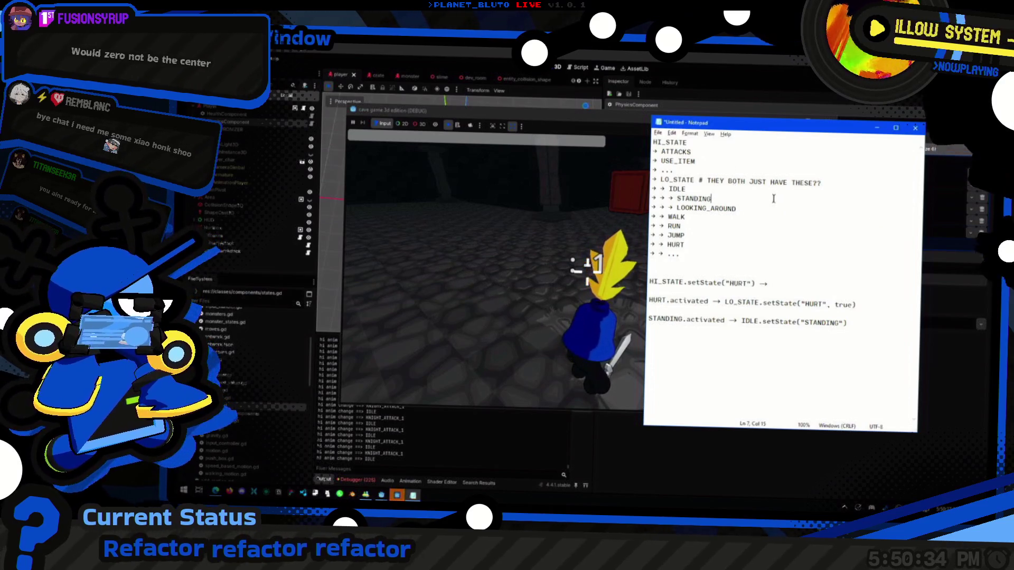
pyautogui.click(733, 188)
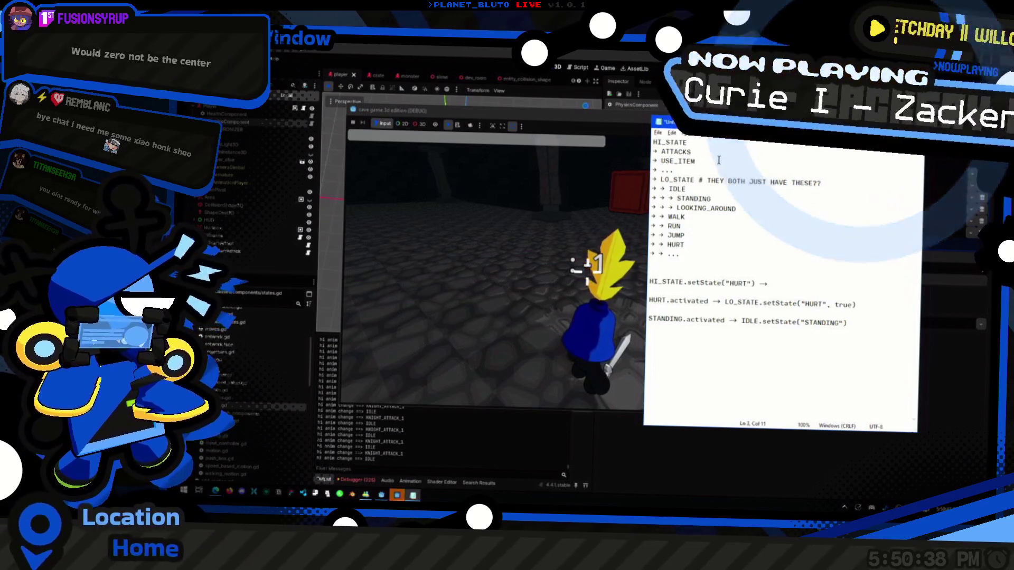
pyautogui.click(693, 219)
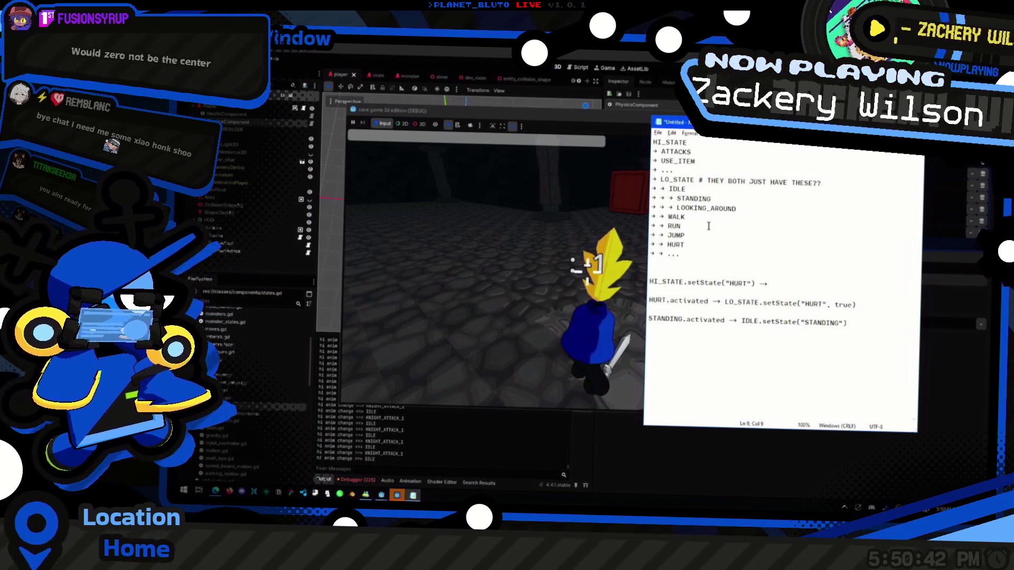
# - Highlight parts of the state hierarchy list, then stop the game and open the window switcher
pyautogui.moveTo(681, 255); pyautogui.dragTo(635, 143)
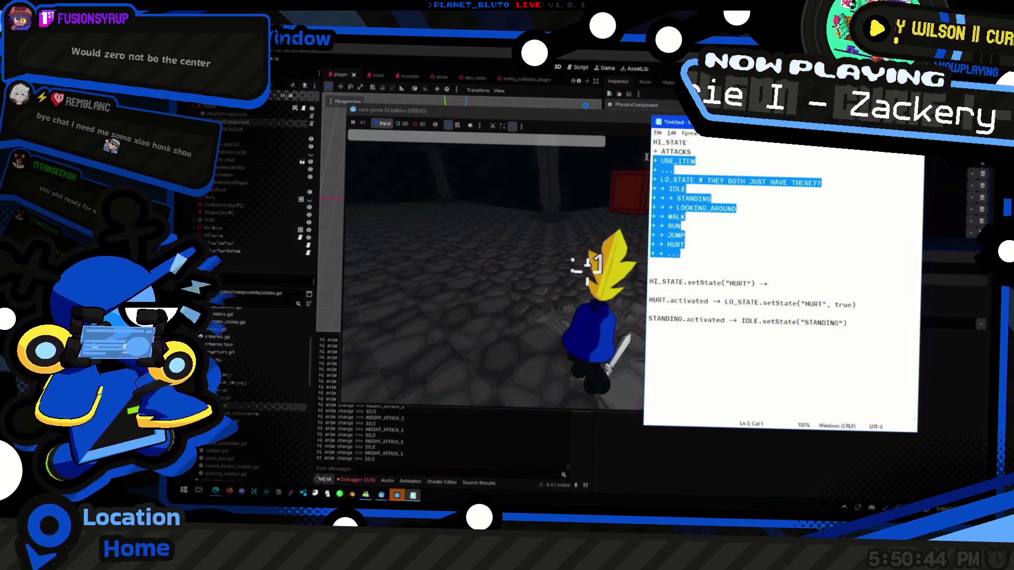
pyautogui.moveTo(708, 255); pyautogui.dragTo(660, 245)
pyautogui.moveTo(615, 203)
pyautogui.mouseDown()
pyautogui.moveTo(618, 143)
pyautogui.moveTo(624, 163)
pyautogui.moveTo(706, 254)
pyautogui.moveTo(633, 196)
pyautogui.moveTo(622, 150)
pyautogui.mouseUp()
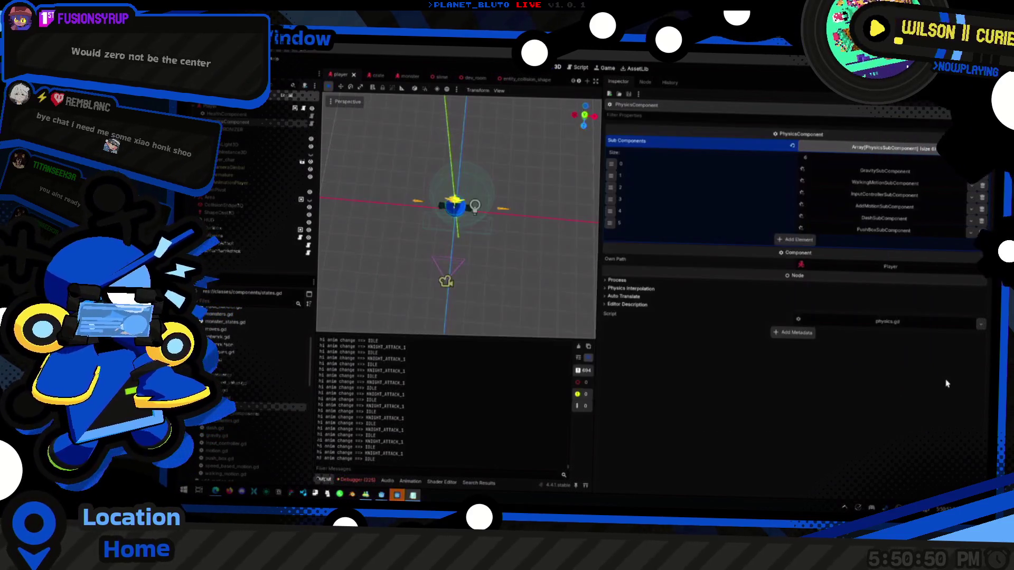
pyautogui.hotkey('alt', 'Tab')
pyautogui.hotkey('alt', 'Tab')
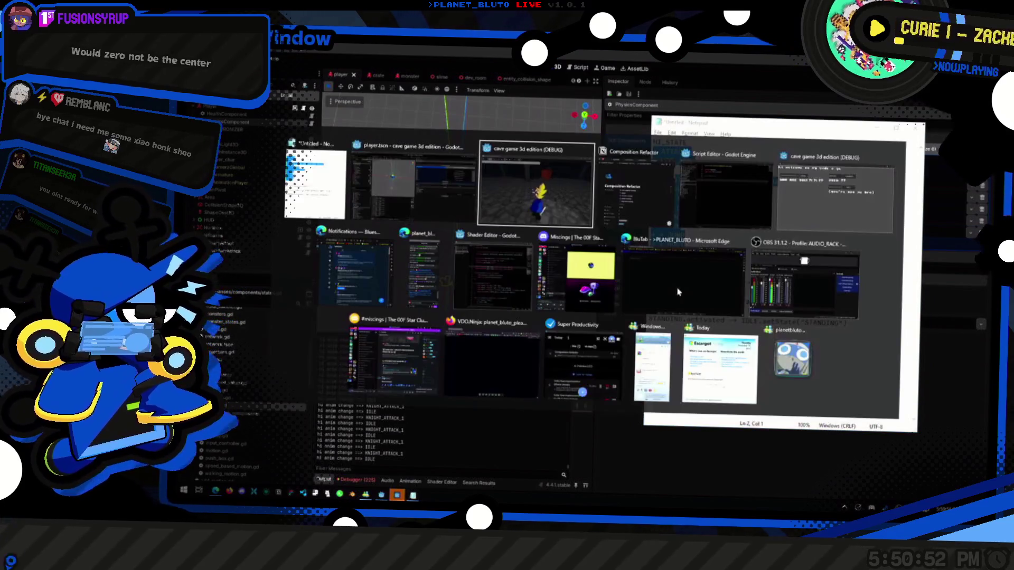
pyautogui.hotkey('alt', 'Tab')
pyautogui.hotkey('alt', 'Tab')
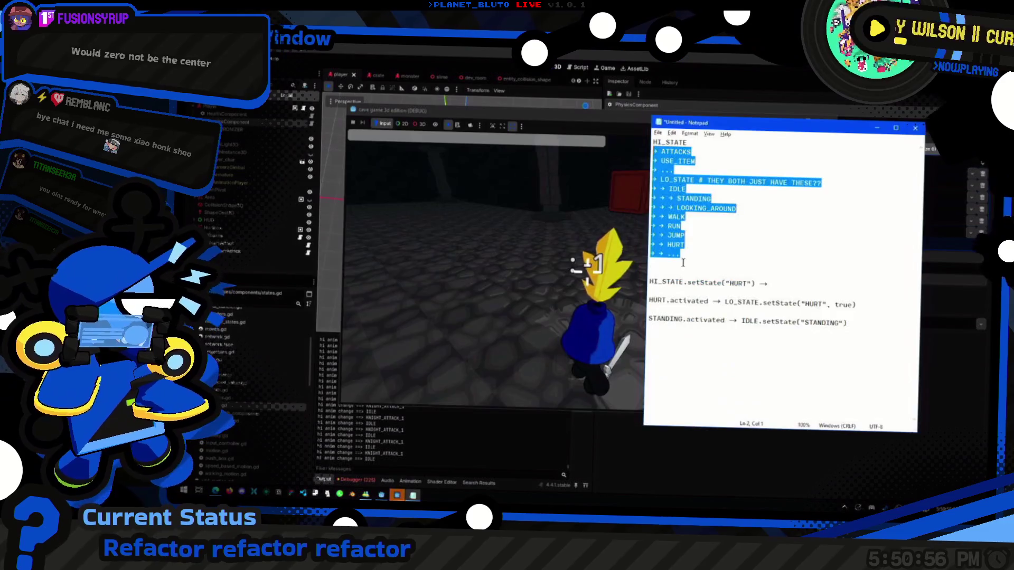
# - Clear the highlight in the notes and select part of the LO_STATE.setState call
pyautogui.click(683, 263)
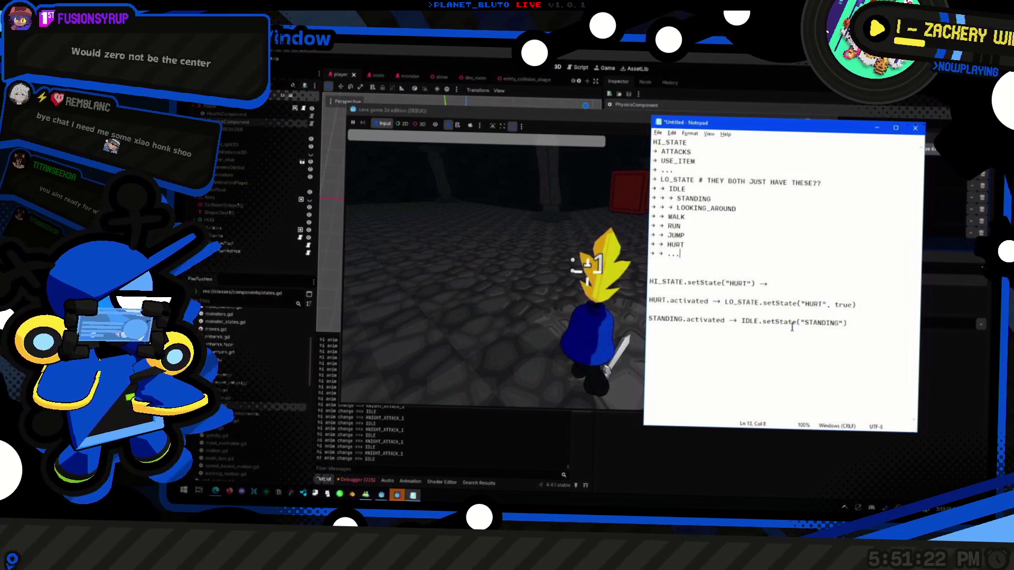
pyautogui.doubleClick(746, 304)
pyautogui.click(759, 302)
pyautogui.moveTo(758, 302); pyautogui.dragTo(726, 302)
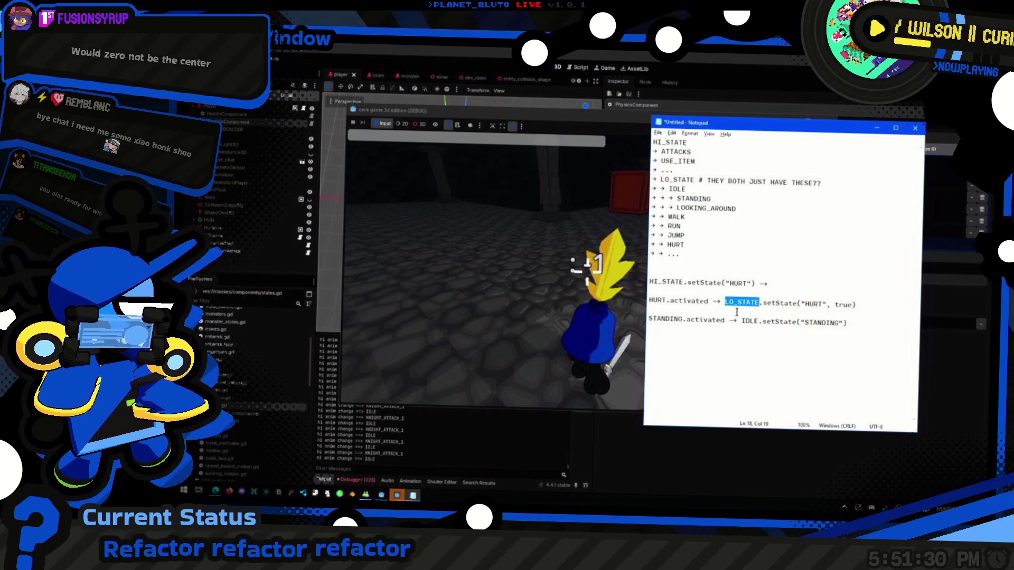
pyautogui.click(760, 302)
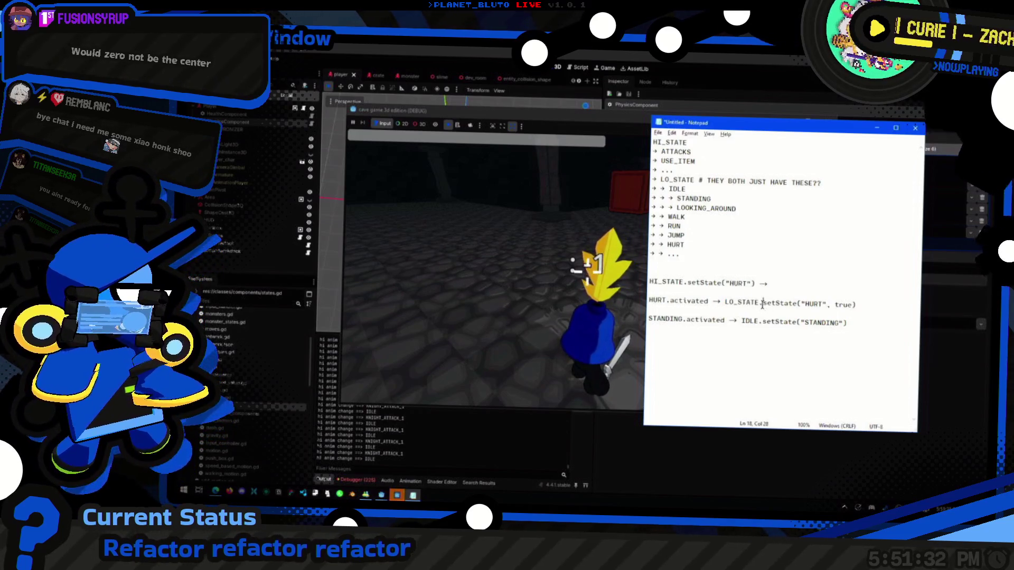
pyautogui.moveTo(759, 302)
pyautogui.mouseDown()
pyautogui.moveTo(726, 300)
pyautogui.moveTo(746, 302)
pyautogui.mouseUp()
pyautogui.click(766, 302)
pyautogui.doubleClick(731, 302)
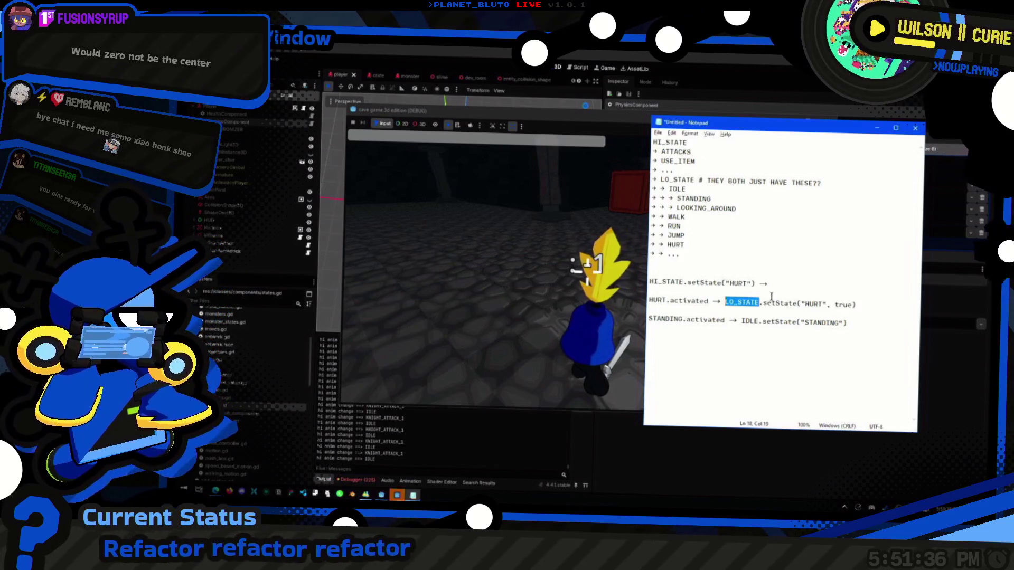
pyautogui.click(781, 285)
pyautogui.click(861, 331)
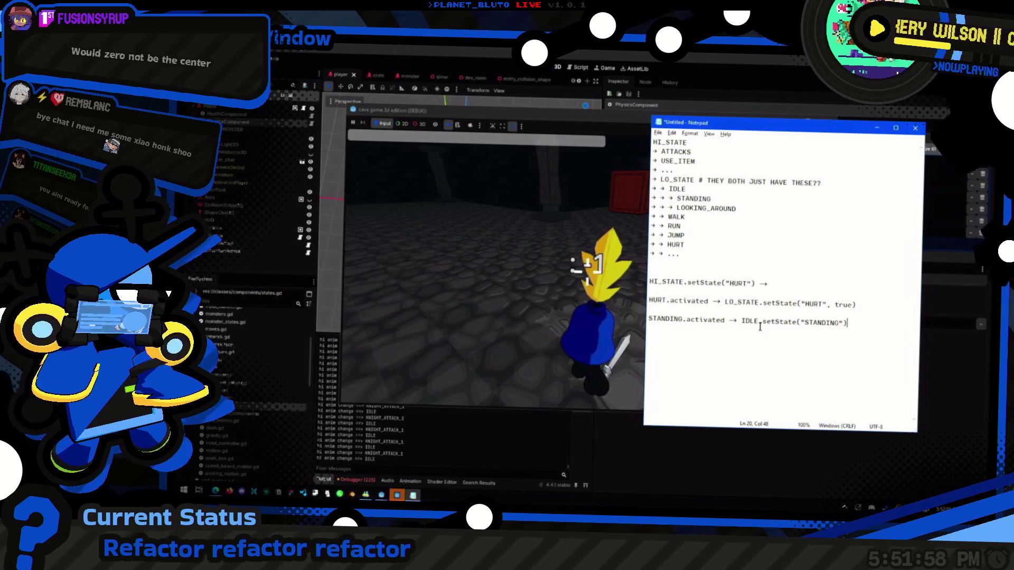
pyautogui.click(721, 201)
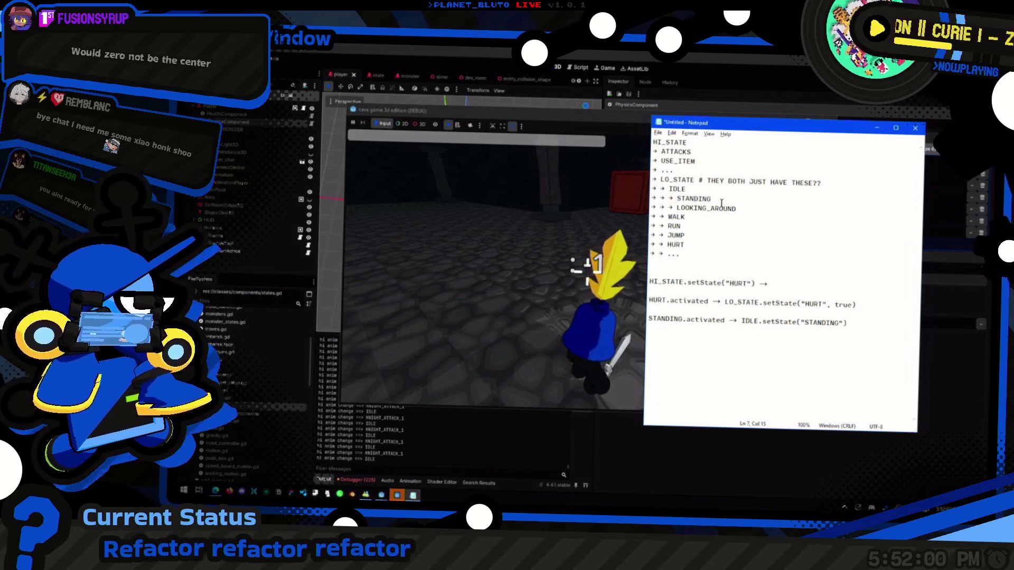
pyautogui.click(853, 325)
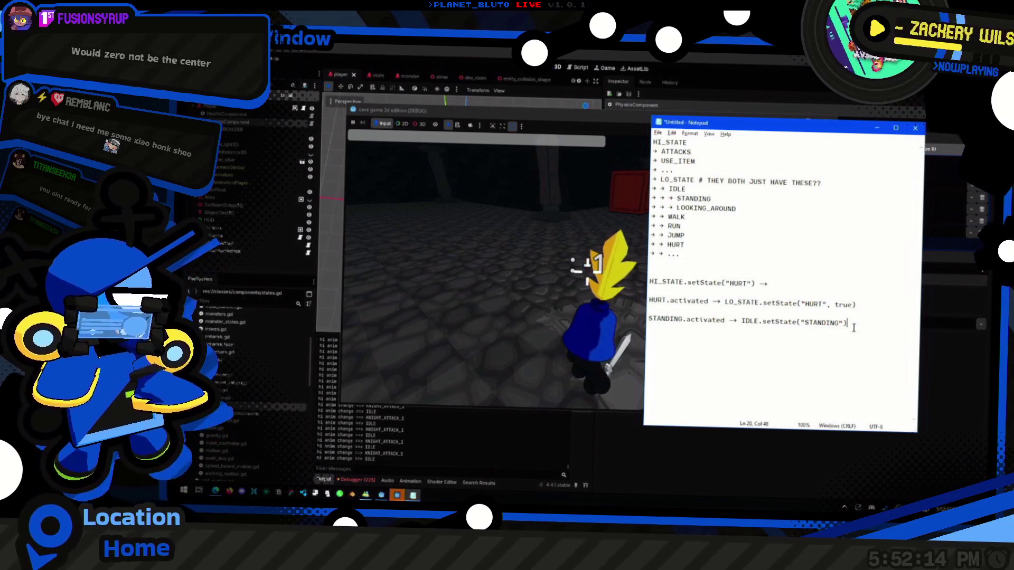
# - Drop the true argument from the LO_STATE.setState call and start a new STATE.setState line
pyautogui.click(829, 308)
pyautogui.hotkey('shift', 'End')
pyautogui.write(')')
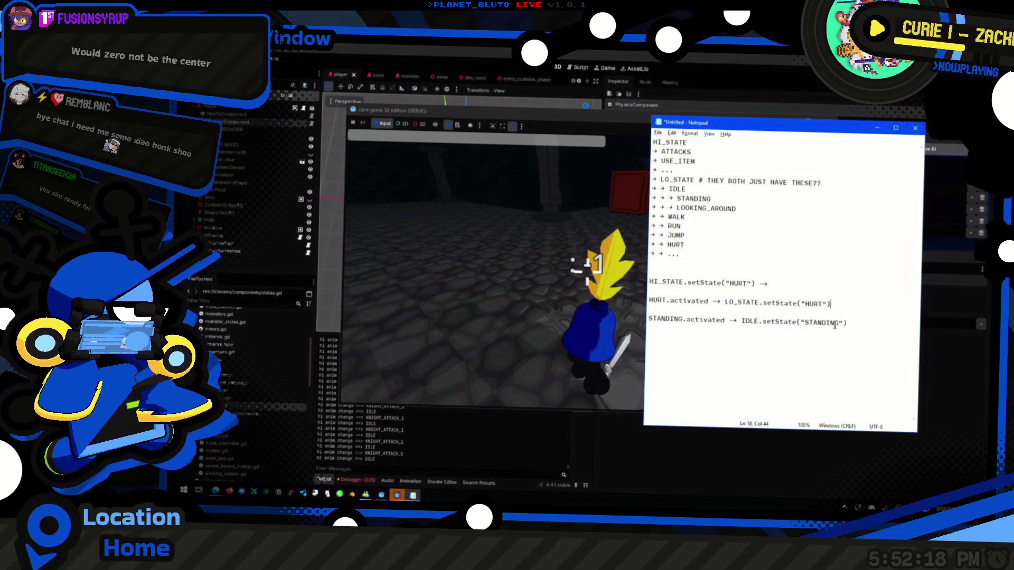
pyautogui.click(876, 329)
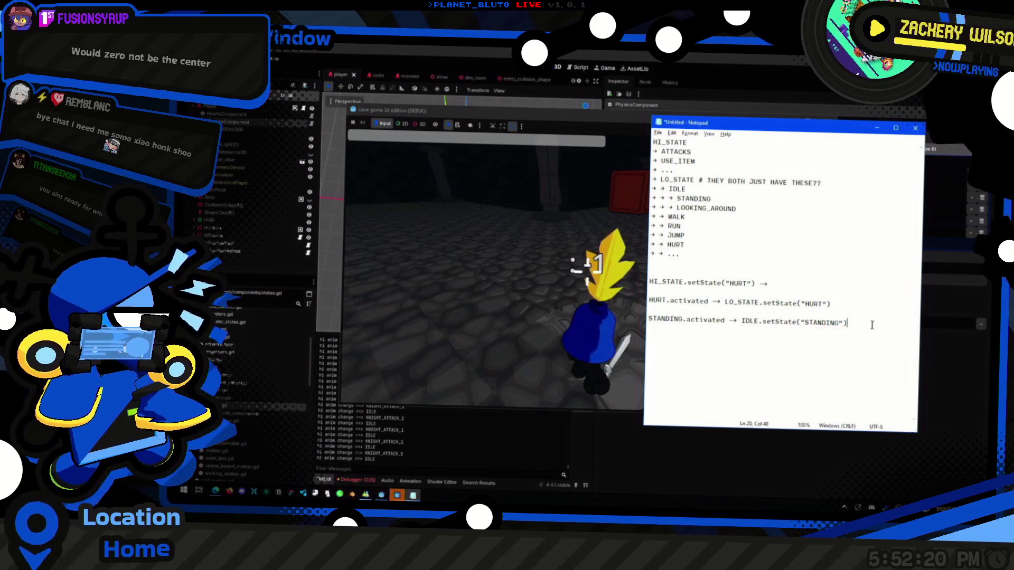
pyautogui.press('Return')
pyautogui.press('Return')
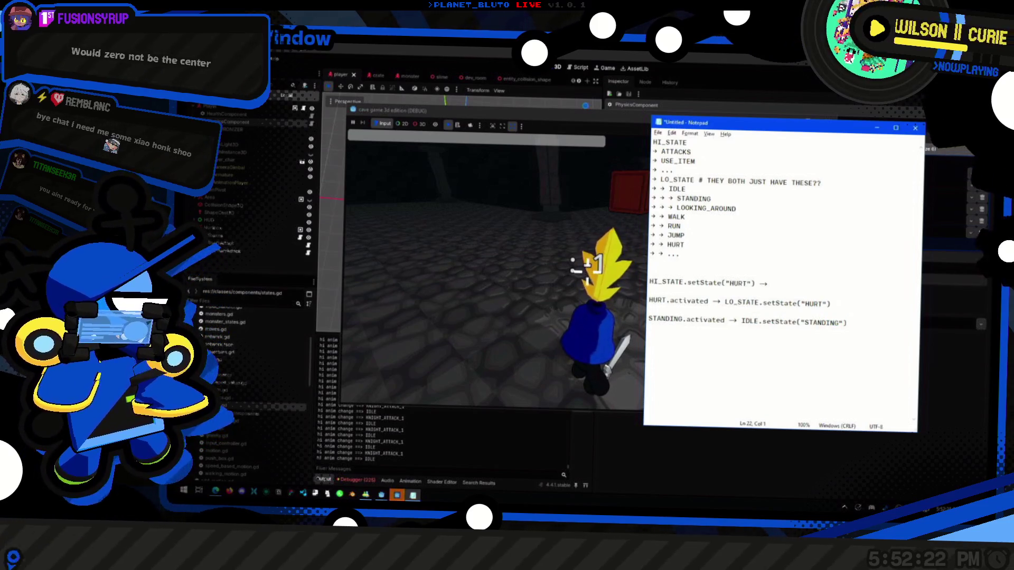
pyautogui.write('STATE.set')
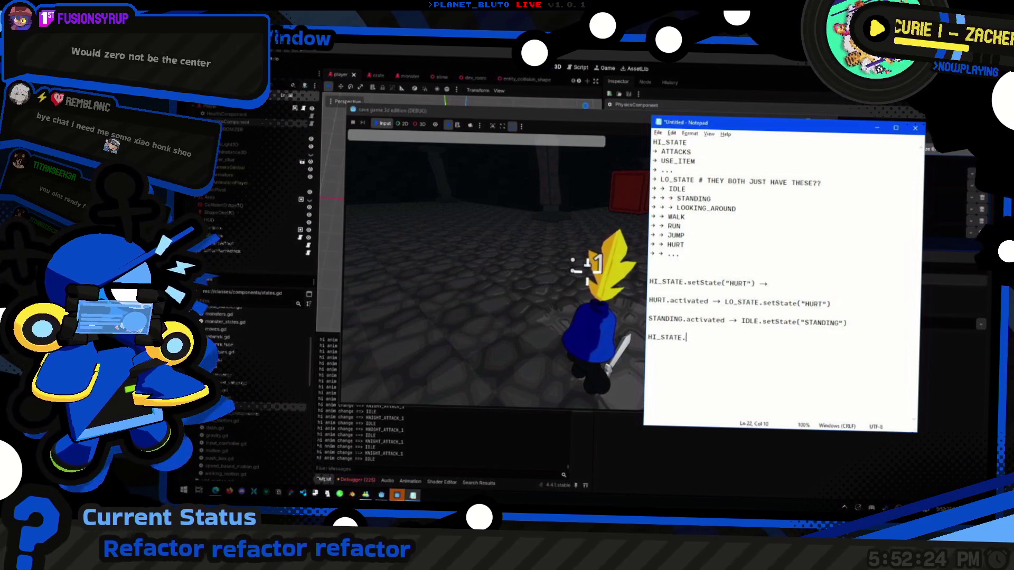
pyautogui.write('State')
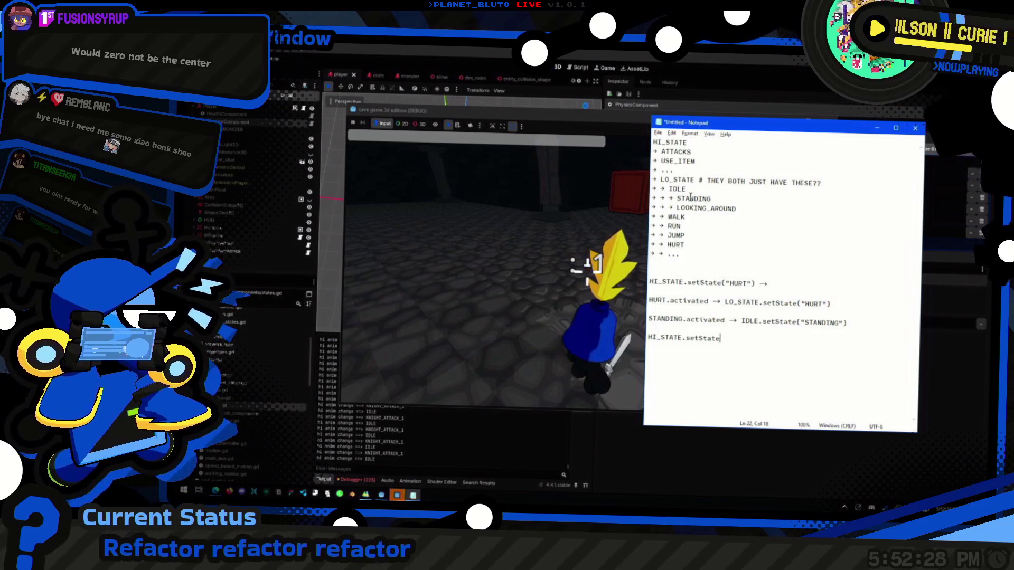
# - Copy STANDING from the hierarchy and complete the call as setState("STANDING")
pyautogui.doubleClick(692, 200)
pyautogui.hotkey('ctrl', 'c')
pyautogui.click(733, 337)
pyautogui.write('("')
pyautogui.hotkey('ctrl', 'v')
pyautogui.write('")')
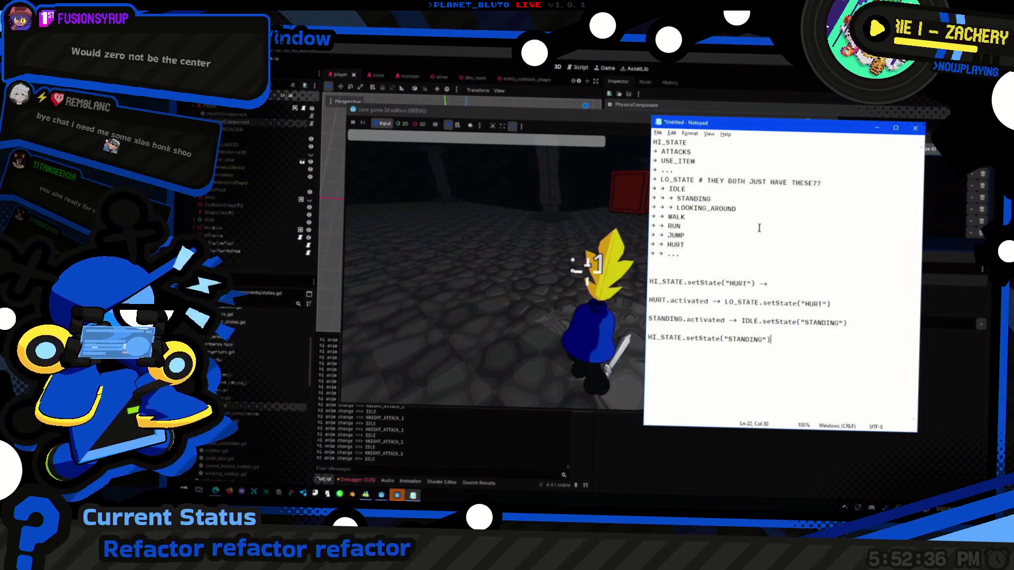
pyautogui.click(795, 207)
pyautogui.click(813, 200)
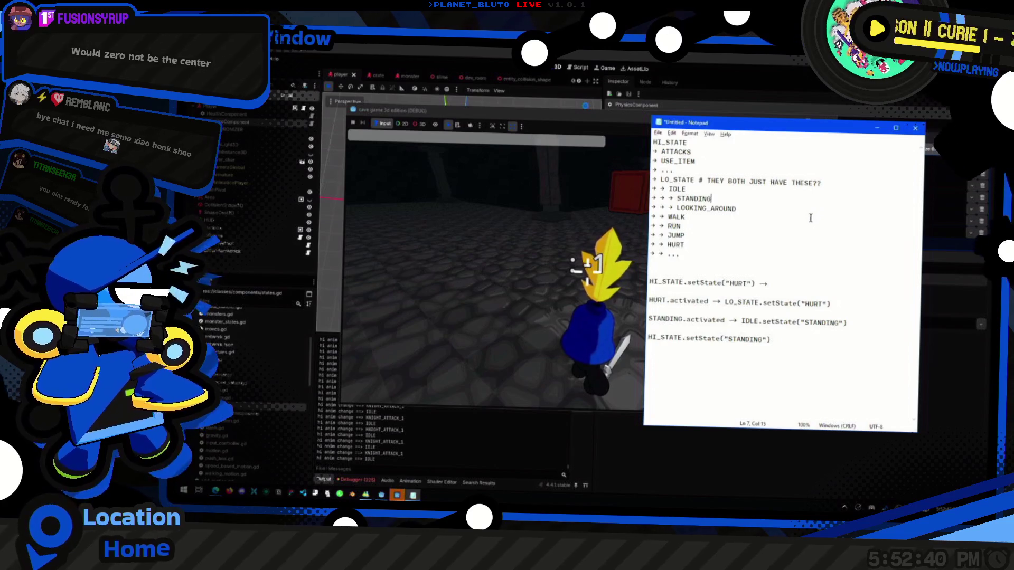
pyautogui.click(818, 344)
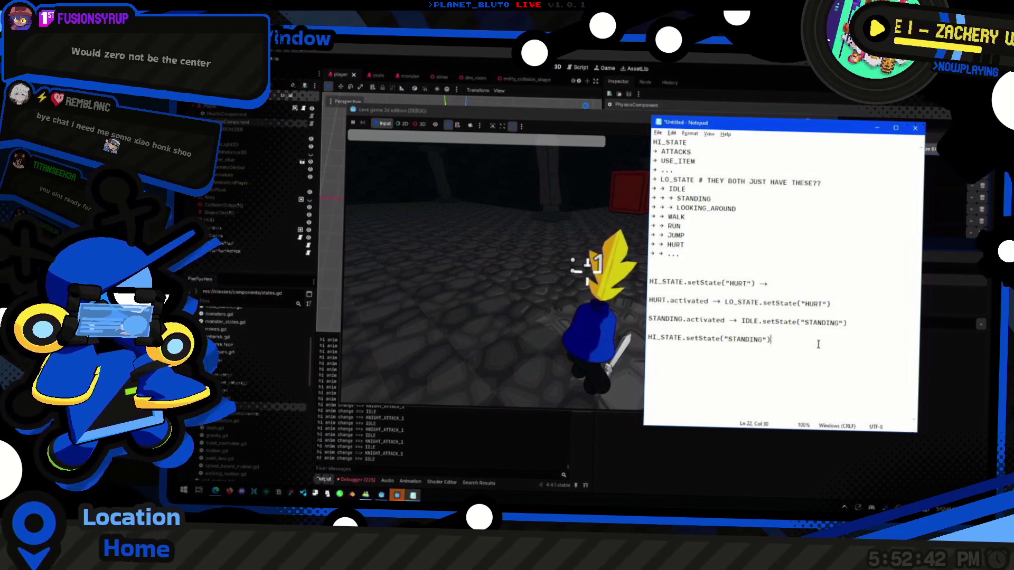
pyautogui.click(690, 143)
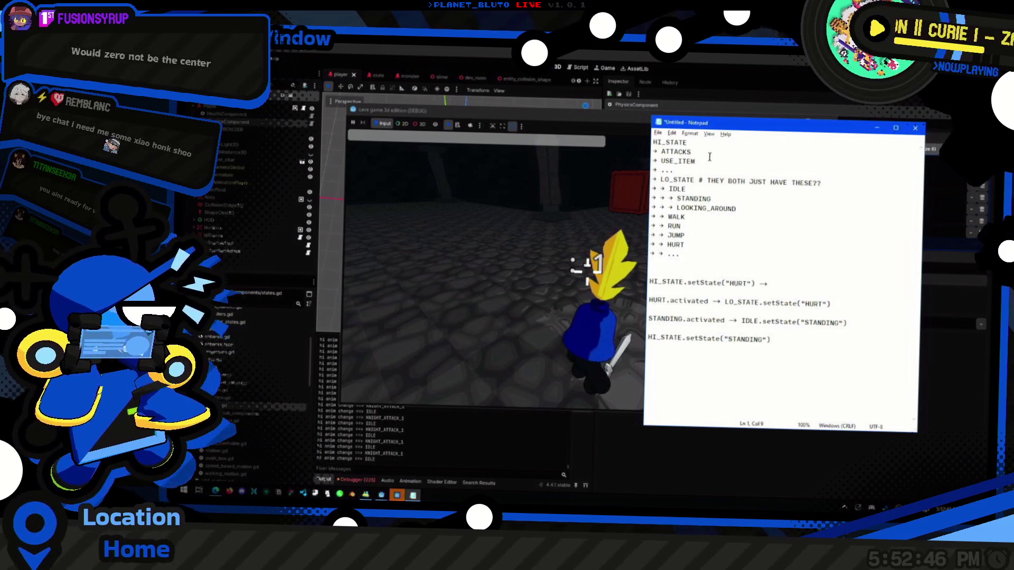
pyautogui.doubleClick(680, 140)
pyautogui.click(698, 144)
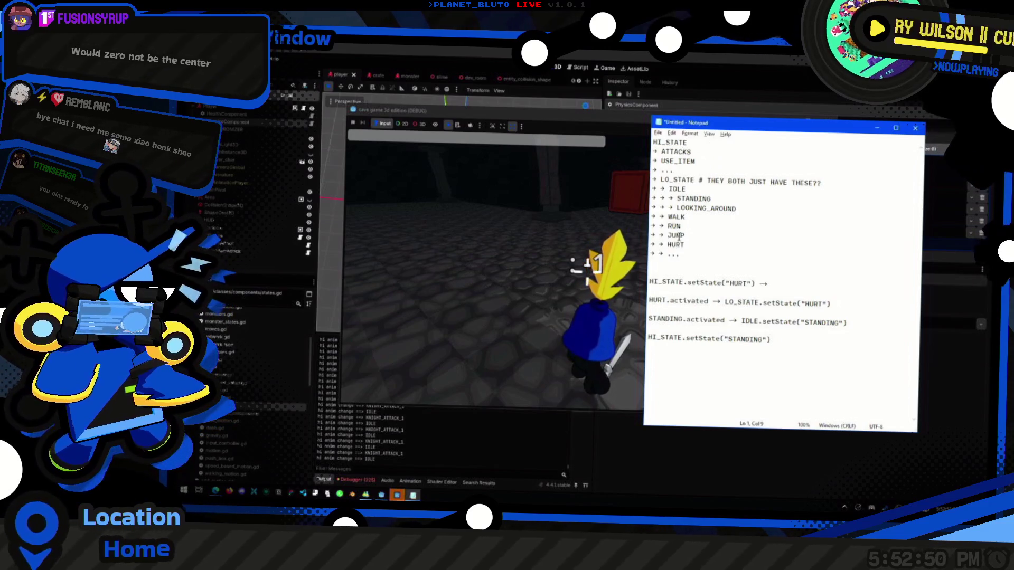
pyautogui.click(794, 197)
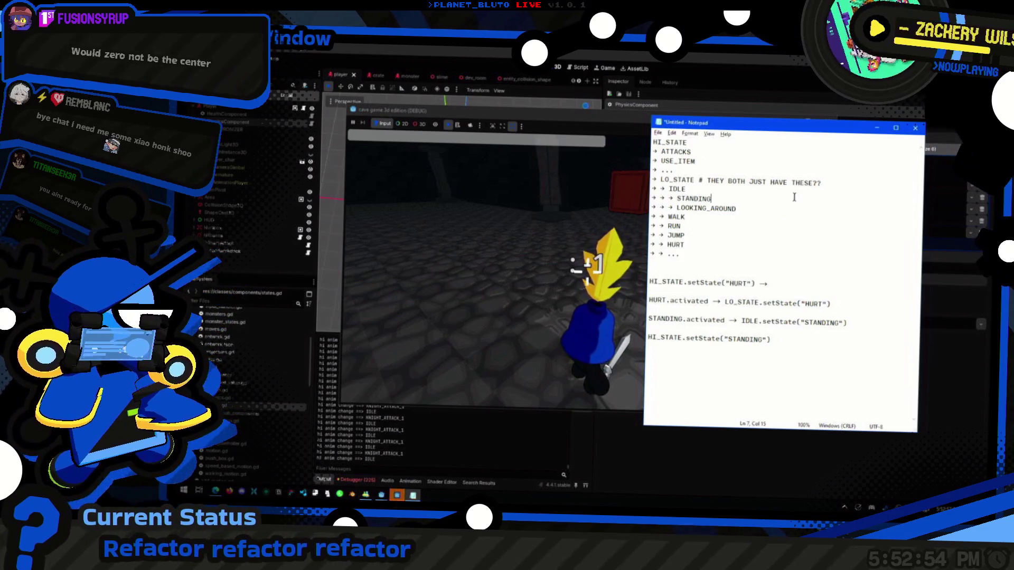
pyautogui.click(724, 321)
pyautogui.moveTo(723, 321); pyautogui.dragTo(645, 319)
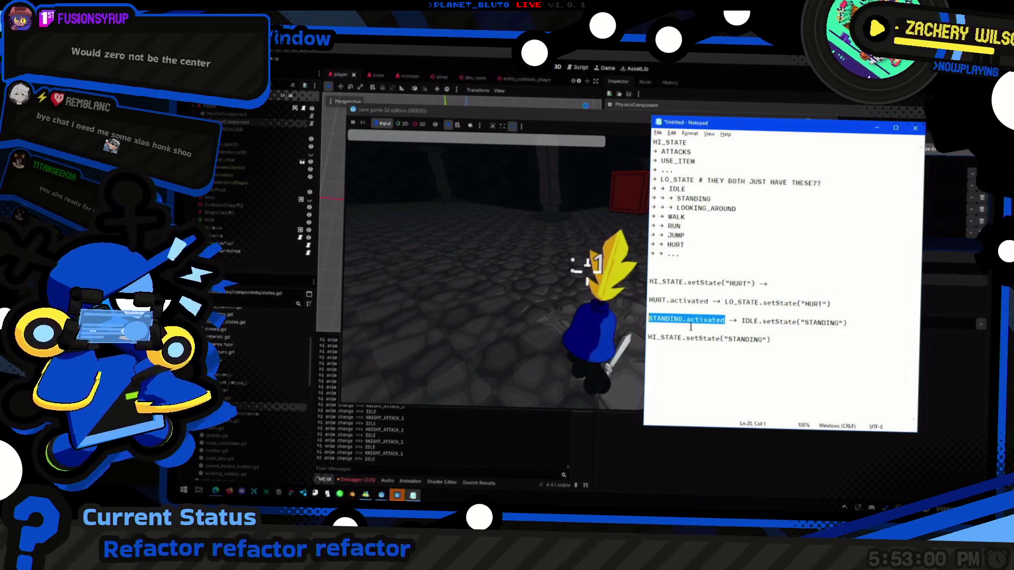
pyautogui.doubleClick(745, 322)
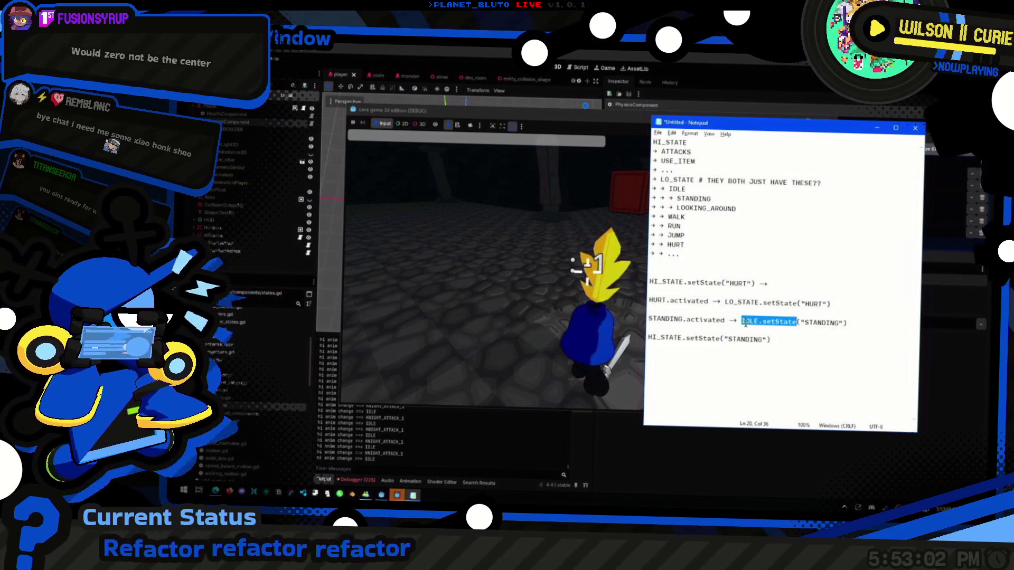
pyautogui.click(777, 321)
pyautogui.doubleClick(744, 321)
pyautogui.press('Left')
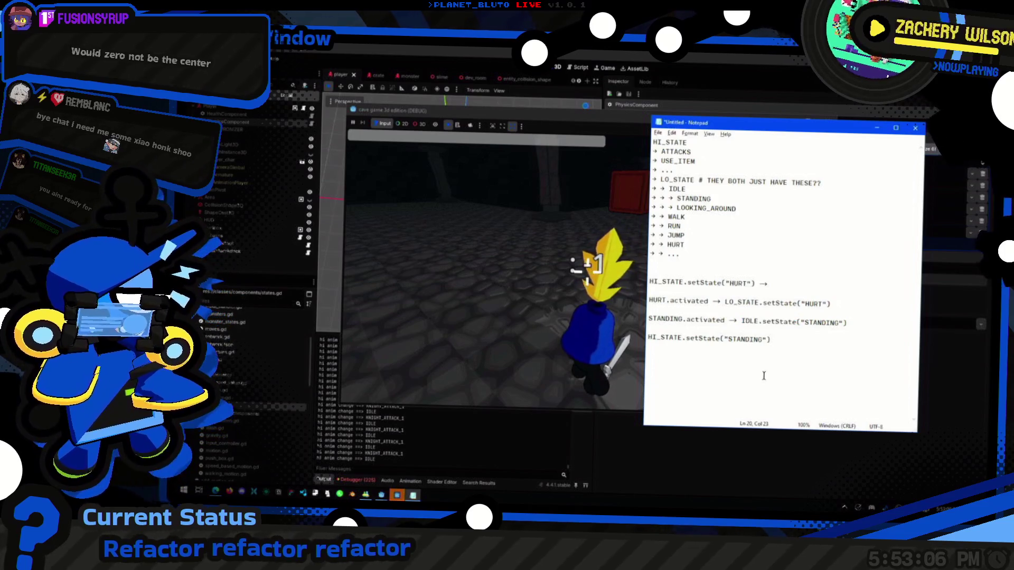
pyautogui.hotkey('ctrl', 'shift', 'Right')
pyautogui.hotkey('shift', 'Left')
pyautogui.hotkey('shift', 'Left')
pyautogui.hotkey('shift', 'Left')
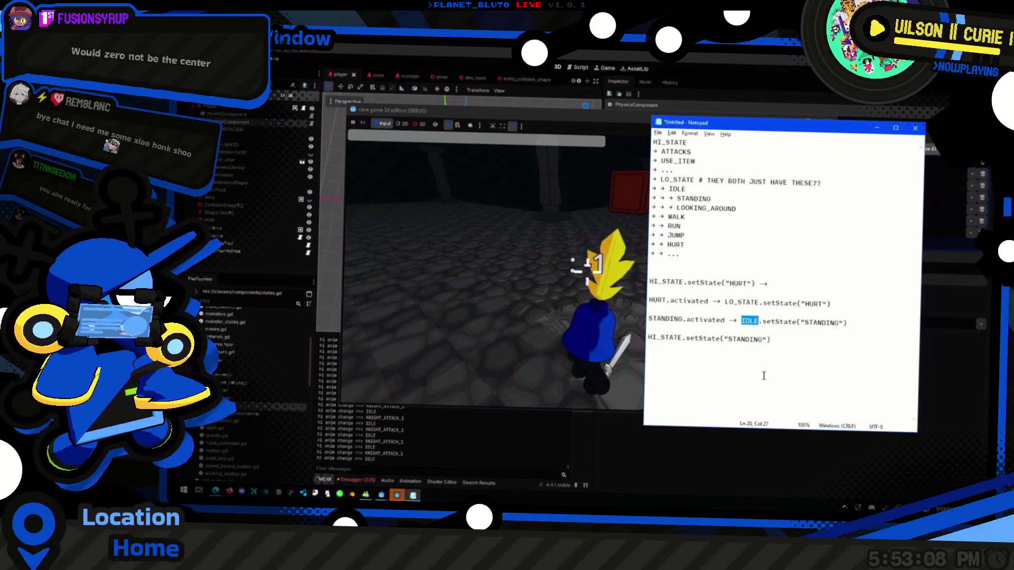
pyautogui.hotkey('ctrl', 'c')
pyautogui.press('End')
pyautogui.press('Return')
pyautogui.hotkey('ctrl', 'v')
pyautogui.write('.chain')
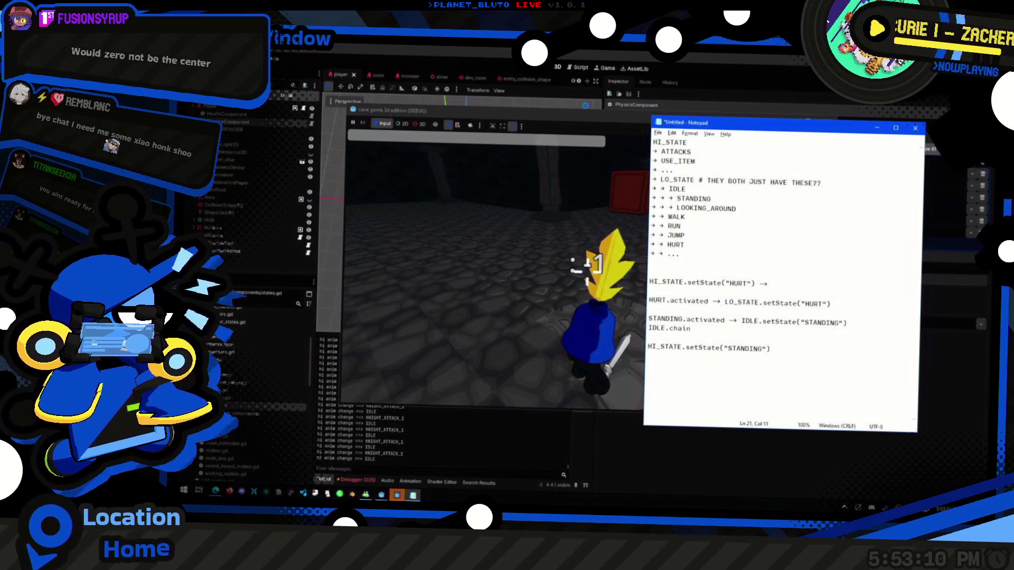
pyautogui.write(' -> ')
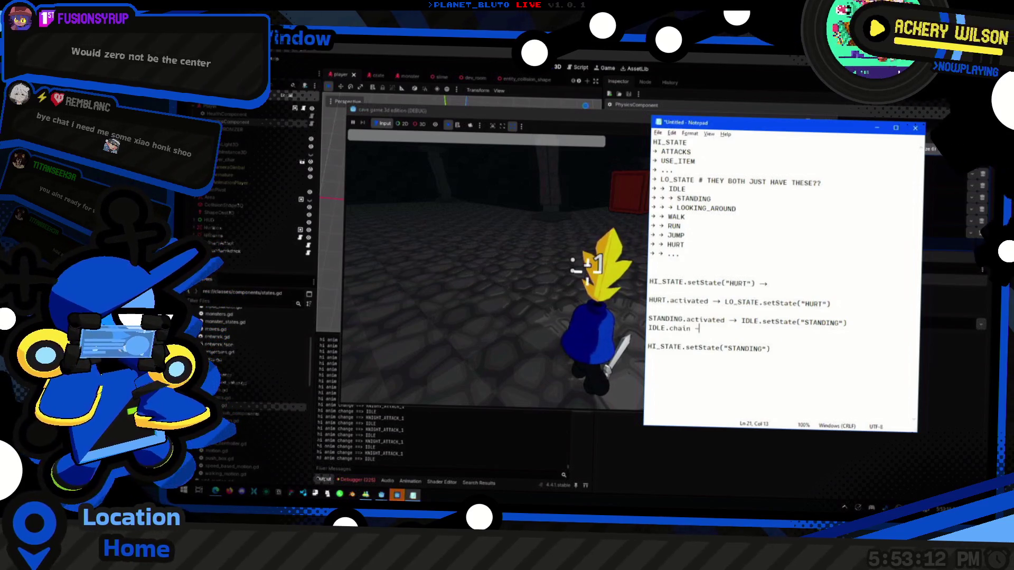
pyautogui.write('LO_STATE.')
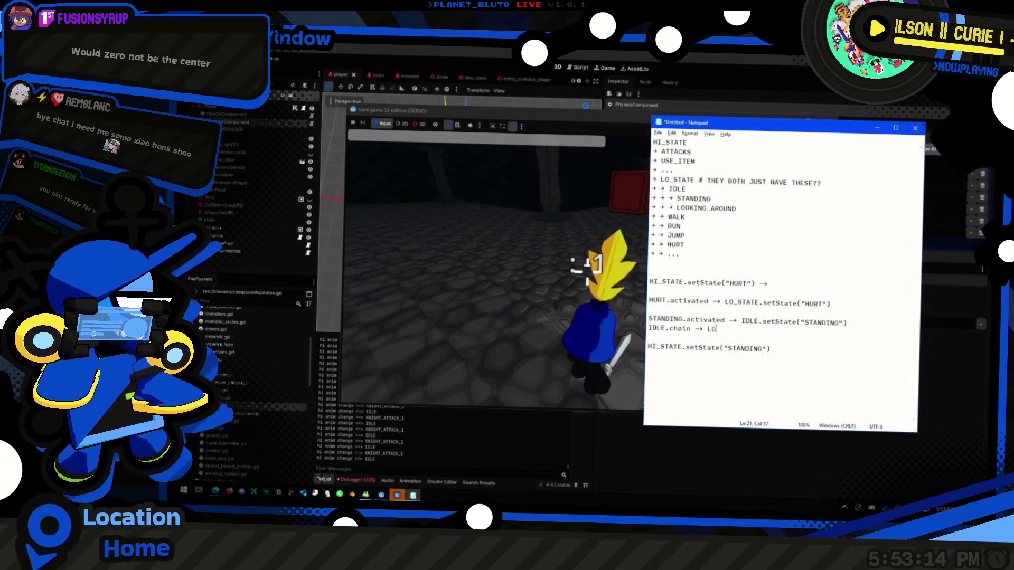
pyautogui.write('setState(')
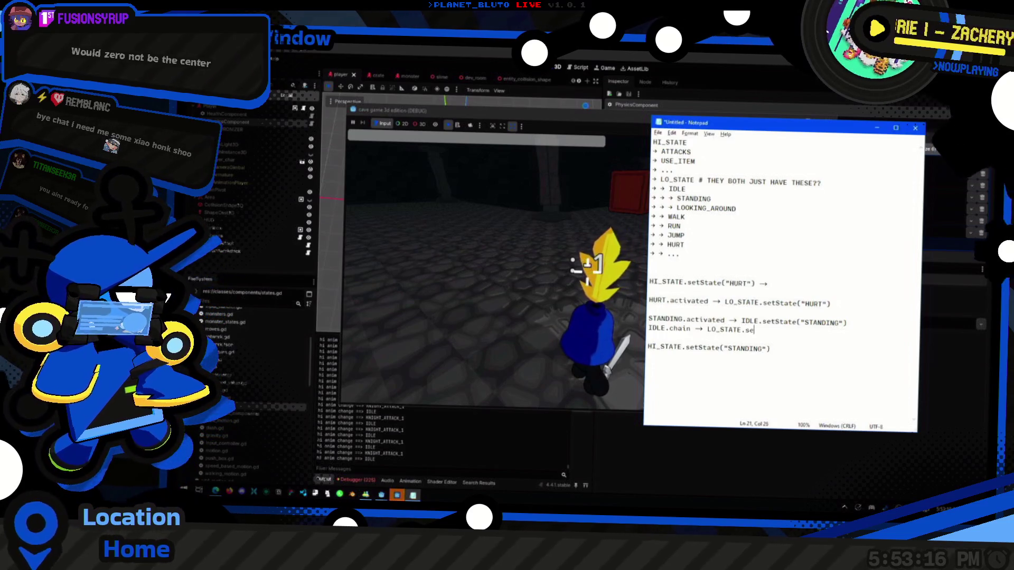
pyautogui.write('"IDLE"')
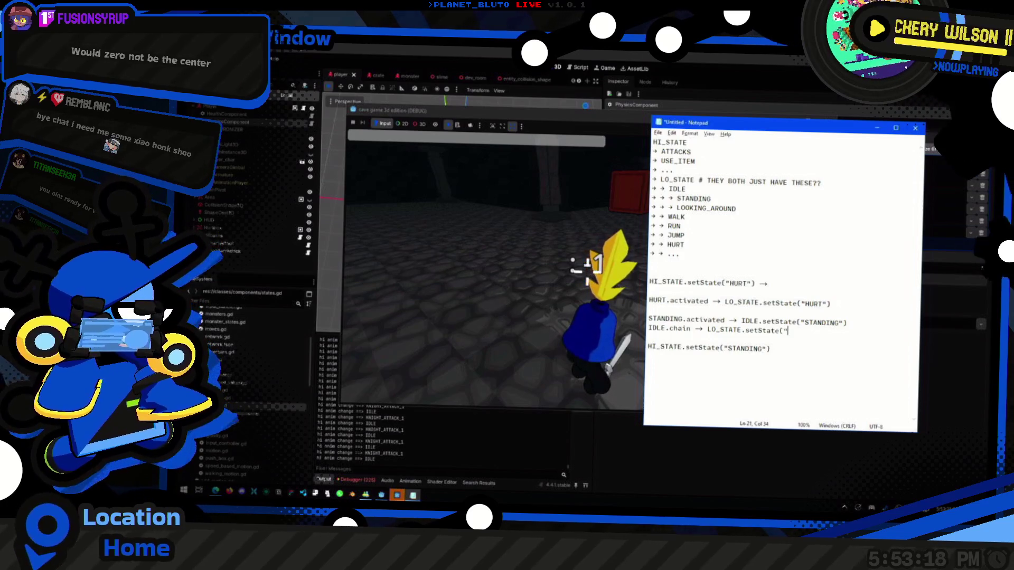
pyautogui.write(')')
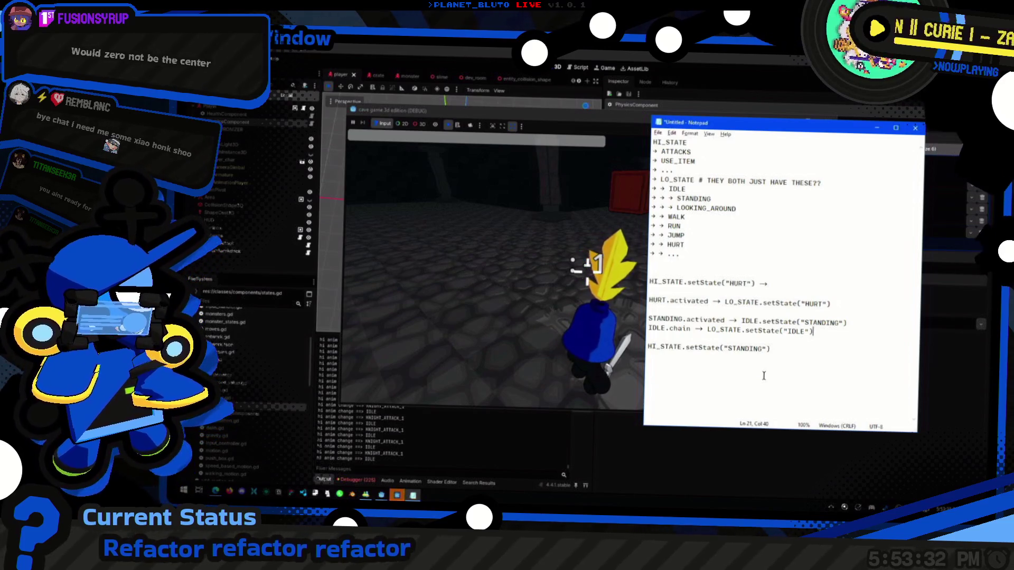
# - Start a 'LO_STATE.chain ->' line, then review LO_STATE, STANDING and IDLE in the hierarchy
pyautogui.press('Return')
pyautogui.write('LO_STATE.chain ->')
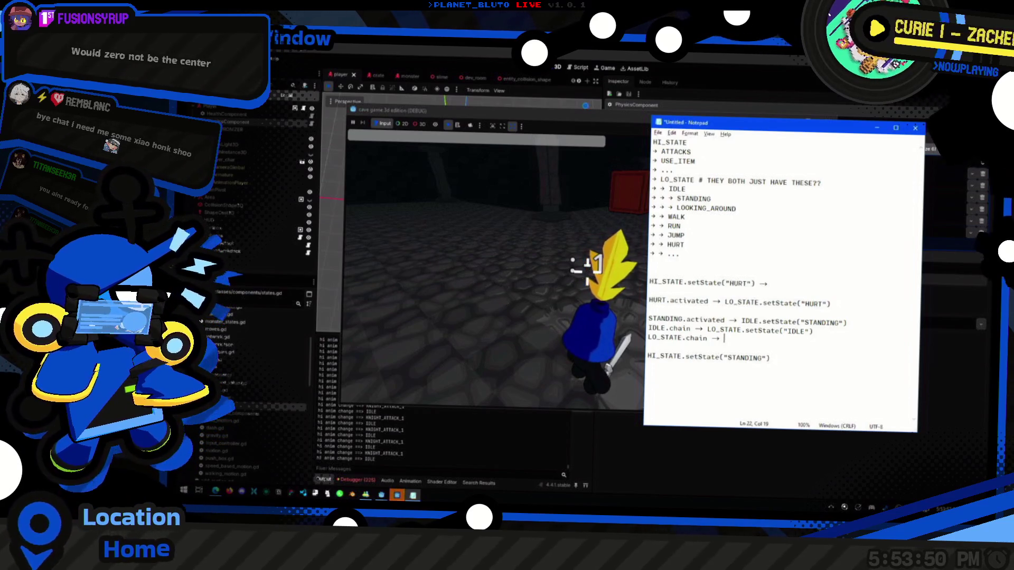
pyautogui.doubleClick(666, 180)
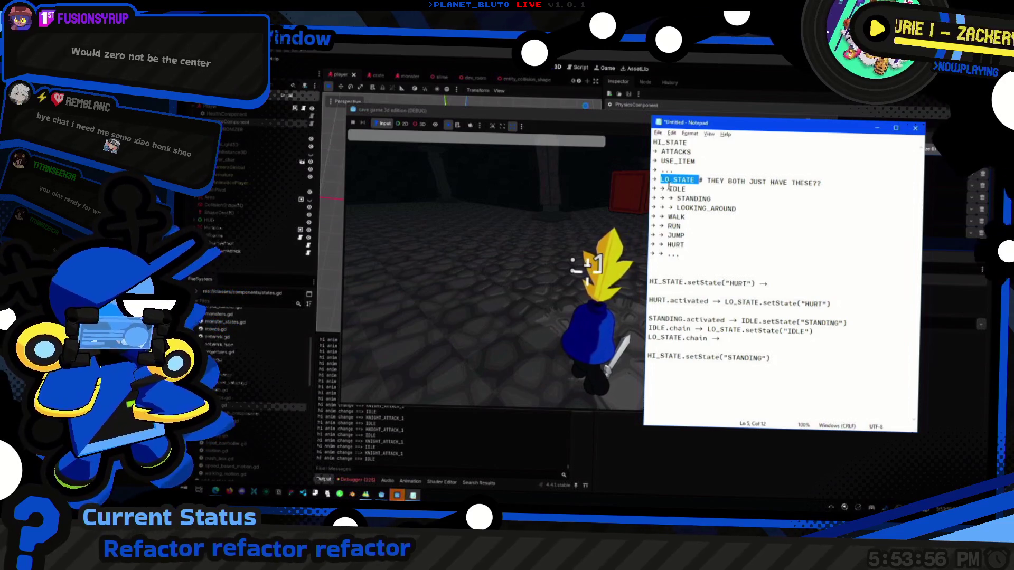
pyautogui.click(695, 180)
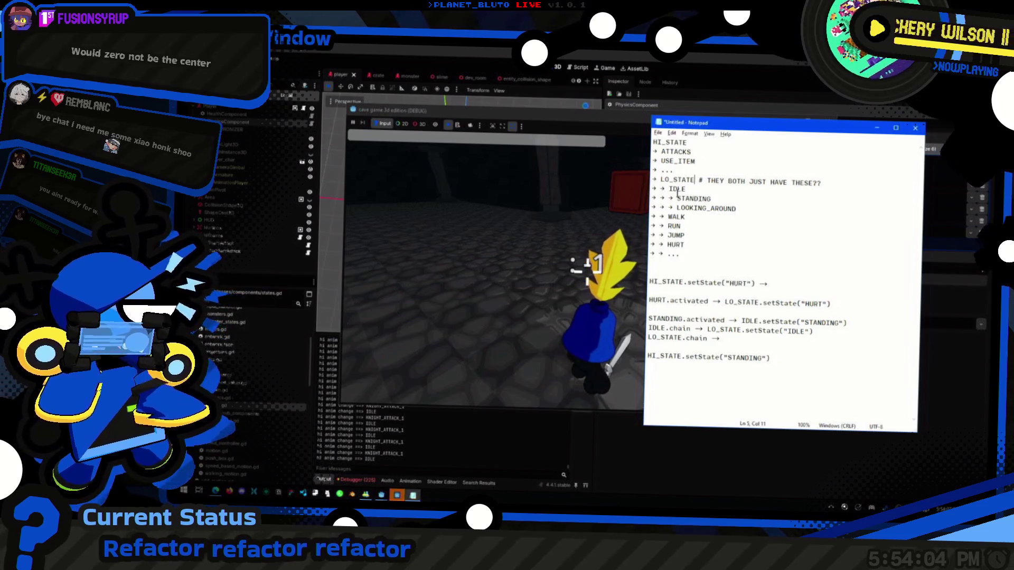
pyautogui.click(765, 201)
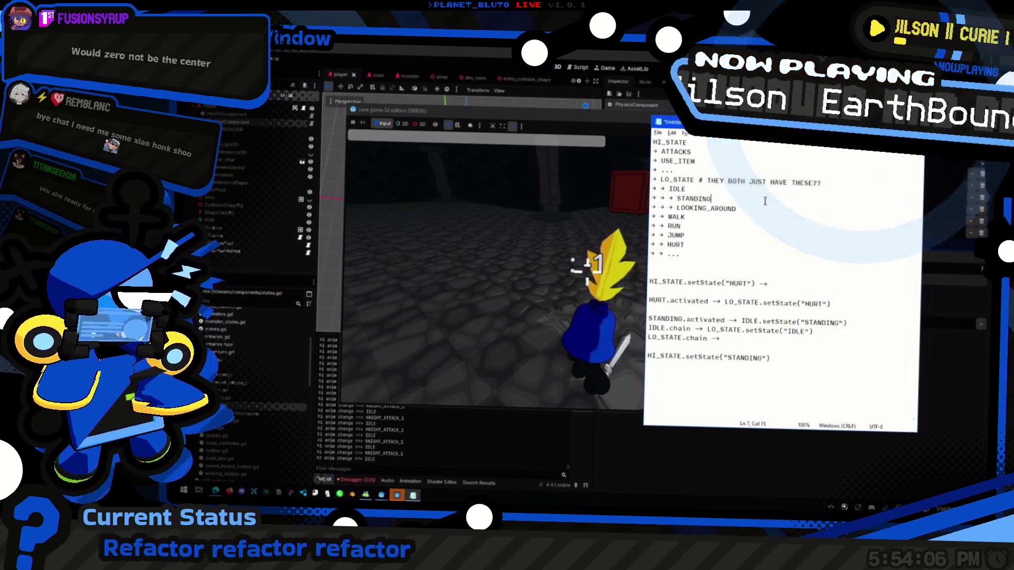
pyautogui.click(694, 186)
pyautogui.click(708, 261)
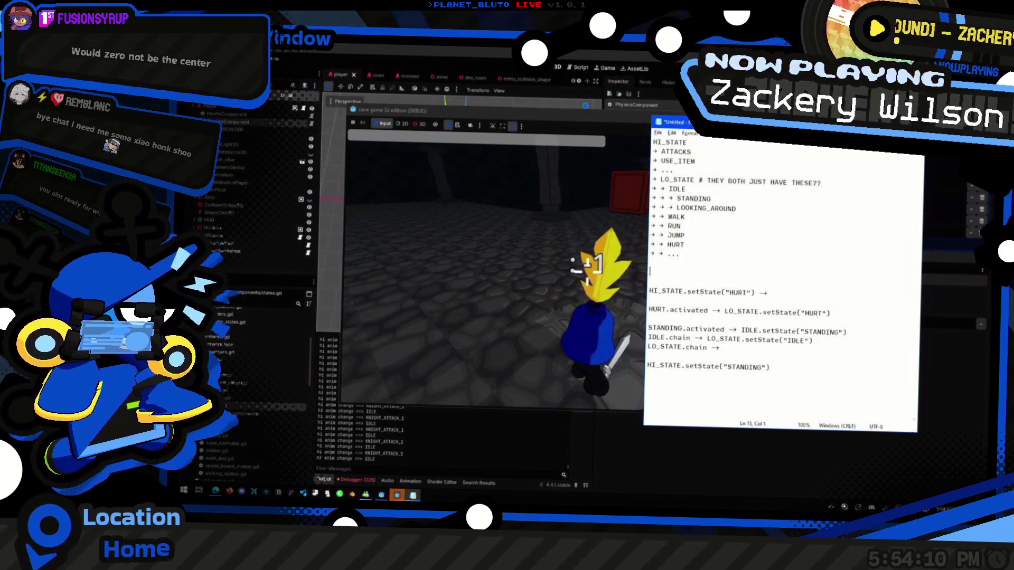
# - Begin a current_state draft with a '_current_state_node.size() > 0' check below it
pyautogui.press('Return')
pyautogui.press('Return')
pyautogui.write('current_stat')
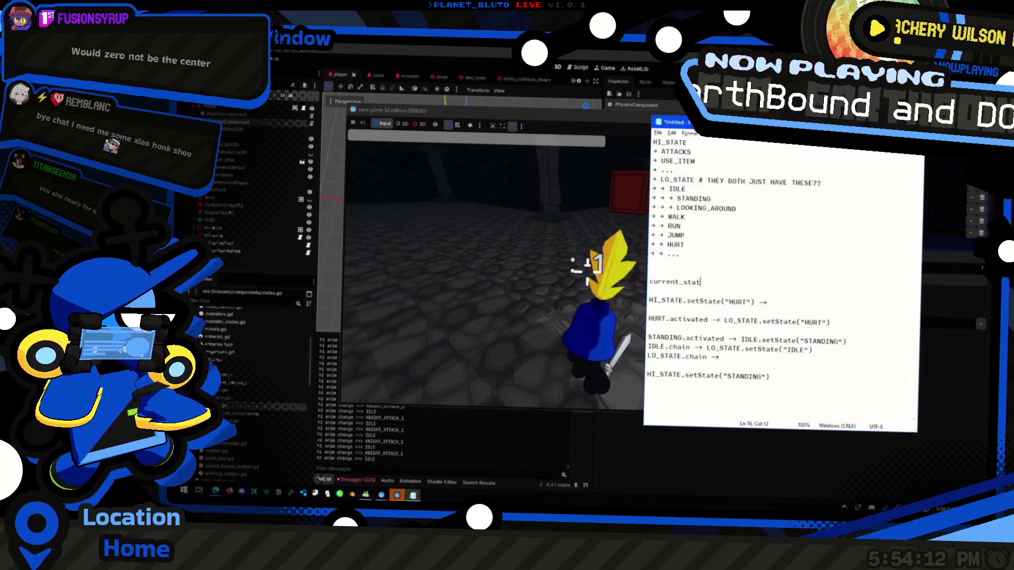
pyautogui.write('e')
pyautogui.press('Return')
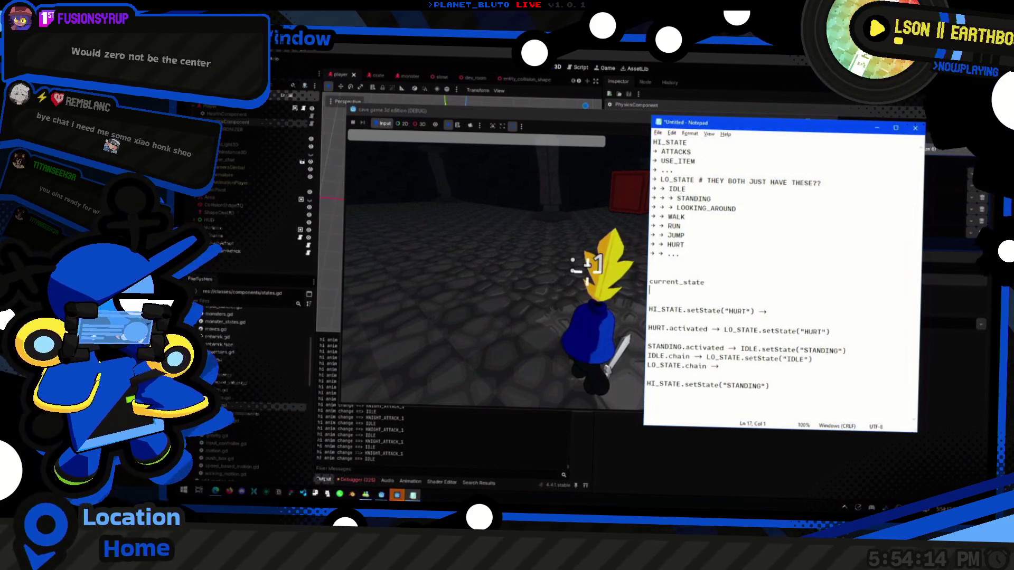
pyautogui.write('_current_st')
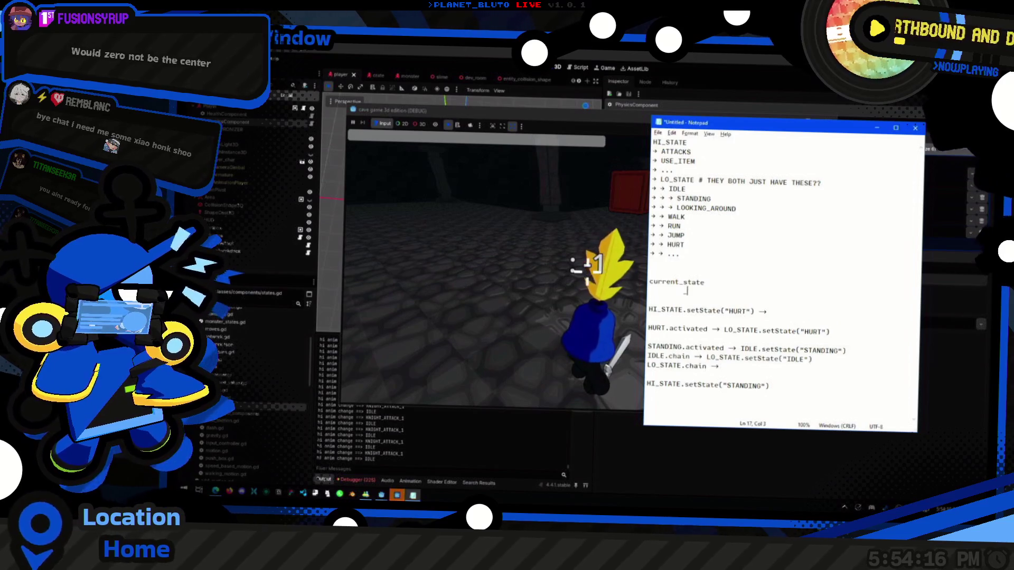
pyautogui.write('ate_node.states')
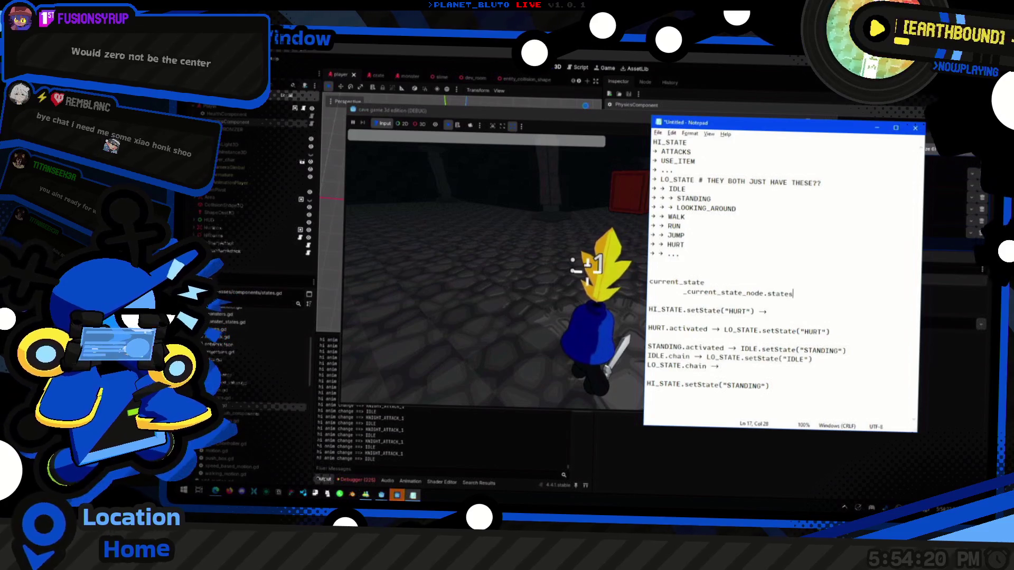
pyautogui.write('.sizx')
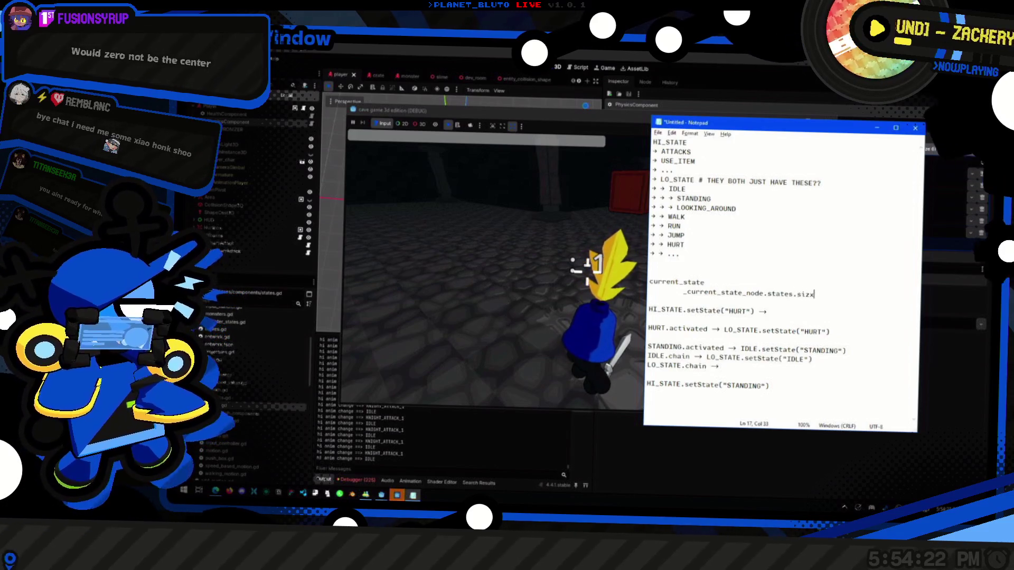
pyautogui.press('BackSpace')
pyautogui.write('e() > 0')
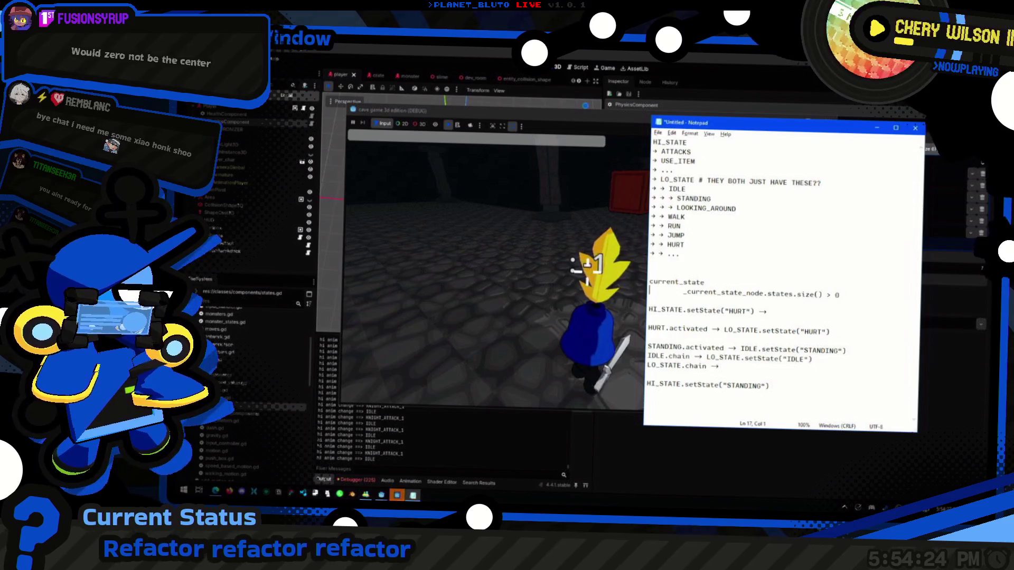
pyautogui.press('Return')
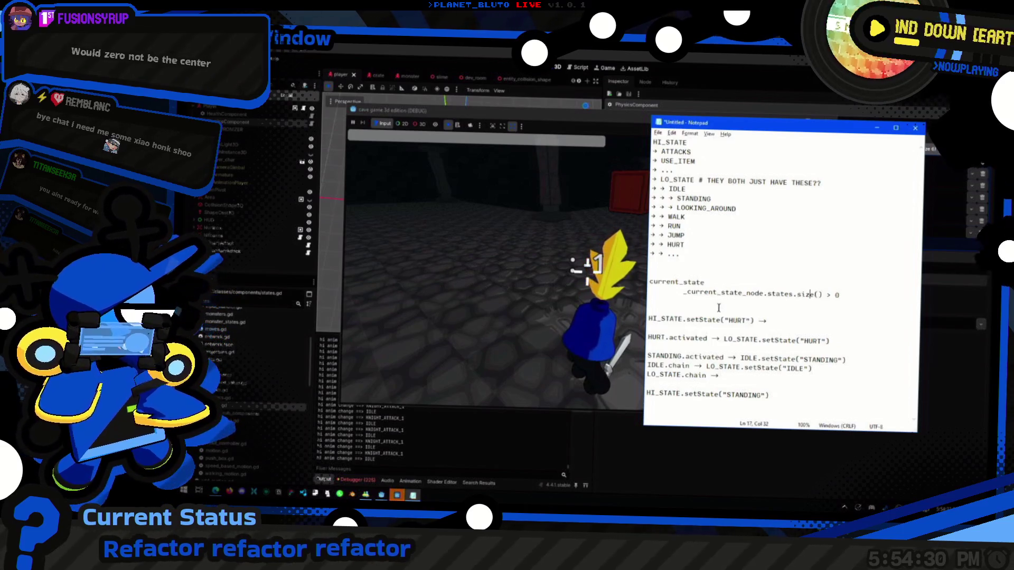
# - Add the line 'return _current_state_node.current_state' under the size check
pyautogui.moveTo(684, 294); pyautogui.dragTo(810, 293)
pyautogui.hotkey('shift', 'Left')
pyautogui.hotkey('shift', 'Left')
pyautogui.hotkey('shift', 'Left')
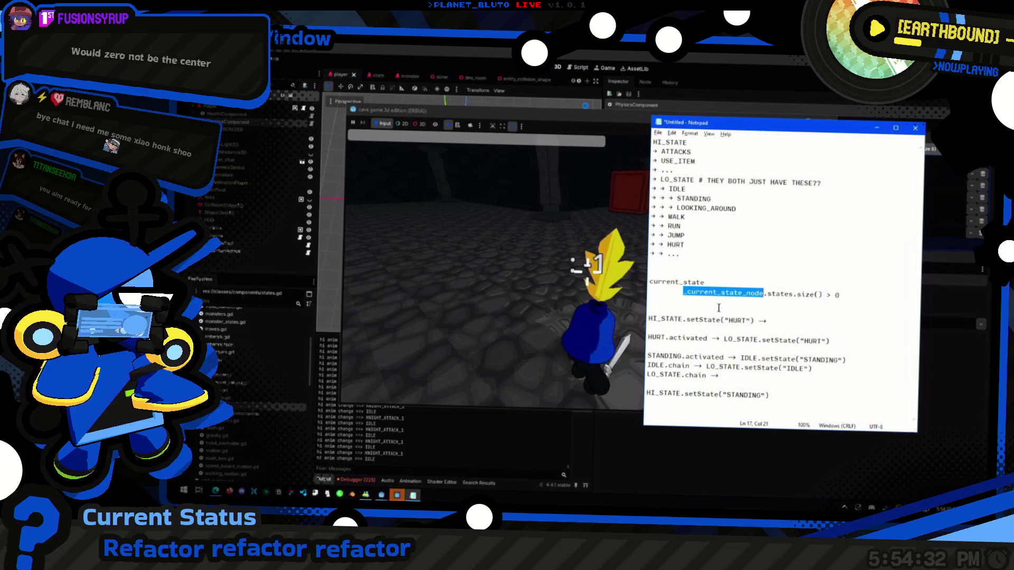
pyautogui.hotkey('ctrl', 'c')
pyautogui.click(718, 308)
pyautogui.hotkey('ctrl', 'v')
pyautogui.click(719, 304)
pyautogui.write('return')
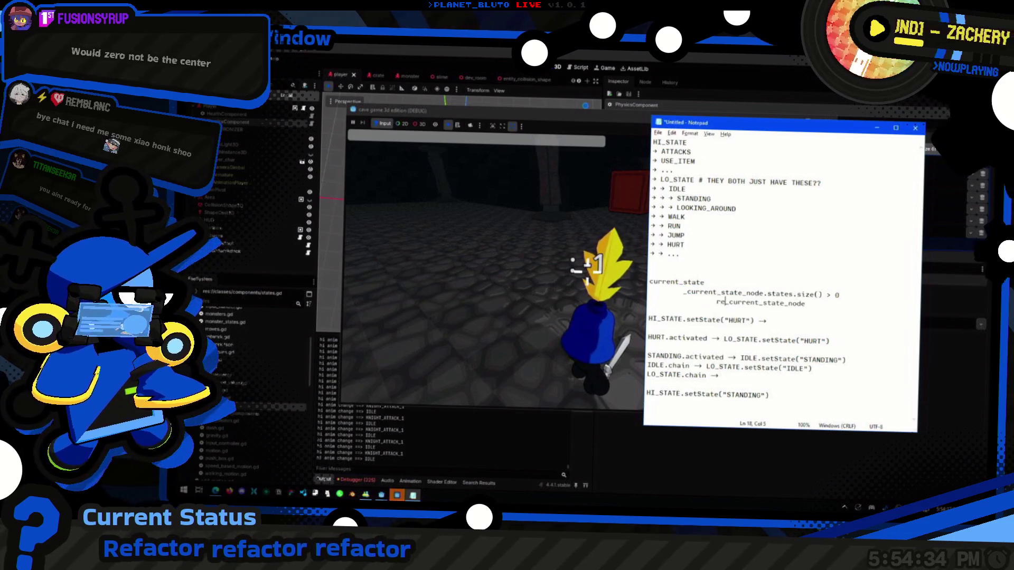
pyautogui.press('End')
pyautogui.write('.')
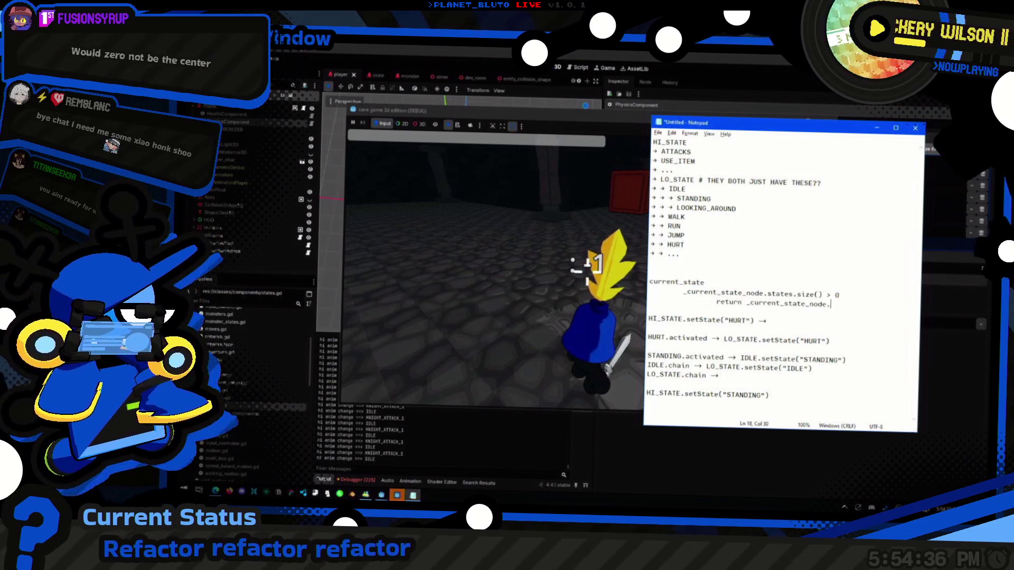
pyautogui.write('current_state')
# - Add an 'else:' branch that does 'return _state'
pyautogui.press('Return')
pyautogui.press('Tab')
pyautogui.write('else:')
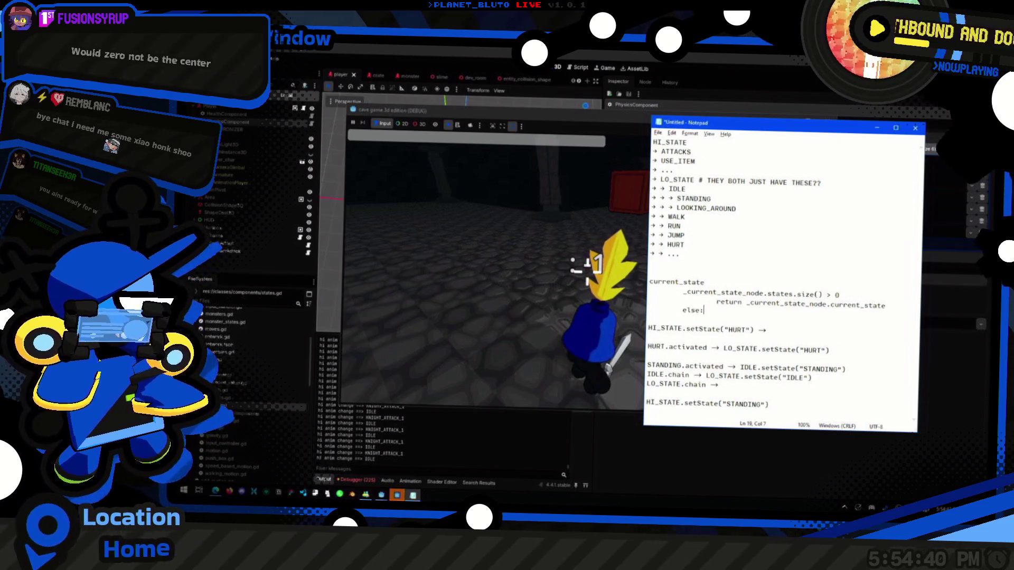
pyautogui.press('Return')
pyautogui.press('Tab')
pyautogui.press('Tab')
pyautogui.write('return _')
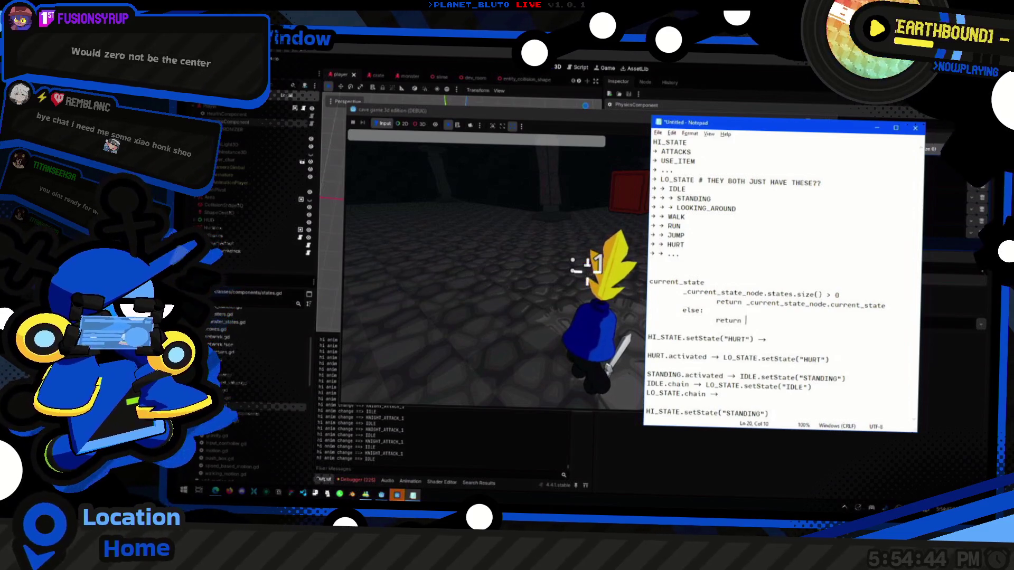
pyautogui.write('state')
pyautogui.click(649, 320)
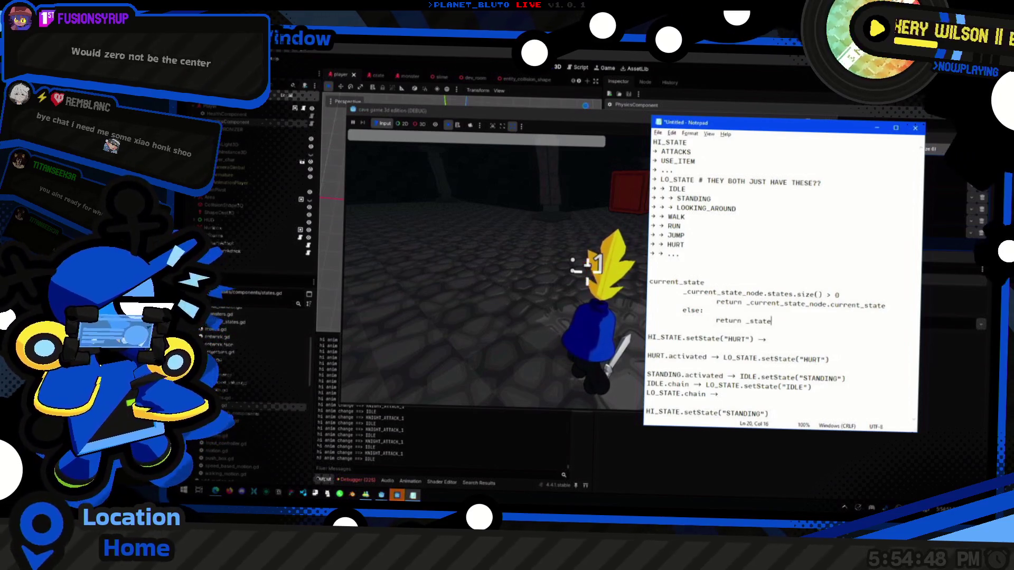
pyautogui.click(718, 310)
pyautogui.press('Up')
pyautogui.press('Up')
pyautogui.press('Up')
pyautogui.press('Return')
pyautogui.press('Return')
pyautogui.press('Up')
pyautogui.write('@export var _state: ')
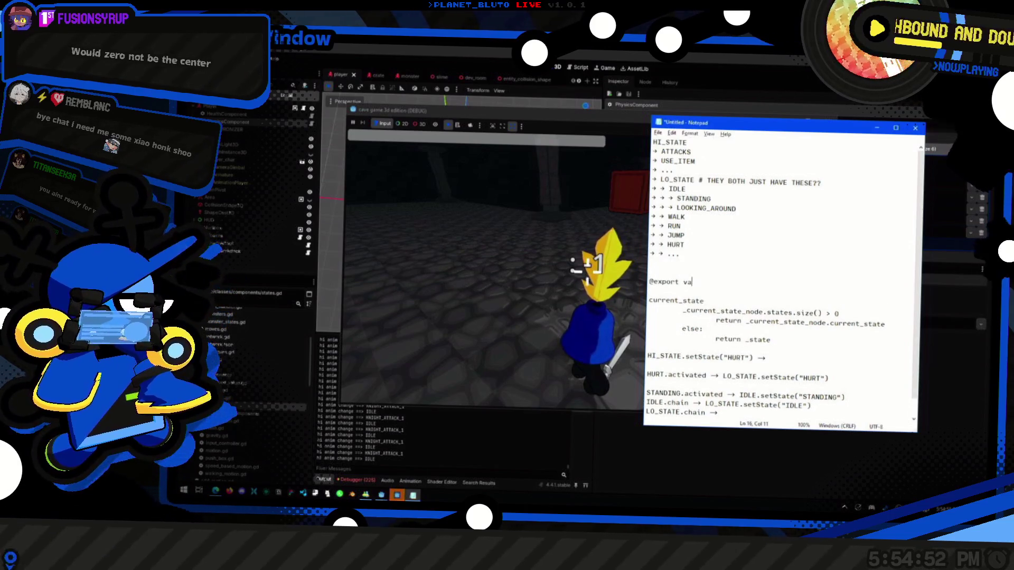
pyautogui.write('State =')
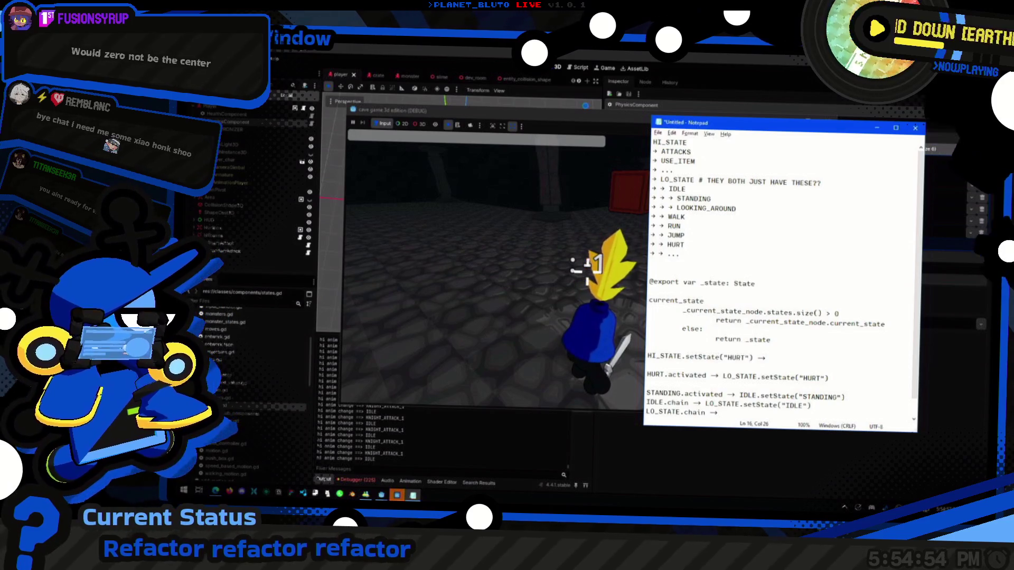
pyautogui.press('BackSpace')
pyautogui.press('BackSpace')
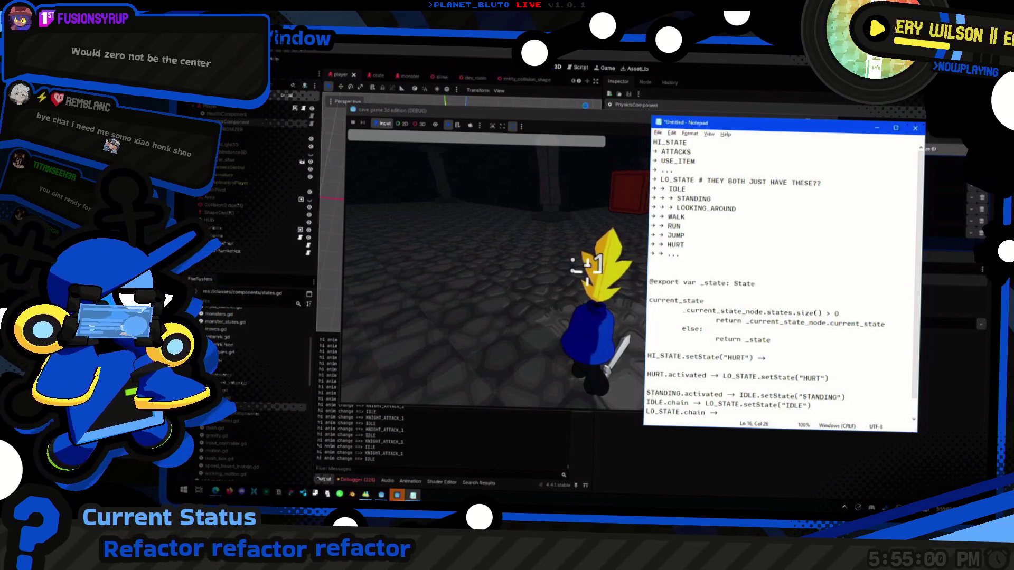
# - Turn current_state into 'var current_state:' with an indented 'get:' and an 'if' size check
pyautogui.click(749, 299)
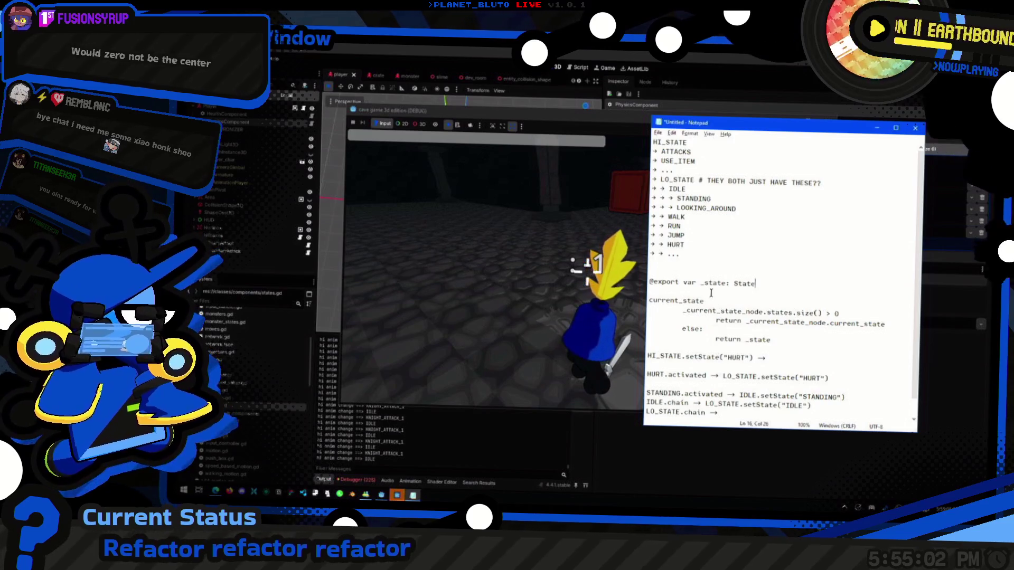
pyautogui.write('var ')
pyautogui.write(':')
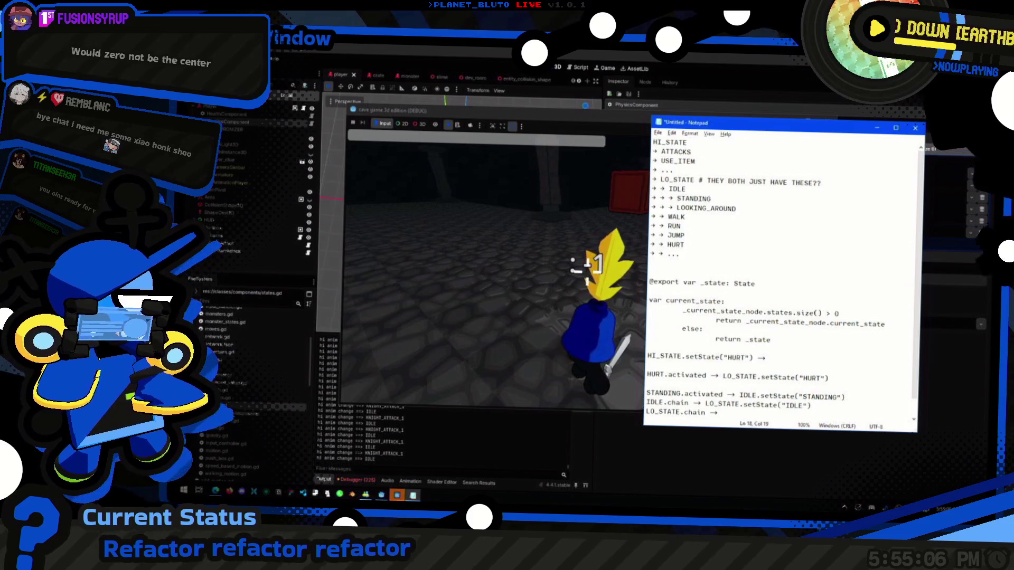
pyautogui.press('Return')
pyautogui.press('Tab')
pyautogui.write('get:')
pyautogui.press('Down')
pyautogui.press('Home')
pyautogui.press('Tab')
pyautogui.press('Left')
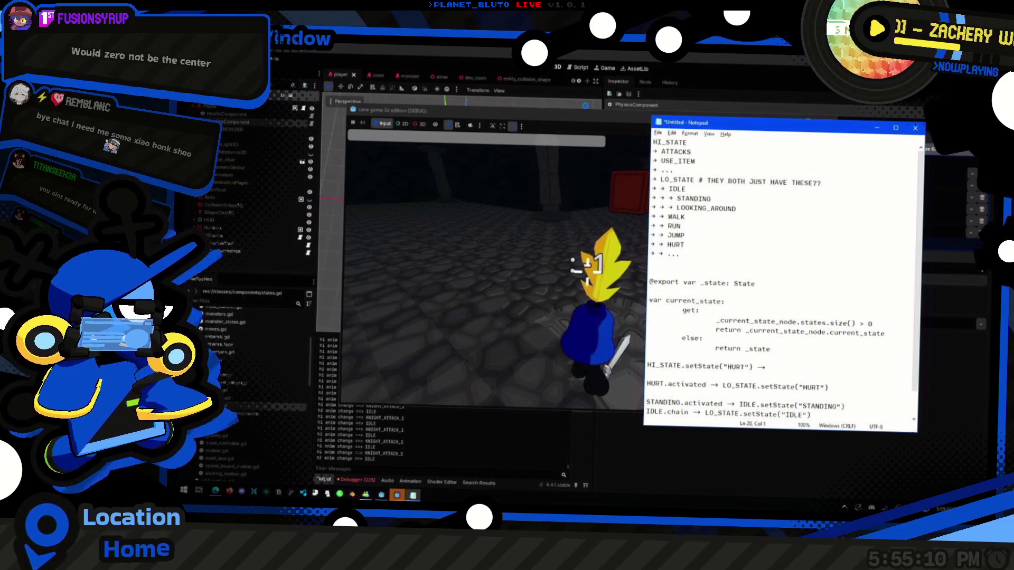
pyautogui.write('if')
# - Indent the return under the if and widen the Notepad window so lines stop wrapping
pyautogui.press('Down')
pyautogui.press('Home')
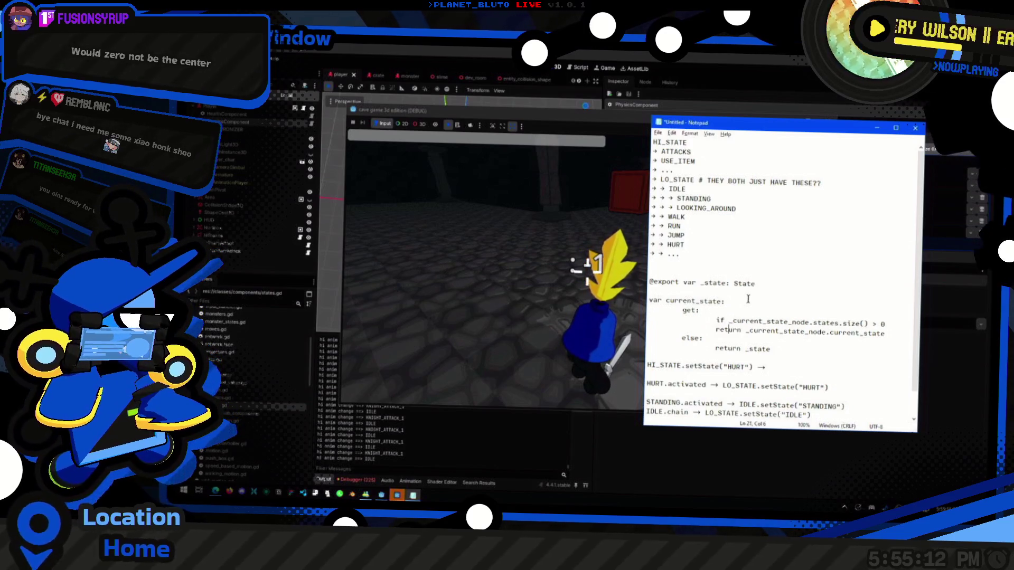
pyautogui.press('Tab')
pyautogui.press('End')
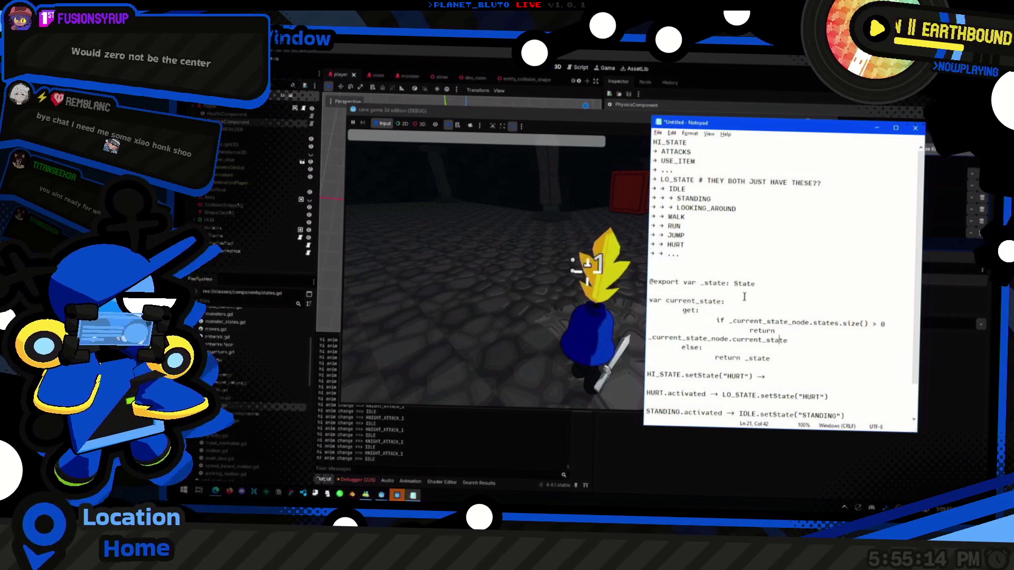
pyautogui.moveTo(645, 215); pyautogui.dragTo(480, 215)
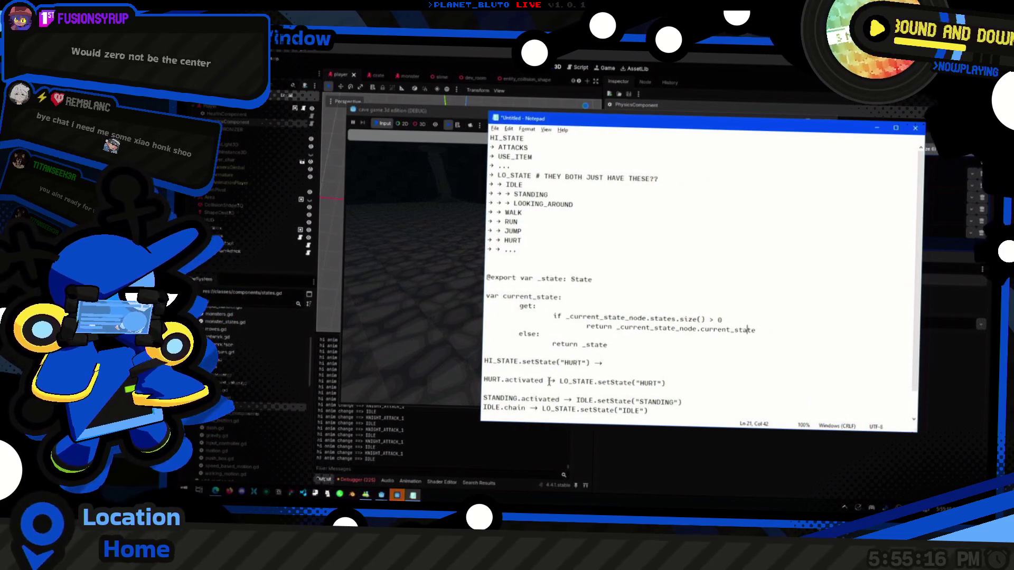
# - Indent the getter's else line and its return line to line up with the if branch
pyautogui.press('Down')
pyautogui.press('Home')
pyautogui.press('Tab')
pyautogui.press('Down')
pyautogui.press('Tab')
pyautogui.press('End')
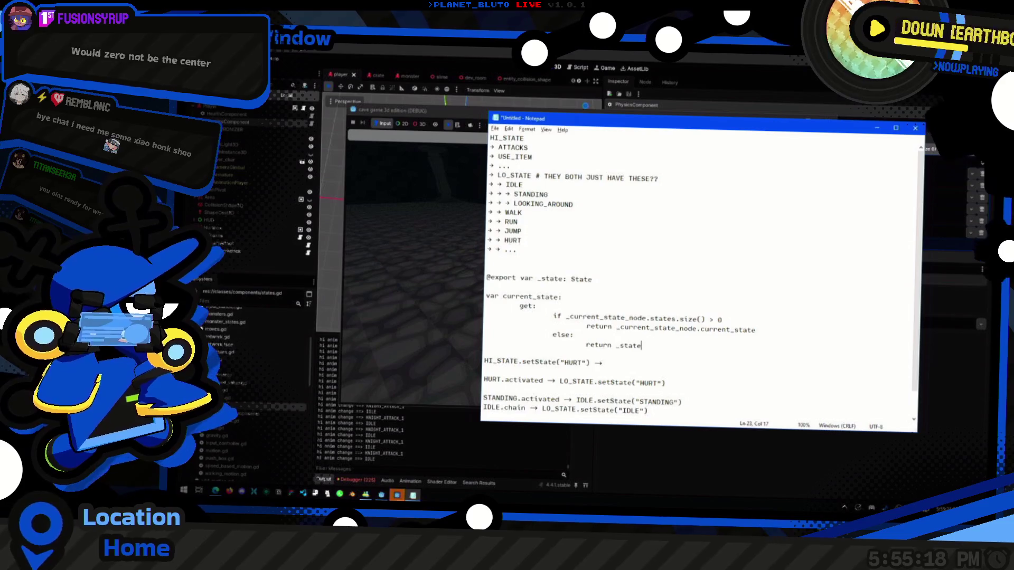
pyautogui.press('Up')
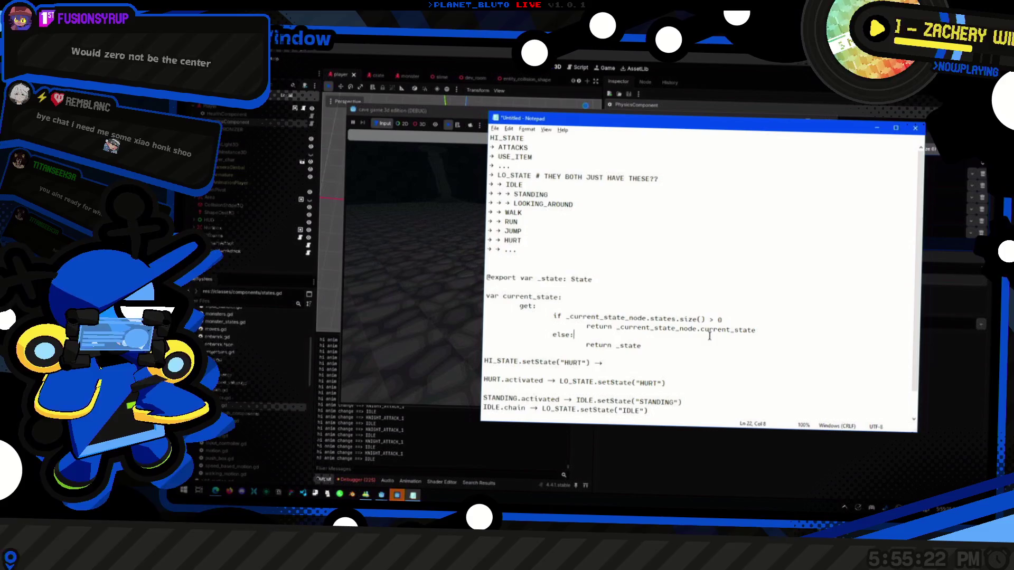
# - Change the else branch to return _current_state_node._state instead of plain _state
pyautogui.click(693, 328)
pyautogui.press('Right')
pyautogui.press('Down')
pyautogui.press('End')
pyautogui.hotkey('ctrl', 'shift', 'Left')
pyautogui.write('_current_state_node._state')
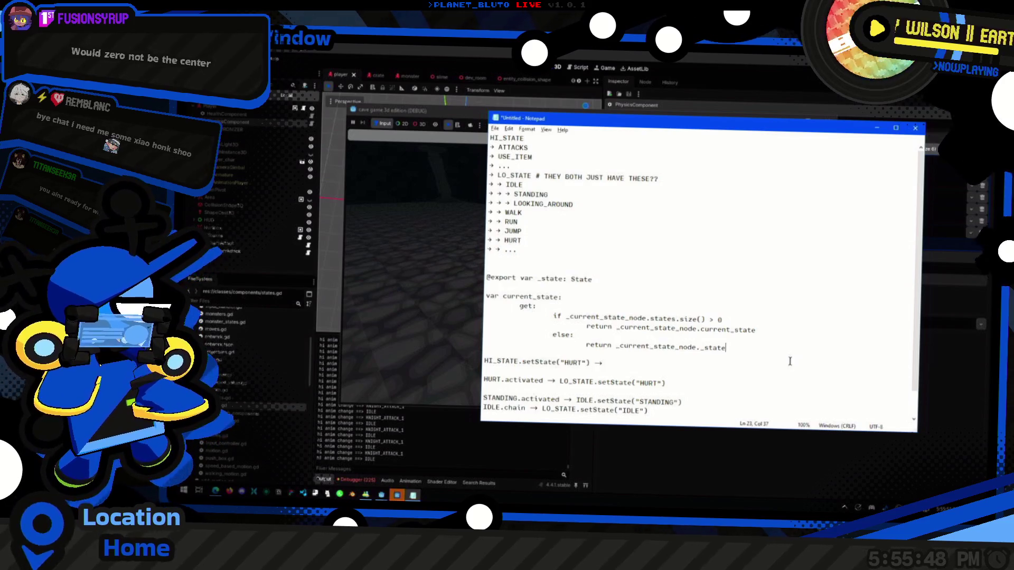
pyautogui.click(642, 301)
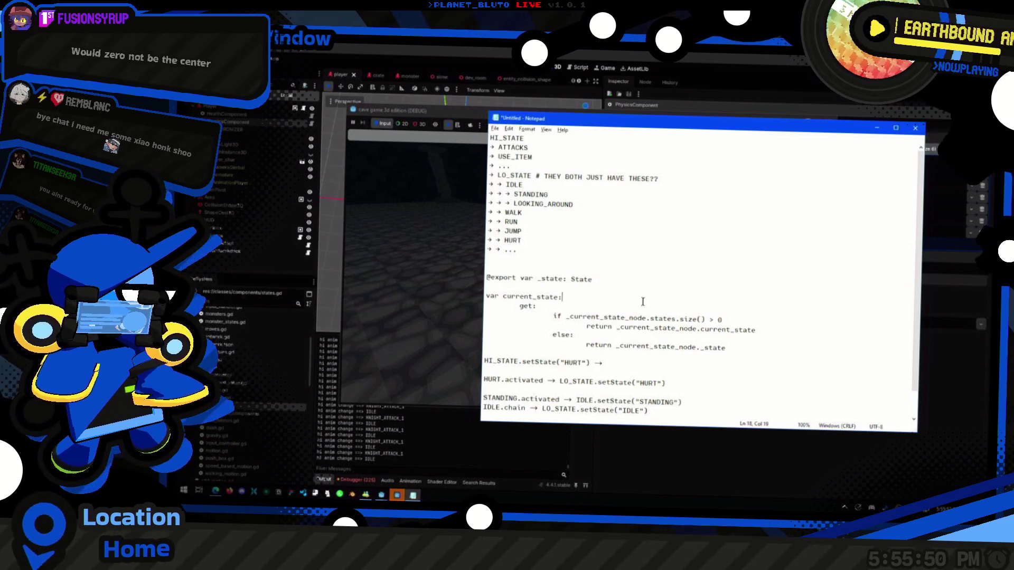
pyautogui.hotkey('shift', 'Home')
pyautogui.hotkey('ctrl', 'c')
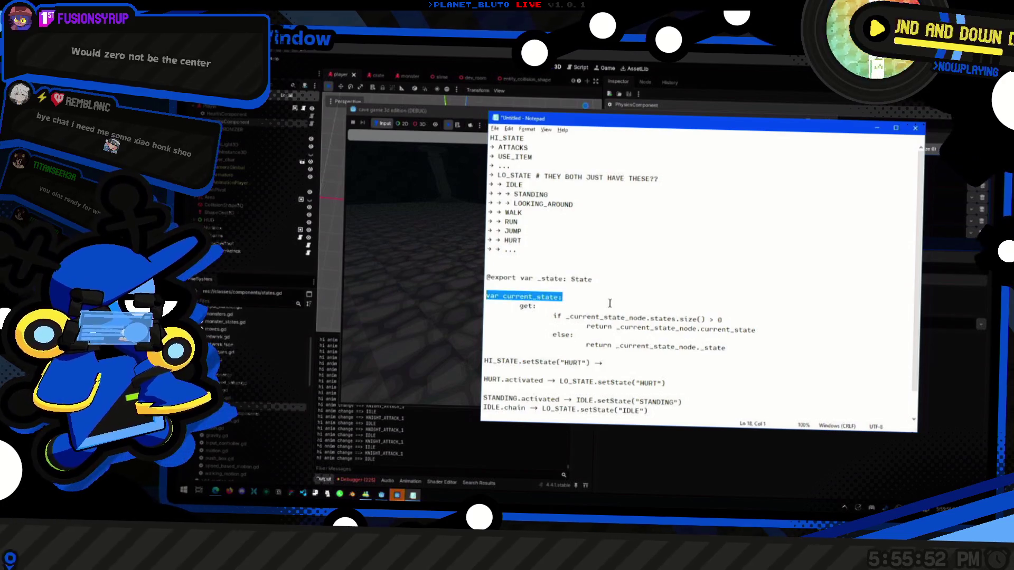
pyautogui.click(610, 303)
pyautogui.press('Return')
pyautogui.press('Return')
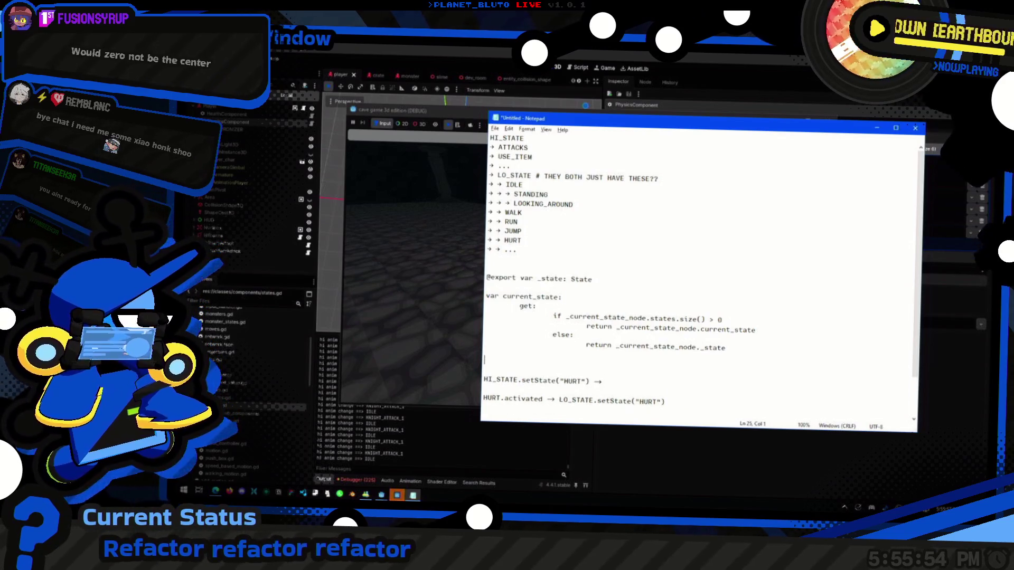
pyautogui.scroll(-1, 764, 406)
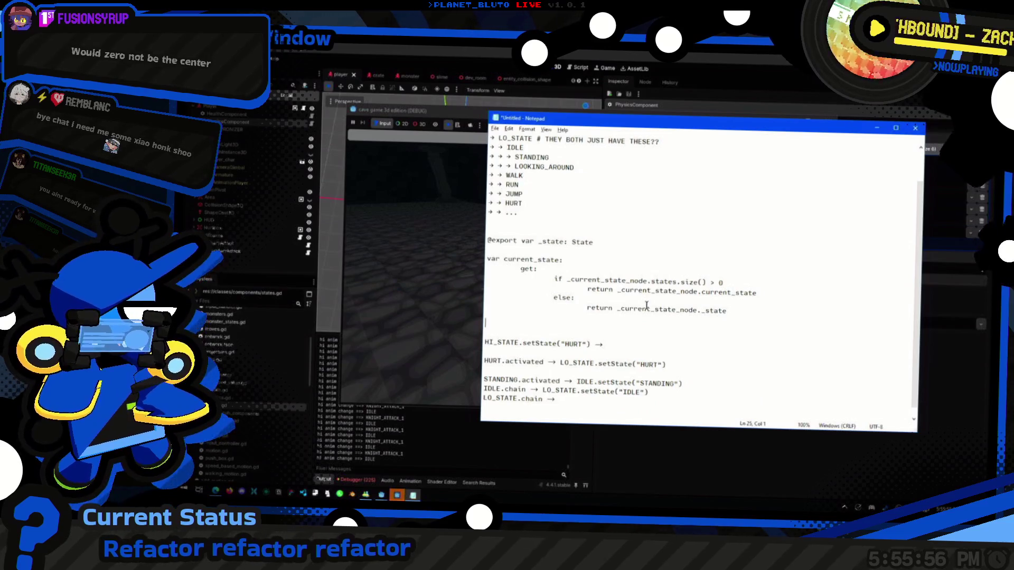
pyautogui.hotkey('ctrl', 'v')
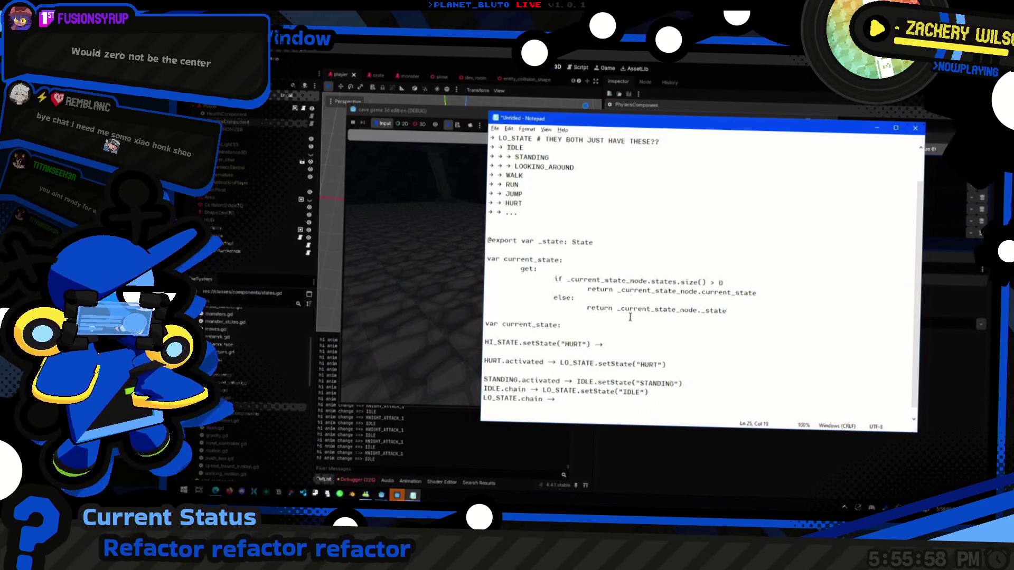
pyautogui.hotkey('ctrl', 'z')
pyautogui.hotkey('ctrl', 'z')
pyautogui.click(630, 337)
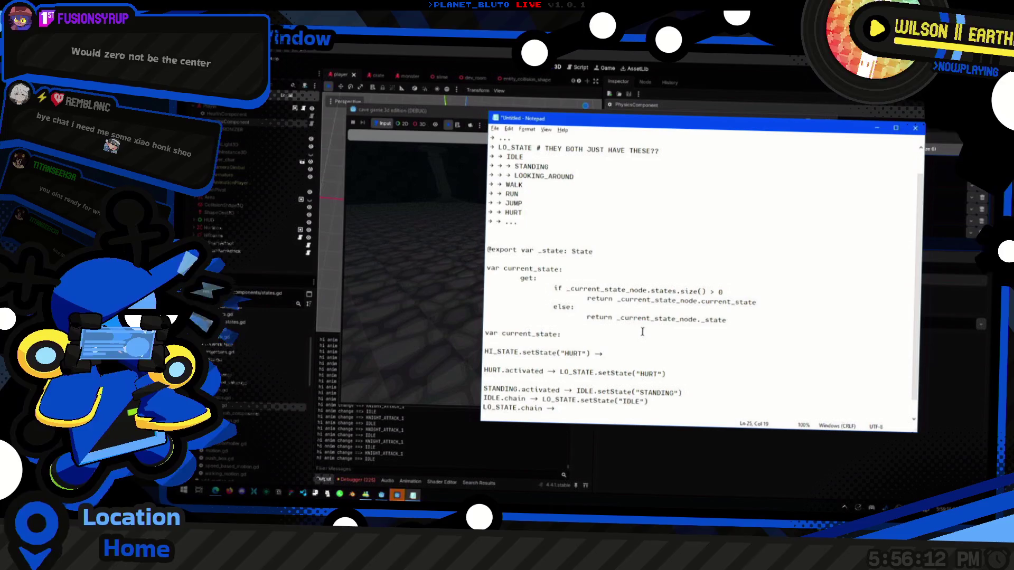
pyautogui.click(629, 328)
pyautogui.hotkey('shift', 'End')
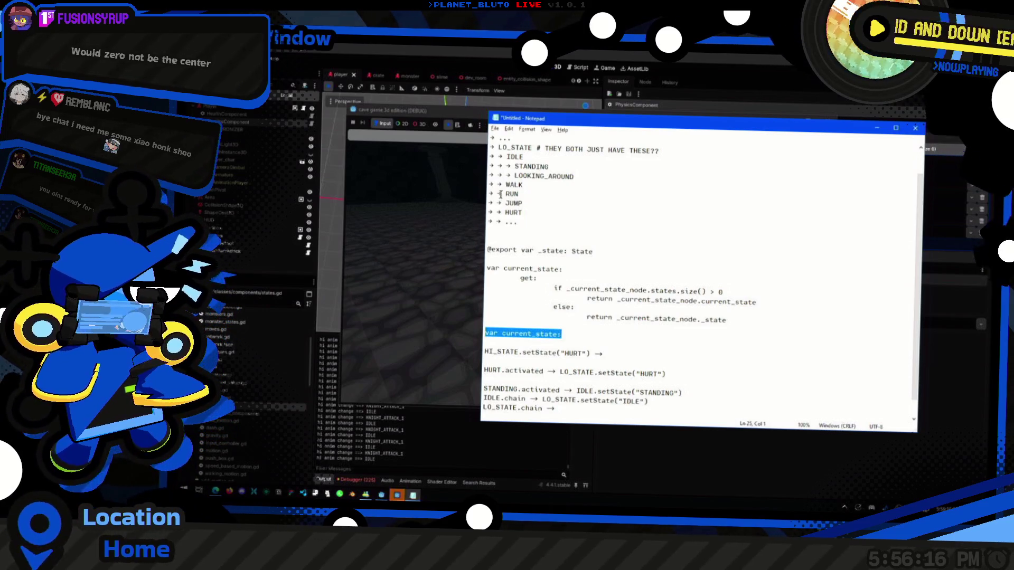
pyautogui.hotkey('alt', 'Tab')
pyautogui.hotkey('alt', 'Tab')
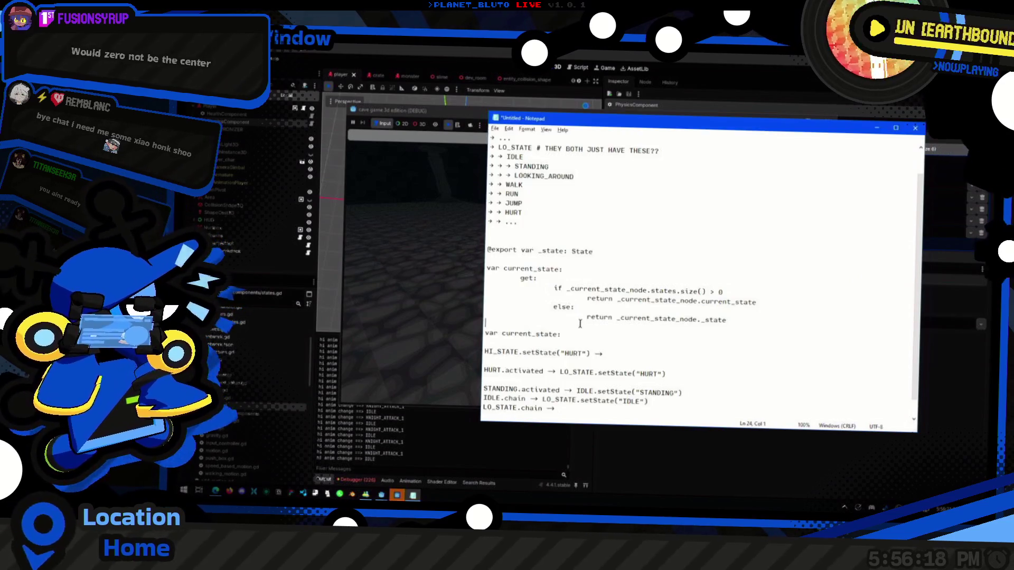
pyautogui.hotkey('ctrl', 'z')
pyautogui.hotkey('ctrl', 'z')
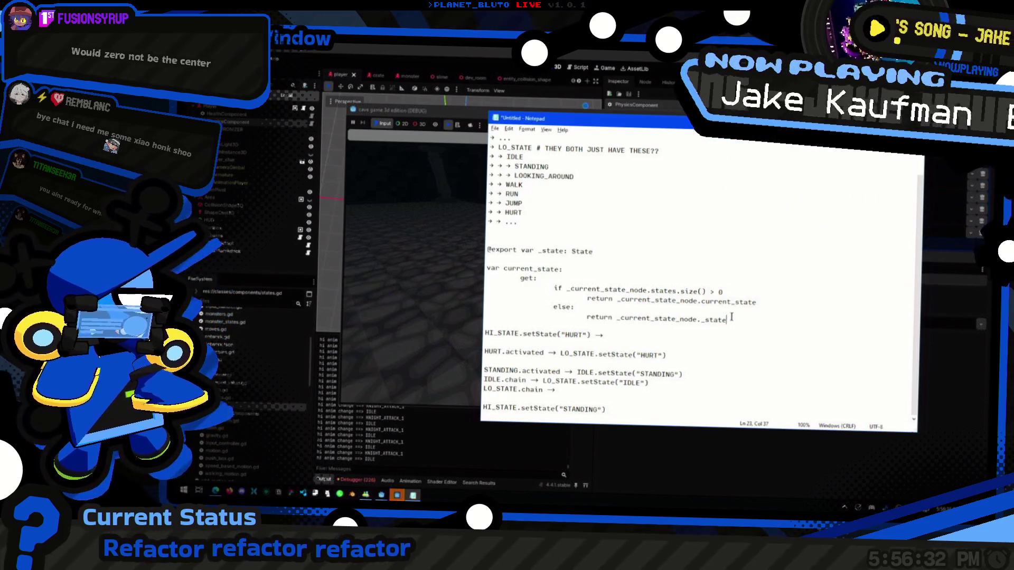
# - Copy LO_STATE.setState("IDLE") from the IDLE.chain line and paste it after LO_STATE.chain
pyautogui.scroll(1, 687, 317)
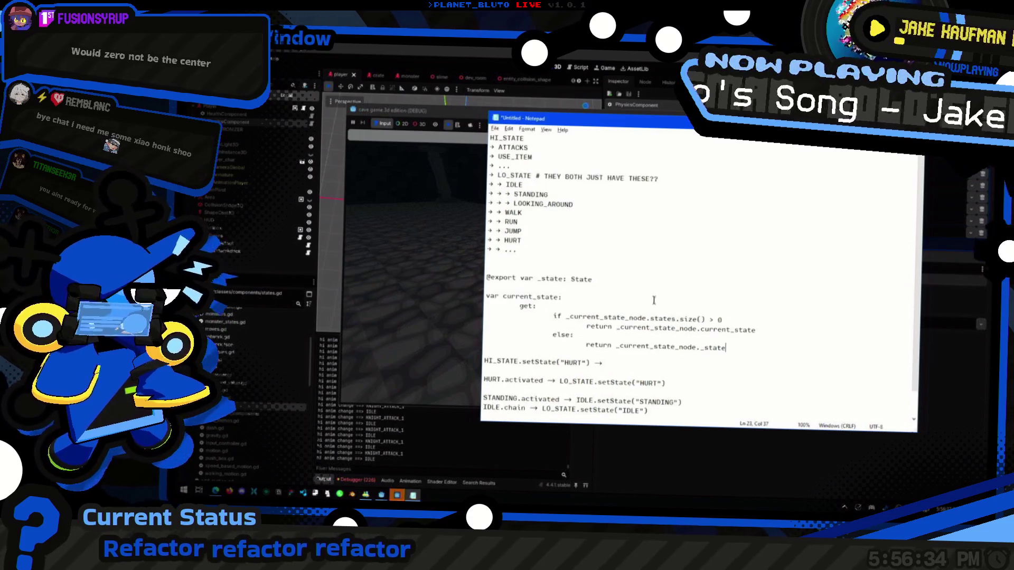
pyautogui.hotkey('ctrl', 'shift', 'Home')
pyautogui.press('Right')
pyautogui.scroll(-1, 674, 319)
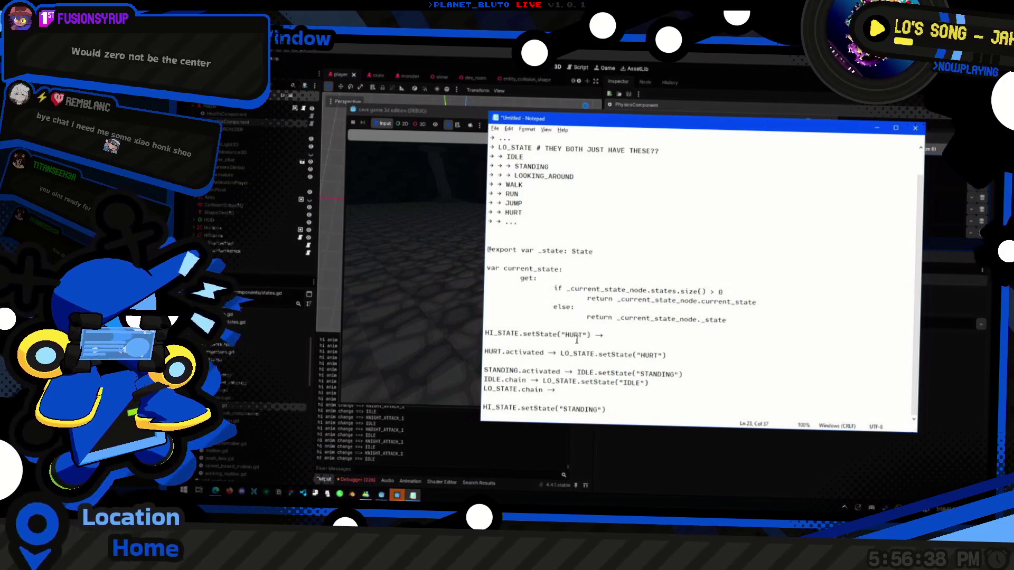
pyautogui.click(568, 353)
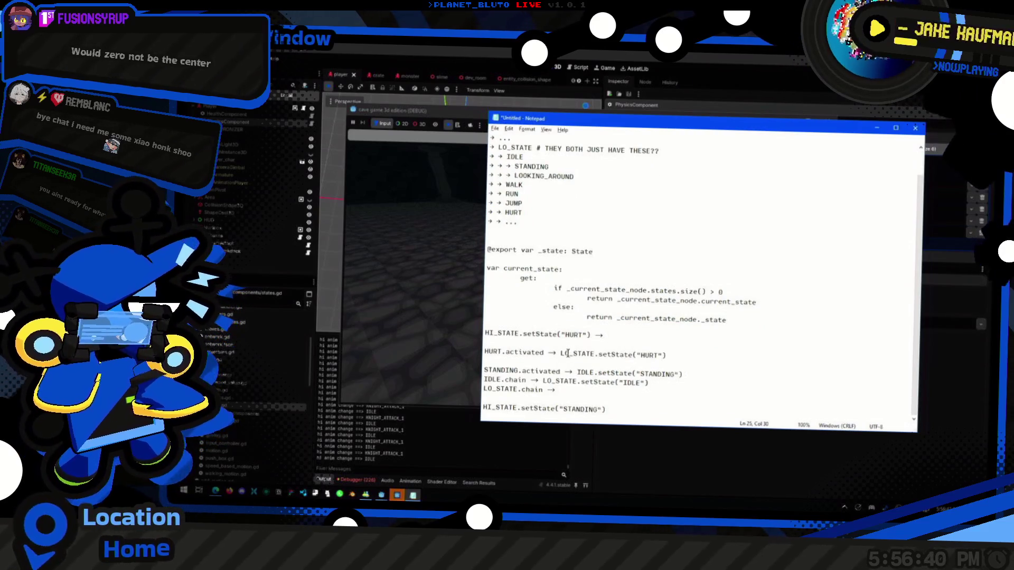
pyautogui.click(692, 360)
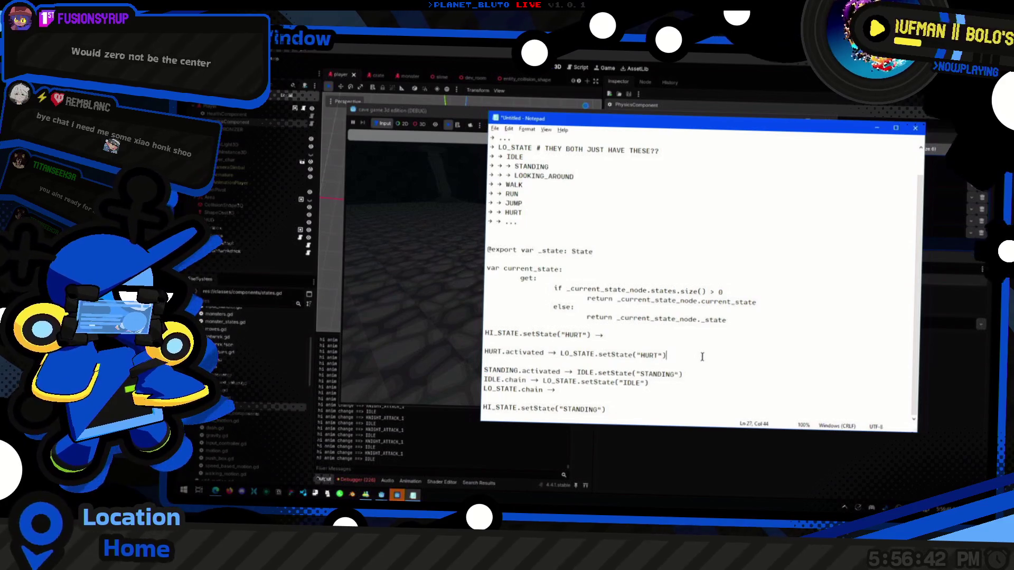
pyautogui.click(593, 390)
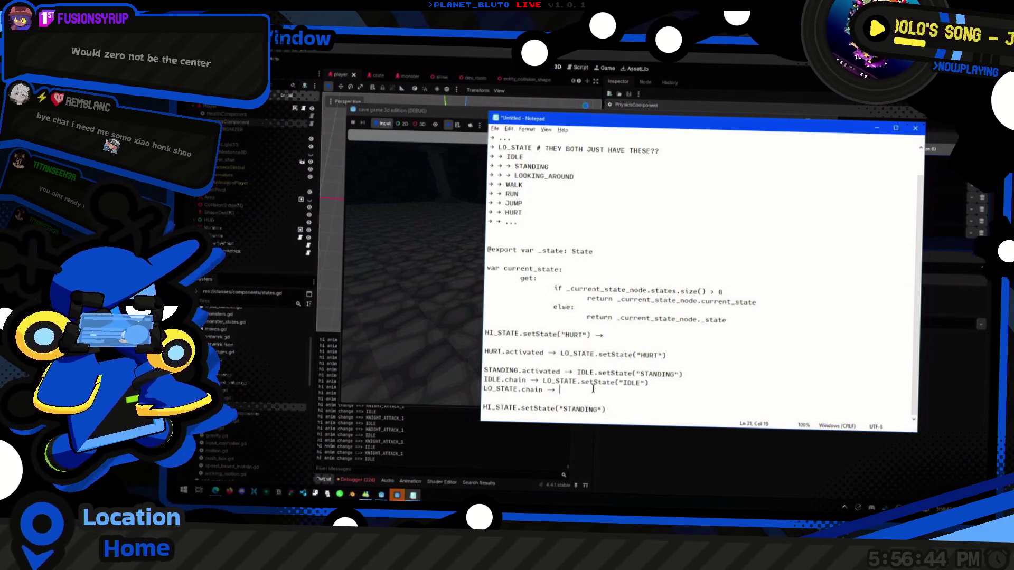
pyautogui.click(543, 381)
pyautogui.hotkey('shift', 'End')
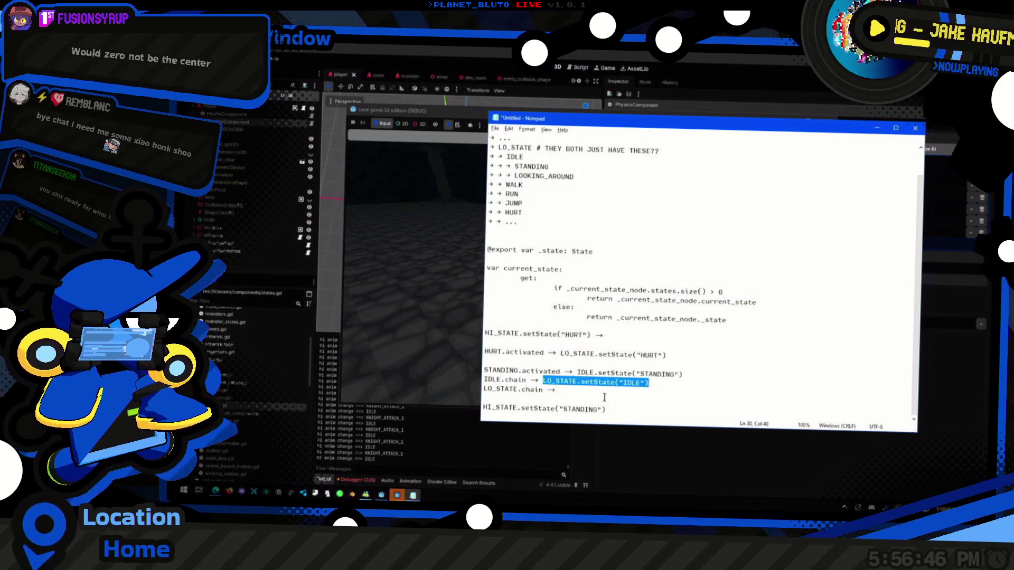
pyautogui.hotkey('ctrl', 'c')
pyautogui.press('Down')
pyautogui.hotkey('ctrl', 'v')
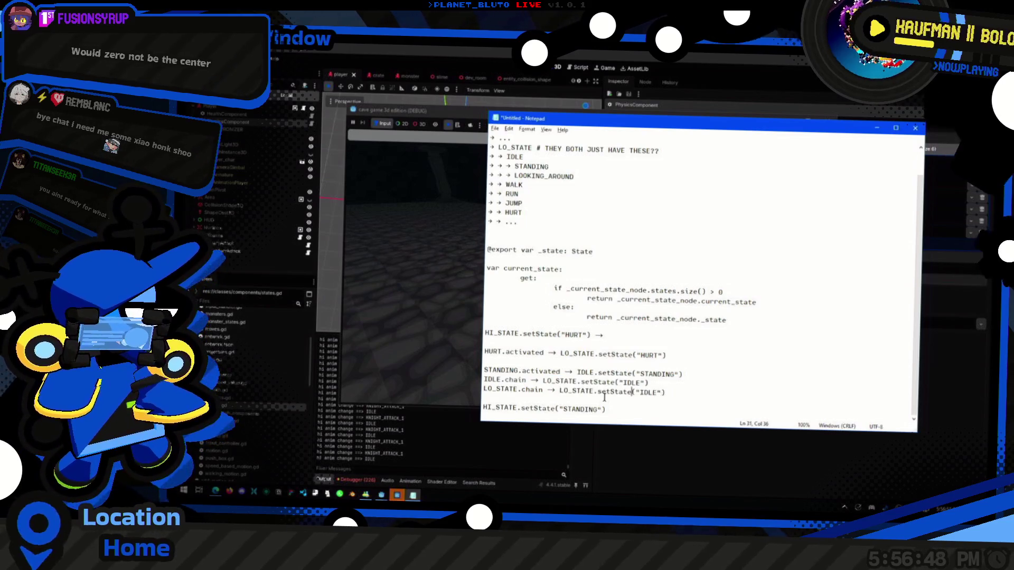
# - Change the pasted call to HI_STATE.setState("IDLE")
pyautogui.hotkey('ctrl', 'shift', 'Right')
pyautogui.hotkey('ctrl', 'shift', 'Right')
pyautogui.hotkey('ctrl', 'shift', 'Right')
pyautogui.click(578, 392)
pyautogui.press('Left')
pyautogui.press('Left')
pyautogui.press('Left')
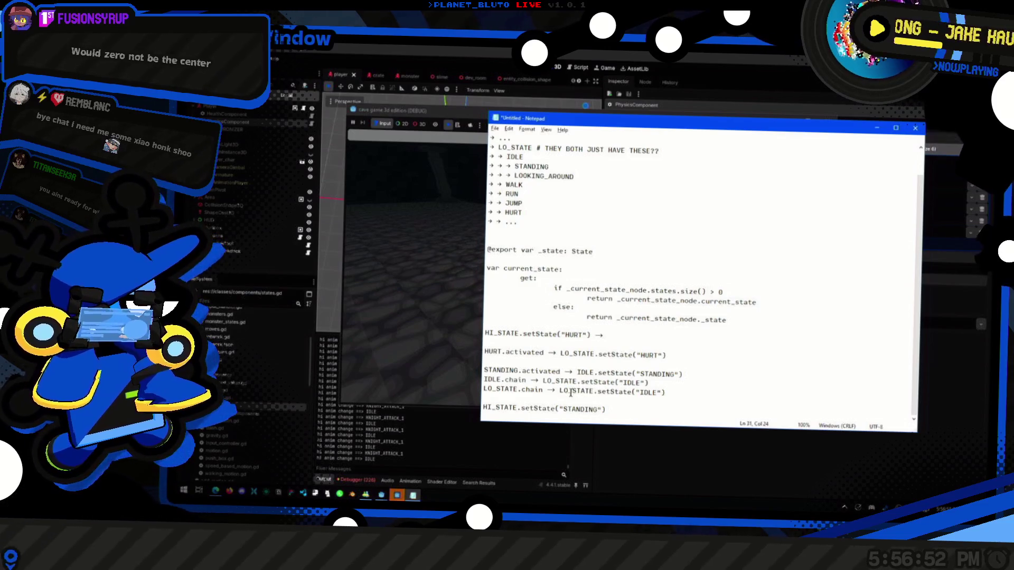
pyautogui.press('BackSpace')
pyautogui.press('BackSpace')
pyautogui.write('HI')
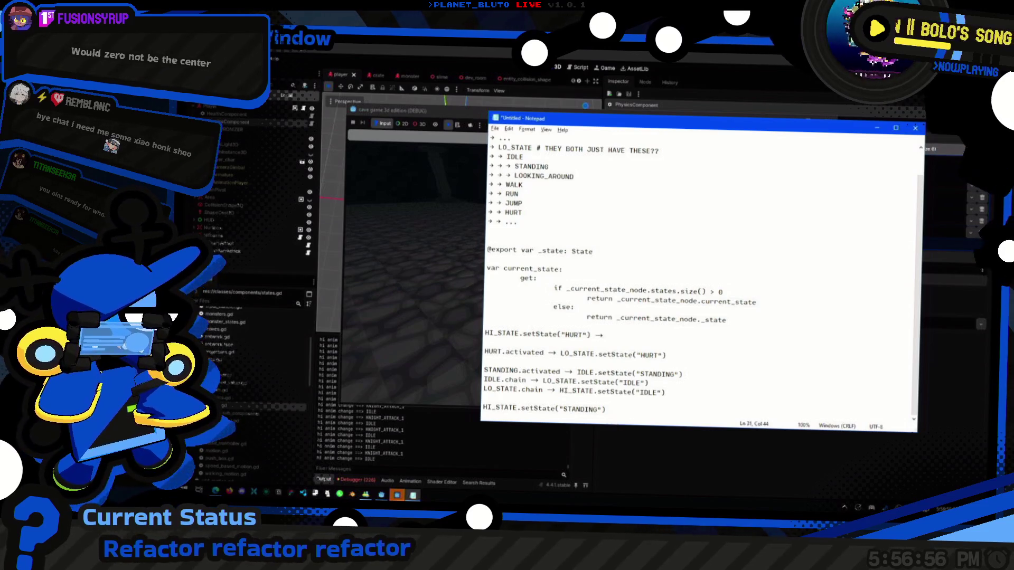
# - Move the blank line from above STANDING.activated to below HURT.activated
pyautogui.hotkey('shift', 'Home')
pyautogui.hotkey('shift', 'Up')
pyautogui.hotkey('shift', 'Up')
pyautogui.press('Up')
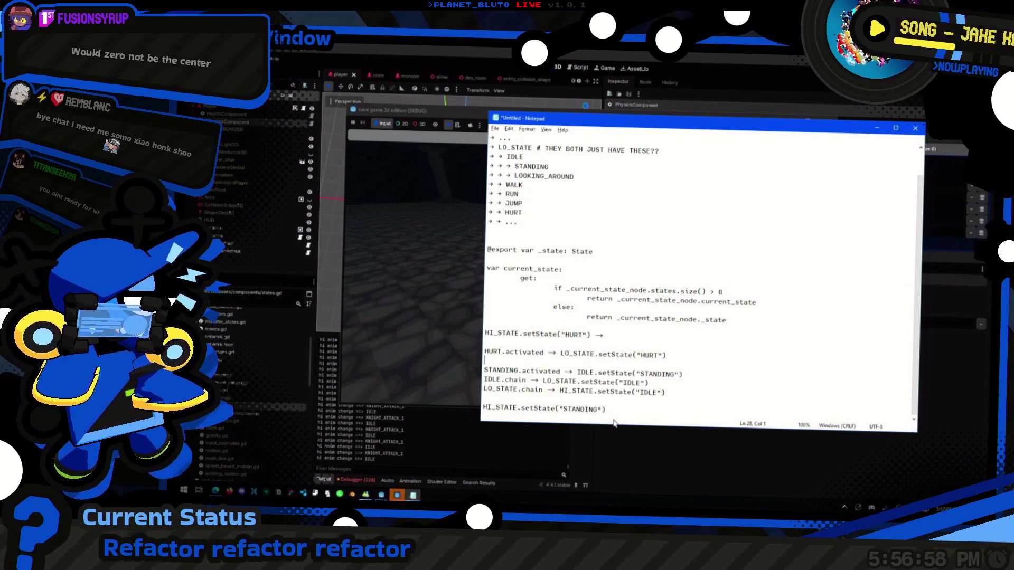
pyautogui.press('BackSpace')
pyautogui.press('End')
pyautogui.press('Return')
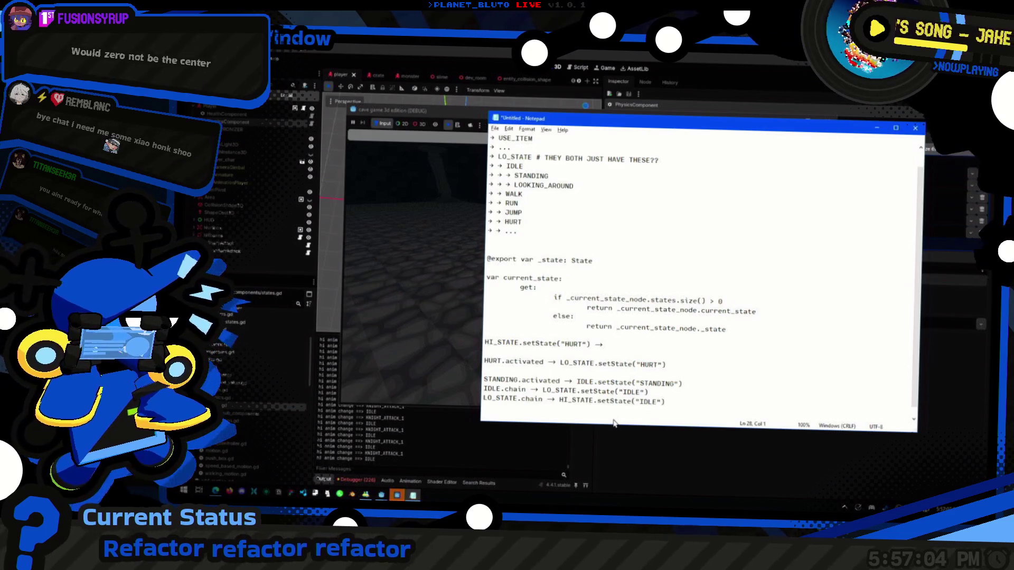
pyautogui.doubleClick(645, 312)
# - Review the getter's _current_state_node.states.size() > 0 condition, then return to the Godot editor
pyautogui.click(698, 312)
pyautogui.hotkey('ctrl', 'shift', 'Left')
pyautogui.press('Right')
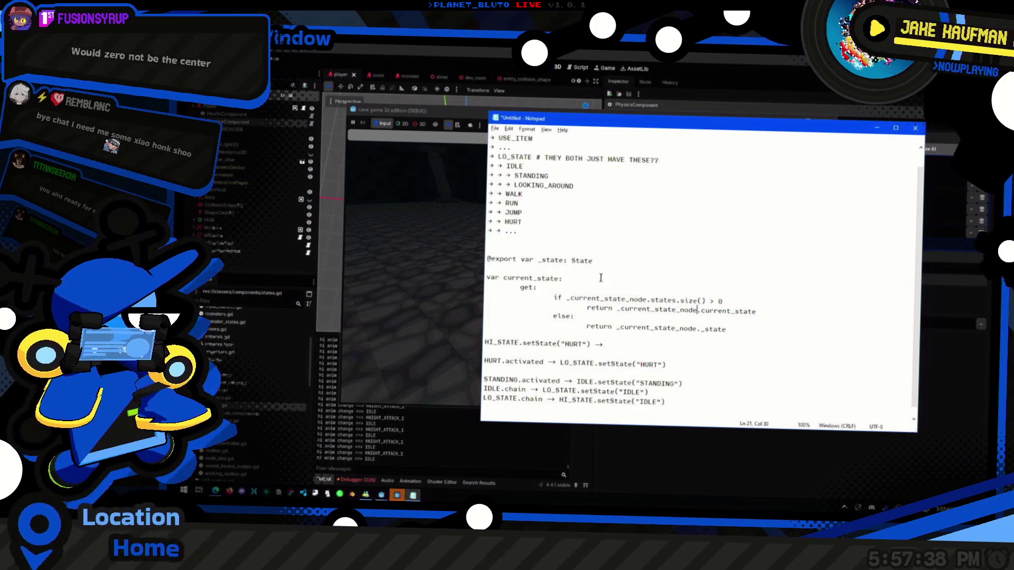
pyautogui.doubleClick(510, 157)
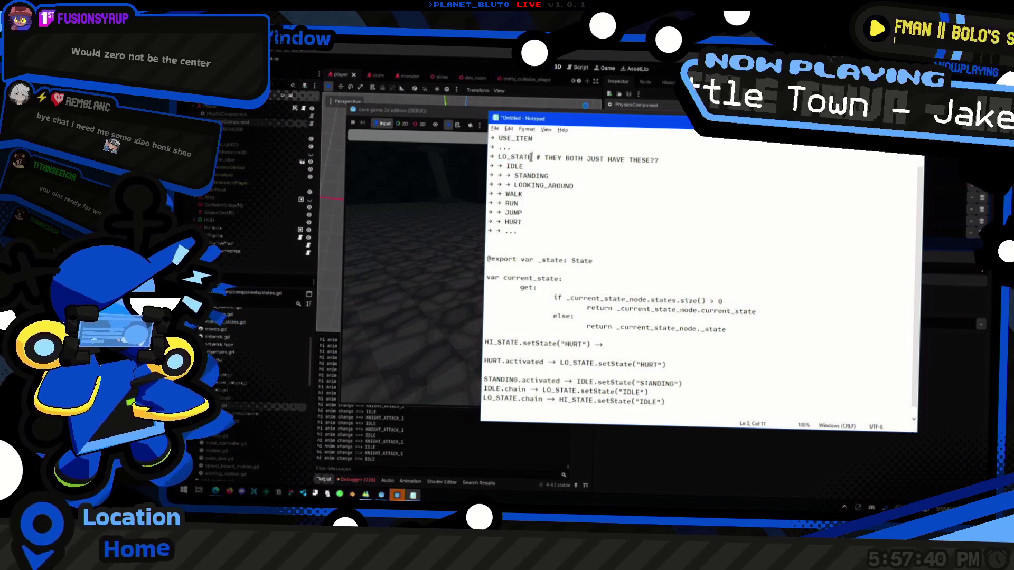
pyautogui.click(664, 300)
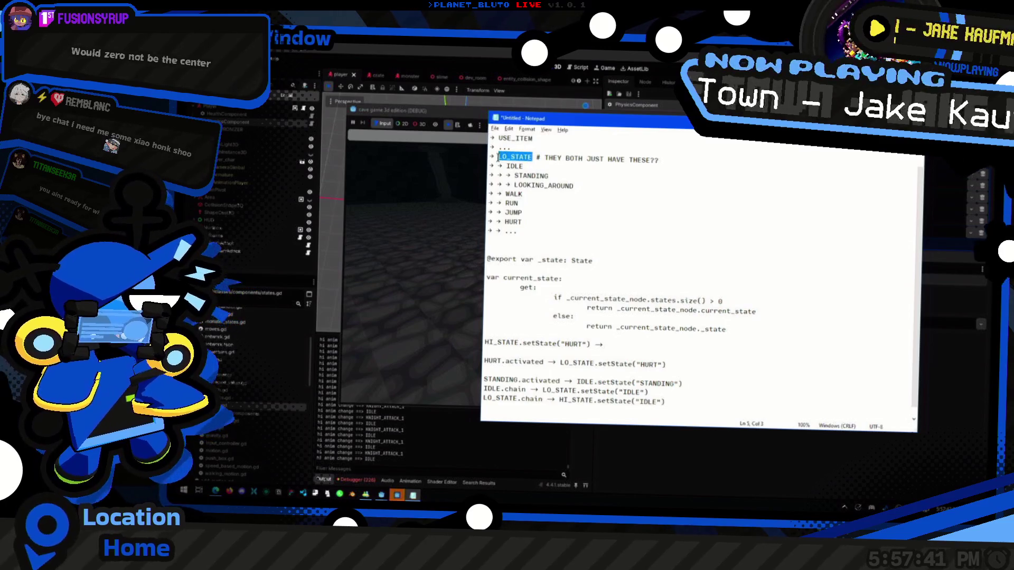
pyautogui.click(672, 291)
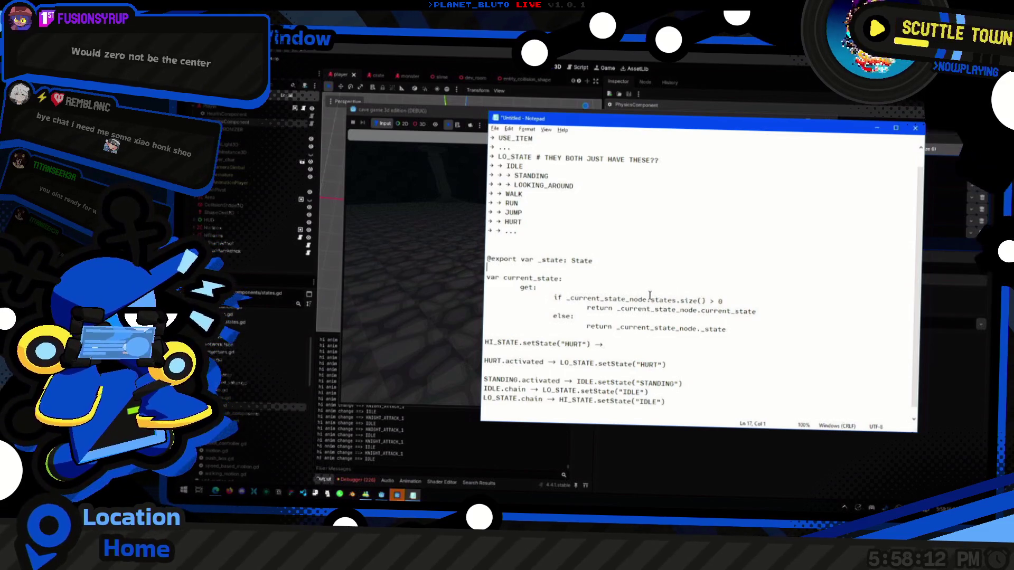
pyautogui.moveTo(739, 297)
pyautogui.mouseDown()
pyautogui.moveTo(552, 279)
pyautogui.moveTo(581, 287)
pyautogui.moveTo(566, 297)
pyautogui.mouseUp()
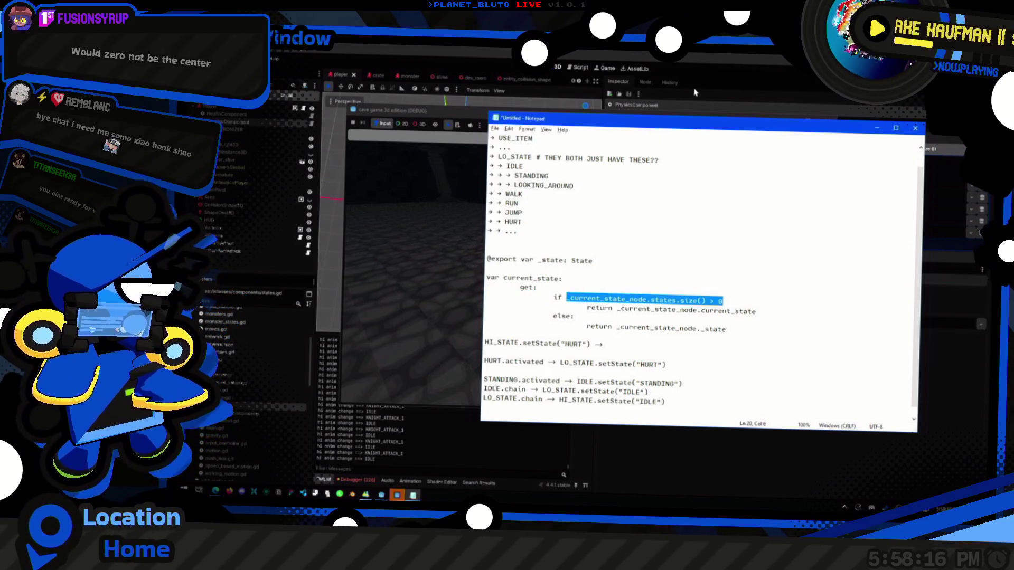
pyautogui.click(695, 92)
pyautogui.scroll(5, 496, 231)
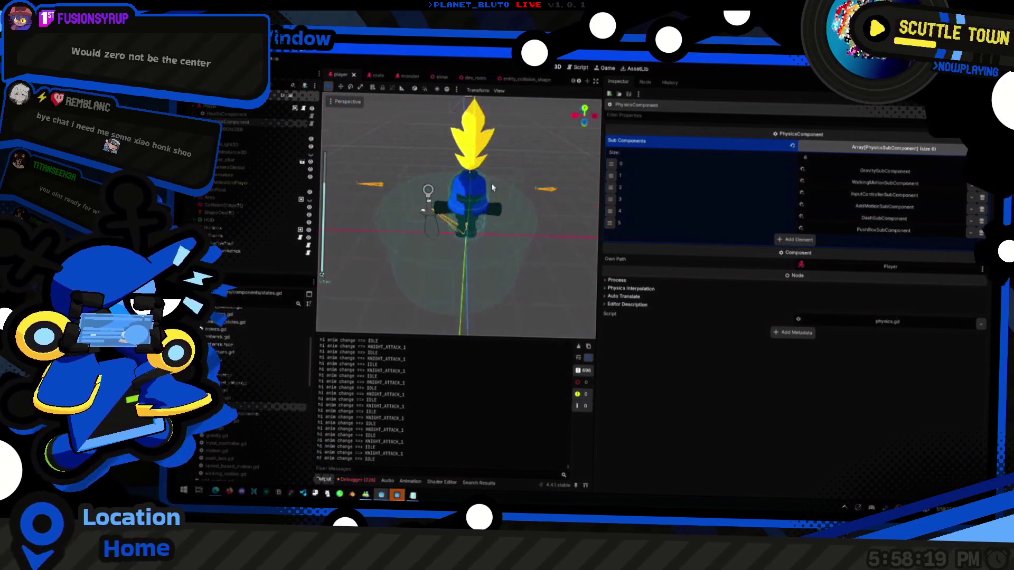
# - Bring the running cave game (DEBUG) window back in front of the Godot editor
pyautogui.hotkey('alt', 'Tab')
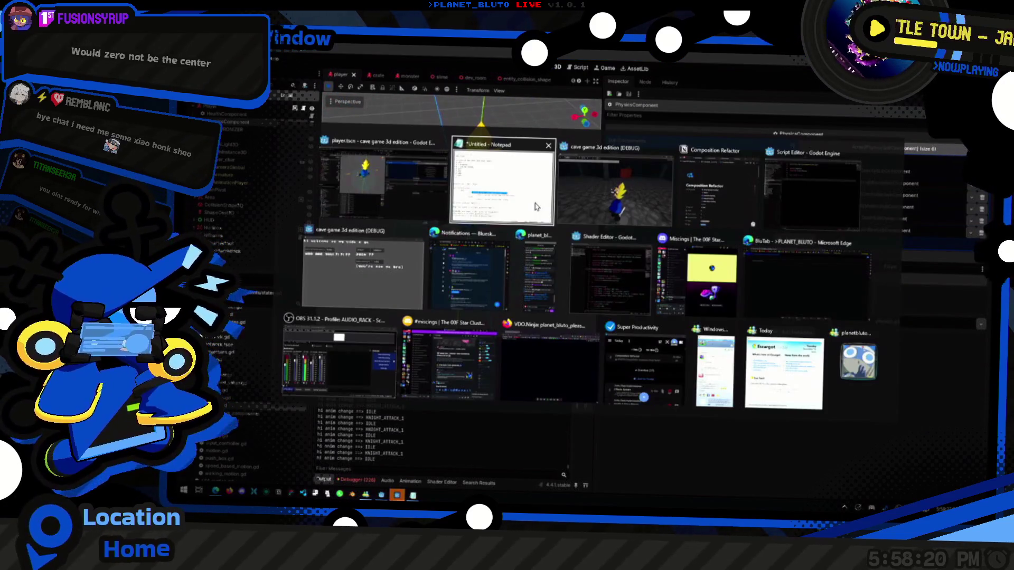
pyautogui.hotkey('alt', 'Tab')
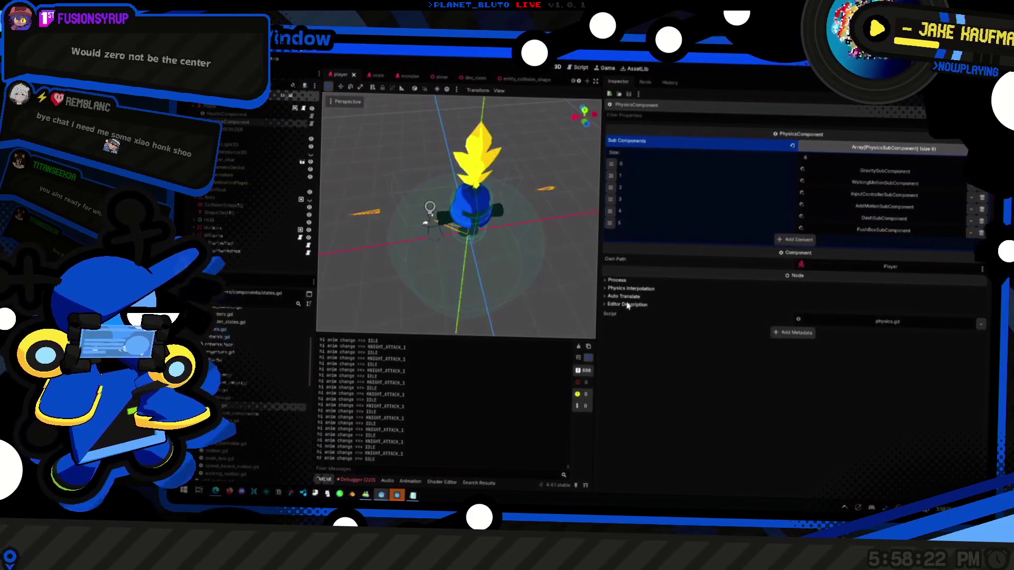
pyautogui.scroll(-5, 521, 264)
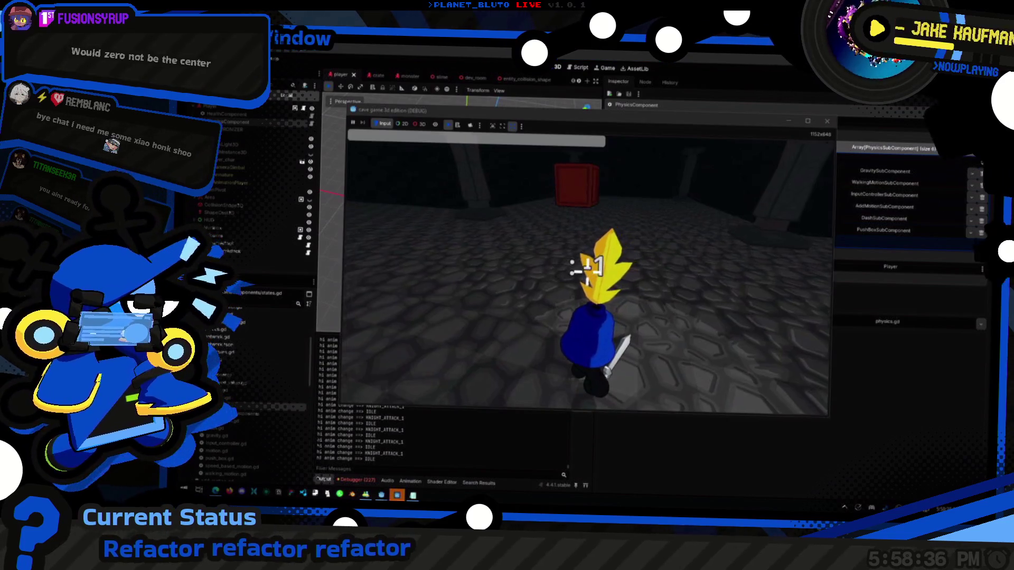
# - Relaunch the cave game and walk the player forward across the floor toward the red crate
pyautogui.press('F8')
pyautogui.press('F5')
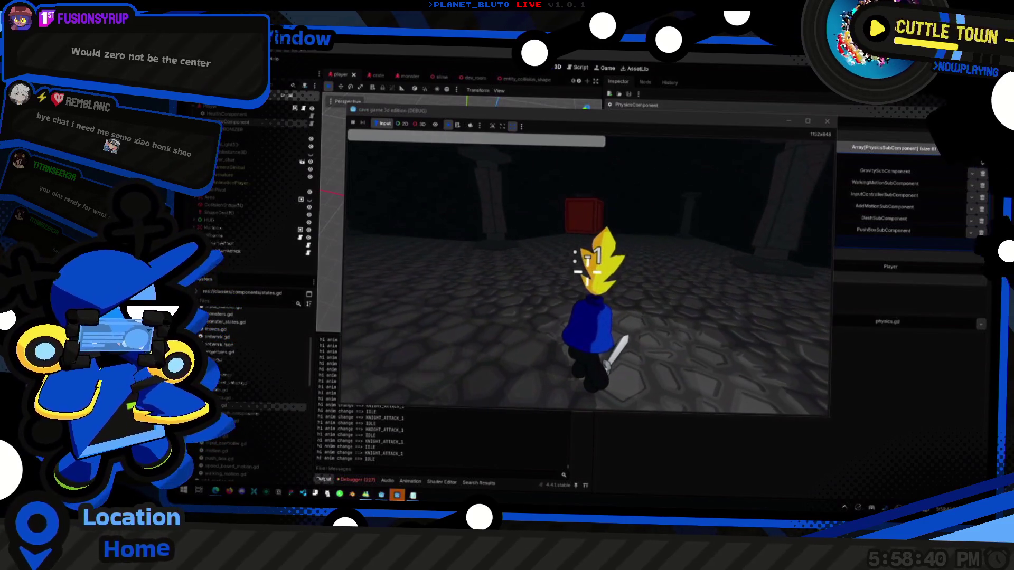
pyautogui.press('w')
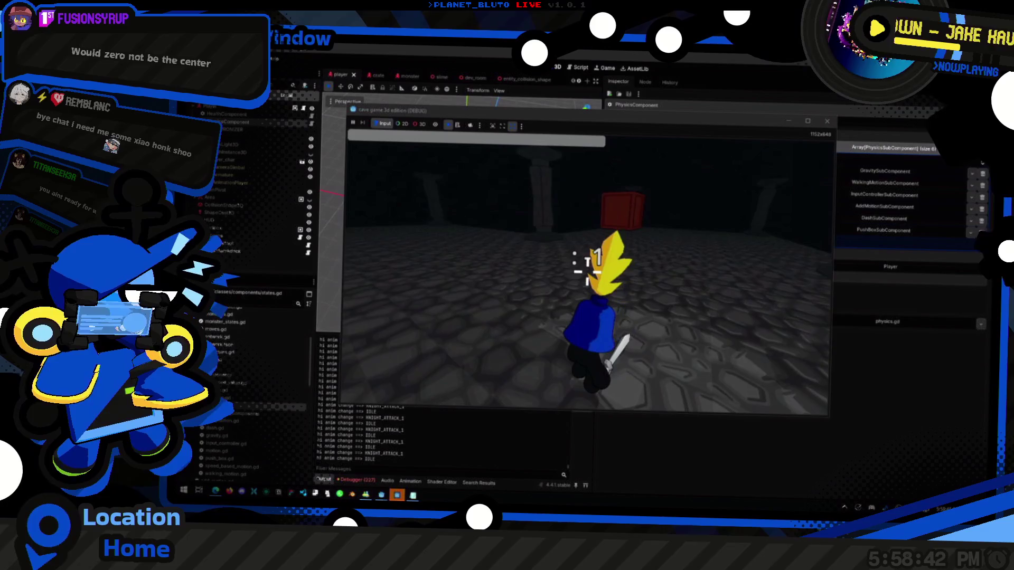
pyautogui.press('w')
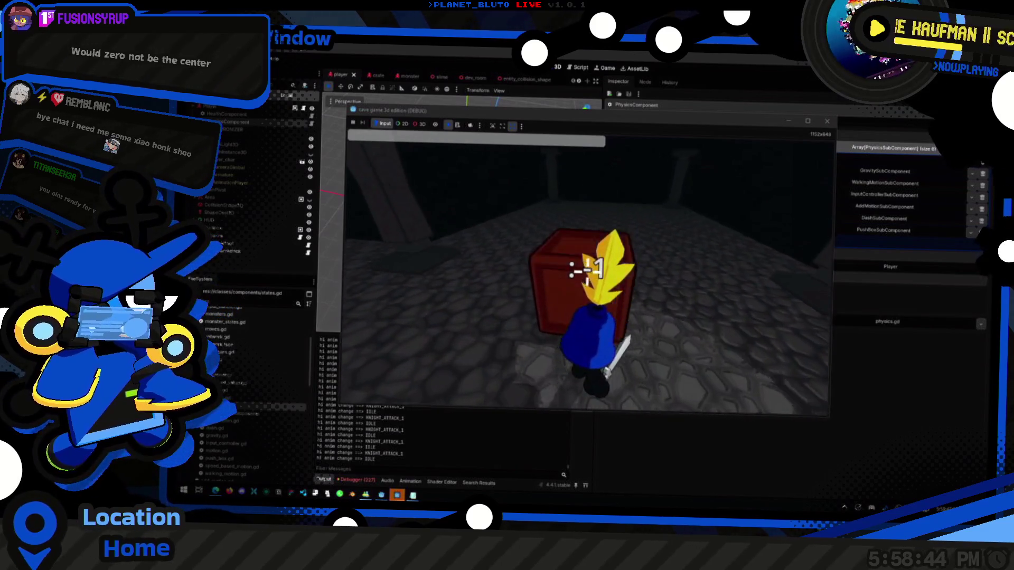
pyautogui.press('w')
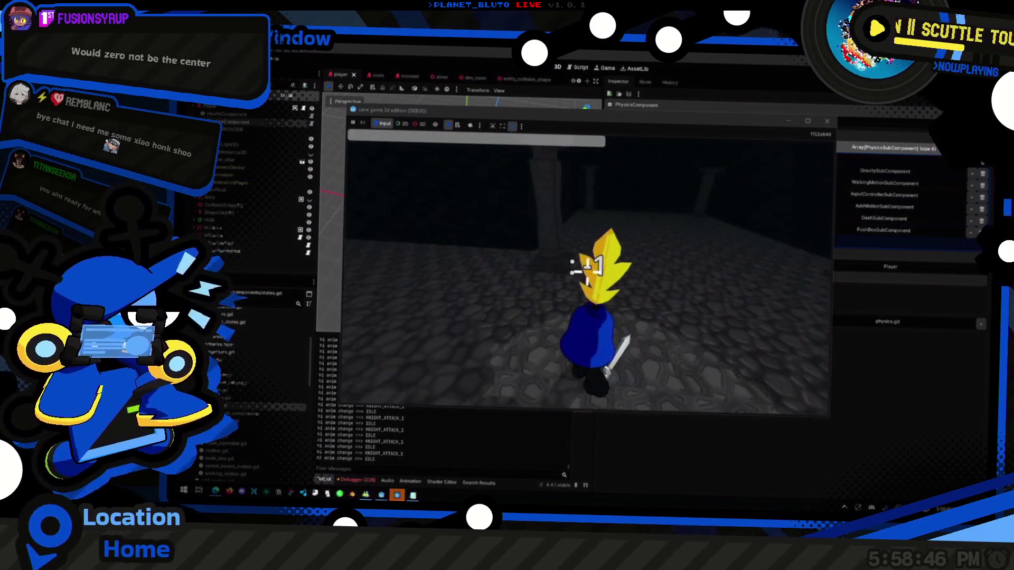
pyautogui.press('w')
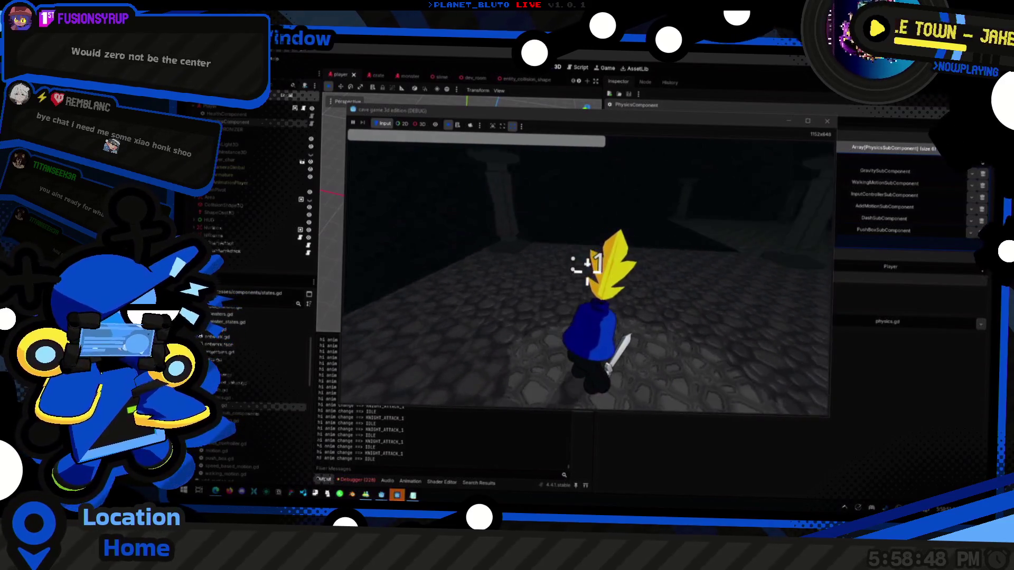
pyautogui.press('w')
pyautogui.press('w')
# - Swing the game camera left and right past the pillar, floor corner and wall
pyautogui.press('d')
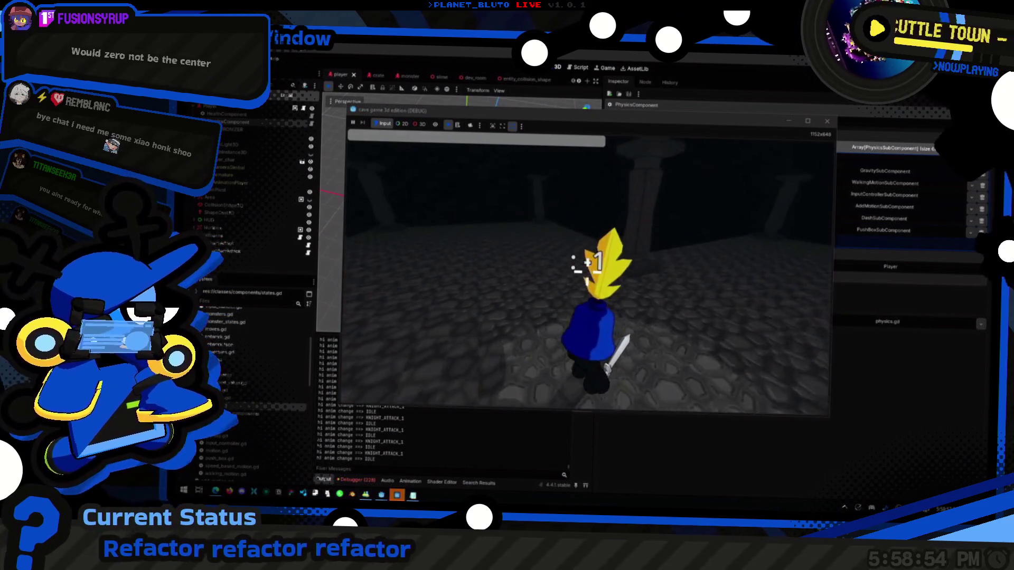
pyautogui.press('w')
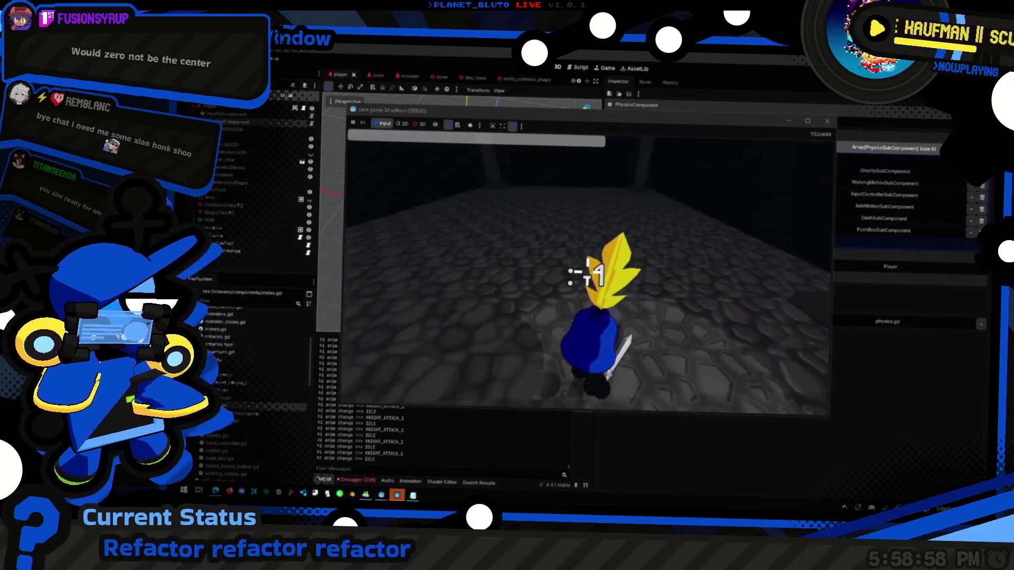
pyautogui.press('d')
pyautogui.press('a')
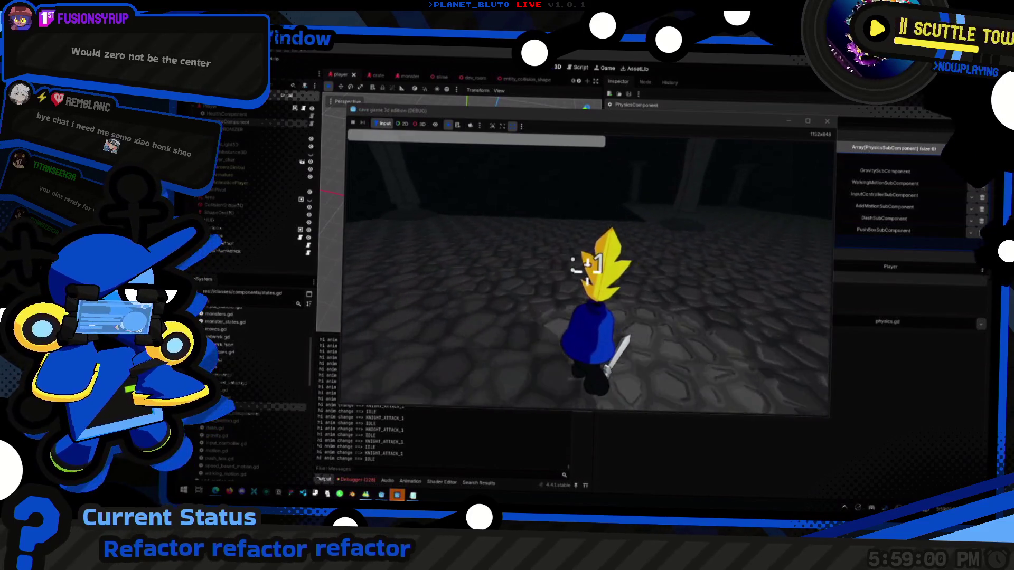
pyautogui.press('d')
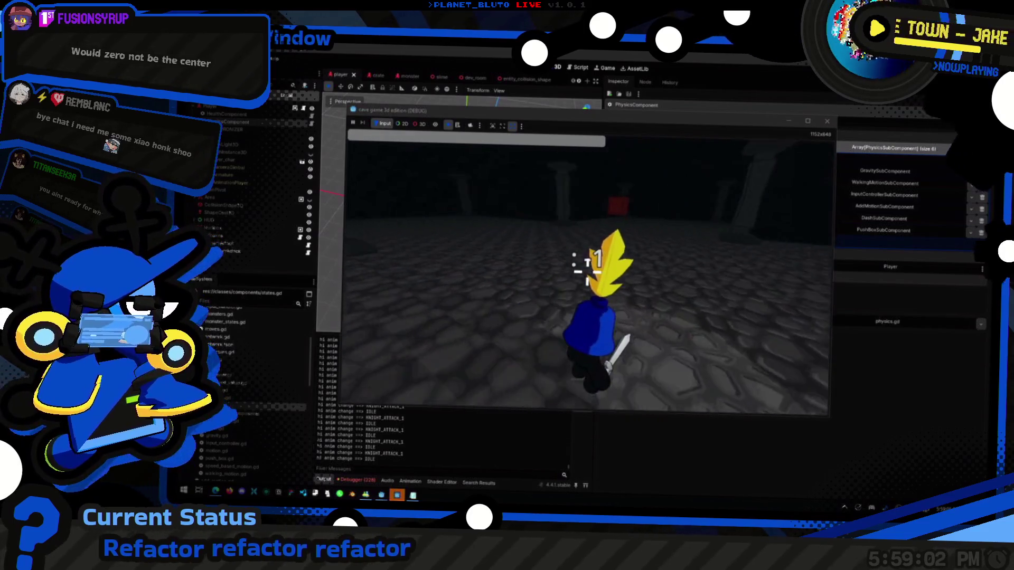
pyautogui.press('a')
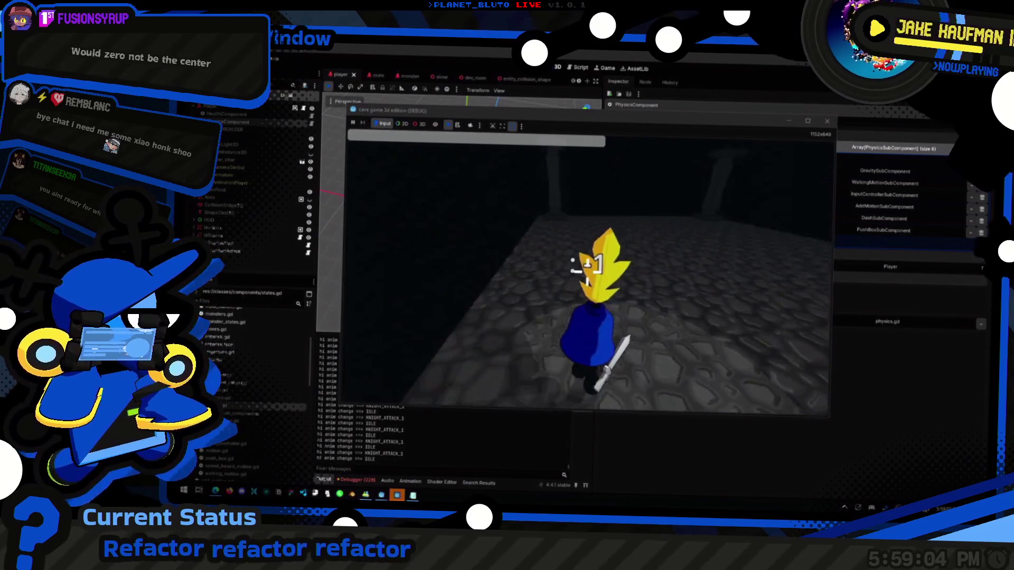
pyautogui.press('a')
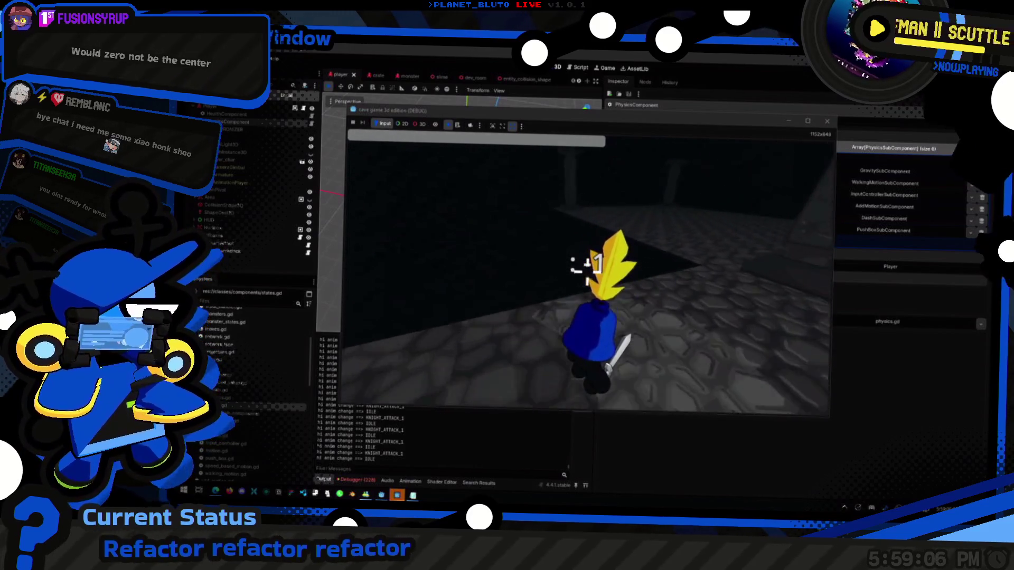
pyautogui.press('a')
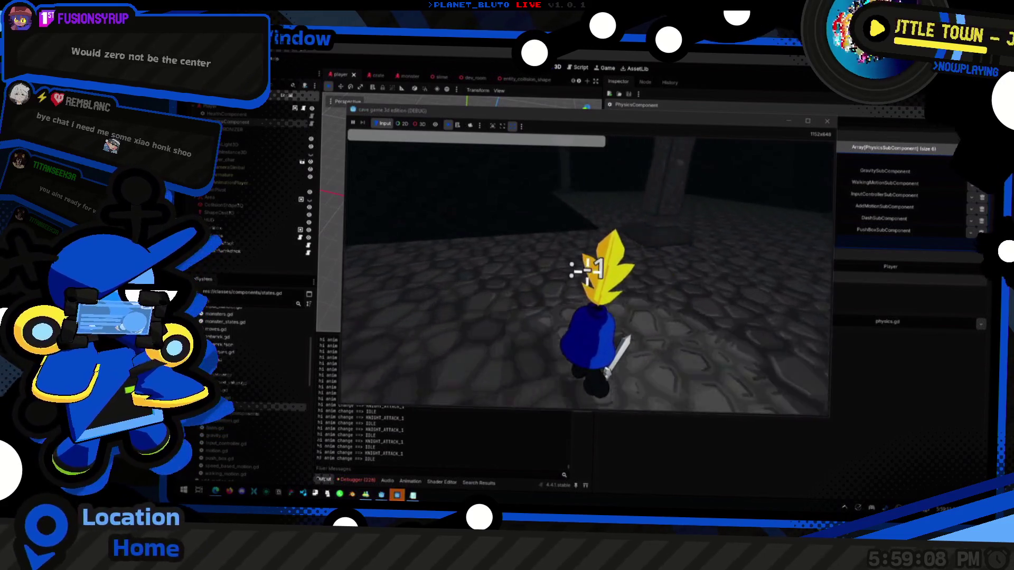
pyautogui.press('a')
pyautogui.press('a')
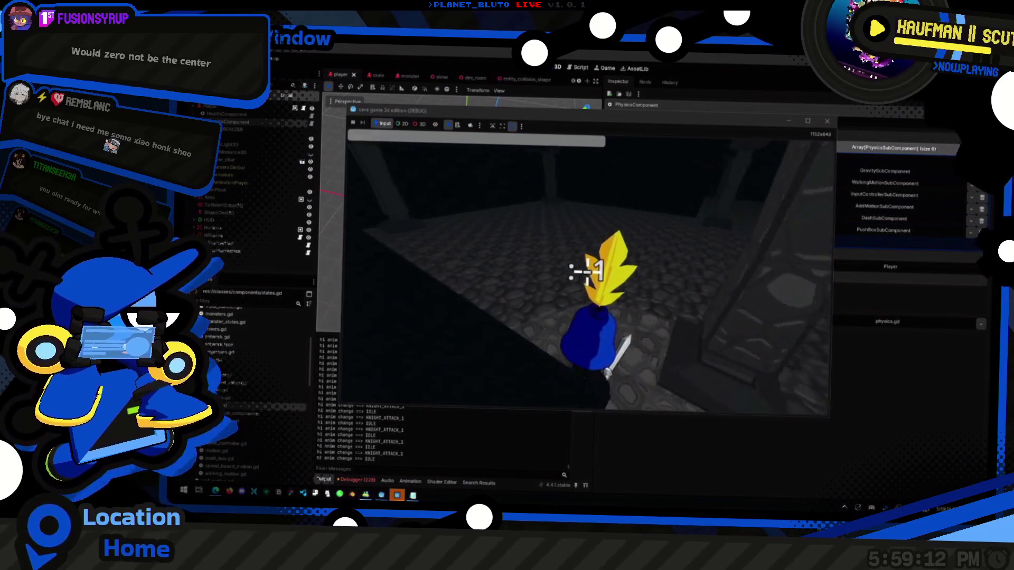
# - Turn the camera back and forth toward the crate and back wall, then leave the game
pyautogui.press('d')
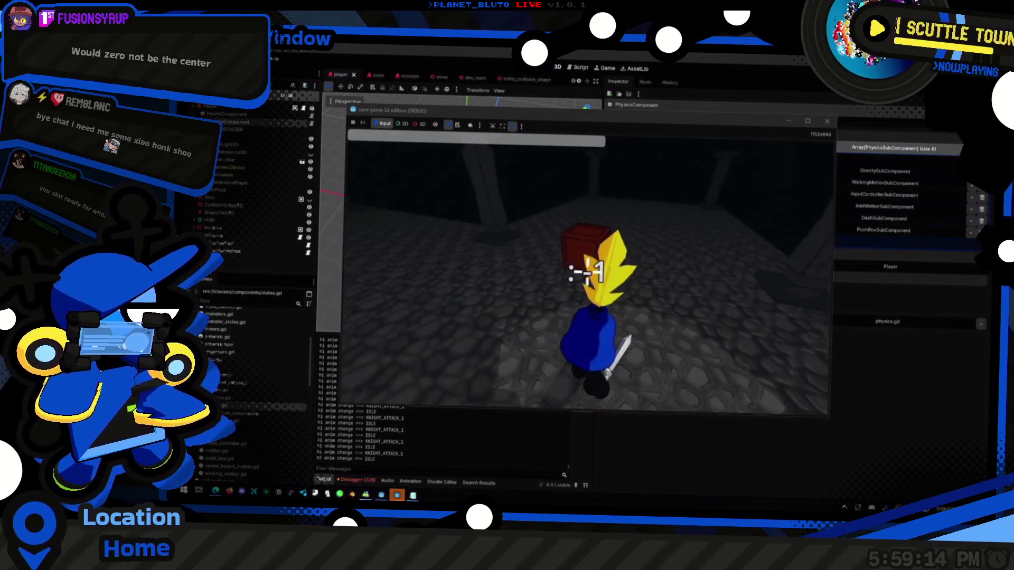
pyautogui.press('a')
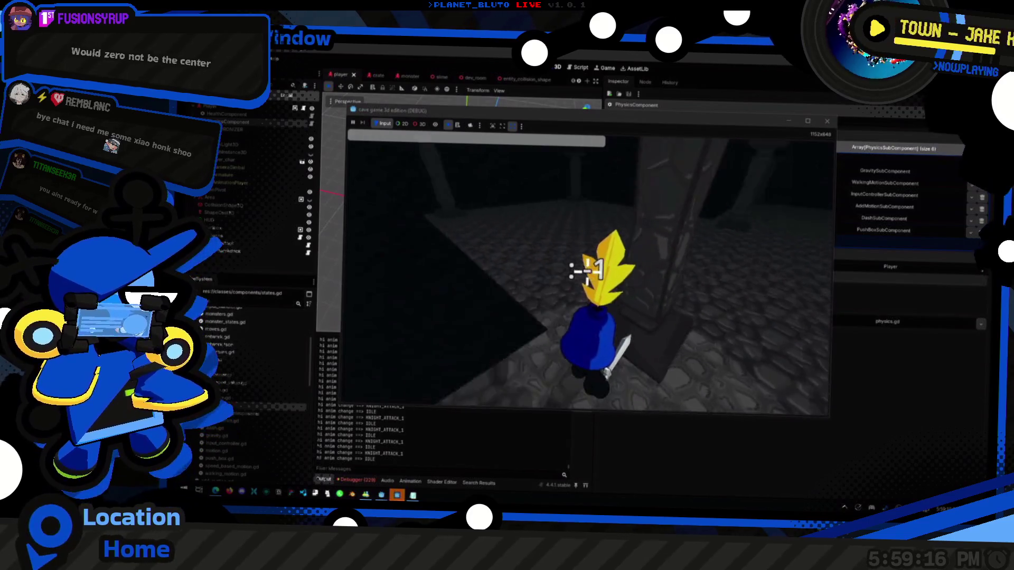
pyautogui.press('d')
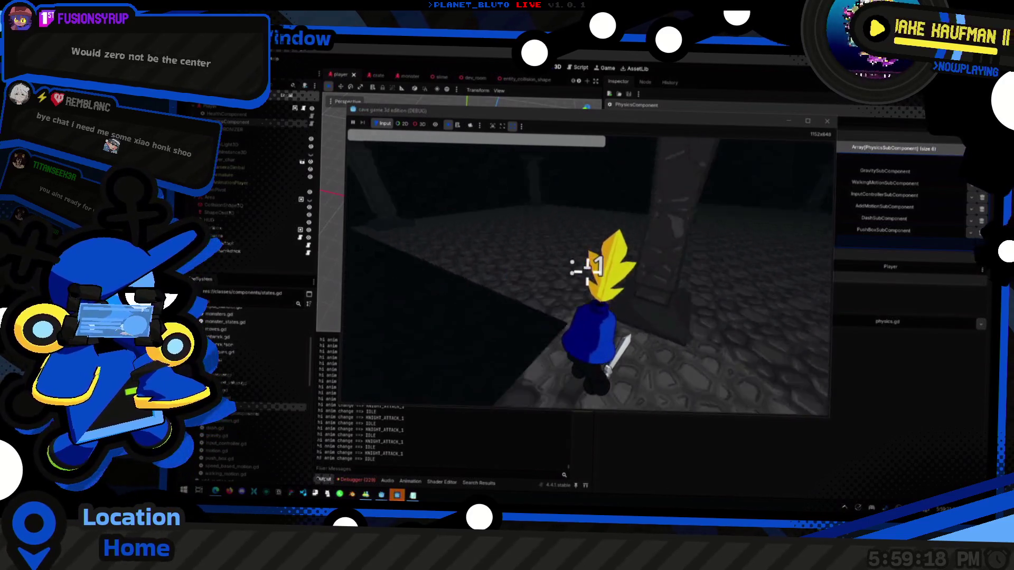
pyautogui.press('d')
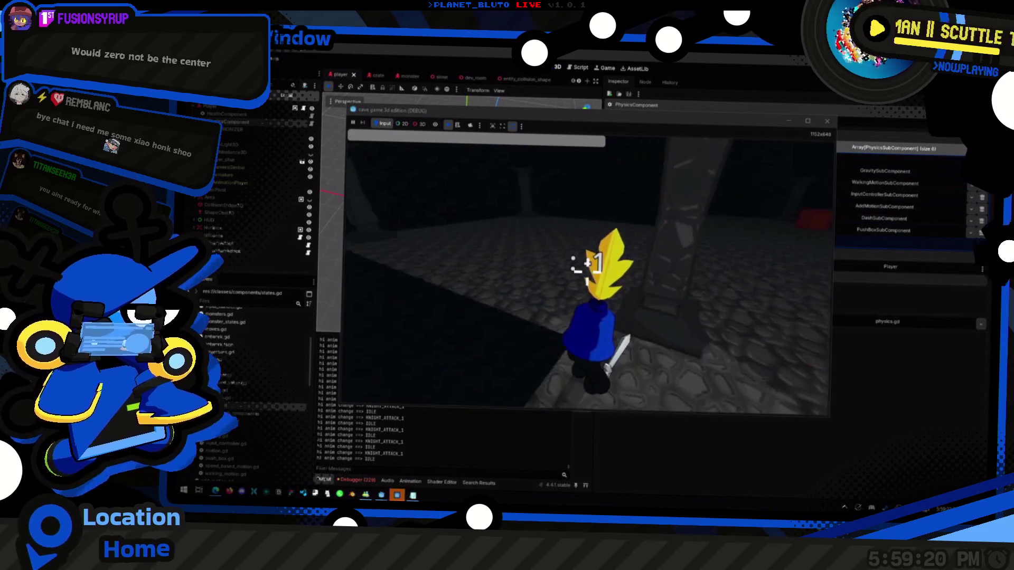
pyautogui.press('d')
pyautogui.press('d')
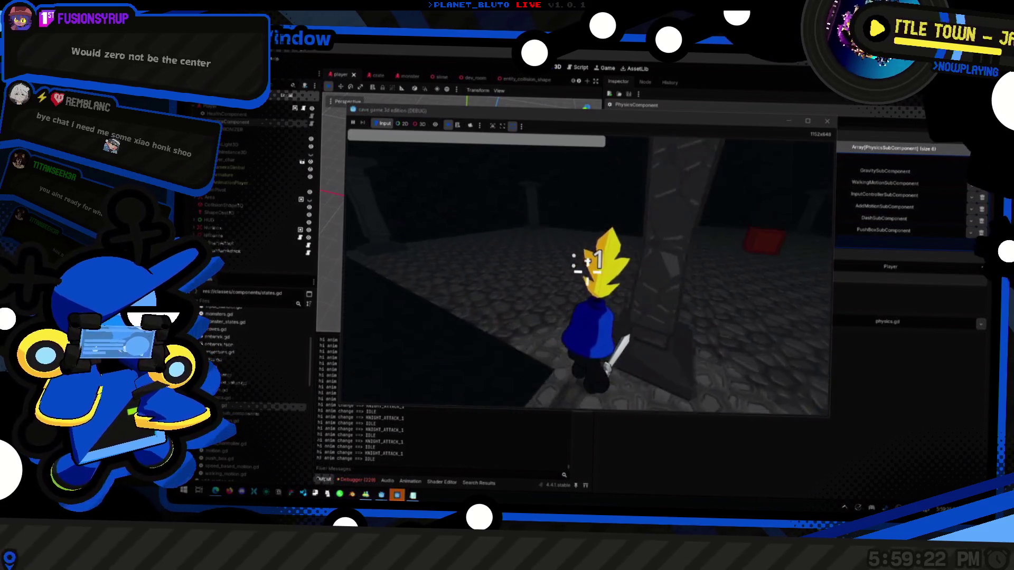
pyautogui.press('a')
pyautogui.press('d')
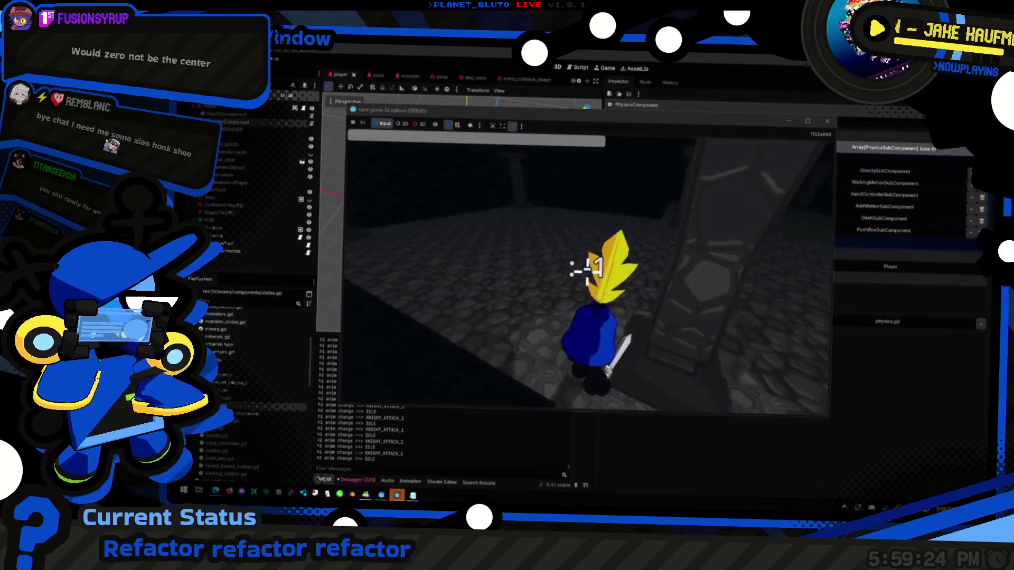
pyautogui.press('d')
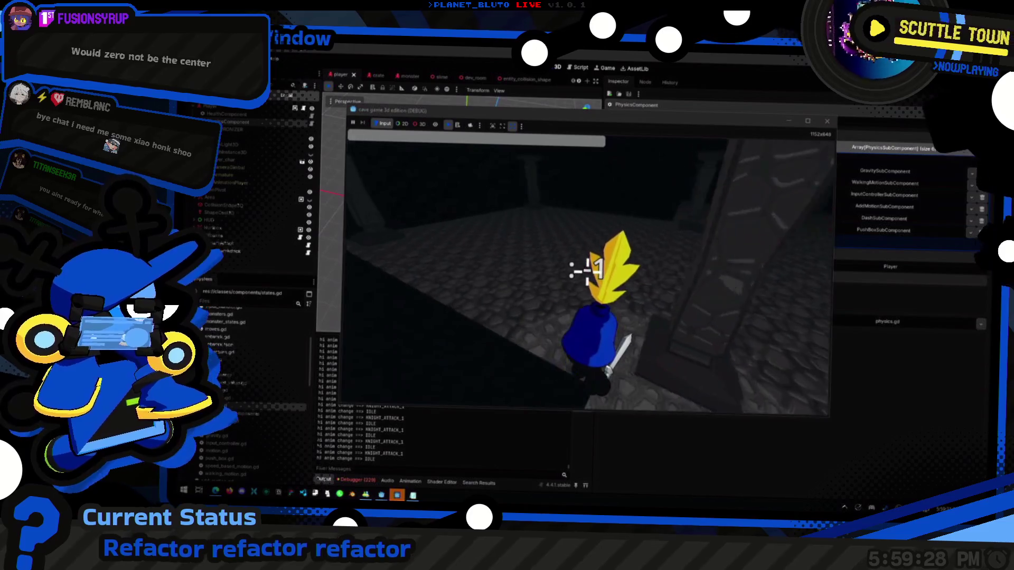
pyautogui.hotkey('alt', 'Tab')
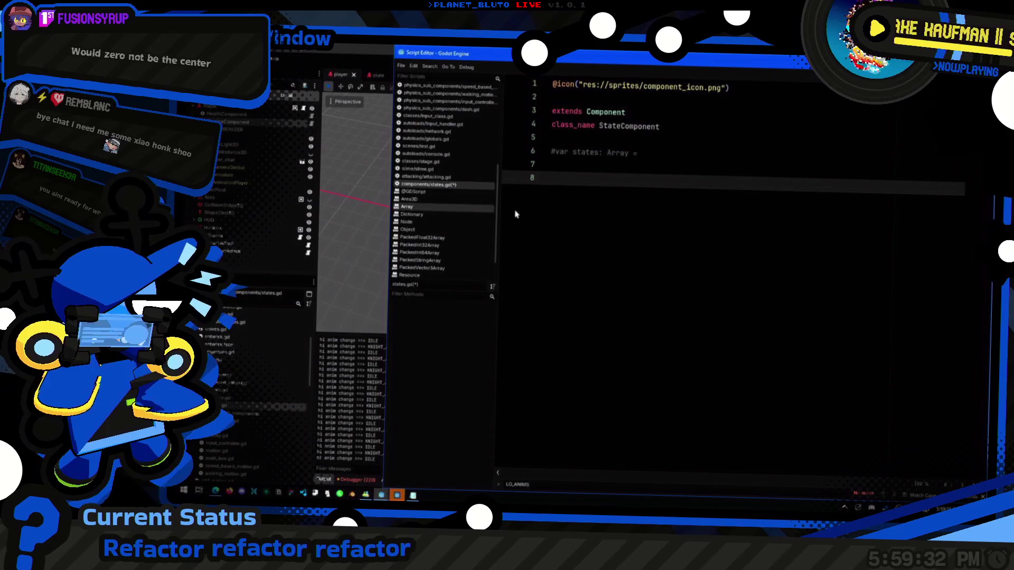
# - Scroll up through the StateComponent script, then switch toward the Notepad notes window
pyautogui.scroll(5, 457, 225)
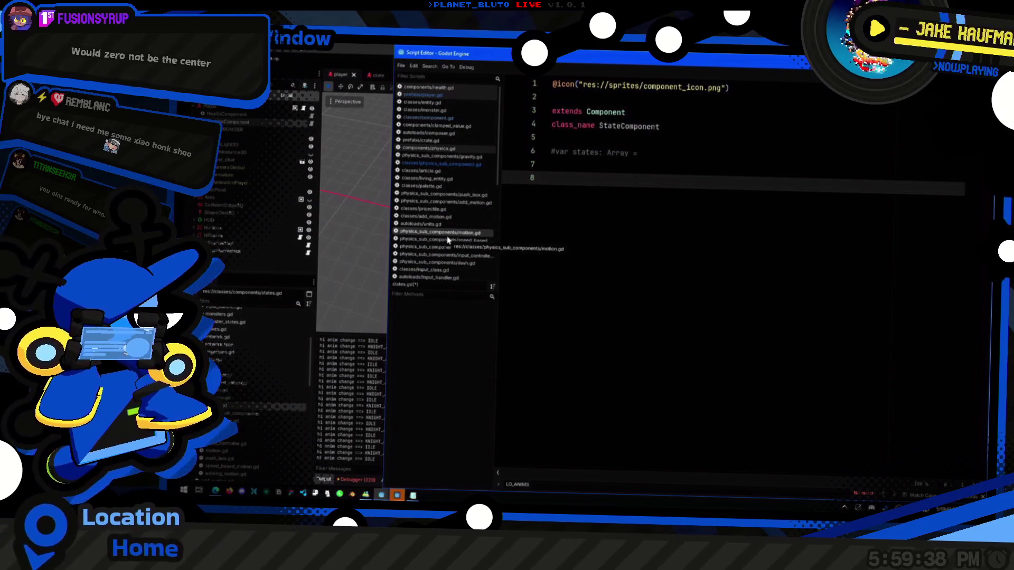
pyautogui.hotkey('alt', 'Tab')
pyautogui.press('Tab')
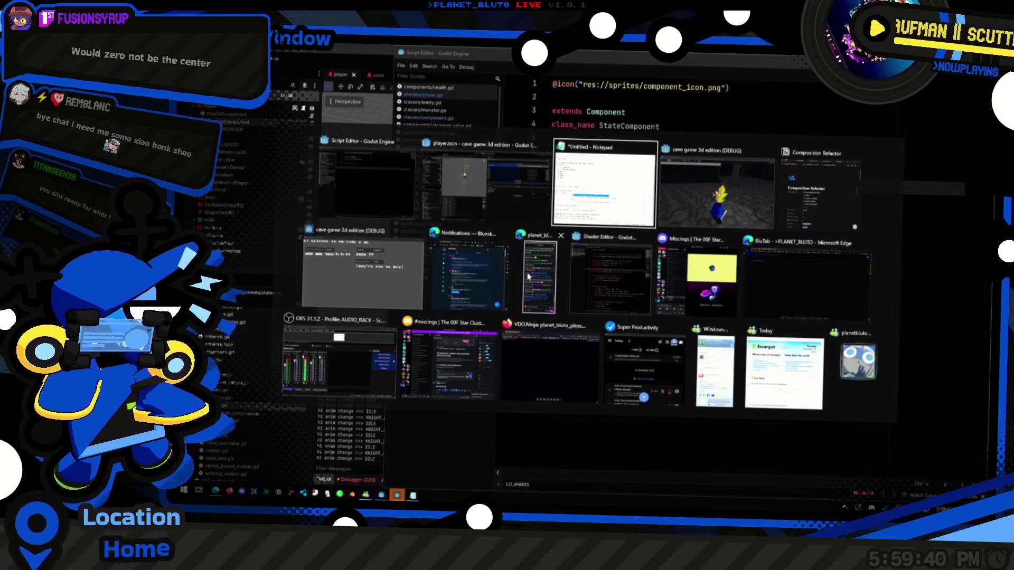
# - Bring Notepad forward and select the notes from LO_STATE through the getter draft
pyautogui.press('Right')
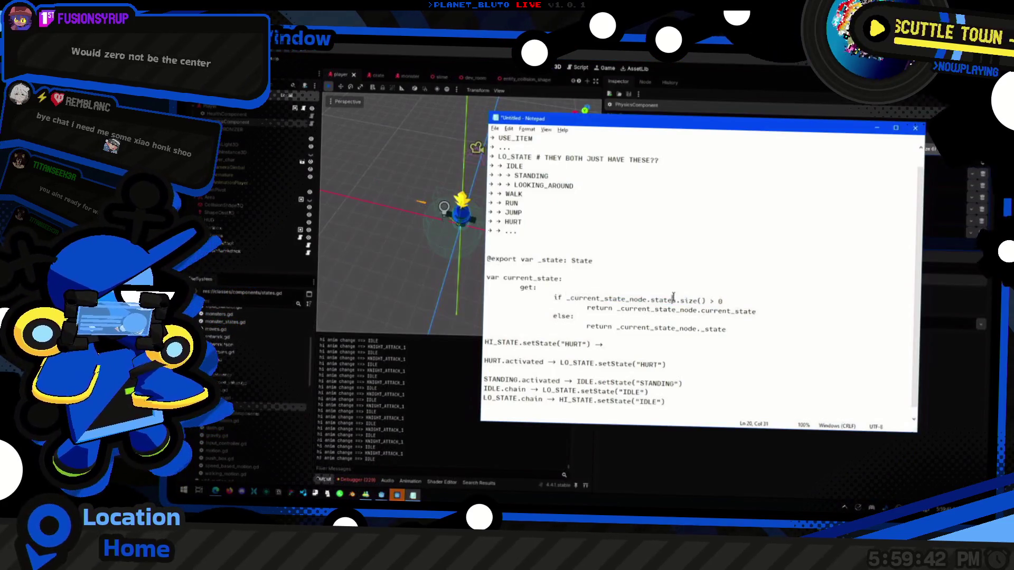
pyautogui.press('Down')
pyautogui.press('Down')
pyautogui.press('Down')
pyautogui.hotkey('shift', 'Down')
pyautogui.press('Up')
pyautogui.press('End')
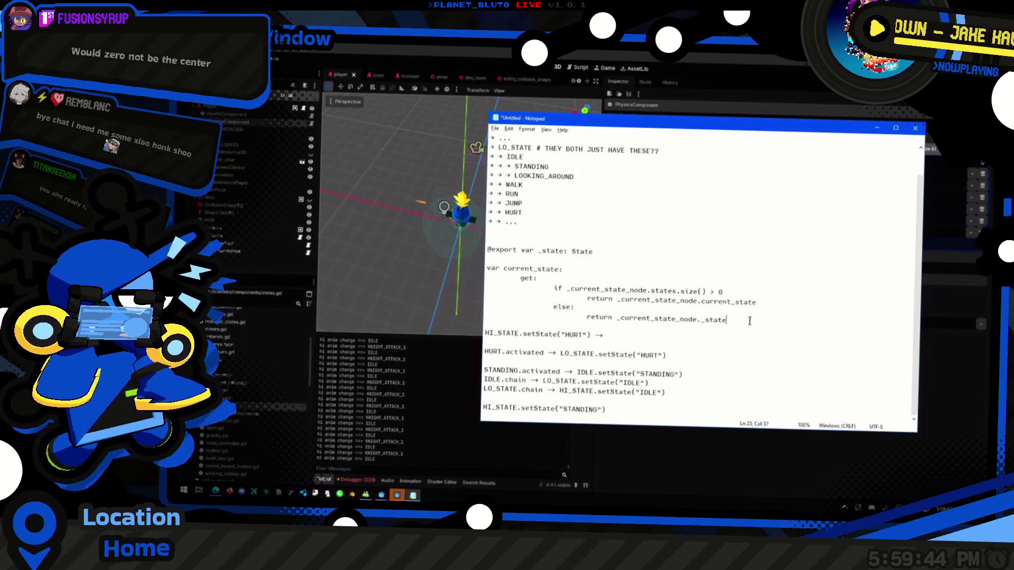
pyautogui.hotkey('shift', 'Up')
pyautogui.hotkey('shift', 'Up')
pyautogui.hotkey('shift', 'Up')
pyautogui.hotkey('shift', 'Home')
pyautogui.scroll(1, 747, 304)
pyautogui.click(643, 212)
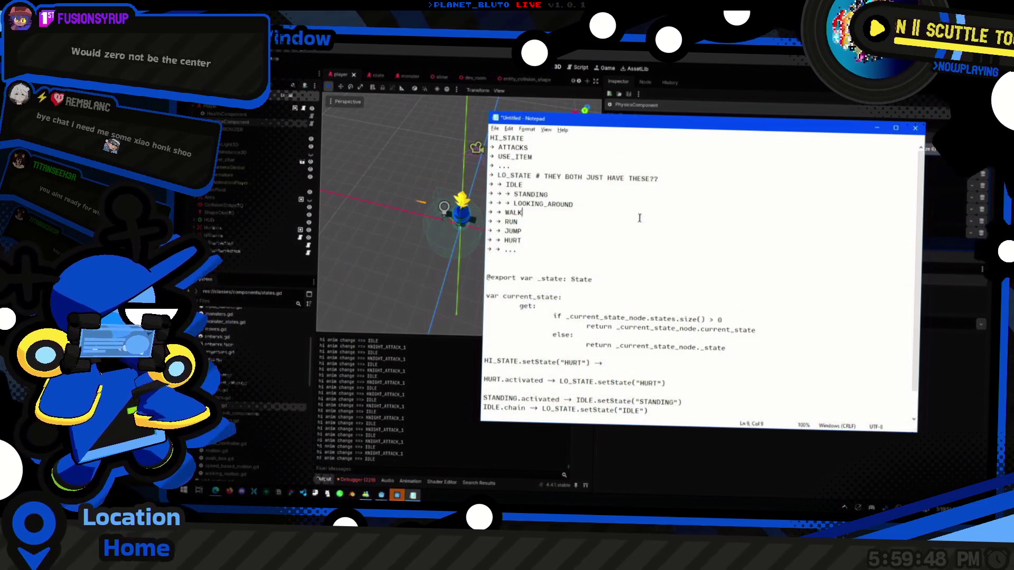
# - Scroll over the notes once more and switch back to the Godot script editor
pyautogui.scroll(-1, 642, 250)
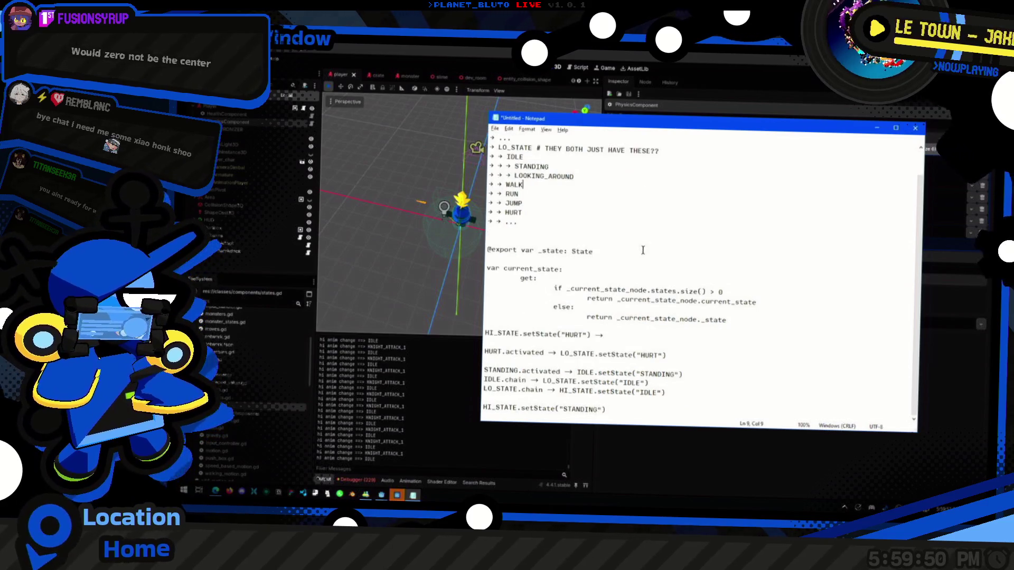
pyautogui.scroll(1, 676, 304)
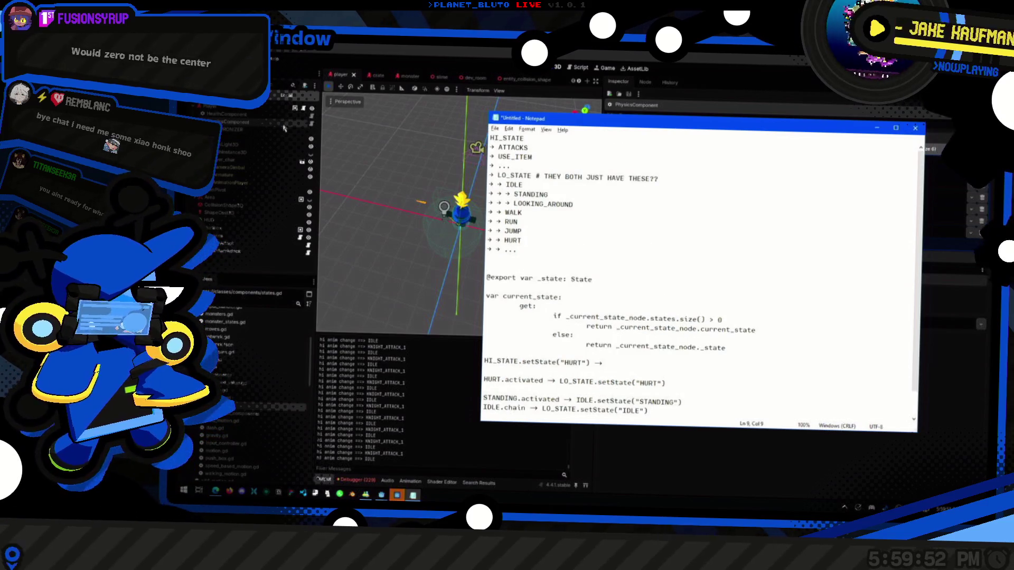
pyautogui.click(481, 357)
pyautogui.hotkey('alt', 'Tab')
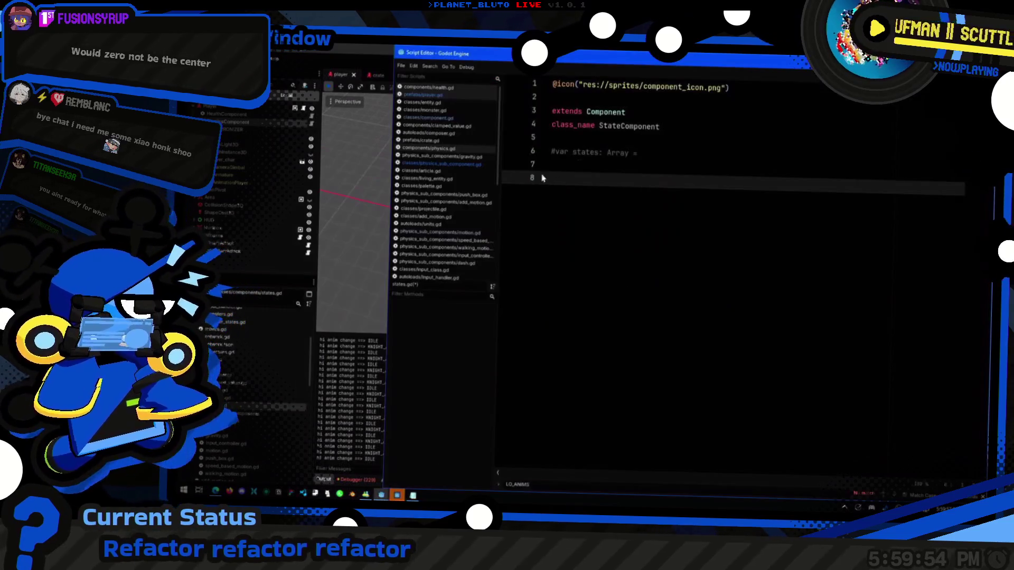
# - Replace the commented-out lines 5–7 of states.gd with var _current_state_node: StateComponent
pyautogui.click(701, 160)
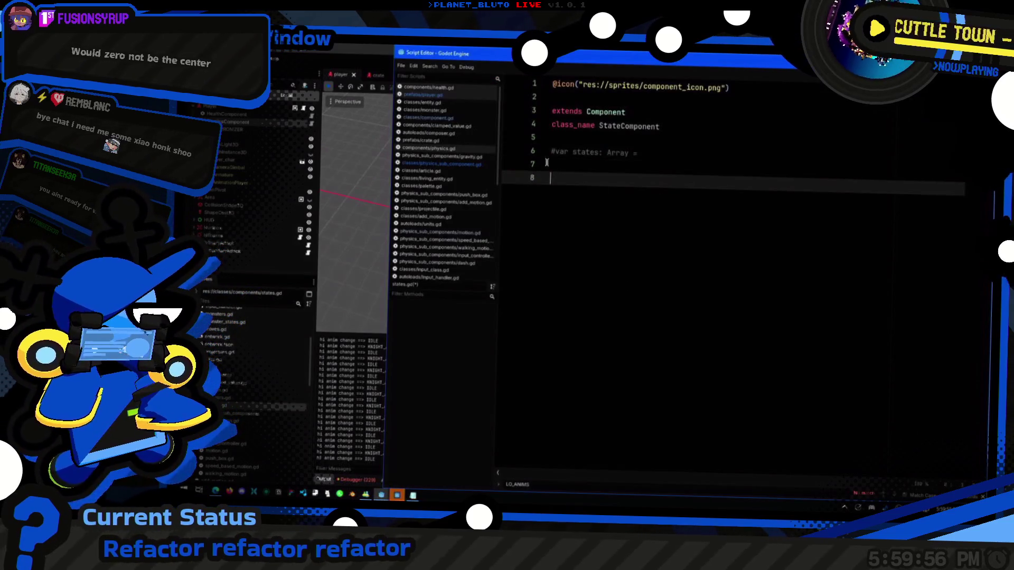
pyautogui.moveTo(602, 190); pyautogui.dragTo(488, 141)
pyautogui.press('BackSpace')
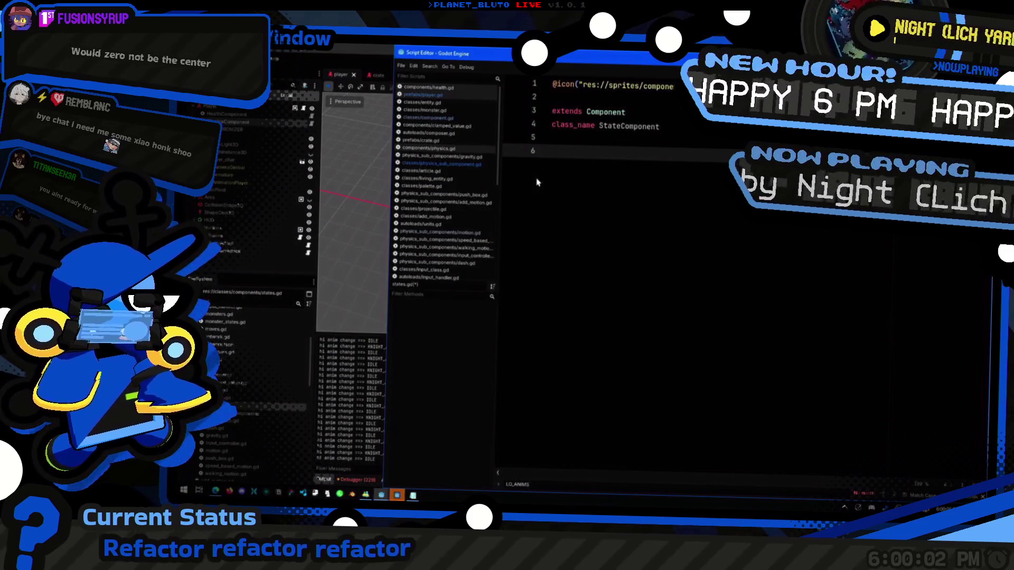
pyautogui.write('var ')
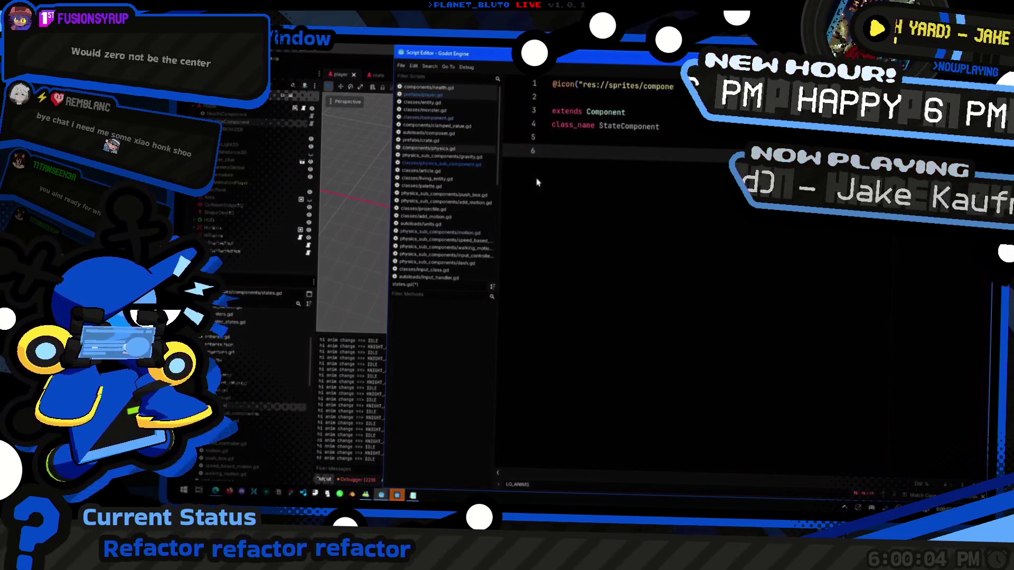
pyautogui.write('_current_stat')
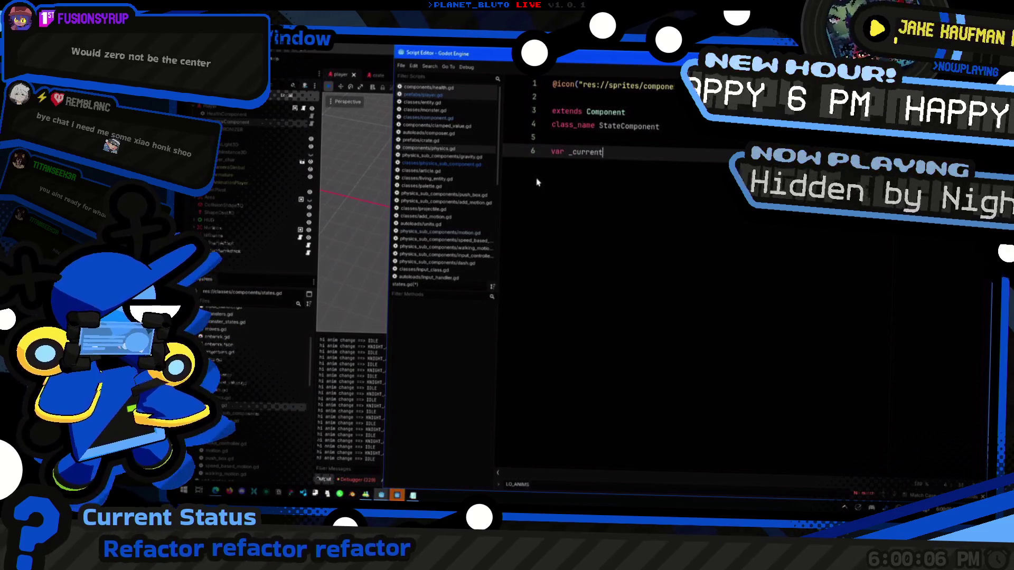
pyautogui.write('e_node: State')
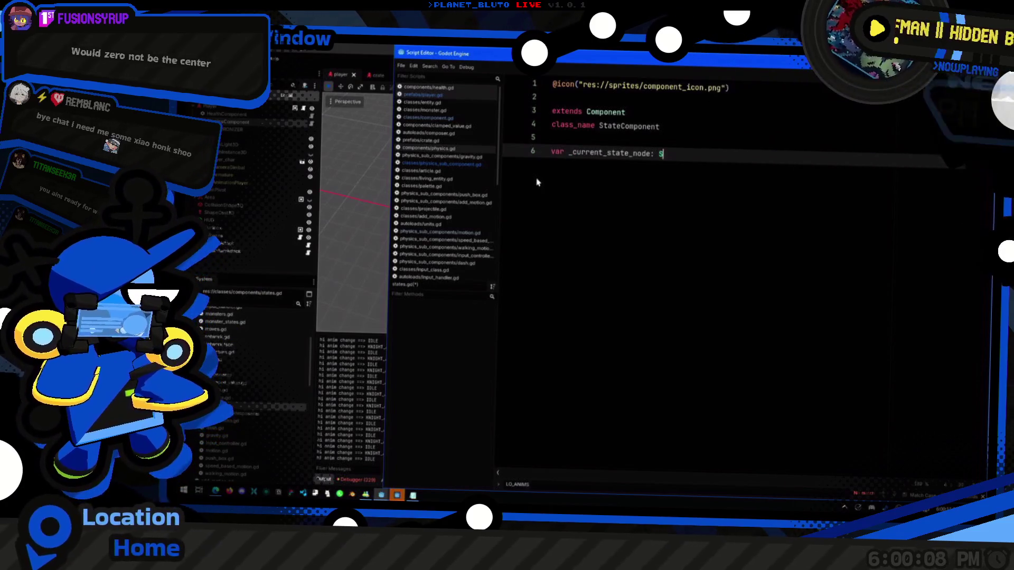
pyautogui.write('Comp')
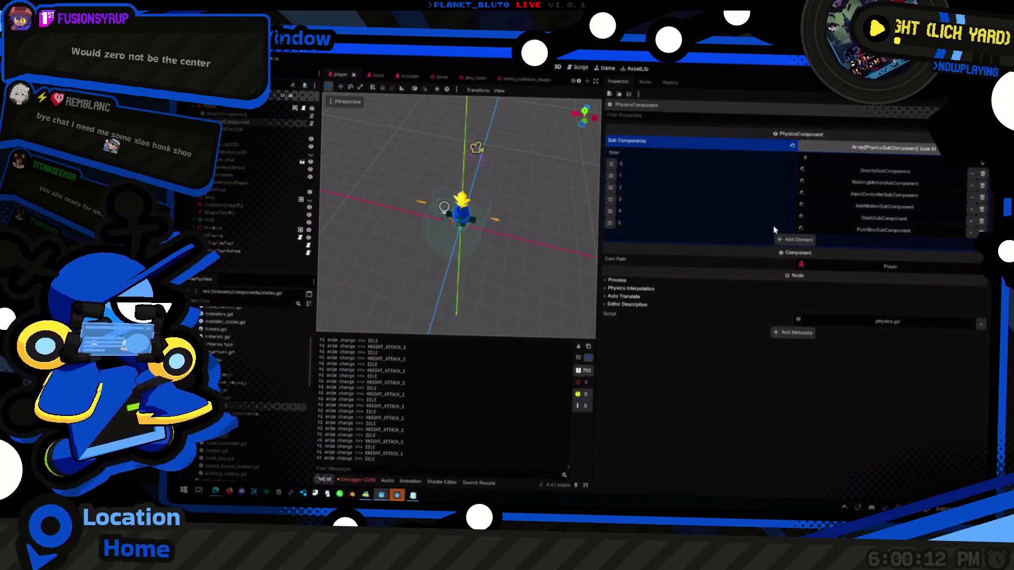
pyautogui.press('BackSpace')
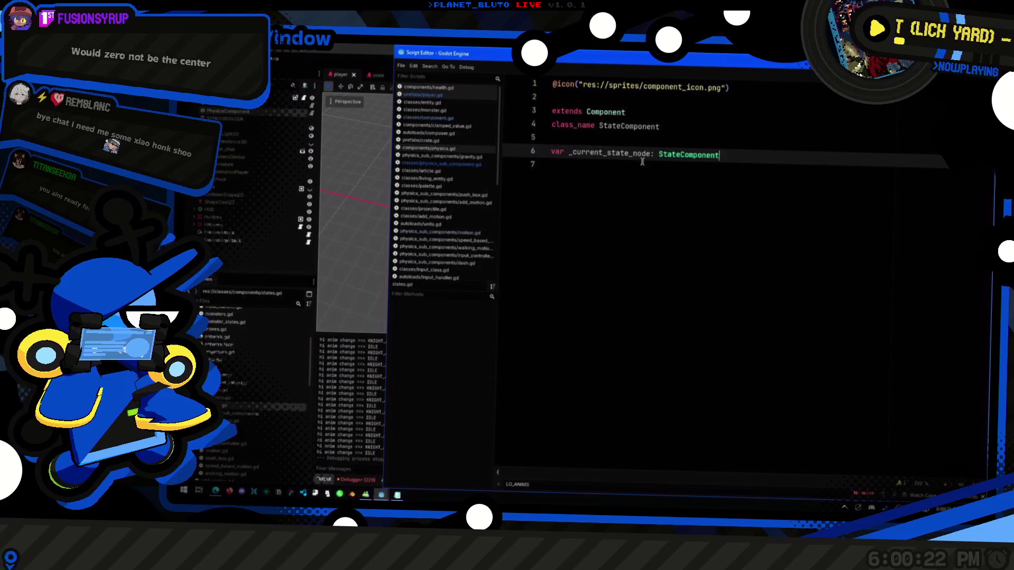
pyautogui.click(749, 197)
pyautogui.press('BackSpace')
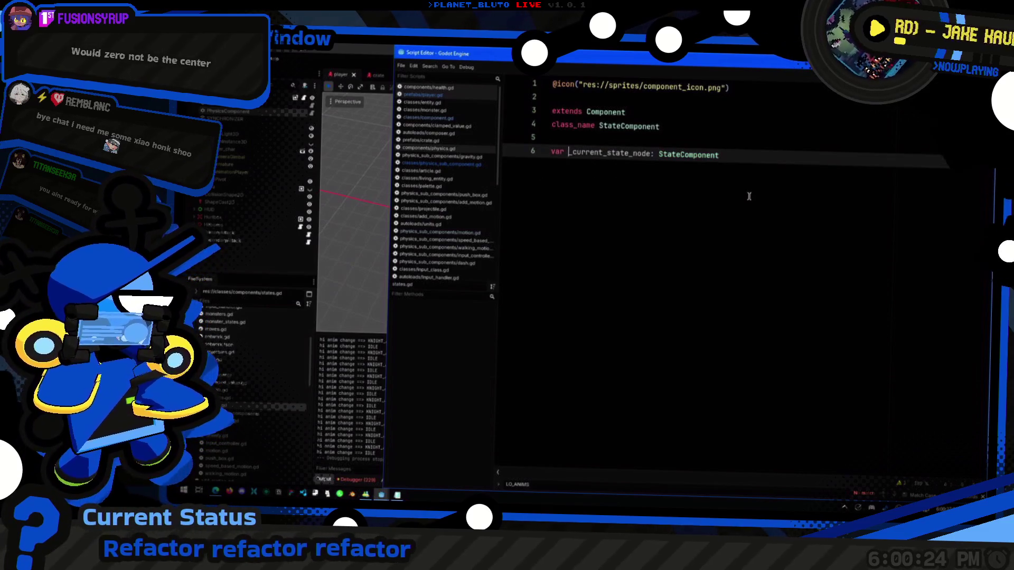
pyautogui.press('Return')
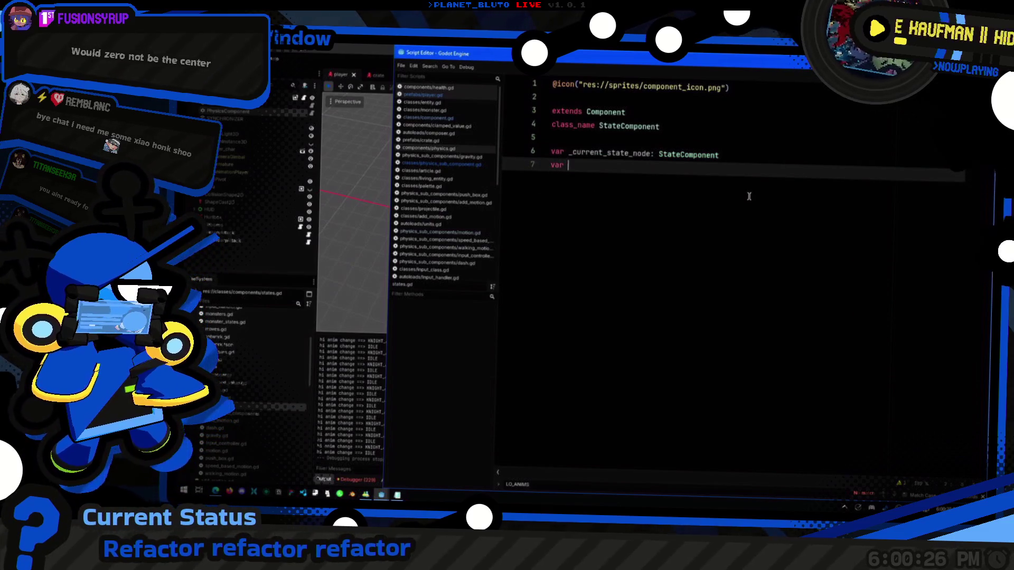
# - Start the current_state getter with get: and a _current_state_node._states.size check
pyautogui.write('t_state')
pyautogui.press('Return')
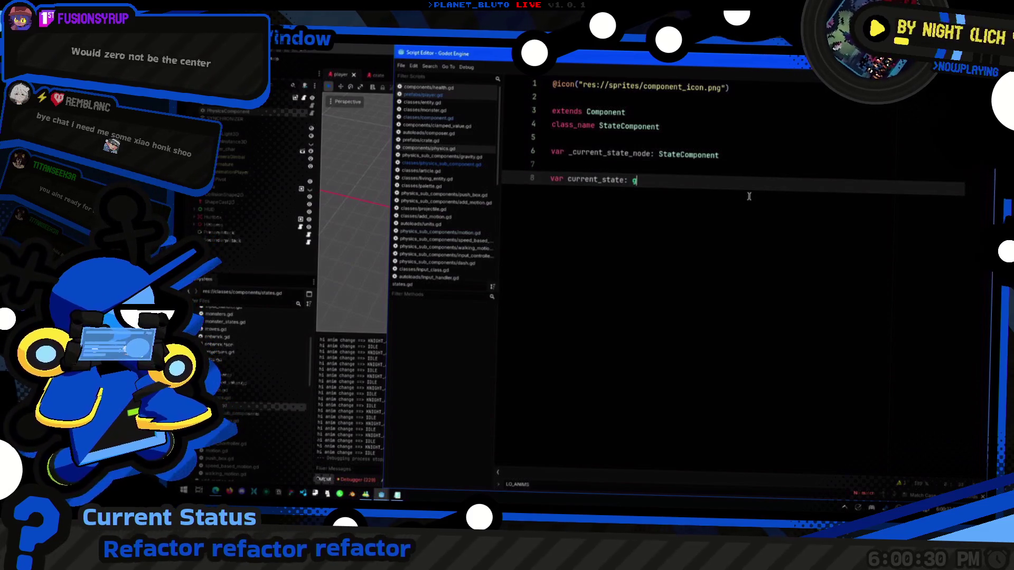
pyautogui.press('Return')
pyautogui.write('get:')
pyautogui.press('Return')
pyautogui.write('ret')
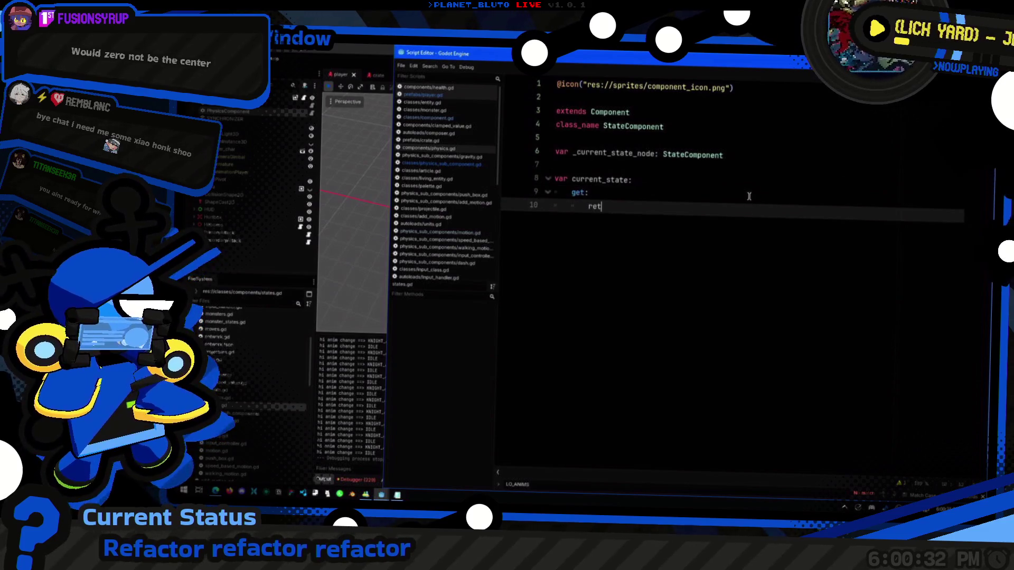
pyautogui.write('_current_state_node')
pyautogui.hotkey('ctrl', 'BackSpace')
pyautogui.hotkey('ctrl', 'BackSpace')
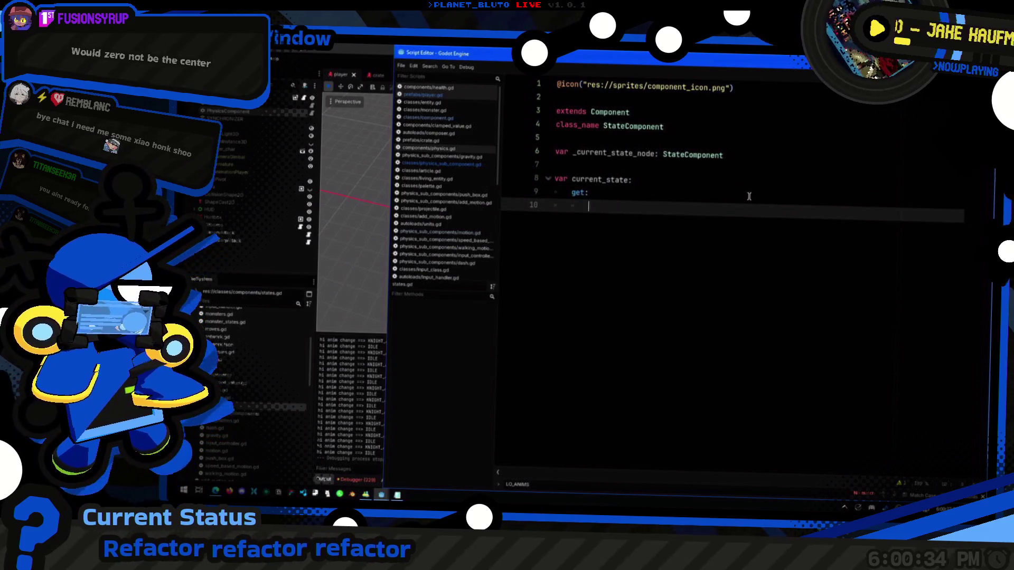
pyautogui.write('_current_state_node.')
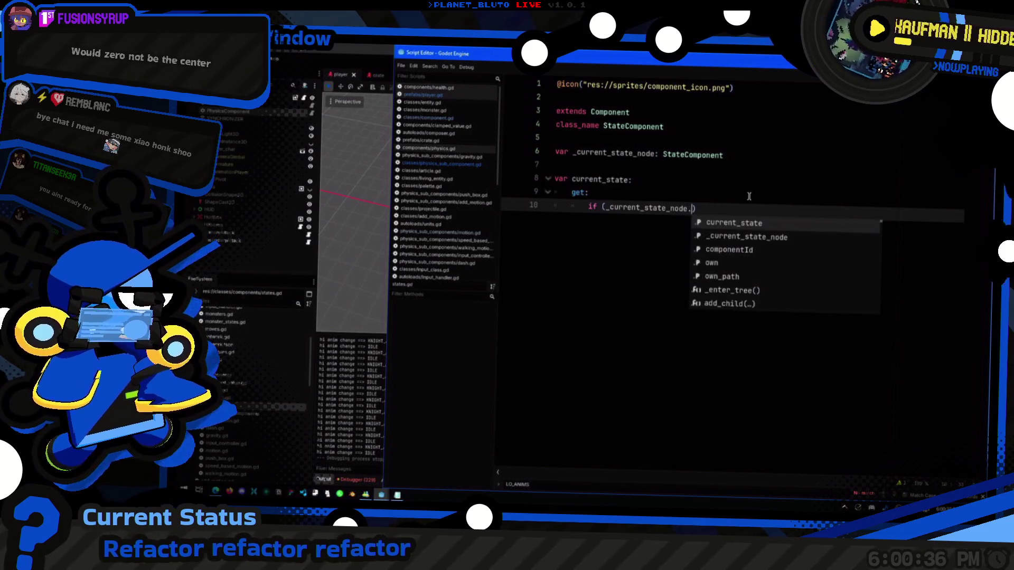
pyautogui.write('_states.')
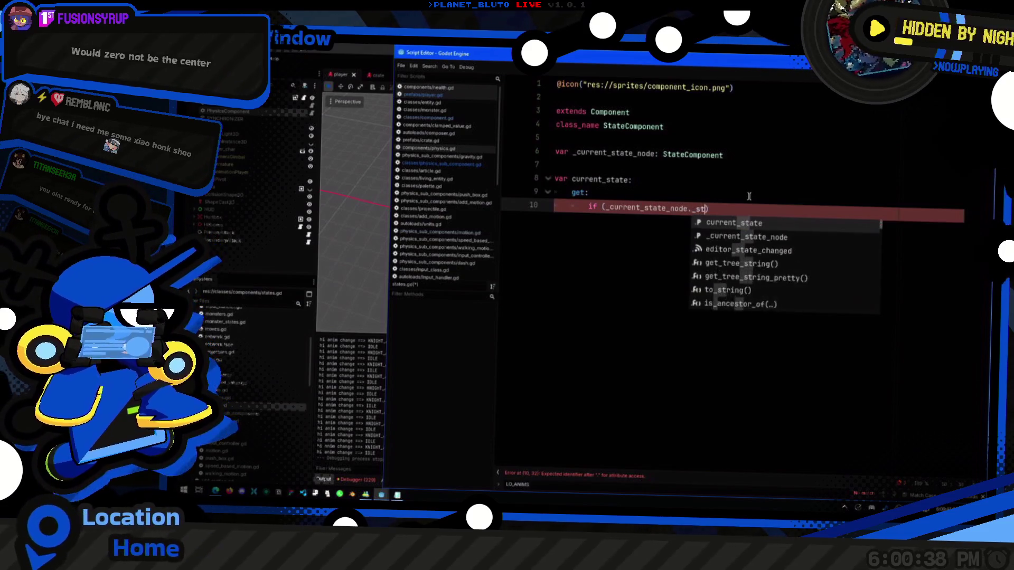
pyautogui.write('size')
# - Add var _sub_states: Array[StateComponent] = [] below the _current_state_node declaration
pyautogui.press('Up')
pyautogui.press('Up')
pyautogui.press('Up')
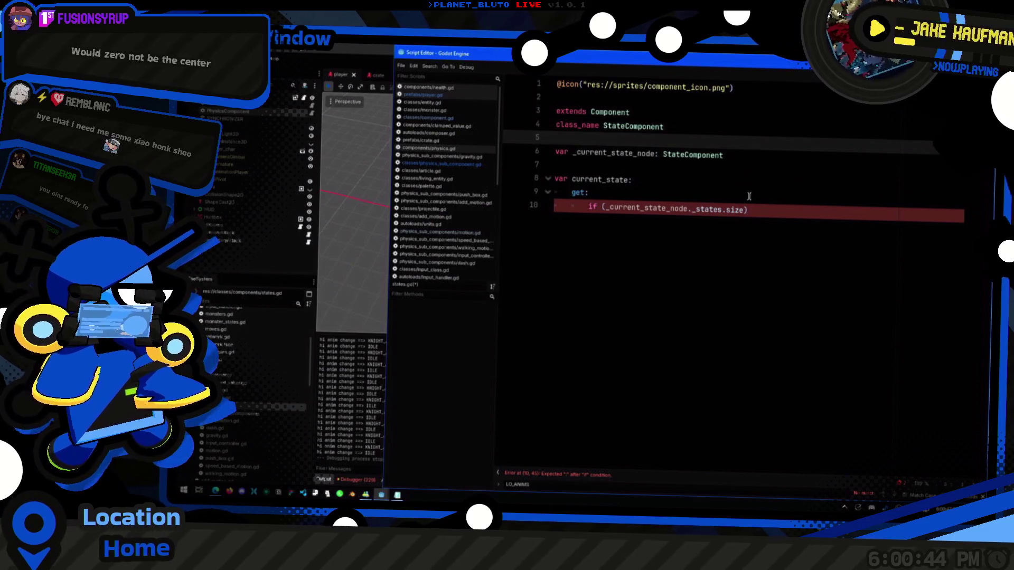
pyautogui.press('Down')
pyautogui.press('End')
pyautogui.press('Return')
pyautogui.write('var _states')
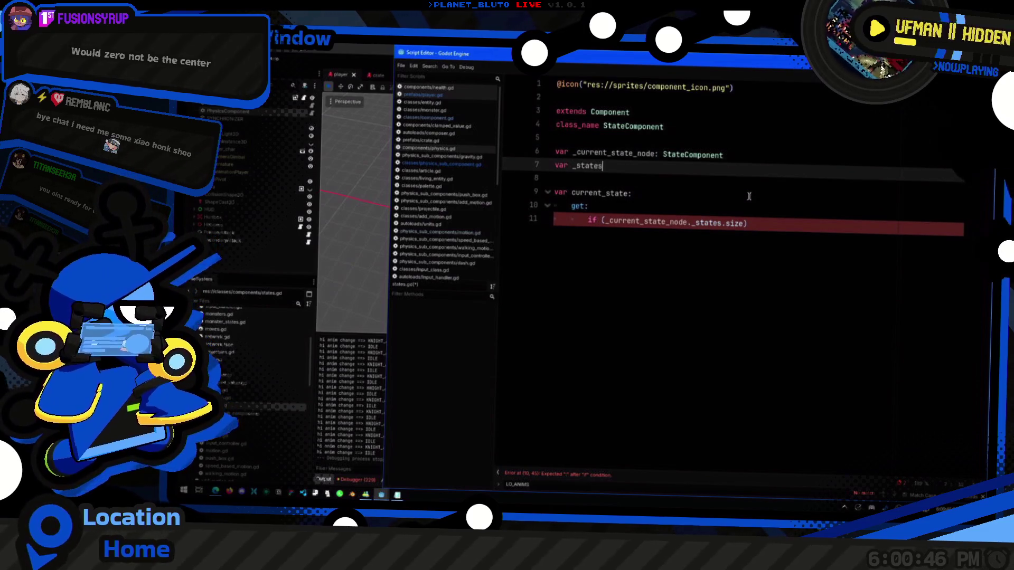
pyautogui.write(' sub')
pyautogui.write(': ')
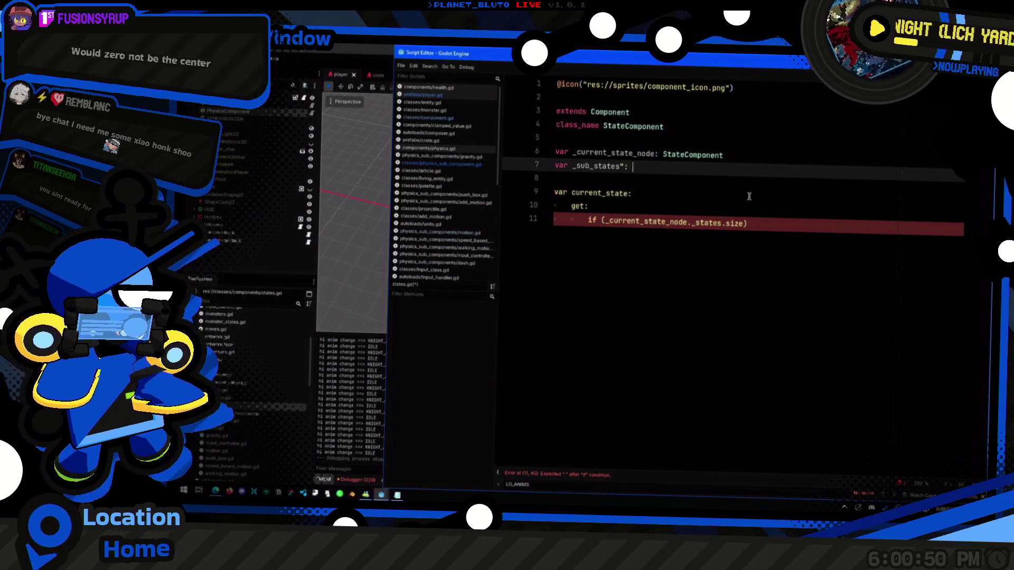
pyautogui.write(' ay[StateComponent')
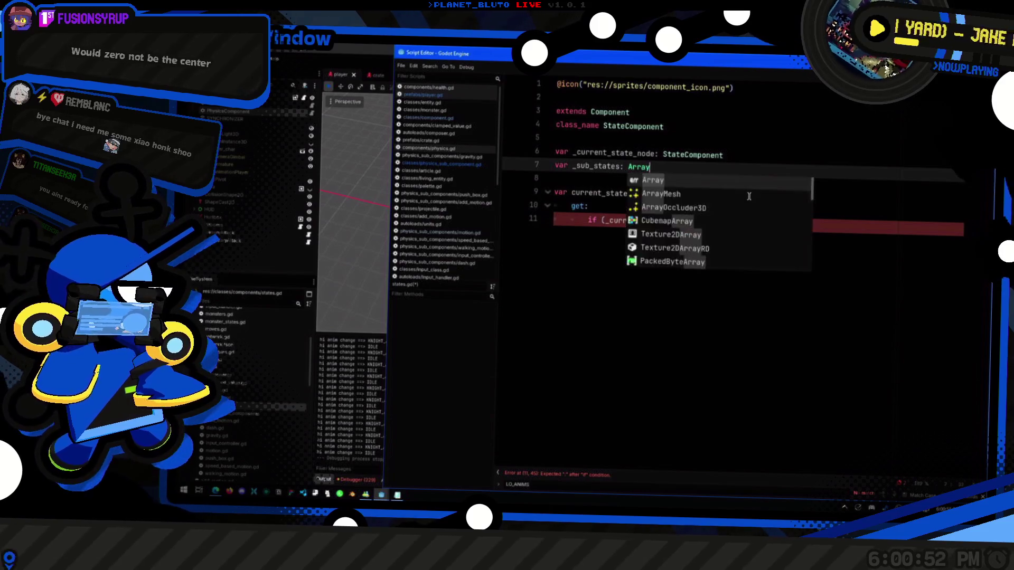
pyautogui.write('] = [')
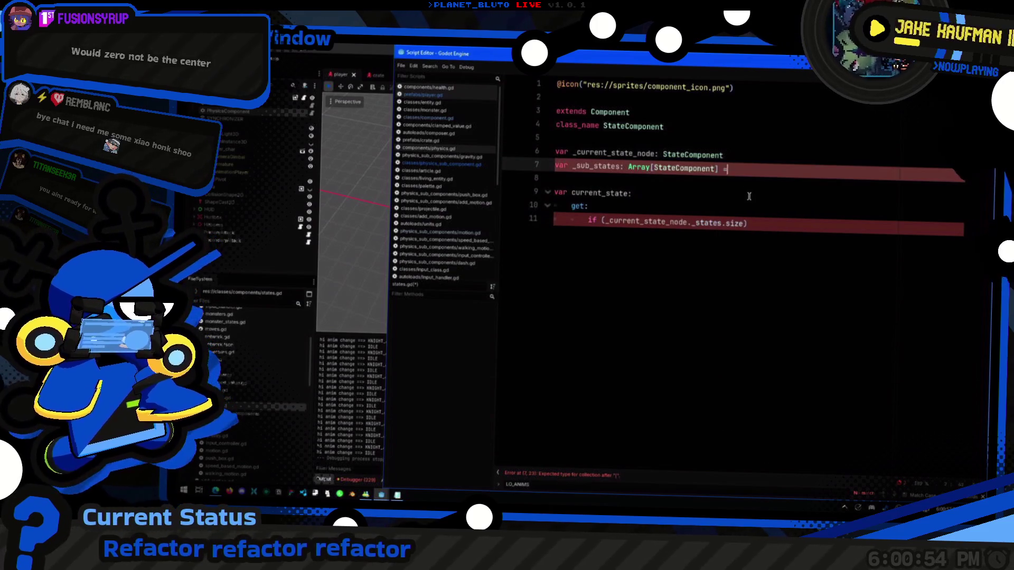
pyautogui.press('Down')
pyautogui.press('Down')
pyautogui.press('Down')
pyautogui.press('Down')
# - Make the condition _current_state_node._sub_states.size() > 0 with a pass body and an else: return branch
pyautogui.press('End')
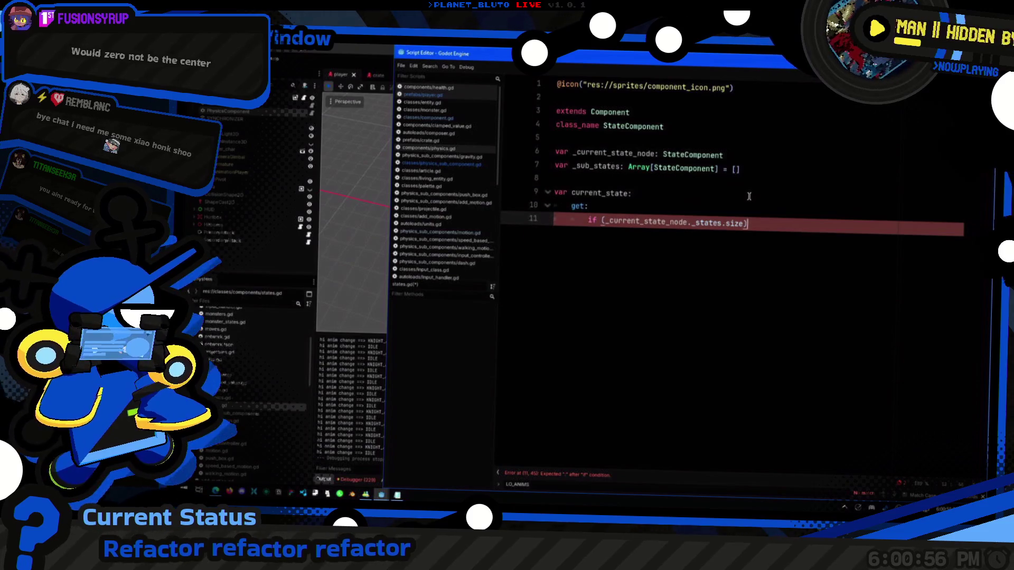
pyautogui.write('_sub')
pyautogui.hotkey('ctrl', 'Right')
pyautogui.hotkey('ctrl', 'Right')
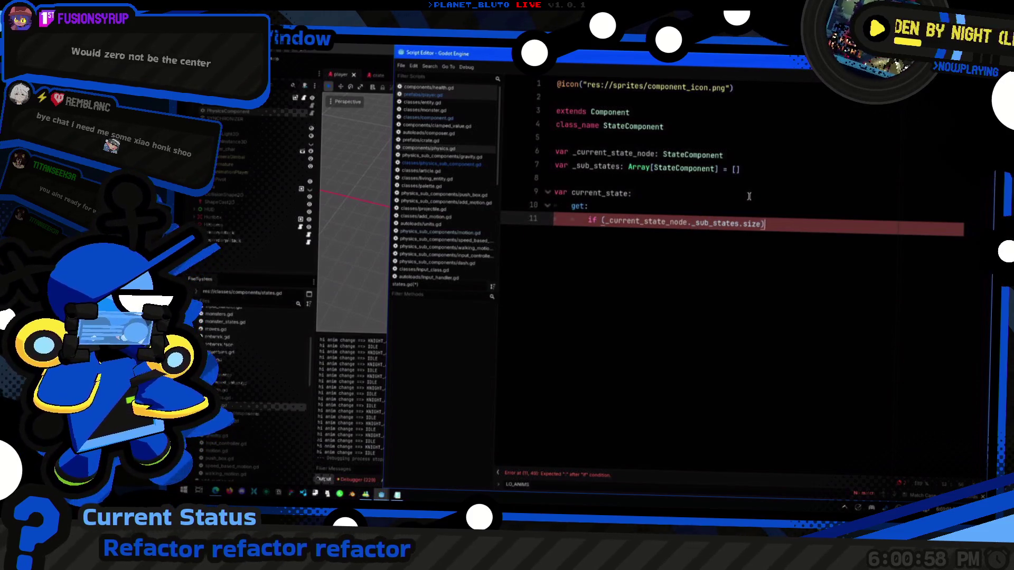
pyautogui.write('(')
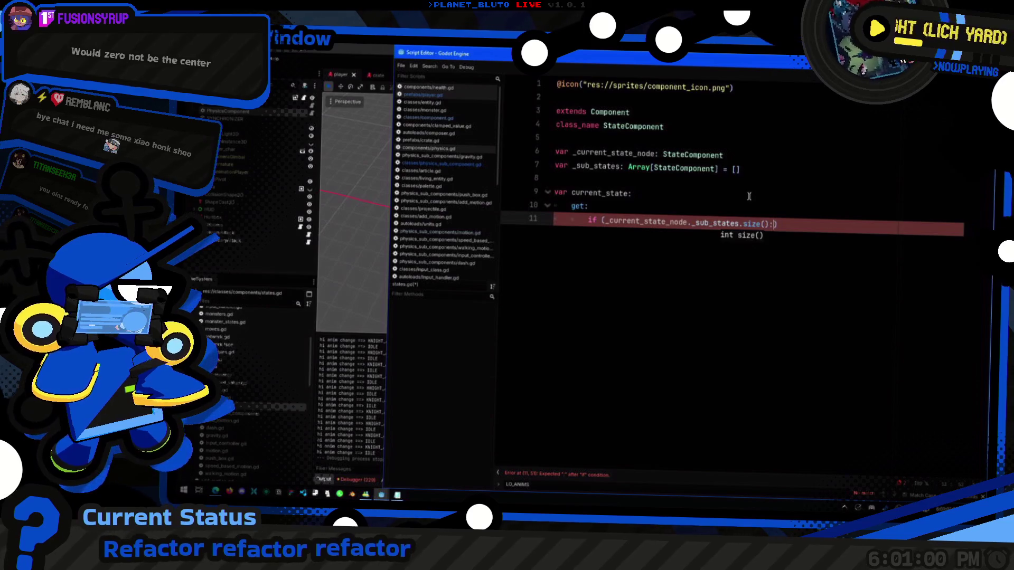
pyautogui.write('> 0')
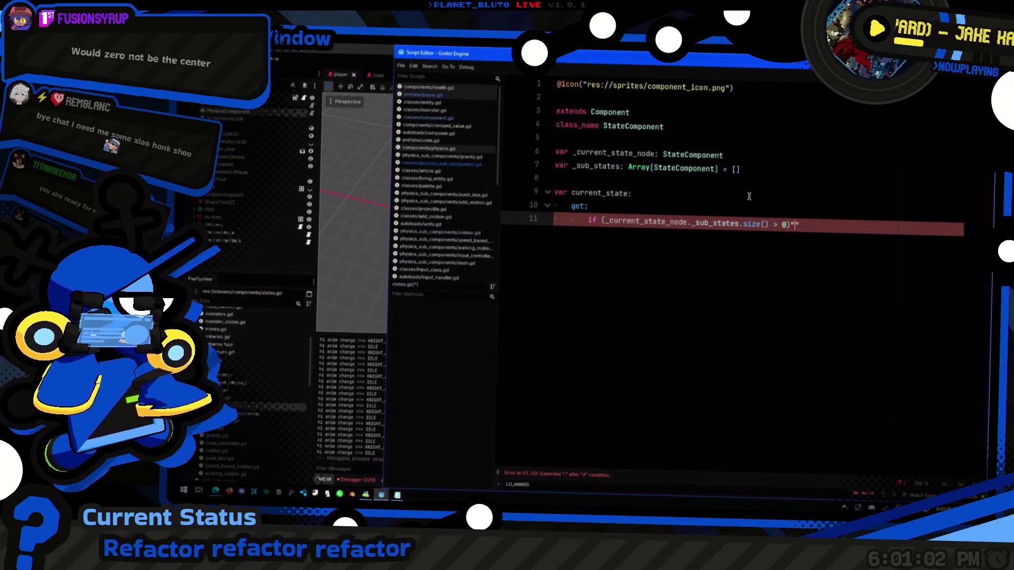
pyautogui.press('Return')
pyautogui.write('pass')
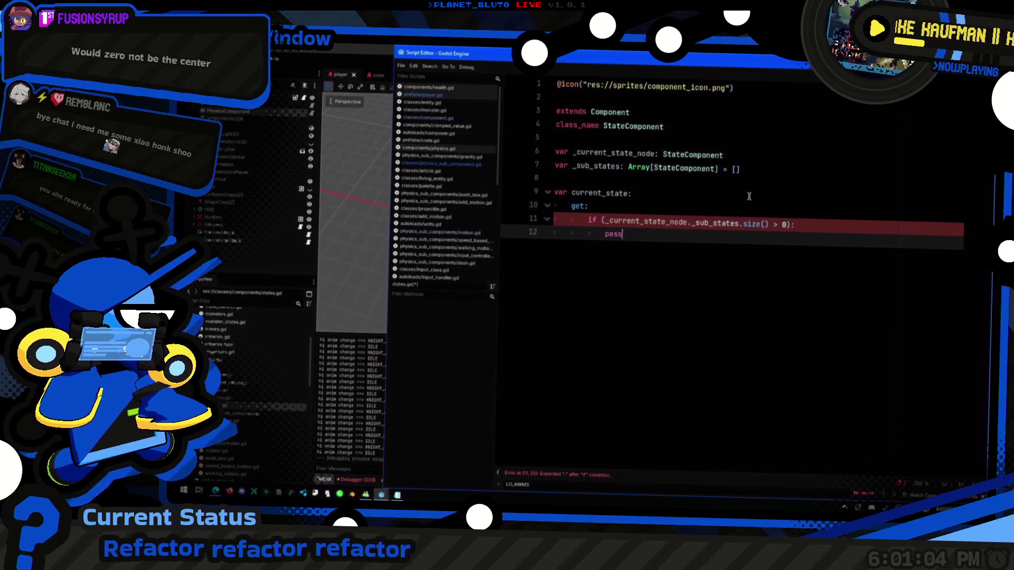
pyautogui.press('Return')
pyautogui.write('else:')
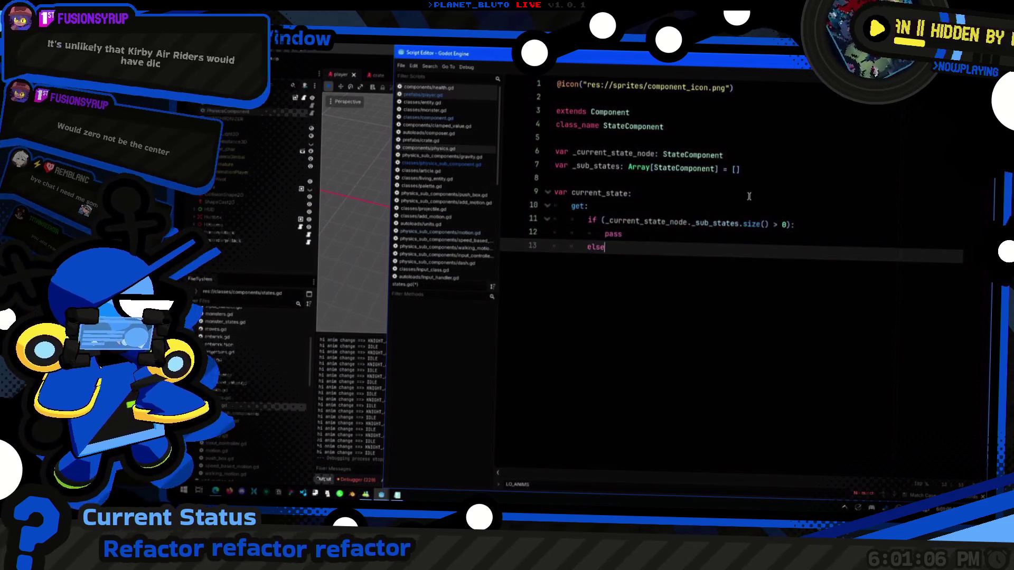
pyautogui.press('Return')
pyautogui.write('return')
# - Replace the if branch's pass with a return statement
pyautogui.press('Up')
pyautogui.press('Up')
pyautogui.press('Down')
pyautogui.press('Down')
pyautogui.press('Home')
pyautogui.press('Up')
pyautogui.press('Up')
pyautogui.hotkey('shift', 'End')
pyautogui.write('return')
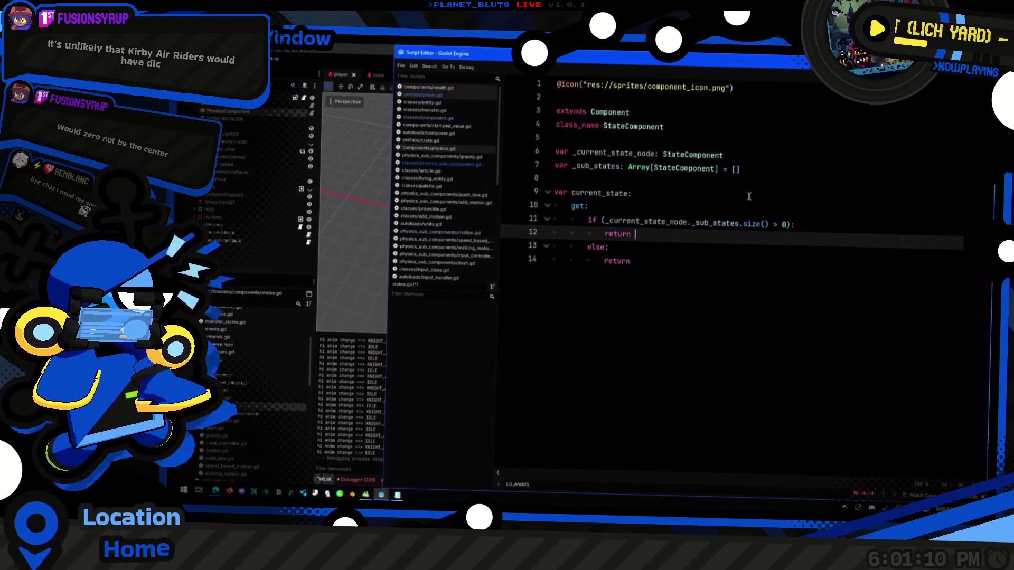
pyautogui.press('Down')
pyautogui.press('Down')
pyautogui.press('Up')
pyautogui.press('Up')
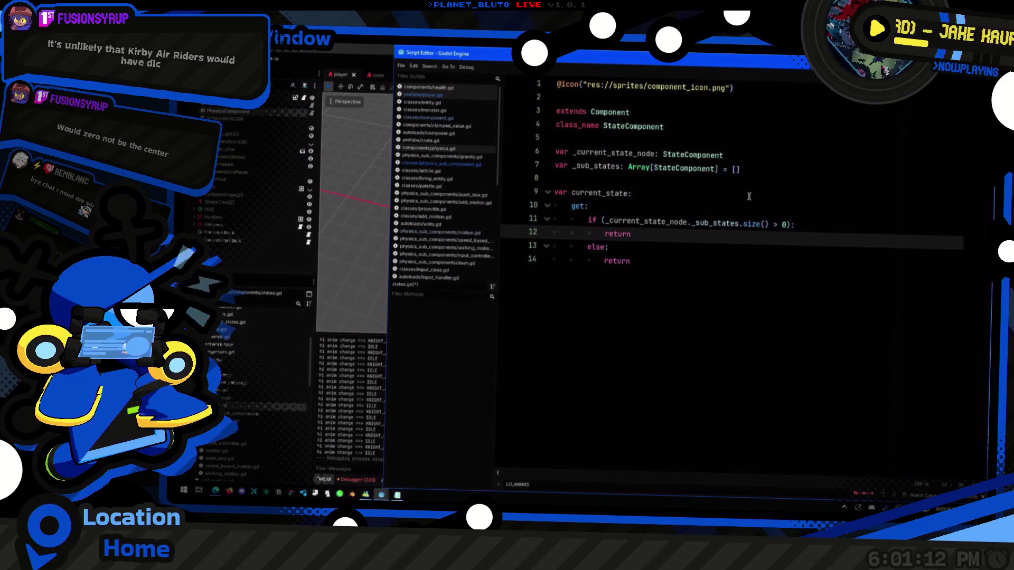
# - Make the else branch return _current_state_node._state and add a new line below class_name
pyautogui.press('Down')
pyautogui.press('Down')
pyautogui.press('Up')
pyautogui.press('Up')
pyautogui.press('Up')
pyautogui.press('Down')
pyautogui.press('Down')
pyautogui.press('Down')
pyautogui.write('_current_state_node.')
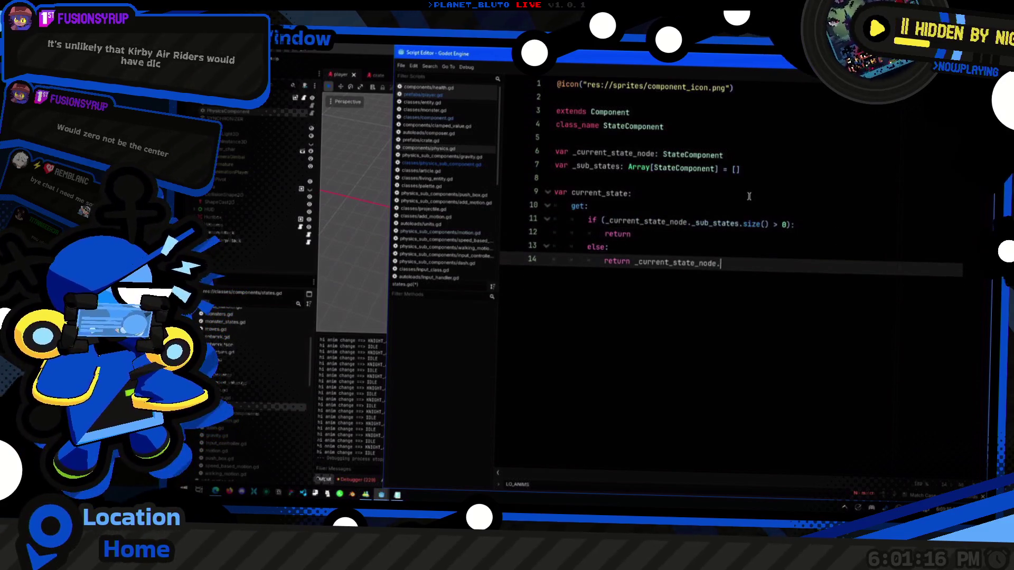
pyautogui.write('_state')
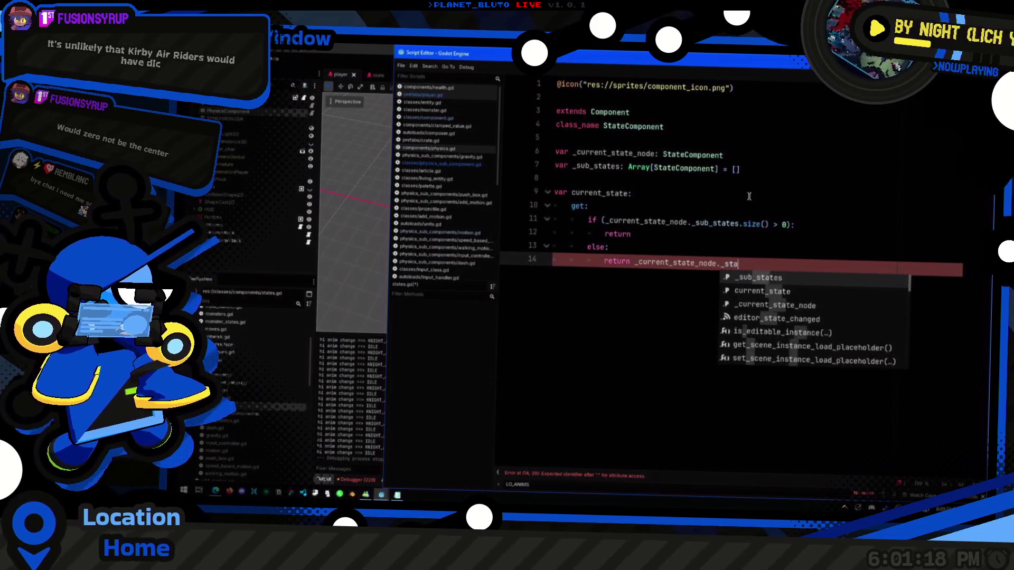
pyautogui.press('Up')
pyautogui.press('Up')
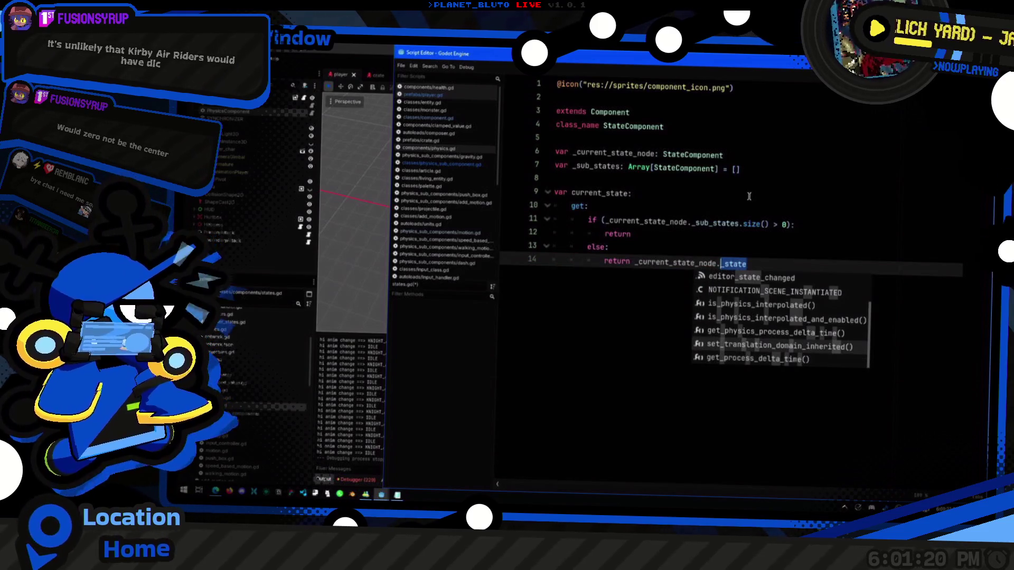
pyautogui.press('Down')
pyautogui.press('Down')
pyautogui.press('Down')
pyautogui.click(623, 128)
pyautogui.press('Return')
pyautogui.press('Return')
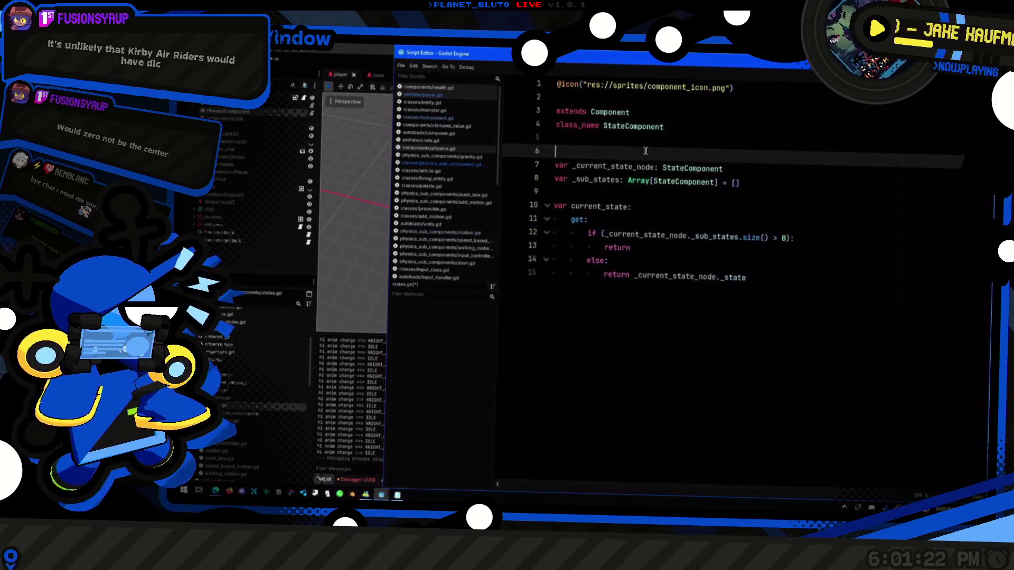
pyautogui.write('@export var _state')
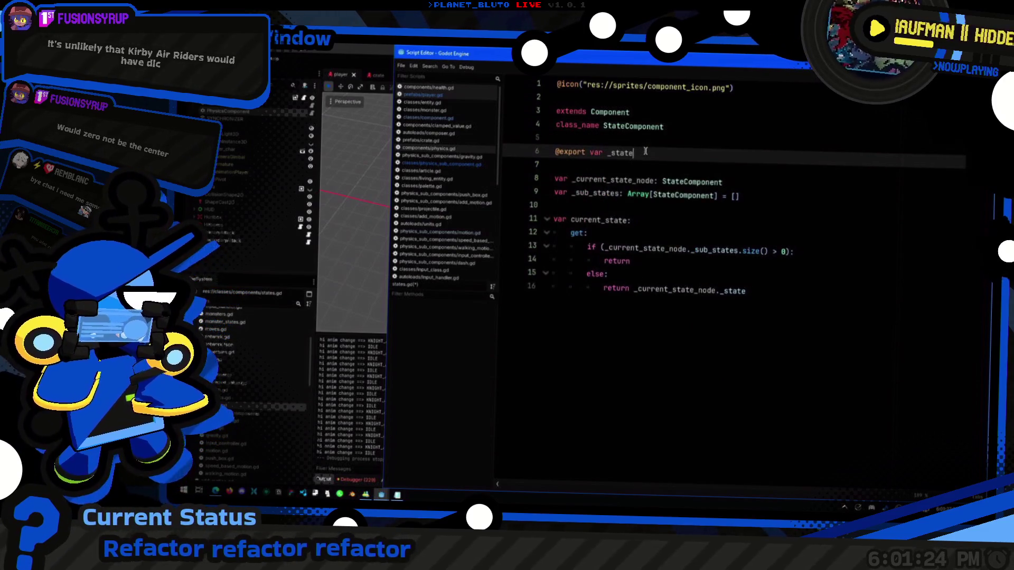
pyautogui.hotkey('ctrl', 'Left')
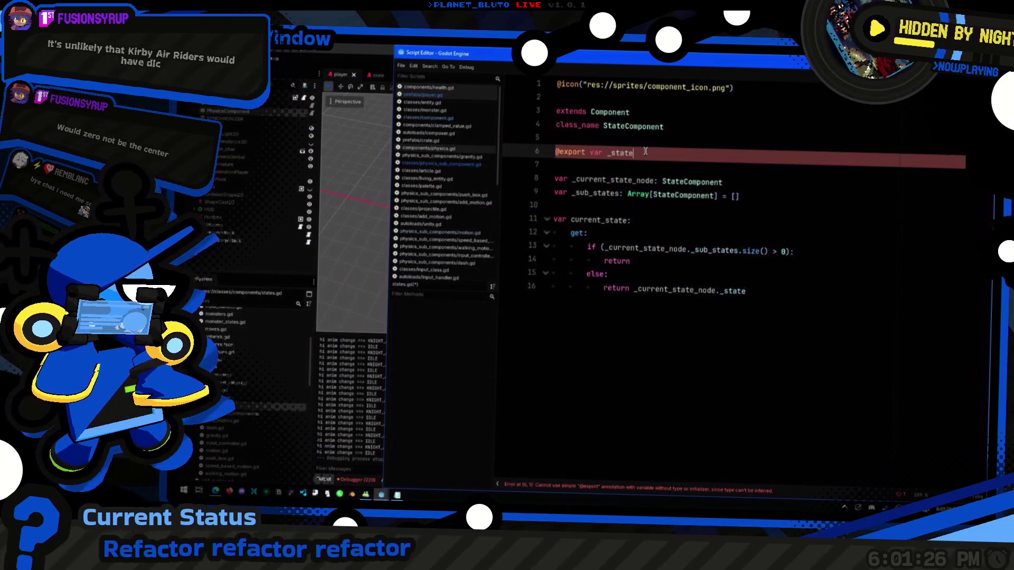
pyautogui.write('StatePropert')
pyautogui.press('BackSpace')
pyautogui.write('ies')
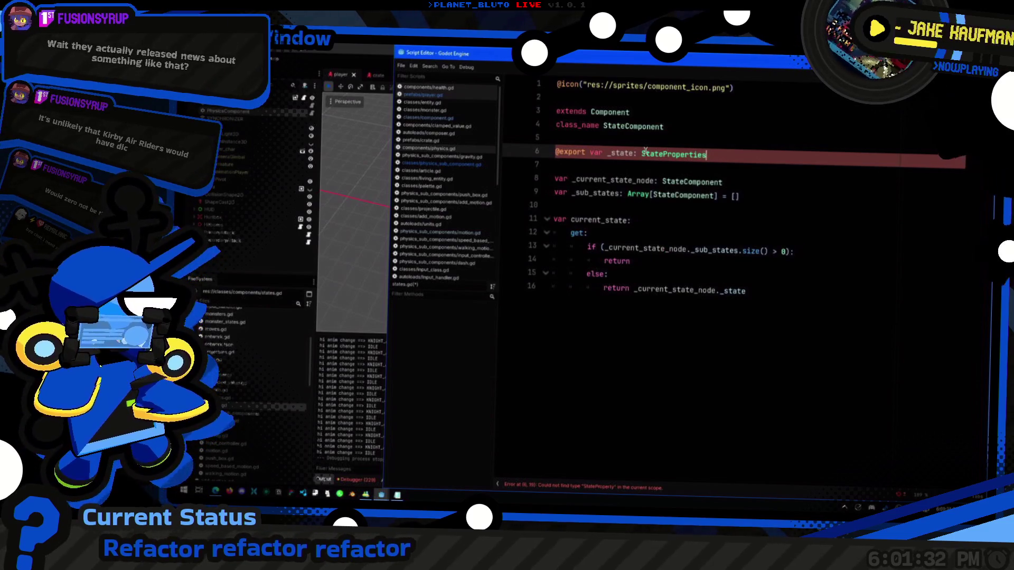
pyautogui.doubleClick(645, 153)
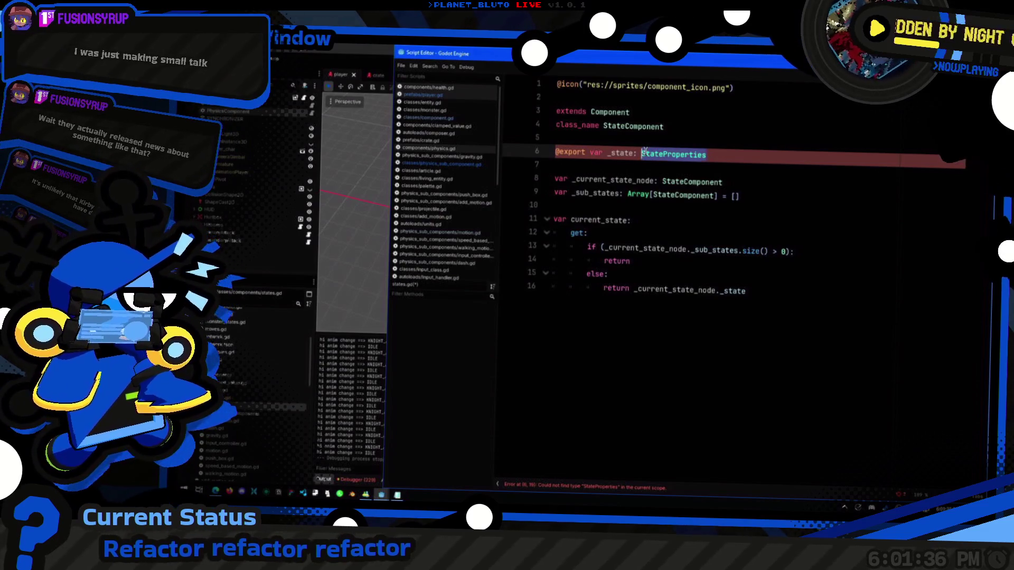
pyautogui.press('End')
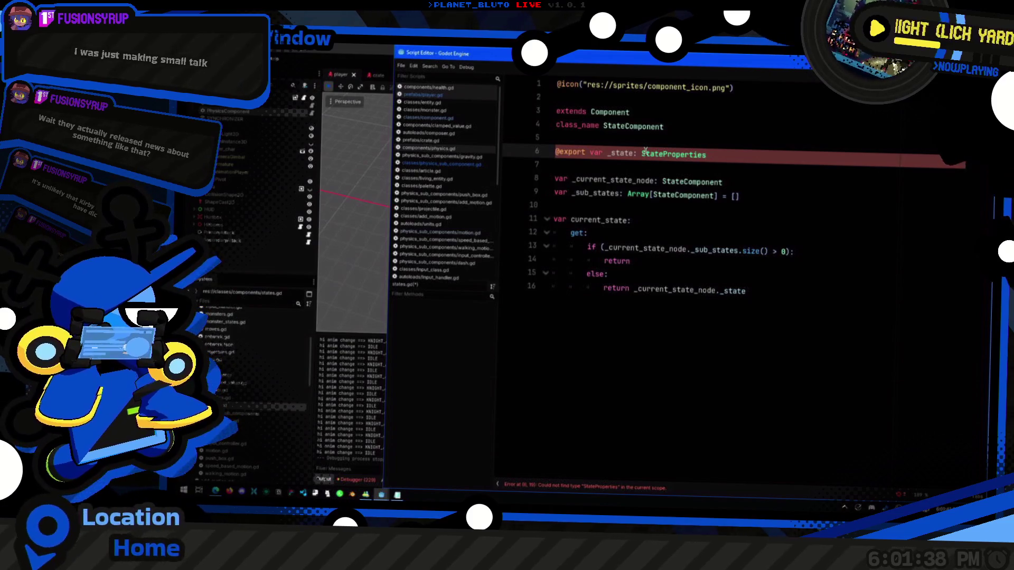
# - Duplicate the export line, comment out the original, and strip StateProperties from the copy
pyautogui.hotkey('ctrl', 'shift', 'd')
pyautogui.press('Up')
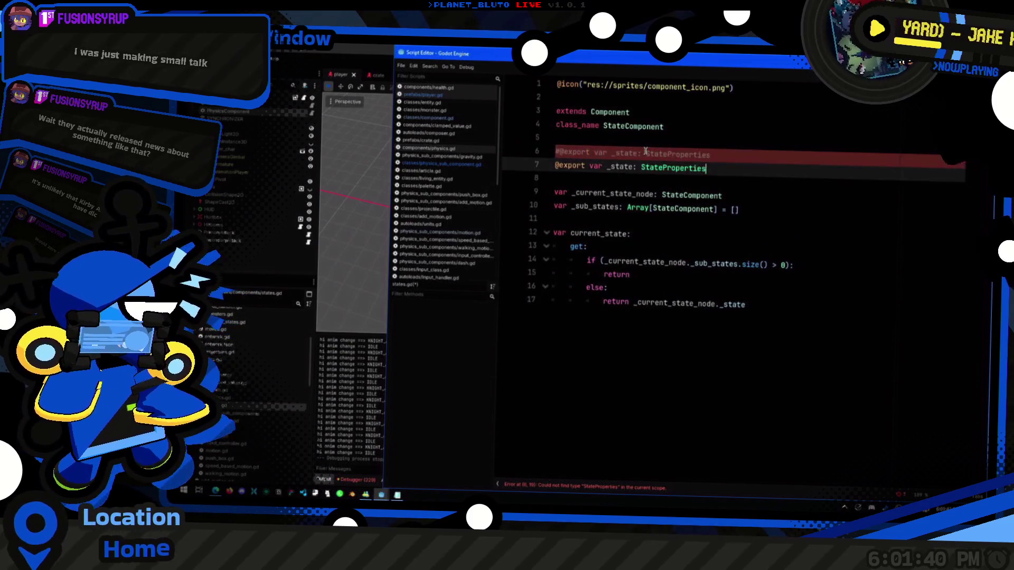
pyautogui.hotkey('ctrl', 'k')
pyautogui.press('Down')
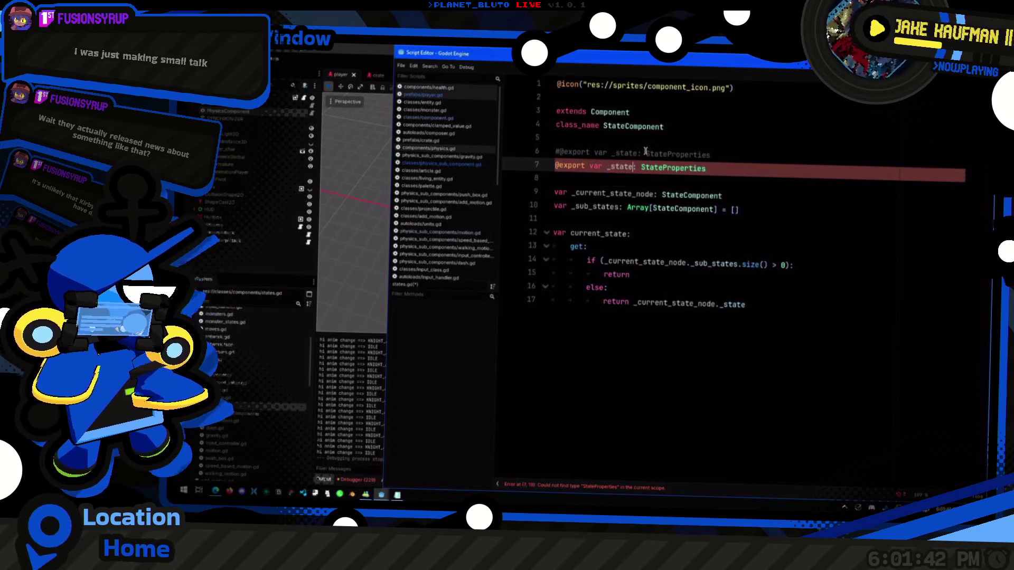
pyautogui.hotkey('ctrl', 'Right')
pyautogui.hotkey('shift', 'End')
pyautogui.press('Delete')
pyautogui.hotkey('ctrl', 'shift', 'Left')
pyautogui.press('End')
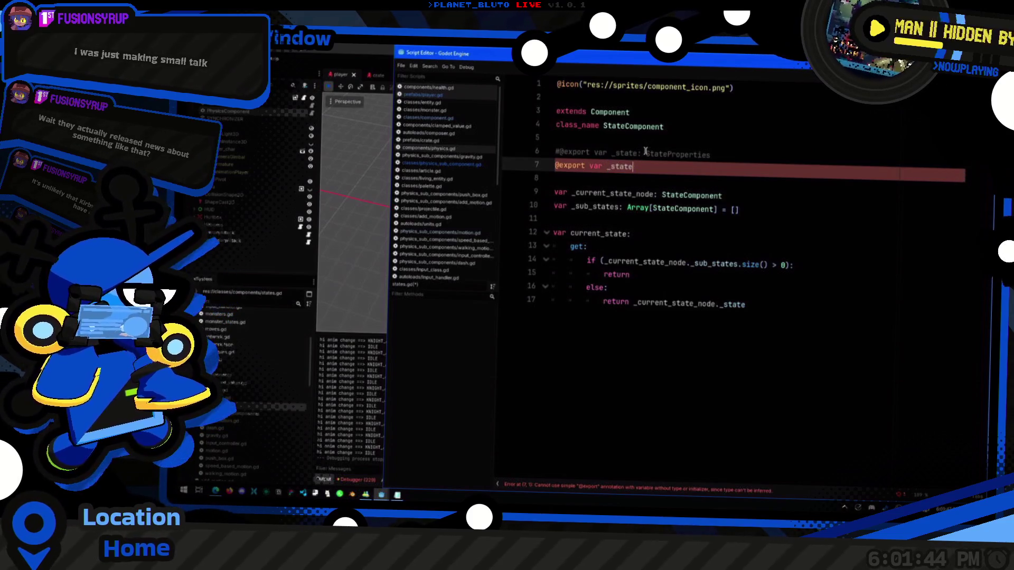
# - Replace the copy's leftover colon with '= {' to begin an empty dictionary
pyautogui.click(748, 305)
pyautogui.click(770, 200)
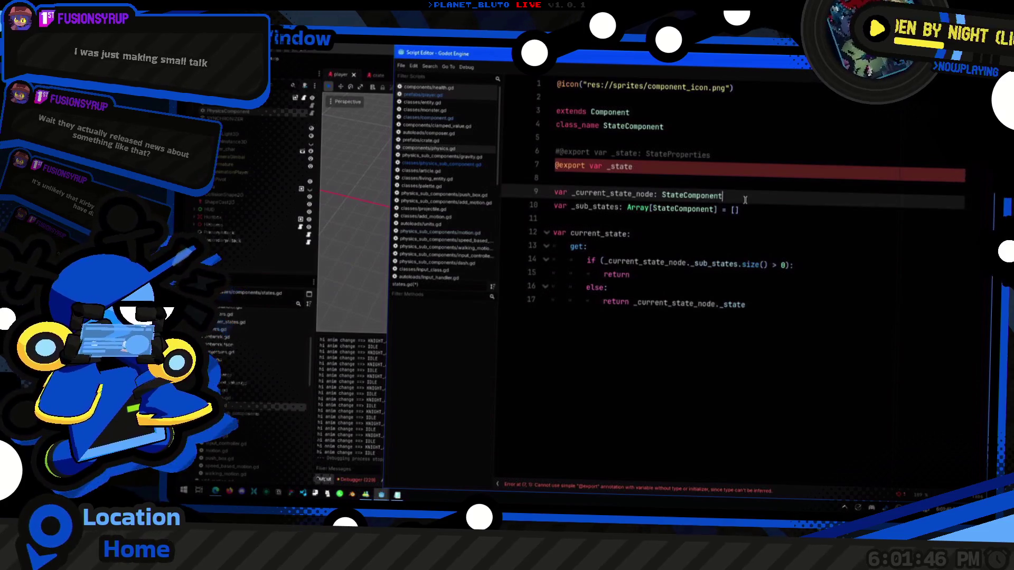
pyautogui.click(770, 207)
pyautogui.click(686, 168)
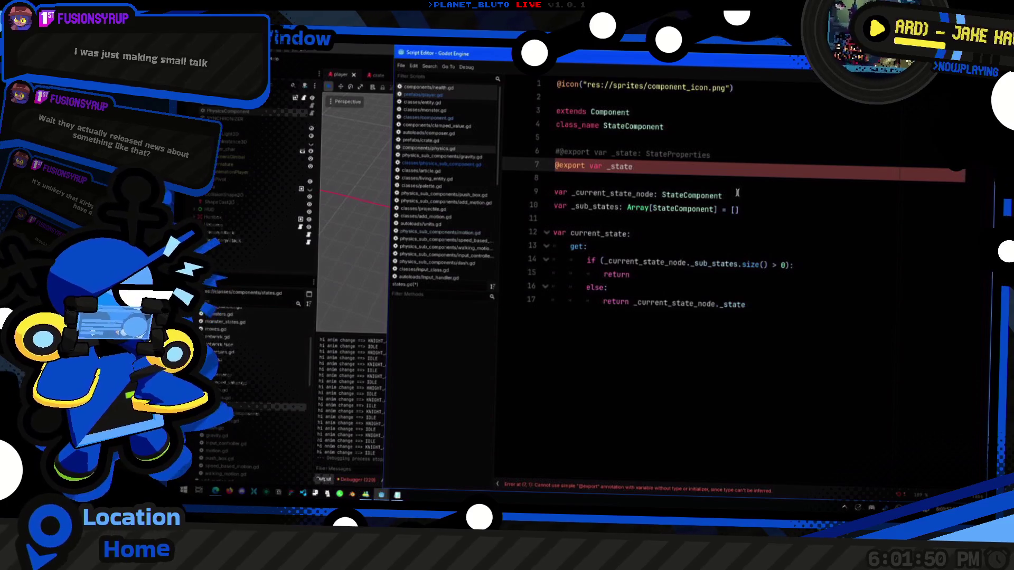
pyautogui.press('BackSpace')
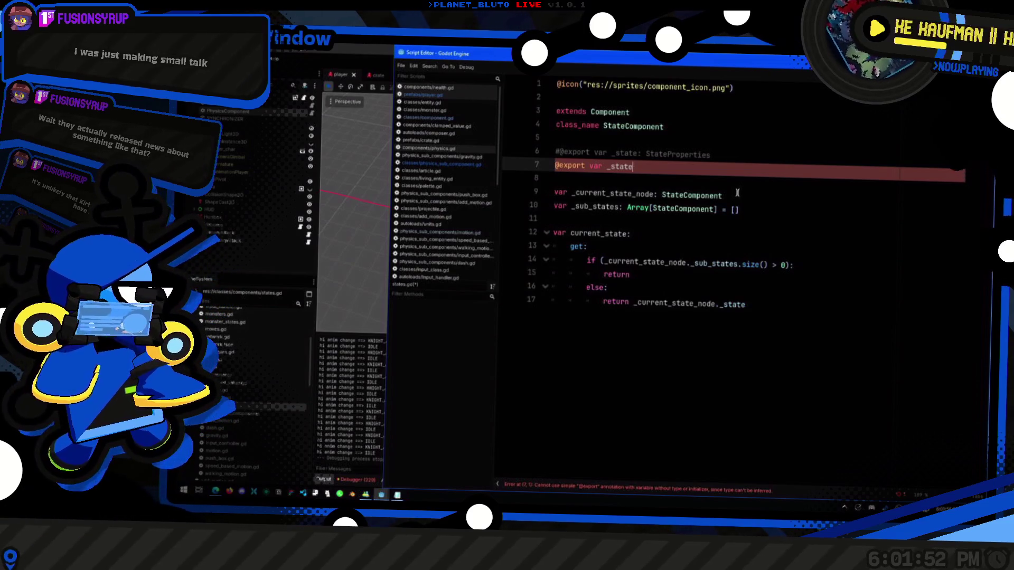
pyautogui.press('BackSpace')
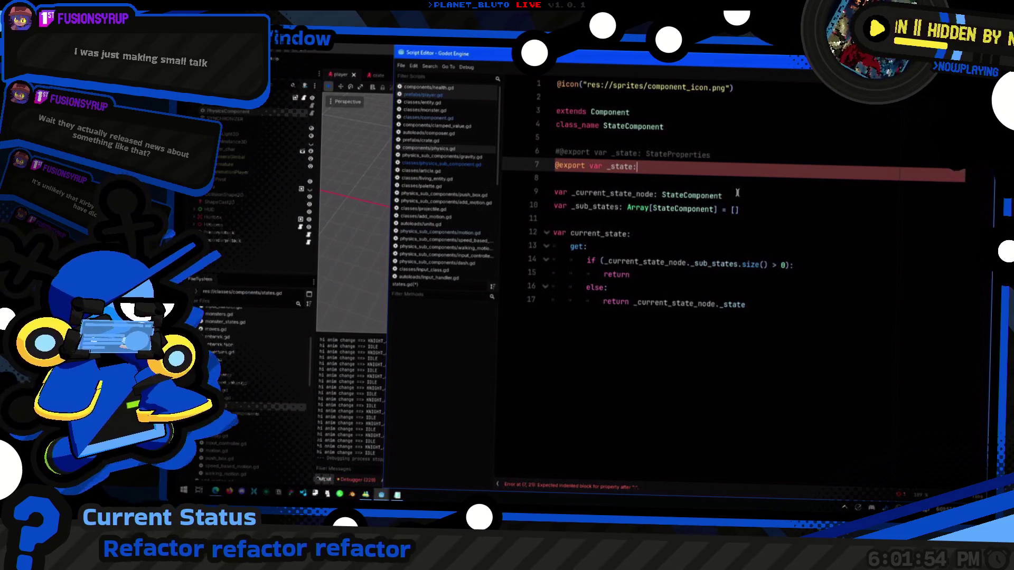
pyautogui.write('= {')
pyautogui.click(804, 317)
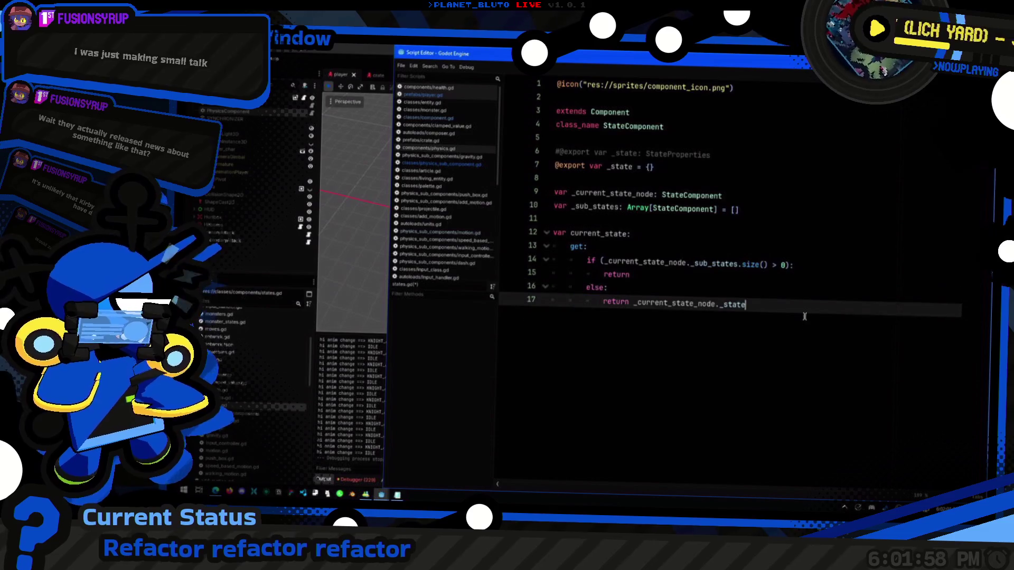
# - Move the caret from the _state export line to the current_state getter
pyautogui.click(674, 164)
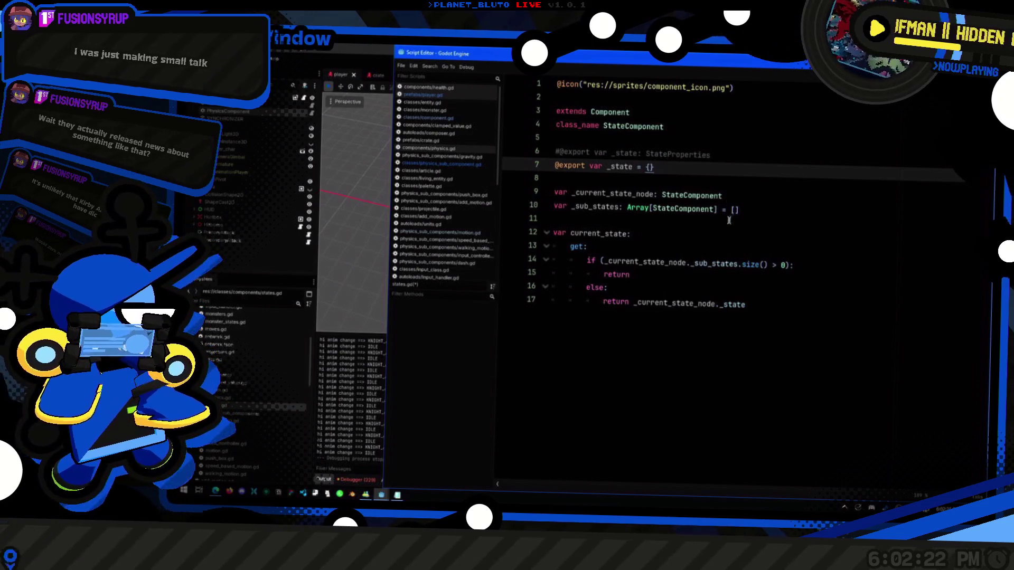
pyautogui.click(799, 313)
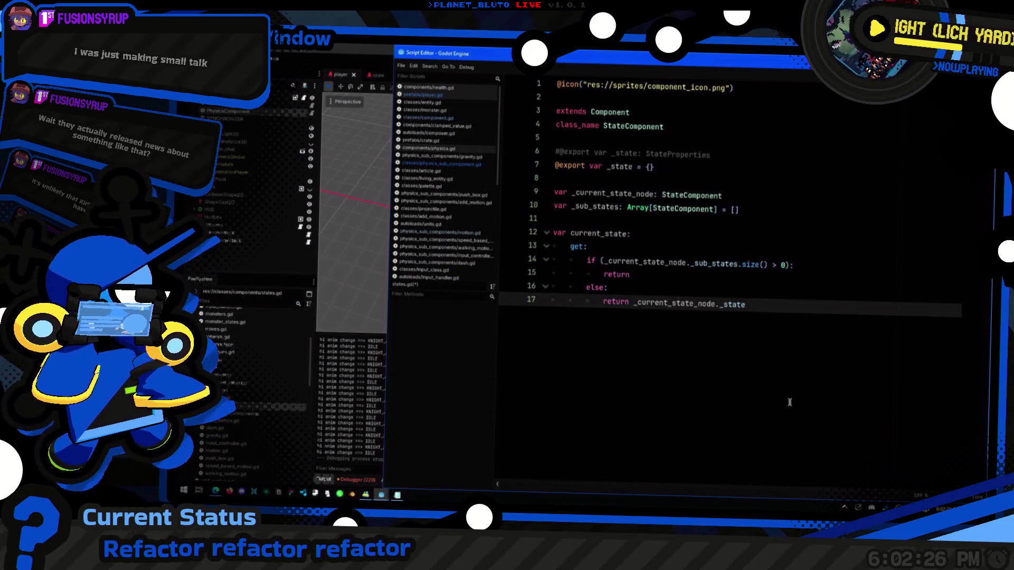
pyautogui.click(633, 232)
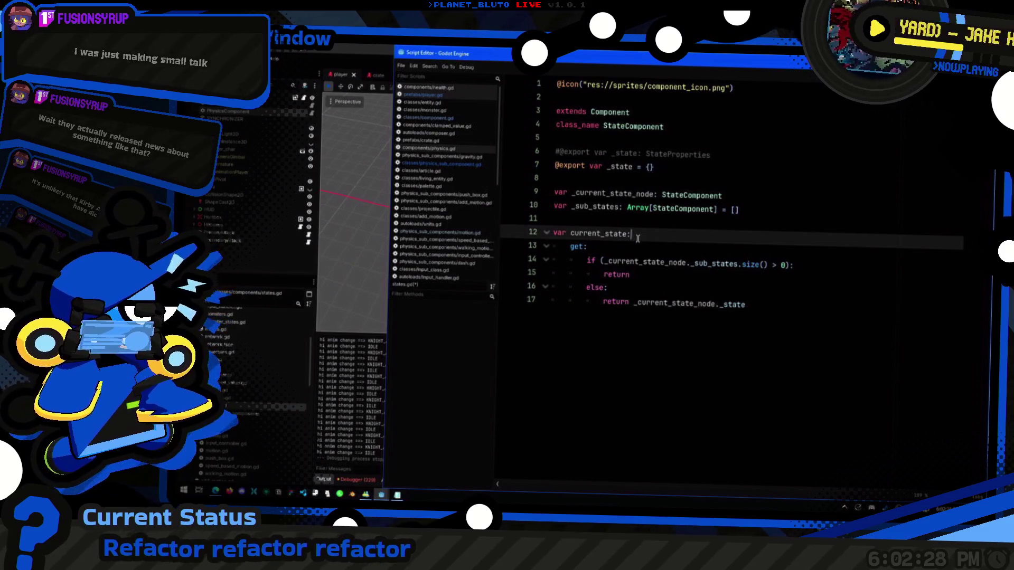
# - Change line 15's bare return to 'return _current_state_node.current_state'
pyautogui.click(651, 246)
pyautogui.click(671, 272)
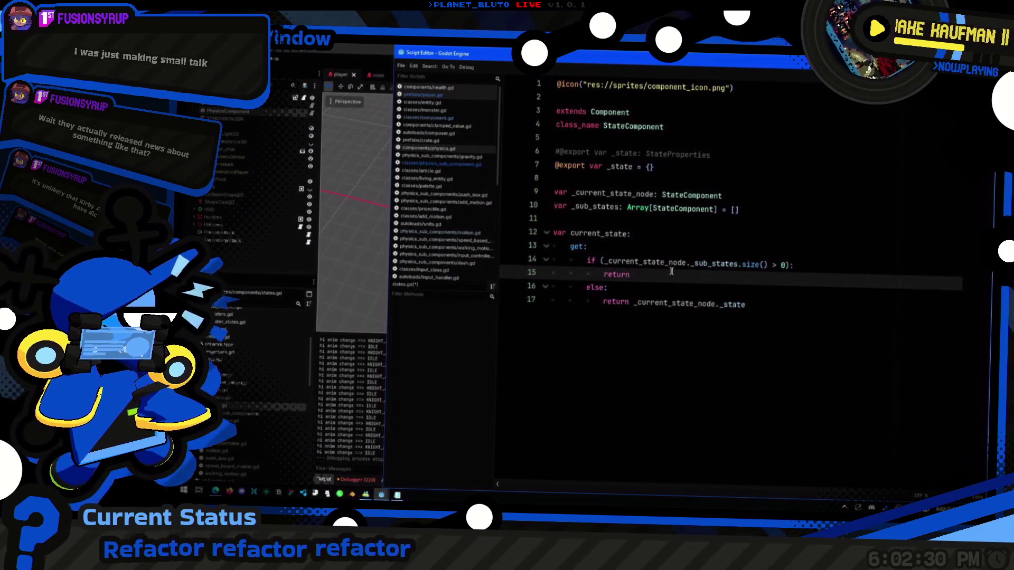
pyautogui.click(753, 300)
pyautogui.click(640, 262)
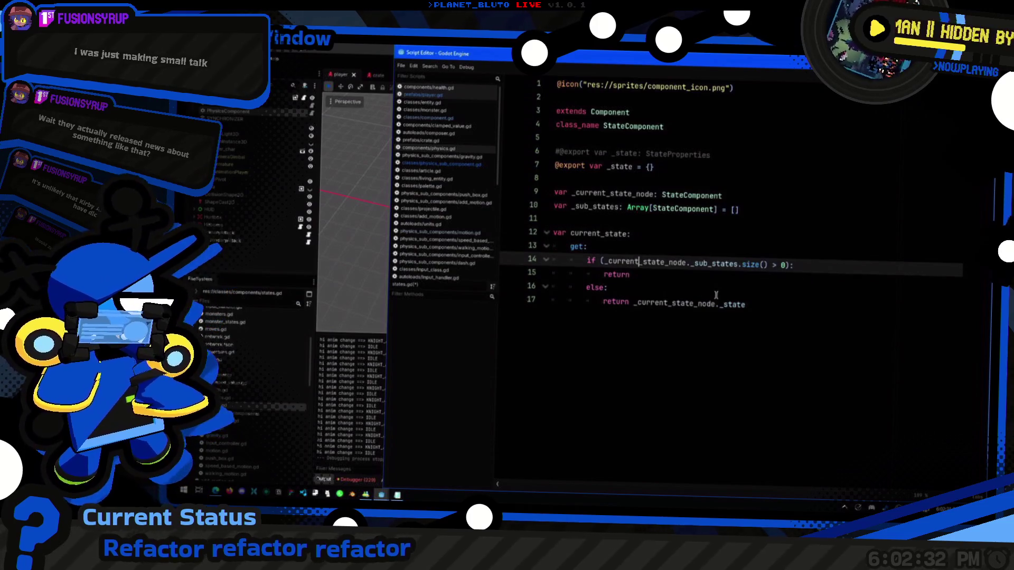
pyautogui.press('Down')
pyautogui.press('Down')
pyautogui.press('Down')
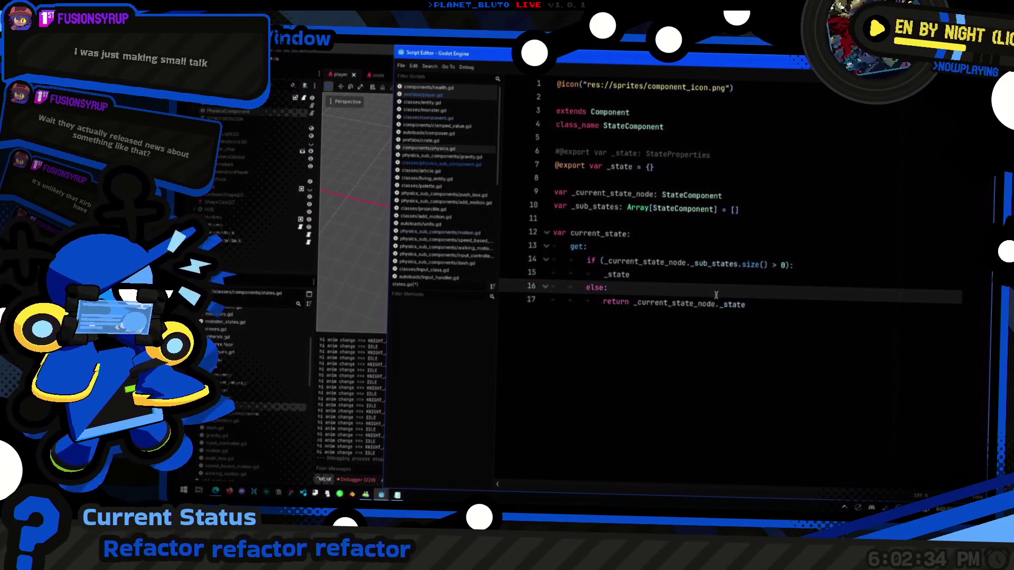
pyautogui.hotkey('ctrl', 'shift', 'Right')
pyautogui.hotkey('ctrl', 'c')
pyautogui.press('Up')
pyautogui.press('Up')
pyautogui.hotkey('ctrl', 'shift', 'Left')
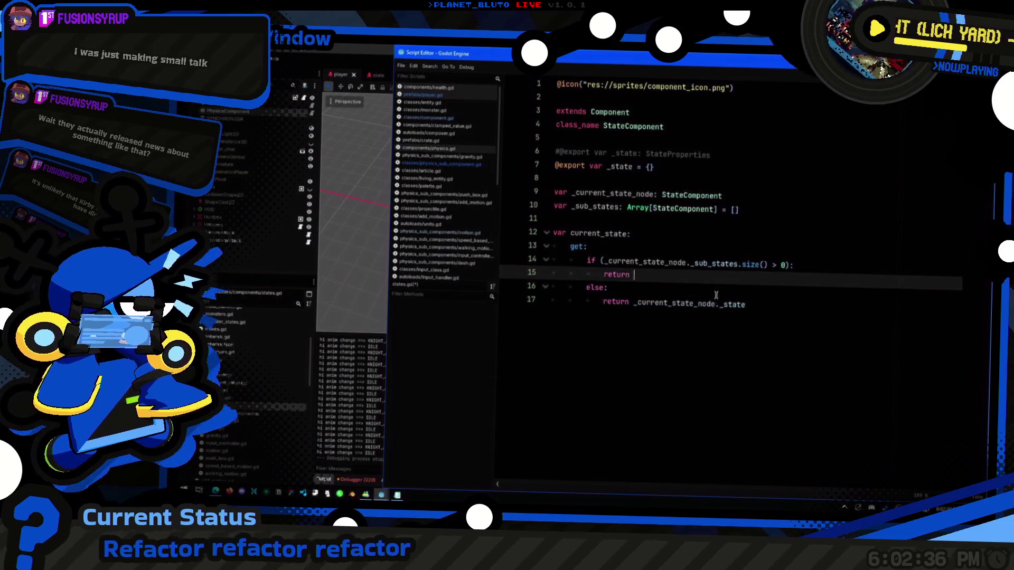
pyautogui.hotkey('ctrl', 'v')
pyautogui.write('.curr')
pyautogui.press('Return')
pyautogui.press('Home')
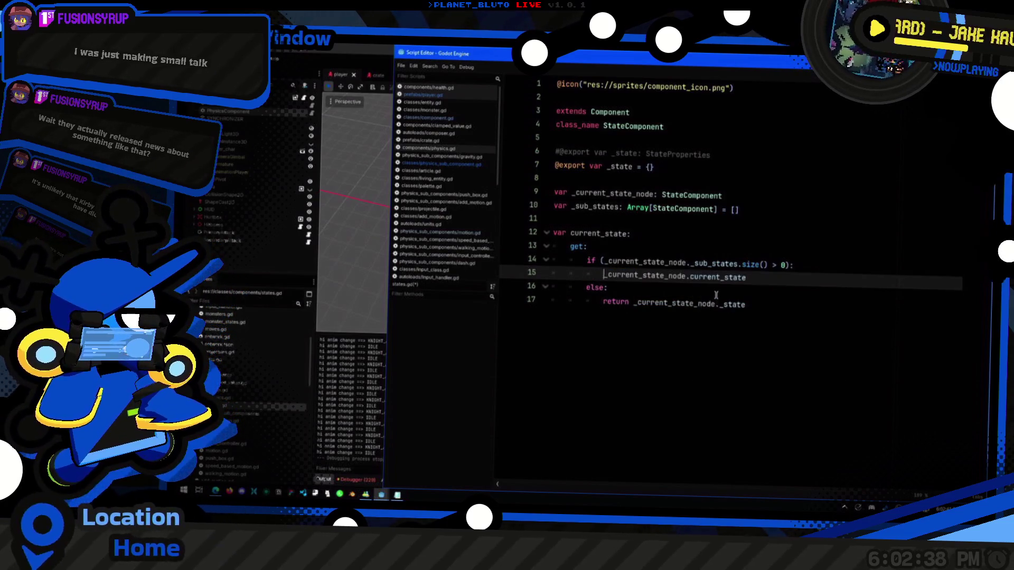
pyautogui.write('return')
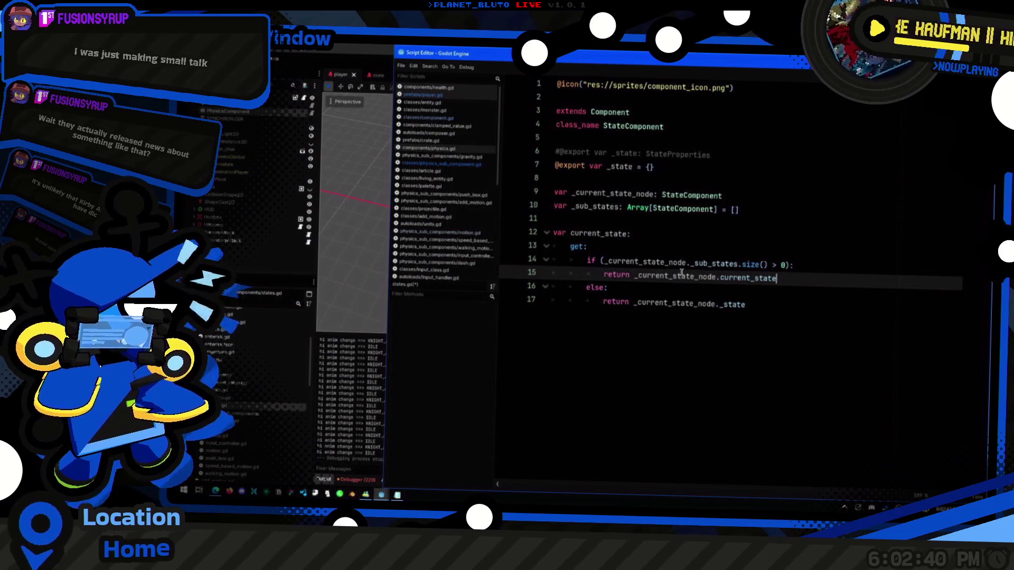
pyautogui.press('Down')
pyautogui.press('Down')
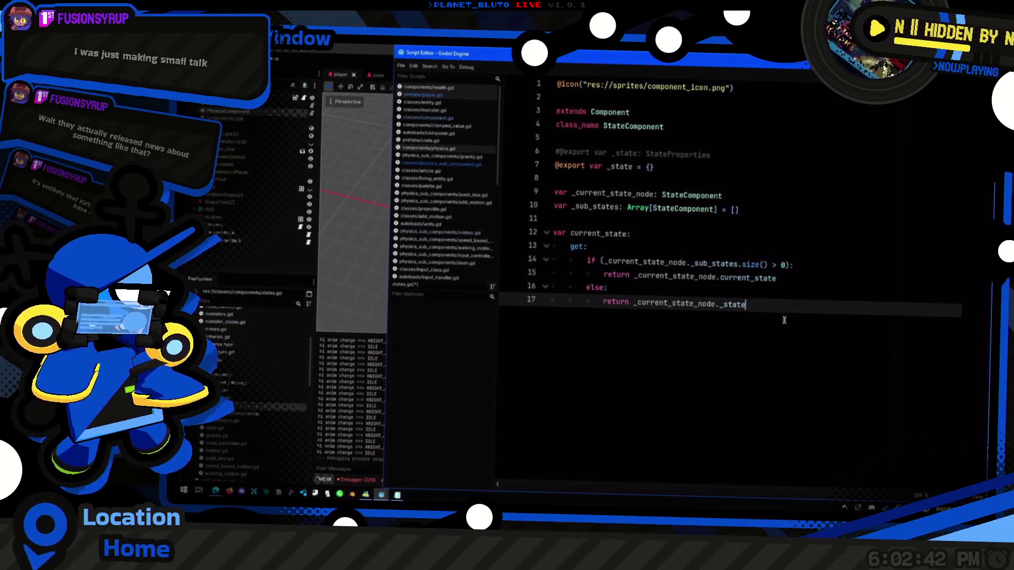
# - Review the getter, highlighting current_state, StateComponent and _sub_states occurrences
pyautogui.click(749, 278)
pyautogui.tripleClick(750, 277)
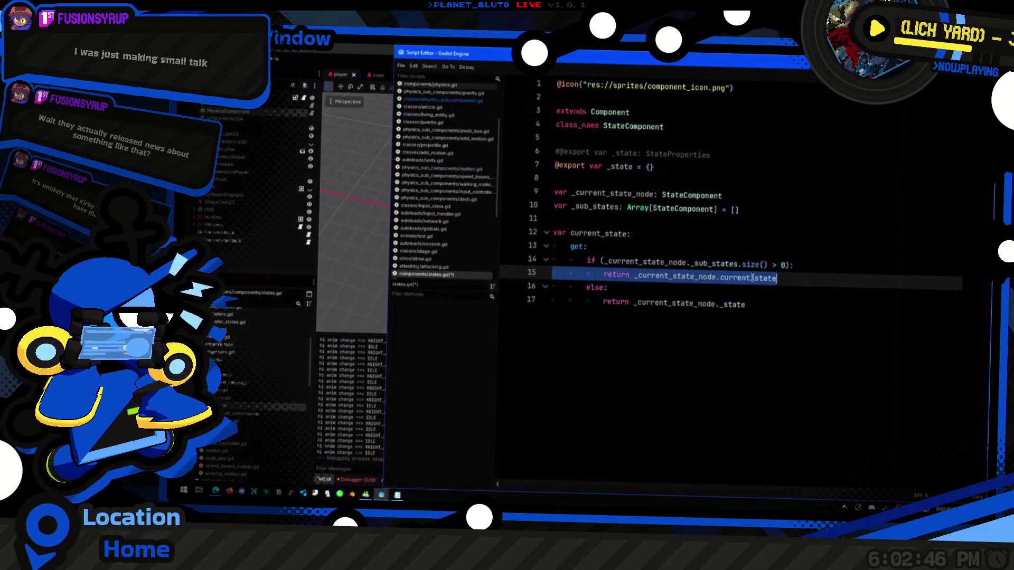
pyautogui.doubleClick(750, 277)
pyautogui.tripleClick(759, 299)
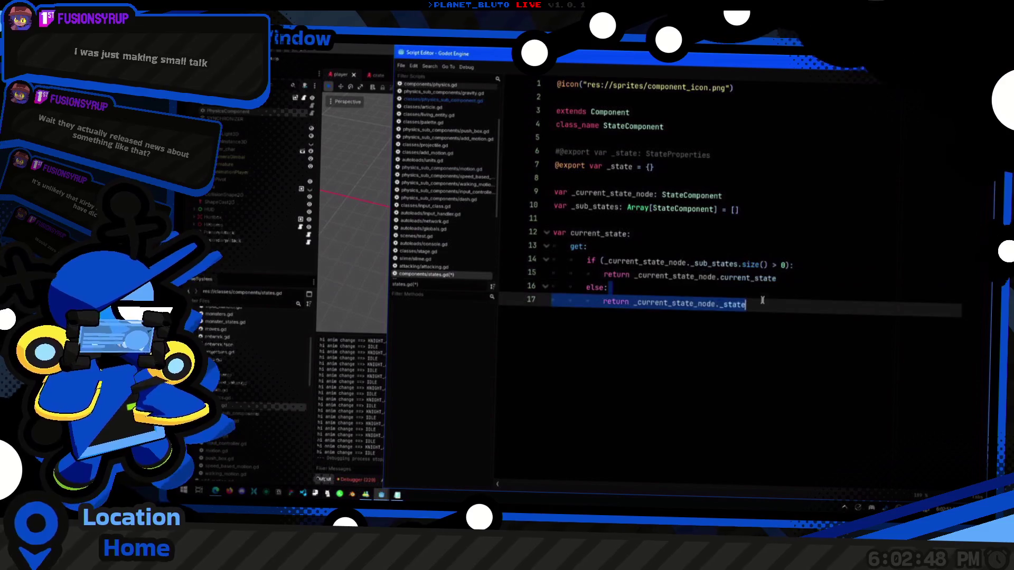
pyautogui.click(723, 198)
pyautogui.click(772, 212)
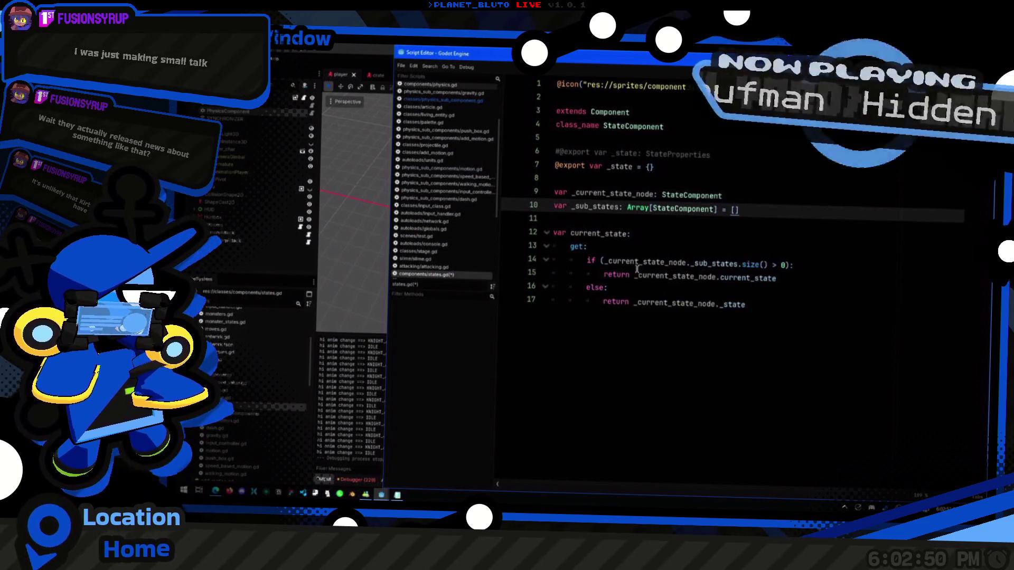
pyautogui.doubleClick(684, 208)
pyautogui.click(718, 223)
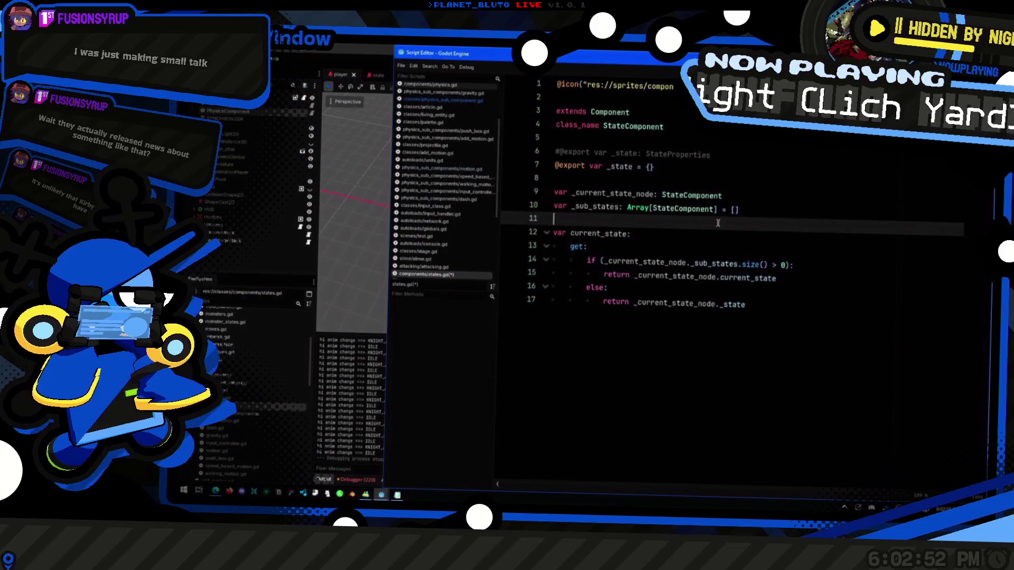
pyautogui.doubleClick(587, 207)
pyautogui.click(748, 344)
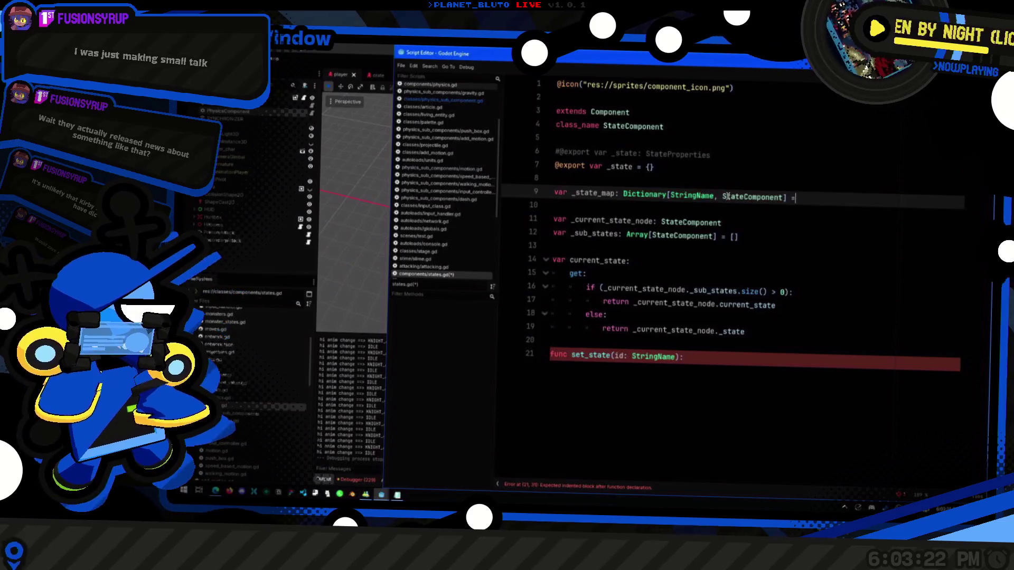
# - Close the dictionary initializer with '{}' and give set_state a 'pass' body
pyautogui.write('{}')
pyautogui.doubleClick(586, 193)
pyautogui.click(816, 313)
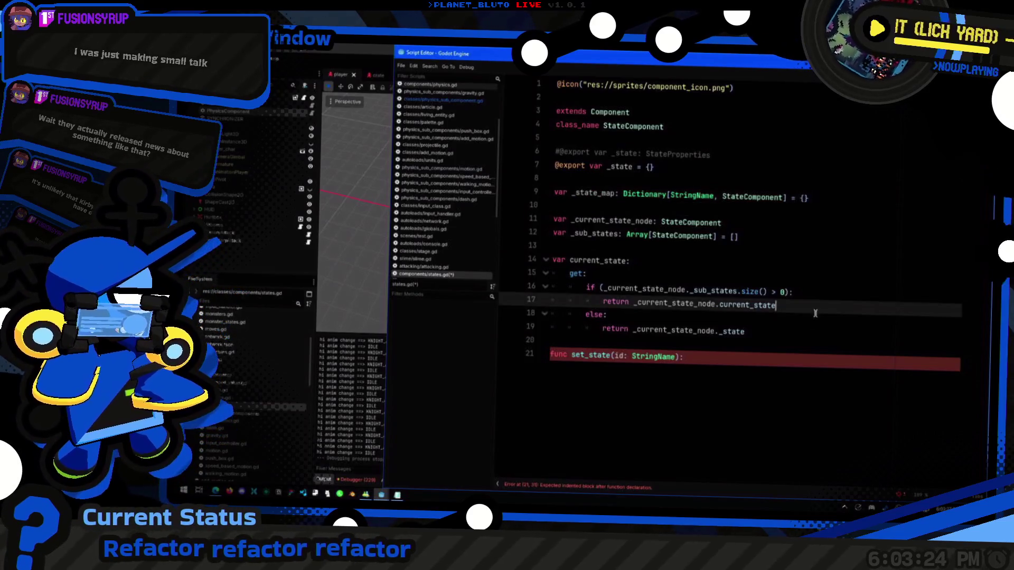
pyautogui.click(791, 412)
pyautogui.press('Return')
pyautogui.write('pass')
# - Add an '_init() -> void:' function with a pass body above set_state
pyautogui.press('Up')
pyautogui.press('Up')
pyautogui.press('Return')
pyautogui.press('Return')
pyautogui.press('Up')
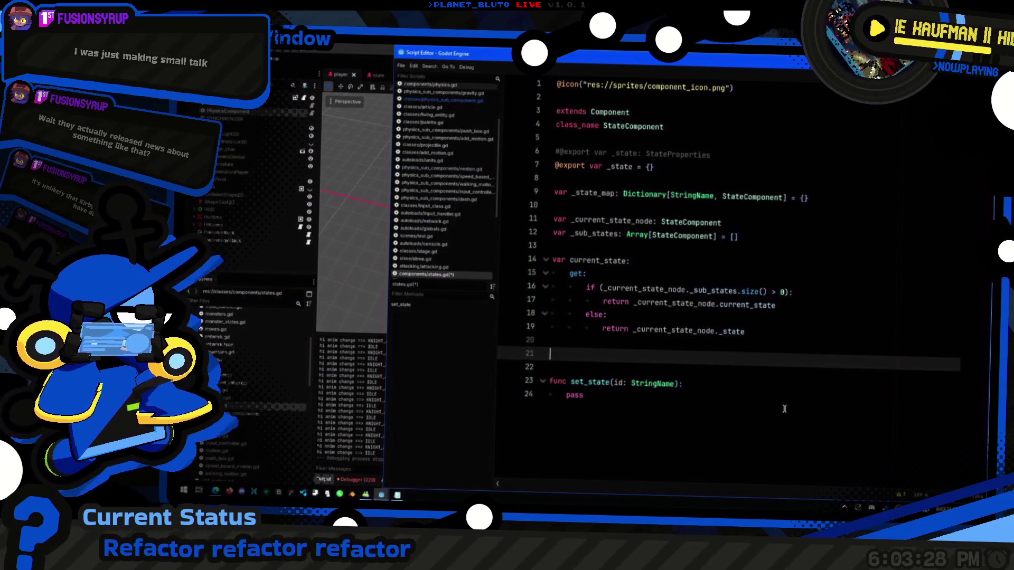
pyautogui.write('func _ini')
pyautogui.press('Return')
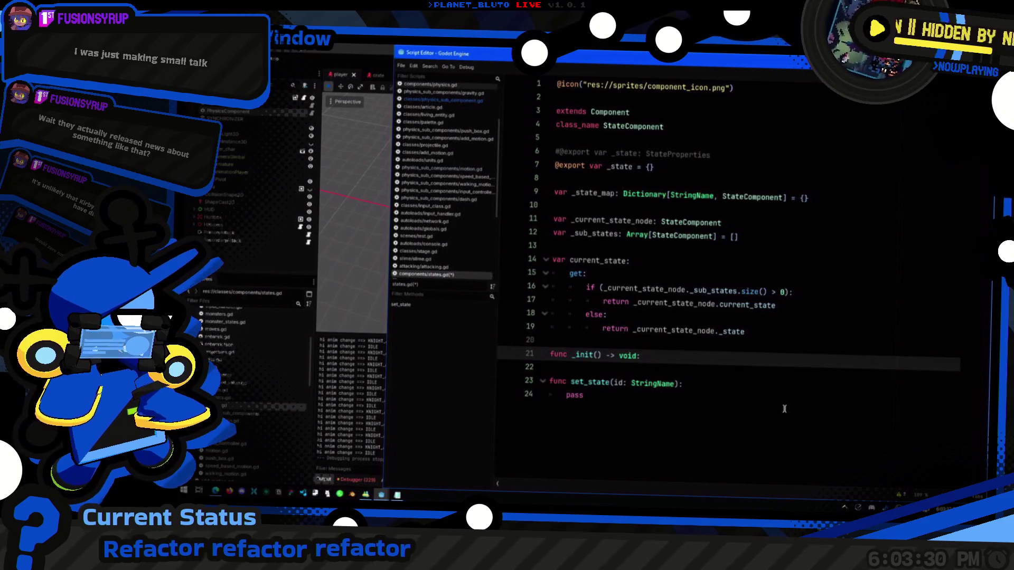
pyautogui.press('Return')
pyautogui.write('pass')
# - Look at the Component base script, then return to states.gd
pyautogui.keyDown('ctrl'); pyautogui.click(610, 112); pyautogui.keyUp('ctrl')
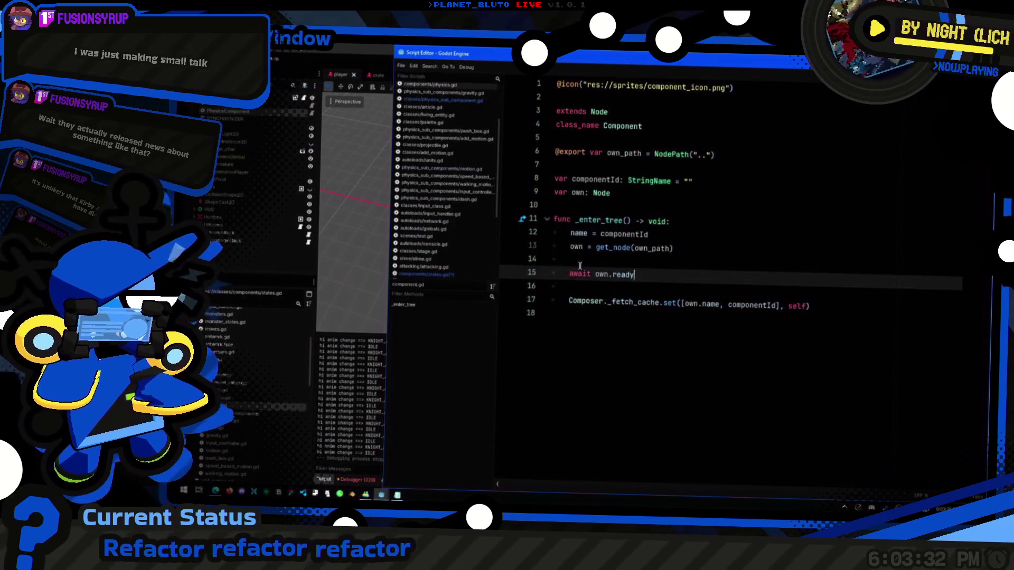
pyautogui.hotkey('alt', 'Left')
pyautogui.click(634, 371)
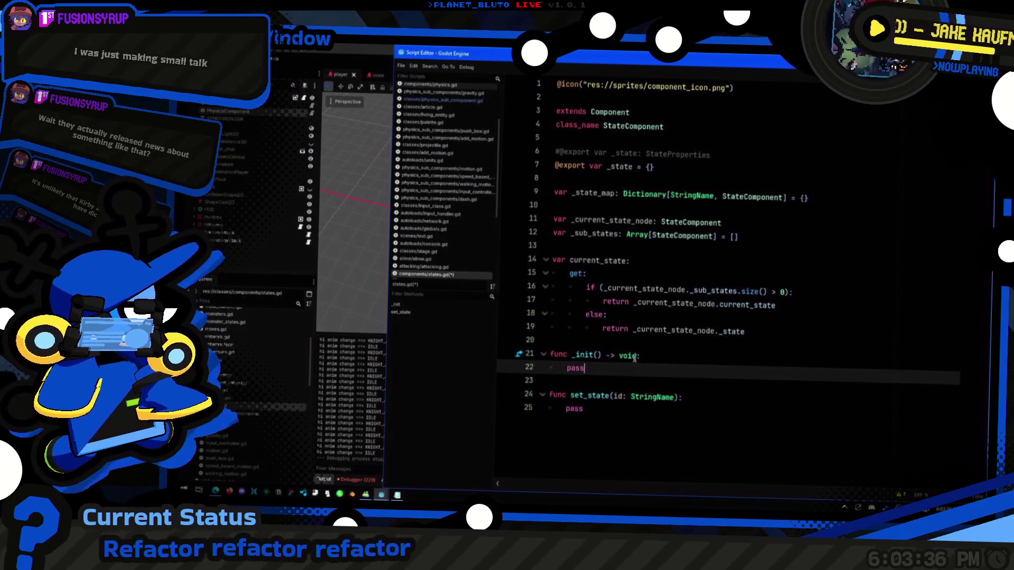
pyautogui.doubleClick(580, 355)
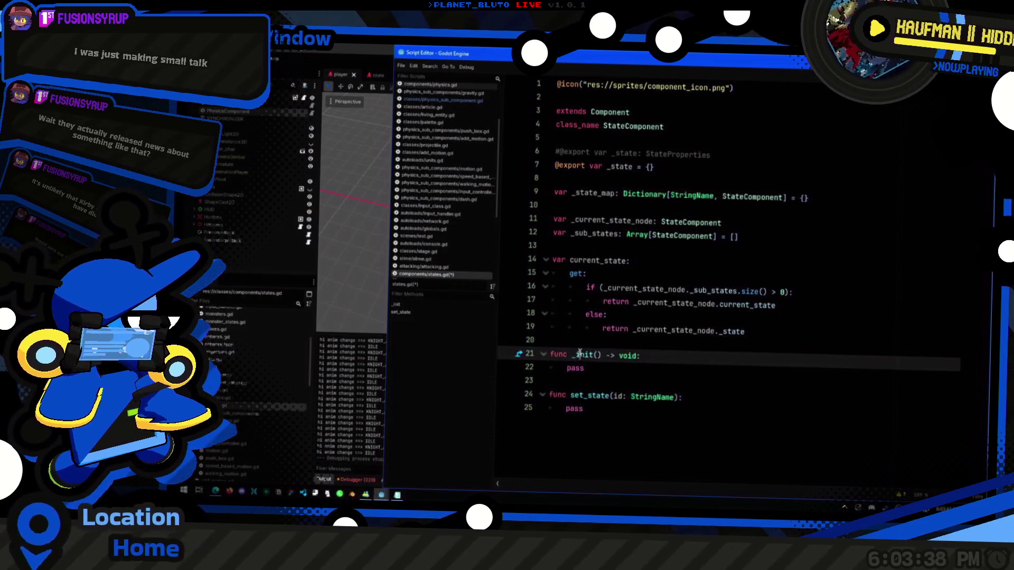
pyautogui.click(612, 113)
pyautogui.keyDown('ctrl'); pyautogui.click(612, 113); pyautogui.keyUp('ctrl')
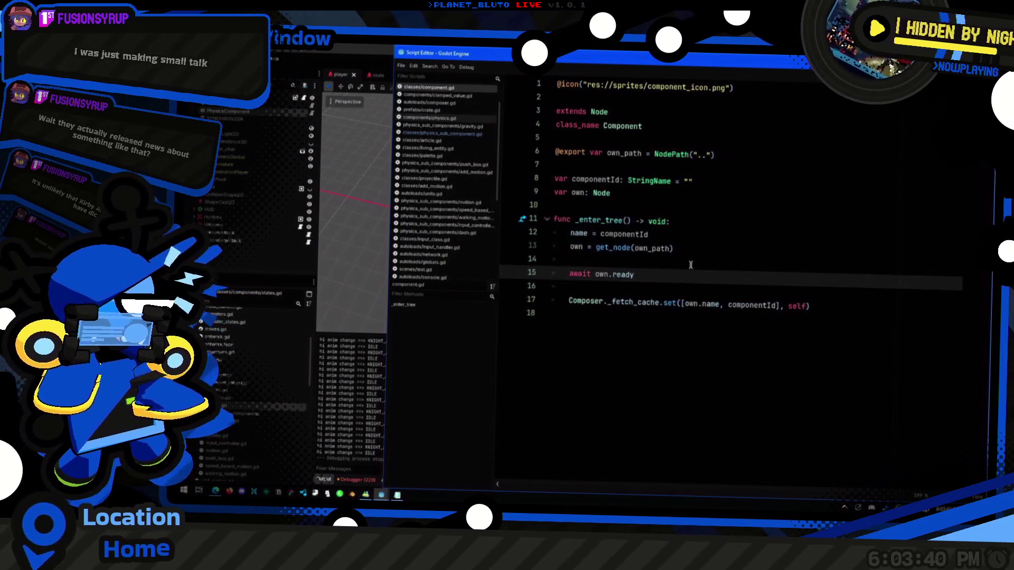
pyautogui.hotkey('alt', 'Left')
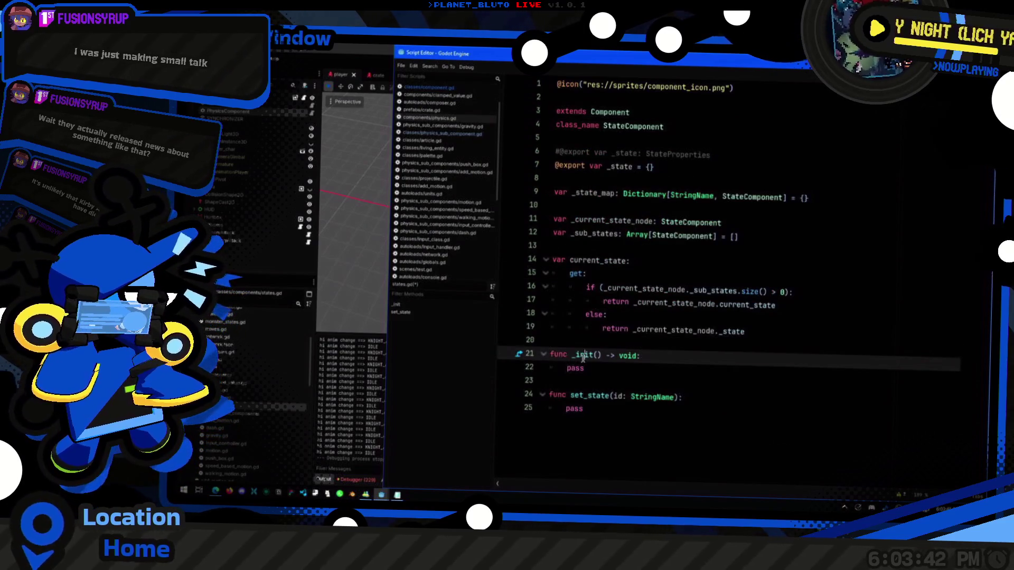
# - Rename _init to _ready, make it call get_children(), and view the _ready() documentation
pyautogui.doubleClick(584, 356)
pyautogui.write('_re')
pyautogui.press('Return')
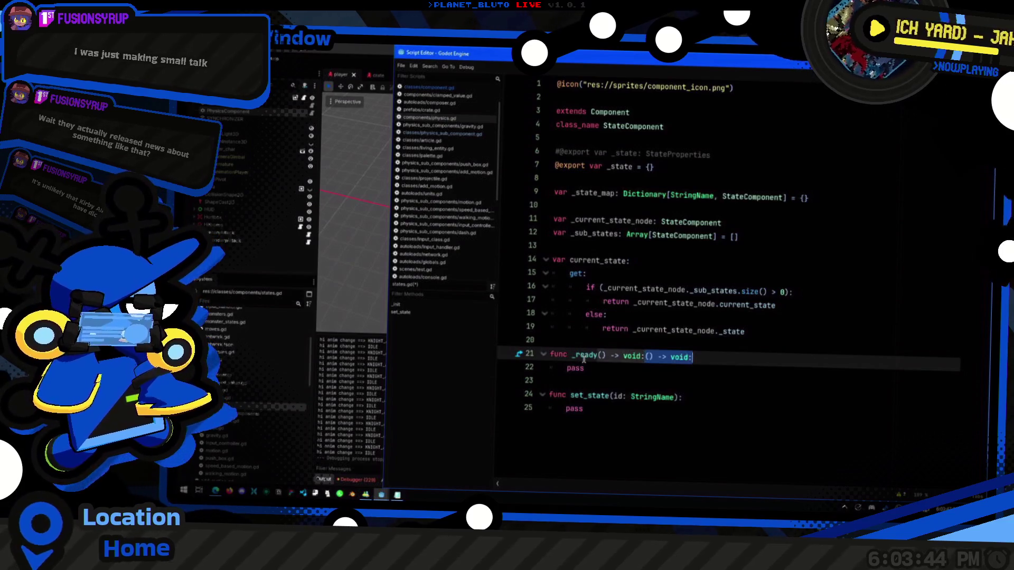
pyautogui.press('Down')
pyautogui.hotkey('ctrl', 'shift', 'Left')
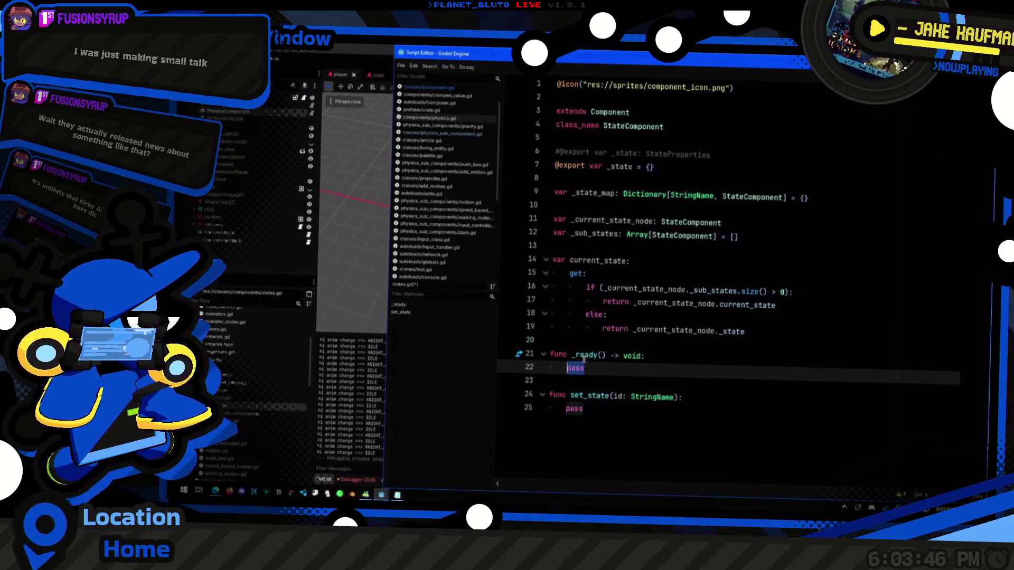
pyautogui.write('get_chil')
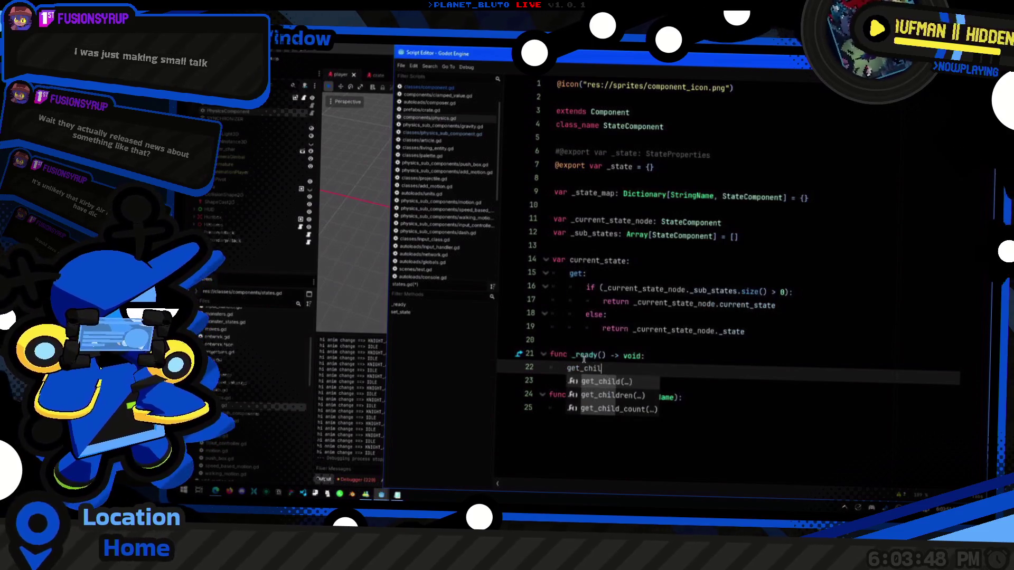
pyautogui.press('Down')
pyautogui.press('Return')
pyautogui.write(')')
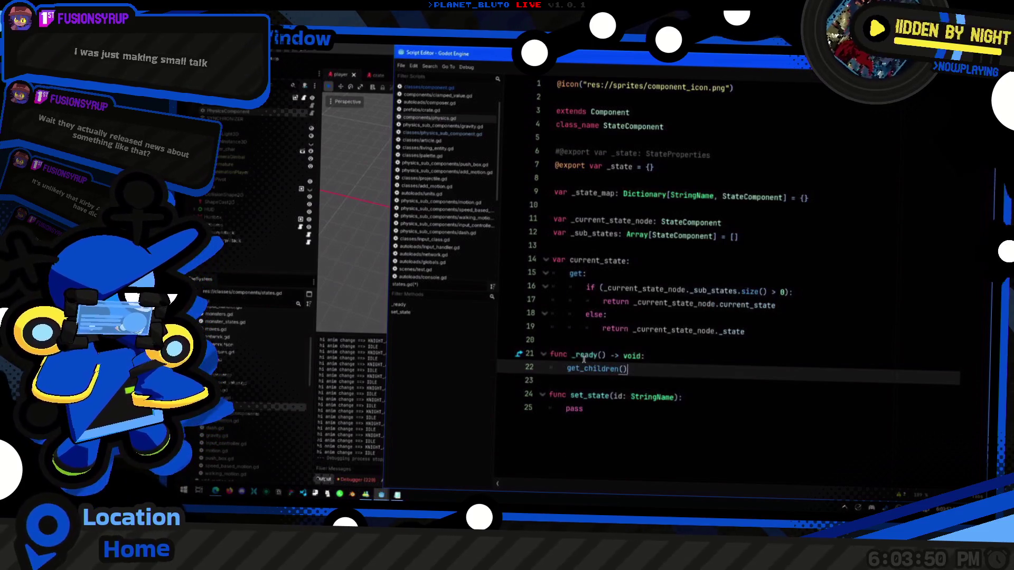
pyautogui.keyDown('ctrl'); pyautogui.click(584, 358); pyautogui.keyUp('ctrl')
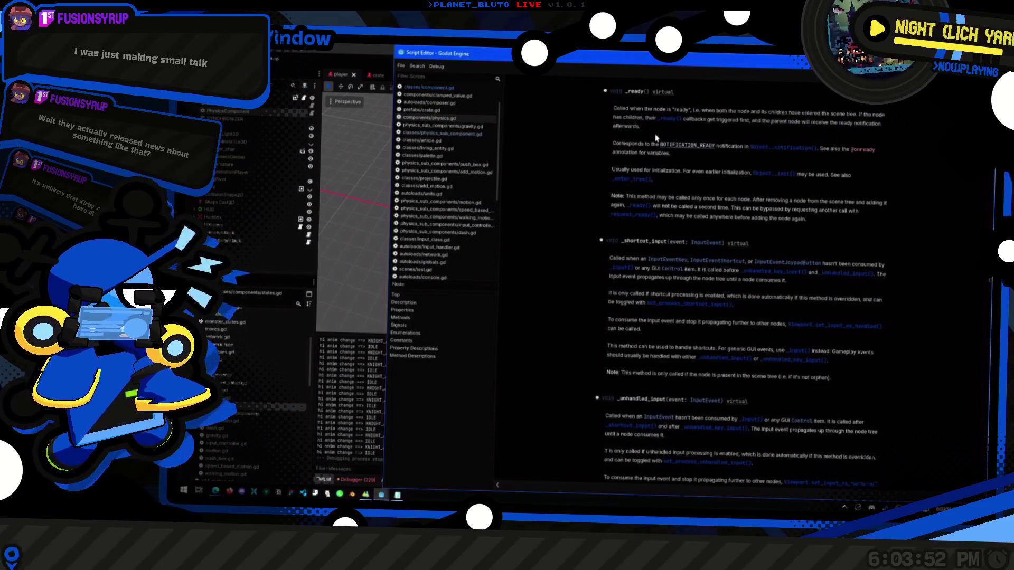
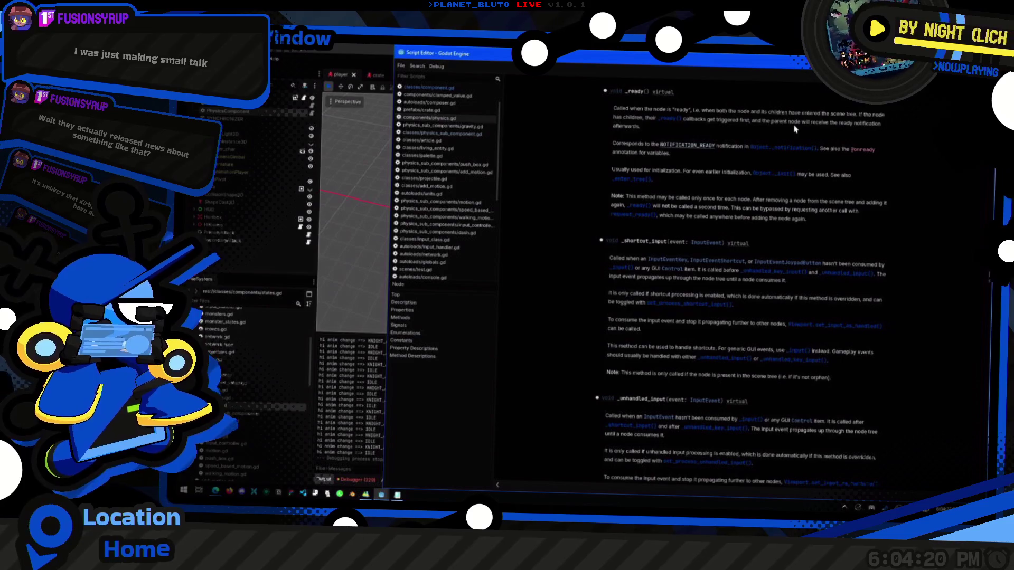
# - Switch from the Node help page to states.gd, check PhysicsComponent's Sub Components, then resume editing the script
pyautogui.hotkey('ctrl', 'w')
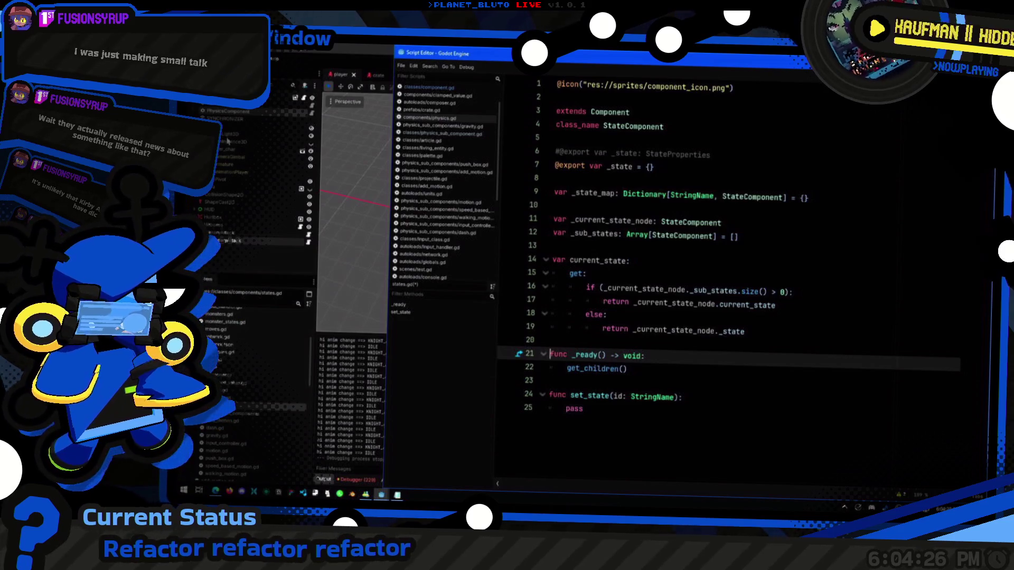
pyautogui.hotkey('alt', 'Tab')
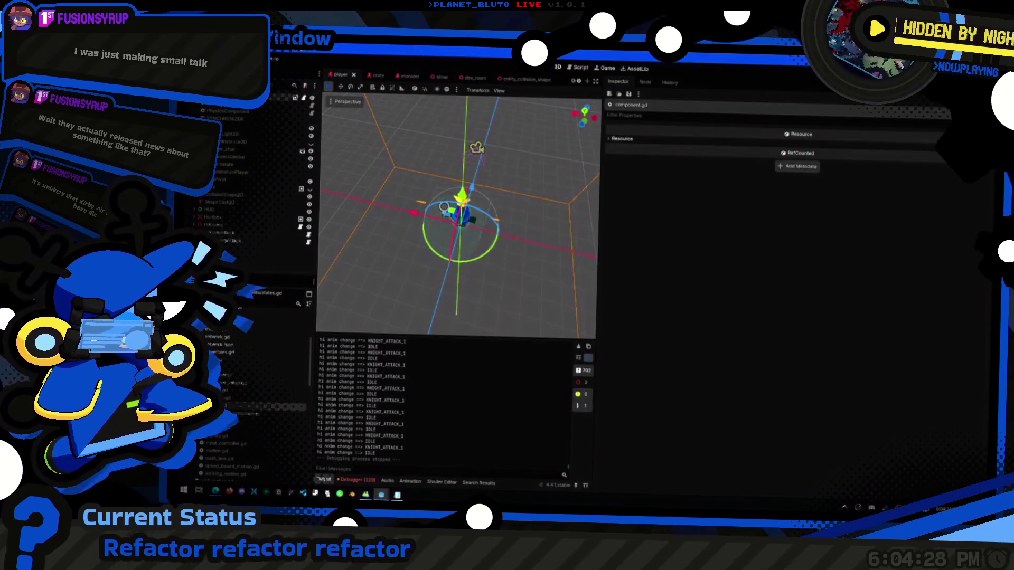
pyautogui.click(228, 111)
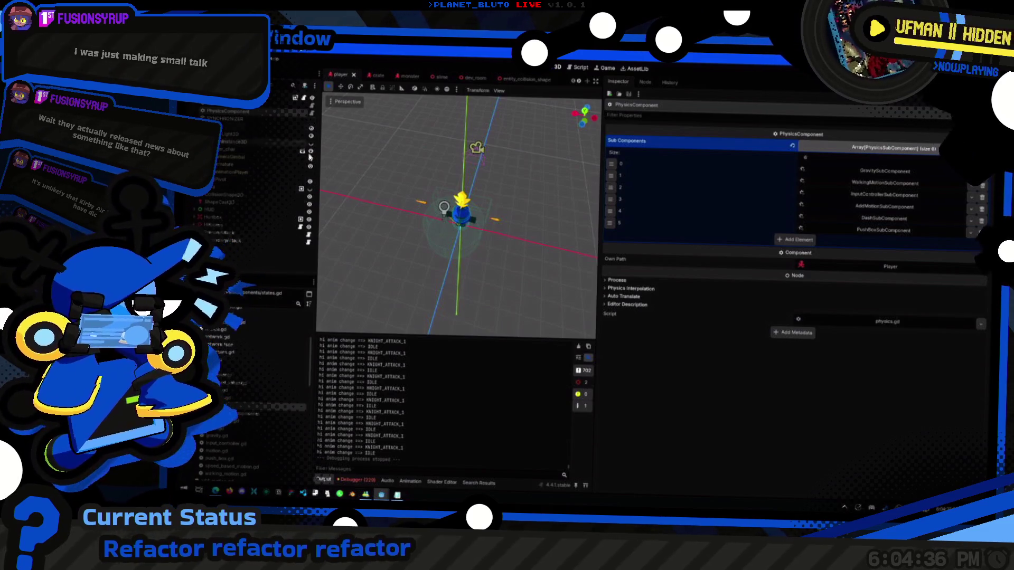
pyautogui.hotkey('alt', 'Tab')
pyautogui.click(779, 308)
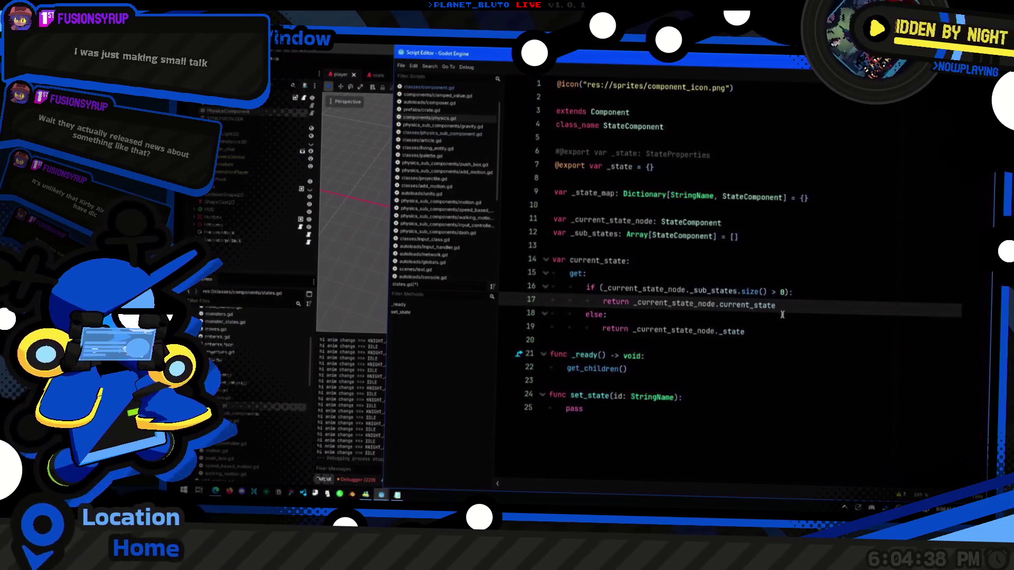
# - Turn the get_children() line in _ready into 'for state_component in get_children():'
pyautogui.click(676, 376)
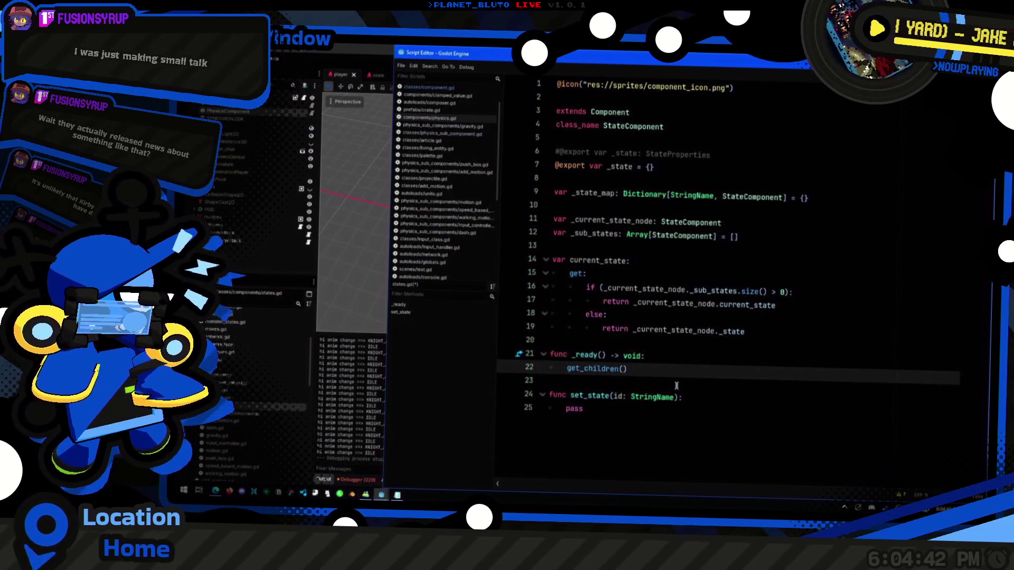
pyautogui.press('Home')
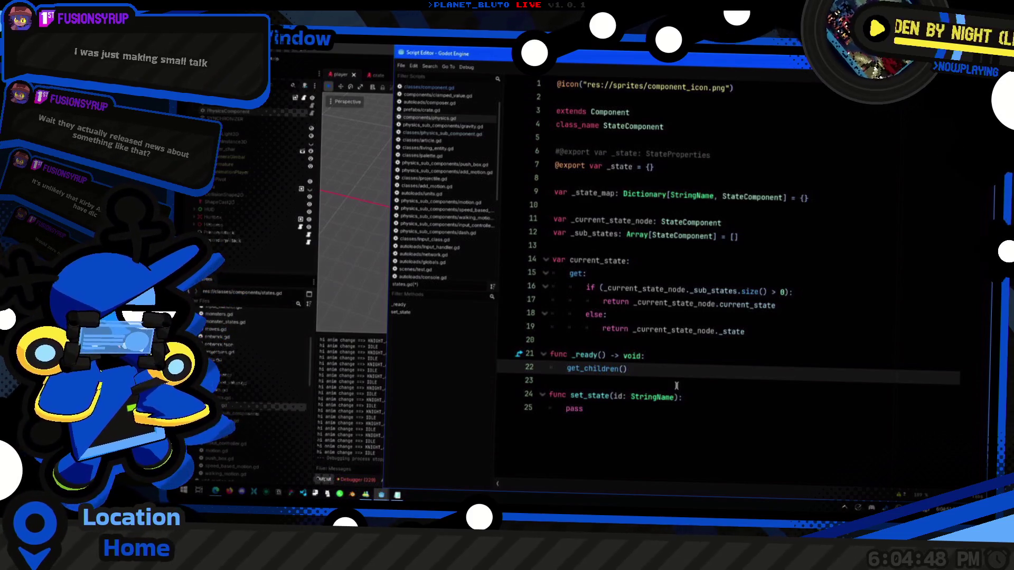
pyautogui.write('for state')
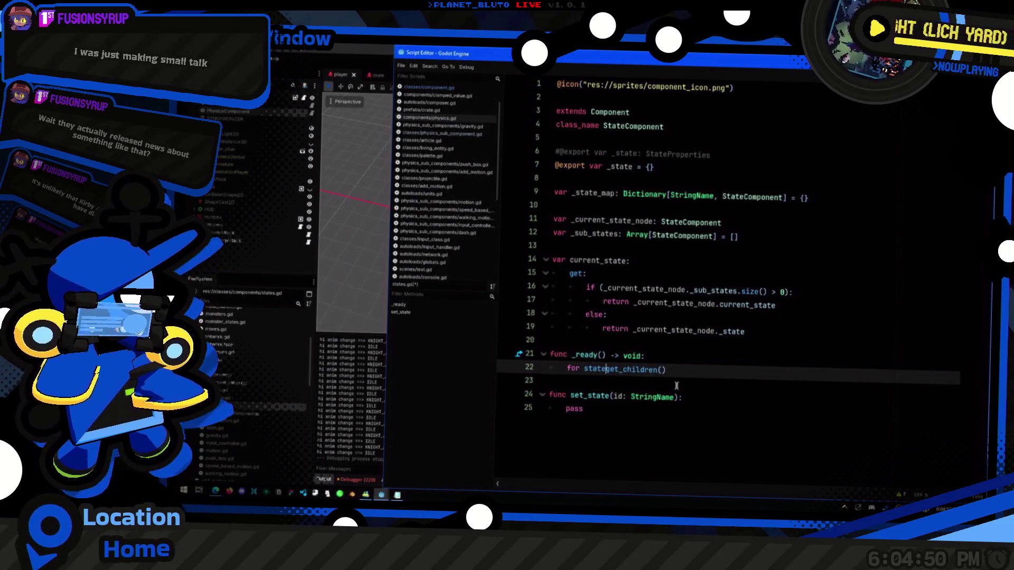
pyautogui.write(' in')
pyautogui.press('End')
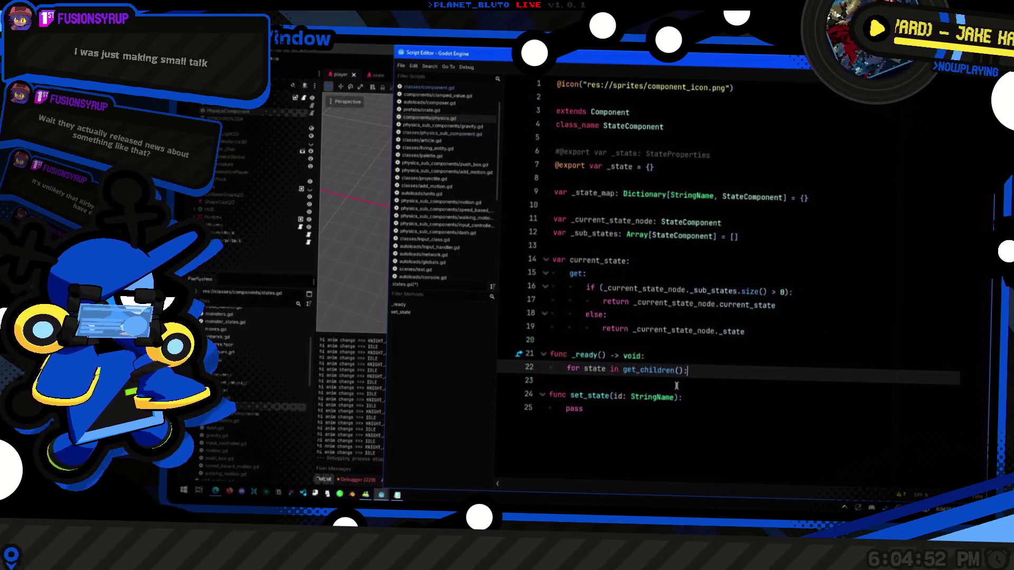
pyautogui.hotkey('ctrl', 'Left')
pyautogui.hotkey('ctrl', 'Left')
pyautogui.hotkey('ctrl', 'Left')
pyautogui.hotkey('ctrl', 'shift', 'Right')
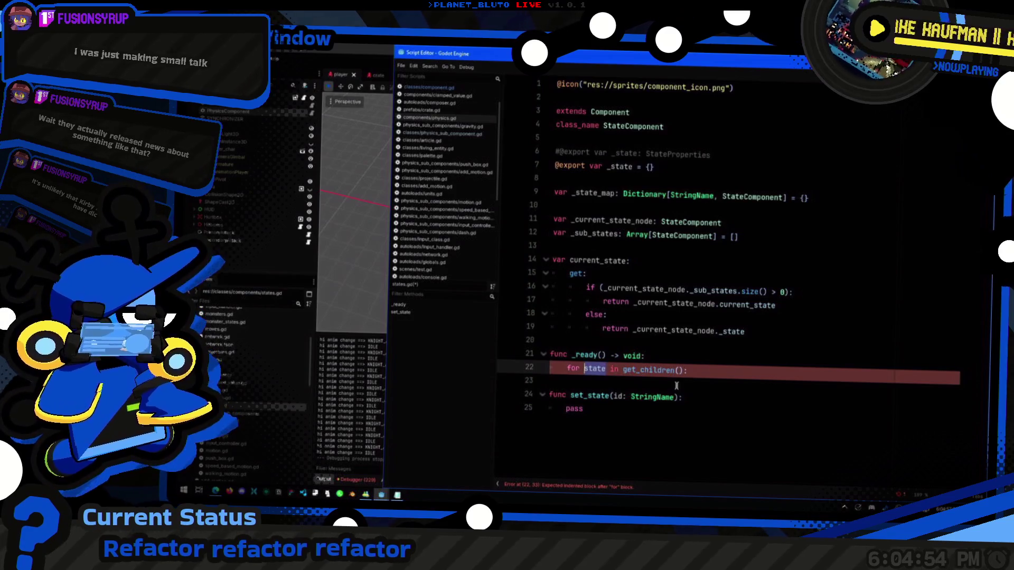
pyautogui.write('stateC')
pyautogui.write('component')
pyautogui.press('End')
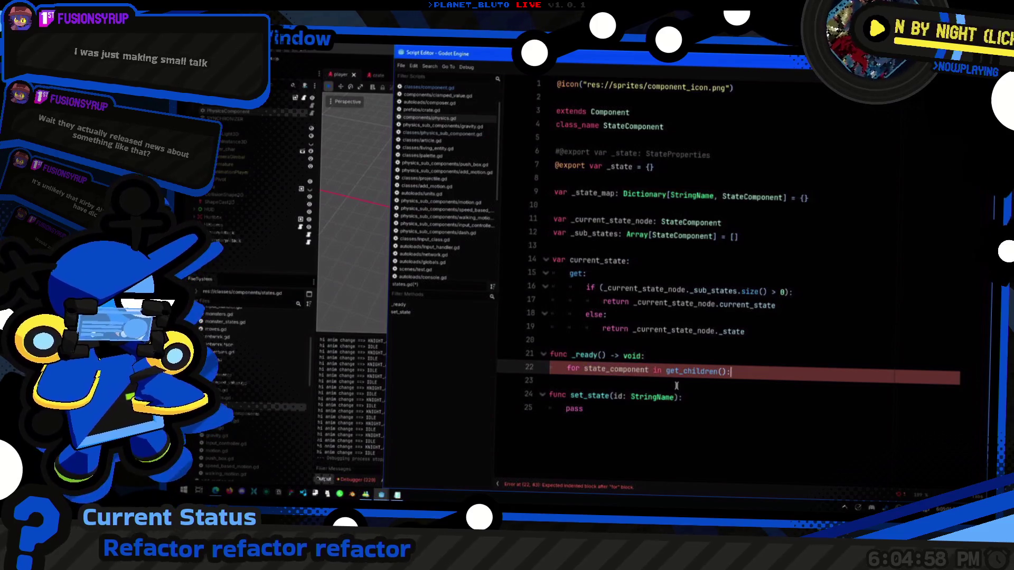
# - Put the _state_map line inside the new for loop's body
pyautogui.press('Return')
pyautogui.write('state_component')
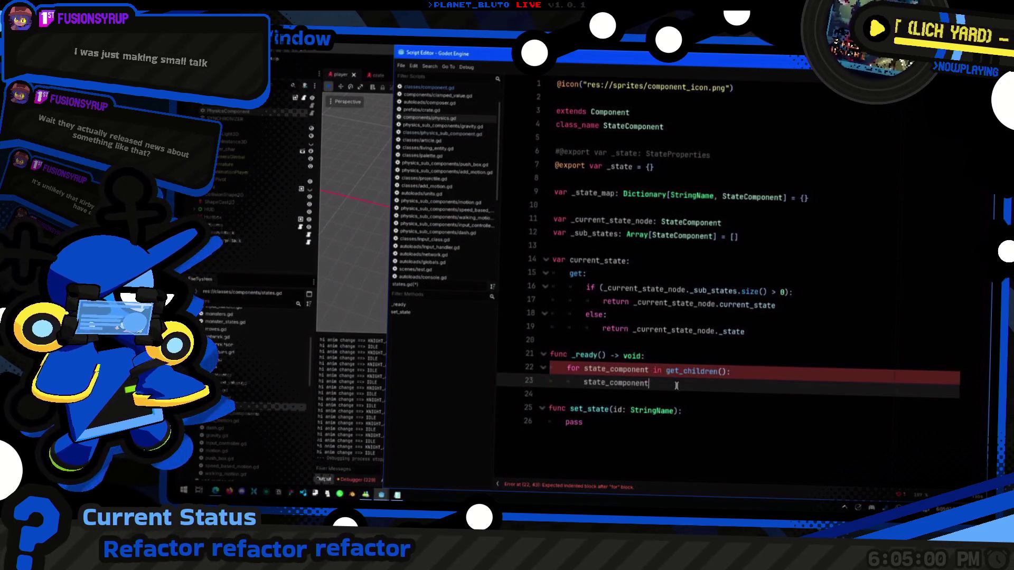
pyautogui.hotkey('shift', 'Home')
pyautogui.press('BackSpace')
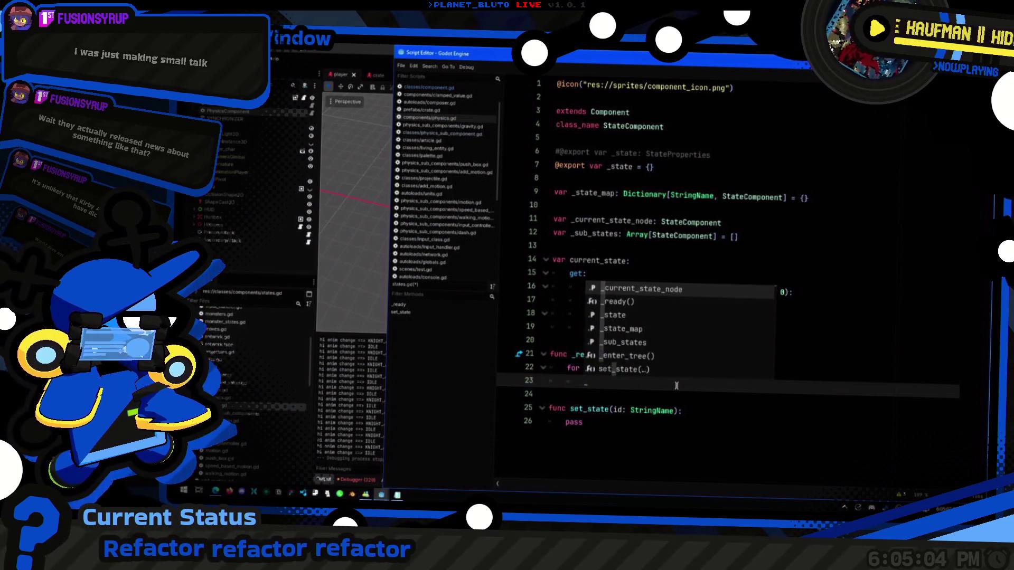
pyautogui.write('state')
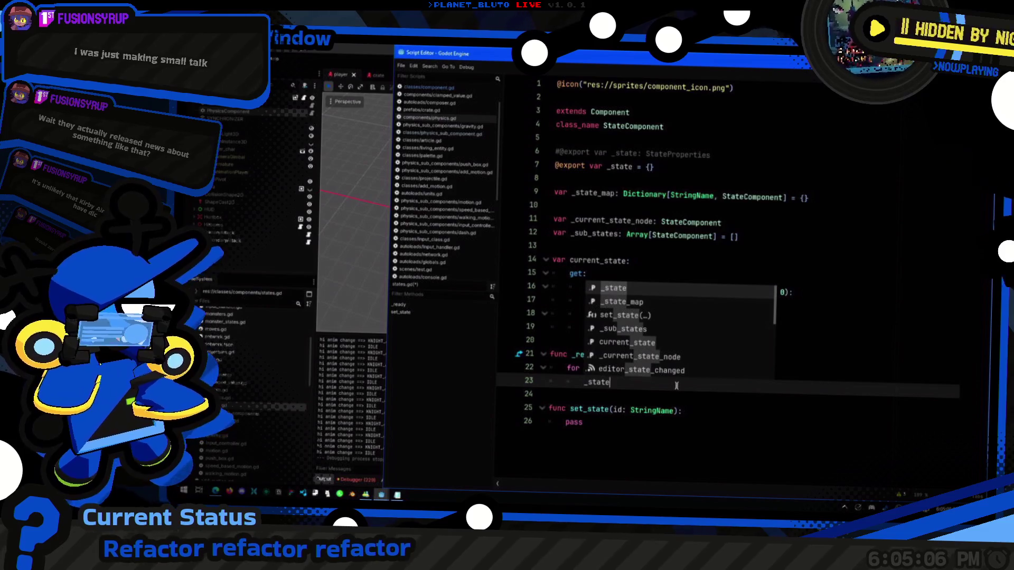
pyautogui.write('_')
pyautogui.press('Return')
# - Insert 'if (state_component._sub_states.size() > 0):' directly under the for loop
pyautogui.press('Up')
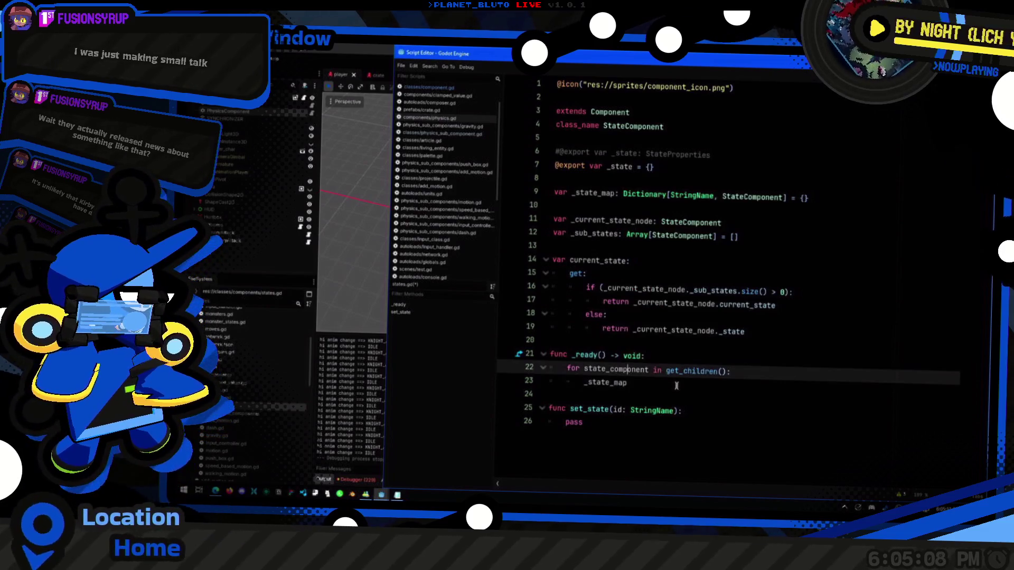
pyautogui.press('Return')
pyautogui.write('state_component.')
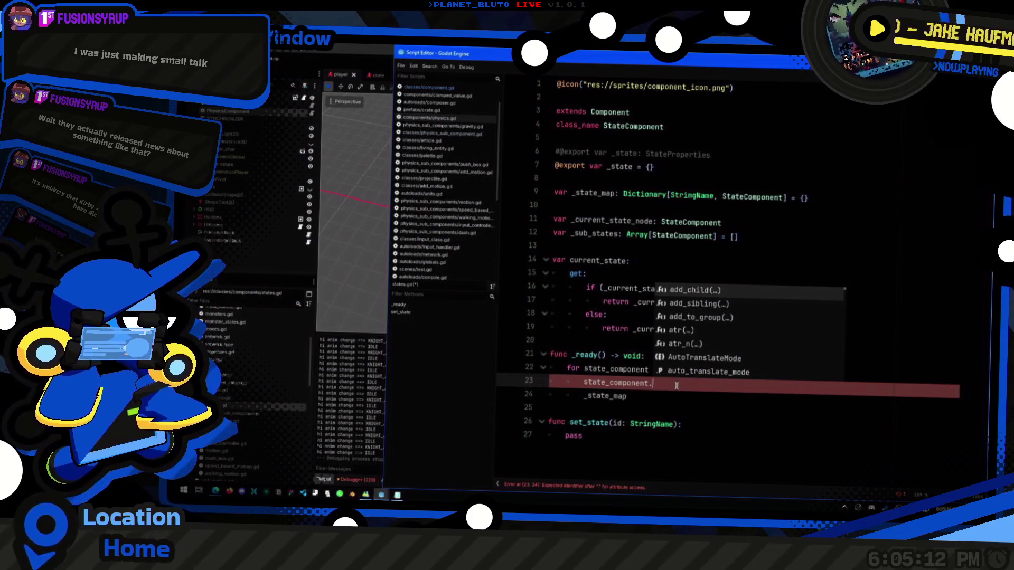
pyautogui.write('_sub_states')
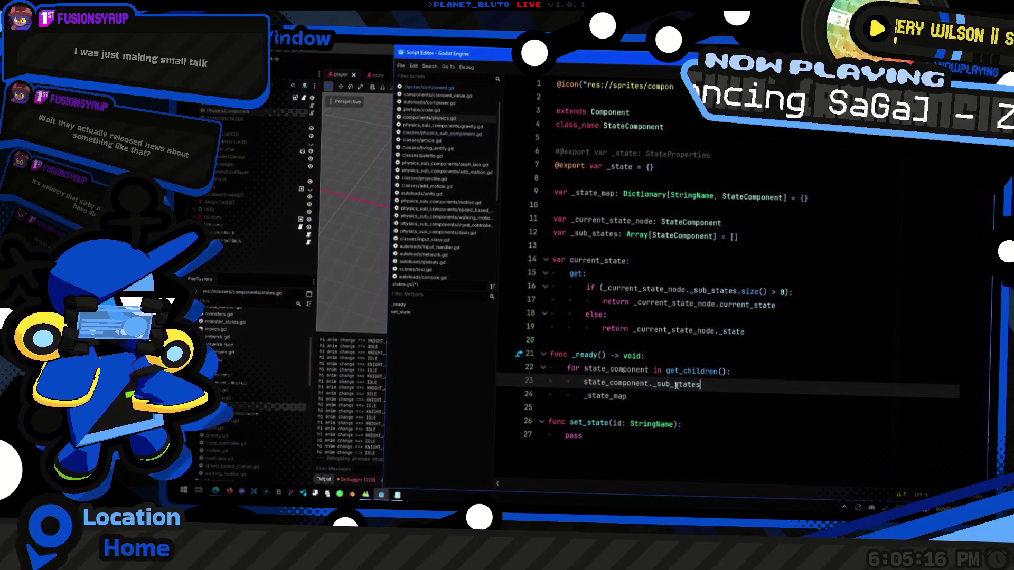
pyautogui.hotkey('shift', 'Home')
pyautogui.press('BackSpace')
pyautogui.write('if (state_component._sub_states.size')
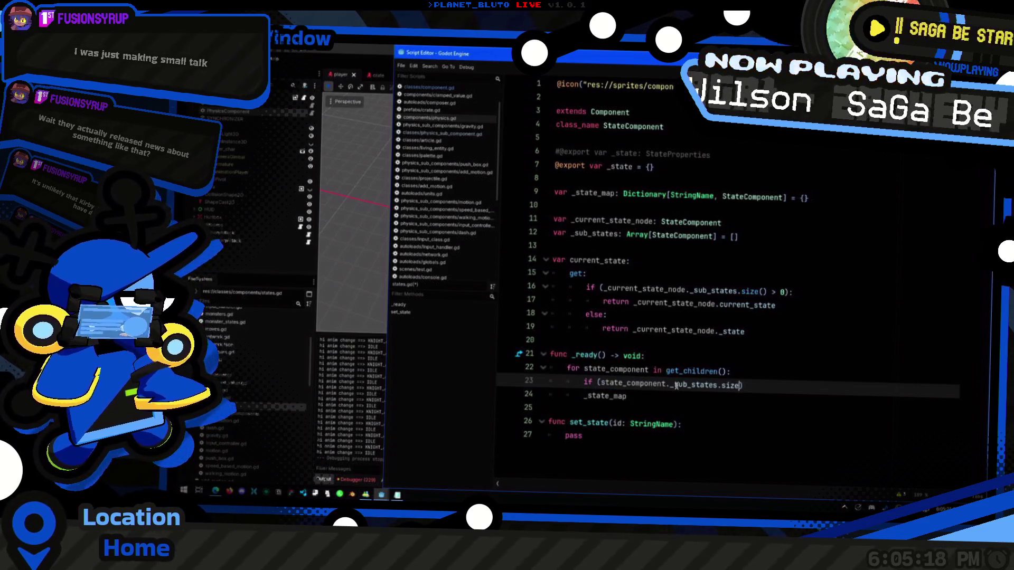
pyautogui.write('()')
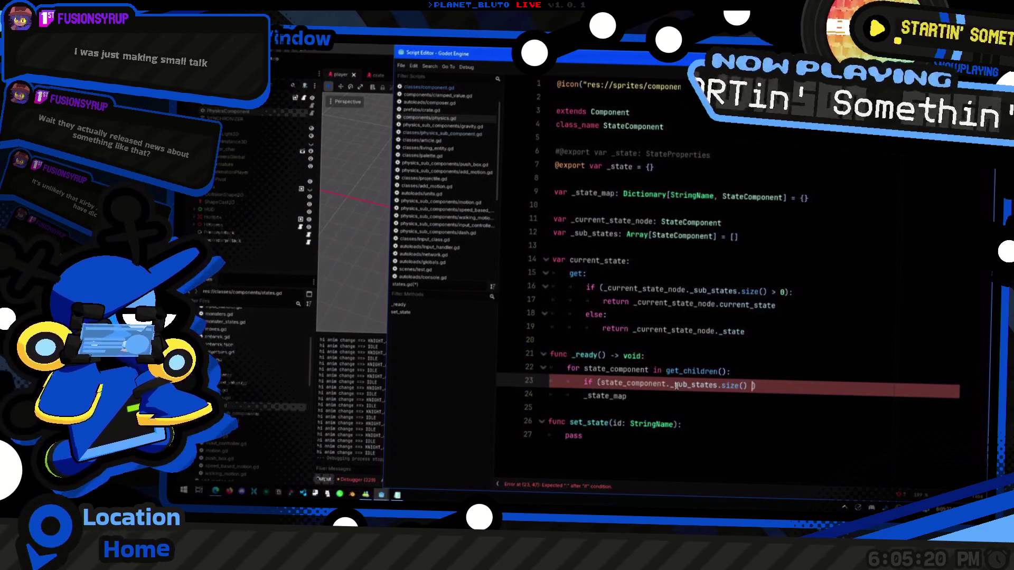
pyautogui.write(' > 0)')
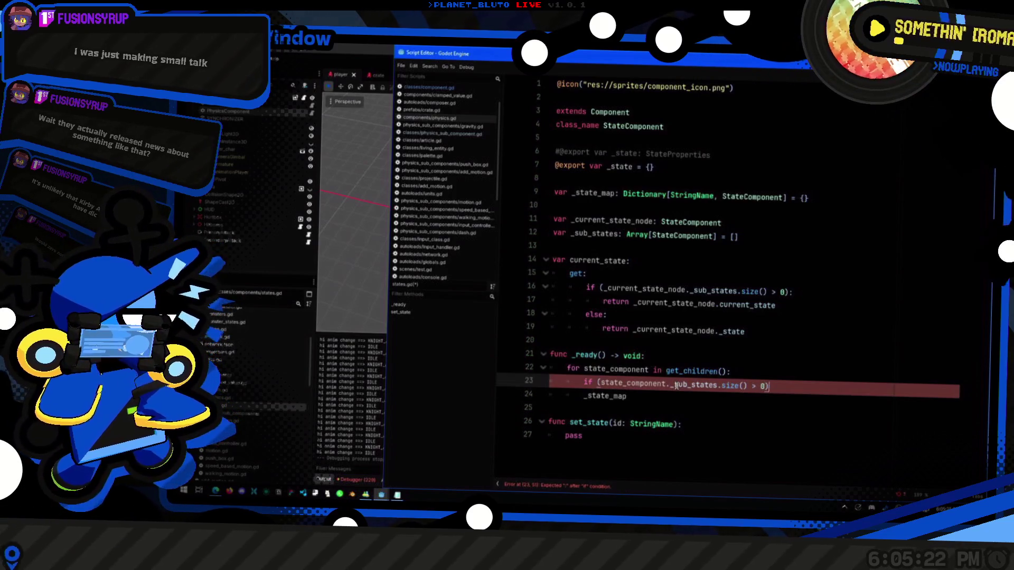
# - Add blank lines above _ready to make room for a new function
pyautogui.press('Home')
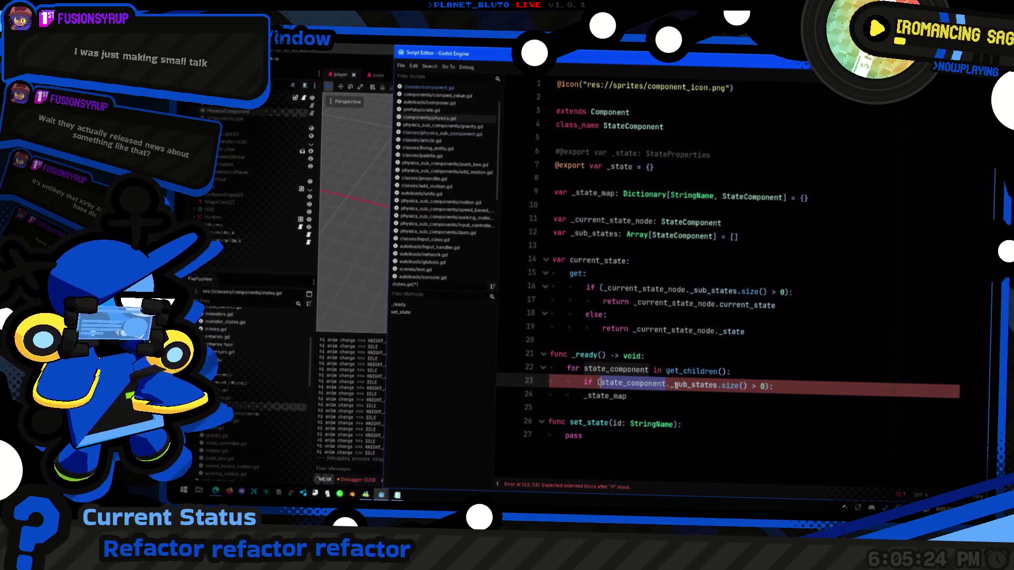
pyautogui.press('Down')
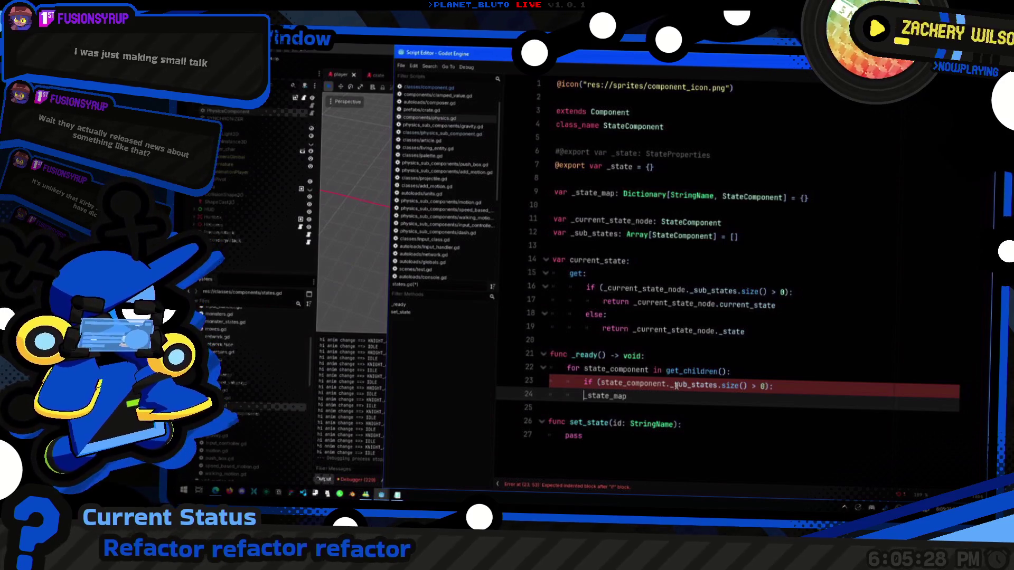
pyautogui.press('Up')
pyautogui.press('Up')
pyautogui.press('Up')
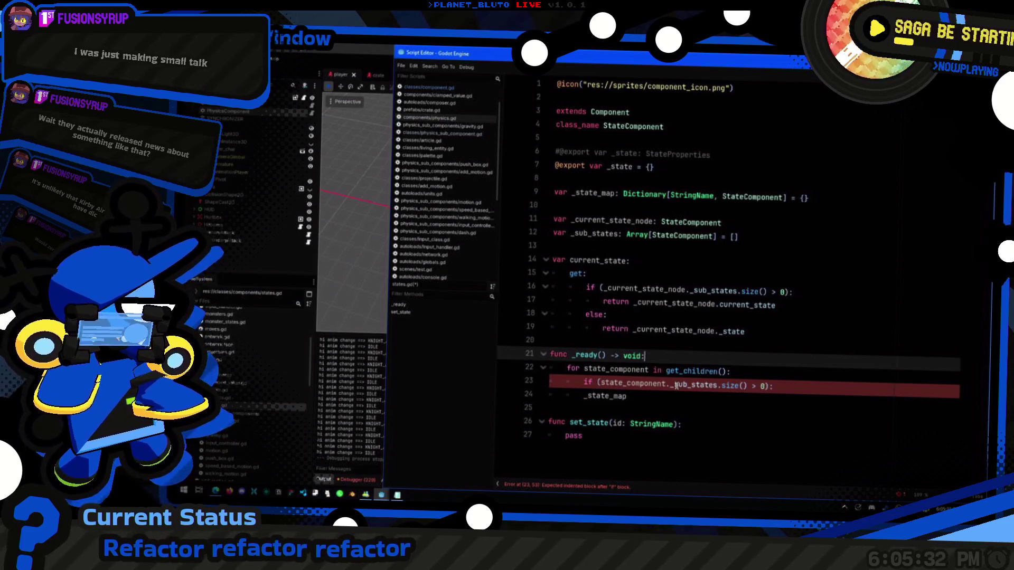
pyautogui.press('Return')
pyautogui.press('Return')
pyautogui.press('BackSpace')
pyautogui.press('BackSpace')
# - Define 'func _check(states: StateComponent):' above _ready with a pass body
pyautogui.press('Up')
pyautogui.press('Return')
pyautogui.press('Return')
pyautogui.press('Up')
pyautogui.write('func _che')
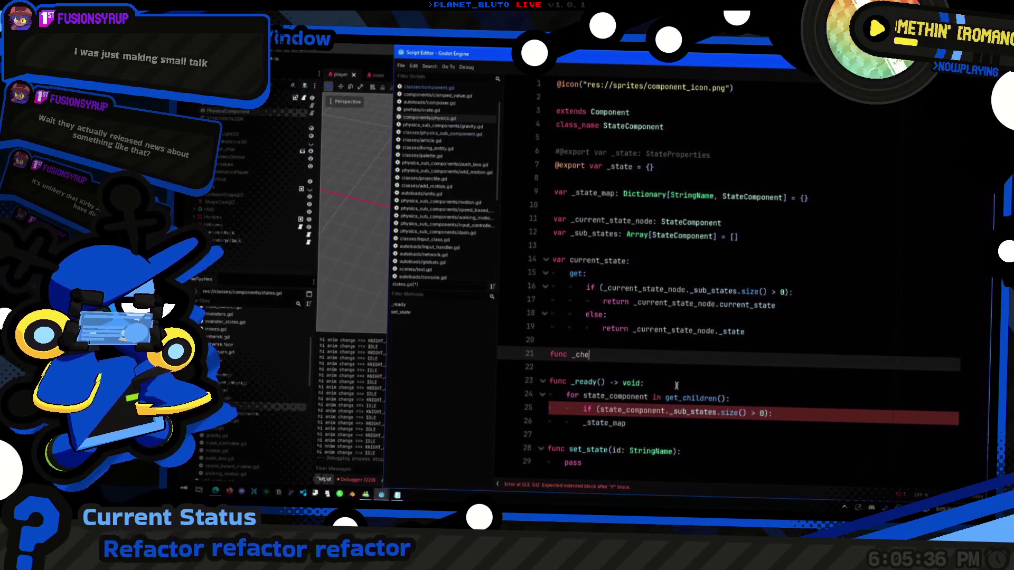
pyautogui.write('()')
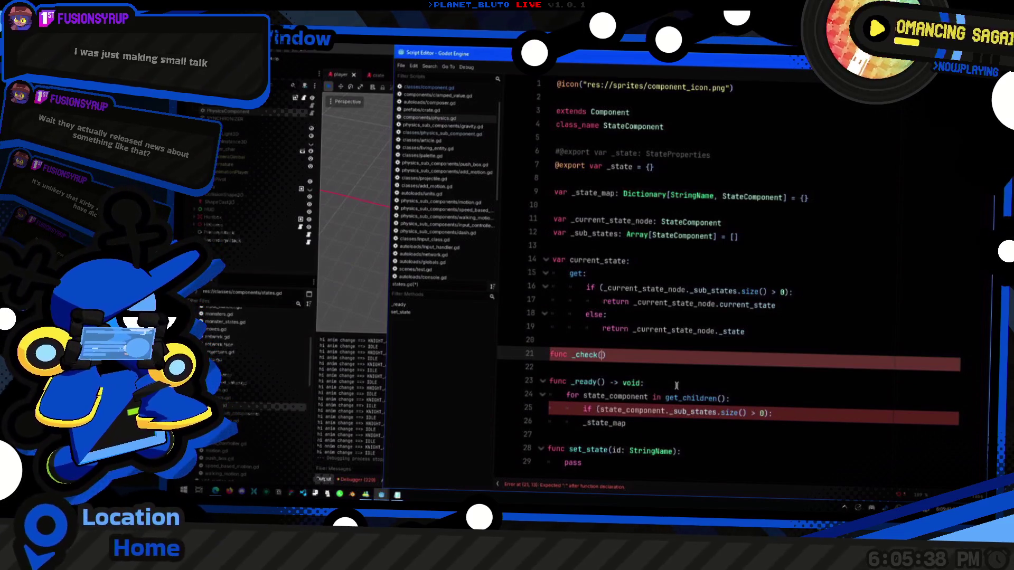
pyautogui.write('sub_states')
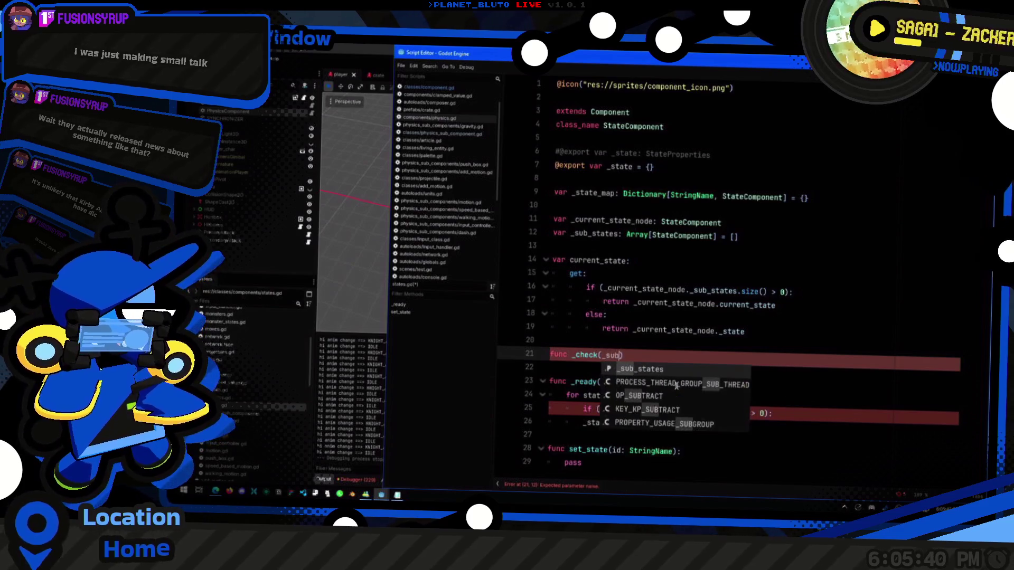
pyautogui.write('):')
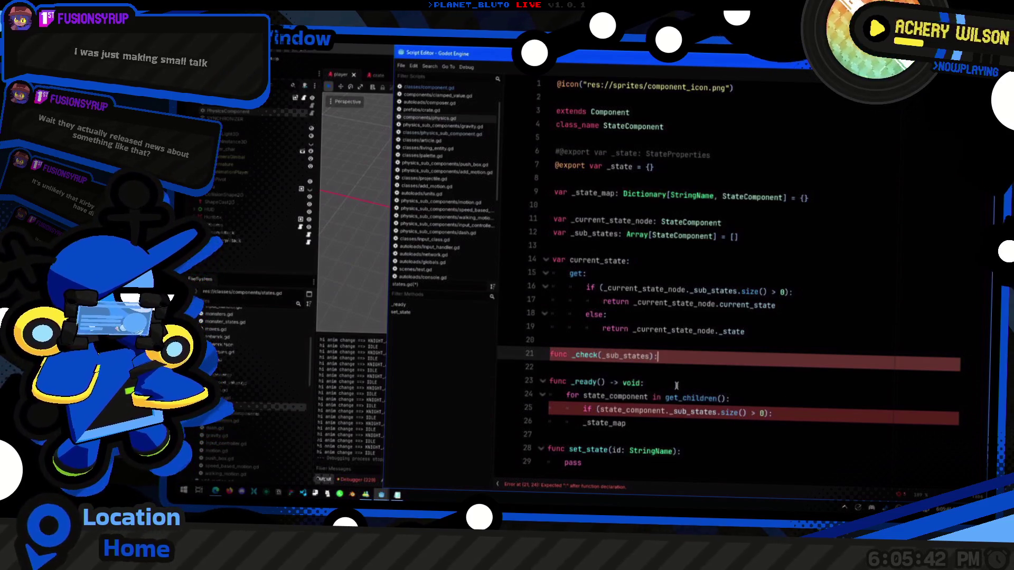
pyautogui.hotkey('ctrl', 'shift', 'Right')
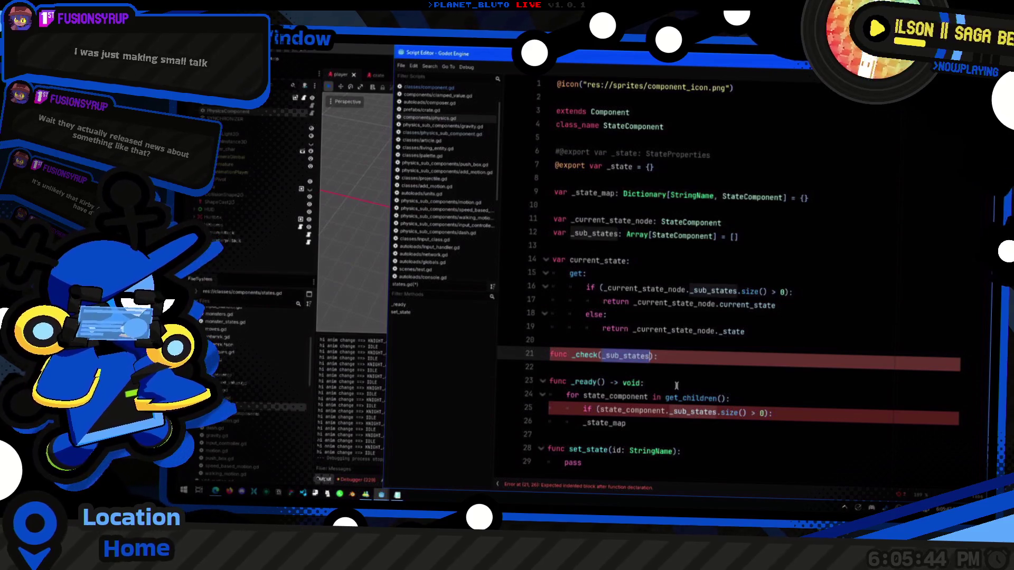
pyautogui.press('BackSpace')
pyautogui.write('states: S')
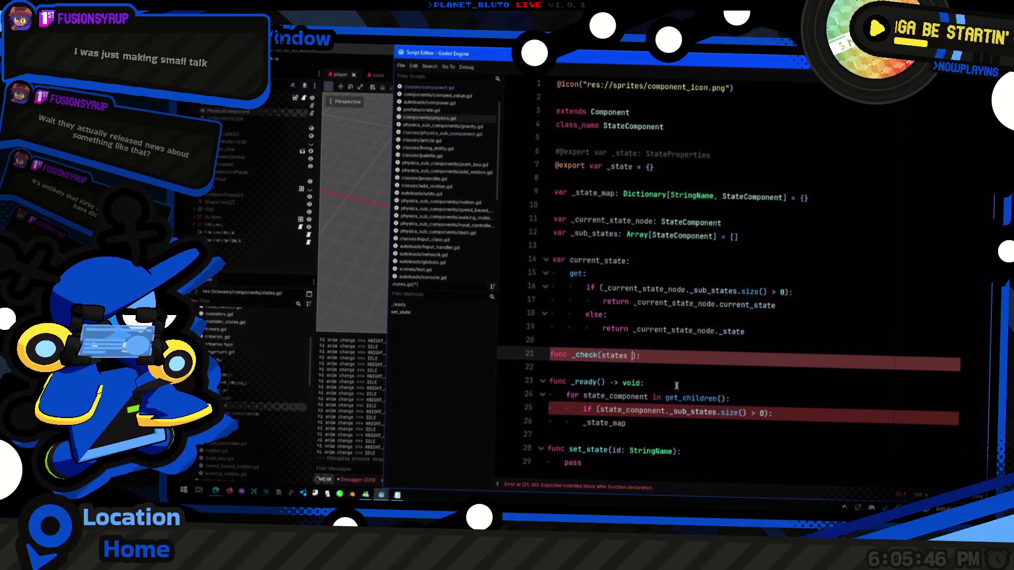
pyautogui.write('tate')
pyautogui.press('Return')
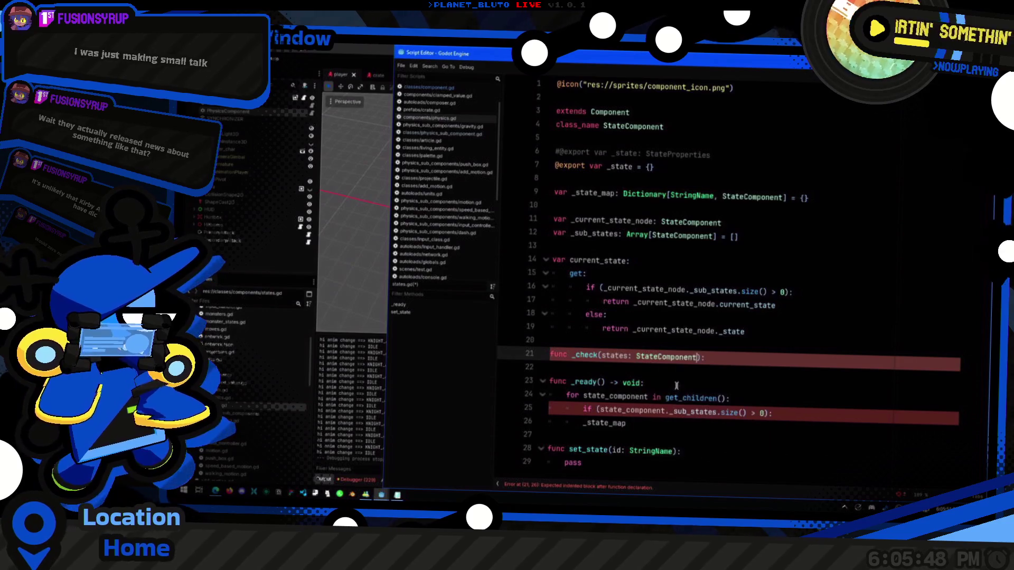
pyautogui.press('Return')
pyautogui.write('pass')
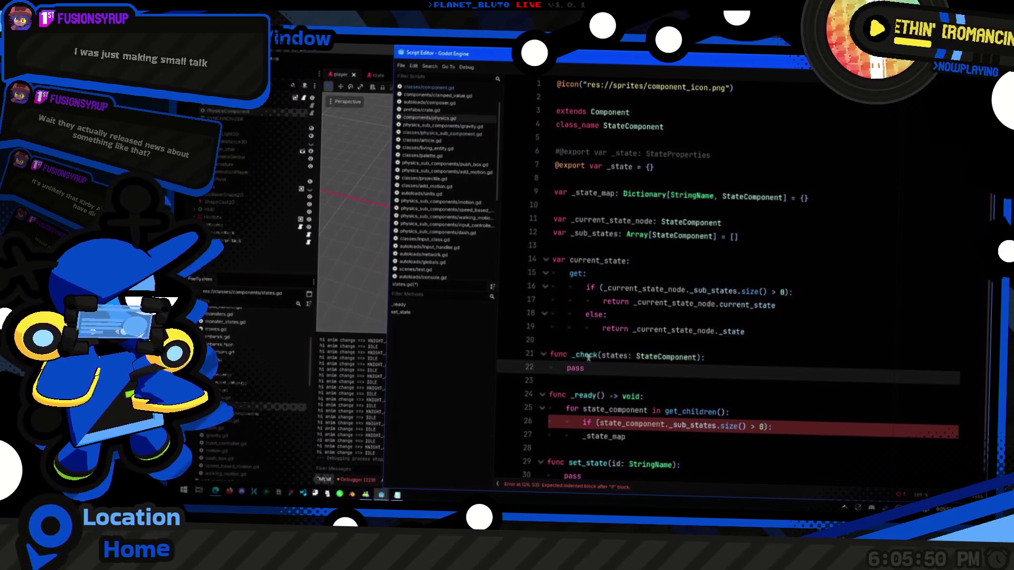
# - Wrap get_children() as _check(get_children()) and move that call onto its own line in _ready
pyautogui.doubleClick(580, 357)
pyautogui.click(668, 411)
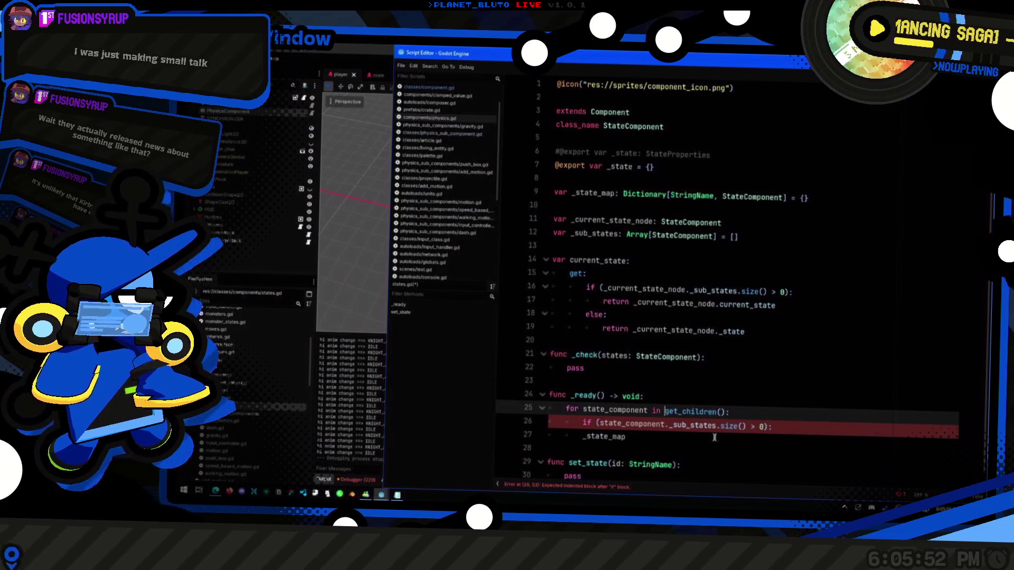
pyautogui.hotkey('shift', 'End')
pyautogui.hotkey('shift', 'Left')
pyautogui.write('(')
pyautogui.press('Left')
pyautogui.press('Left')
pyautogui.write('_check')
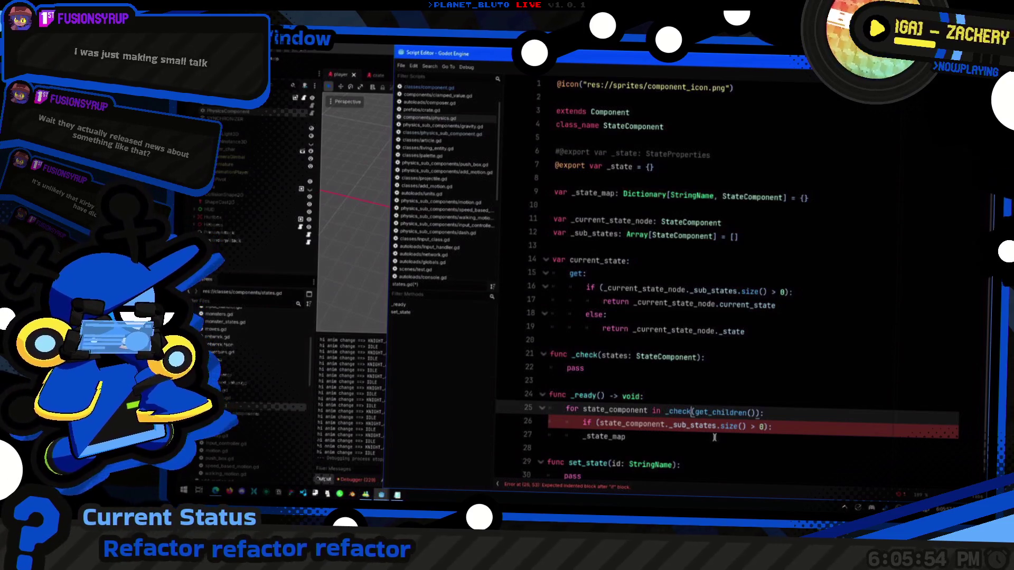
pyautogui.hotkey('shift', 'End')
pyautogui.hotkey('shift', 'Left')
pyautogui.hotkey('ctrl', 'x')
pyautogui.press('Home')
pyautogui.press('Return')
pyautogui.press('Up')
pyautogui.hotkey('ctrl', 'v')
# - Cut the old for/if loop lines out of _ready and clear _check's pass line
pyautogui.press('Down')
pyautogui.hotkey('shift', 'Down')
pyautogui.hotkey('shift', 'Down')
pyautogui.hotkey('shift', 'Down')
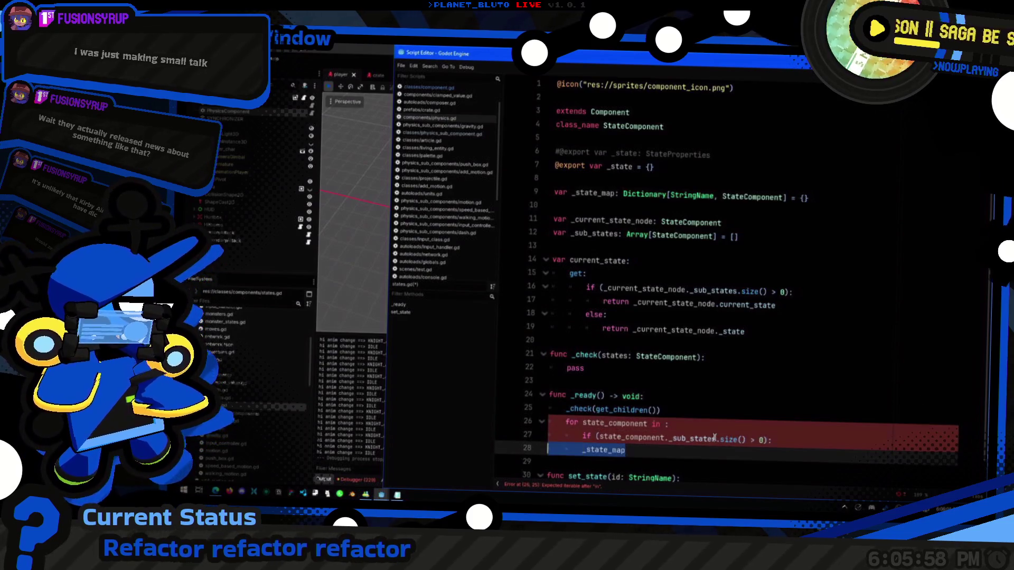
pyautogui.press('BackSpace')
pyautogui.press('Up')
pyautogui.press('Up')
pyautogui.press('Up')
pyautogui.press('BackSpace')
pyautogui.hotkey('ctrl', 'BackSpace')
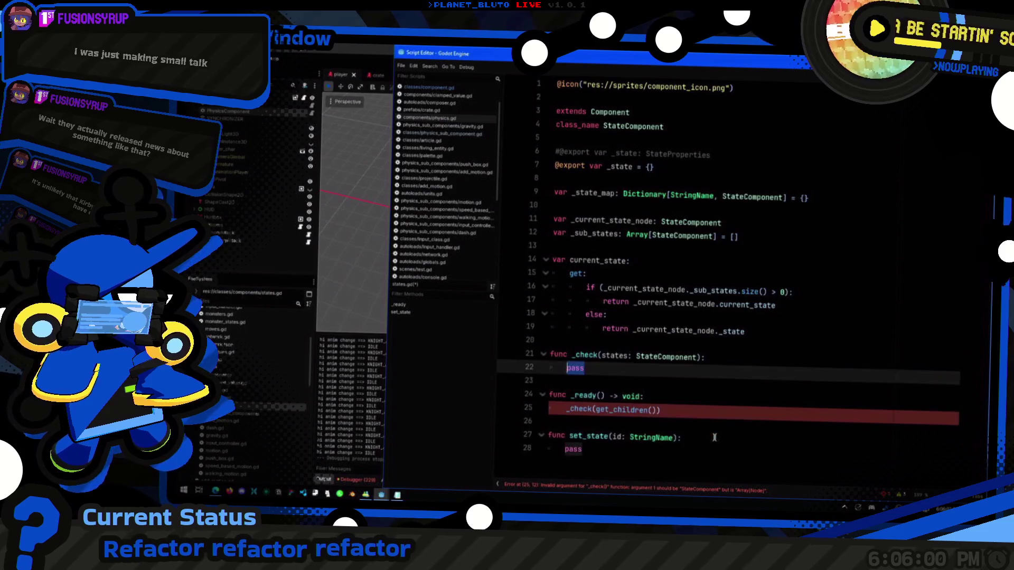
# - Paste the loop into _check and make it iterate over states
pyautogui.hotkey('ctrl', 'v')
pyautogui.hotkey('ctrl', 'shift', 'Right')
pyautogui.write('state')
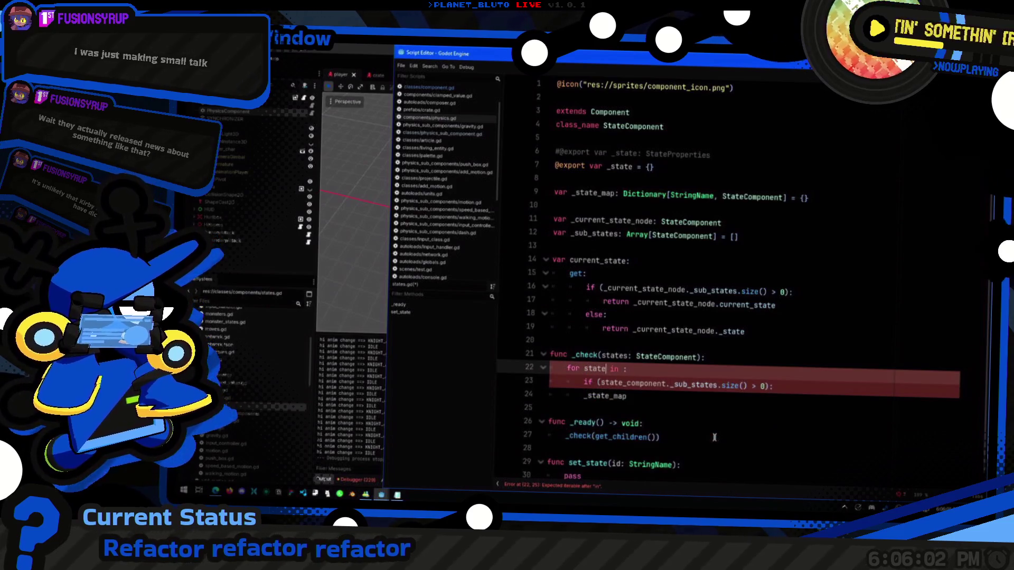
pyautogui.press('BackSpace')
pyautogui.press('BackSpace')
pyautogui.press('BackSpace')
pyautogui.write('states')
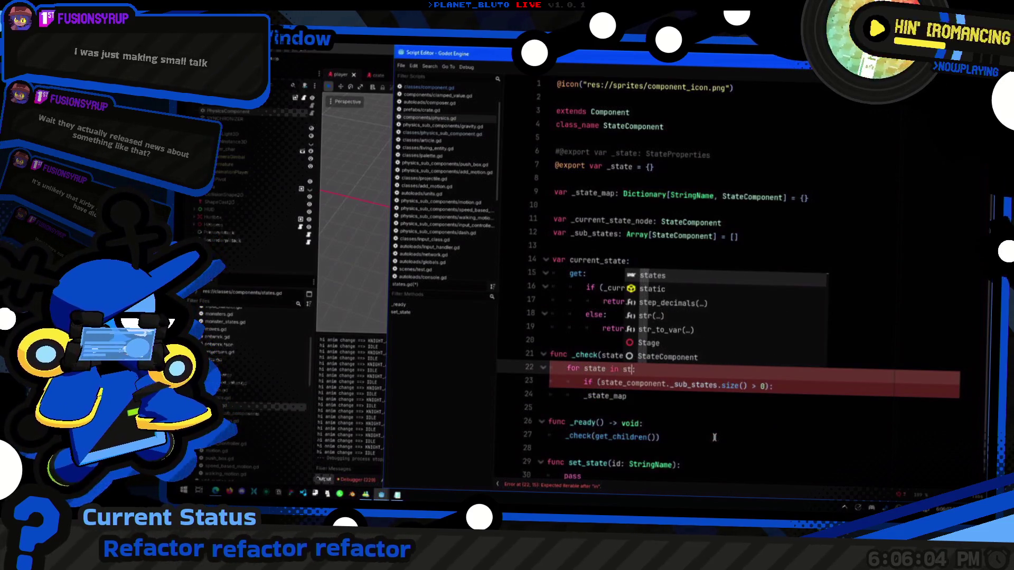
pyautogui.press('Home')
# - Change the _check parameter type to Array[StateComponent]
pyautogui.press('Up')
pyautogui.hotkey('ctrl', 'Right')
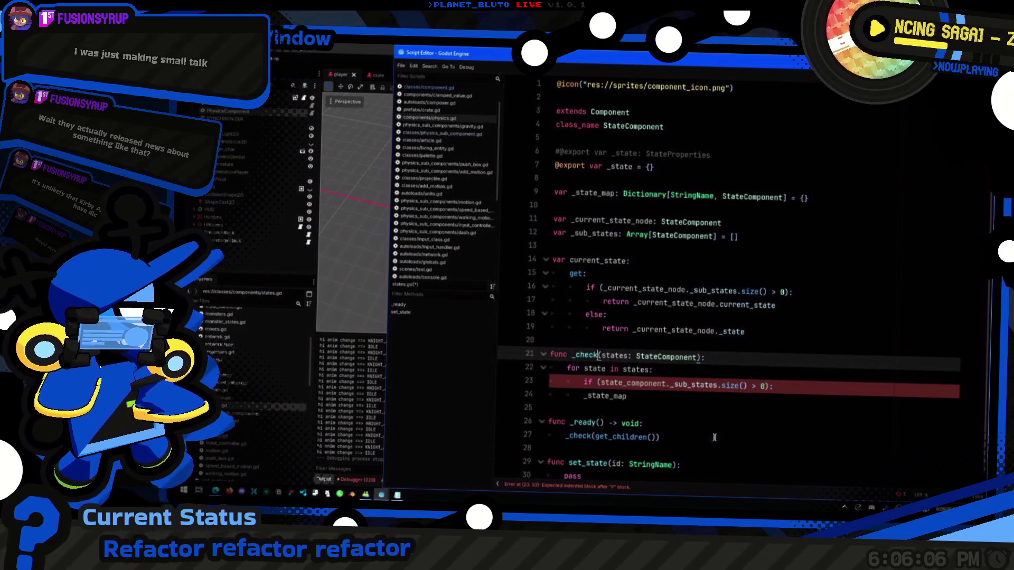
pyautogui.hotkey('ctrl', 'shift', 'Left')
pyautogui.write('[')
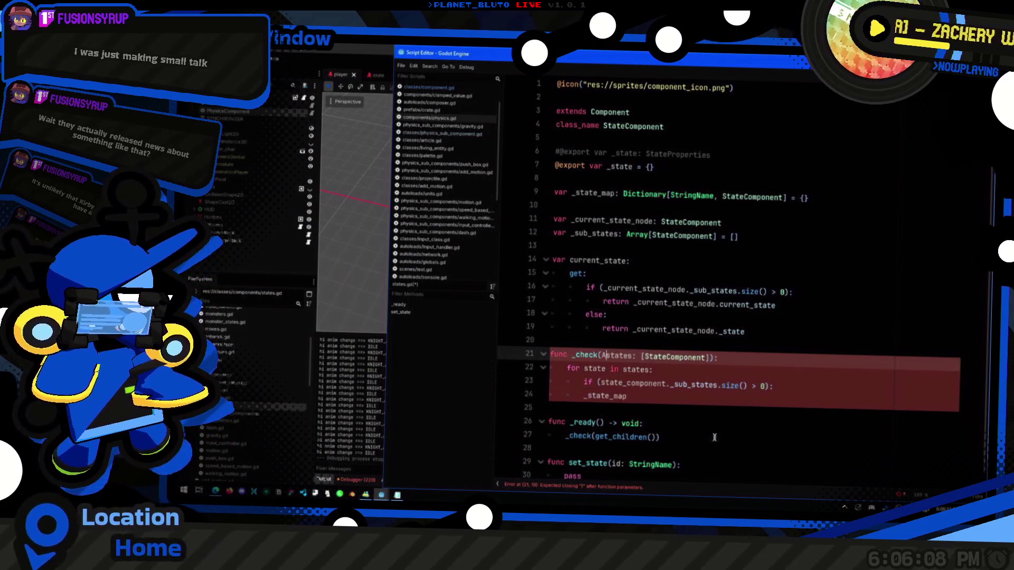
pyautogui.hotkey('ctrl', 'Left')
pyautogui.press('Left')
pyautogui.write('array')
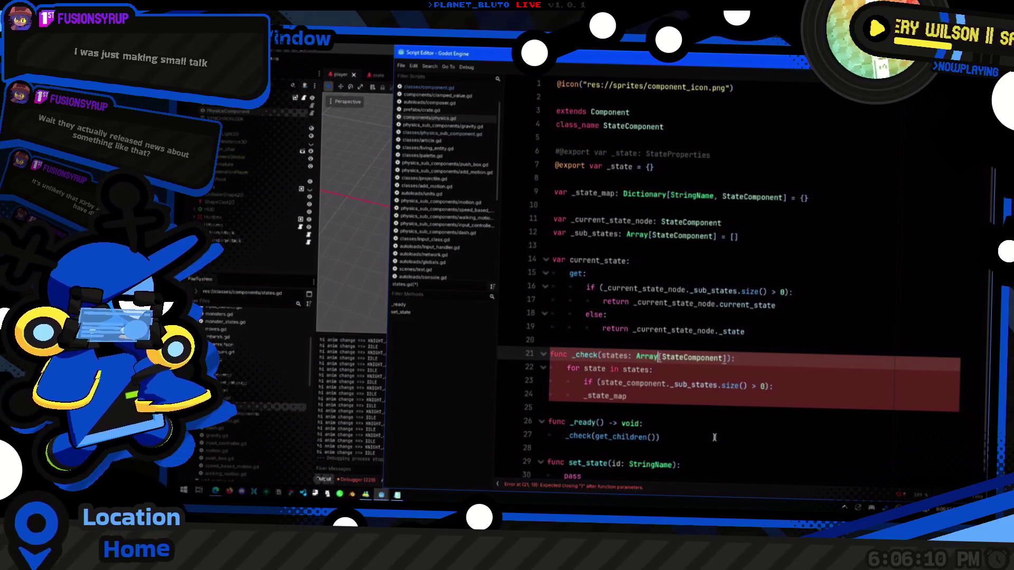
pyautogui.press('Down')
pyautogui.press('Down')
pyautogui.press('Escape')
# - Type the loop variable as state: StateComponent, rename it in the if, and indent _state_map under it
pyautogui.press('Down')
pyautogui.press('Down')
pyautogui.press('Up')
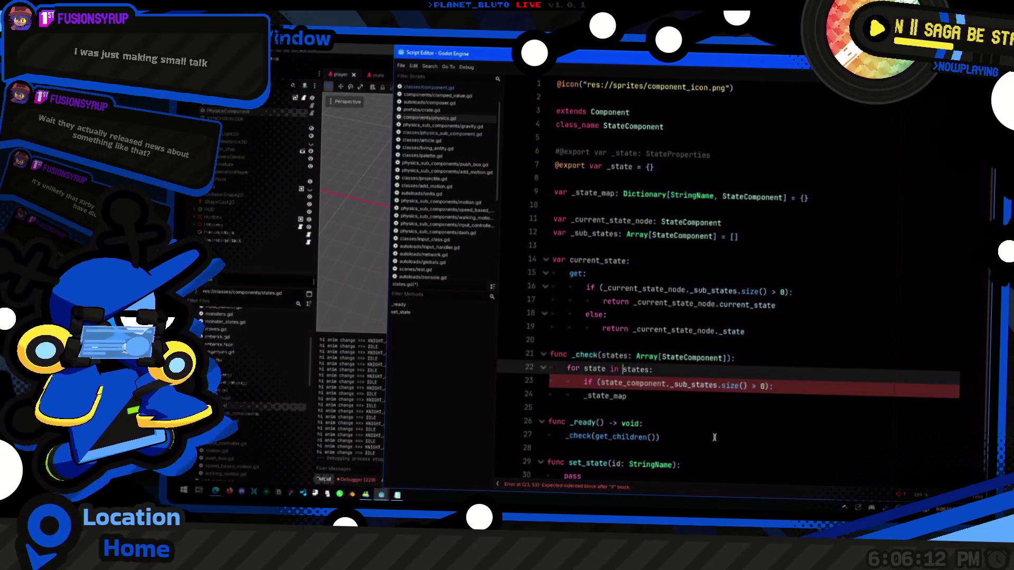
pyautogui.write(': states')
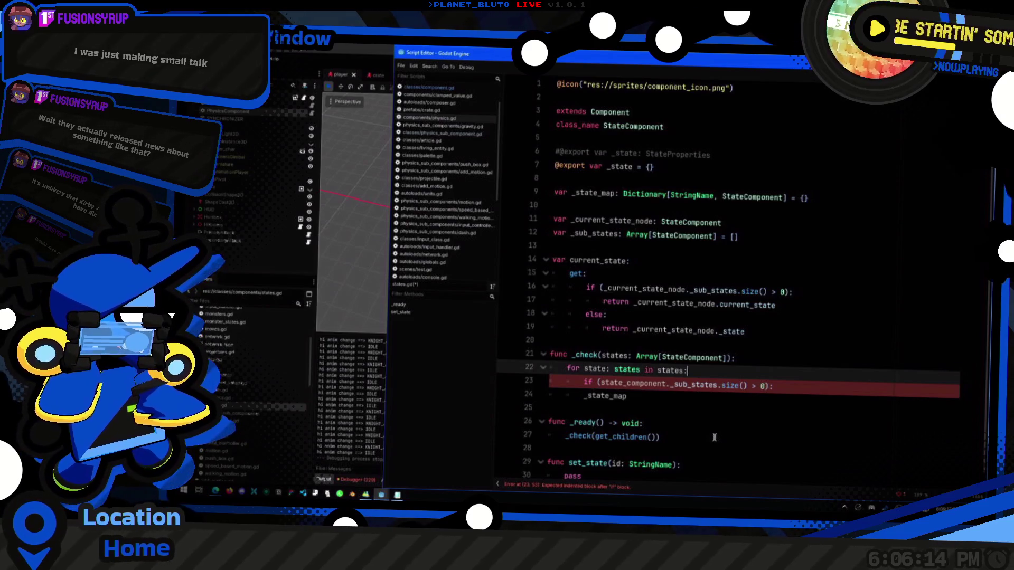
pyautogui.hotkey('ctrl', 'z')
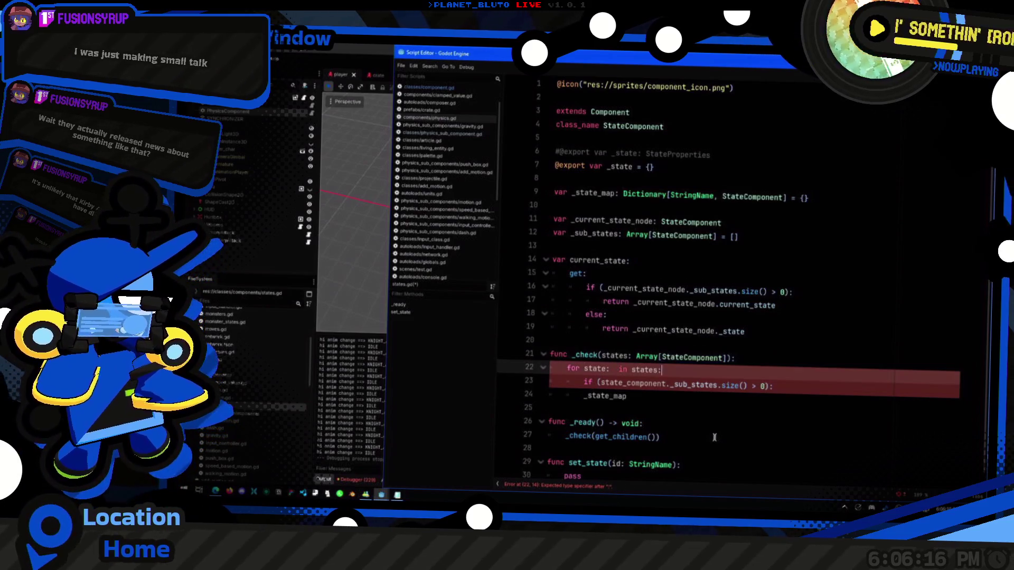
pyautogui.write('StateComponent')
pyautogui.press('Down')
pyautogui.hotkey('ctrl', 'Right')
pyautogui.hotkey('ctrl', 'Right')
pyautogui.hotkey('ctrl', 'shift', 'Right')
pyautogui.write('state')
pyautogui.press('Escape')
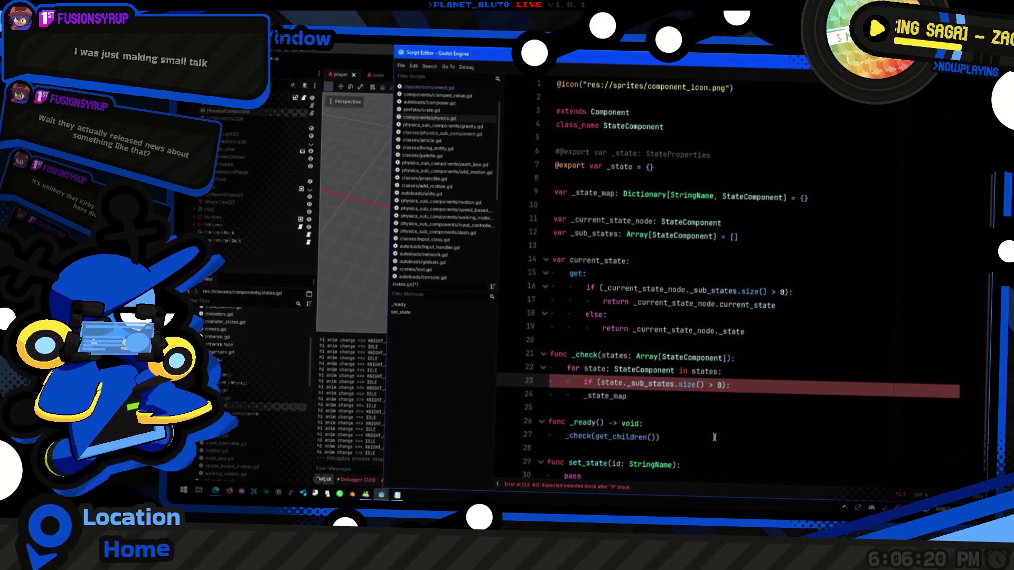
pyautogui.press('Down')
pyautogui.press('Tab')
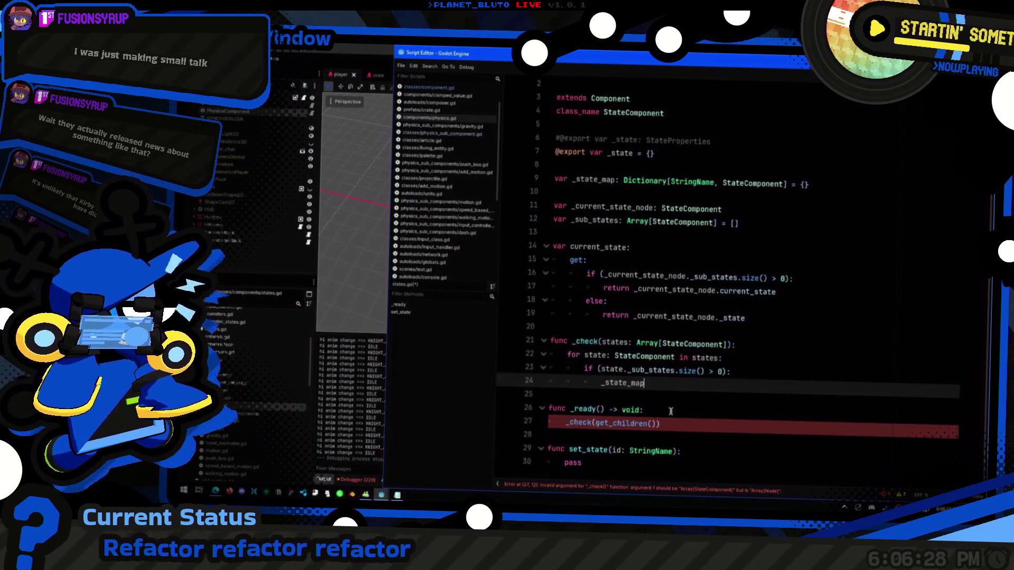
# - Add '_sub_states = get_children()' in _ready and change the call to _check(_sub_states)
pyautogui.press('Down')
pyautogui.press('Down')
pyautogui.press('Down')
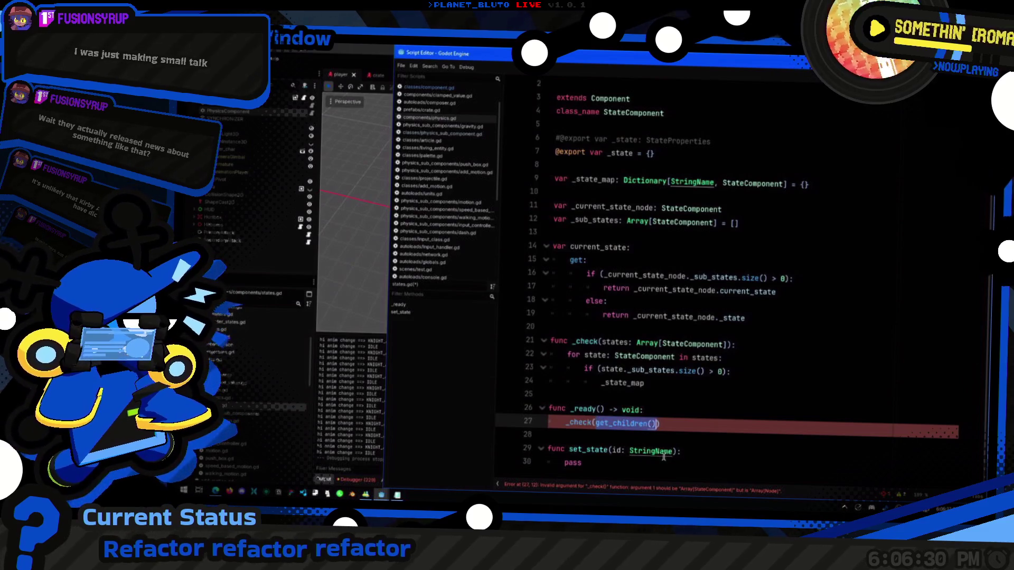
pyautogui.hotkey('ctrl', 'shift', 'Return')
pyautogui.write('_sub_states = get_children()')
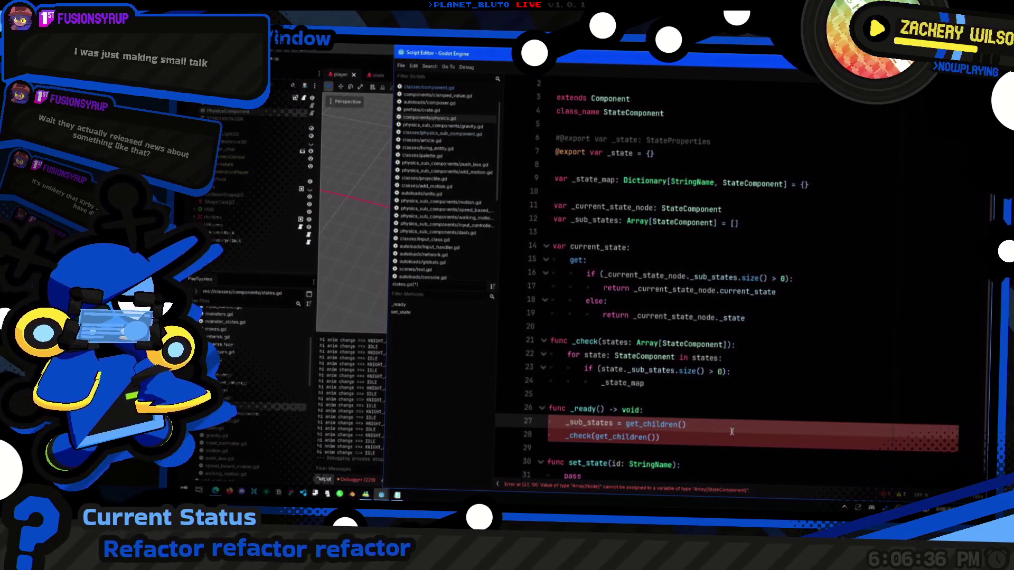
pyautogui.press('Home')
pyautogui.press('Down')
pyautogui.keyDown('shift'); pyautogui.click(664, 434); pyautogui.keyUp('shift')
pyautogui.write('_sub_states)')
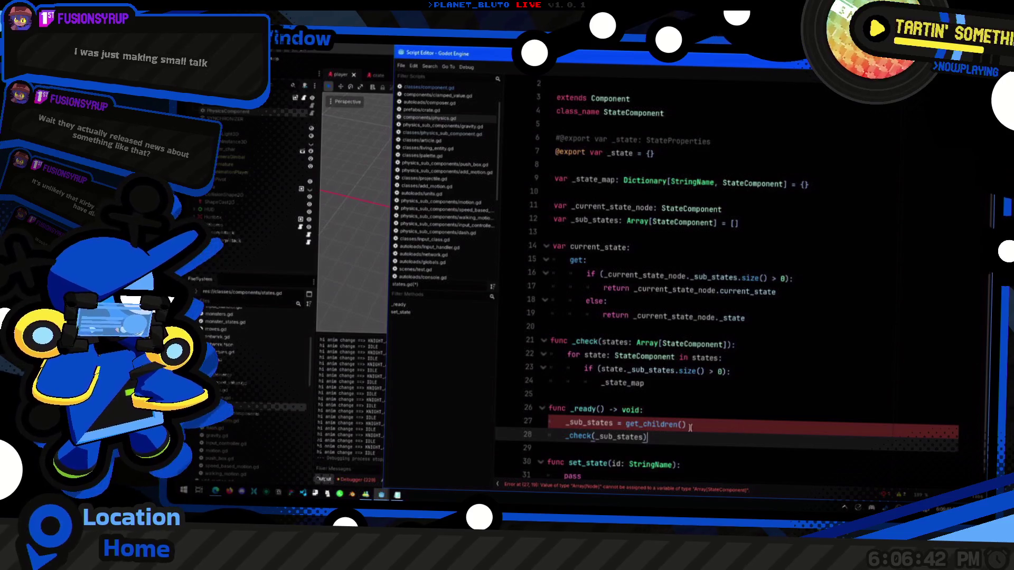
pyautogui.click(676, 424)
pyautogui.press('Home')
# - Rename the assignment to 'var children = get_children()' and open blank lines below it
pyautogui.hotkey('ctrl', 'shift', 'Right')
pyautogui.write('var children')
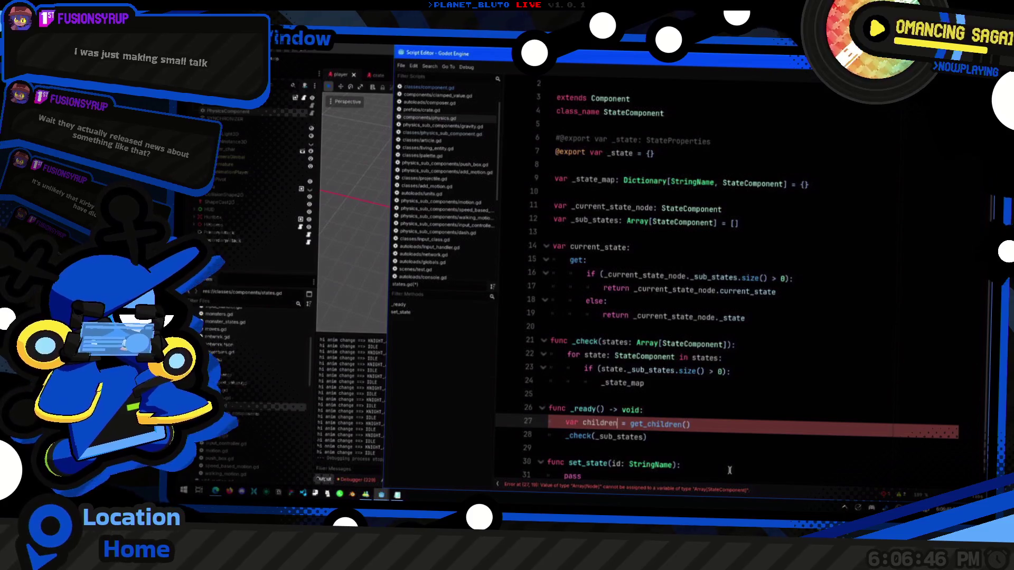
pyautogui.press('End')
pyautogui.press('Return')
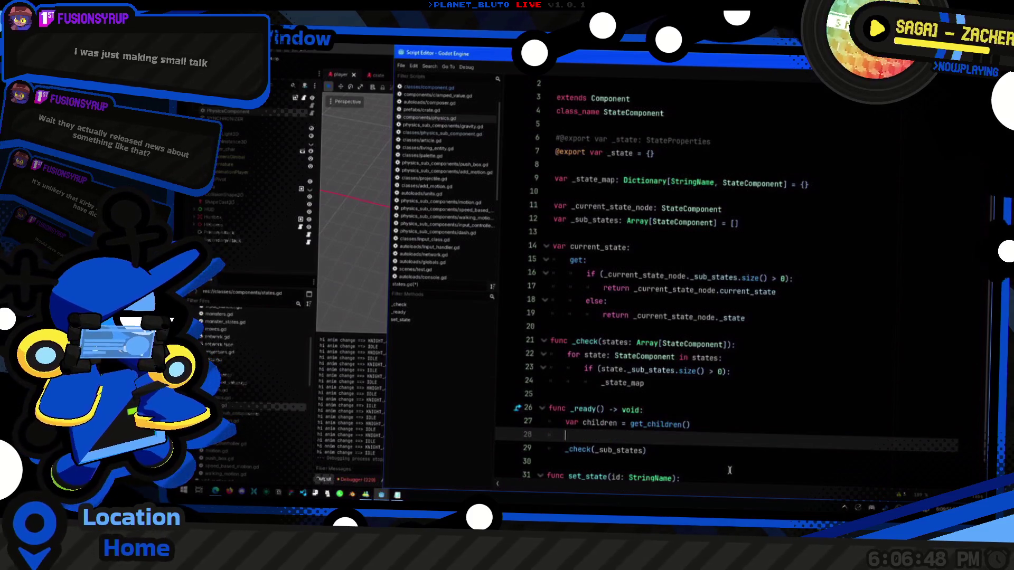
pyautogui.press('Up')
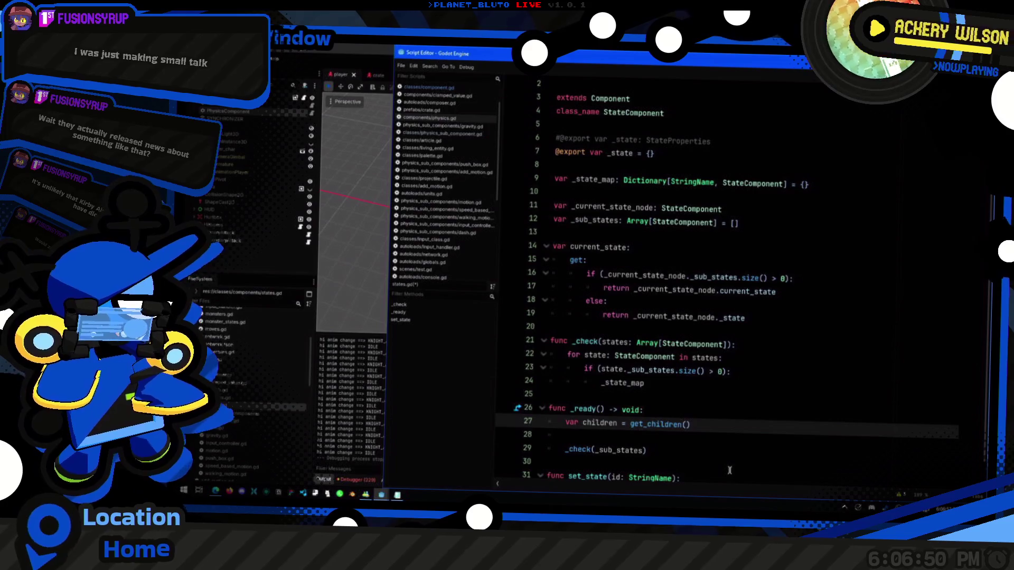
pyautogui.press('Down')
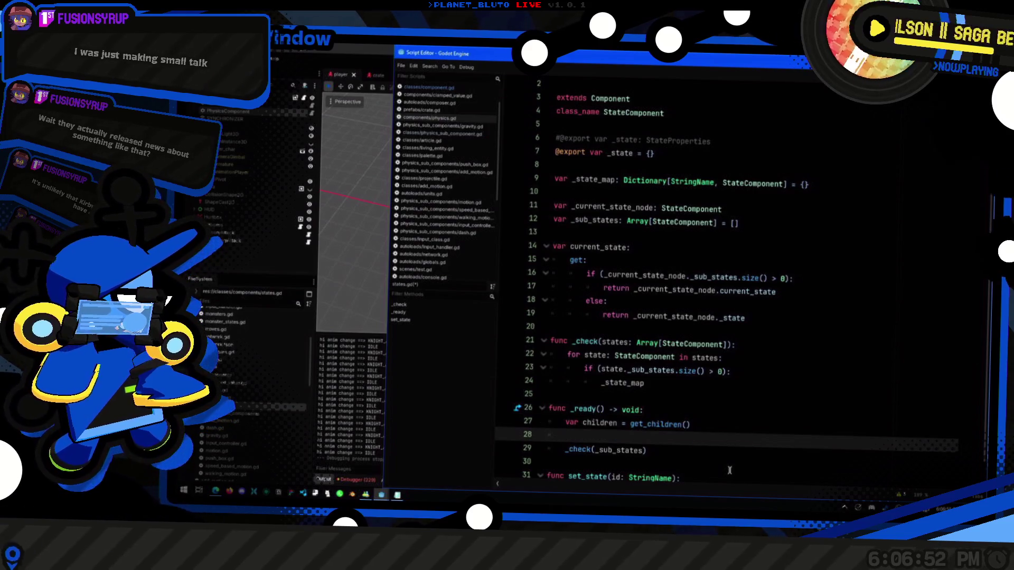
pyautogui.press('Return')
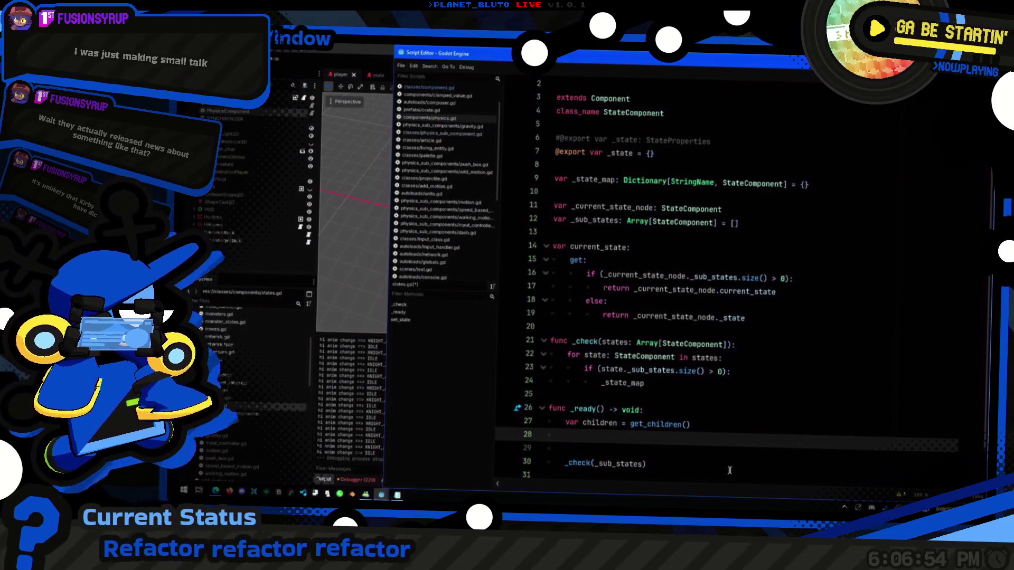
# - Loop over children, appending each child that is StateComponent to _sub_states
pyautogui.write('child in children:')
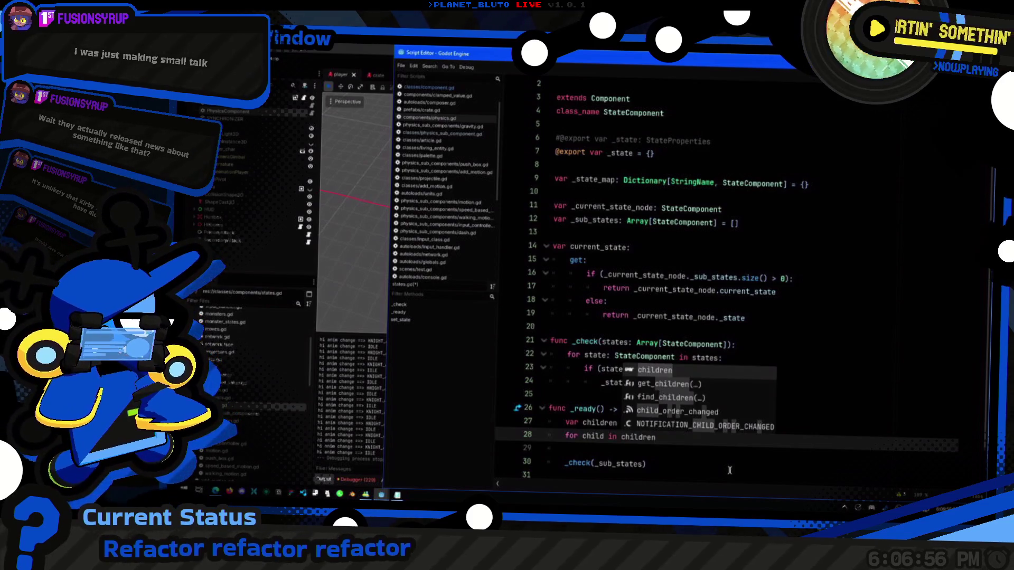
pyautogui.press('Return')
pyautogui.write('child is StateC')
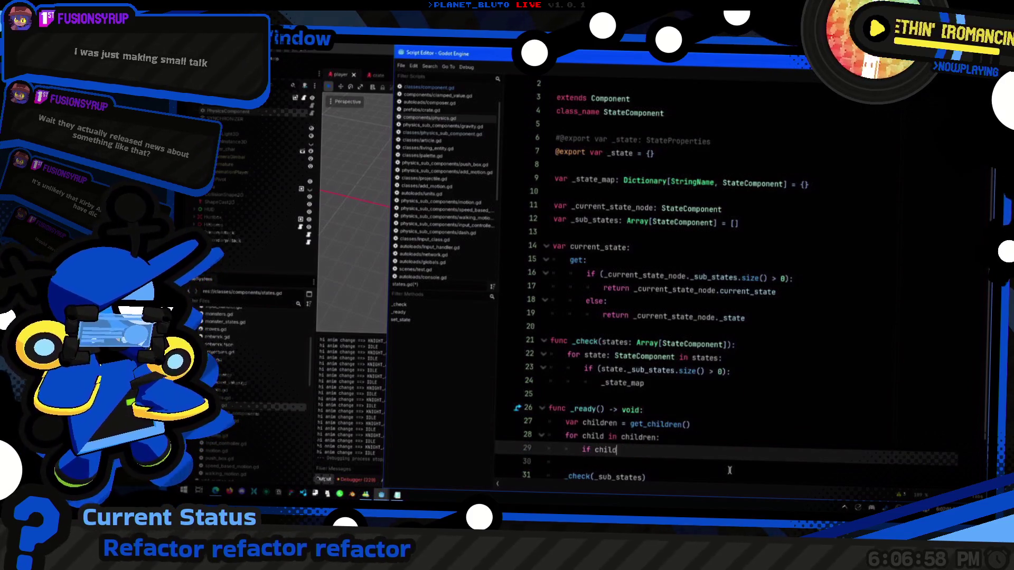
pyautogui.press('Return')
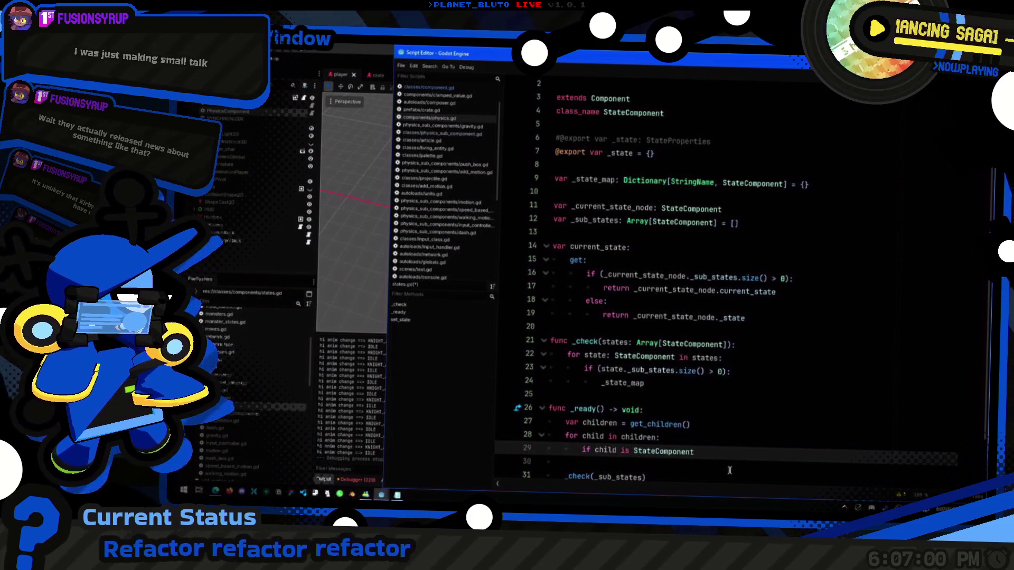
pyautogui.press('Return')
pyautogui.write('_sub_states.append(')
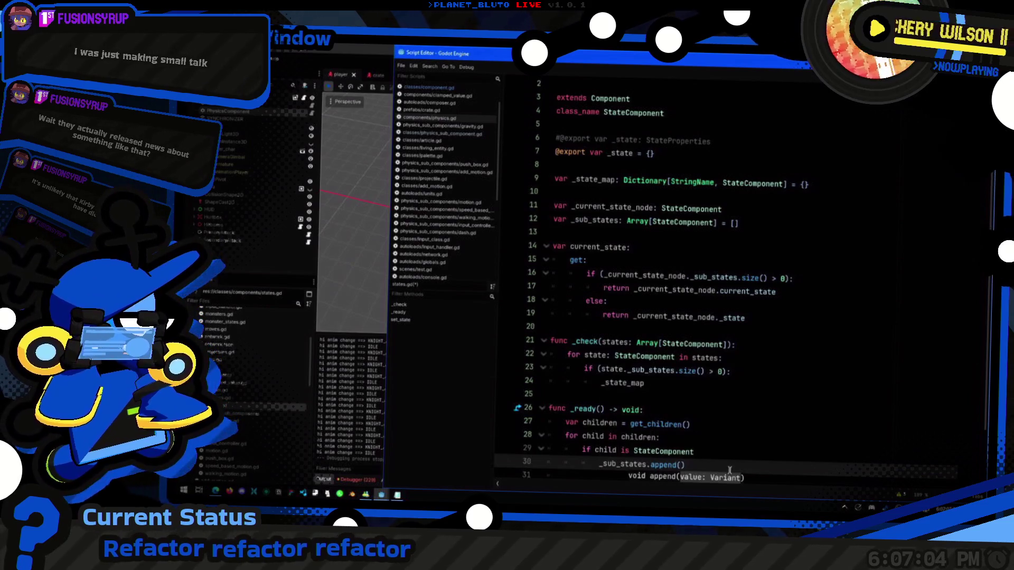
pyautogui.write('child)')
# - Review where _sub_states is used and return to the if condition and _state_map line
pyautogui.doubleClick(623, 464)
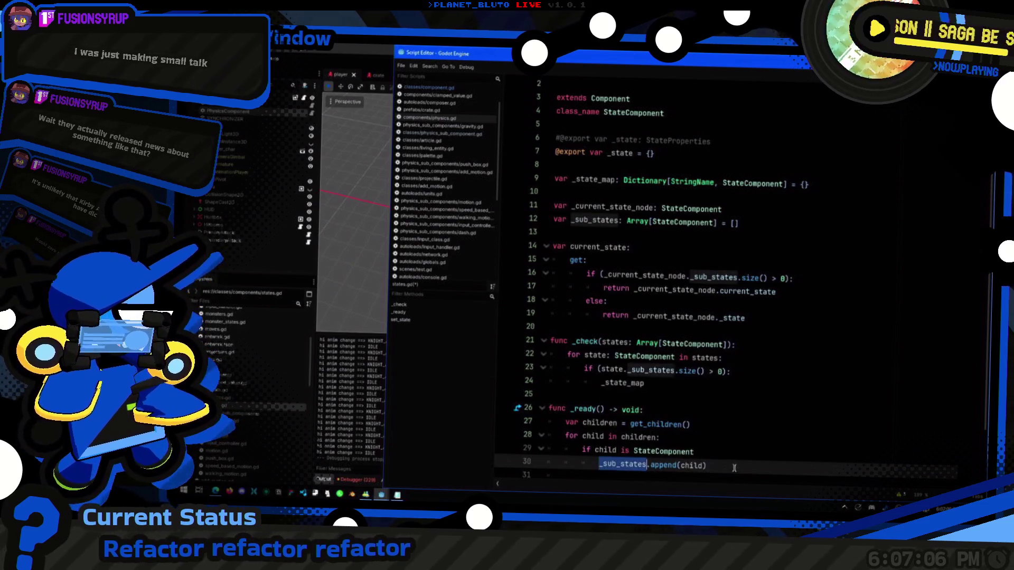
pyautogui.scroll(-2, 698, 432)
pyautogui.click(697, 432)
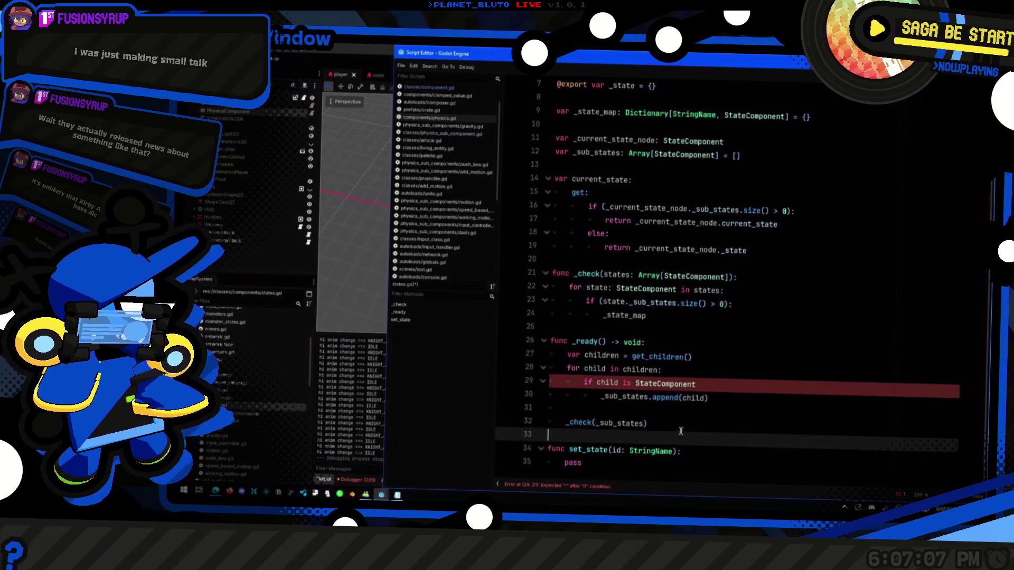
pyautogui.hotkey('ctrl', 'End')
pyautogui.click(673, 384)
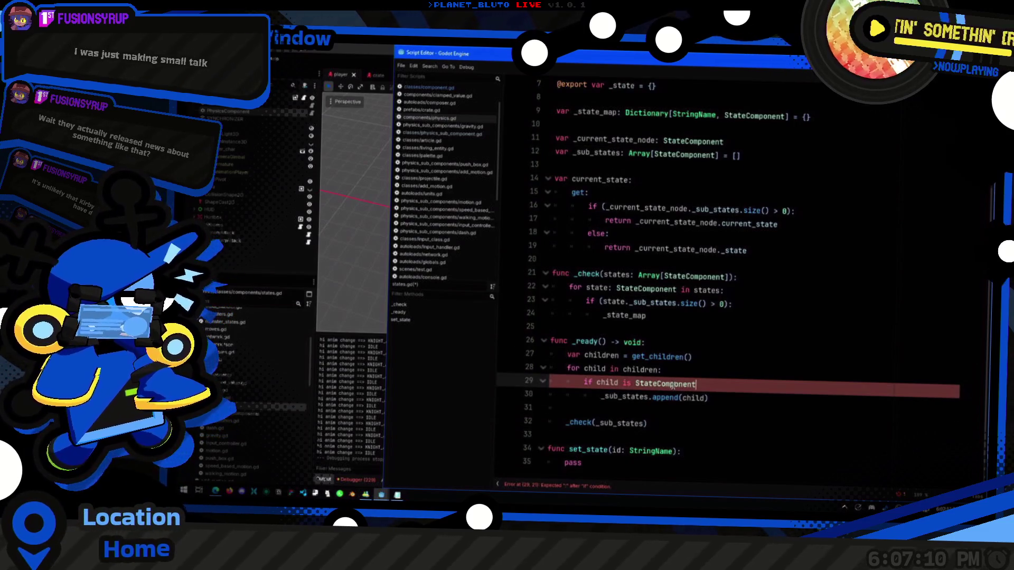
pyautogui.click(713, 315)
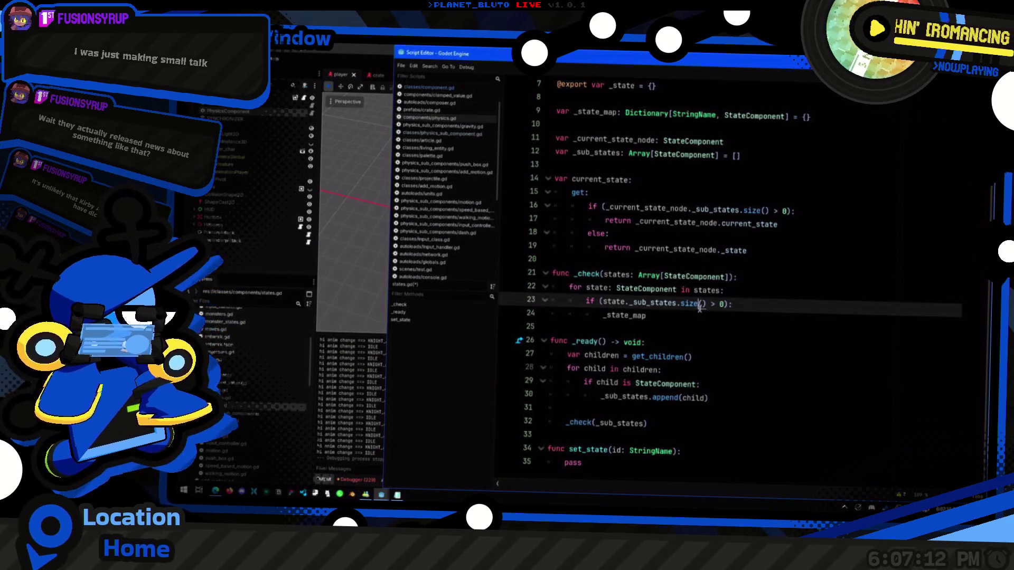
# - Add an else: branch under the sub-states check, starting with a copy of _state_map
pyautogui.press('Return')
pyautogui.press('BackSpace')
pyautogui.write('else:')
pyautogui.press('Return')
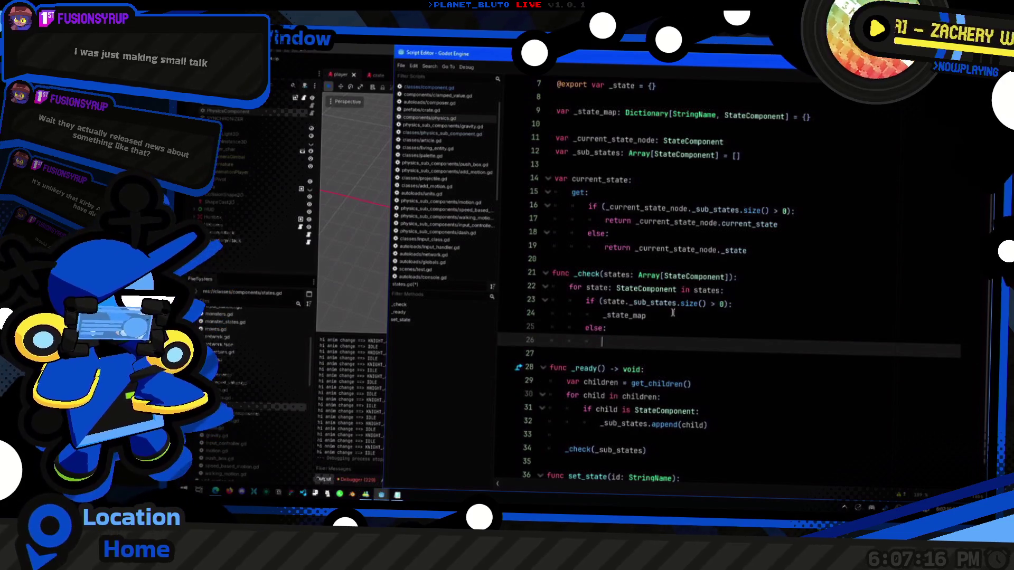
pyautogui.doubleClick(672, 313)
pyautogui.hotkey('ctrl', 'c')
pyautogui.press('Down')
pyautogui.press('Down')
pyautogui.hotkey('ctrl', 'v')
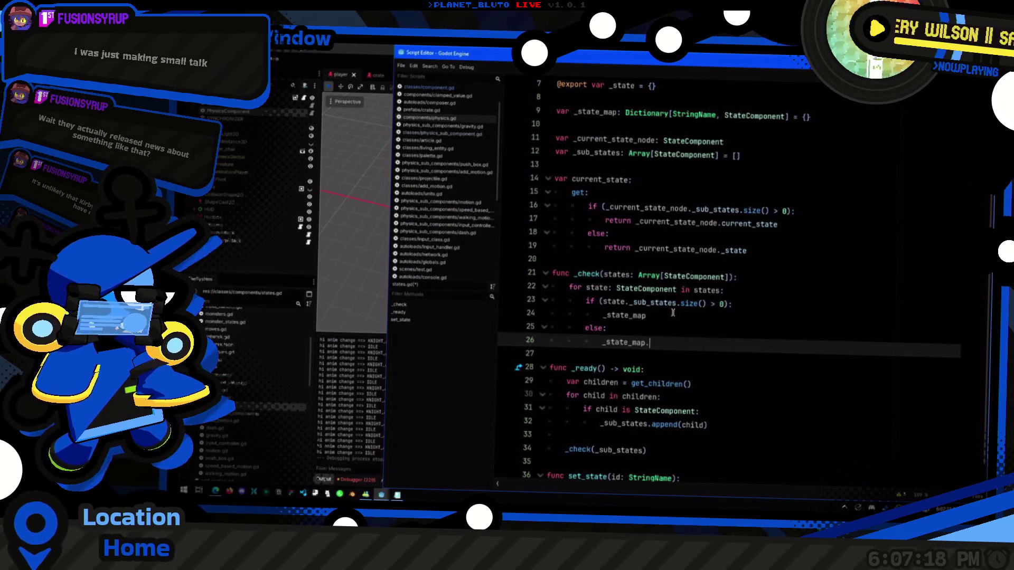
# - Complete the else line as _state_map[state.name] = state
pyautogui.write('.')
pyautogui.press('BackSpace')
pyautogui.write('[')
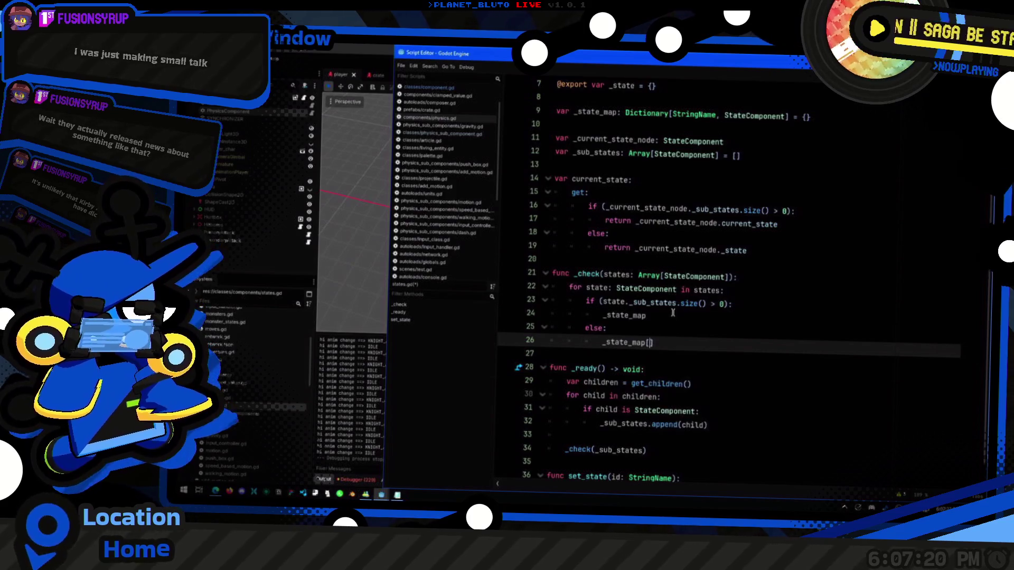
pyautogui.write('state.name] = ')
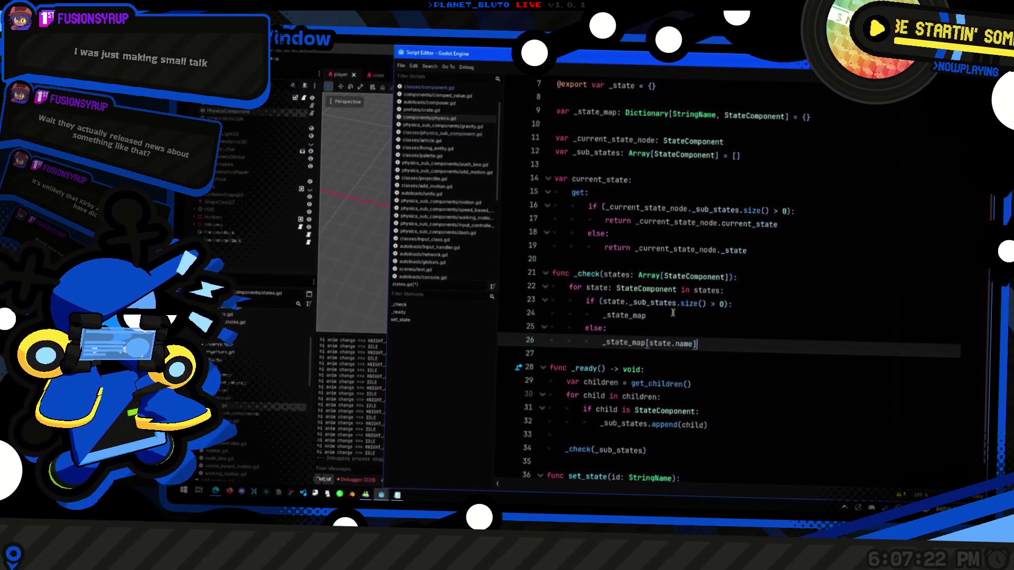
pyautogui.write('state')
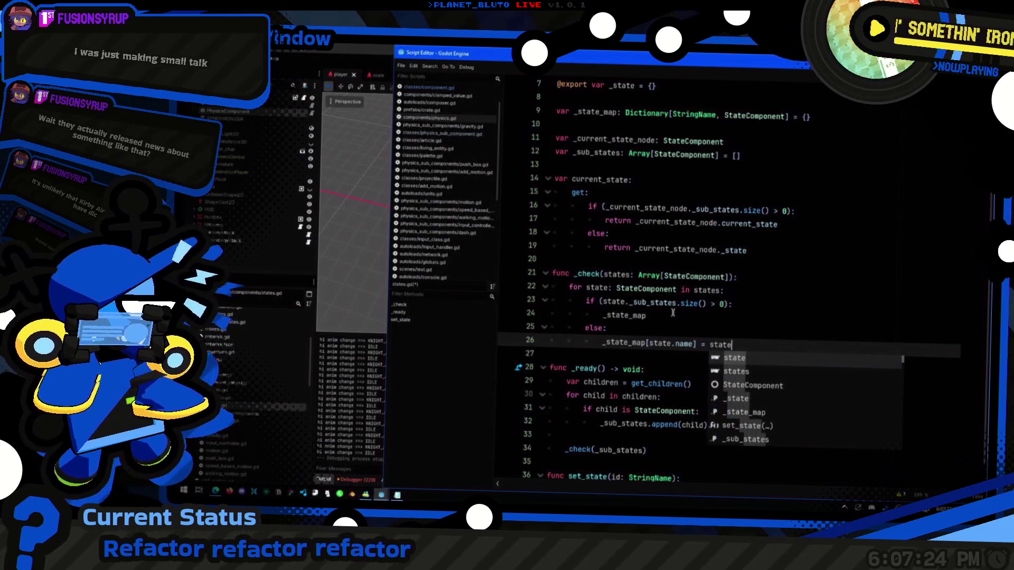
pyautogui.write('._state')
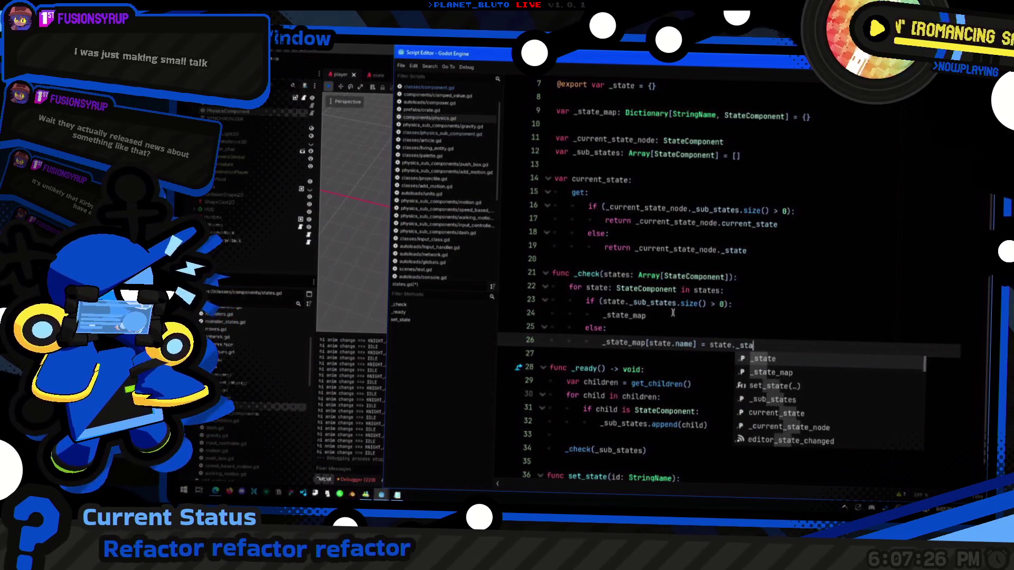
pyautogui.scroll(2, 680, 291)
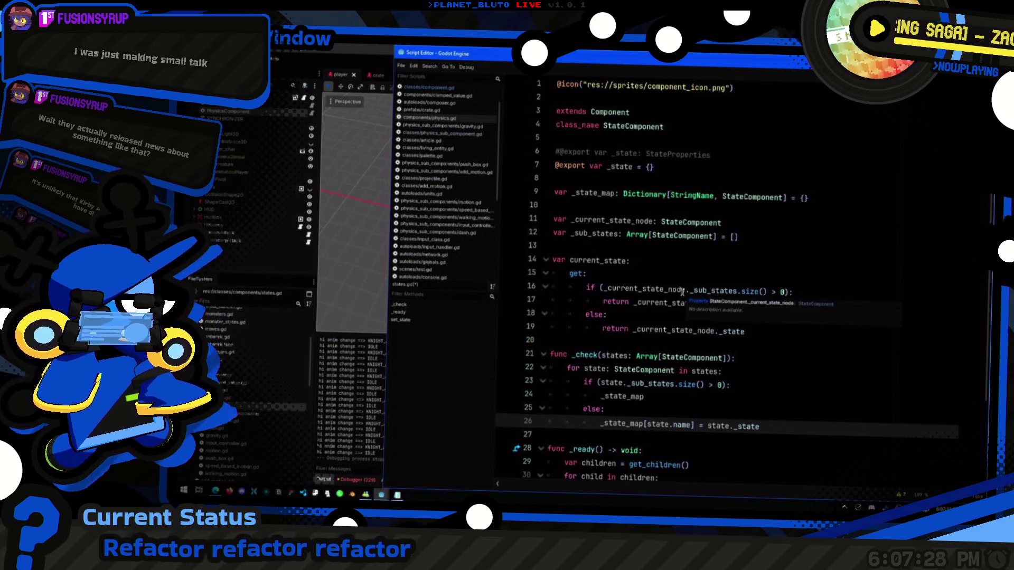
pyautogui.scroll(-1, 690, 299)
pyautogui.press('BackSpace')
pyautogui.press('BackSpace')
pyautogui.press('BackSpace')
pyautogui.write('= state')
pyautogui.press('Escape')
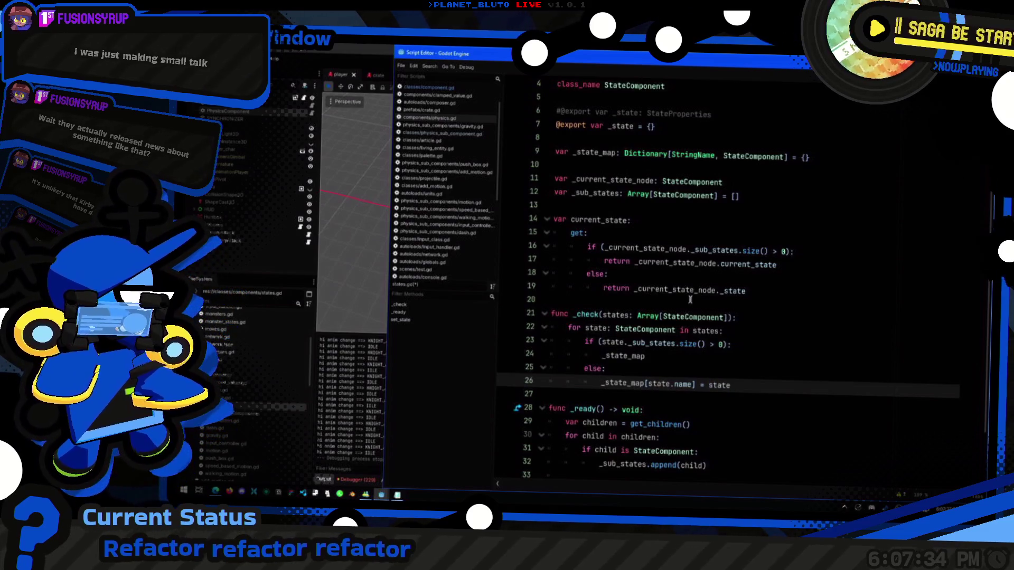
# - Change the first branch on line 24 to recurse with _check(state._sub_states)
pyautogui.press('Up')
pyautogui.press('Up')
pyautogui.hotkey('ctrl', 'shift', 'Left')
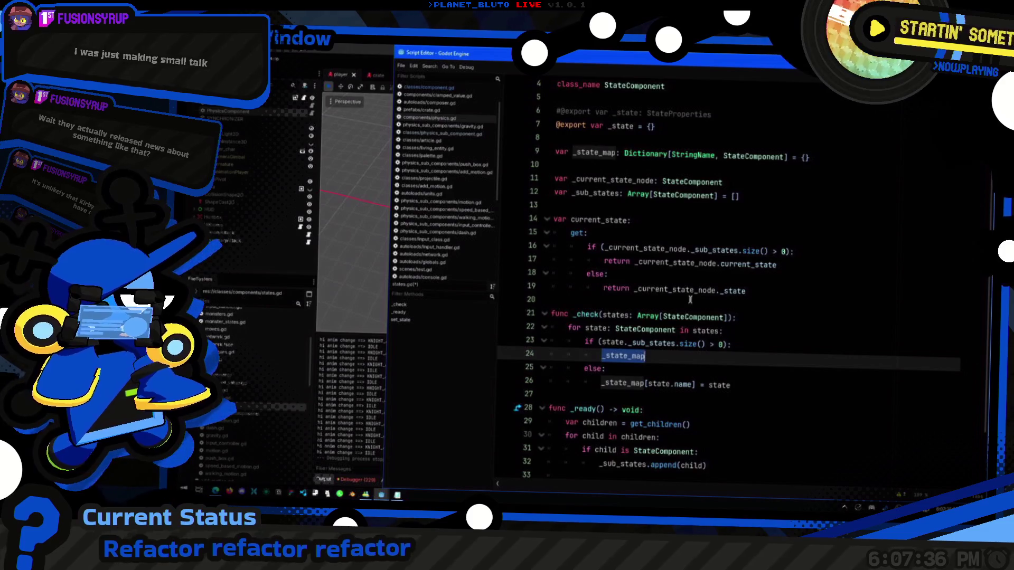
pyautogui.write('_')
pyautogui.press('Escape')
pyautogui.write('ch')
pyautogui.press('Return')
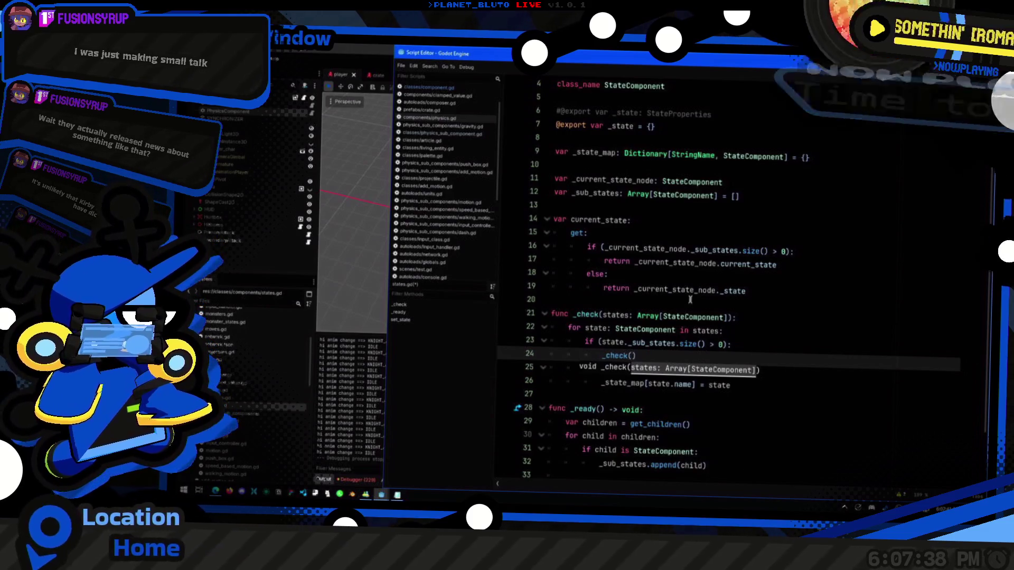
pyautogui.press('Up')
pyautogui.hotkey('ctrl', 'Right')
pyautogui.hotkey('ctrl', 'shift', 'Left')
pyautogui.hotkey('ctrl', 'shift', 'Left')
pyautogui.hotkey('ctrl', 'shift', 'Left')
pyautogui.hotkey('ctrl', 'c')
pyautogui.press('Down')
pyautogui.press('End')
pyautogui.press('Left')
pyautogui.hotkey('ctrl', 'v')
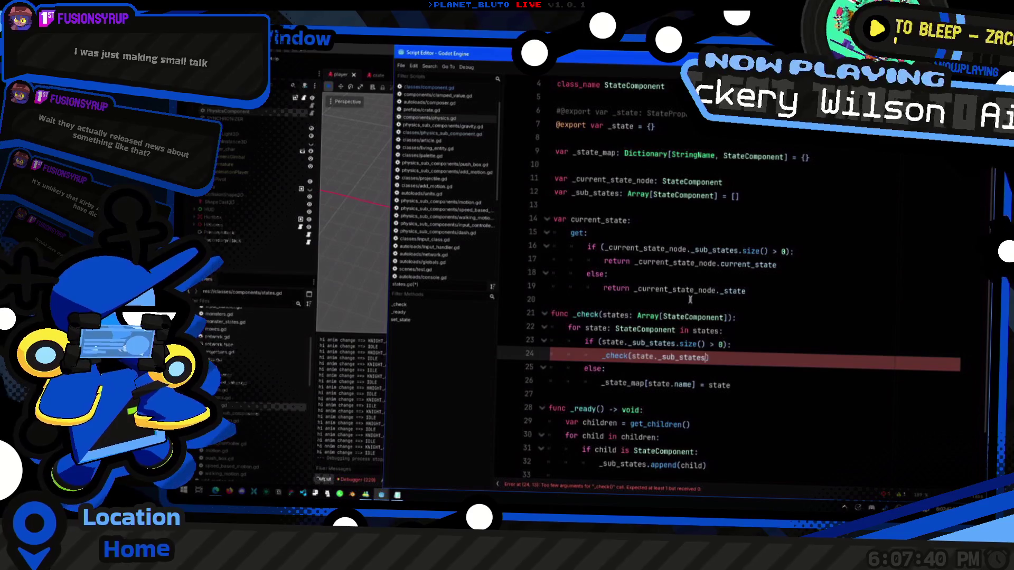
# - Move the caret down to the end of the _check call in _ready
pyautogui.click(737, 385)
pyautogui.scroll(-2, 750, 407)
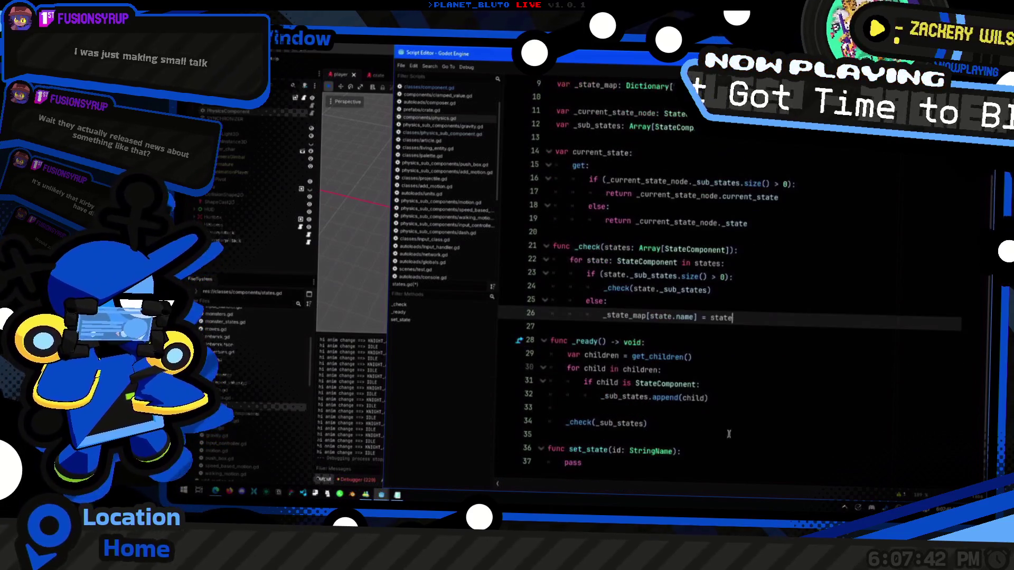
pyautogui.click(768, 435)
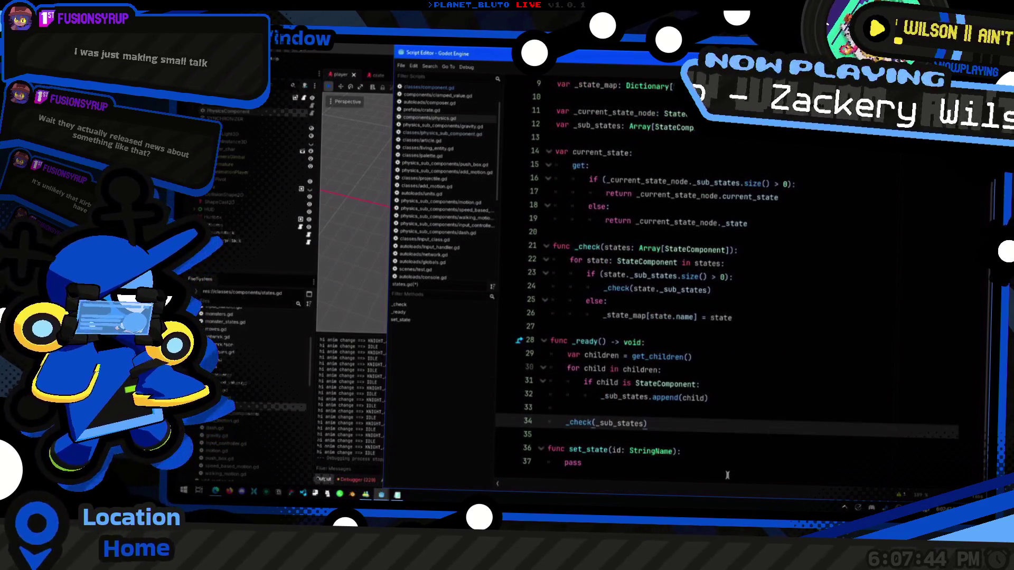
pyautogui.click(753, 464)
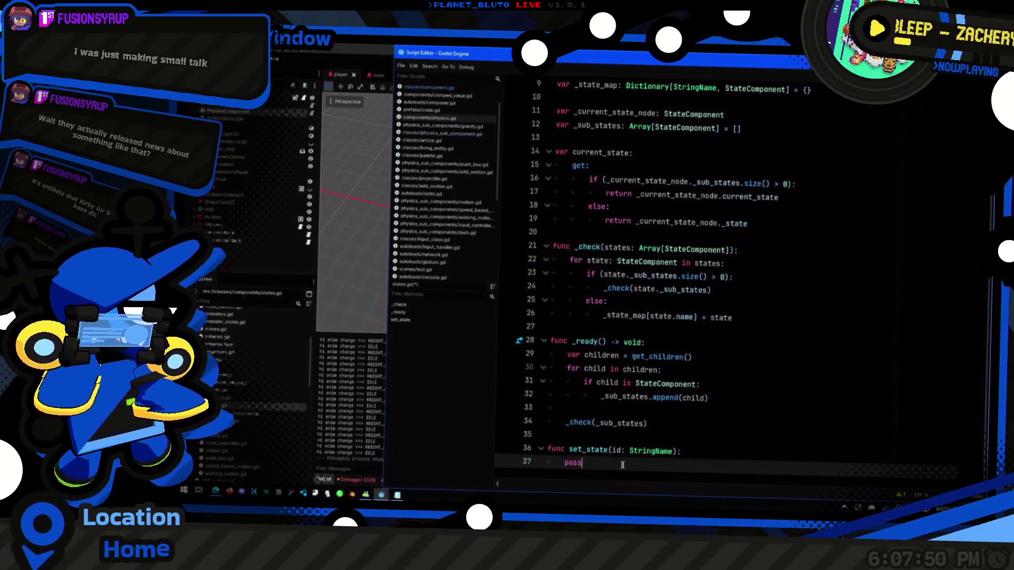
pyautogui.click(691, 413)
# - Insert print("STATE_MAP: ", _state_map) on a new line after _check(_sub_states) in _ready
pyautogui.click(693, 427)
pyautogui.press('Return')
pyautogui.press('Return')
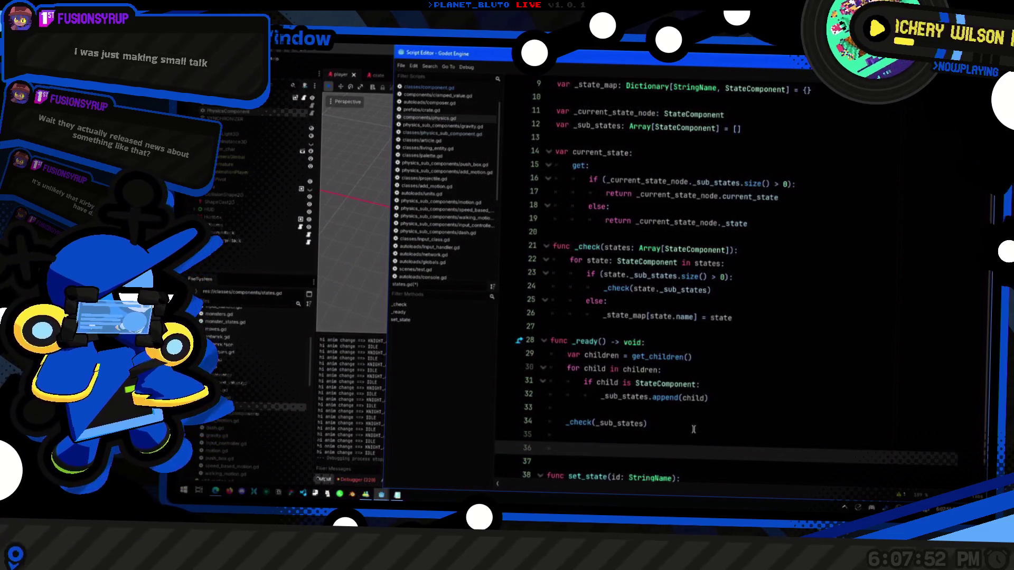
pyautogui.write('rint("STATE_M')
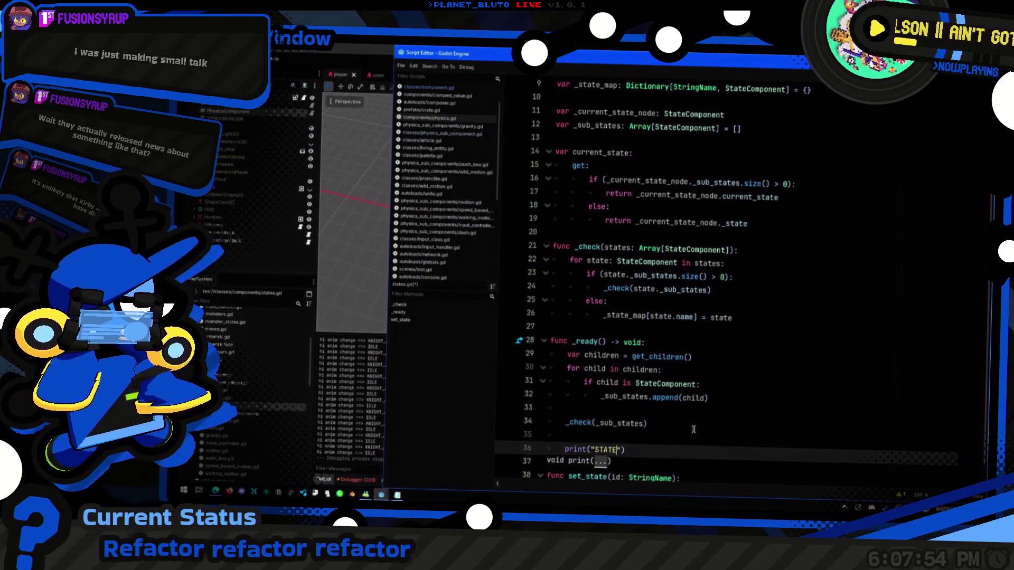
pyautogui.write('AP: ", ')
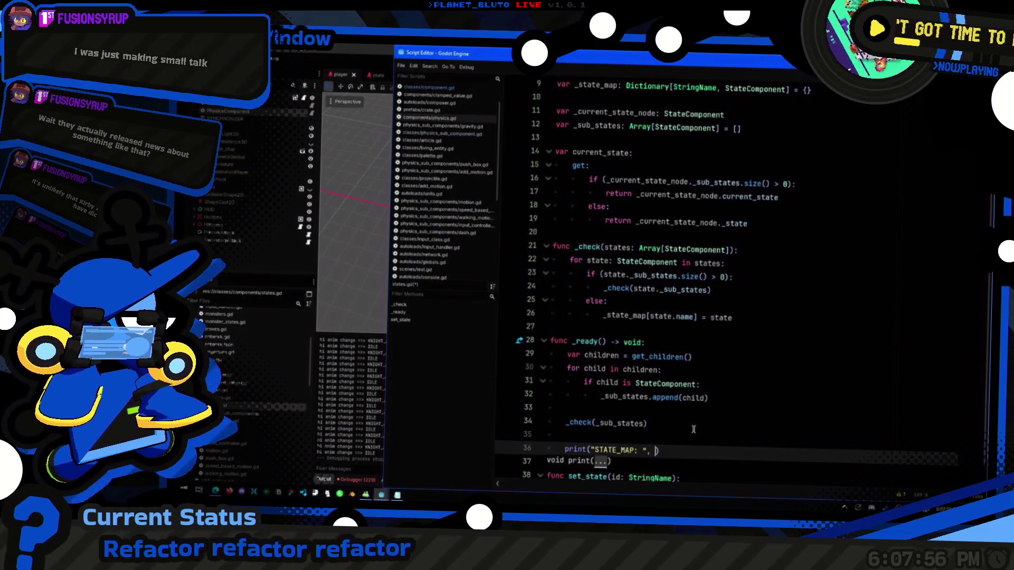
pyautogui.write('_')
pyautogui.write('state_')
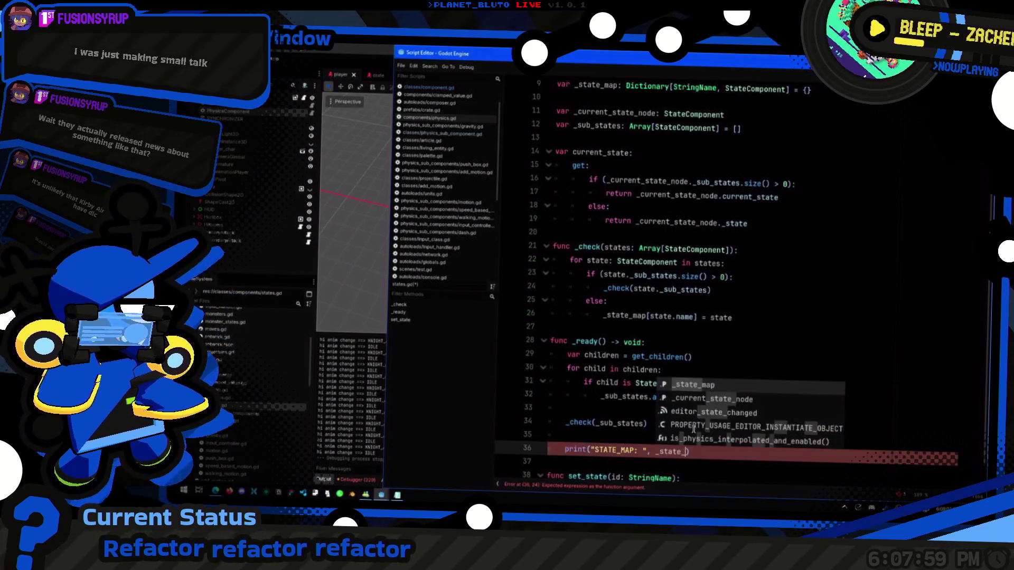
pyautogui.press('Return')
pyautogui.press('Home')
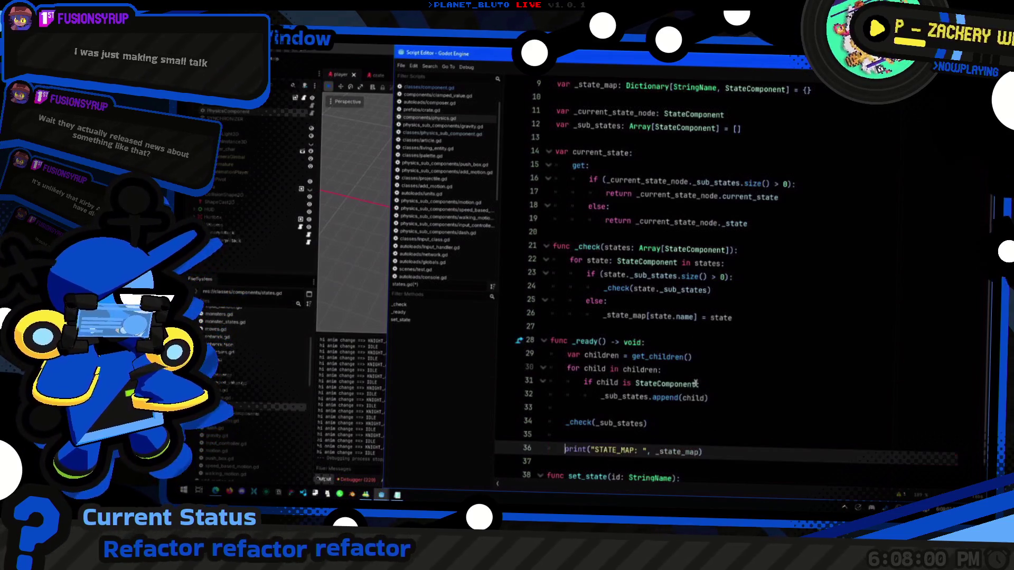
pyautogui.click(282, 153)
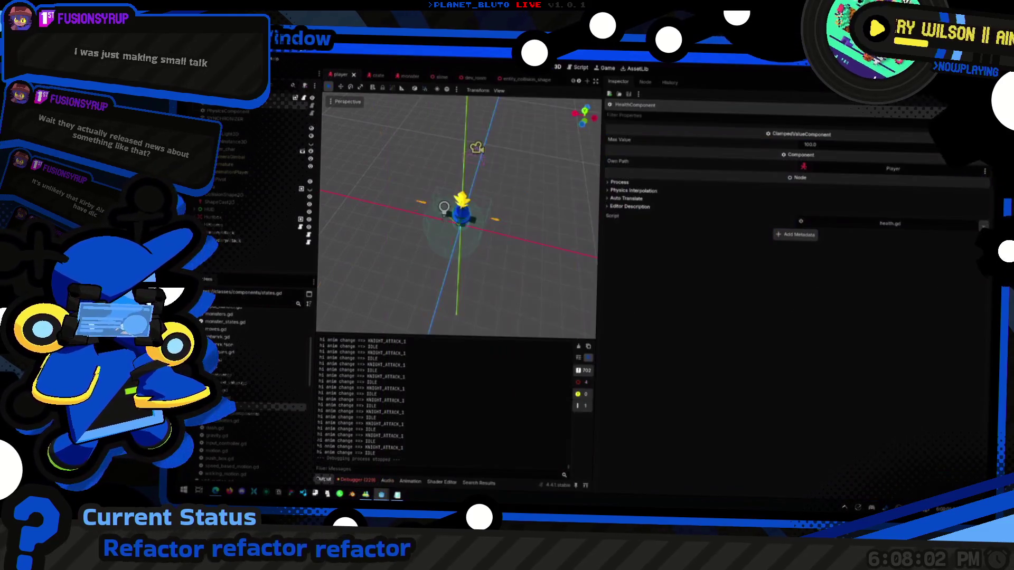
# - Add a StateComponent child under Player, move it higher in the tree, then create a second StateComponent
pyautogui.click(435, 182)
pyautogui.hotkey('ctrl', 'a')
pyautogui.write('Statees')
pyautogui.press('BackSpace')
pyautogui.press('BackSpace')
pyautogui.press('Return')
pyautogui.moveTo(275, 249); pyautogui.dragTo(255, 122)
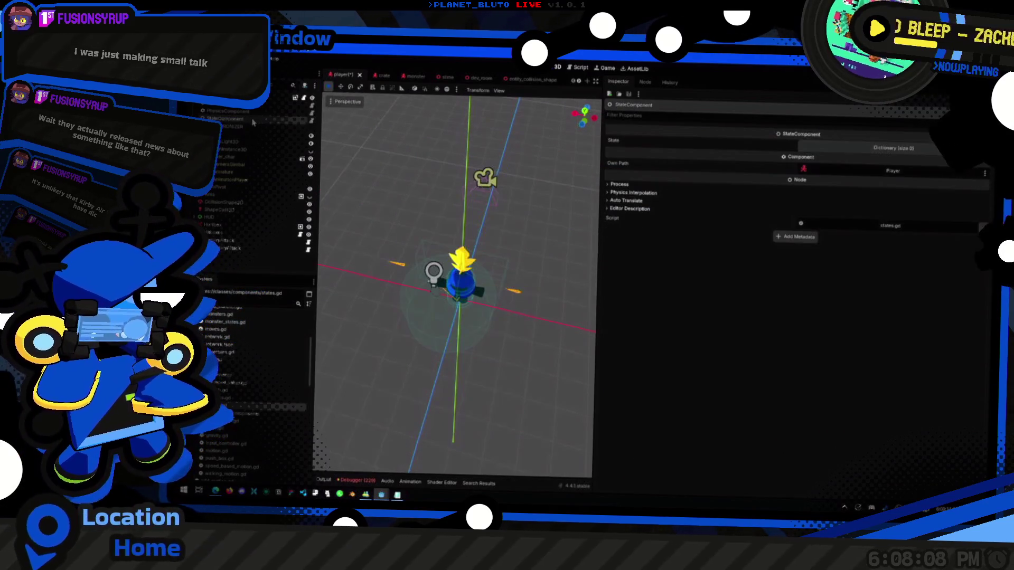
pyautogui.click(311, 119)
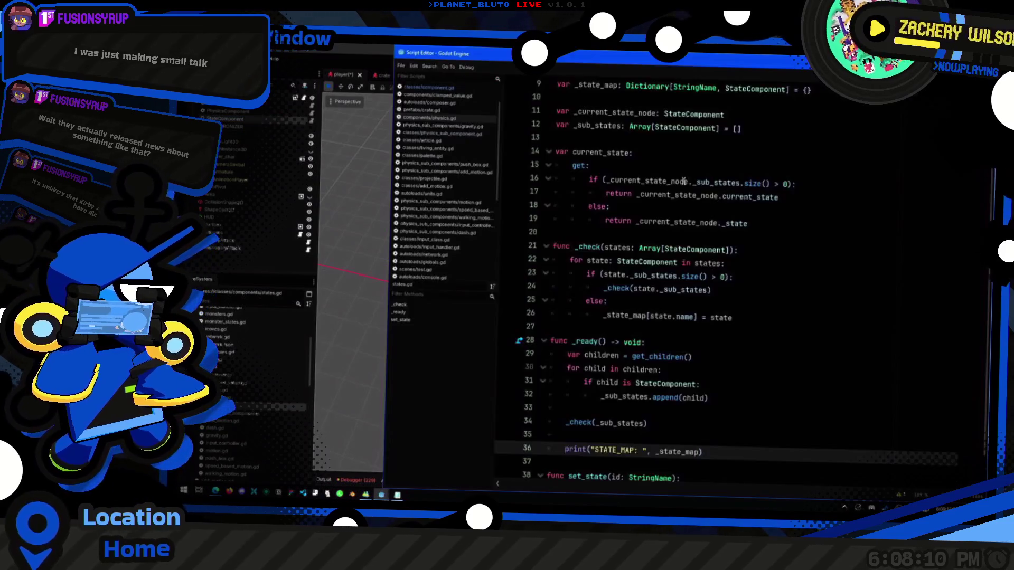
pyautogui.click(243, 123)
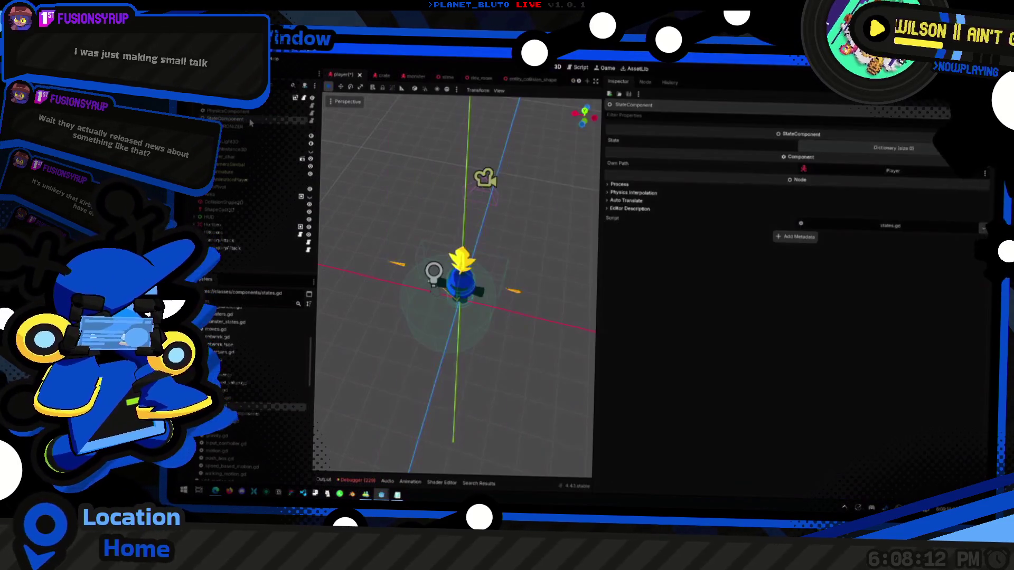
pyautogui.hotkey('ctrl', 'a')
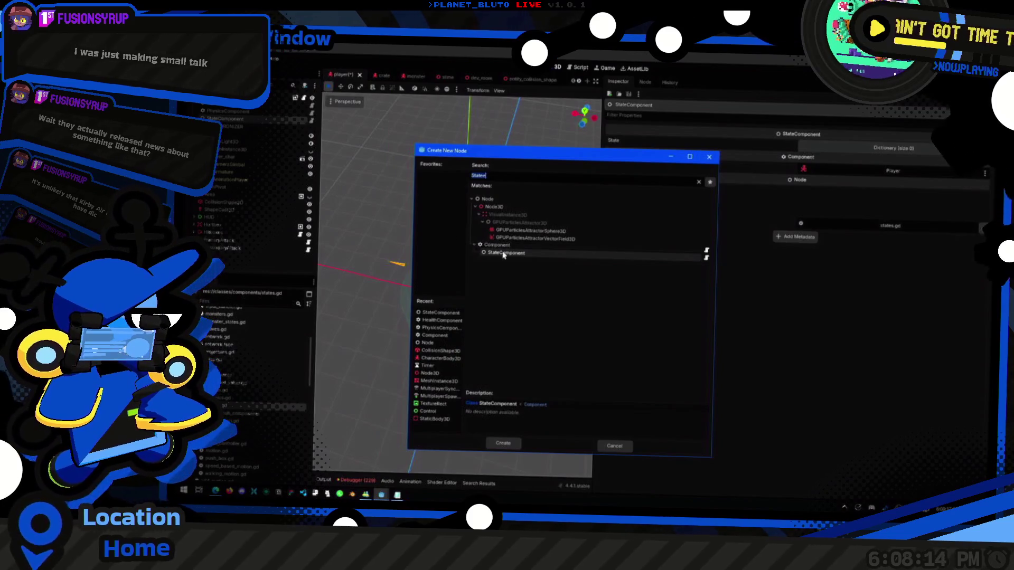
pyautogui.press('Return')
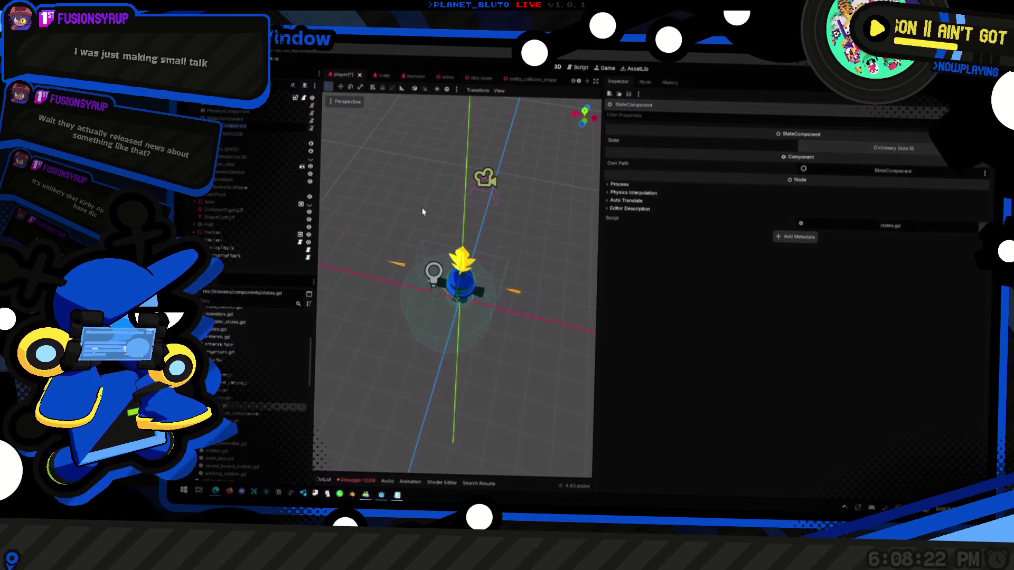
# - Move WALK2 higher in the scene tree and rename the StateComponent node to HI_STATE
pyautogui.click(265, 142)
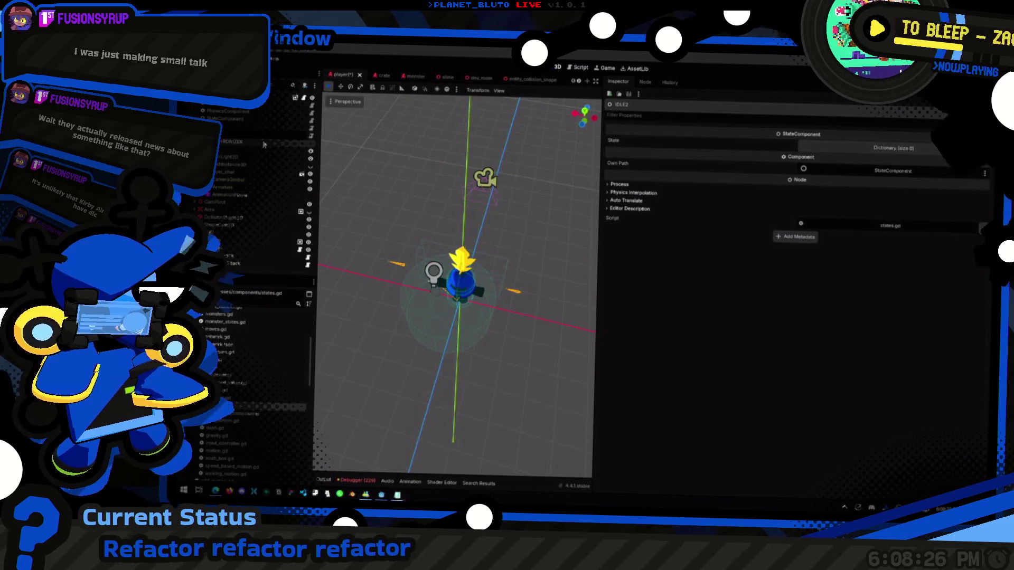
pyautogui.click(267, 158)
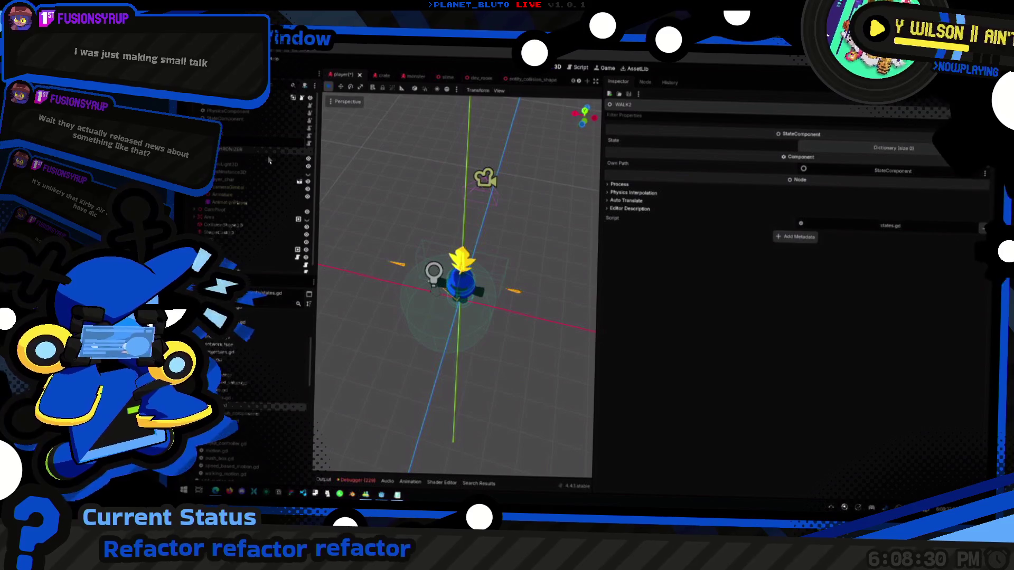
pyautogui.moveTo(269, 160)
pyautogui.mouseDown()
pyautogui.moveTo(264, 137)
pyautogui.moveTo(244, 138)
pyautogui.moveTo(242, 125)
pyautogui.moveTo(253, 139)
pyautogui.mouseUp()
pyautogui.keyDown('shift'); pyautogui.click(242, 127); pyautogui.keyUp('shift')
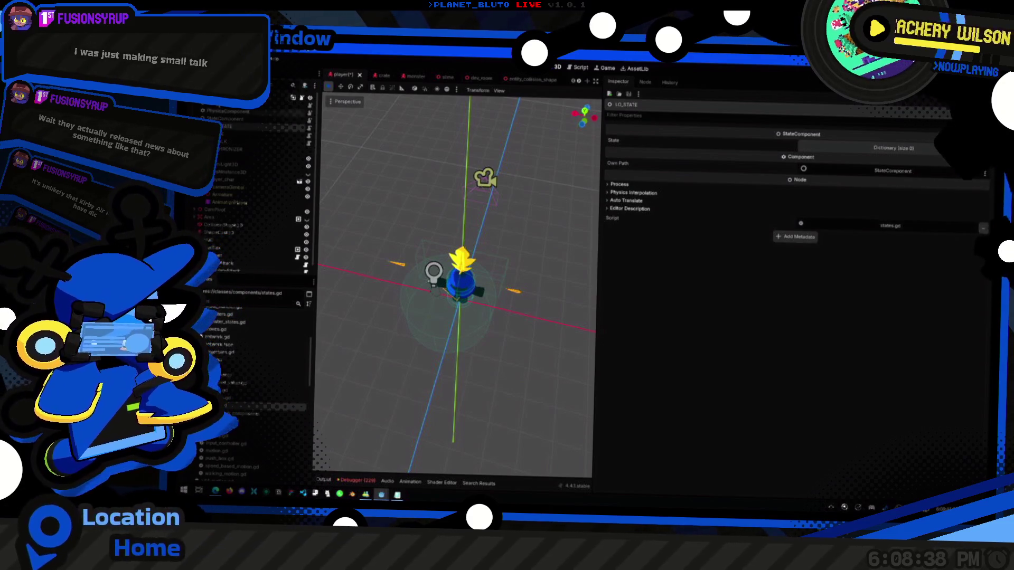
pyautogui.click(235, 118)
pyautogui.click(236, 119)
pyautogui.press('Return')
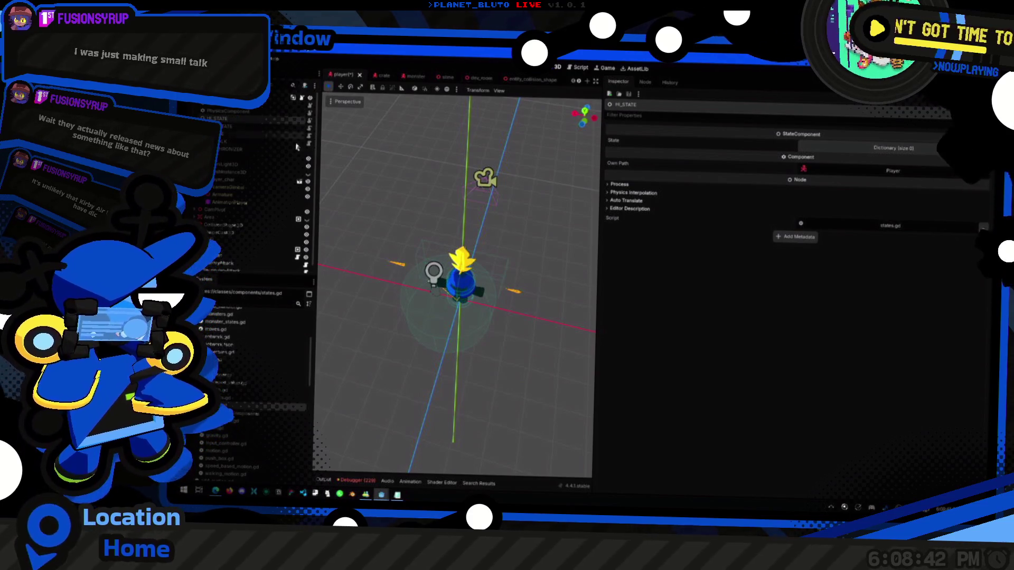
# - Add a new StateComponent node named ATTACK
pyautogui.hotkey('ctrl', 'a')
pyautogui.press('Return')
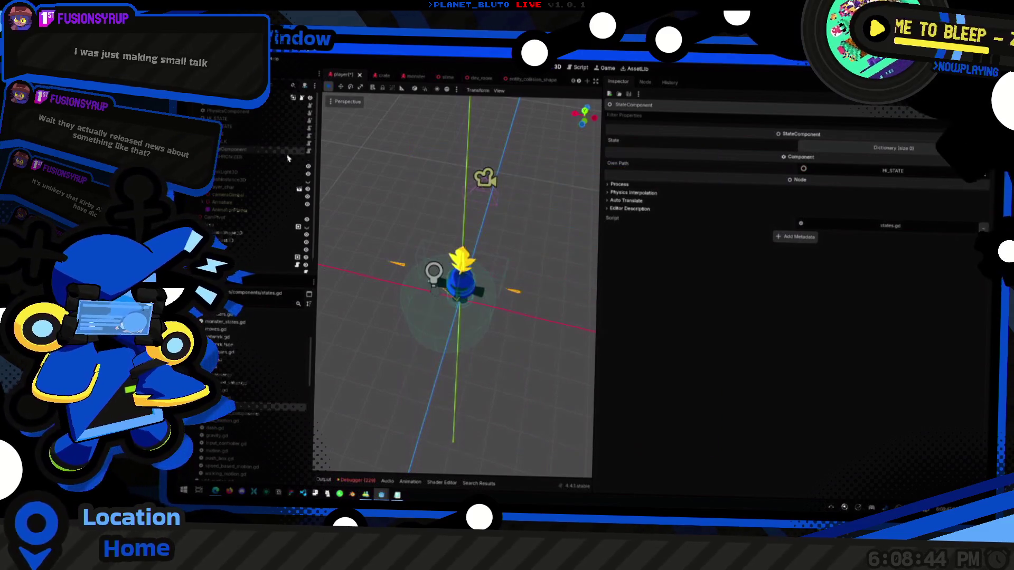
pyautogui.click(234, 125)
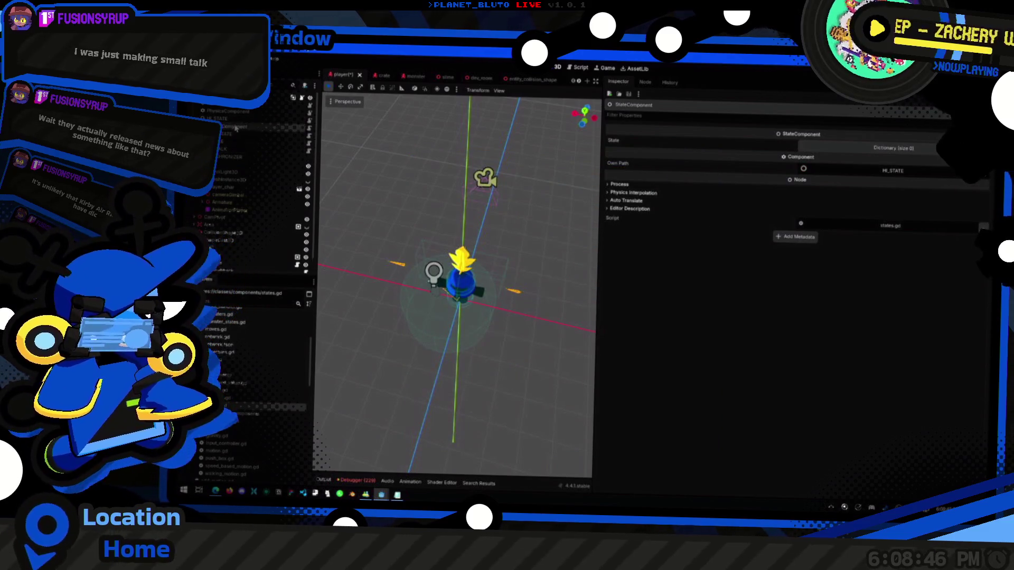
pyautogui.write('ATTACK')
pyautogui.press('Return')
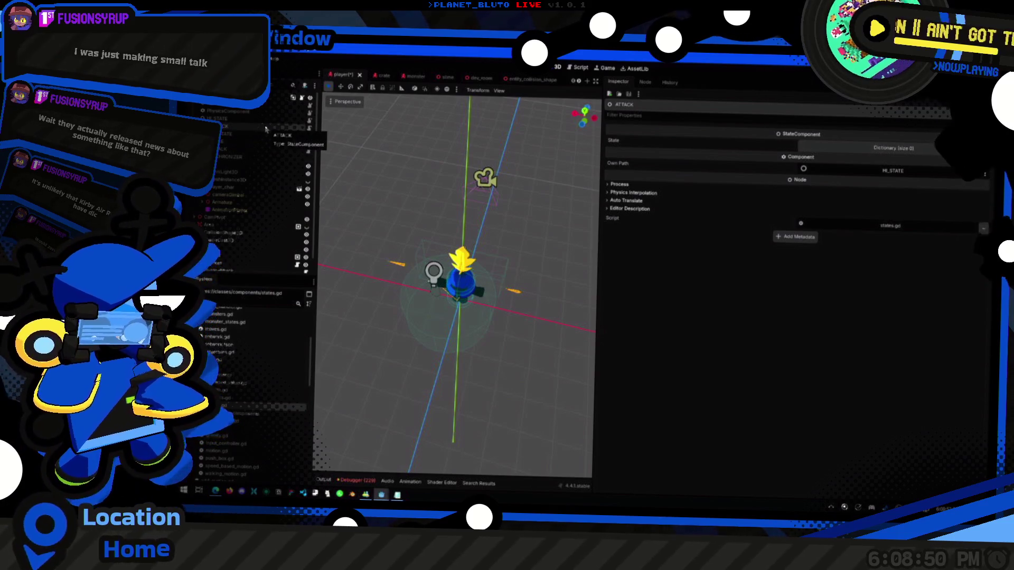
# - Duplicate the ATTACK state node, then duplicate the WALK state node
pyautogui.scroll(-1, 260, 127)
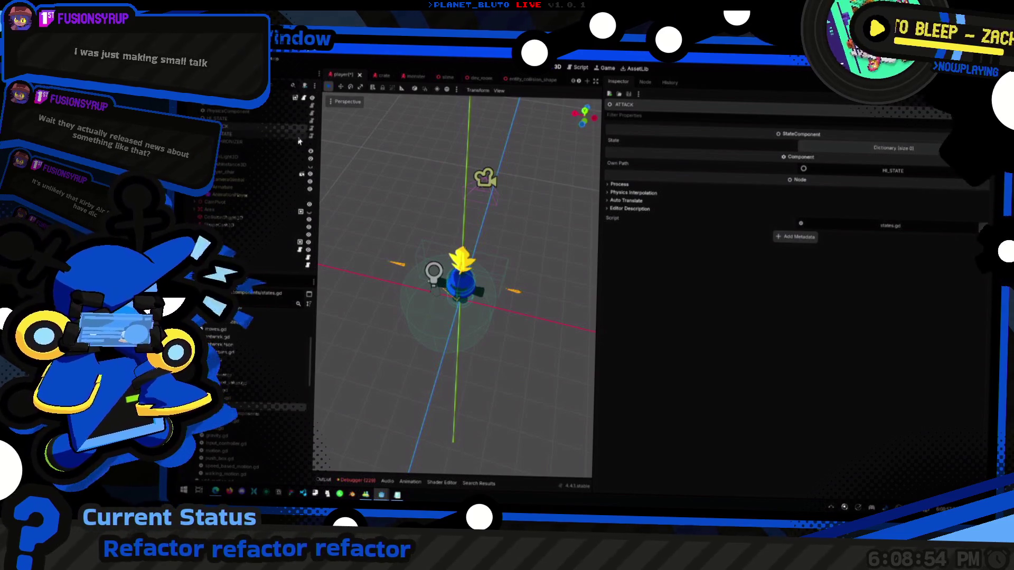
pyautogui.hotkey('ctrl', 'd')
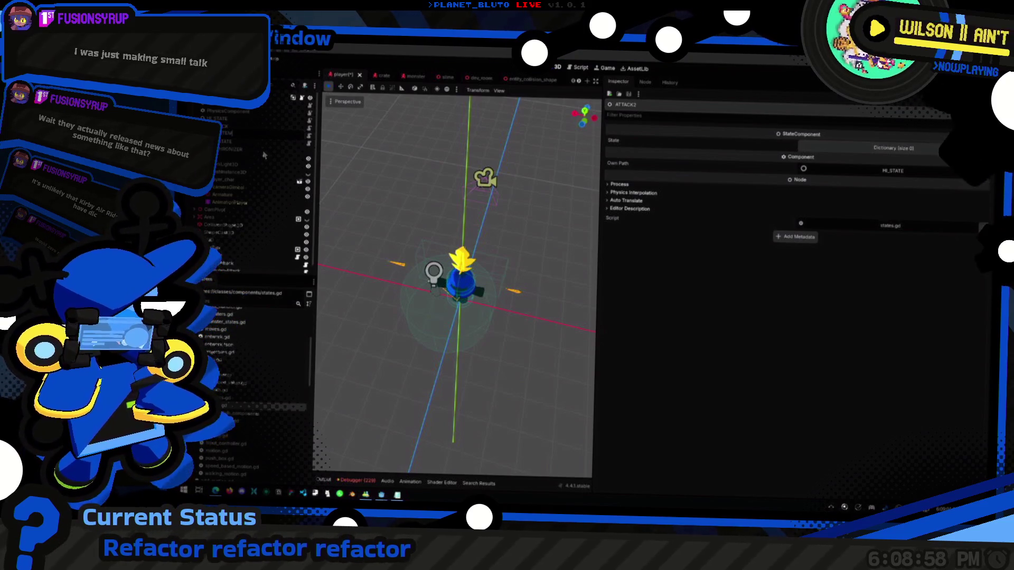
pyautogui.click(240, 141)
pyautogui.click(238, 157)
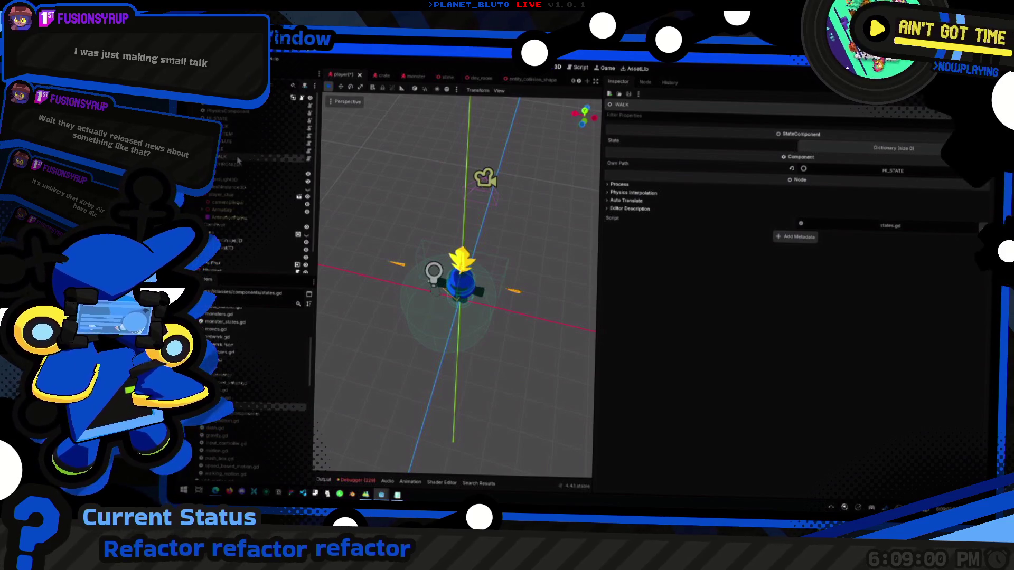
pyautogui.hotkey('ctrl', 'd')
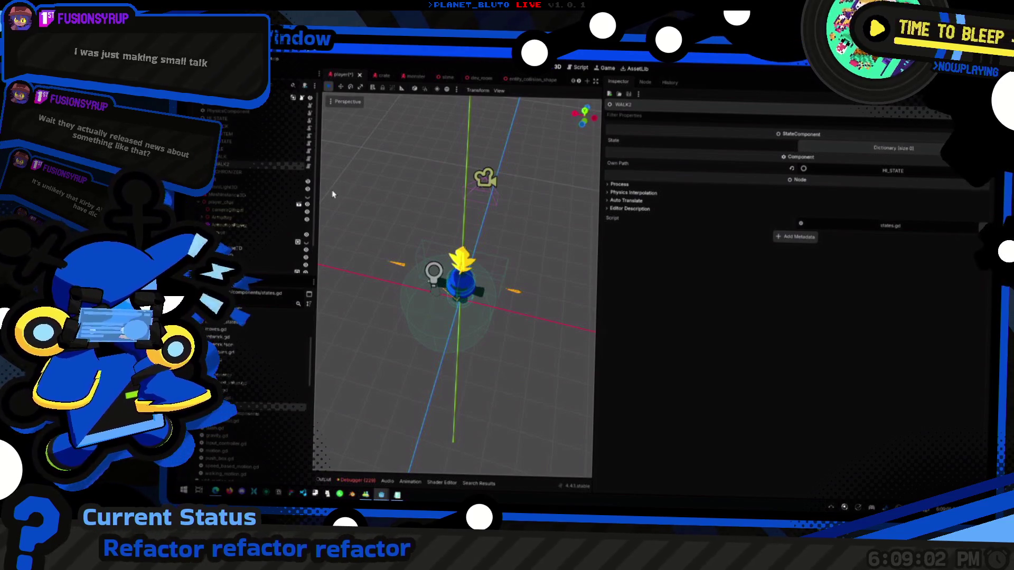
# - Rename the duplicated WALK node to FALL and save the player scene
pyautogui.press('F2')
pyautogui.write('FALL')
pyautogui.press('Return')
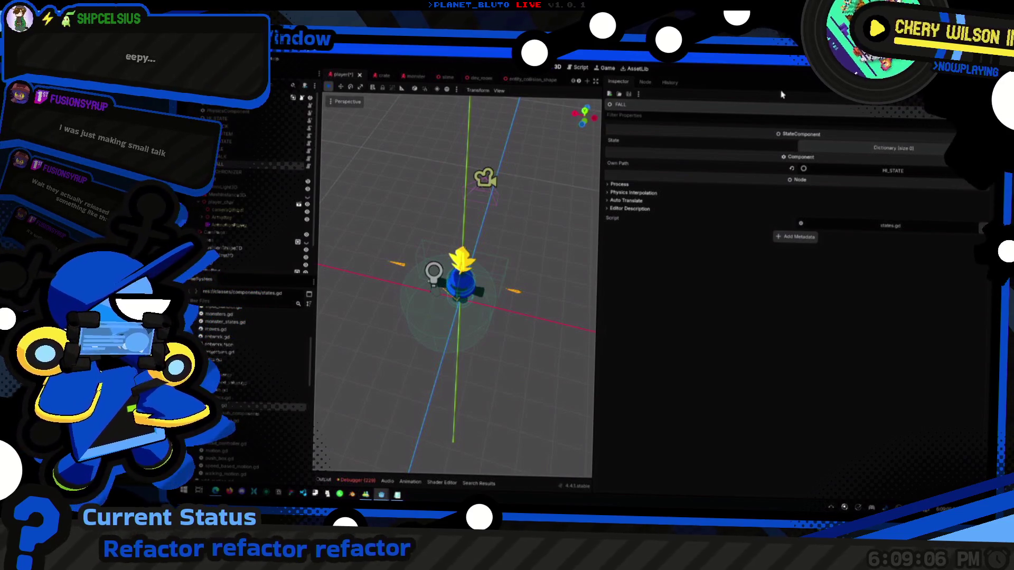
pyautogui.hotkey('ctrl', 's')
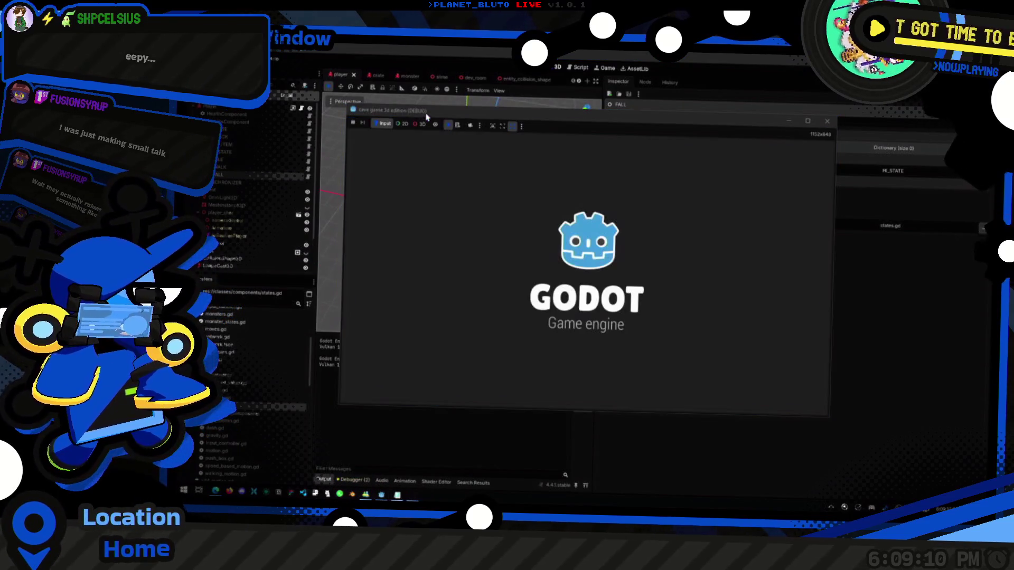
# - Test-run a hosted game as the Knight, stop it, and filter the output for STATE
pyautogui.click(446, 170)
pyautogui.click(449, 196)
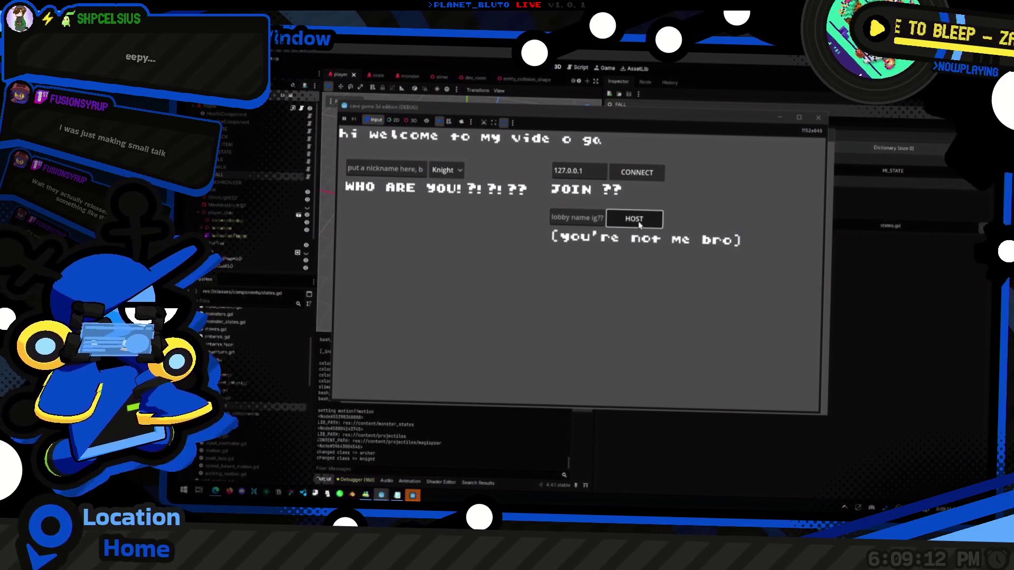
pyautogui.click(636, 219)
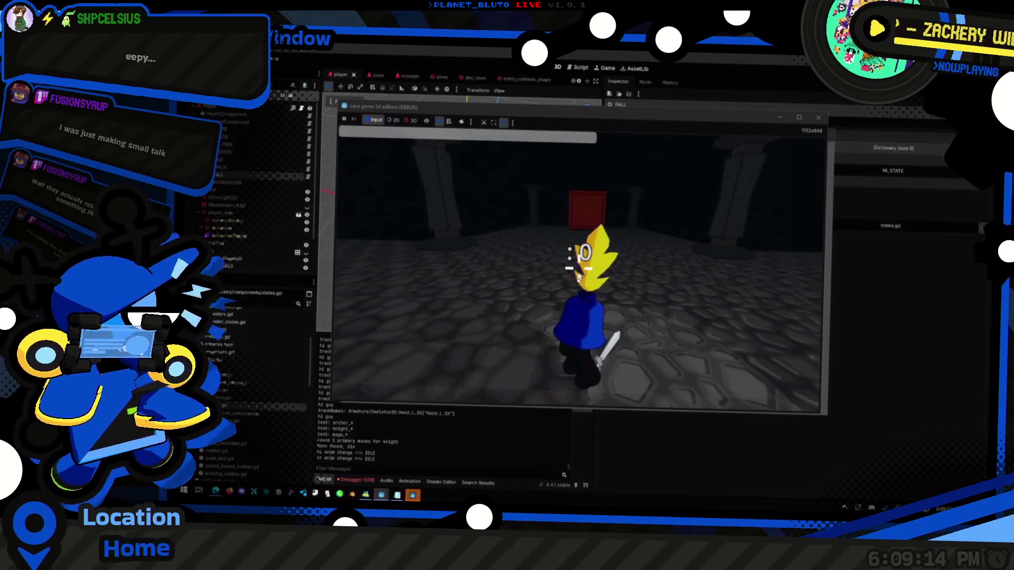
pyautogui.press('F8')
pyautogui.write('s')
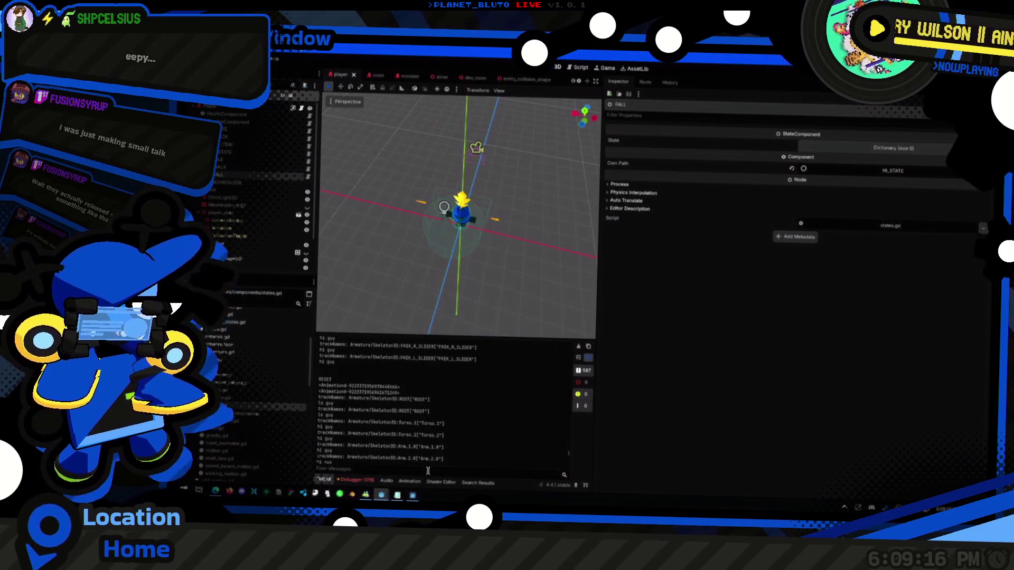
pyautogui.write('TATE')
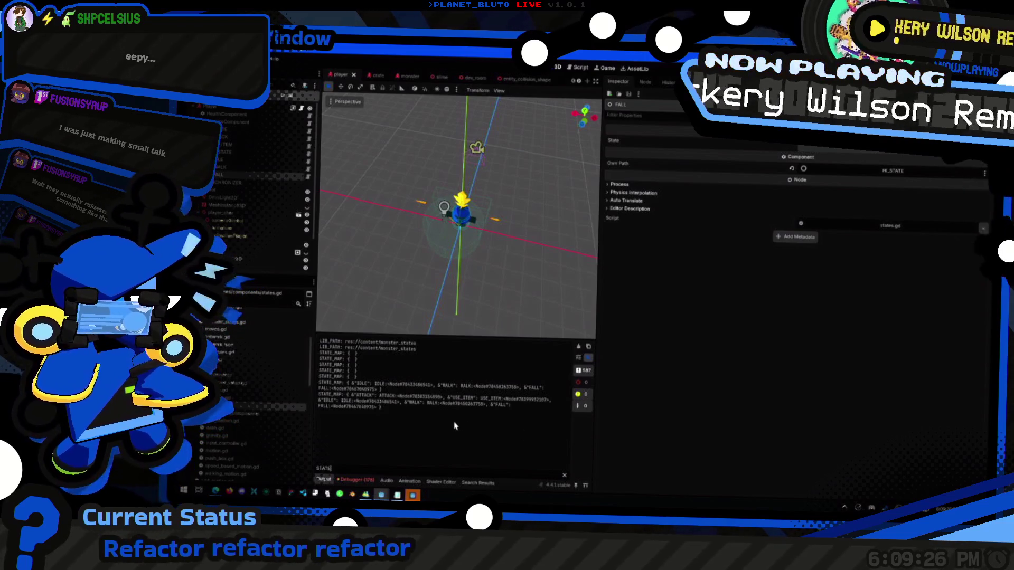
# - Inspect the running player's STATE node in the Remote tree under Node3D > PLAYERS > PLAYER_1
pyautogui.click(233, 152)
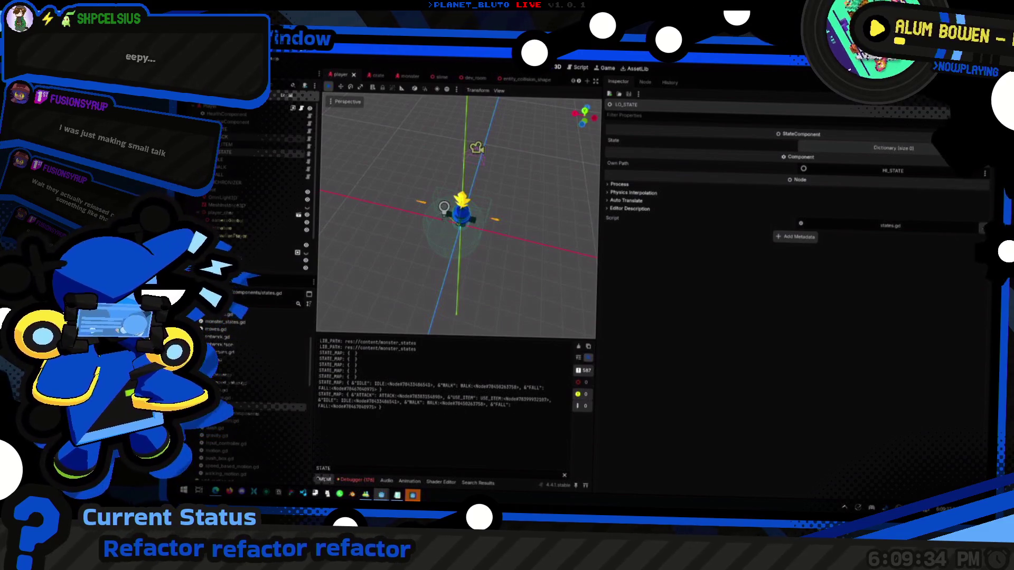
pyautogui.click(267, 95)
pyautogui.click(217, 220)
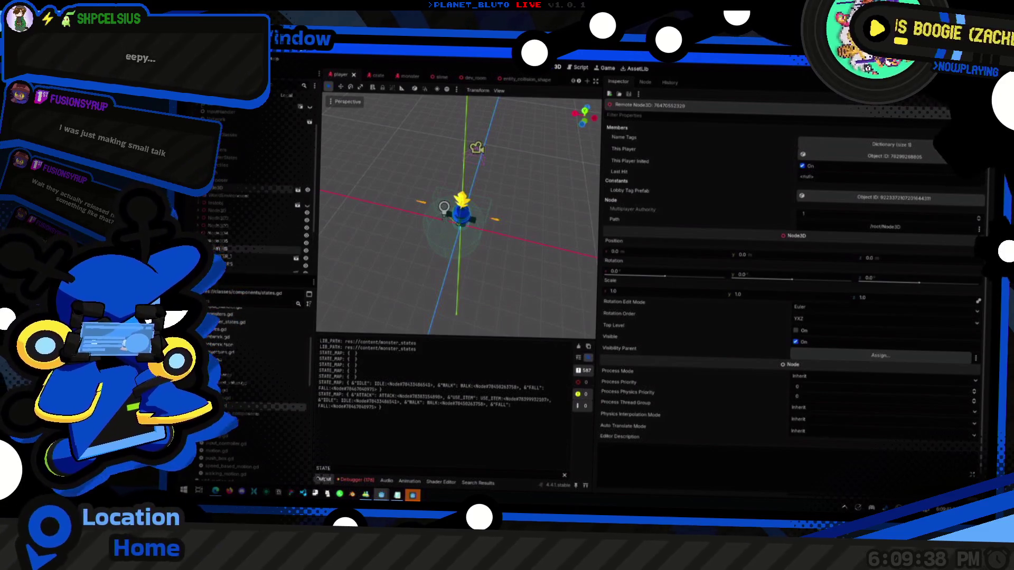
pyautogui.click(219, 247)
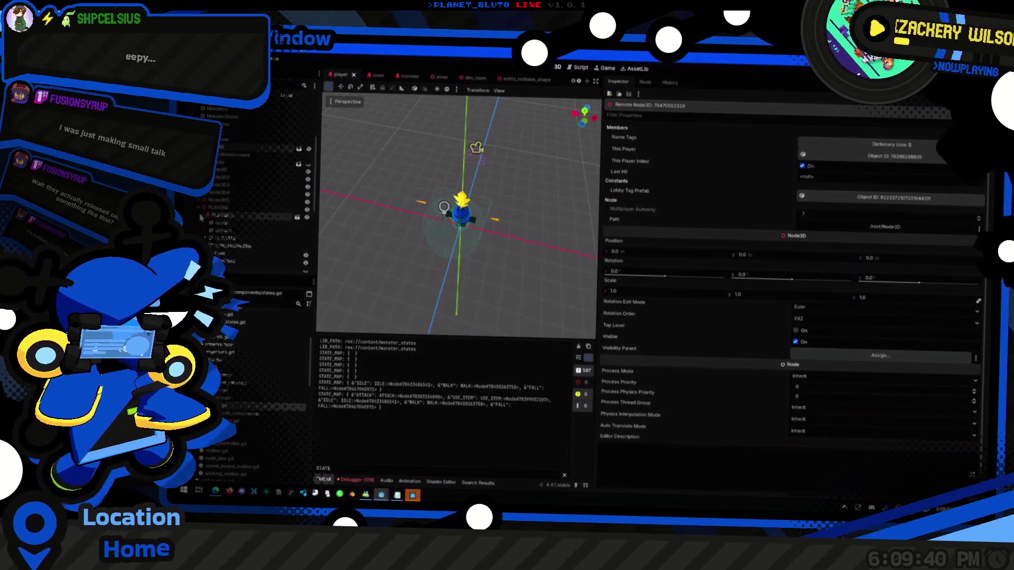
pyautogui.click(222, 238)
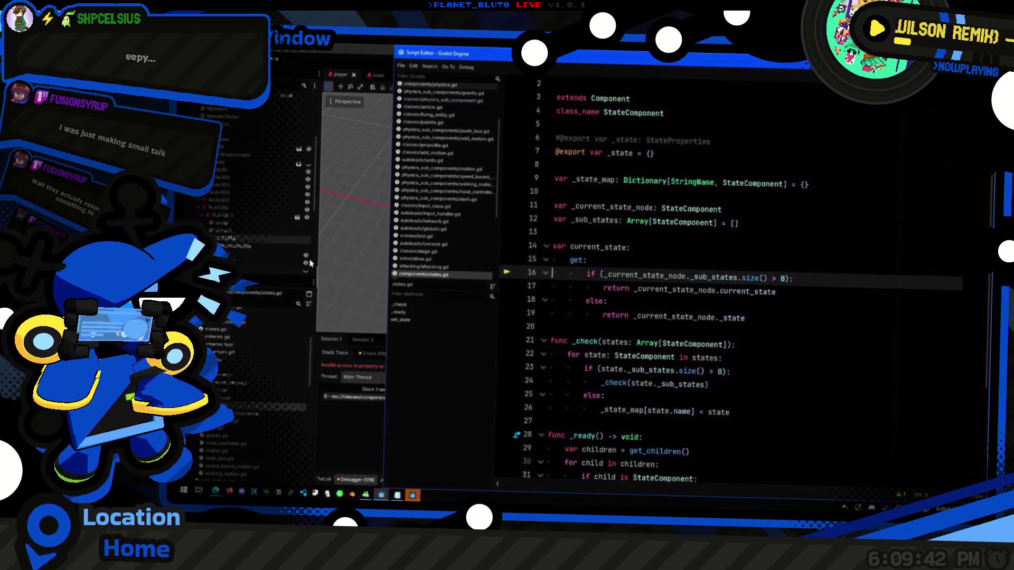
# - Highlight the usages of _sub_states and _current_state_node and check the _current_state_node declaration
pyautogui.click(246, 238)
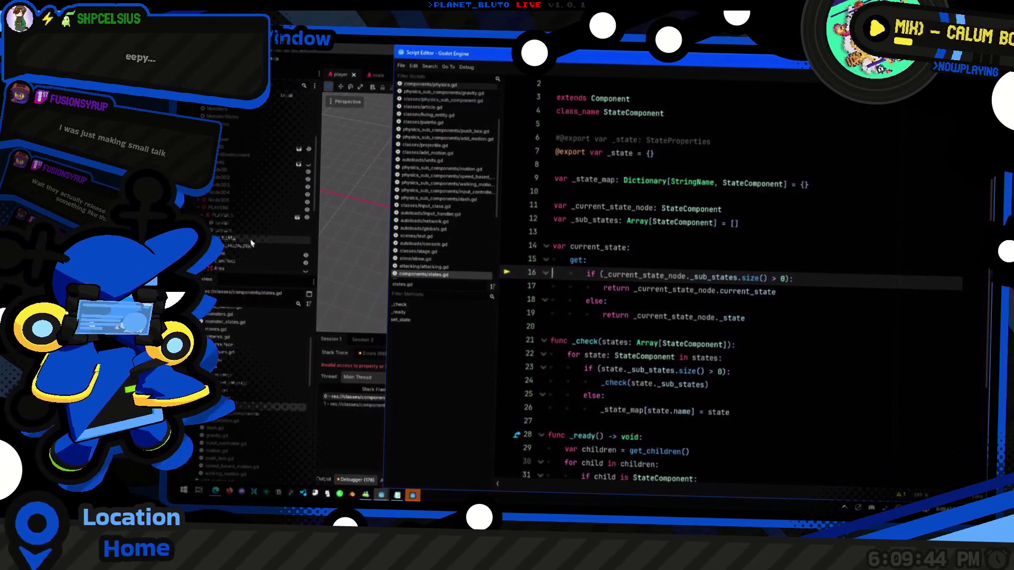
pyautogui.click(251, 243)
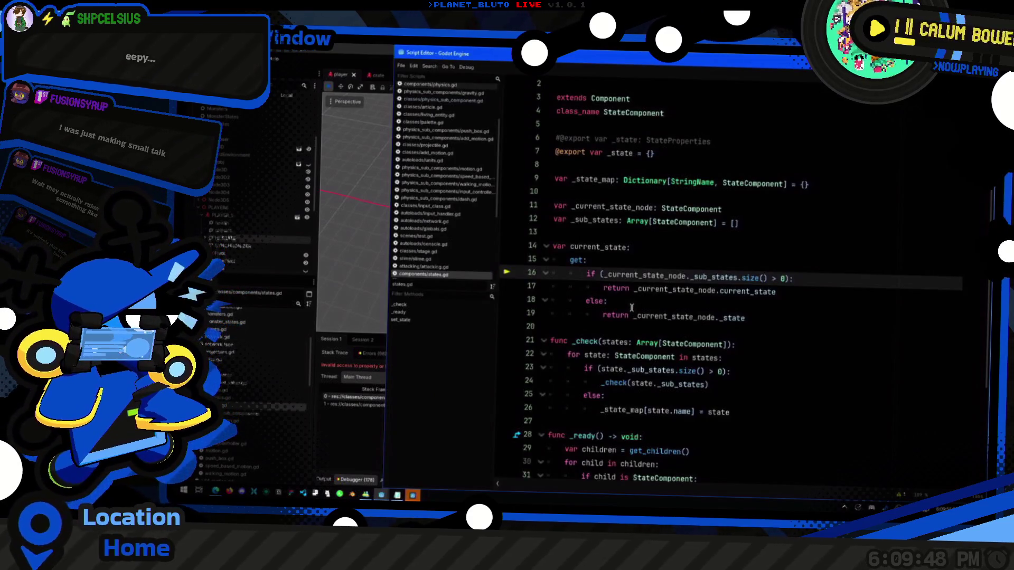
pyautogui.doubleClick(708, 277)
pyautogui.click(785, 278)
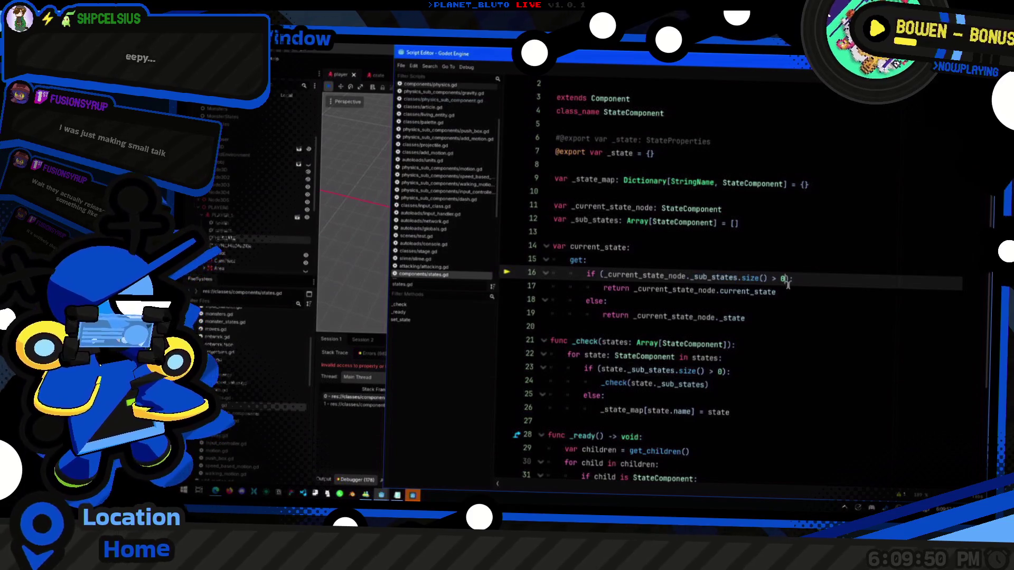
pyautogui.click(813, 294)
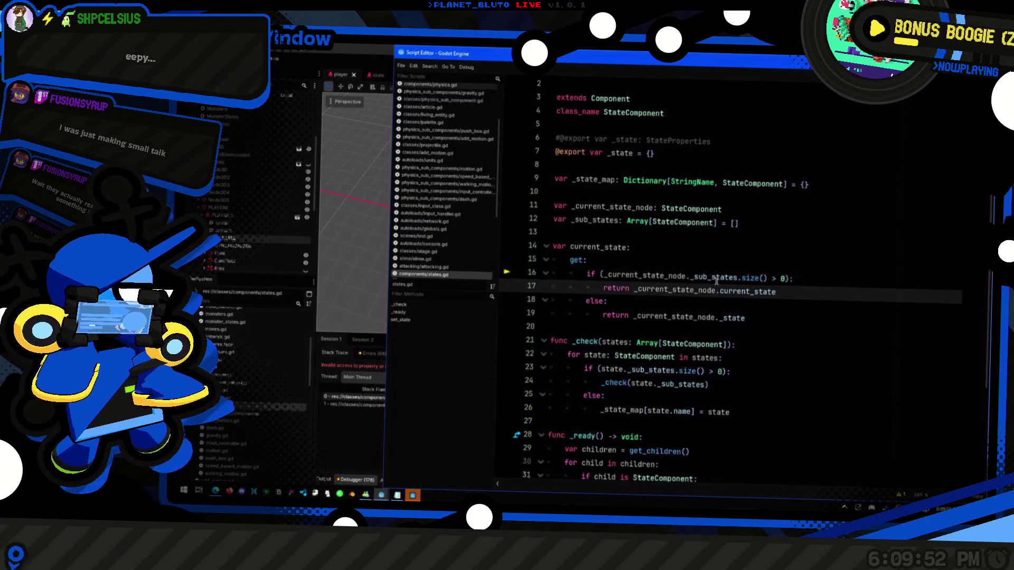
pyautogui.doubleClick(634, 276)
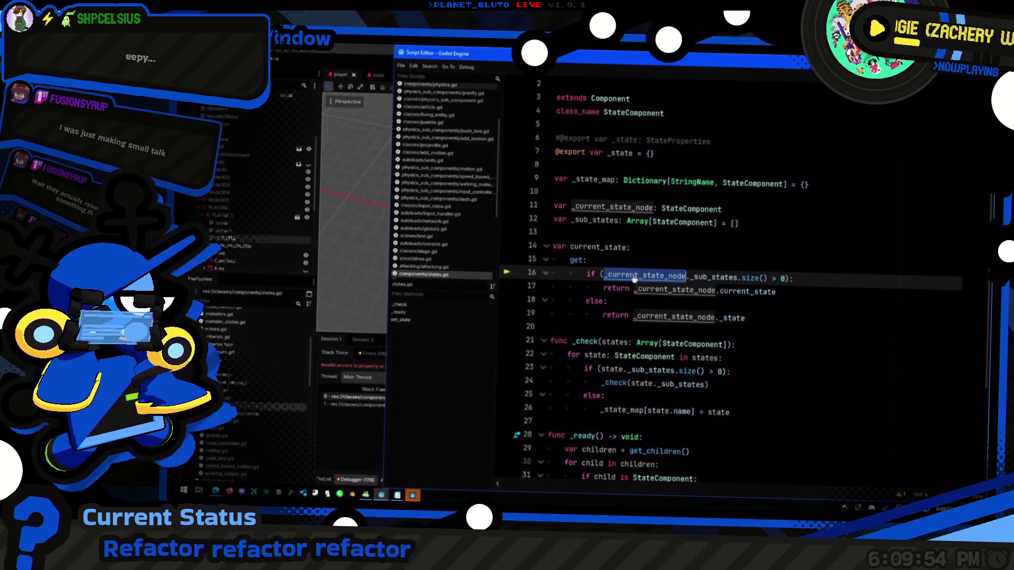
pyautogui.click(751, 211)
pyautogui.scroll(-3, 750, 224)
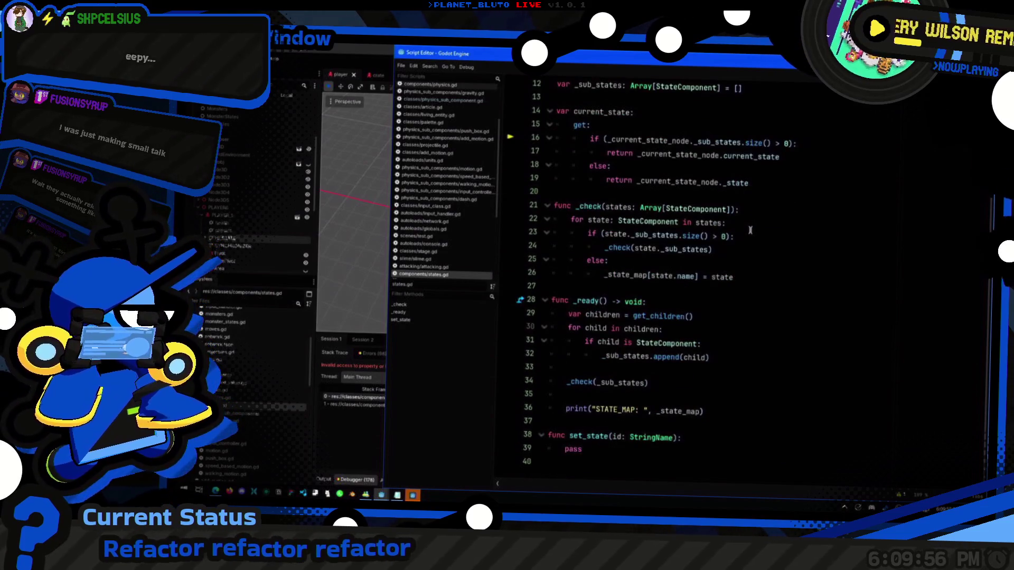
pyautogui.click(322, 287)
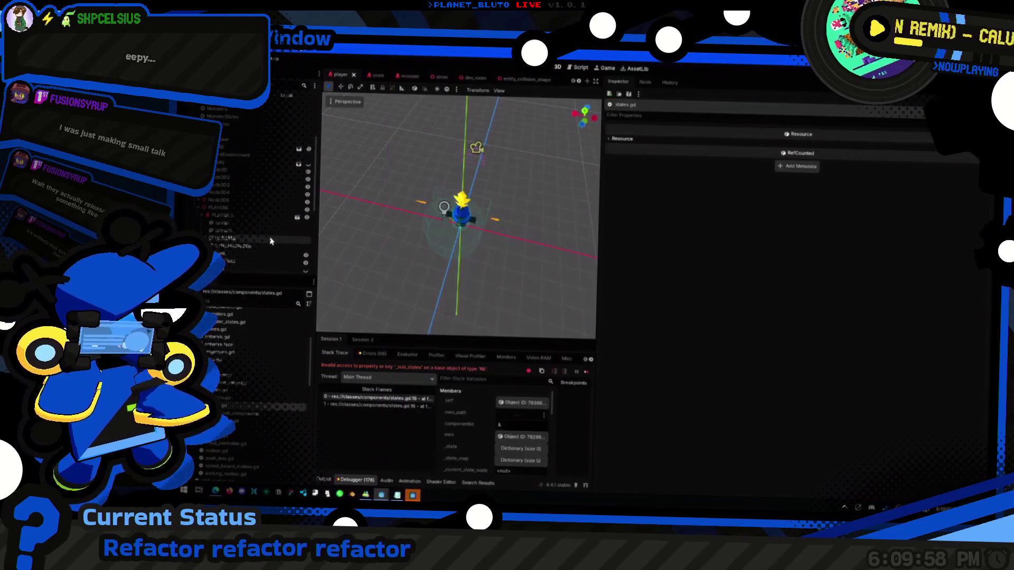
pyautogui.click(846, 238)
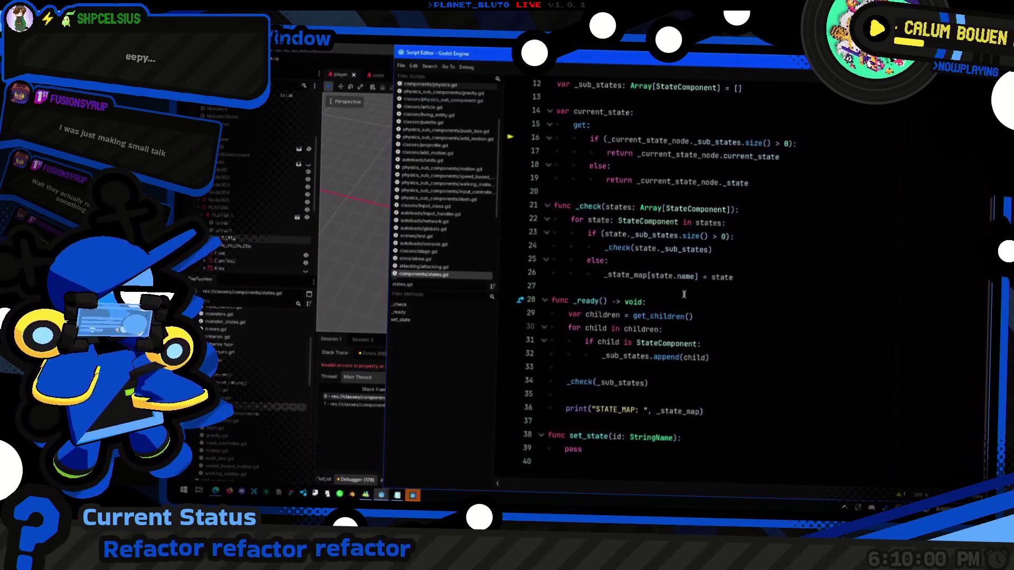
pyautogui.scroll(4, 684, 294)
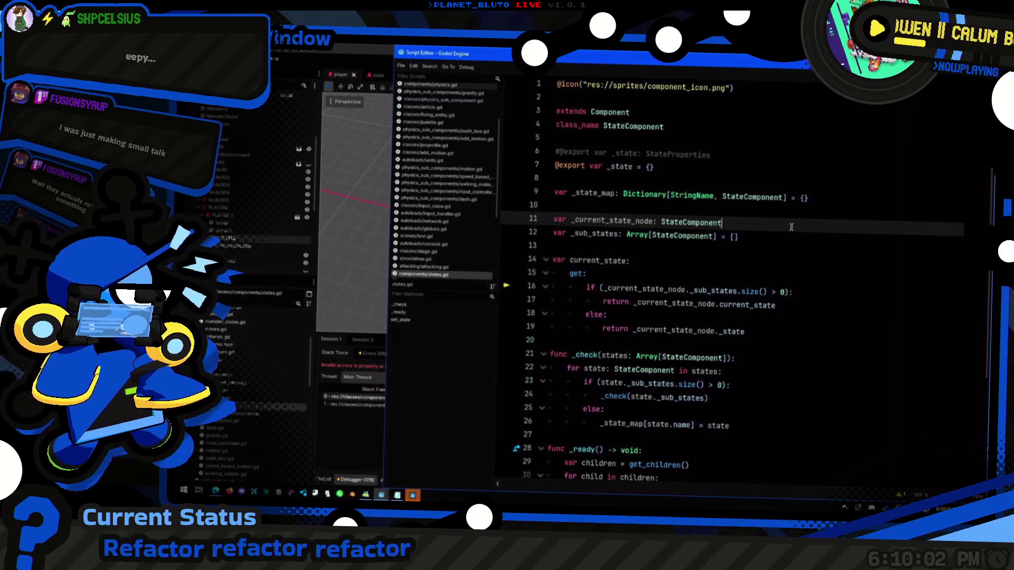
pyautogui.scroll(-4, 743, 359)
# - Start a new line after the STATE_MAP print with _current_state_node
pyautogui.click(773, 419)
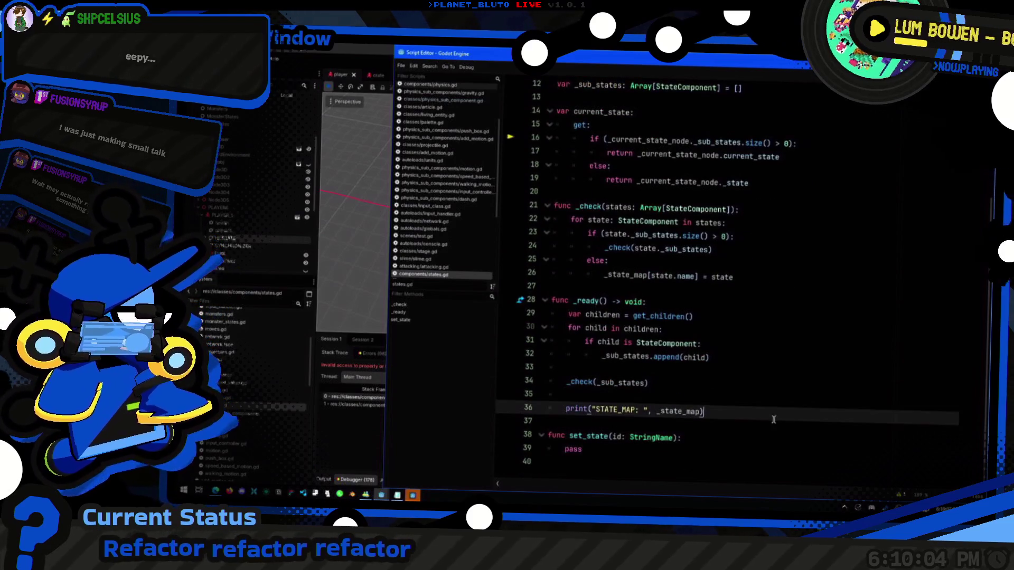
pyautogui.press('Return')
pyautogui.write('_current_state_node =')
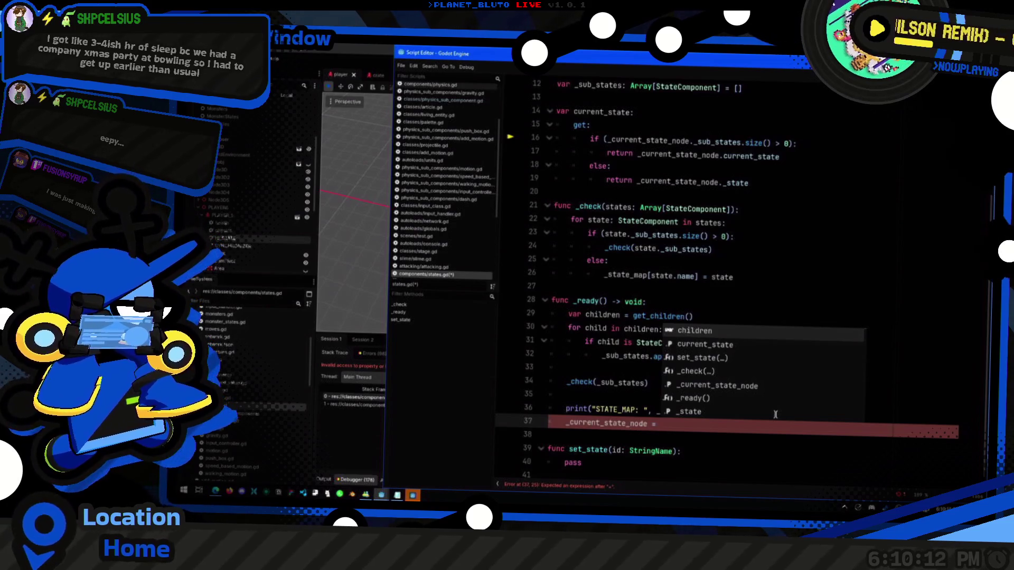
# - Undo the unfinished line, review the member declarations, and retype _current_state_node = after the print
pyautogui.hotkey('ctrl', 'z')
pyautogui.scroll(4, 787, 317)
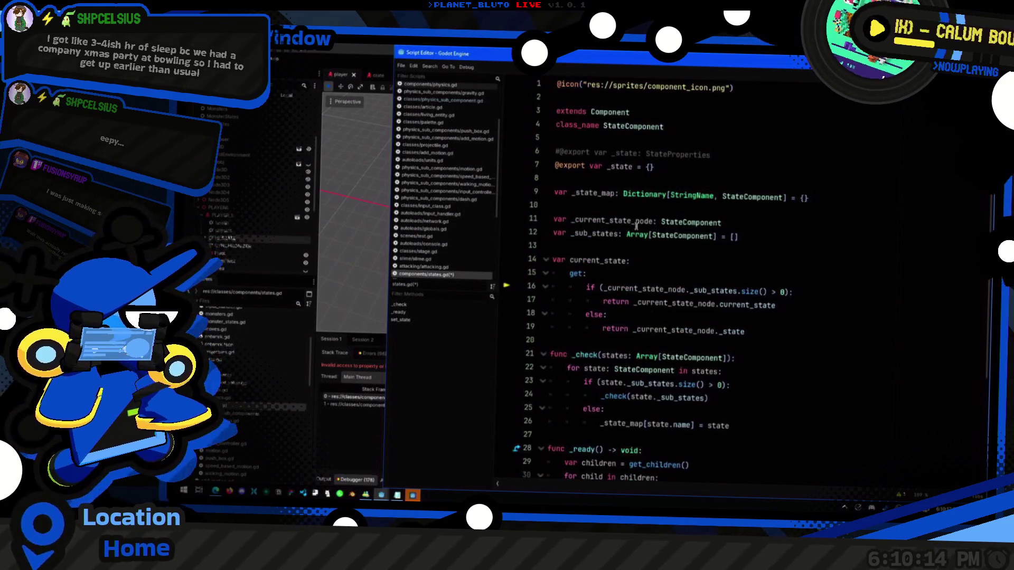
pyautogui.click(805, 202)
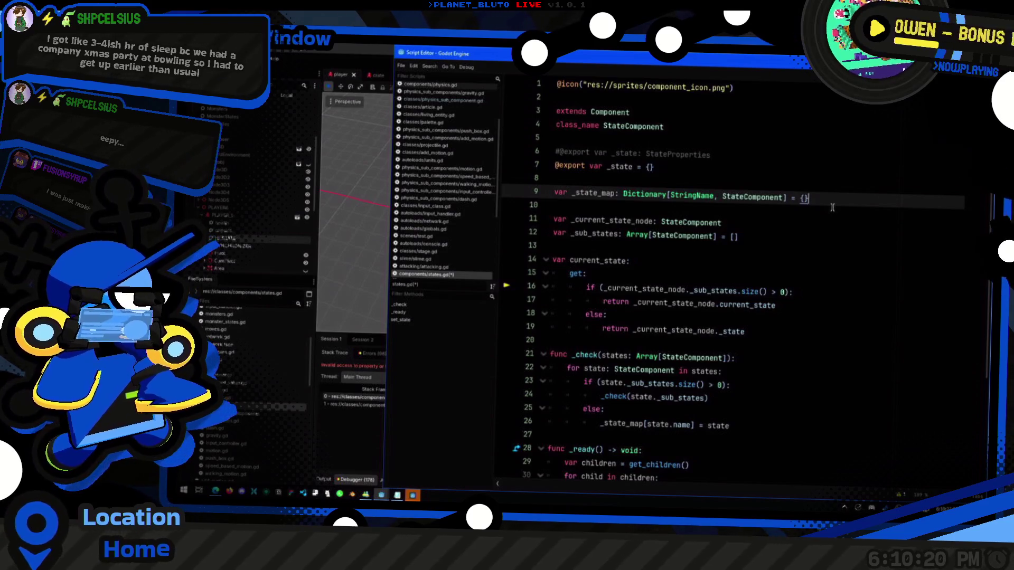
pyautogui.click(794, 244)
pyautogui.click(801, 236)
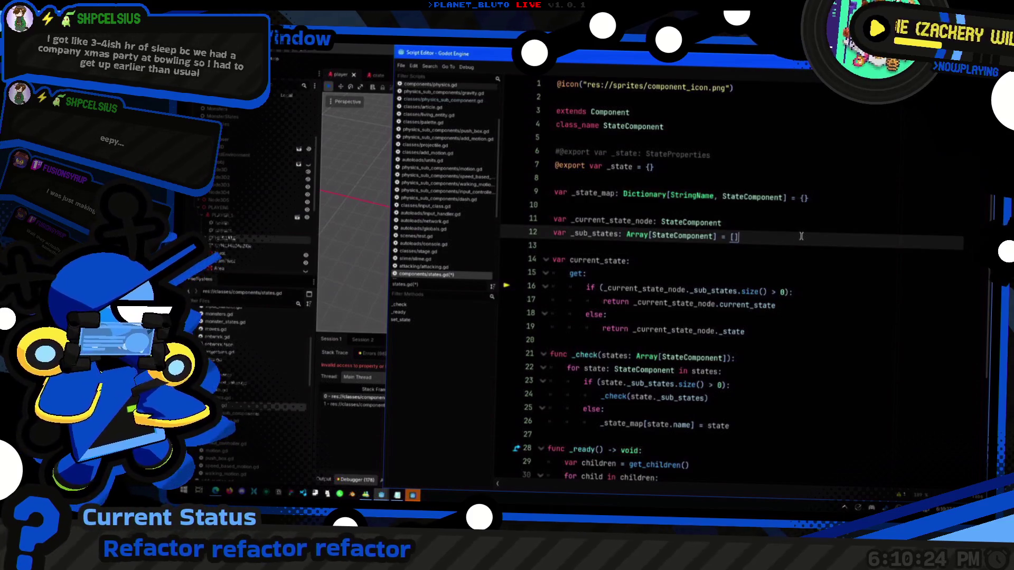
pyautogui.press('Up')
pyautogui.press('Up')
pyautogui.press('Up')
pyautogui.scroll(-4, 801, 236)
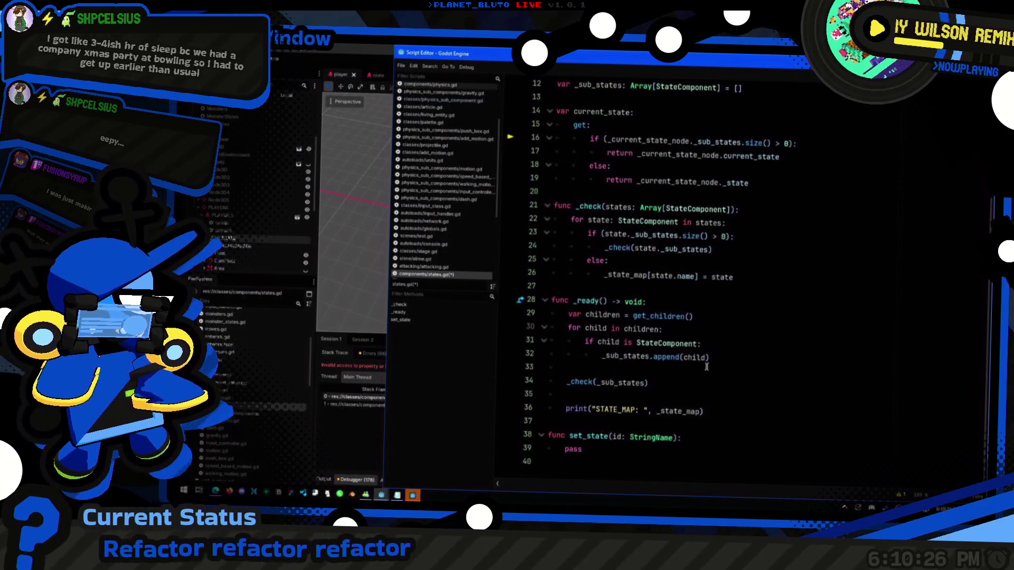
pyautogui.click(732, 413)
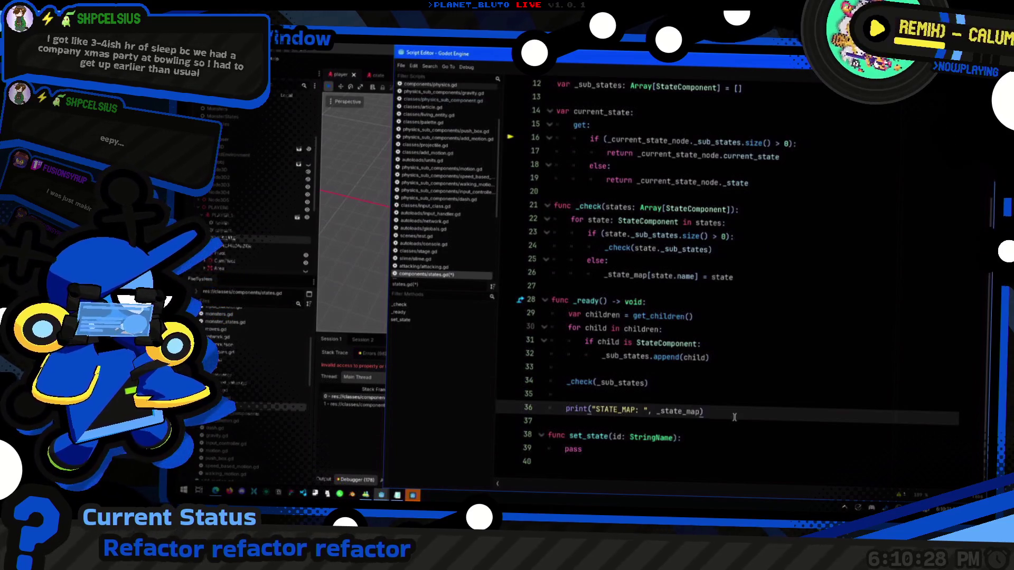
pyautogui.press('Return')
pyautogui.write('_current_state_node =')
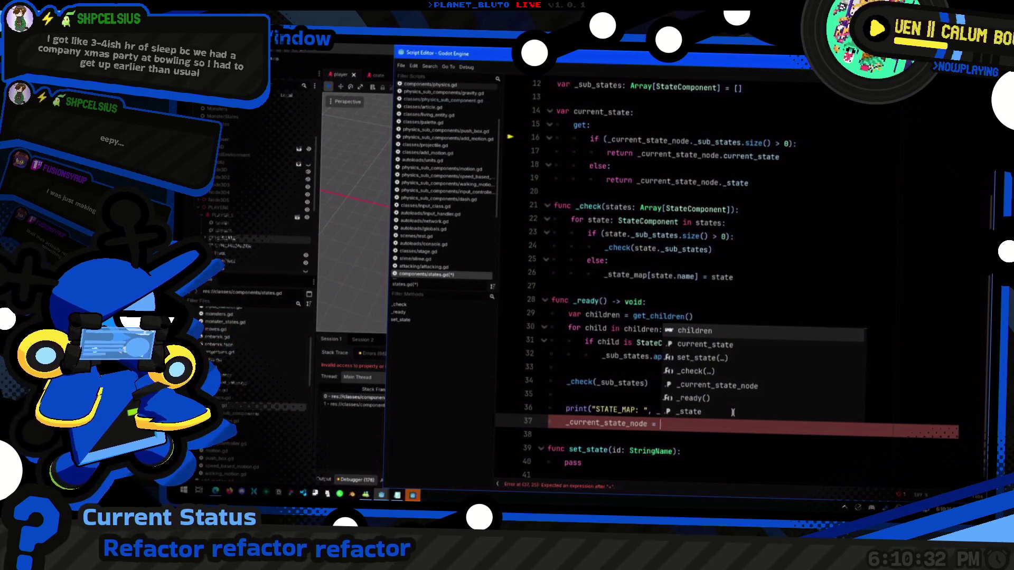
pyautogui.press('Escape')
pyautogui.press('Up')
pyautogui.press('Up')
pyautogui.press('Up')
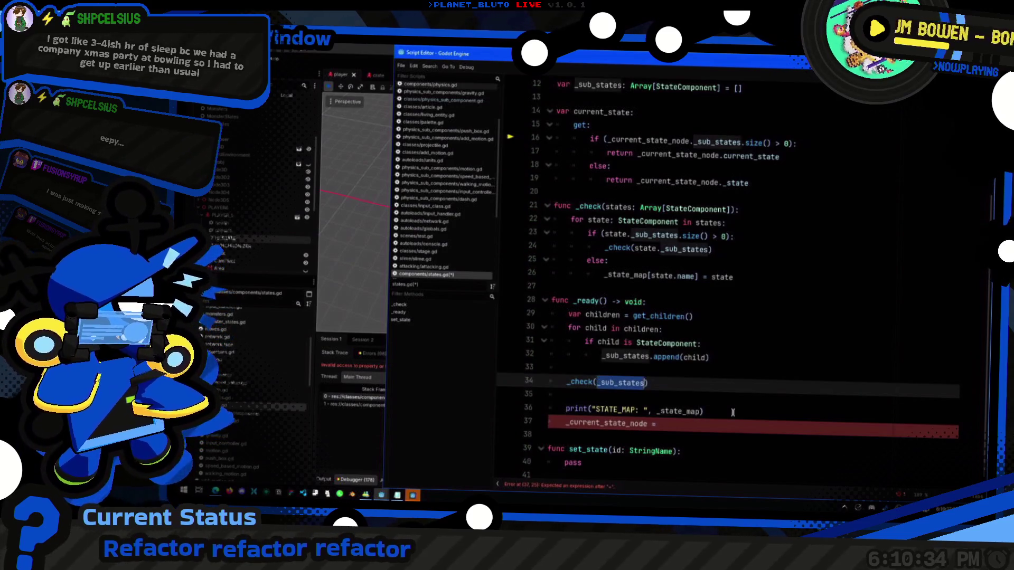
pyautogui.press('Down')
pyautogui.press('Down')
pyautogui.press('Down')
# - Complete line 37 as _current_state_node = _sub_states[0], then save and run the project
pyautogui.write('_sub_states[')
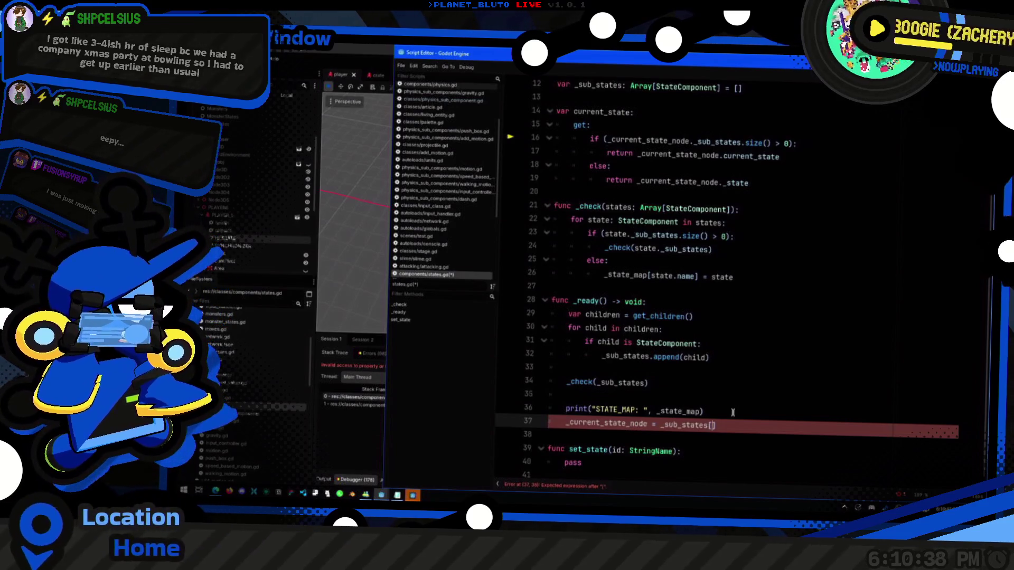
pyautogui.hotkey('ctrl', 'BackSpace')
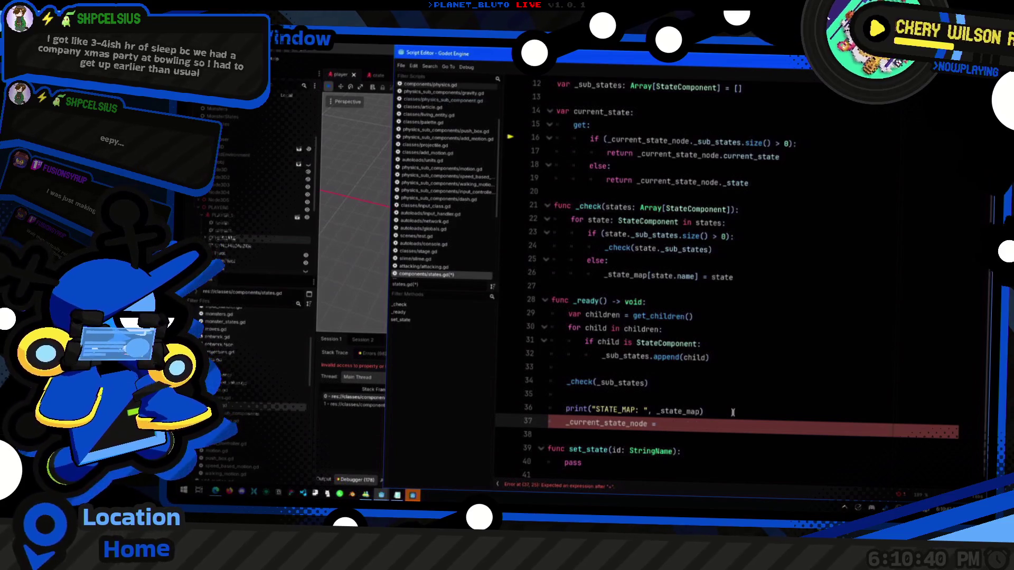
pyautogui.write('_sta')
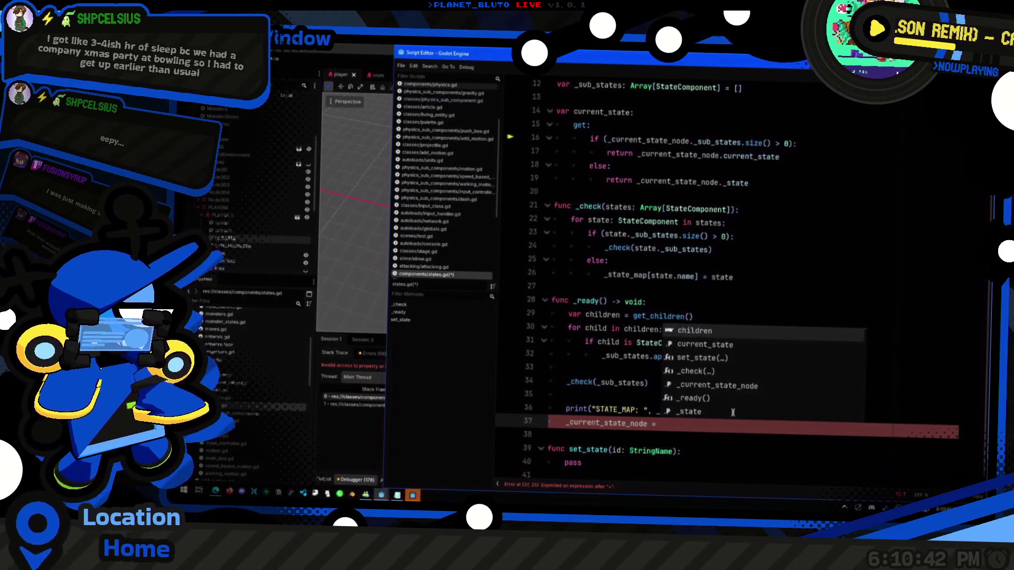
pyautogui.press('BackSpace')
pyautogui.press('BackSpace')
pyautogui.write('ub')
pyautogui.press('Return')
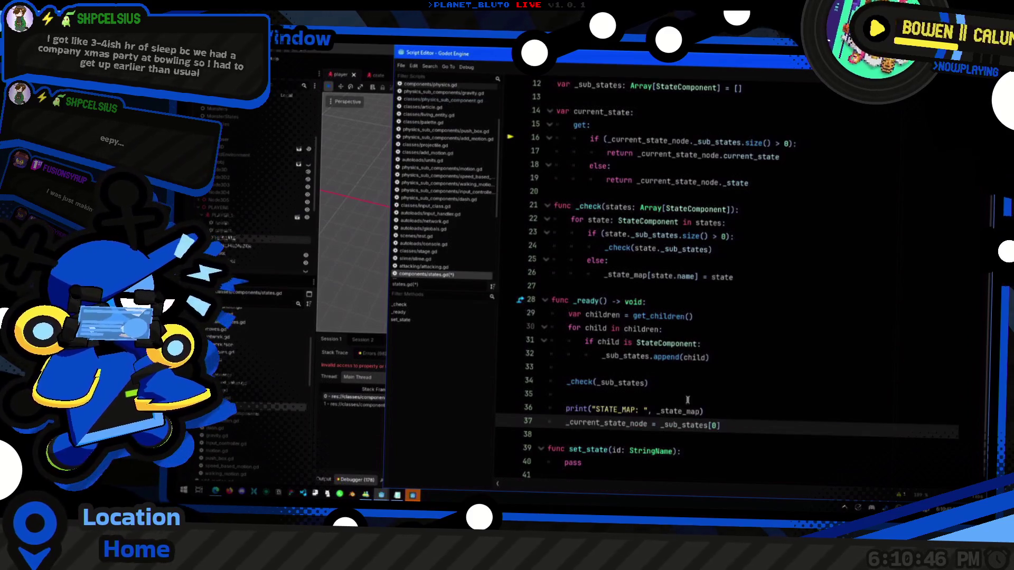
pyautogui.press('Home')
pyautogui.scroll(-1, 737, 375)
pyautogui.press('F5')
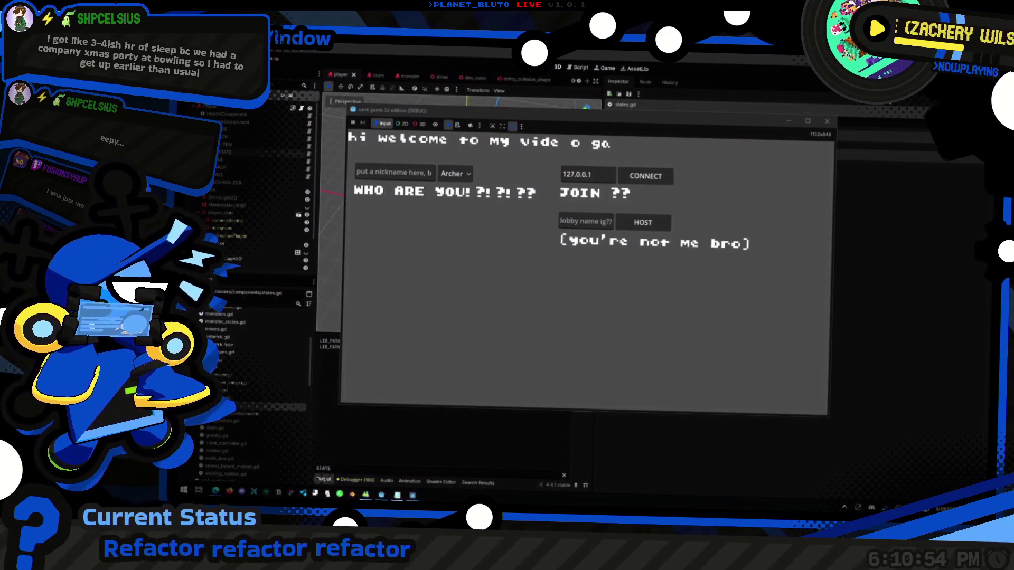
# - Host a test game with a chosen class, which crashes at line 37
pyautogui.click(455, 173)
pyautogui.click(454, 200)
pyautogui.click(639, 222)
pyautogui.press('F12')
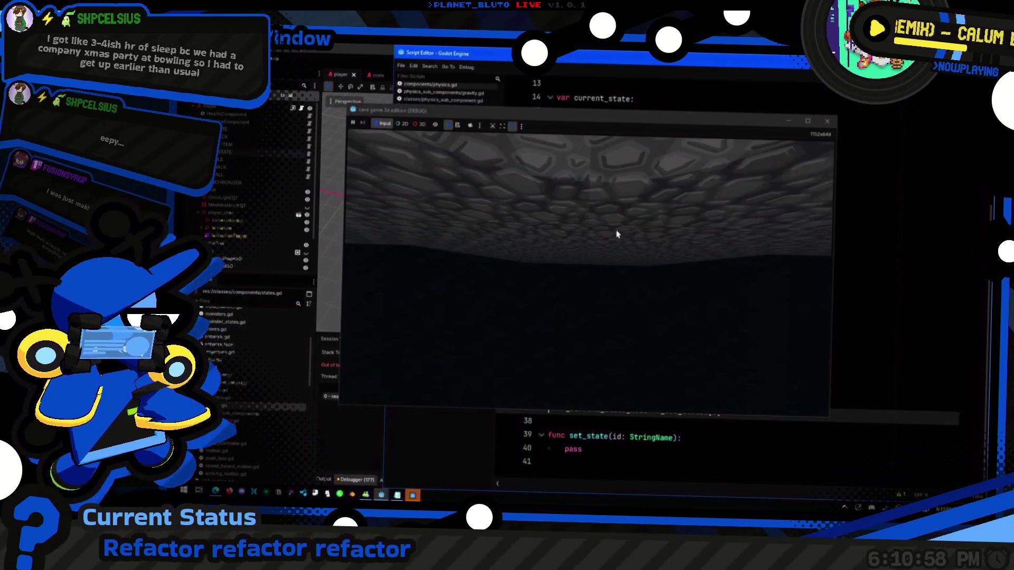
pyautogui.hotkey('alt', 'Tab')
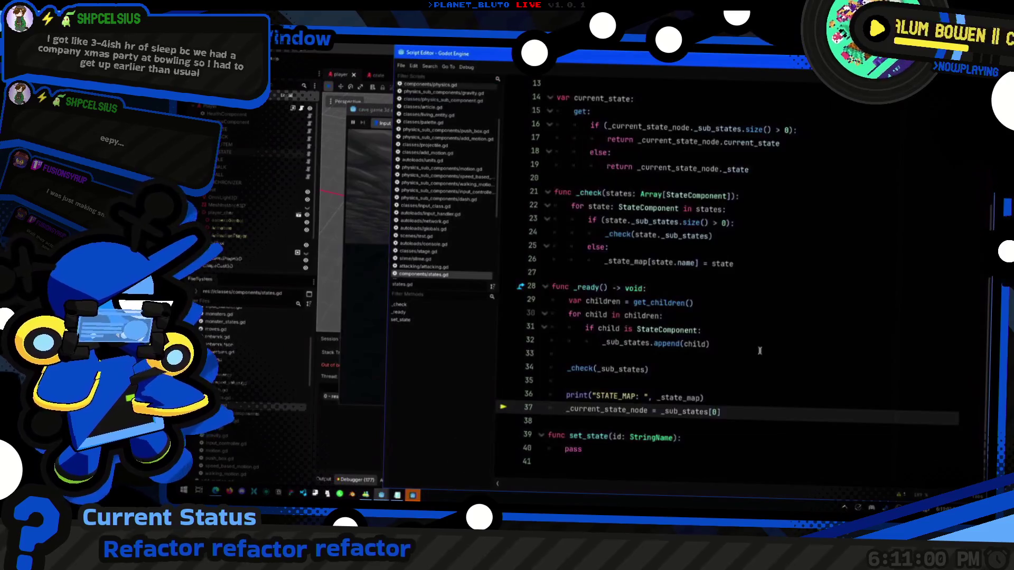
# - Select _sub_states on line 37 and insert a blank line above the _check call
pyautogui.doubleClick(700, 412)
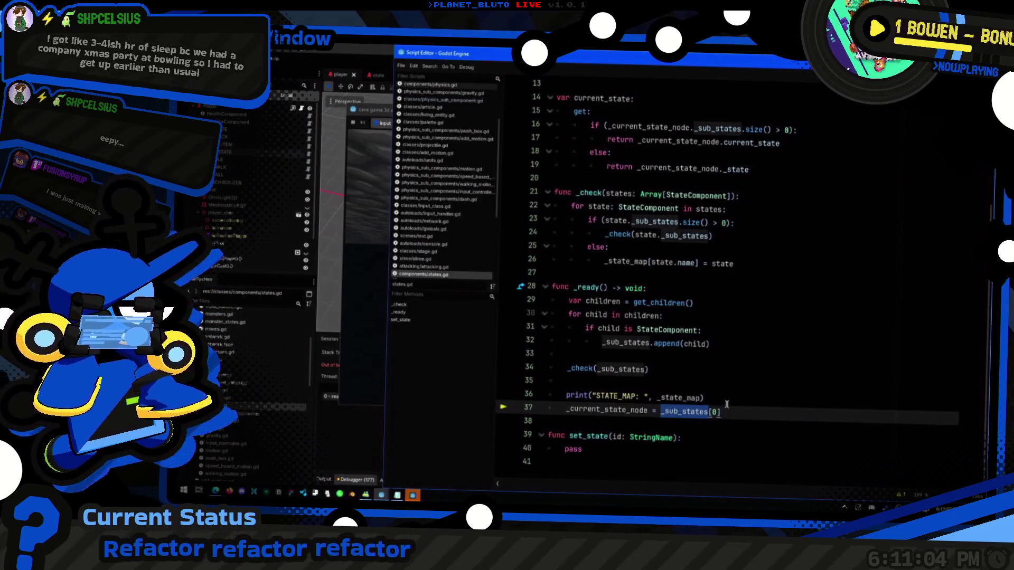
pyautogui.hotkey('alt', 'Tab')
pyautogui.hotkey('alt', 'Tab')
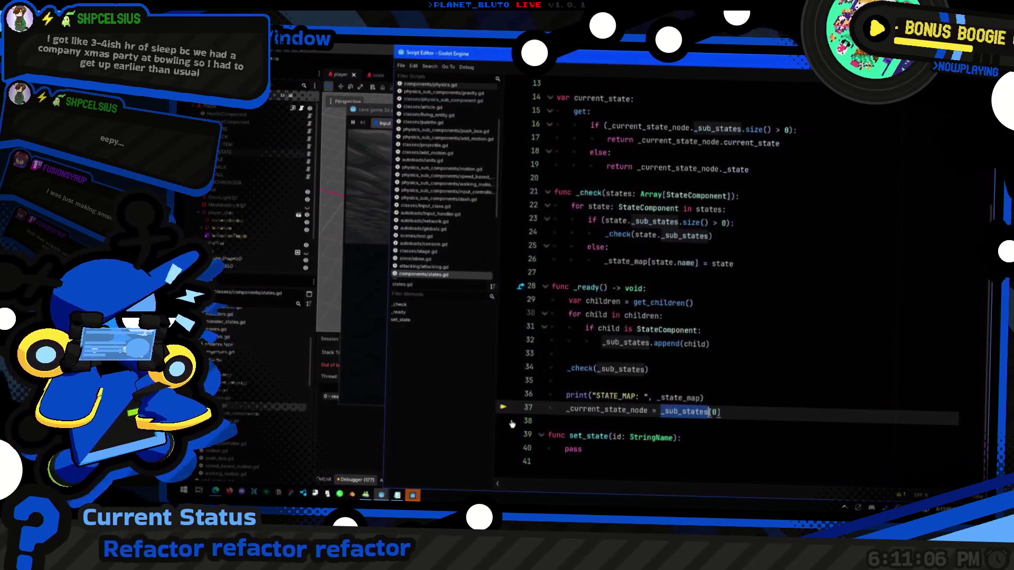
pyautogui.click(769, 400)
pyautogui.press('Down')
pyautogui.hotkey('ctrl', 'd')
pyautogui.press('Up')
pyautogui.press('Up')
pyautogui.press('Up')
pyautogui.press('Up')
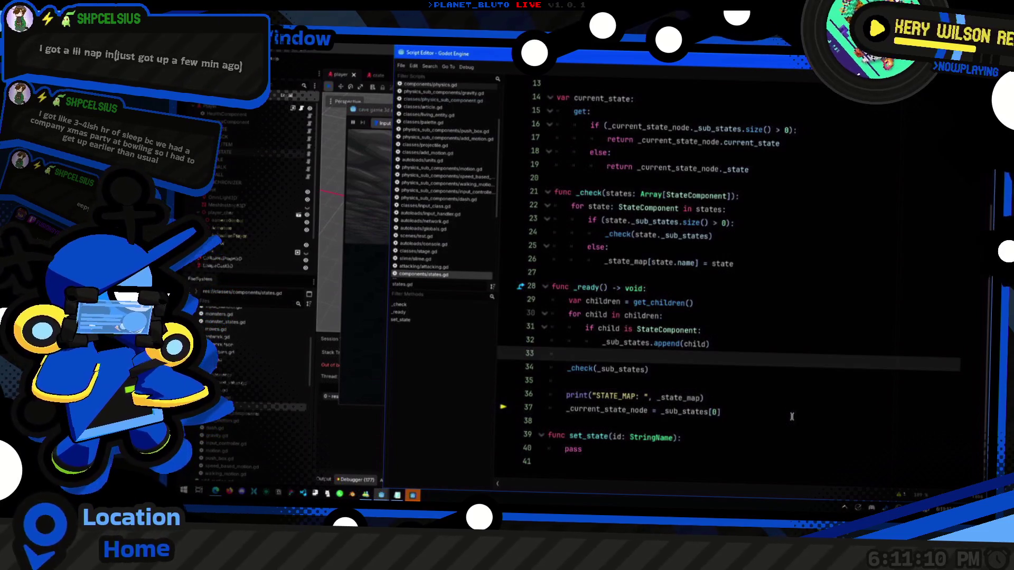
# - Insert the condition if (_sub_states.size() > 0): above the _check call on line 34
pyautogui.press('Return')
pyautogui.write('if (_sub_states):')
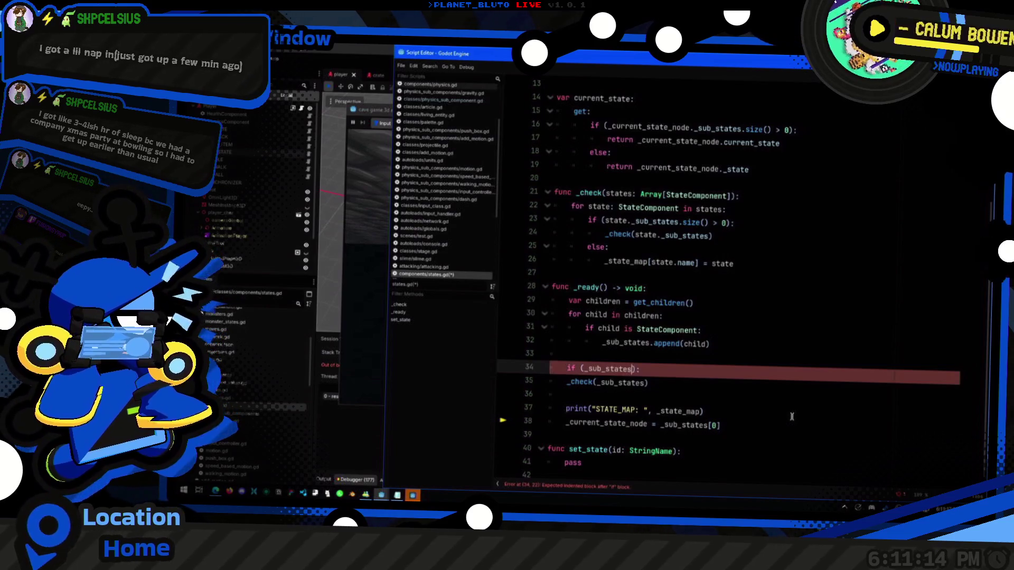
pyautogui.write('.si')
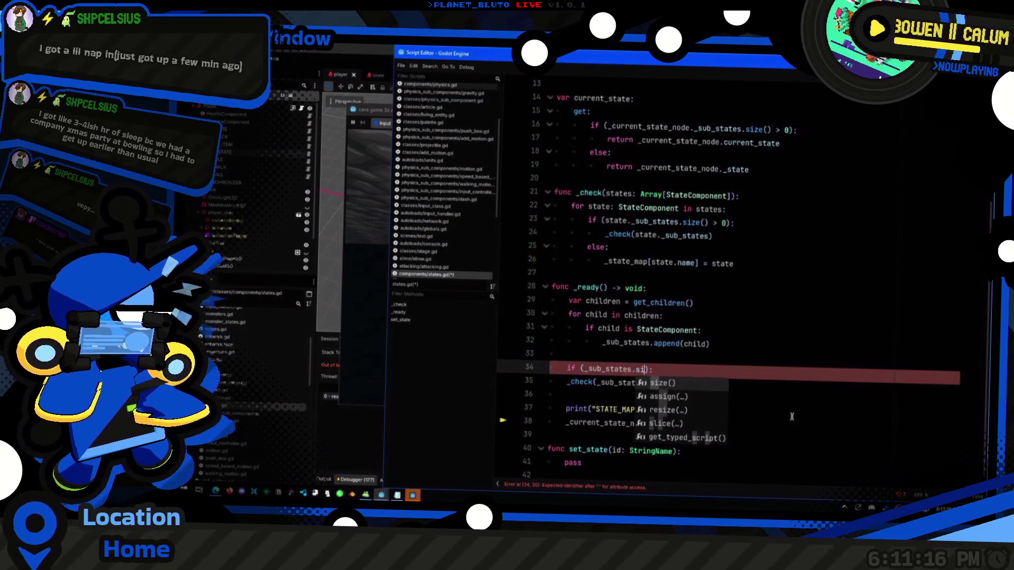
pyautogui.press('Return')
pyautogui.write('> 0')
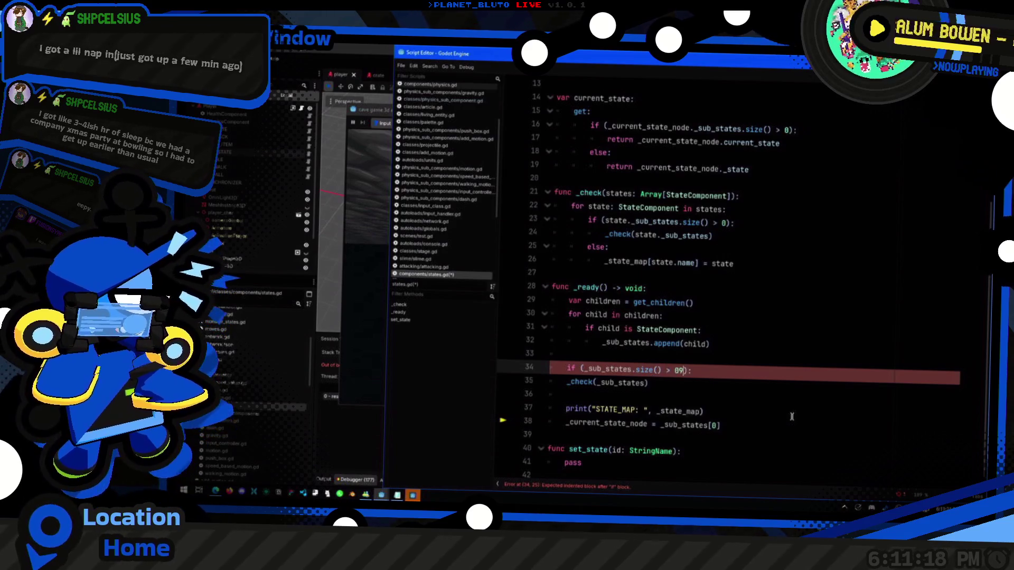
# - Indent the _check call, STATE_MAP print and first-state assignment under it, then run the game
pyautogui.press('Down')
pyautogui.press('Home')
pyautogui.press('Tab')
pyautogui.press('Down')
pyautogui.press('Down')
pyautogui.press('Home')
pyautogui.press('Tab')
pyautogui.press('Down')
pyautogui.press('Home')
pyautogui.press('Tab')
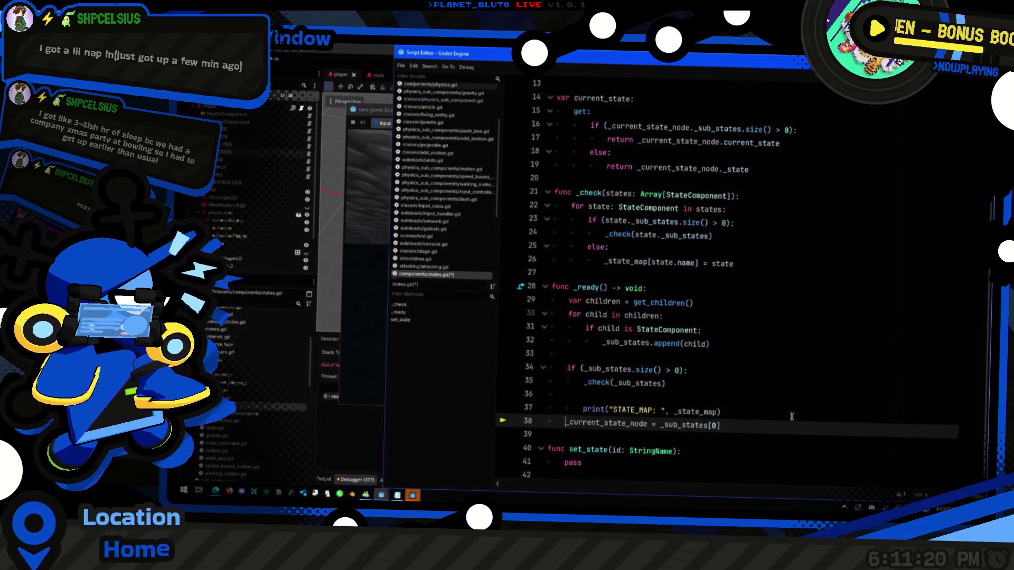
pyautogui.press('F5')
pyautogui.hotkey('alt', 'Tab')
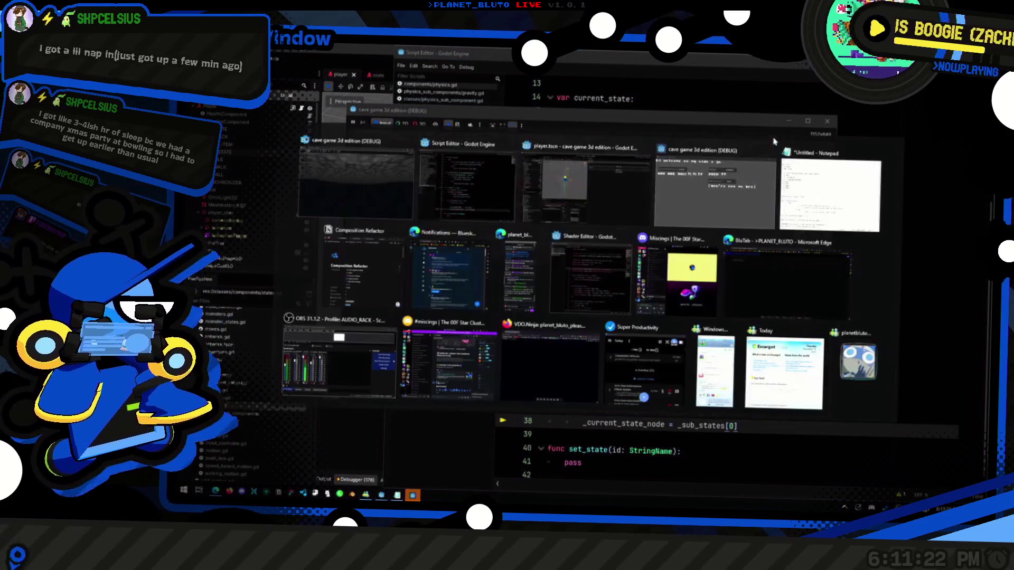
# - Save and relaunch the game, pick the Knight class and host a game
pyautogui.hotkey('ctrl', 's')
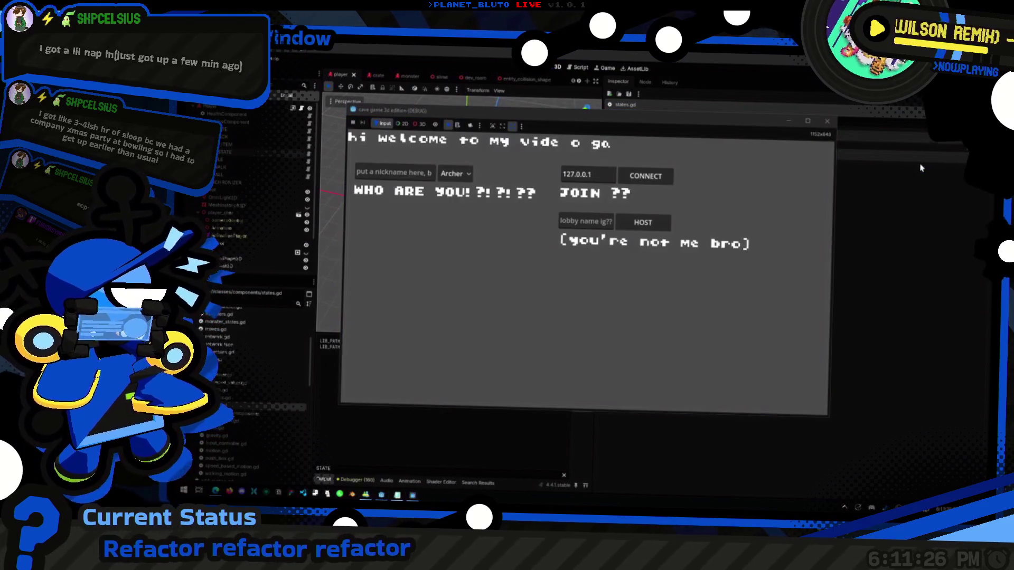
pyautogui.click(454, 174)
pyautogui.click(454, 203)
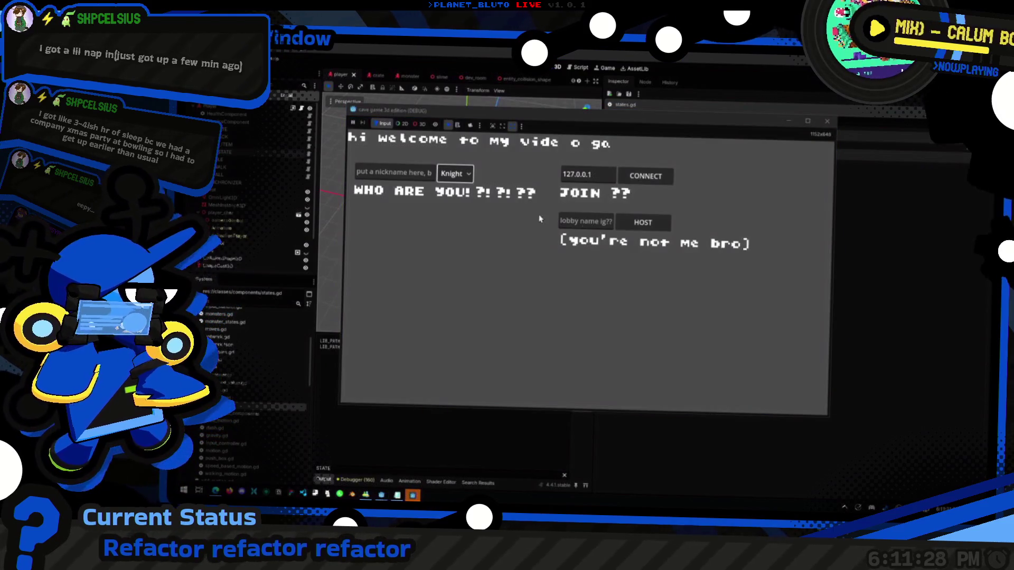
pyautogui.click(642, 222)
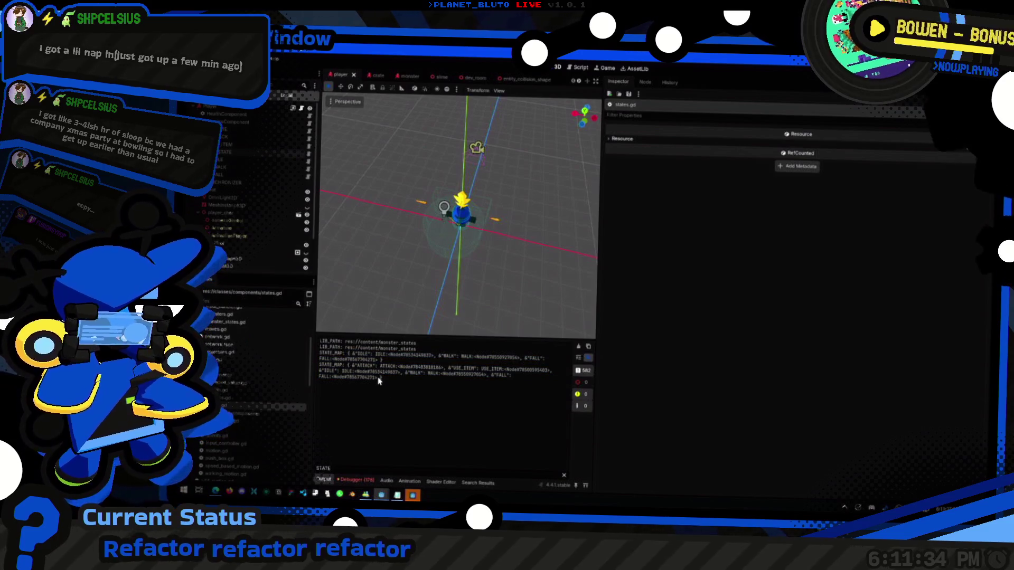
# - Move the knight around the dungeon swinging the sword, then return to the editor
pyautogui.hotkey('alt', 'Tab')
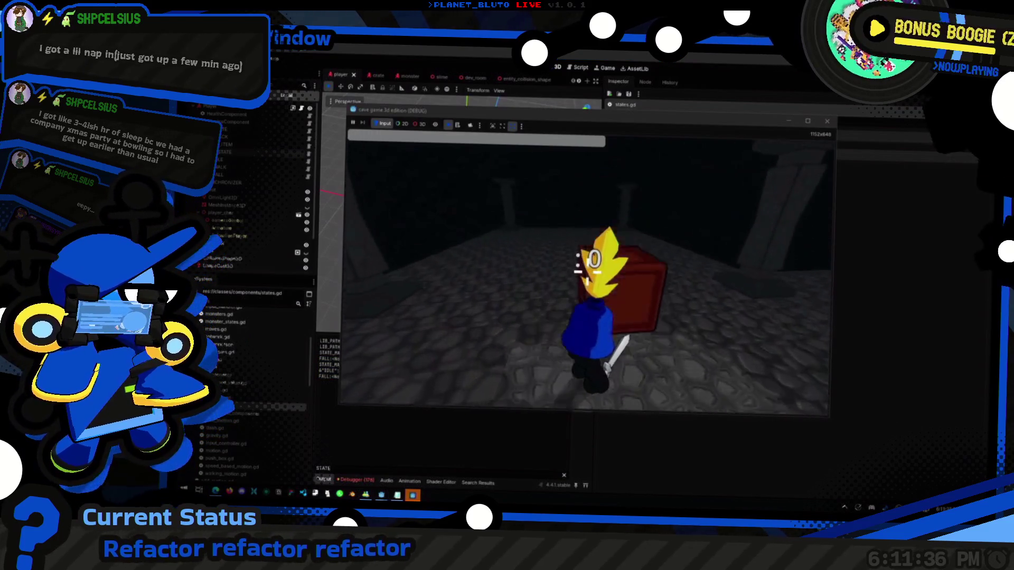
pyautogui.press('a')
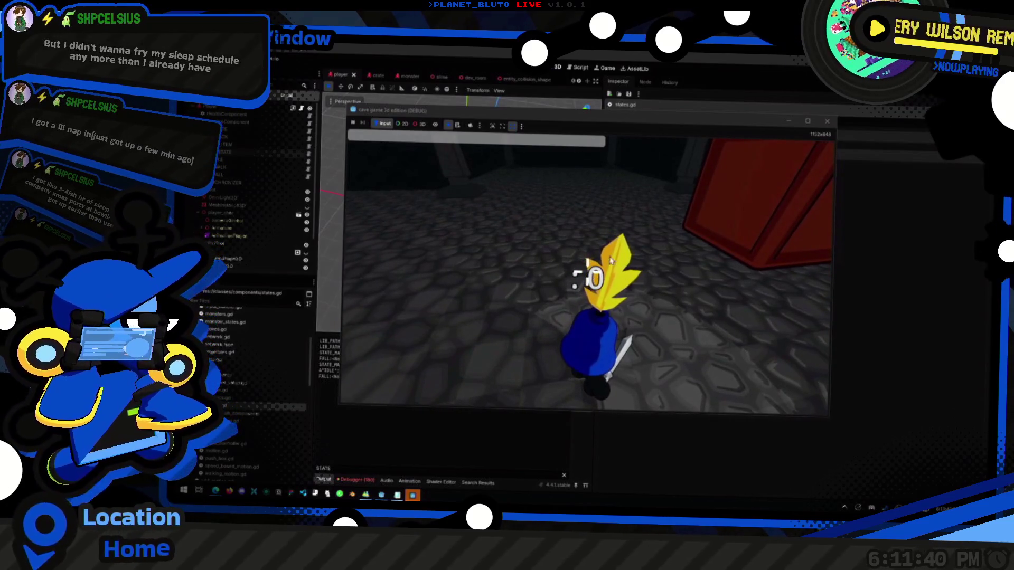
pyautogui.click(491, 409)
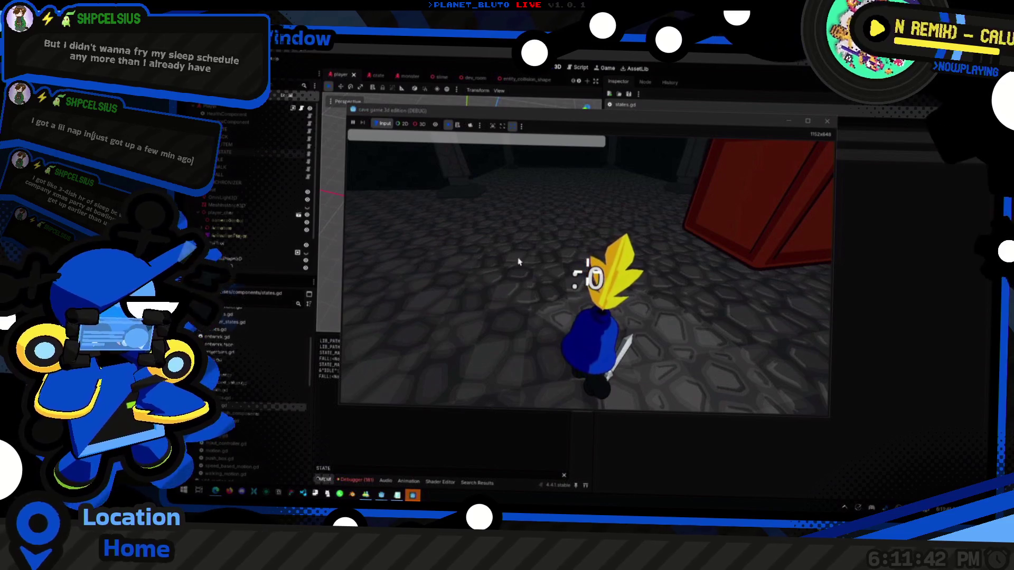
pyautogui.press('a')
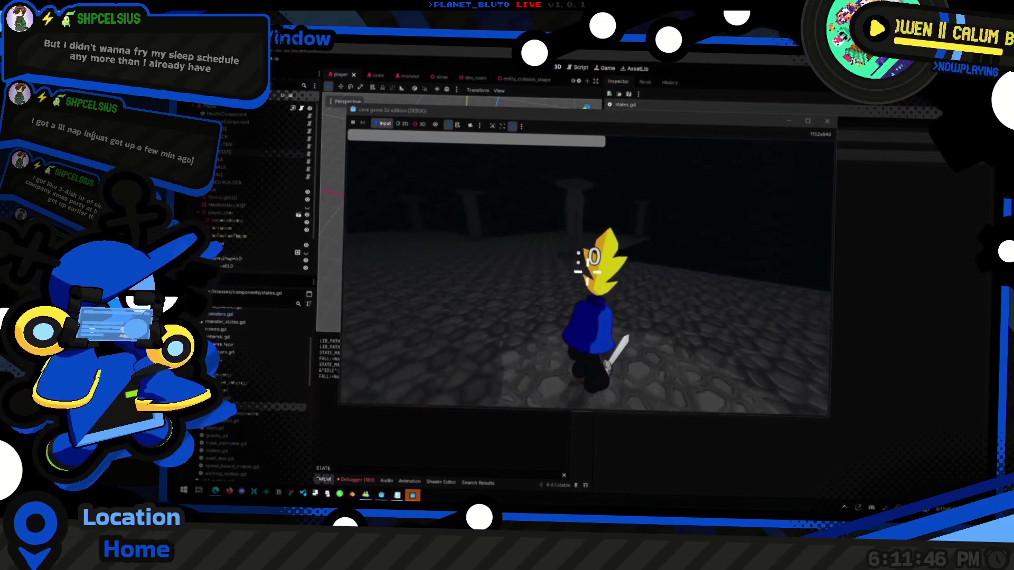
pyautogui.click(586, 274)
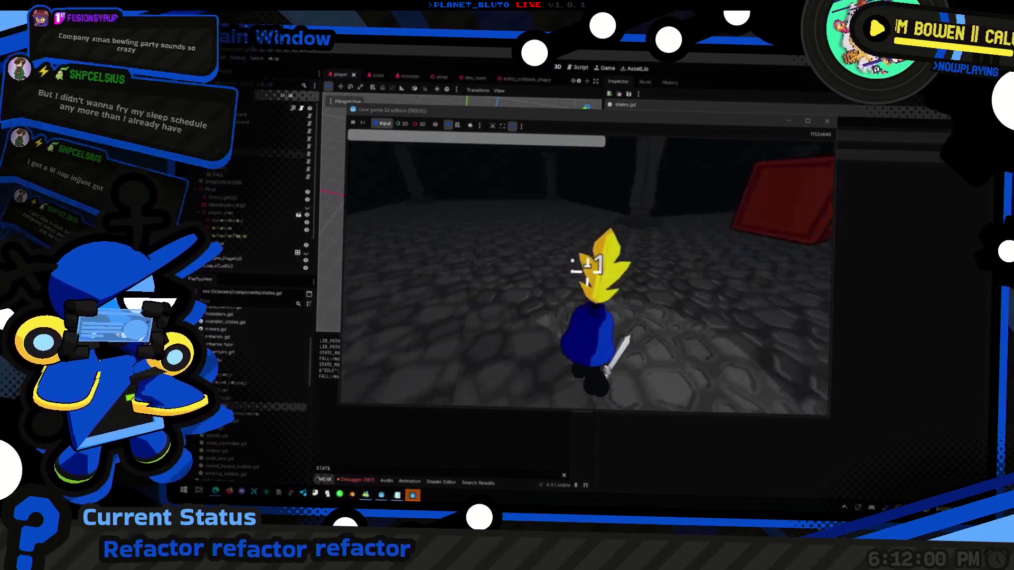
pyautogui.press('F8')
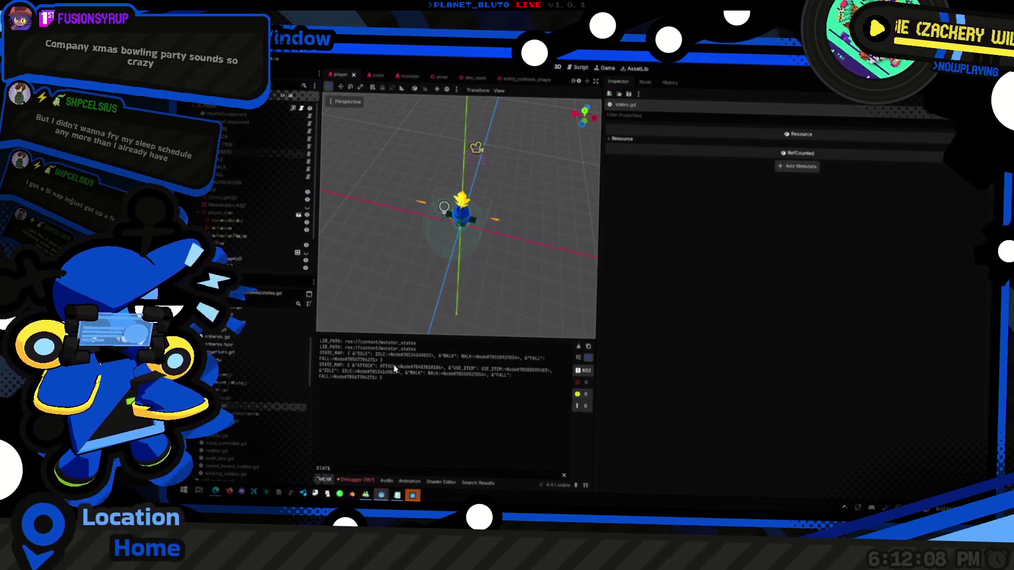
pyautogui.moveTo(373, 377); pyautogui.dragTo(347, 366)
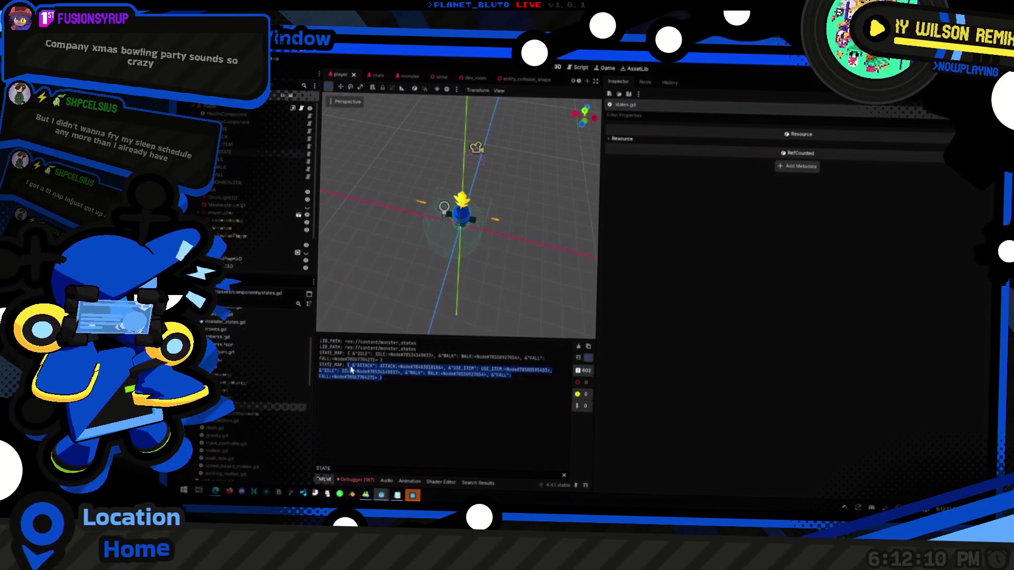
pyautogui.click(418, 378)
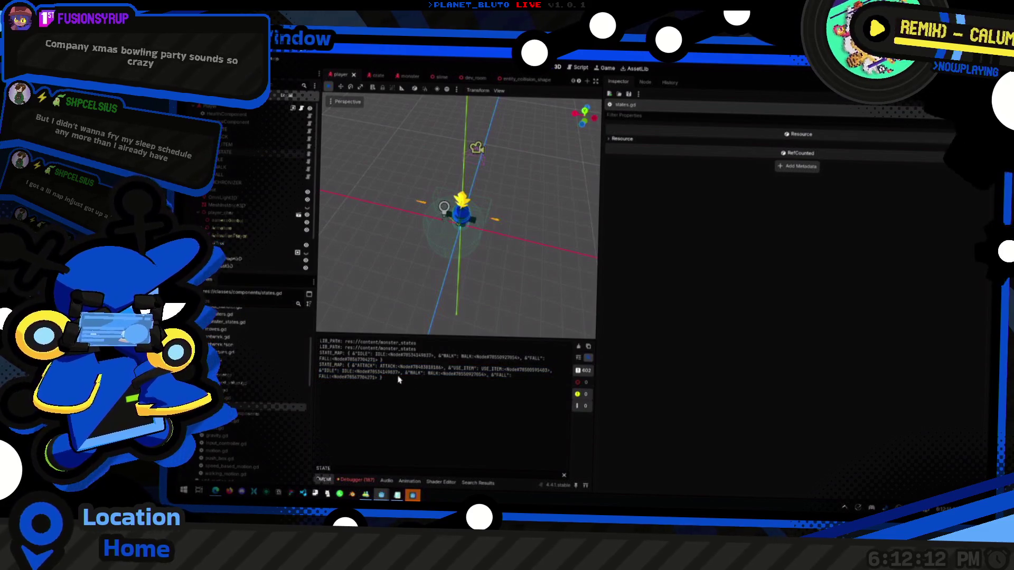
pyautogui.hotkey('alt', 'Tab')
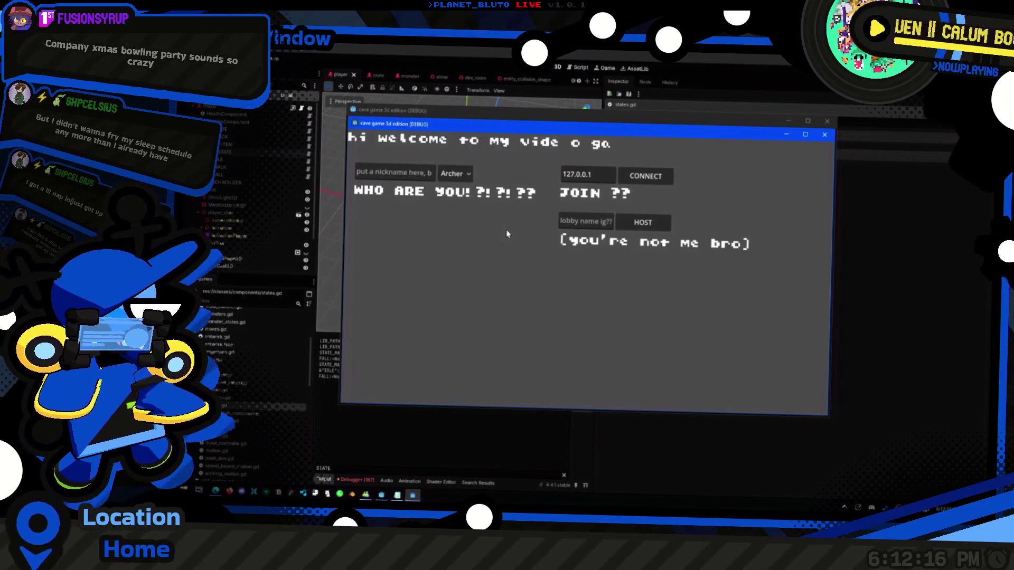
pyautogui.hotkey('alt', 'Tab')
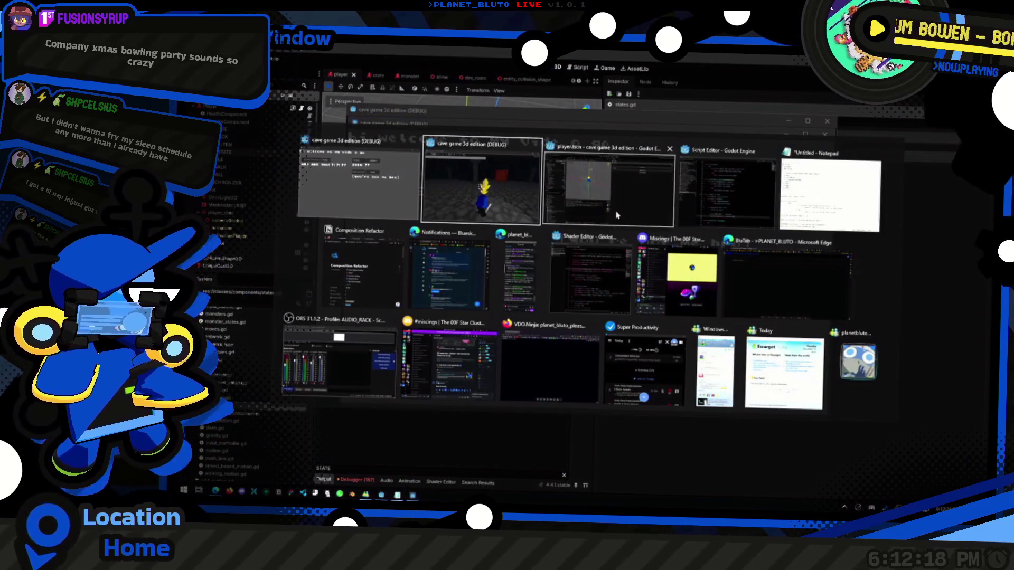
pyautogui.press('w')
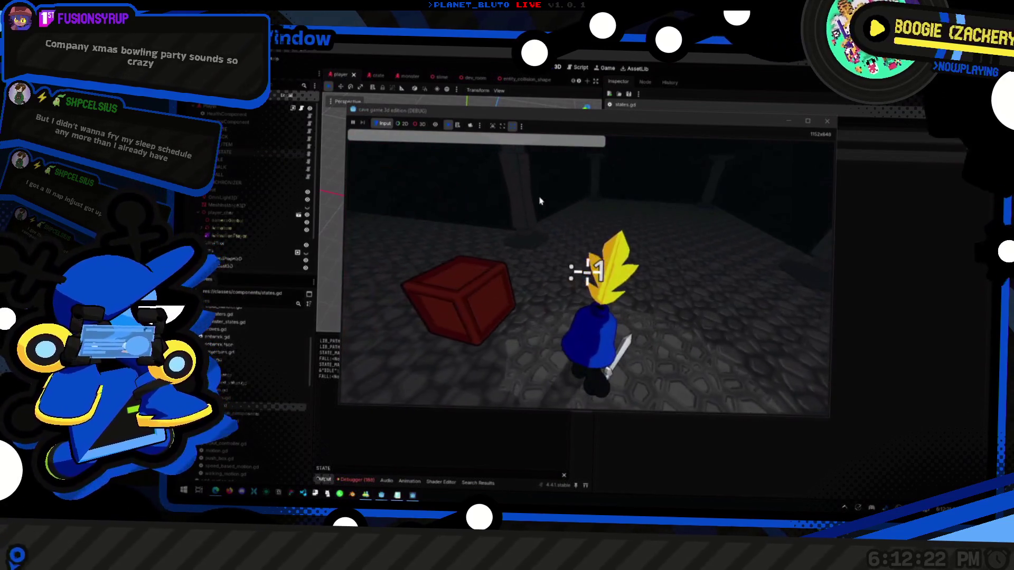
pyautogui.press('F8')
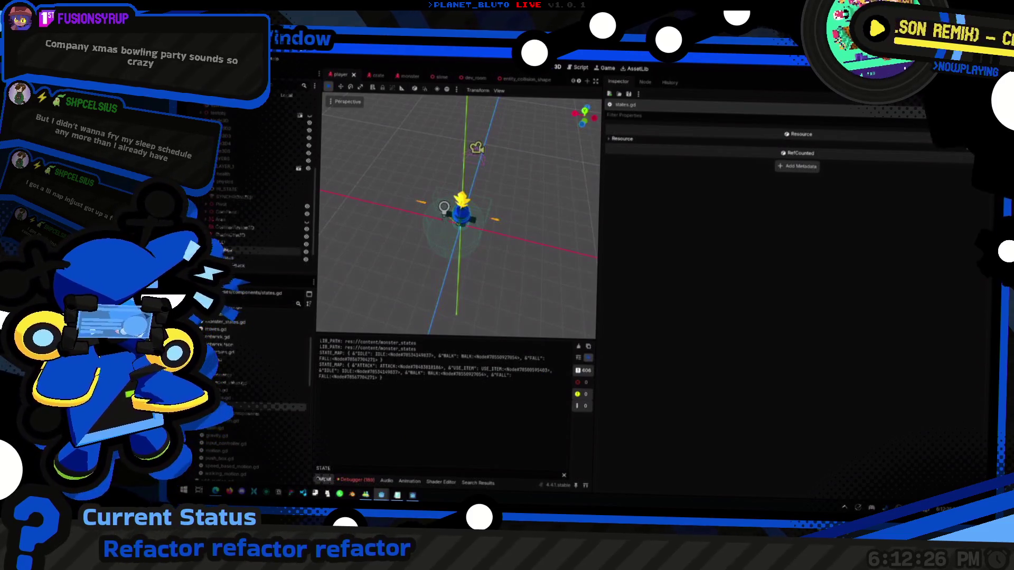
pyautogui.click(226, 189)
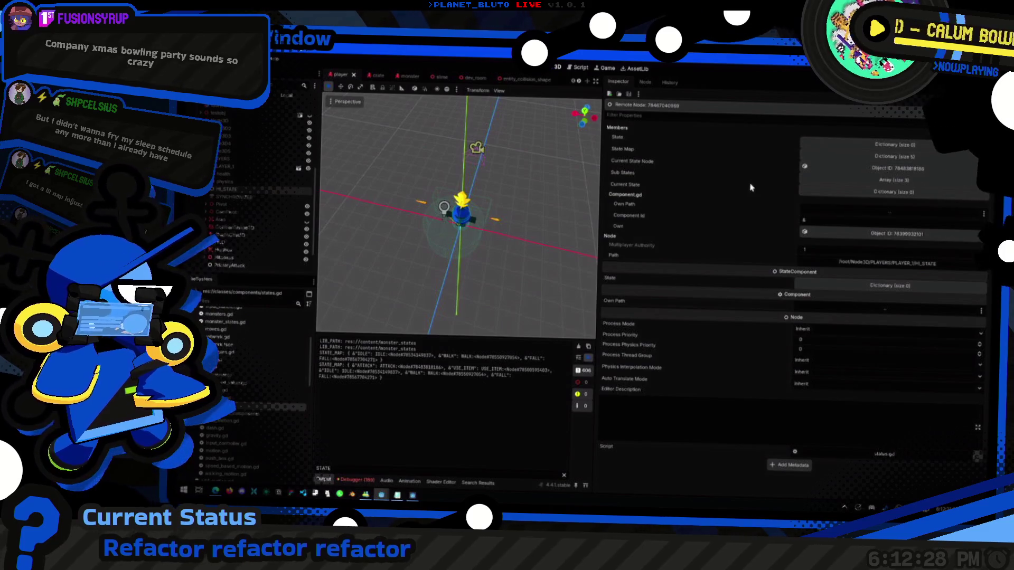
# - Check the state node's State Map entries, then return to states.gd at set_state's pass line
pyautogui.click(877, 158)
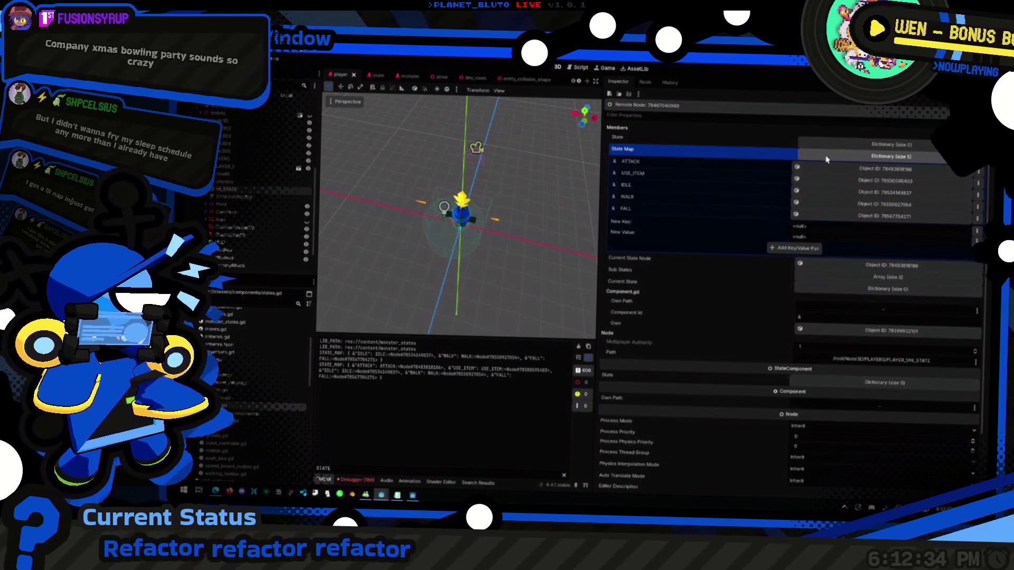
pyautogui.click(827, 158)
pyautogui.hotkey('alt', 'Tab')
pyautogui.hotkey('alt', 'Tab')
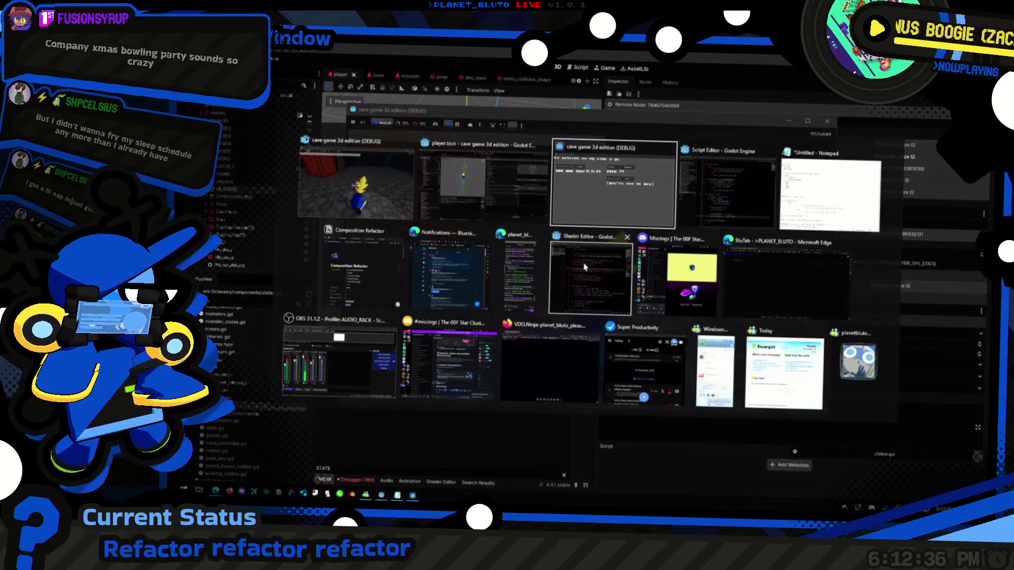
pyautogui.hotkey('alt', 'Tab')
pyautogui.scroll(-3, 789, 412)
pyautogui.click(586, 449)
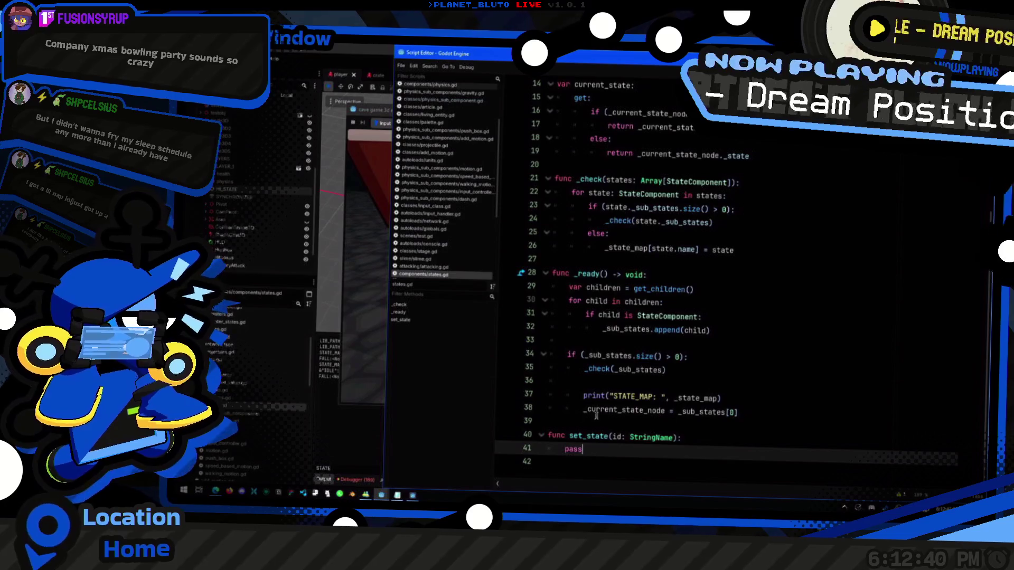
pyautogui.doubleClick(588, 436)
pyautogui.hotkey('ctrl', 'c')
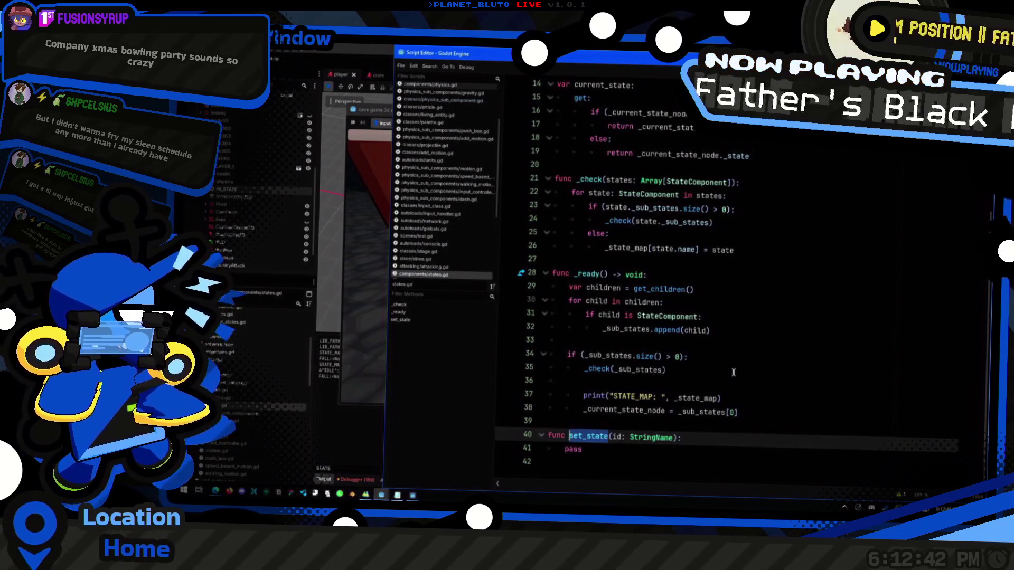
pyautogui.scroll(5, 770, 319)
pyautogui.scroll(-5, 769, 319)
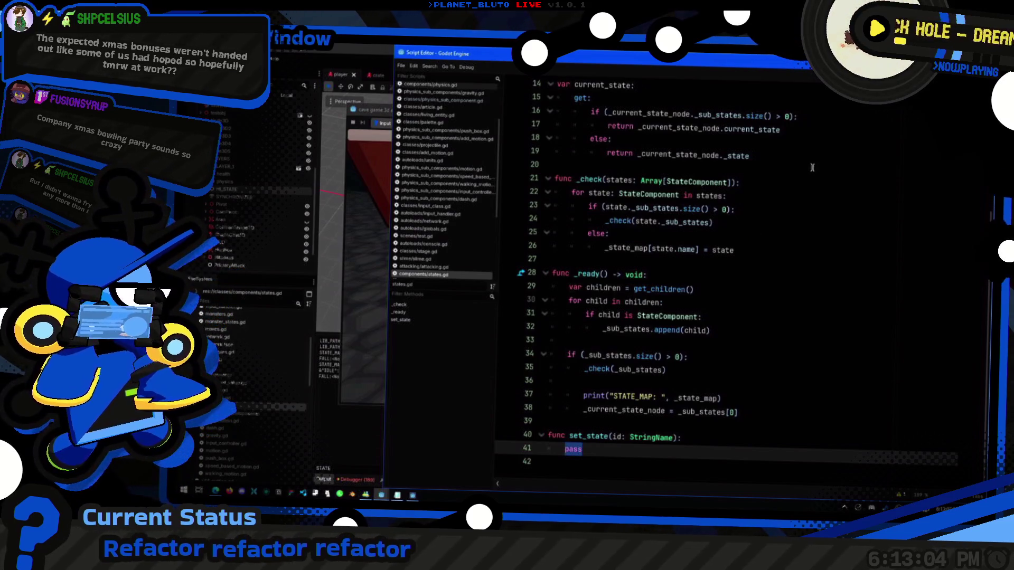
pyautogui.press('End')
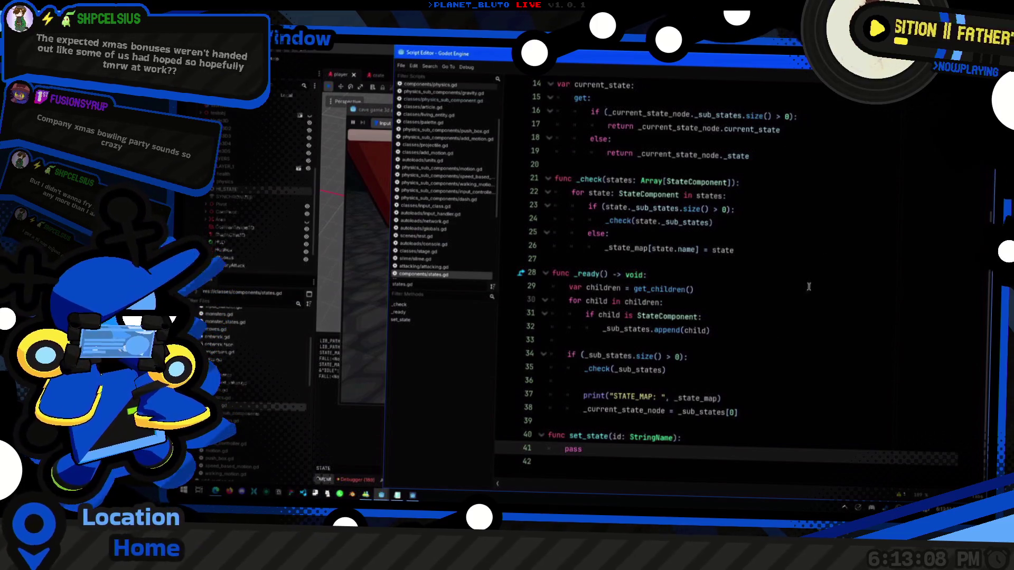
pyautogui.hotkey('shift', 'Home')
pyautogui.hotkey('ctrl', 'v')
pyautogui.hotkey('ctrl', 'z')
pyautogui.scroll(5, 682, 369)
pyautogui.click(629, 211)
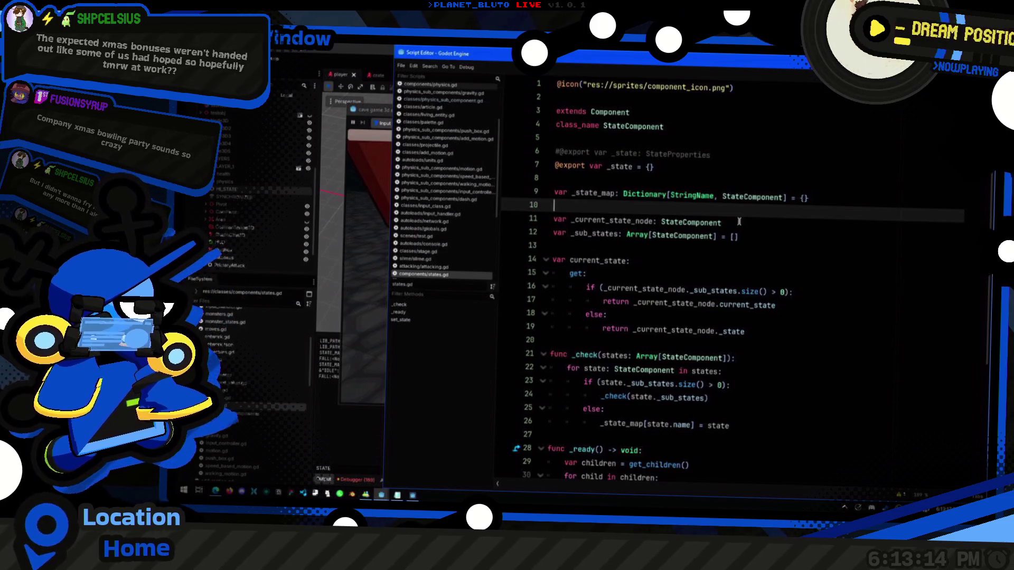
pyautogui.scroll(-4, 660, 370)
pyautogui.click(601, 449)
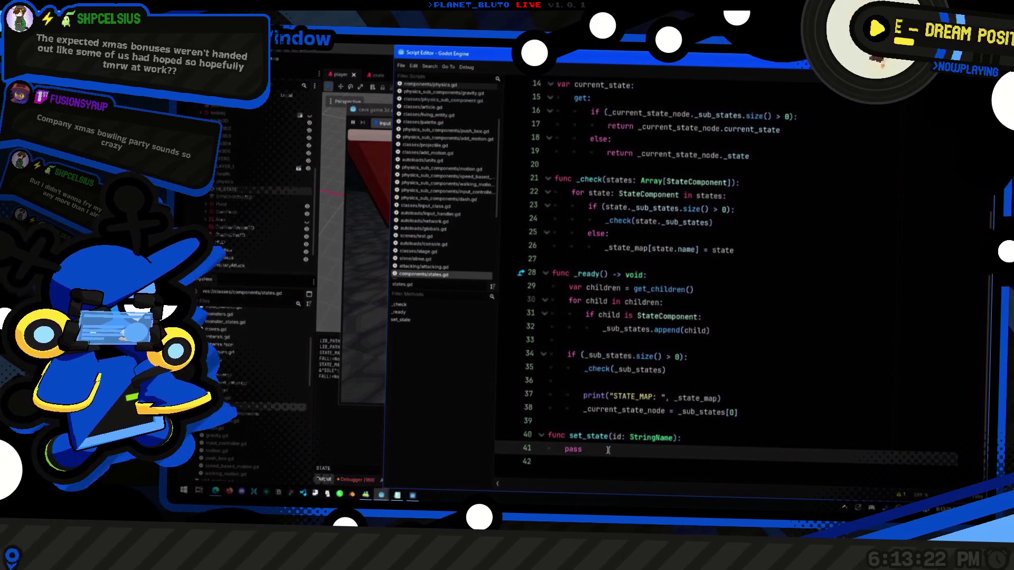
pyautogui.doubleClick(608, 449)
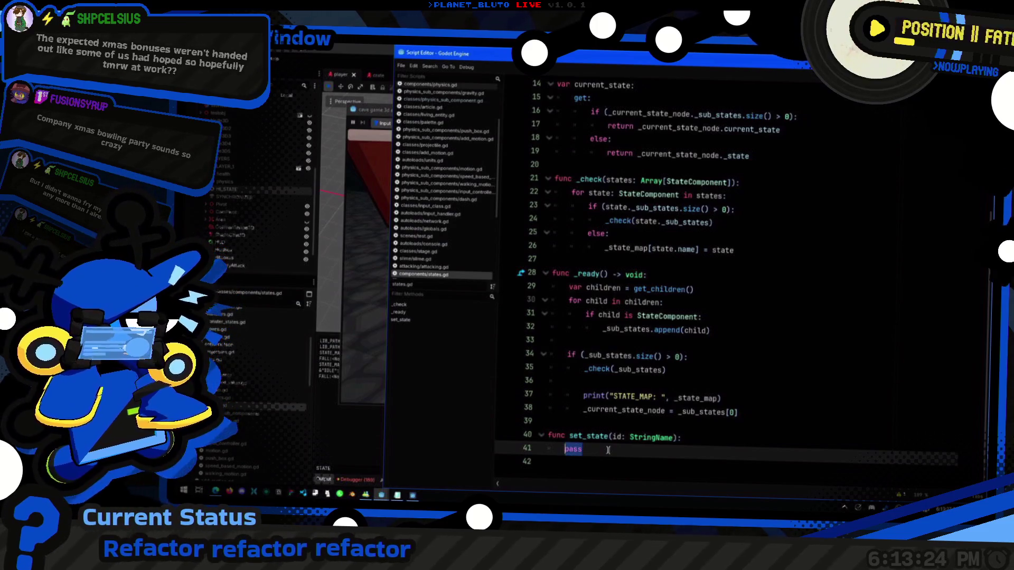
# - Replace set_state's pass line with a _state_map[id] lookup
pyautogui.write('set_stat')
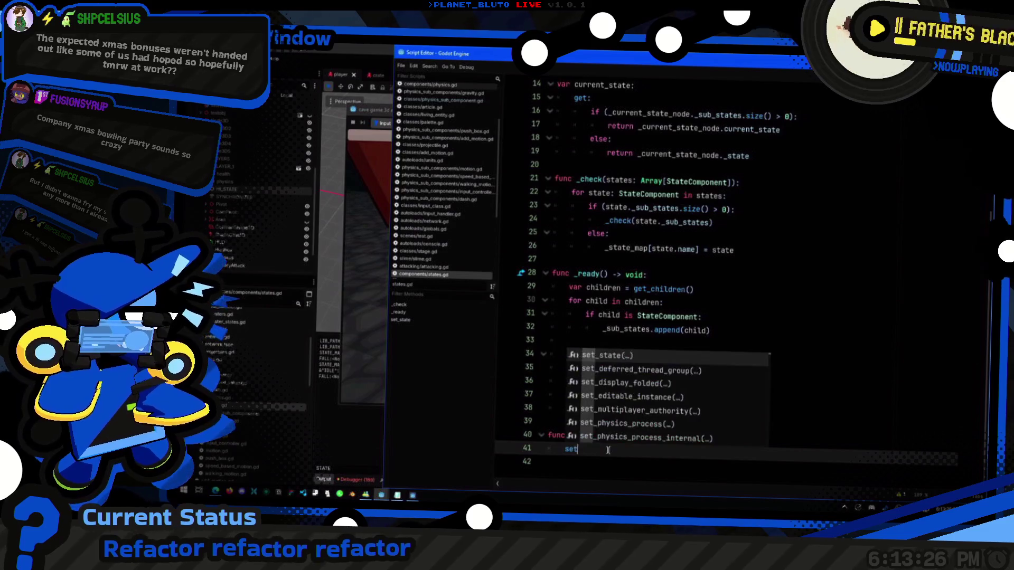
pyautogui.hotkey('ctrl', 'z')
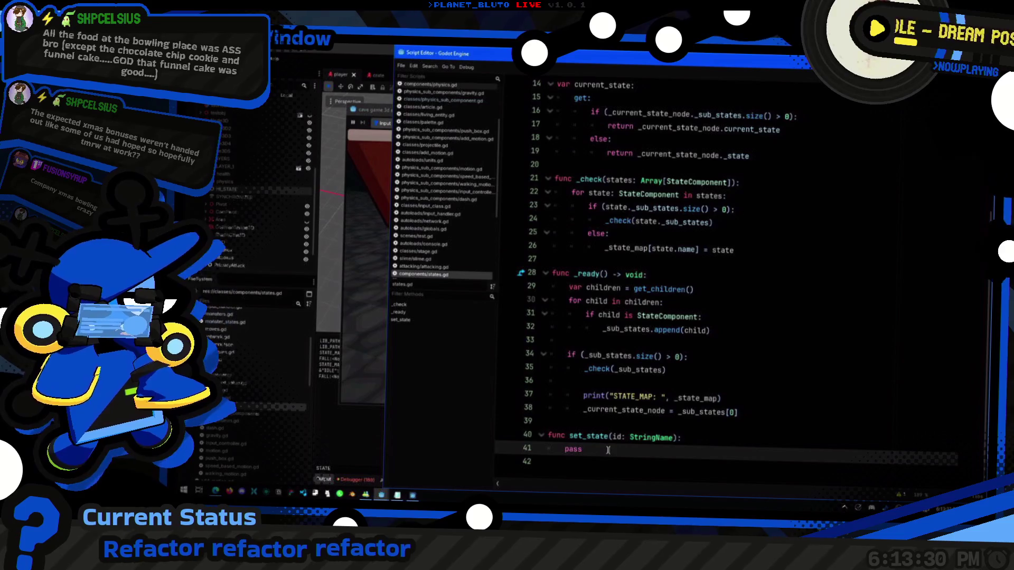
pyautogui.press('Up')
pyautogui.press('Up')
pyautogui.press('Up')
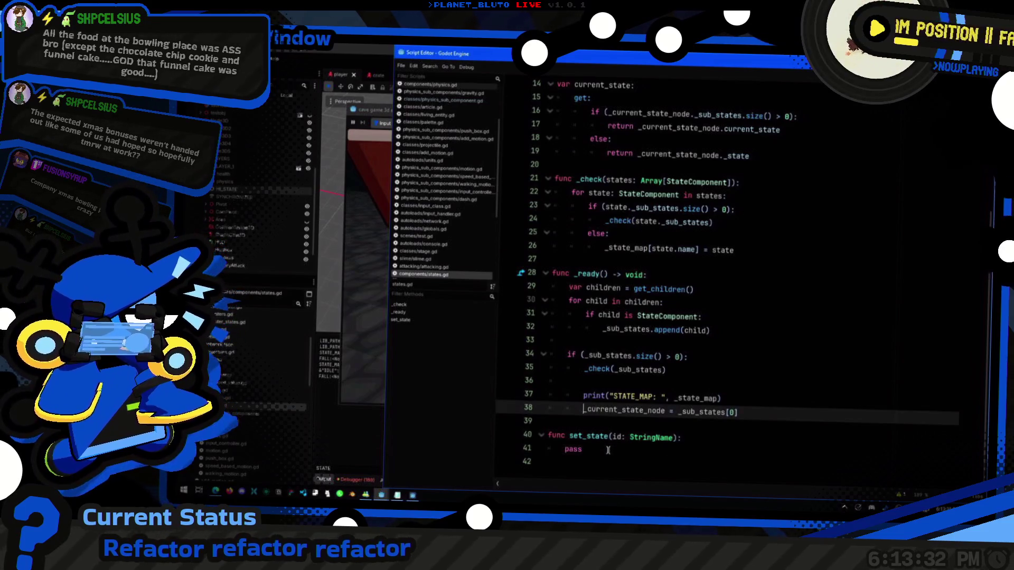
pyautogui.click(608, 450)
pyautogui.doubleClick(608, 450)
pyautogui.hotkey('ctrl', 'v')
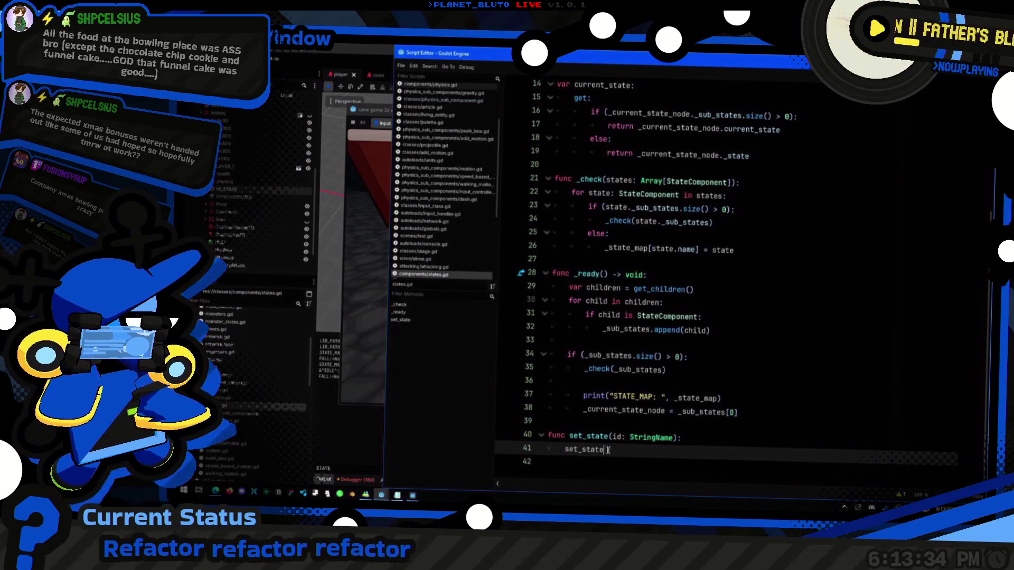
pyautogui.write('("')
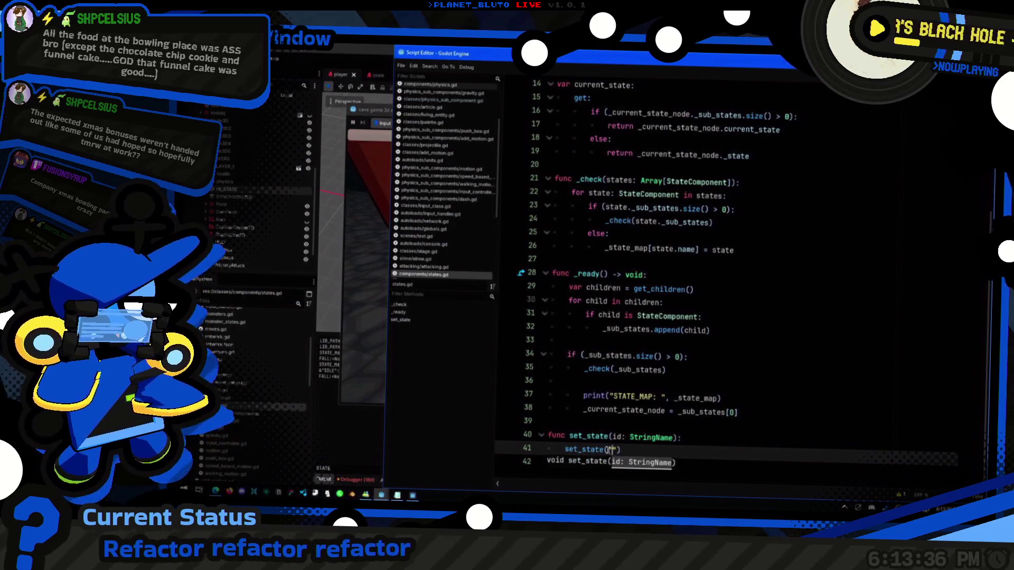
pyautogui.press('BackSpace')
pyautogui.press('BackSpace')
pyautogui.press('BackSpace')
pyautogui.write('_')
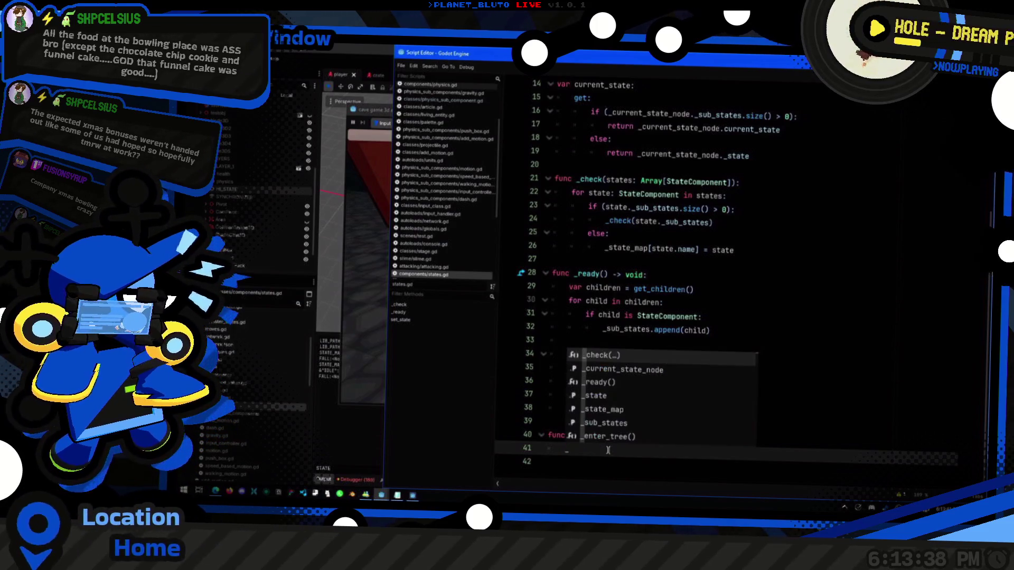
pyautogui.write('sub')
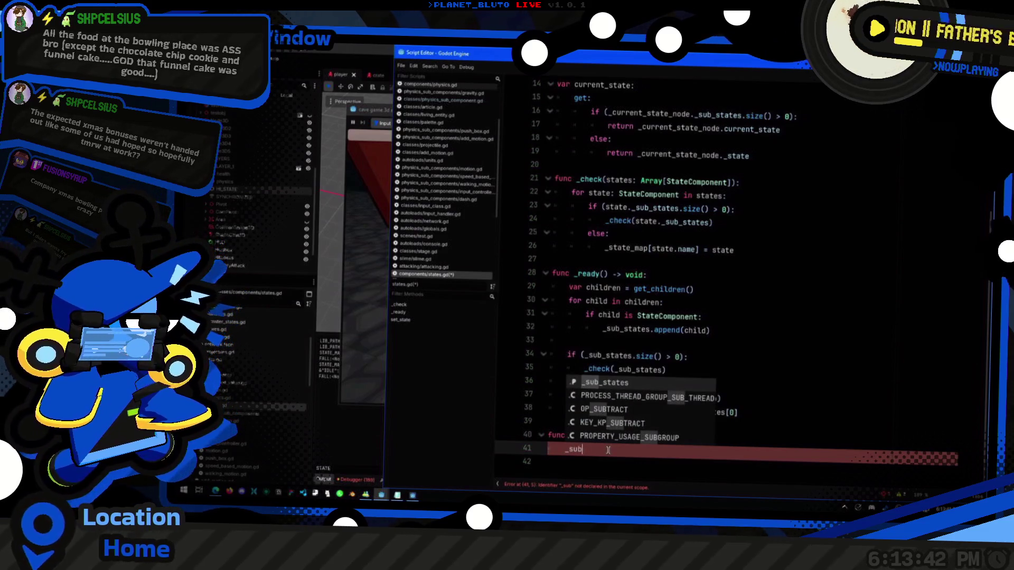
pyautogui.press('BackSpace')
pyautogui.press('BackSpace')
pyautogui.press('BackSpace')
pyautogui.write('state_')
pyautogui.press('Return')
pyautogui.write('[')
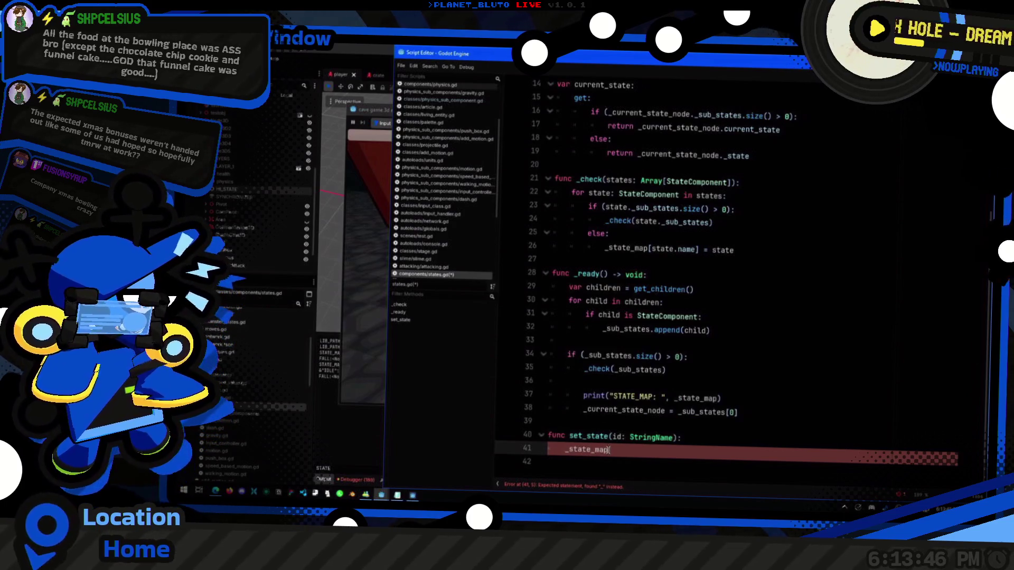
pyautogui.write('id')
pyautogui.press('Escape')
# - Store the lookup in a variable named _state_node
pyautogui.press('Home')
pyautogui.write('var state')
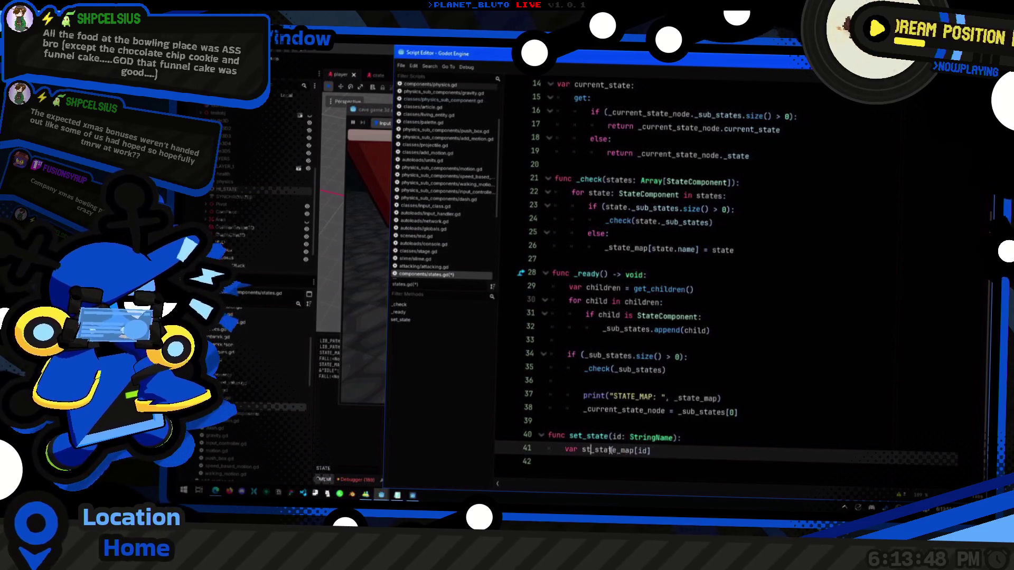
pyautogui.press('BackSpace')
pyautogui.write('_node')
pyautogui.hotkey('ctrl', 'Left')
pyautogui.write('_')
pyautogui.write(' =')
pyautogui.press('End')
pyautogui.press('Return')
# - Add var _parent_state = _state_node.get_parent() and an if (_parent_state != self): check
pyautogui.write('_state_node.get_p')
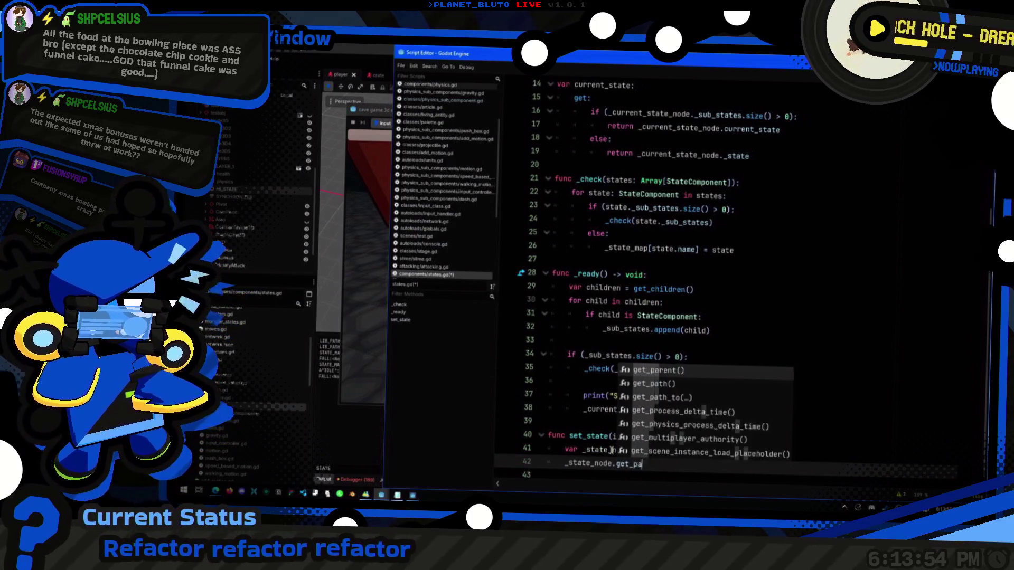
pyautogui.press('Return')
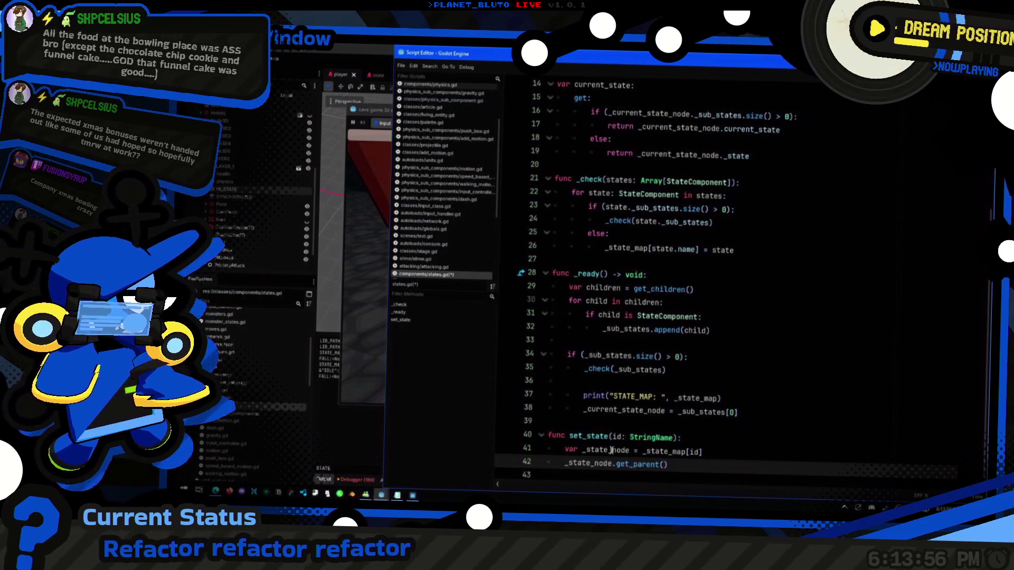
pyautogui.write('var ')
pyautogui.write('_parent = ')
pyautogui.write('state =')
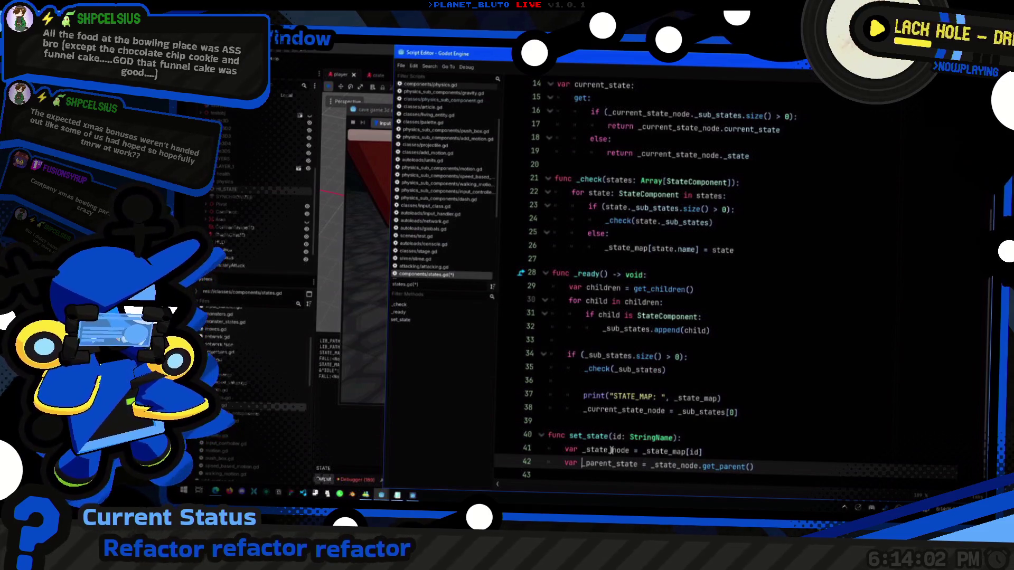
pyautogui.press('Return')
pyautogui.write('iuf ')
pyautogui.write('(_parent_state !=')
pyautogui.write('self)')
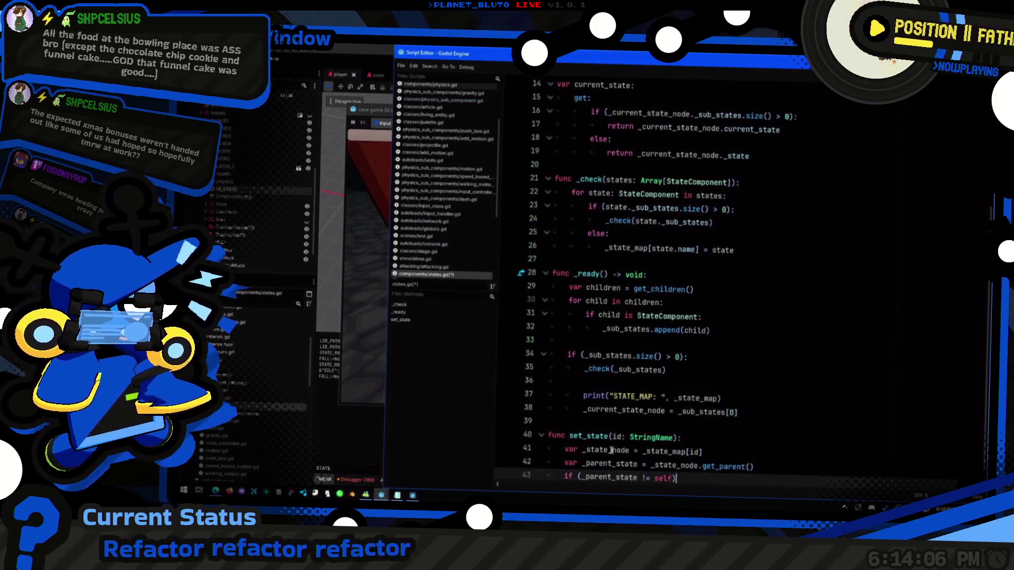
pyautogui.write(':')
# - Start the parent set_state call and type _parent_state and _state_node as StateComponent
pyautogui.press('Return')
pyautogui.write('_parent_state.set_state')
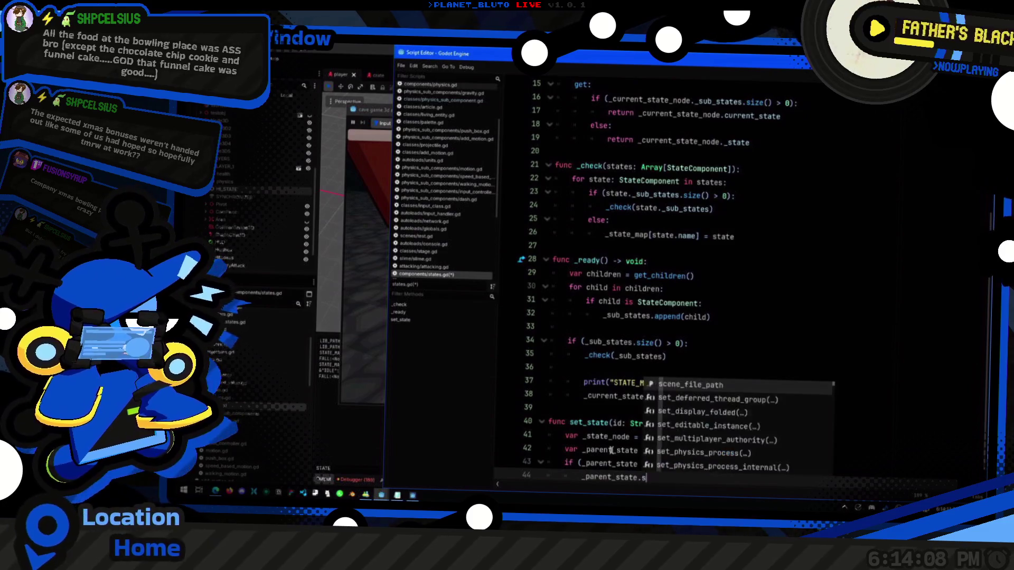
pyautogui.click(638, 450)
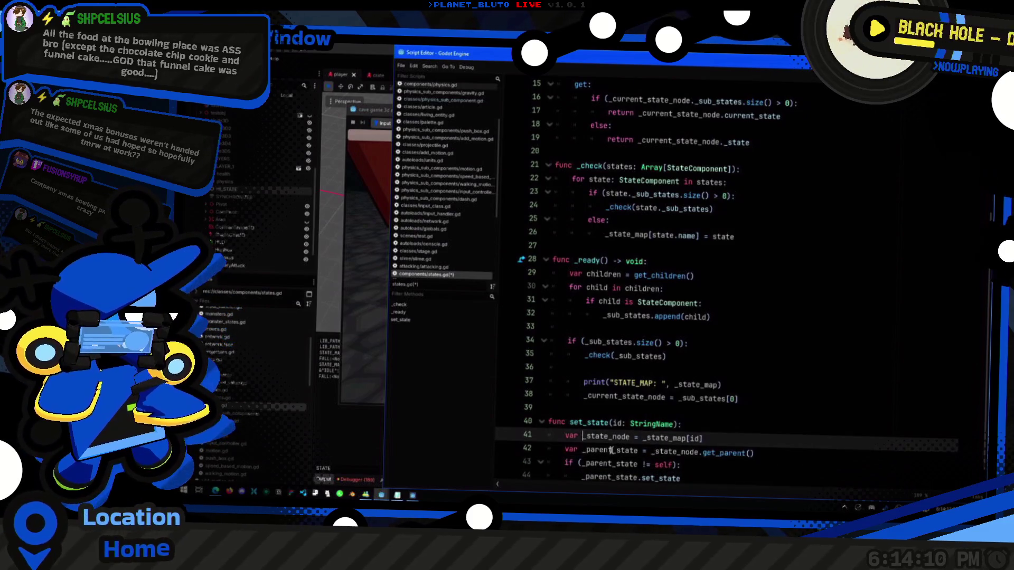
pyautogui.write(': State')
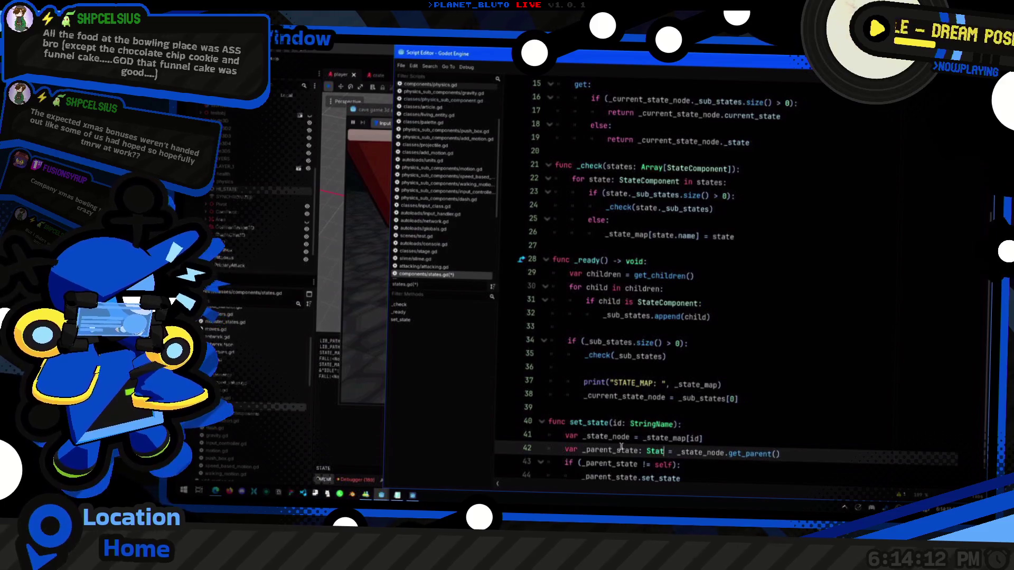
pyautogui.press('Return')
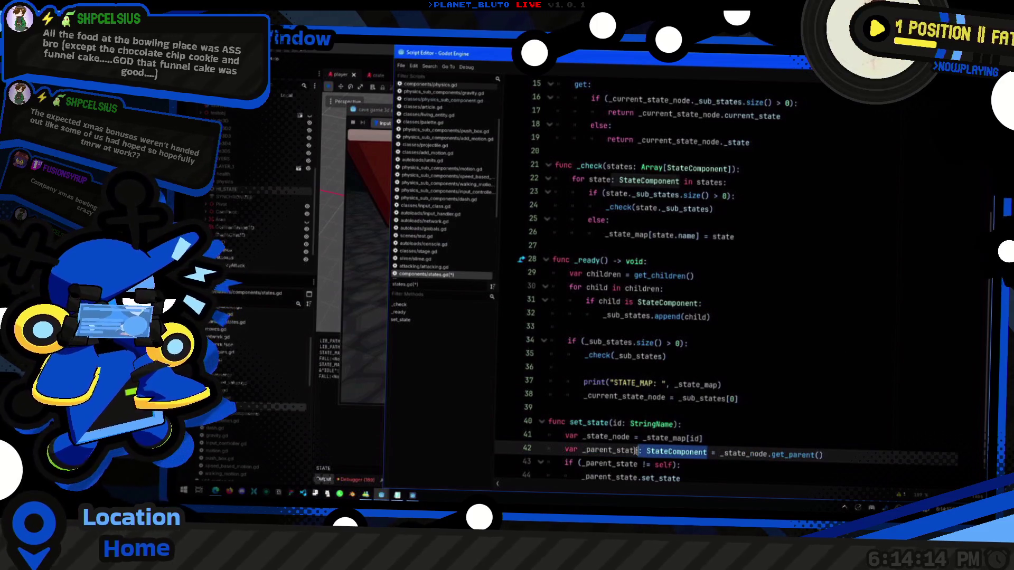
pyautogui.press('Up')
pyautogui.write(': StateComponent')
pyautogui.press('Down')
pyautogui.press('Down')
pyautogui.press('End')
pyautogui.press('Down')
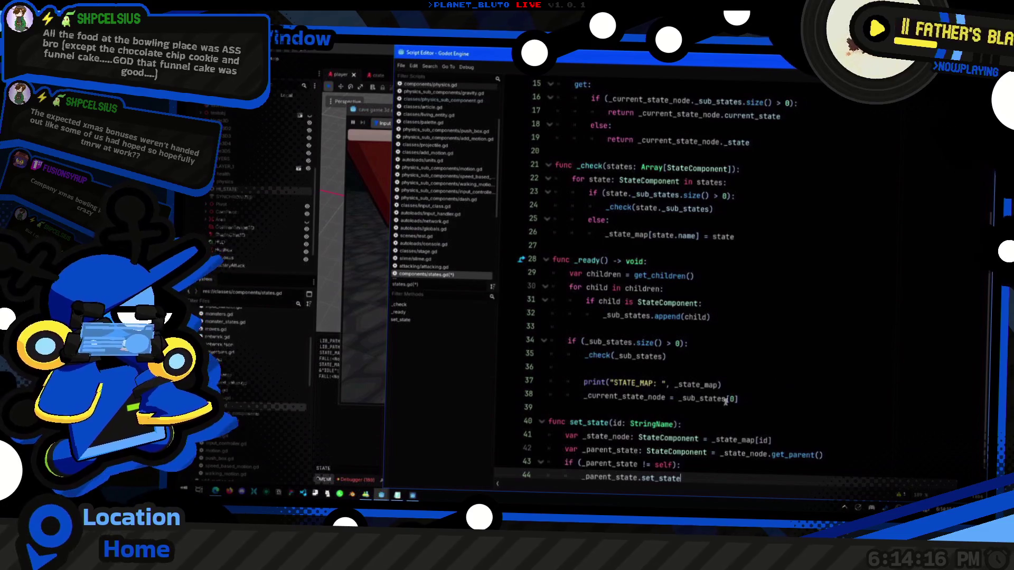
# - Complete the call as _parent_state.set_state(id)
pyautogui.scroll(-1, 774, 397)
pyautogui.write('("")')
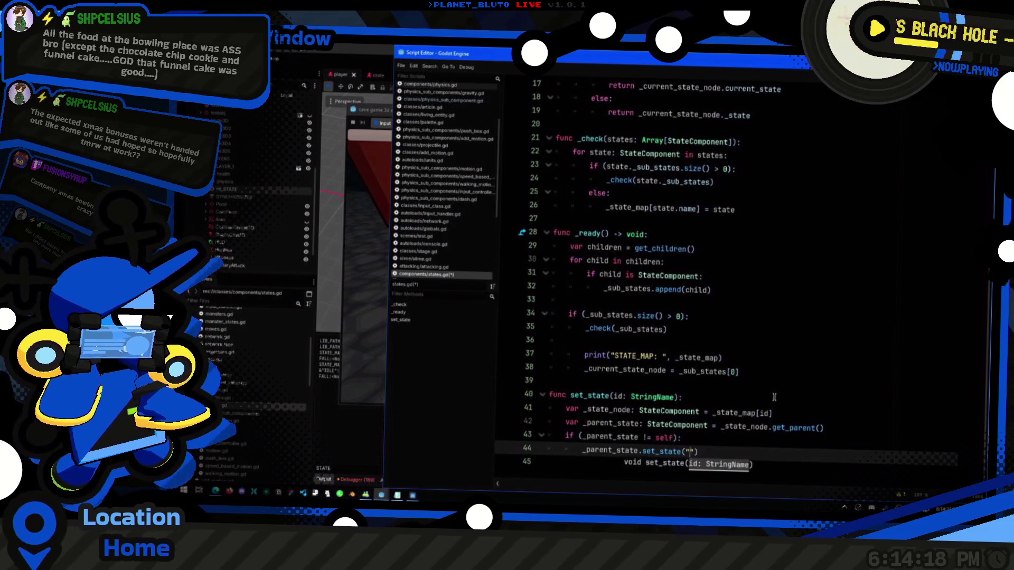
pyautogui.write('id)')
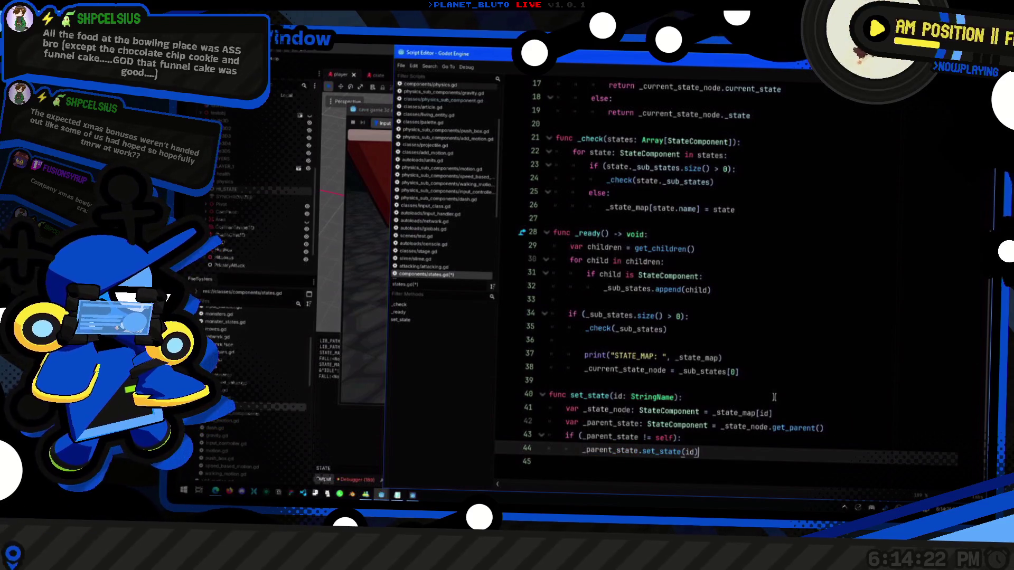
pyautogui.press('Return')
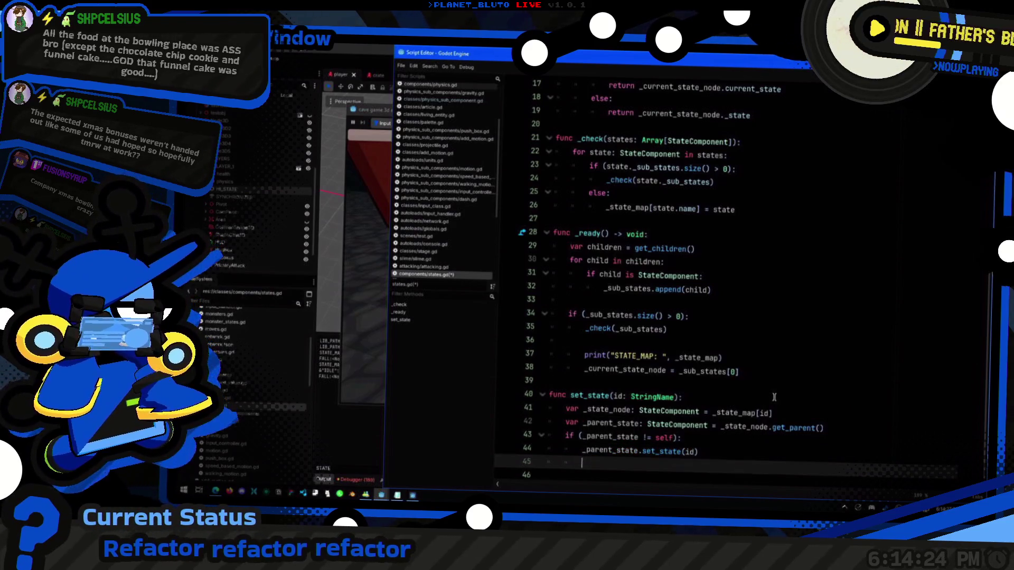
pyautogui.press('Return')
pyautogui.write('_parent_state')
pyautogui.hotkey('ctrl', 'z')
pyautogui.hotkey('ctrl', 'z')
pyautogui.hotkey('ctrl', 'z')
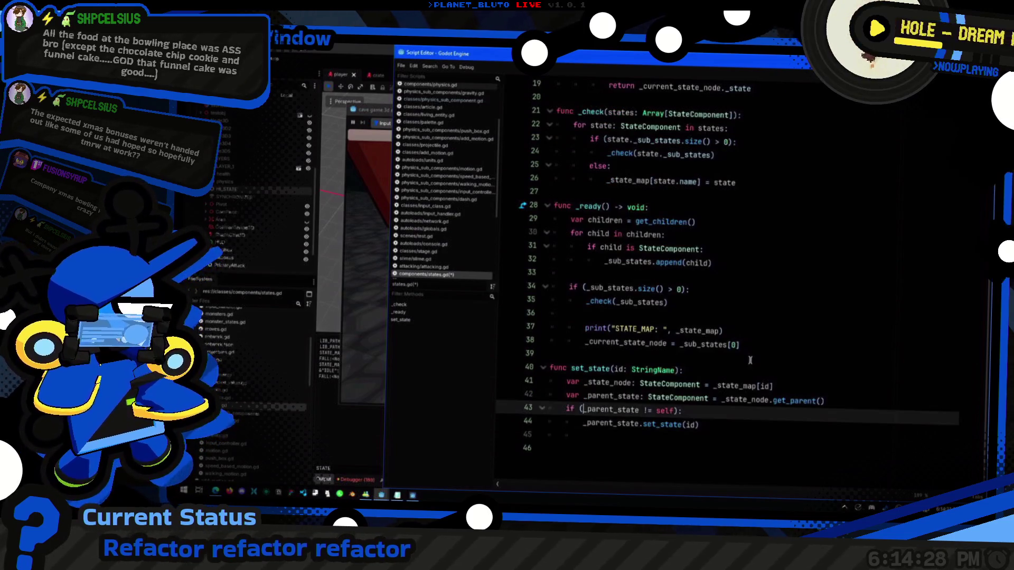
pyautogui.hotkey('ctrl', 'z')
pyautogui.hotkey('ctrl', 'z')
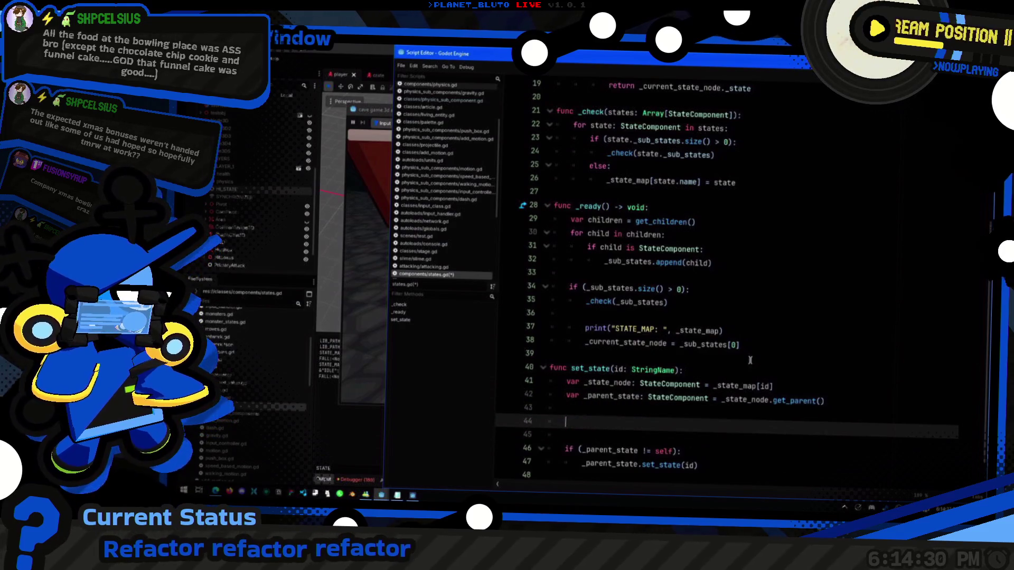
# - Assign _current_state_node = _state_node, then show the local player scene in the main editor
pyautogui.scroll(-1, 749, 360)
pyautogui.write('_curr')
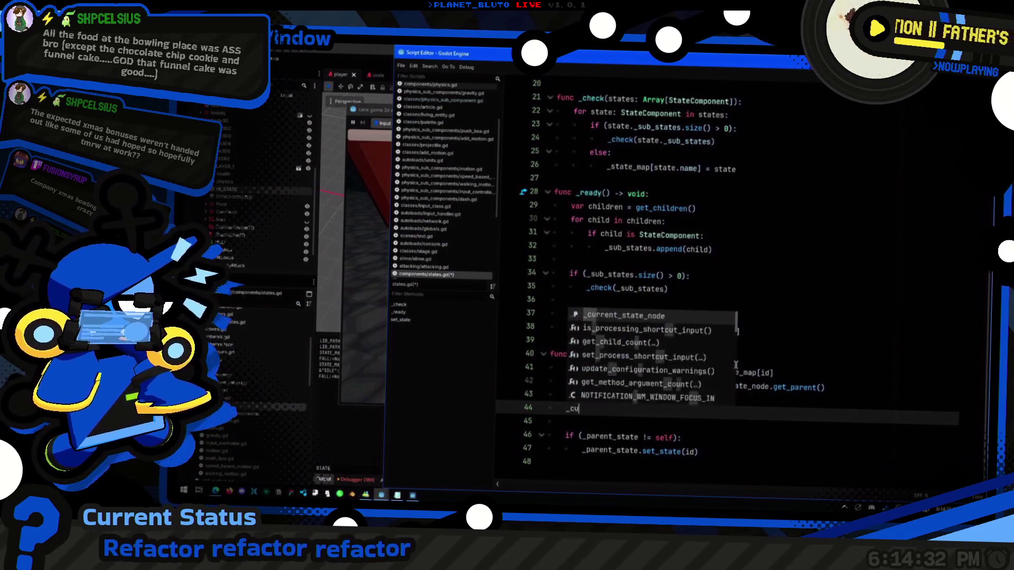
pyautogui.press('Return')
pyautogui.write('= _stat')
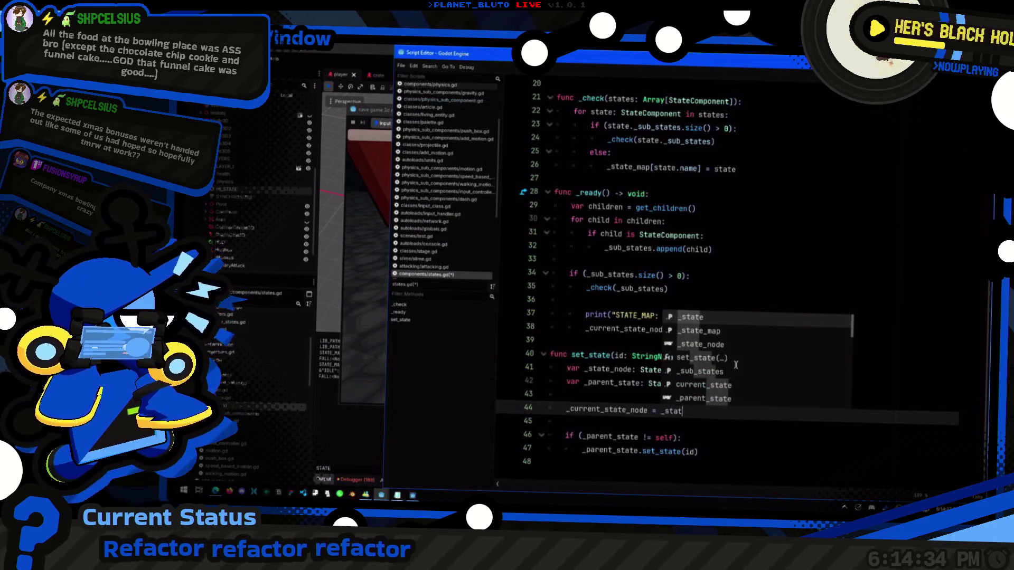
pyautogui.press('Down')
pyautogui.press('Return')
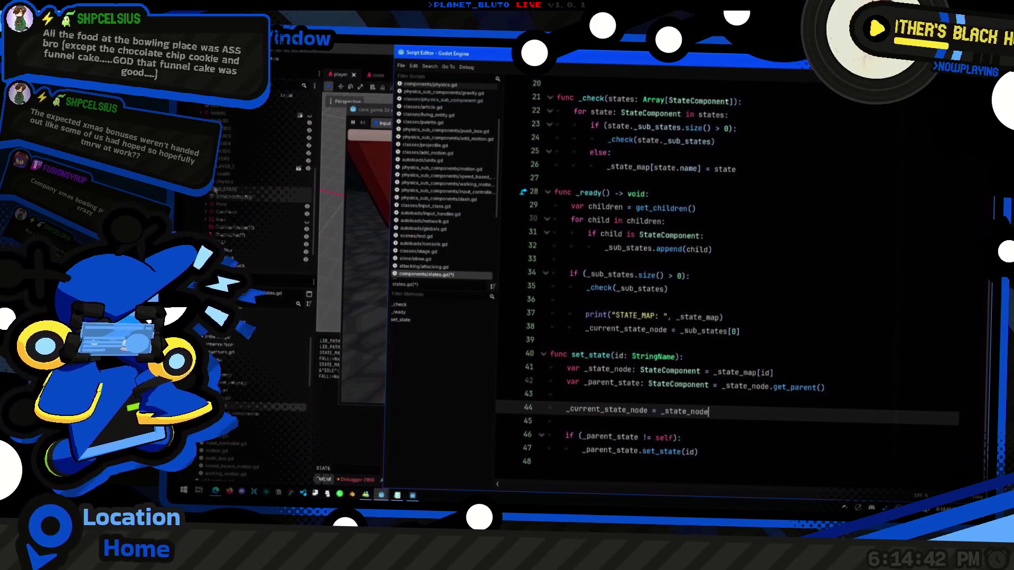
pyautogui.click(279, 101)
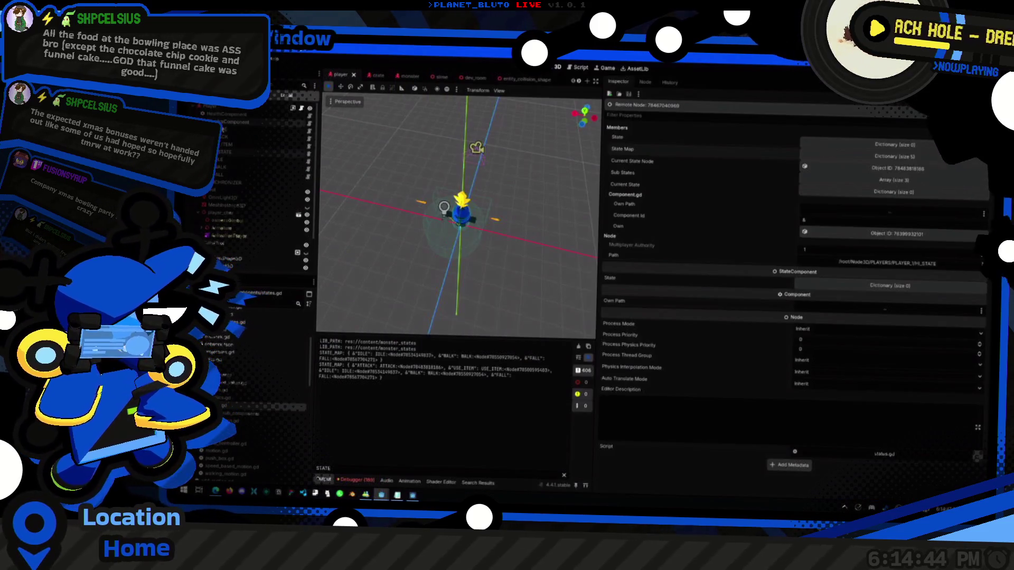
pyautogui.click(229, 132)
# - Inspect the IDLE, LO_STATE and HI_STATE nodes, then open states.gd scrolled to the top
pyautogui.click(241, 161)
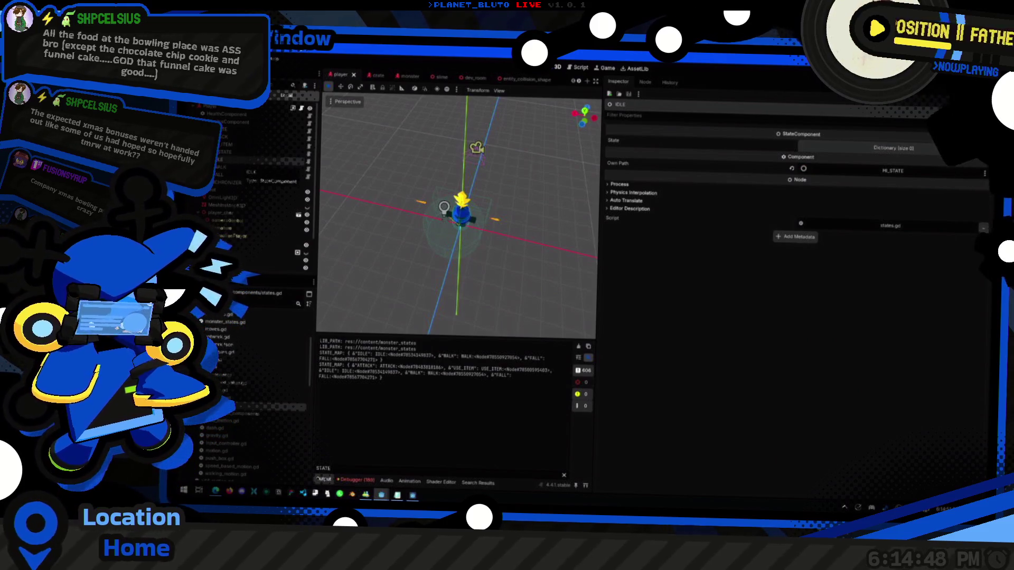
pyautogui.click(241, 152)
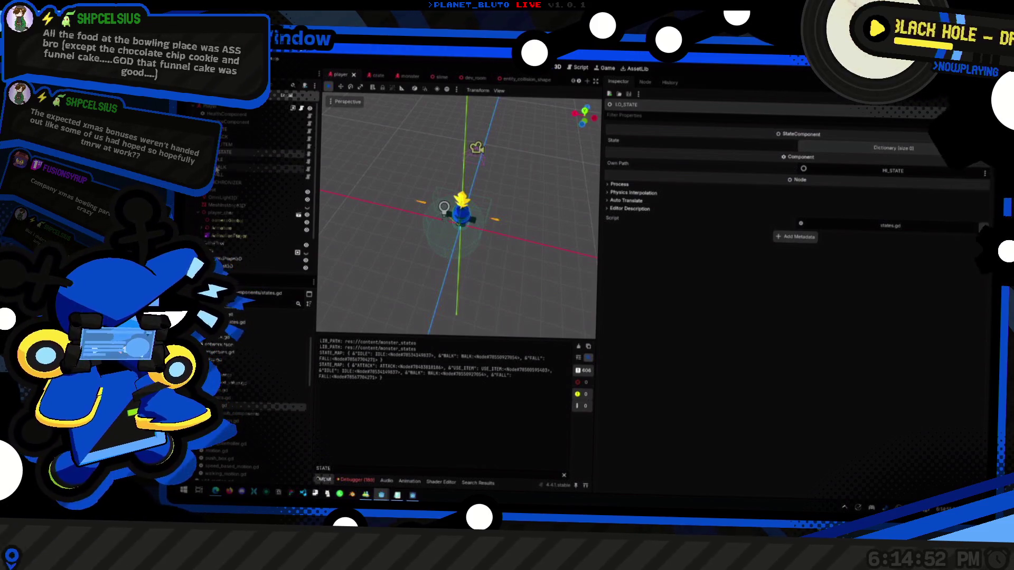
pyautogui.click(229, 156)
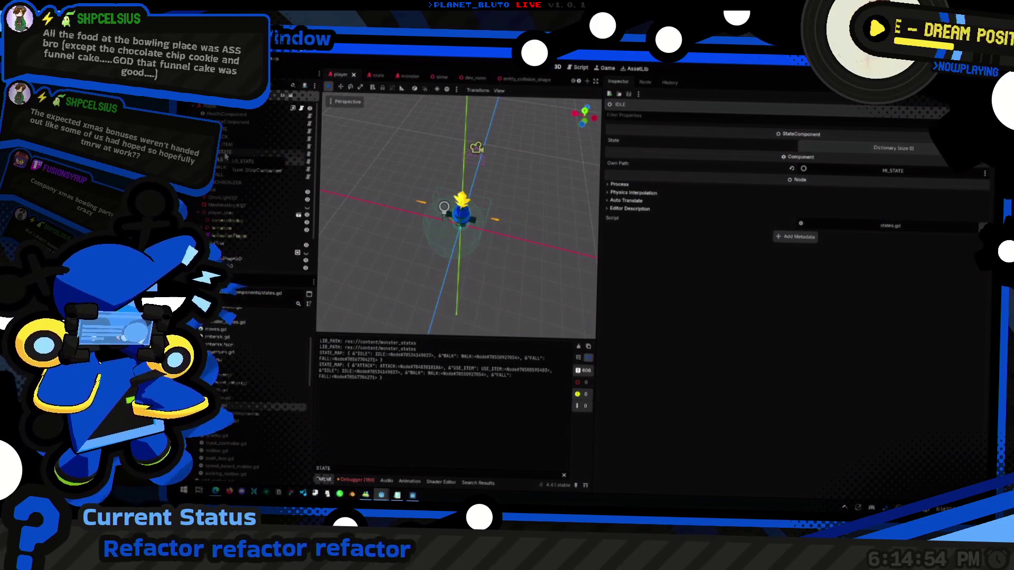
pyautogui.click(231, 131)
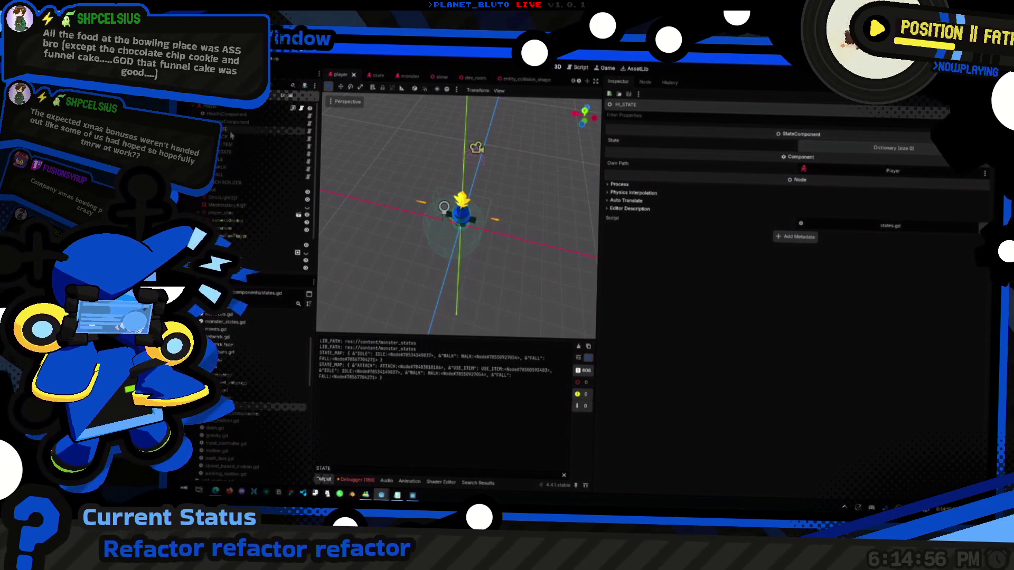
pyautogui.hotkey('ctrl', 'F3')
pyautogui.scroll(5, 711, 241)
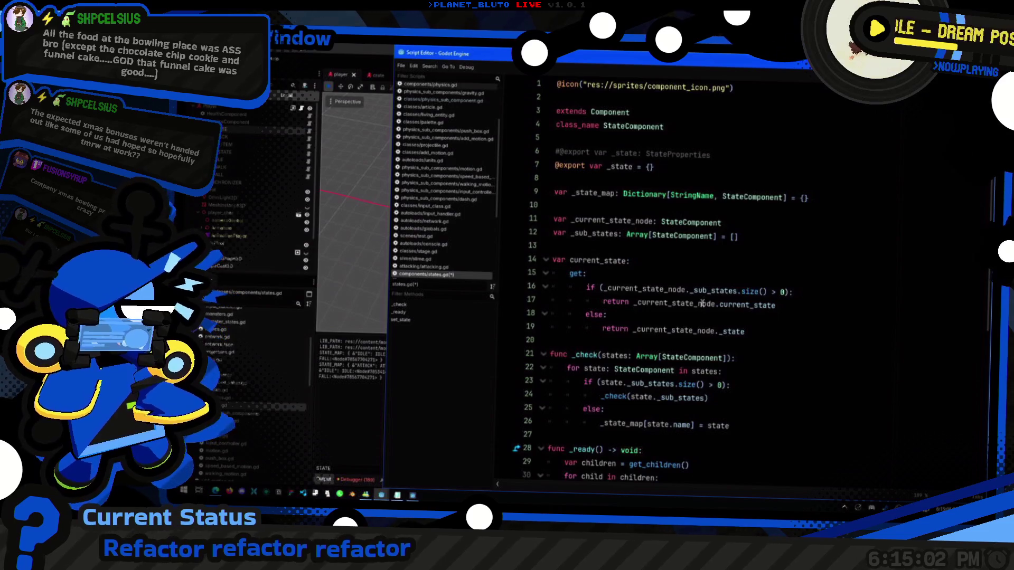
# - Try adding a "name": entry inside _state_map's braces, then remove it after the error
pyautogui.click(742, 306)
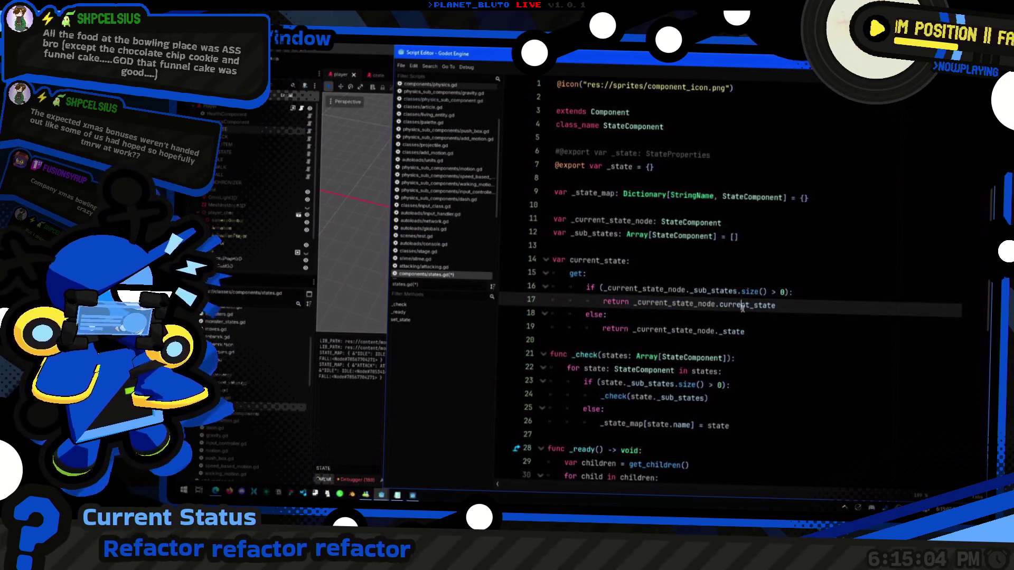
pyautogui.click(229, 159)
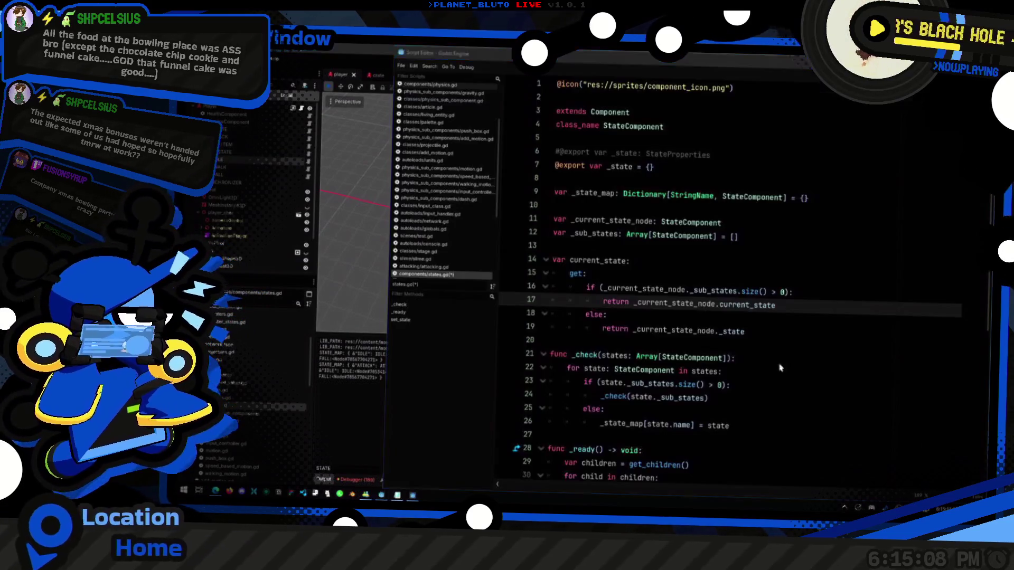
pyautogui.click(780, 368)
pyautogui.click(807, 335)
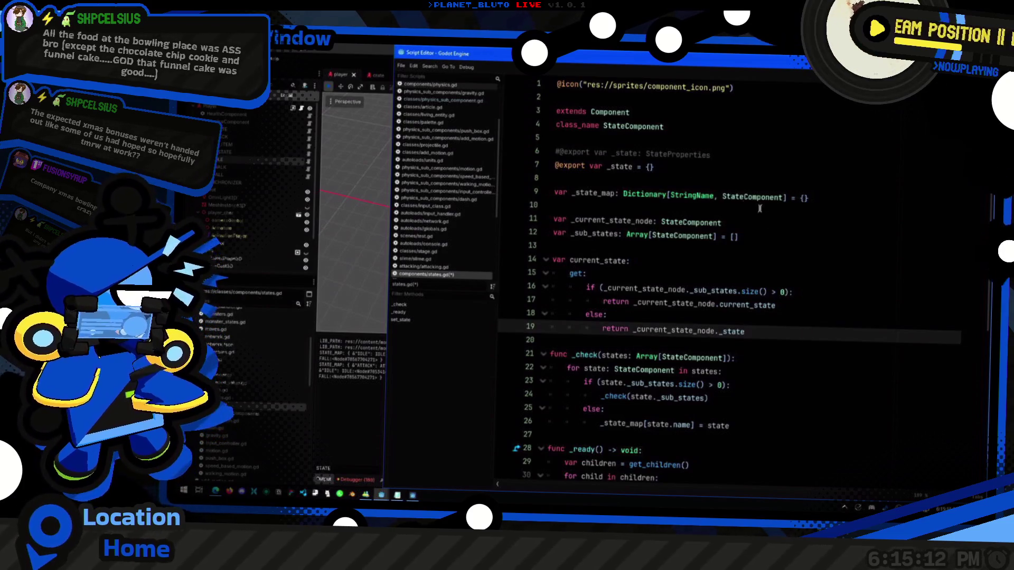
pyautogui.click(866, 209)
pyautogui.press('Return')
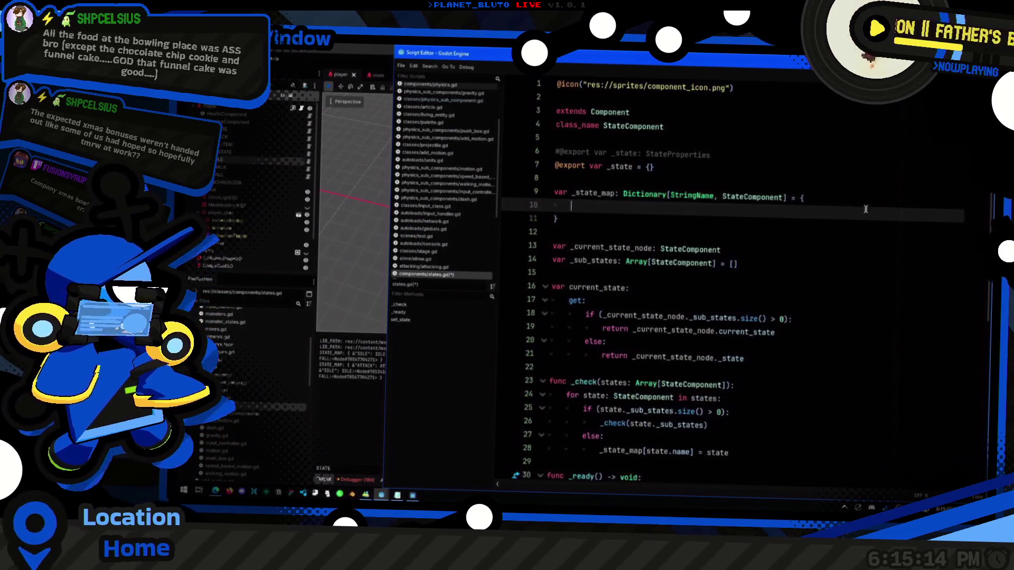
pyautogui.write('"name":')
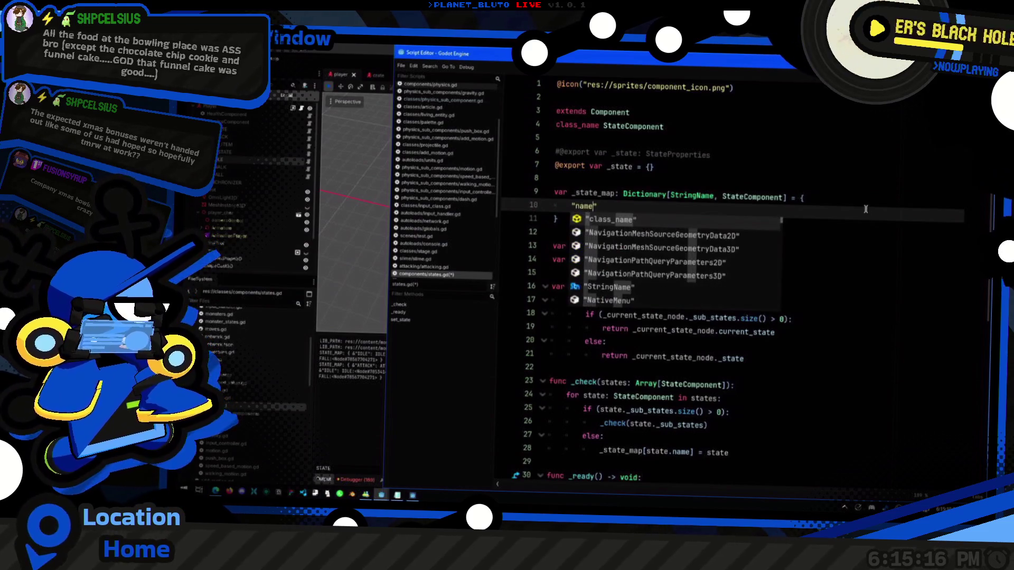
pyautogui.scroll(-3, 766, 216)
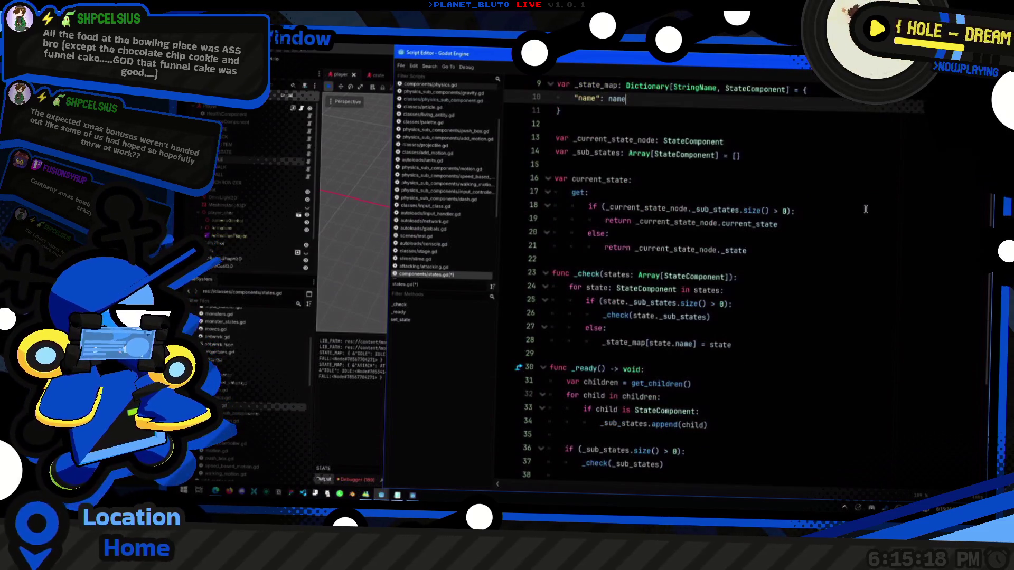
pyautogui.scroll(-2, 713, 222)
pyautogui.scroll(5, 650, 227)
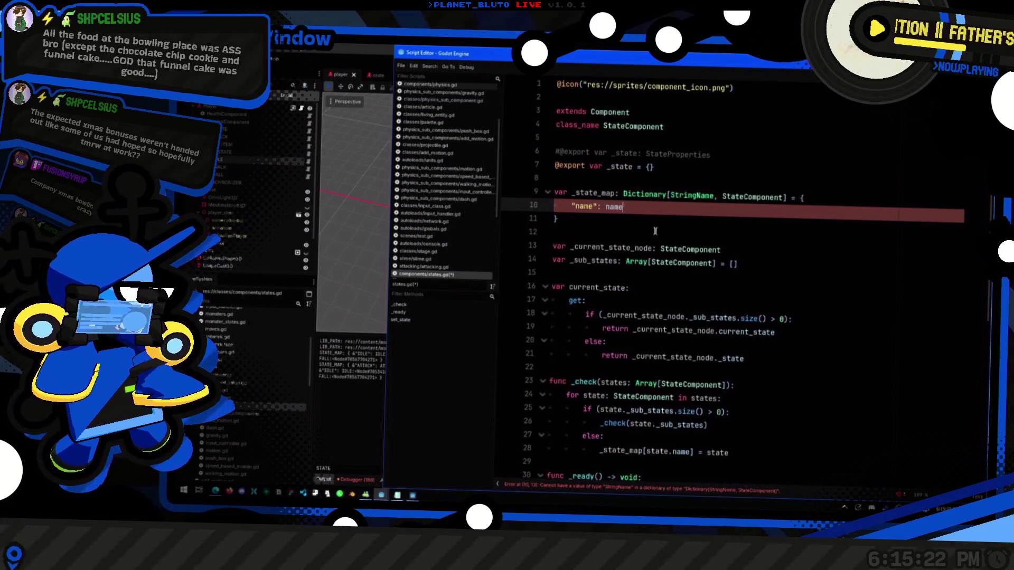
pyautogui.hotkey('ctrl', 'BackSpace')
pyautogui.hotkey('ctrl', 'BackSpace')
pyautogui.hotkey('ctrl', 'BackSpace')
# - Add the "name": name entry inside the _state dictionary's braces instead
pyautogui.click(674, 167)
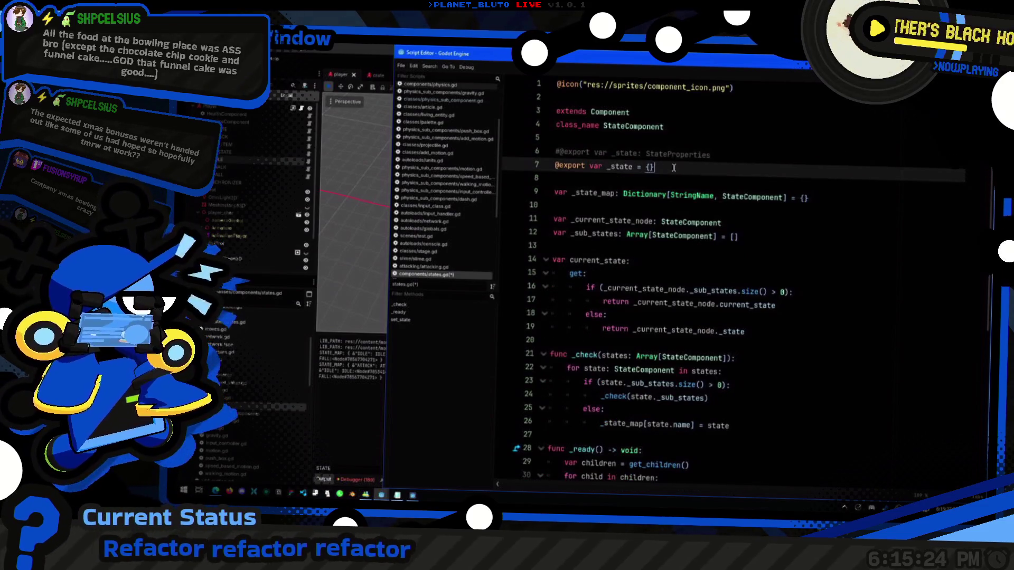
pyautogui.press('Left')
pyautogui.press('Return')
pyautogui.write('"name":')
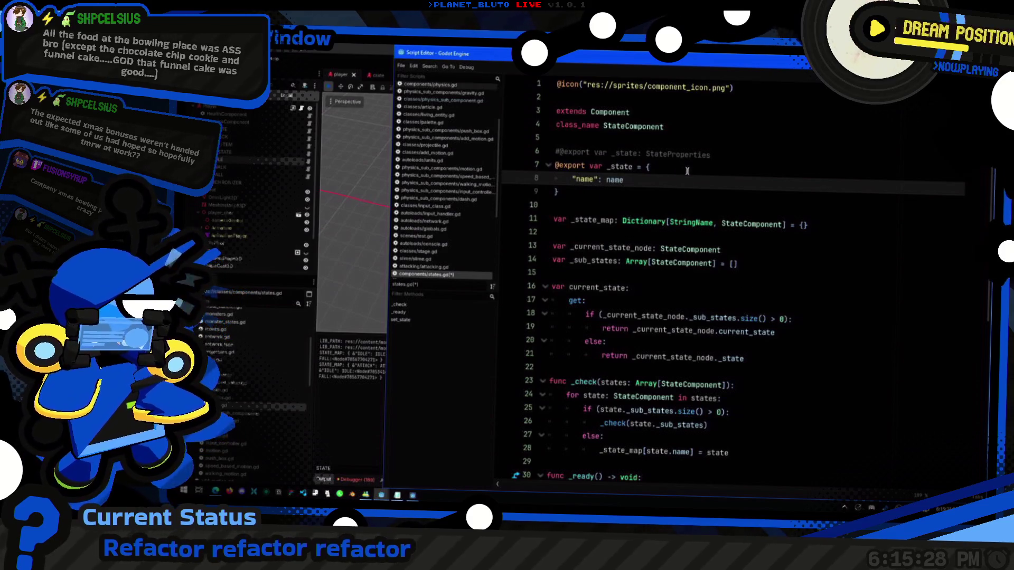
pyautogui.hotkey('alt', 'Tab')
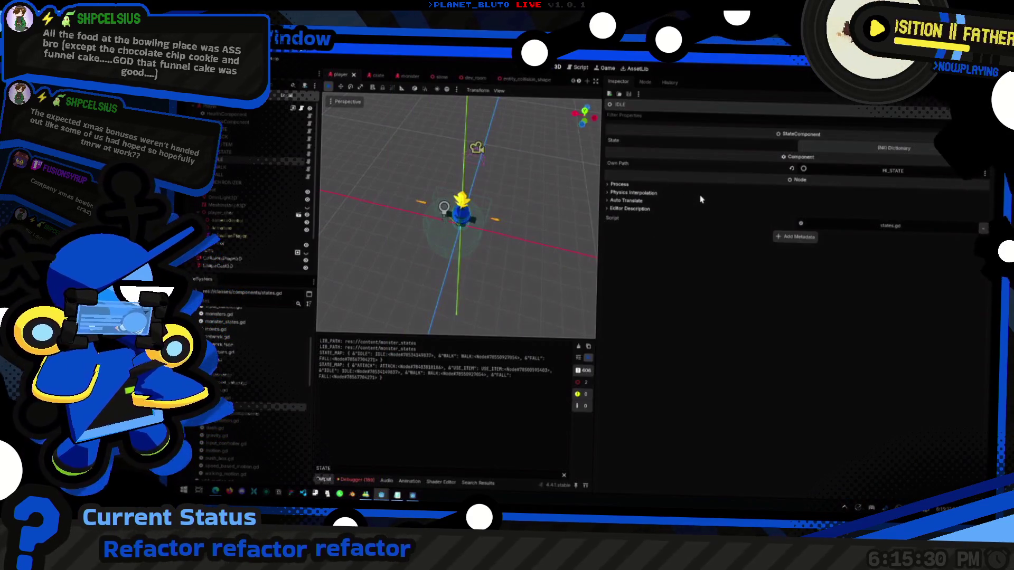
# - Expand and collapse IDLE's State dictionary in the Inspector, then return to states.gd line 7
pyautogui.click(861, 149)
pyautogui.click(861, 151)
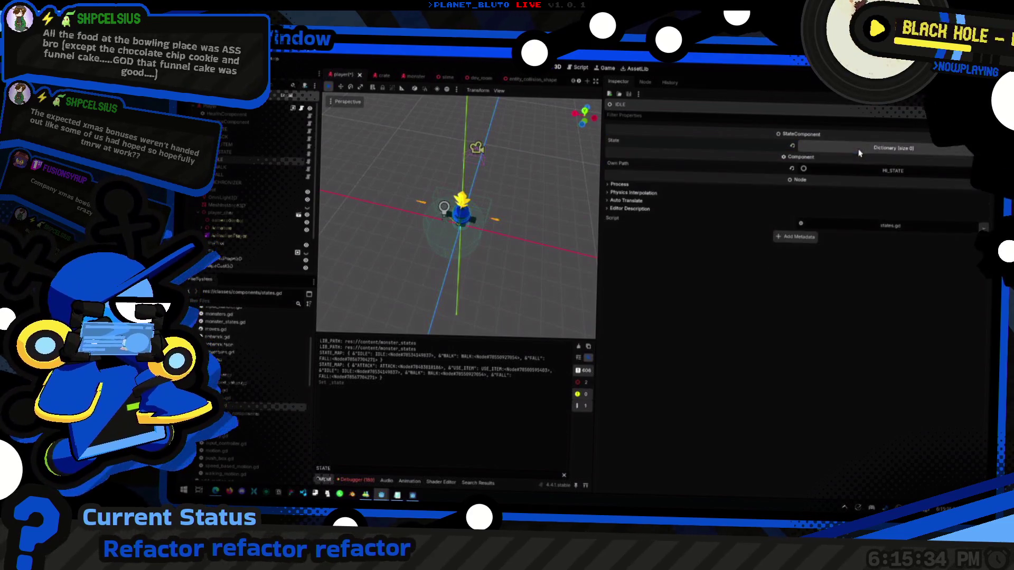
pyautogui.click(831, 153)
pyautogui.click(832, 153)
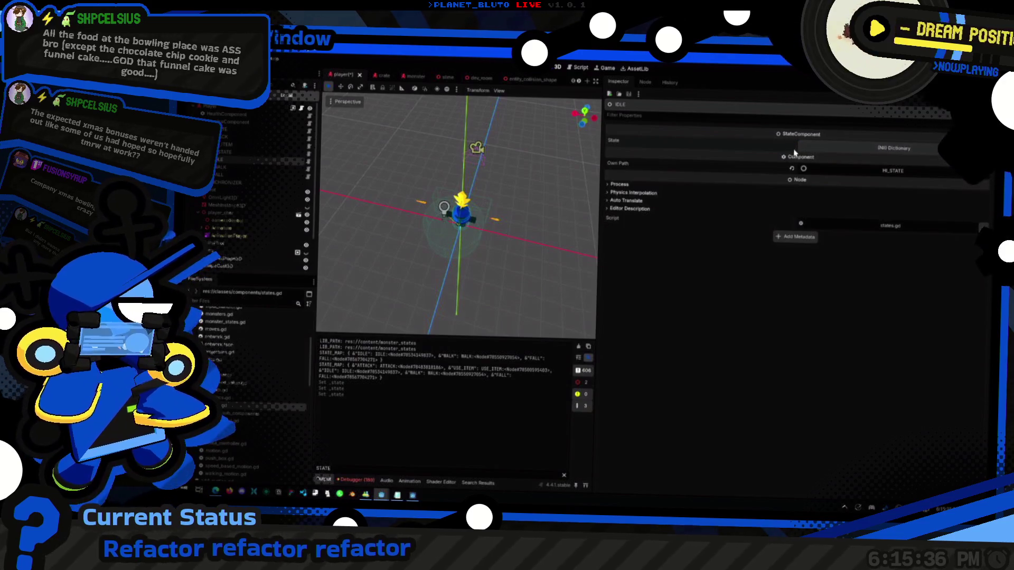
pyautogui.hotkey('alt', 'Tab')
pyautogui.click(650, 167)
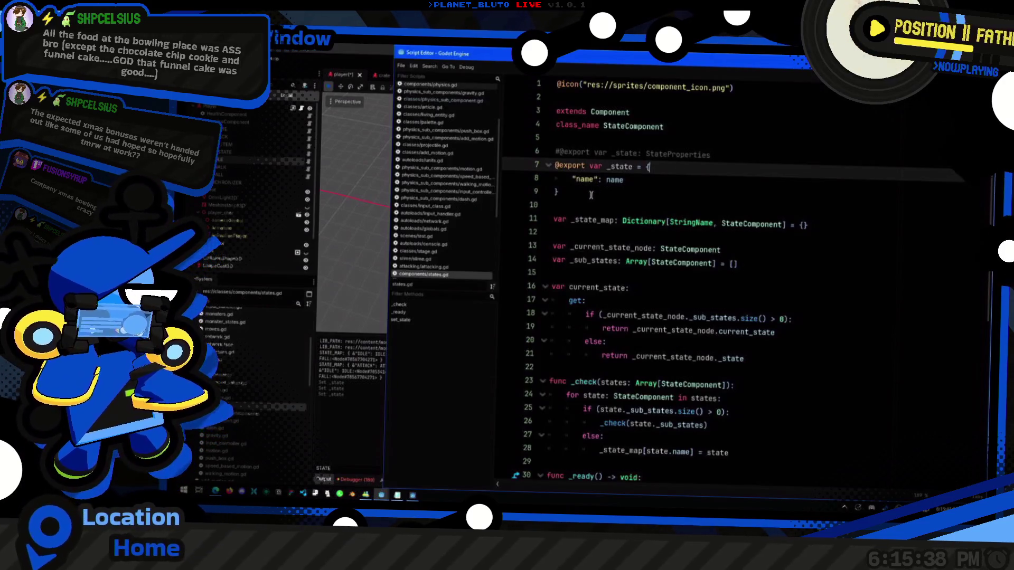
pyautogui.doubleClick(578, 166)
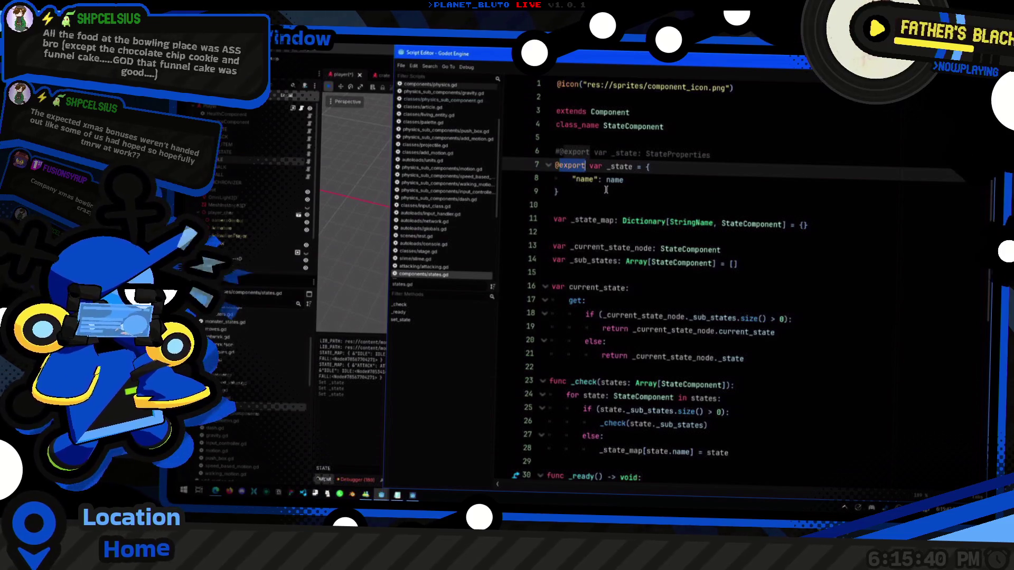
pyautogui.write('@onready')
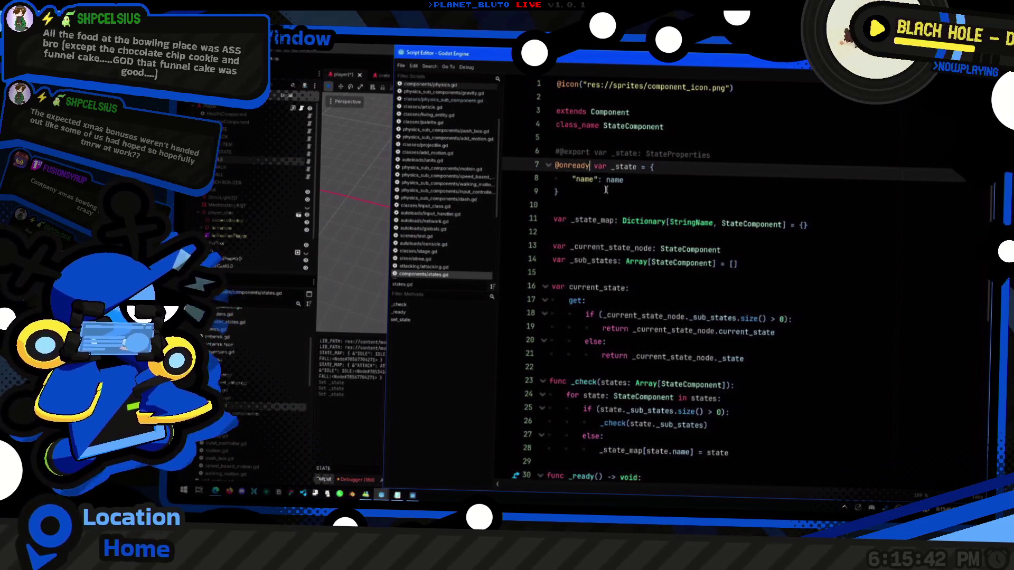
pyautogui.hotkey('ctrl', 's')
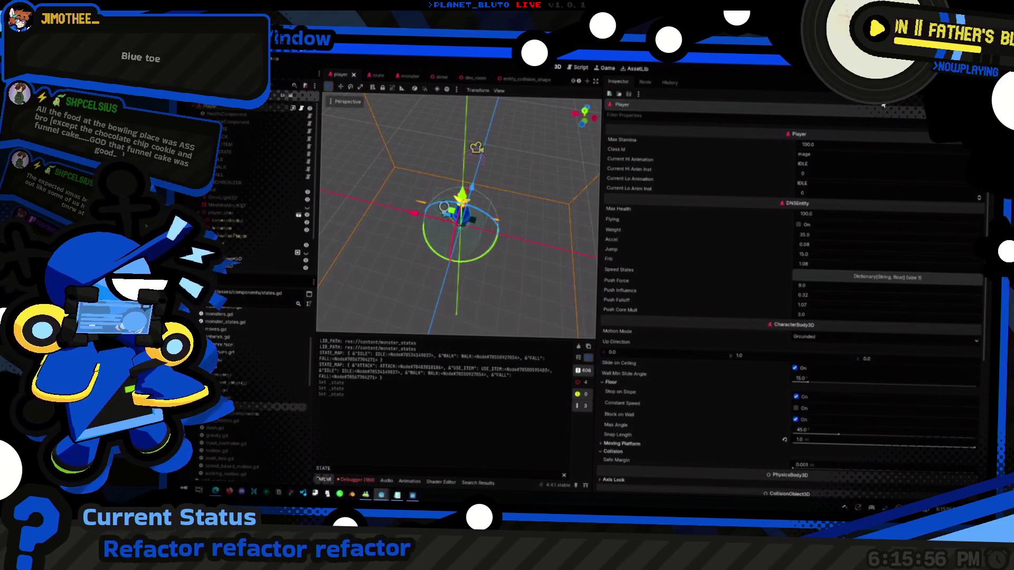
pyautogui.press('F5')
pyautogui.hotkey('alt', 'Tab')
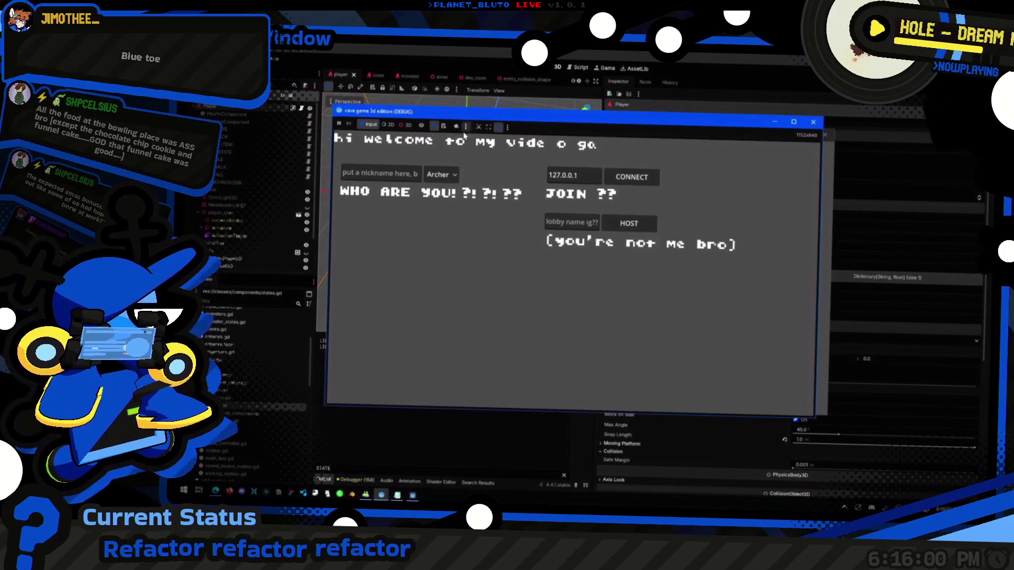
pyautogui.click(440, 176)
pyautogui.click(440, 212)
pyautogui.click(629, 224)
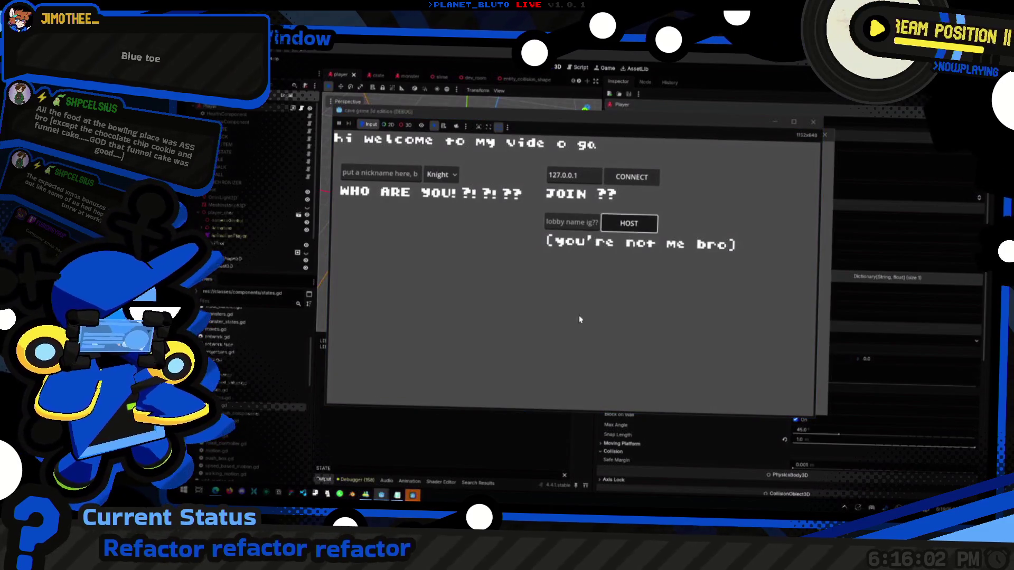
pyautogui.press('`')
pyautogui.write('mon slime ')
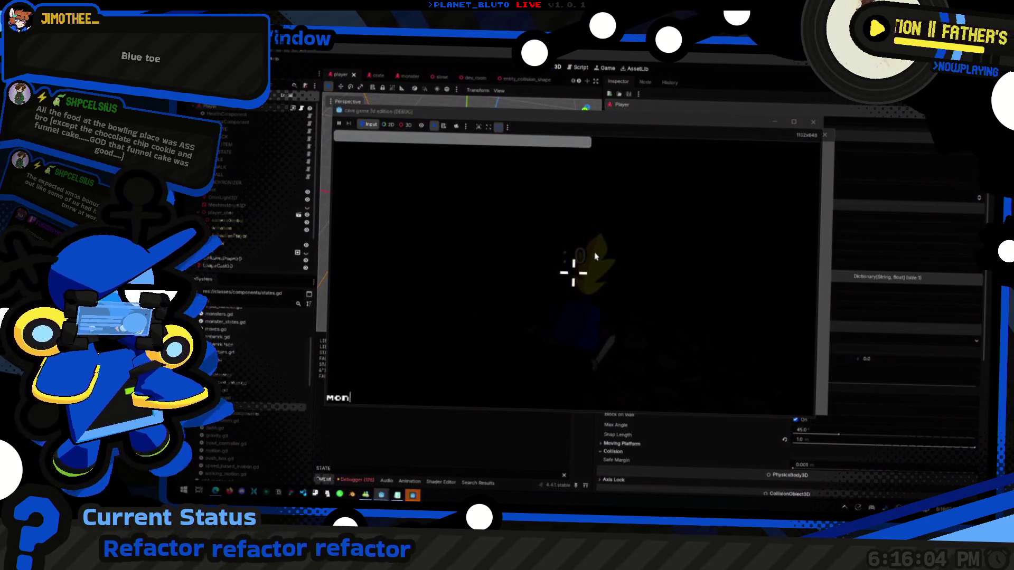
pyautogui.write('1')
pyautogui.press('Return')
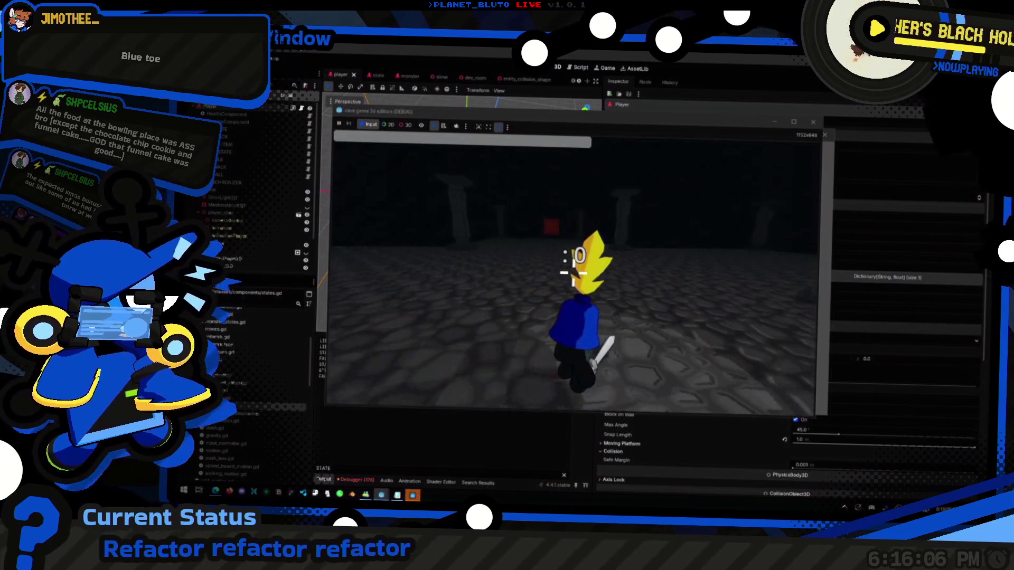
pyautogui.press('F8')
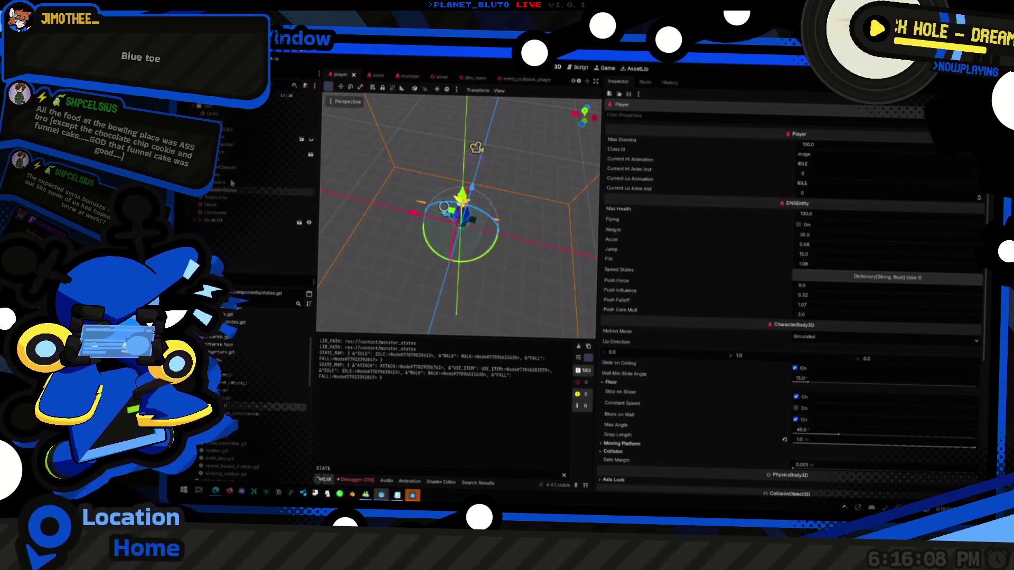
pyautogui.click(188, 216)
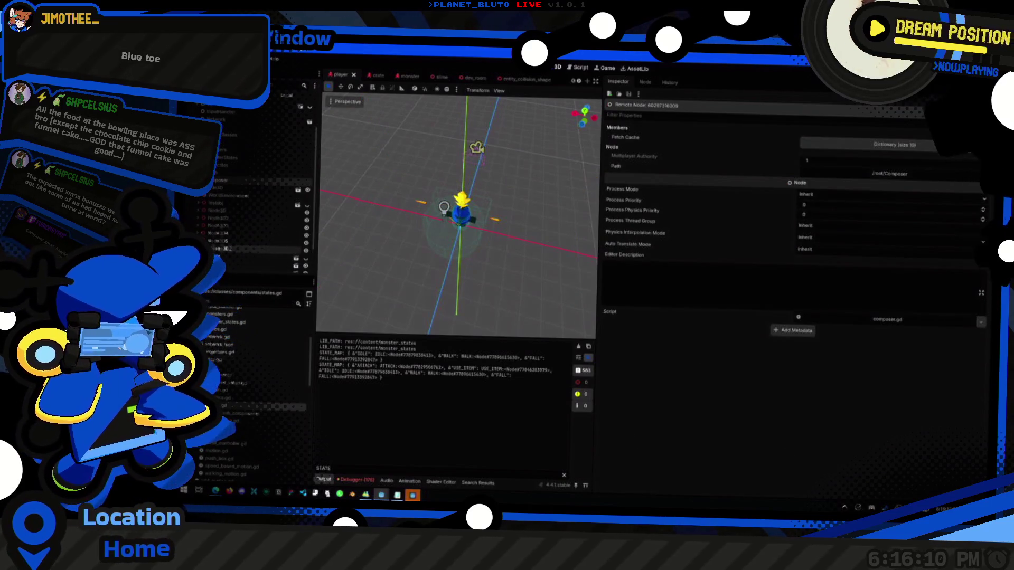
# - View the running game's HI_STATE node in the remote tree, then return to states.gd
pyautogui.scroll(-5, 229, 257)
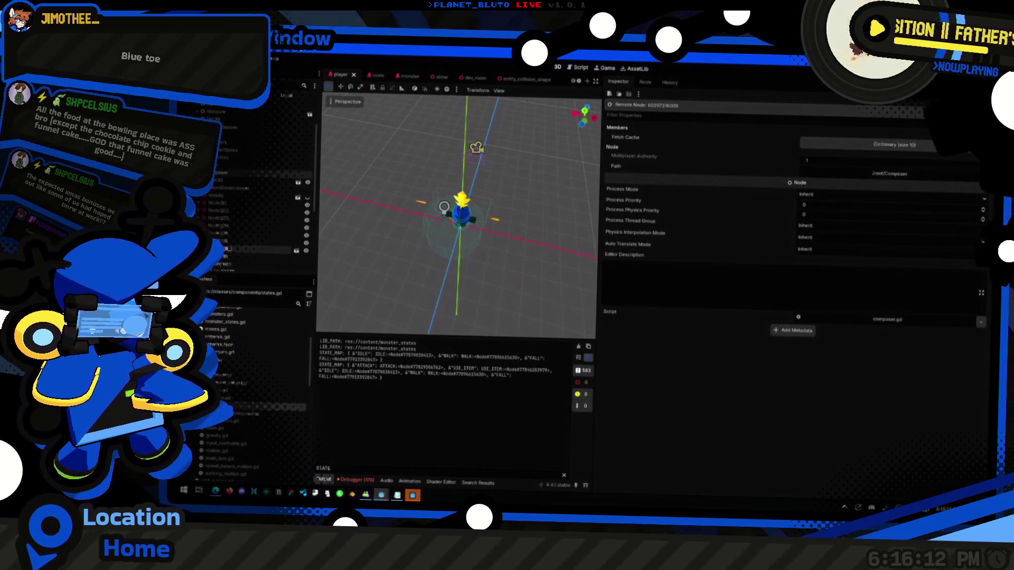
pyautogui.click(233, 157)
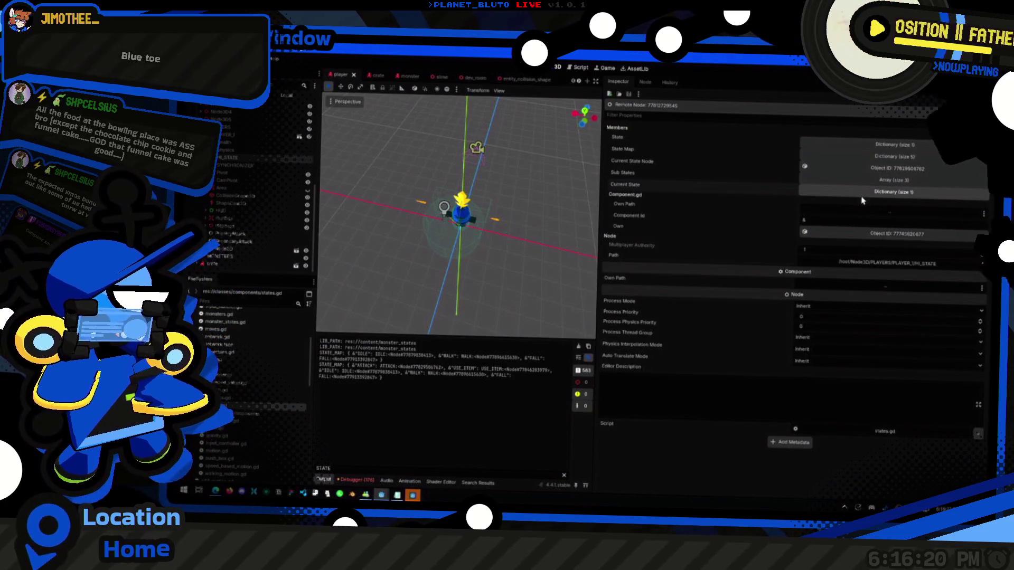
pyautogui.hotkey('alt', 'Tab')
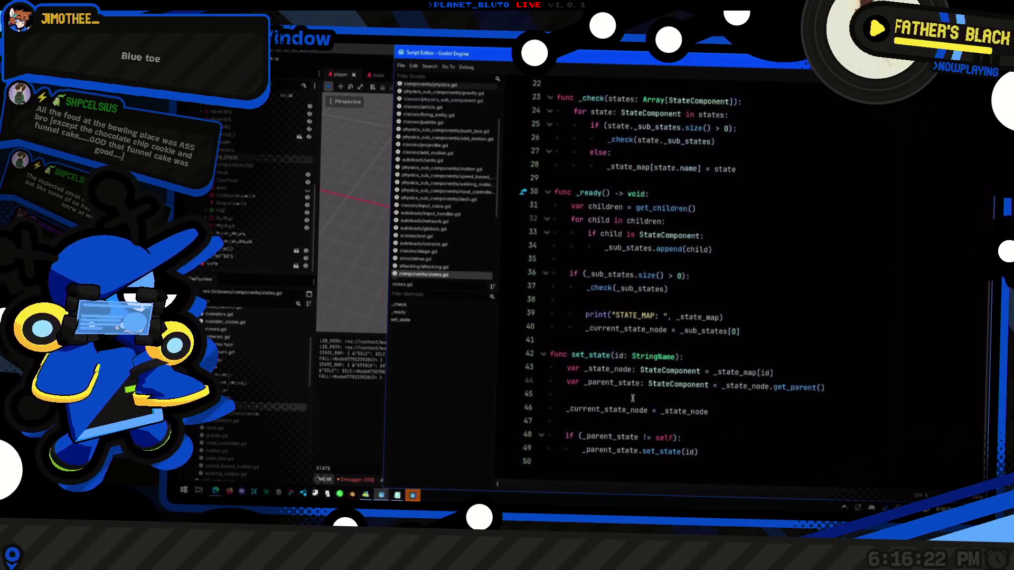
# - Find the first line of set_state in states.gd and select _state_map to review its uses
pyautogui.hotkey('ctrl', 'Right')
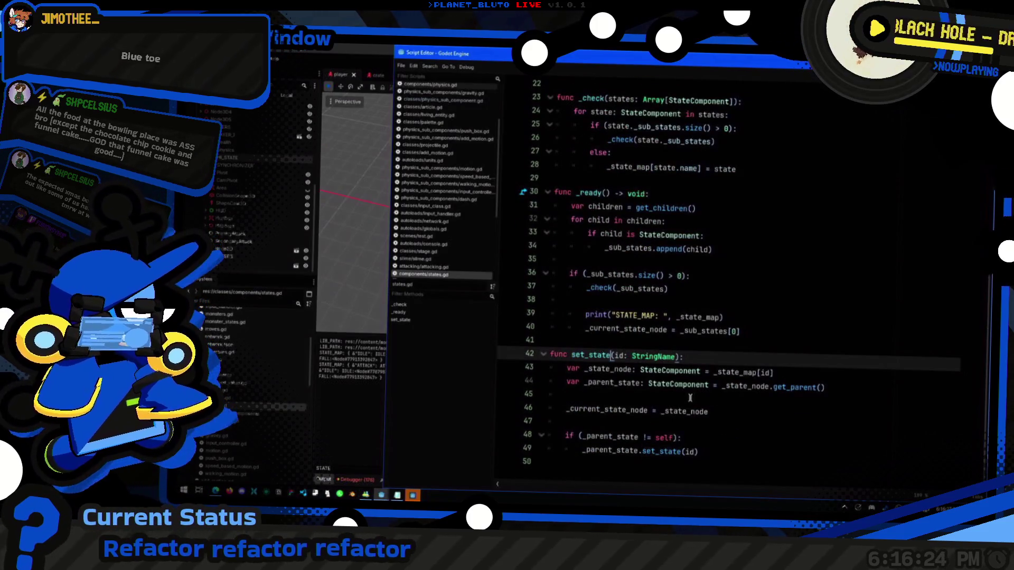
pyautogui.click(733, 412)
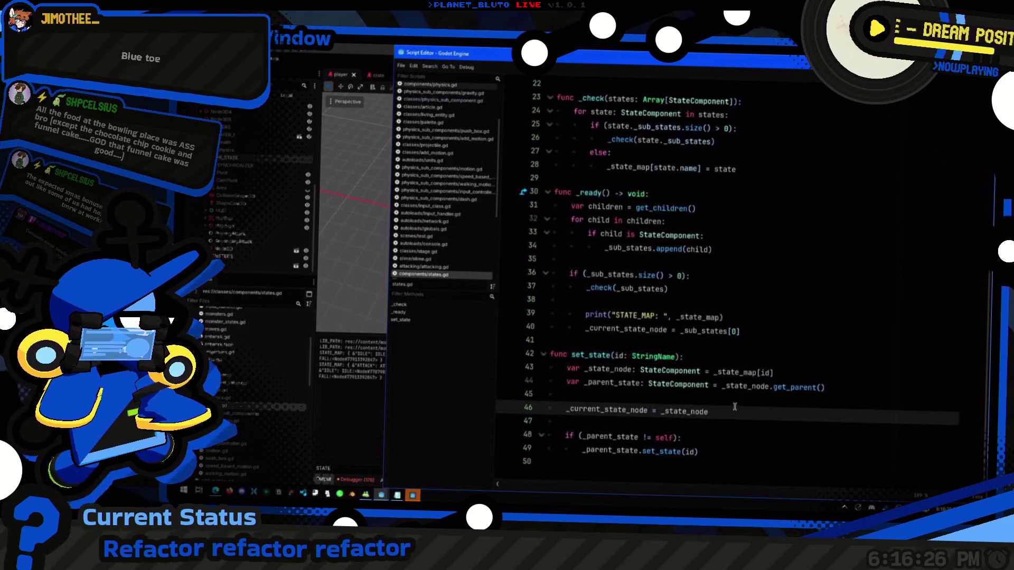
pyautogui.scroll(7, 731, 399)
pyautogui.scroll(-7, 739, 394)
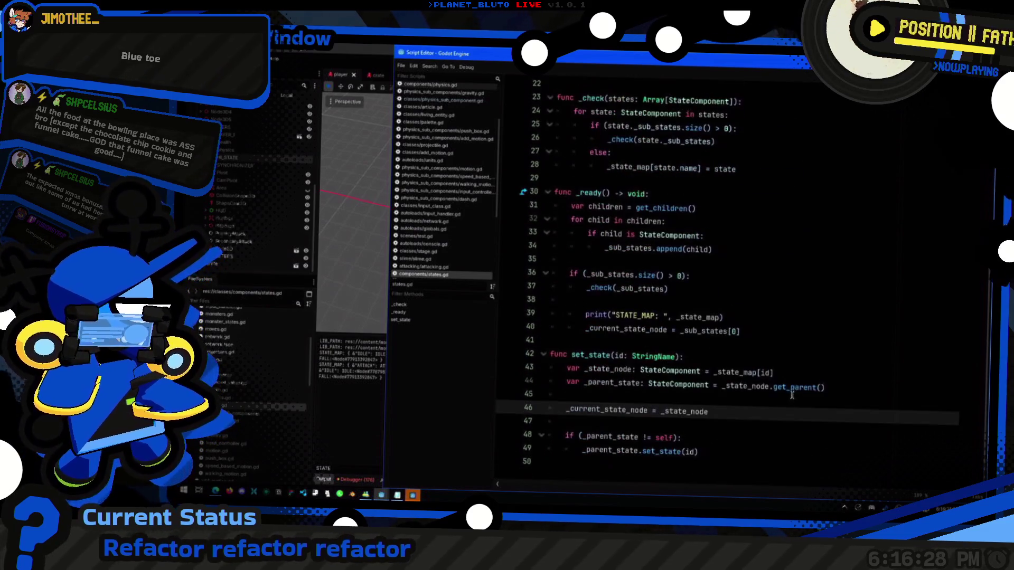
pyautogui.click(725, 460)
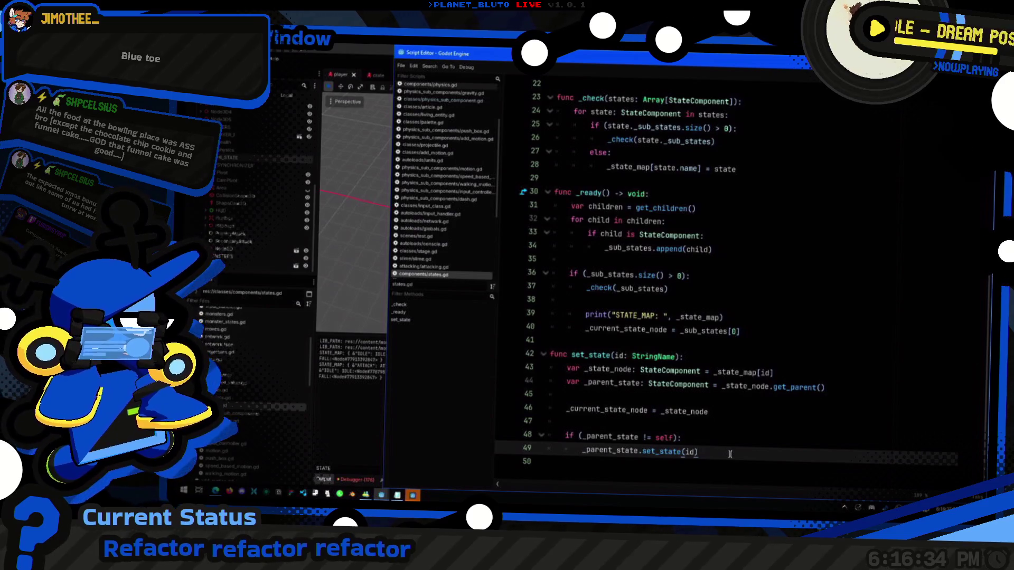
pyautogui.click(715, 361)
pyautogui.click(707, 373)
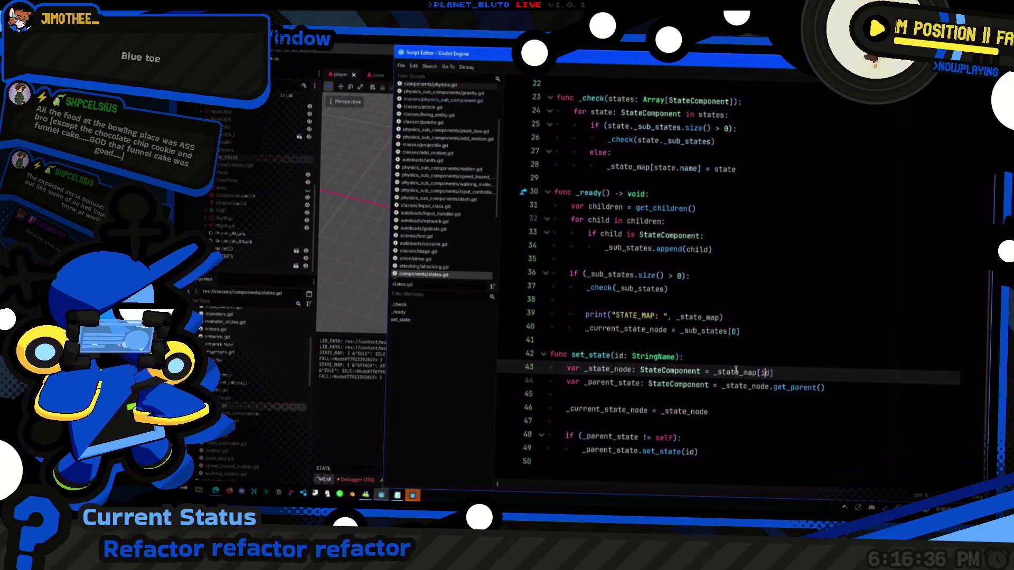
pyautogui.doubleClick(736, 371)
# - Insert 'if (not _state_map.has(id)): return' as the first line of set_state
pyautogui.press('Up')
pyautogui.press('End')
pyautogui.press('Return')
pyautogui.press('Return')
pyautogui.press('Up')
pyautogui.write('if (_state_map.has(')
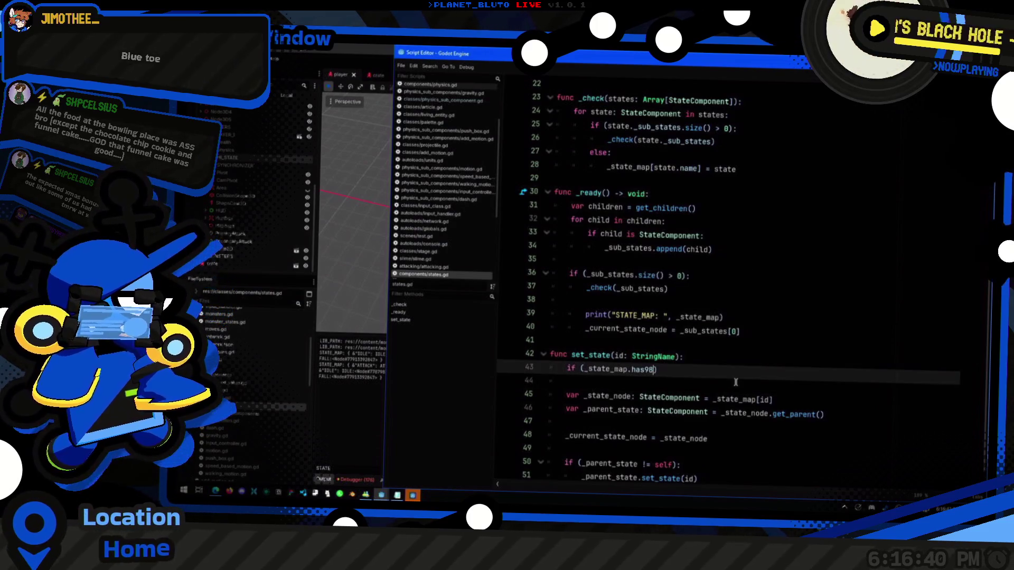
pyautogui.press('BackSpace')
pyautogui.write('(id')
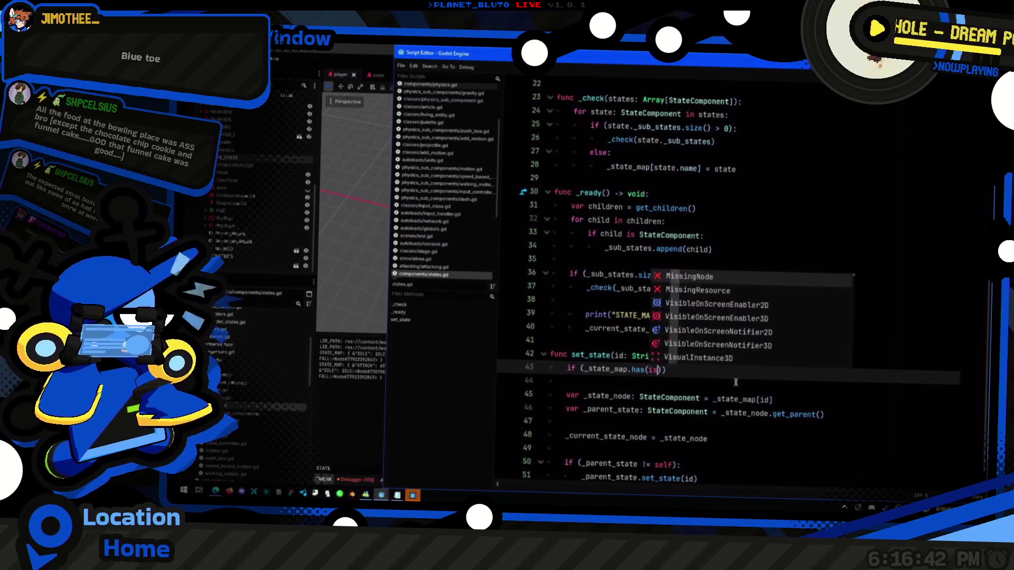
pyautogui.write('not')
pyautogui.press('End')
pyautogui.write('eturn')
pyautogui.press('End')
pyautogui.scroll(-1, 750, 297)
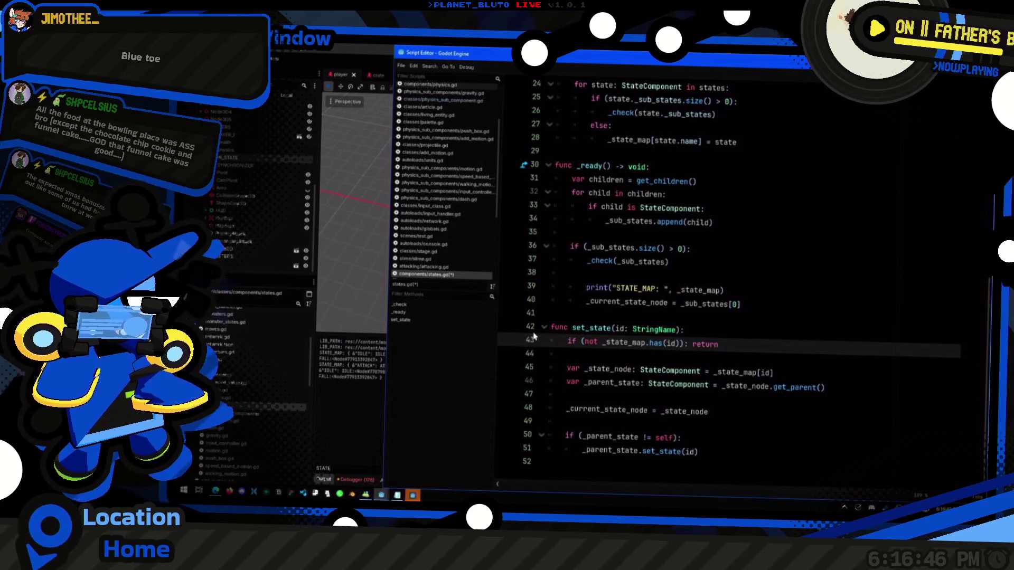
# - Review the set_state header and recursive call, then return to the main editor
pyautogui.click(575, 327)
pyautogui.click(806, 341)
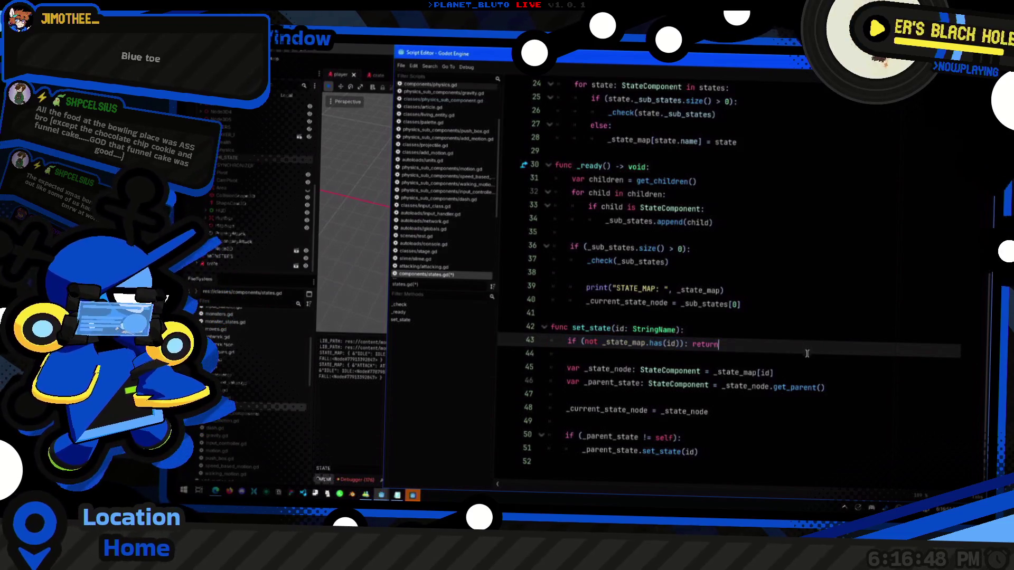
pyautogui.click(786, 452)
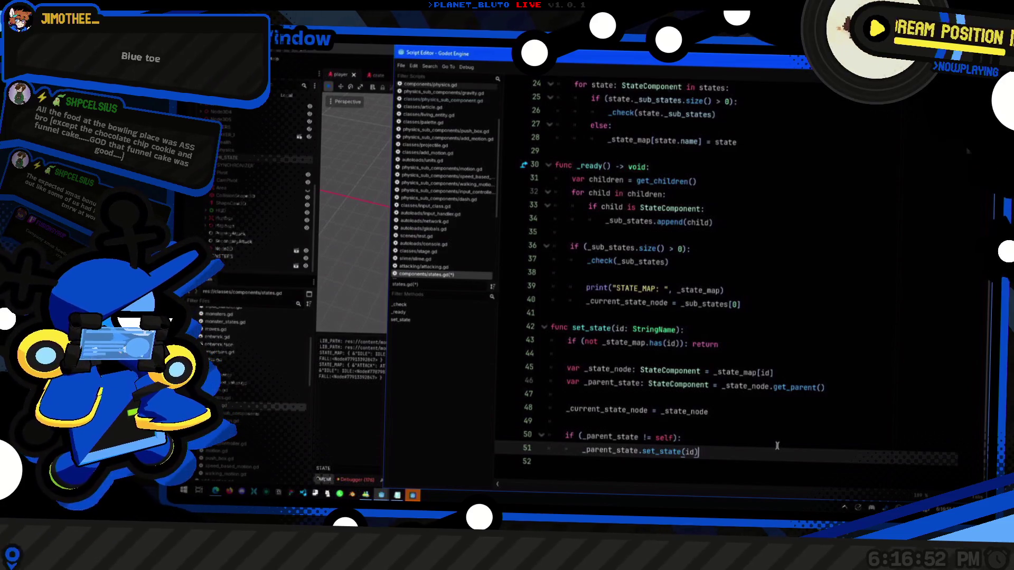
pyautogui.click(327, 465)
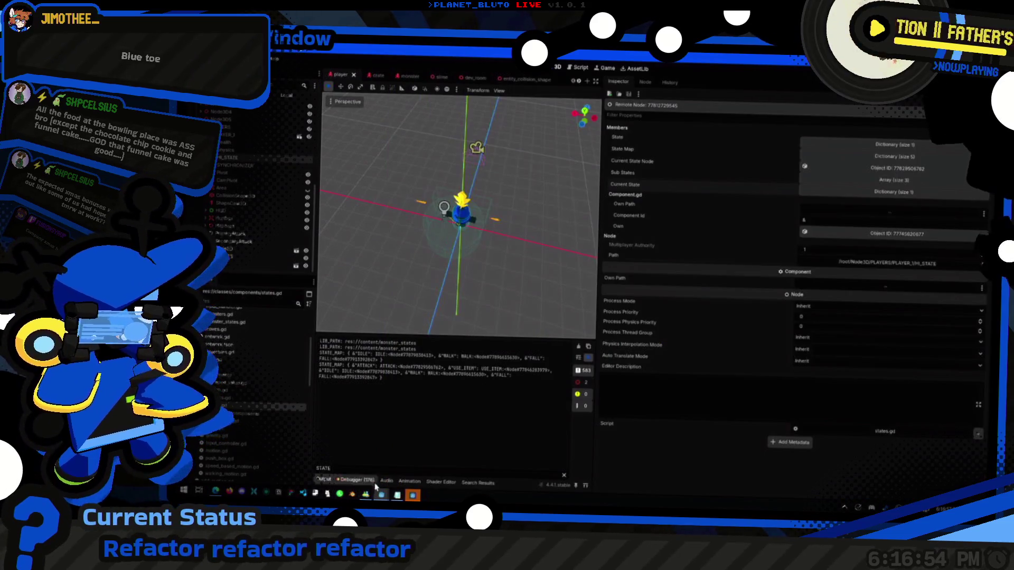
# - Tick Objects in the Debugger's Monitors to graph the running game's object count
pyautogui.click(355, 480)
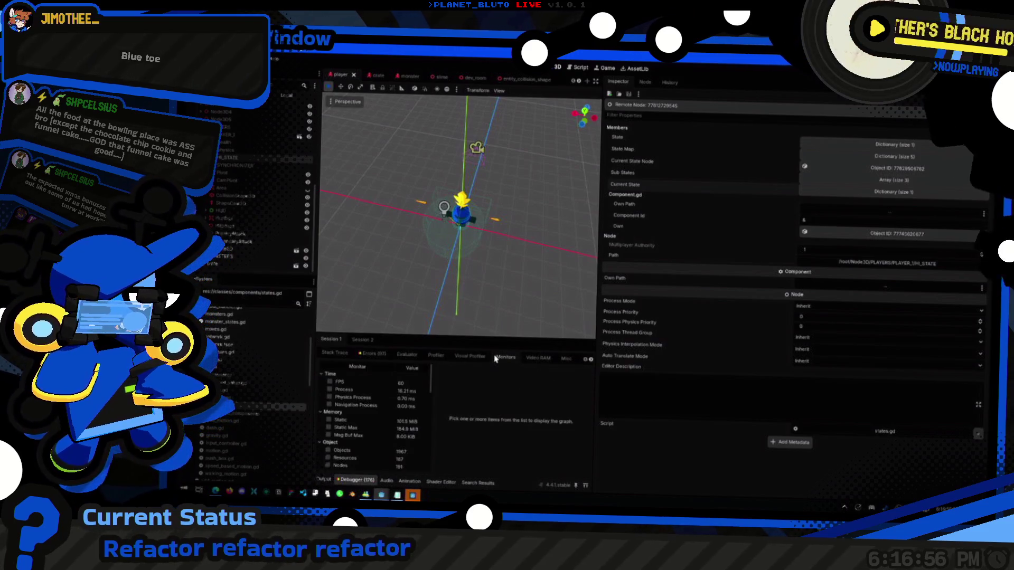
pyautogui.scroll(-4, 362, 406)
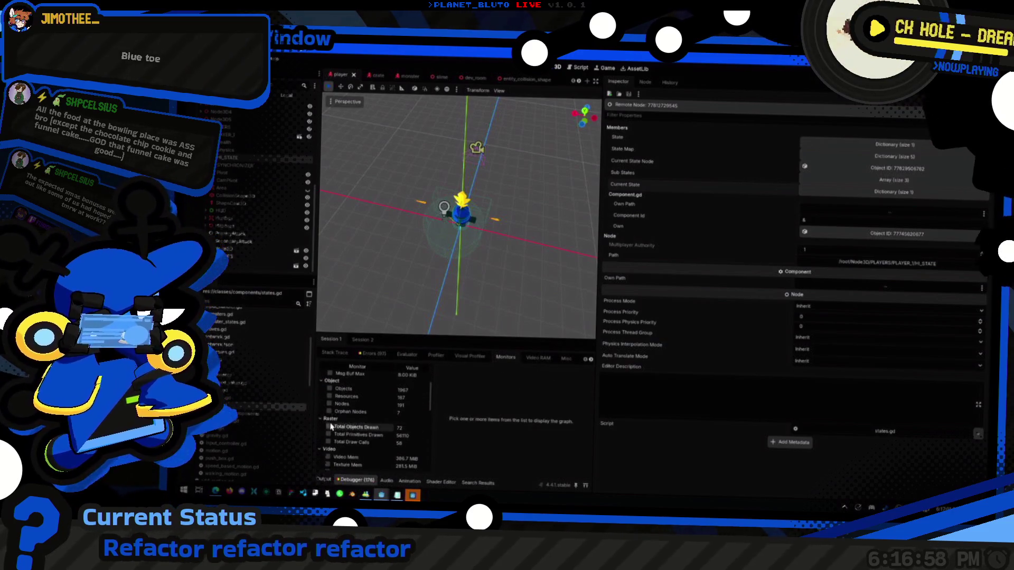
pyautogui.click(343, 391)
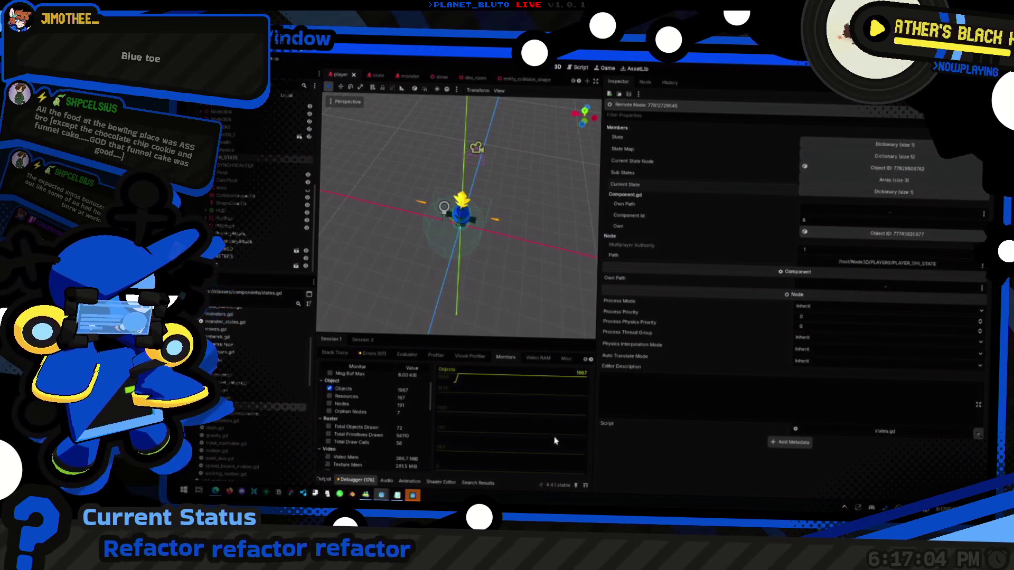
pyautogui.hotkey('ctrl', 'F3')
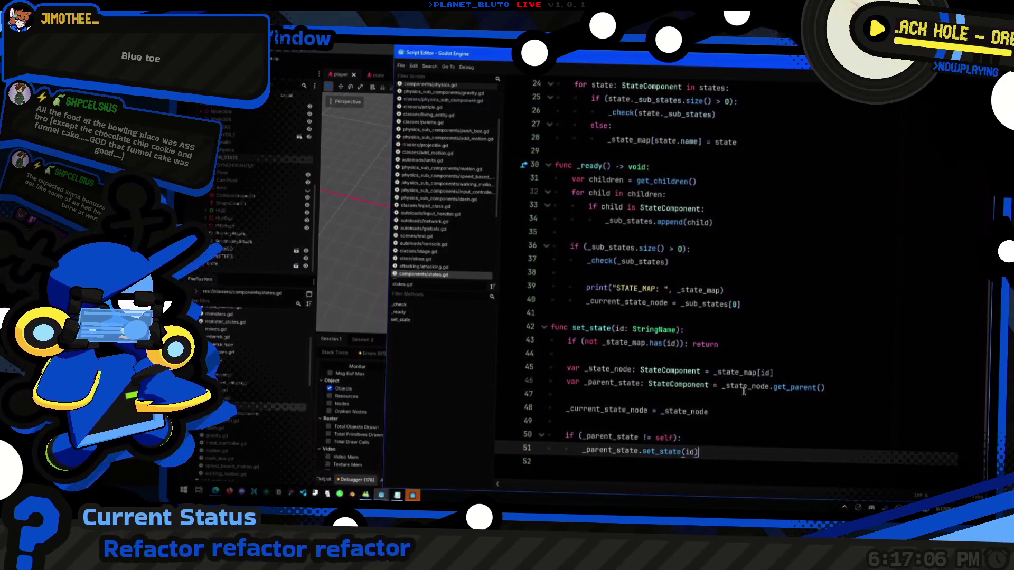
# - Graph only the Orphan Nodes count in the debugger Monitors
pyautogui.hotkey('ctrl', 'F2')
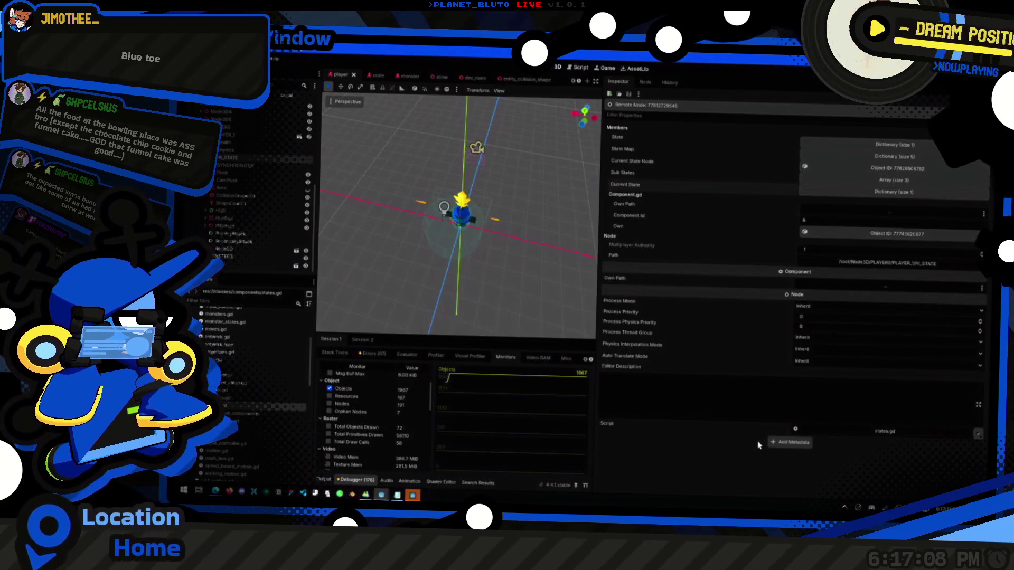
pyautogui.hotkey('ctrl', 'F3')
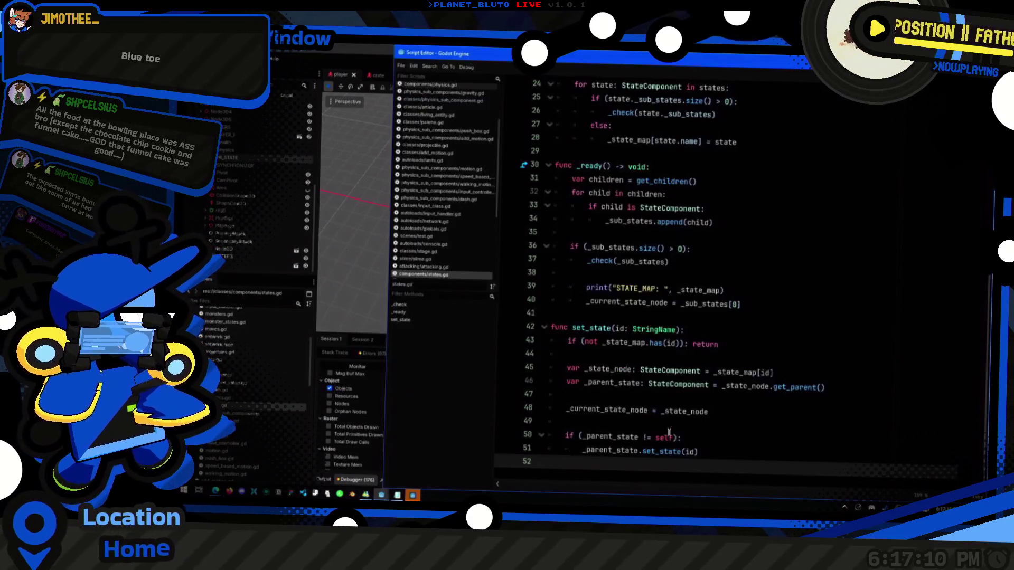
pyautogui.click(722, 452)
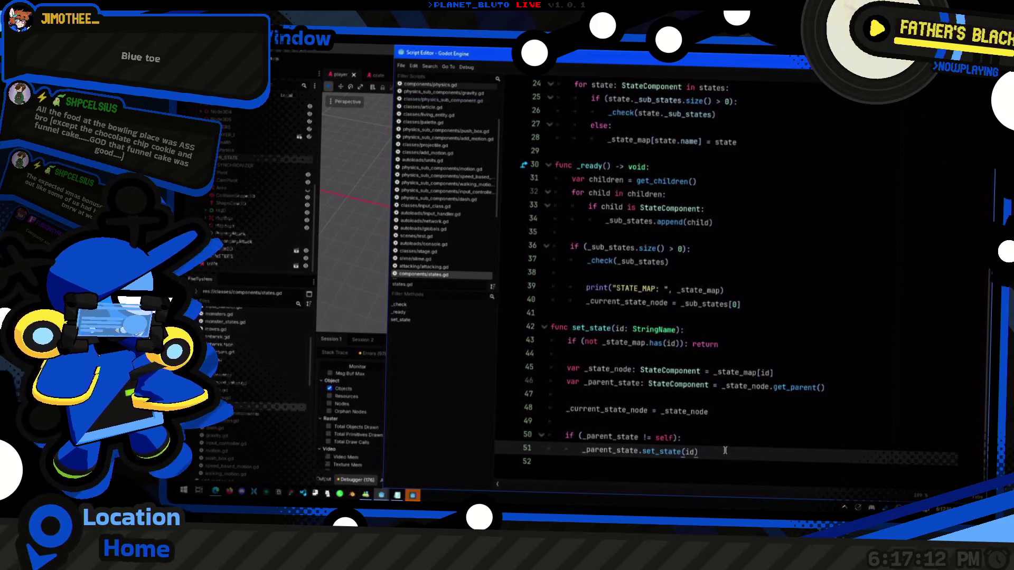
pyautogui.hotkey('ctrl', 'F2')
pyautogui.hotkey('ctrl', 'F3')
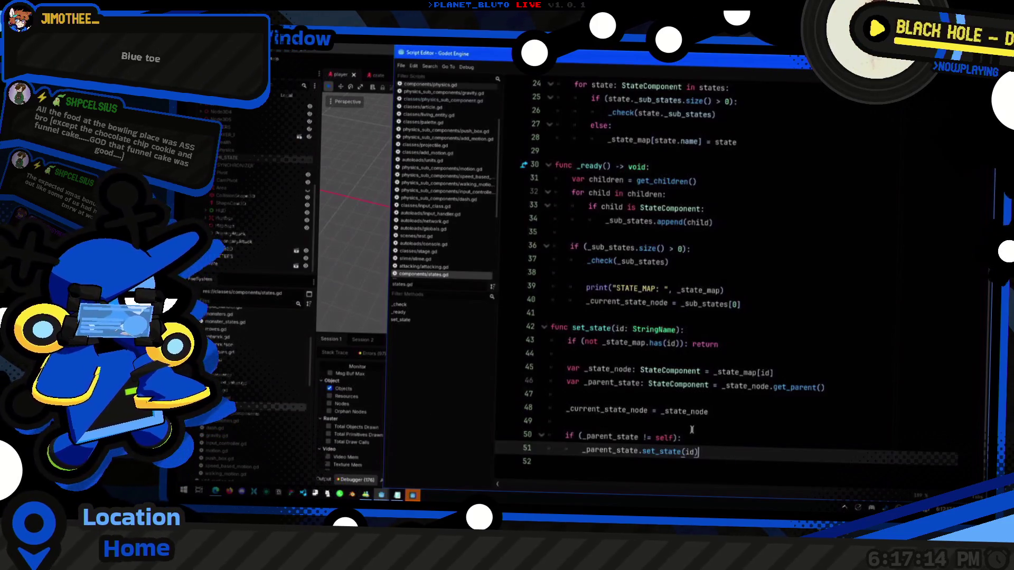
pyautogui.hotkey('ctrl', 'F2')
pyautogui.click(329, 403)
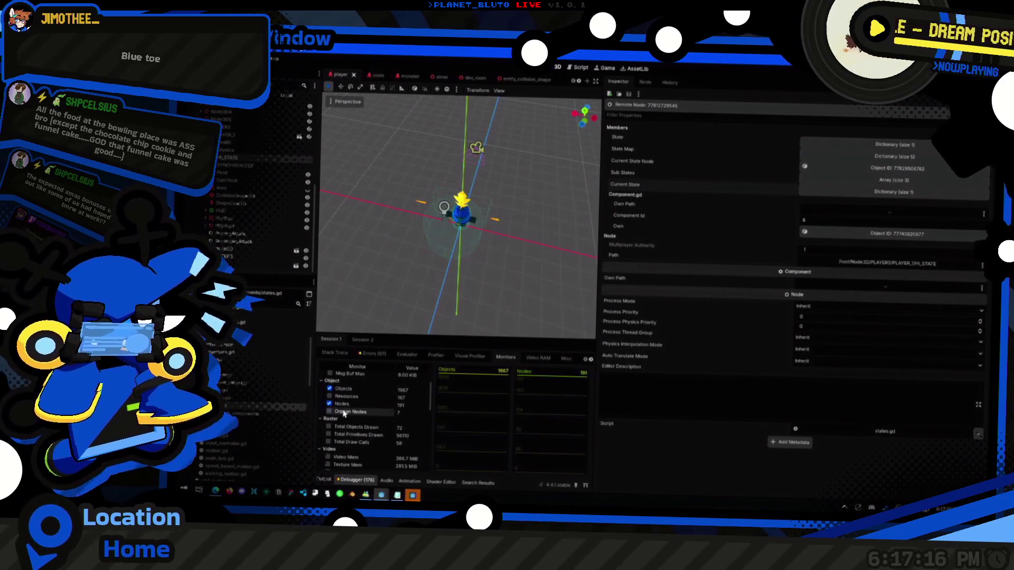
pyautogui.click(354, 414)
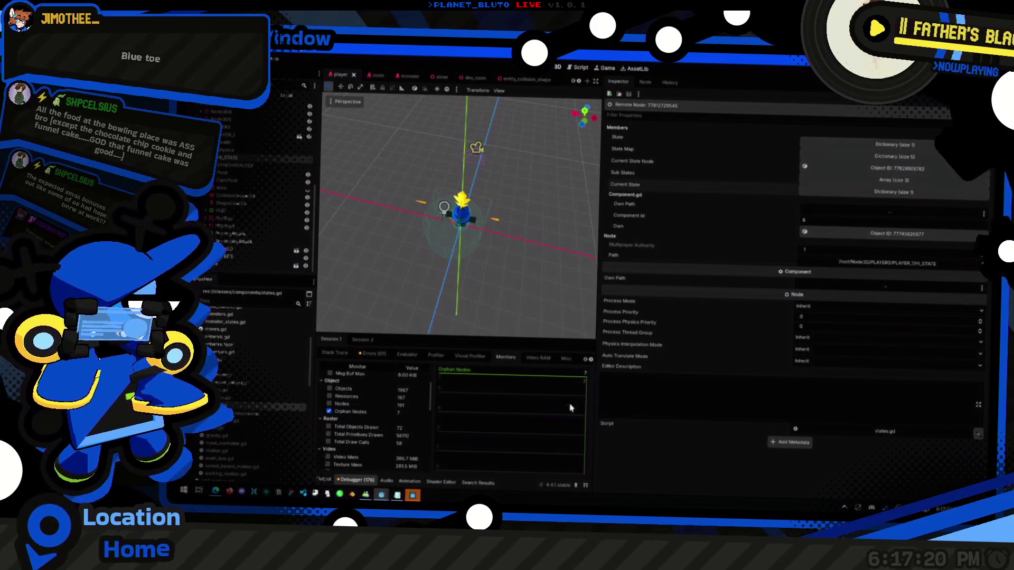
# - Switch the debugger to Session 2 and select set_state in states.gd to find its uses
pyautogui.hotkey('alt', 'Tab')
pyautogui.hotkey('alt', 'Tab')
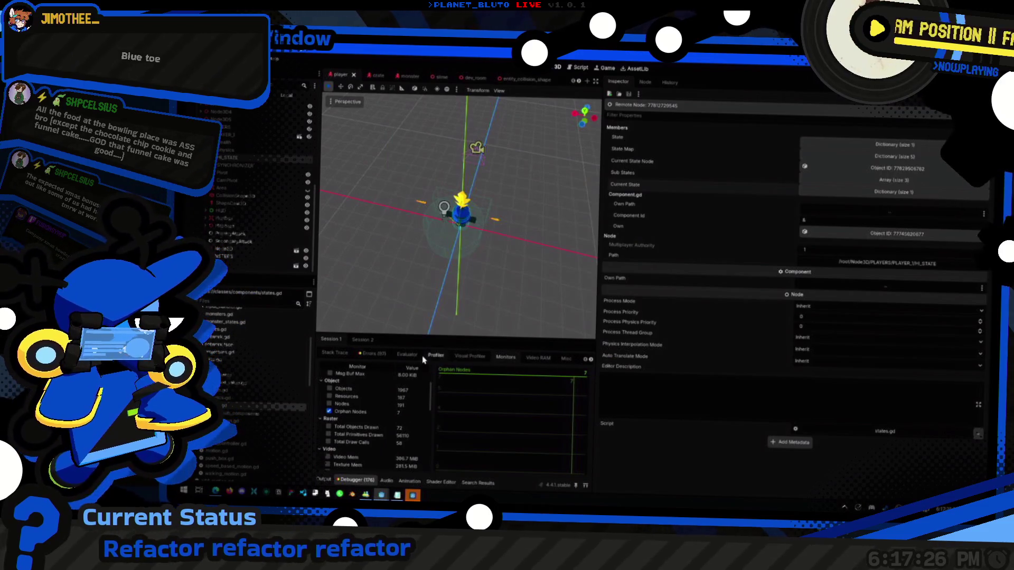
pyautogui.hotkey('alt', 'Tab')
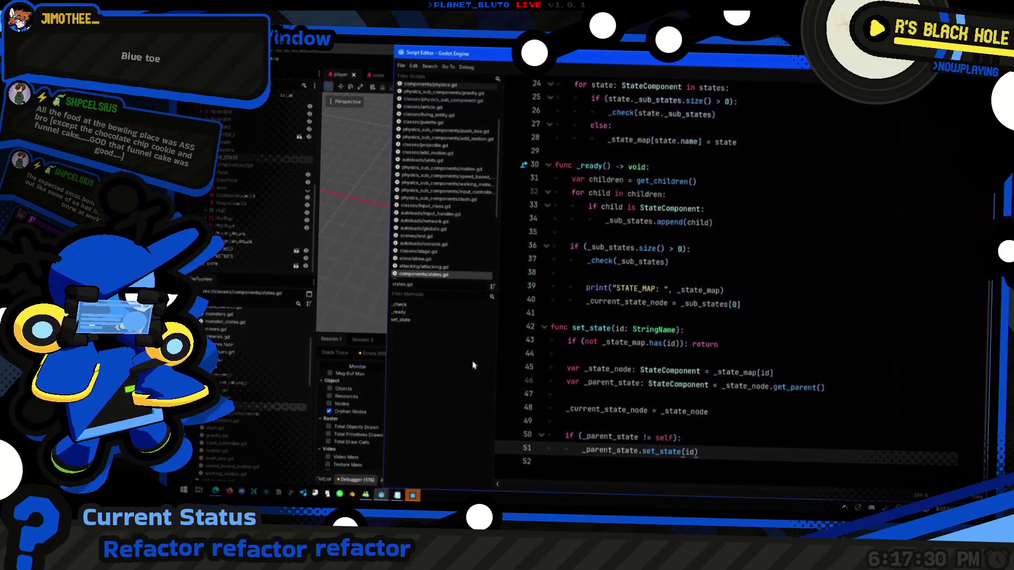
pyautogui.click(363, 343)
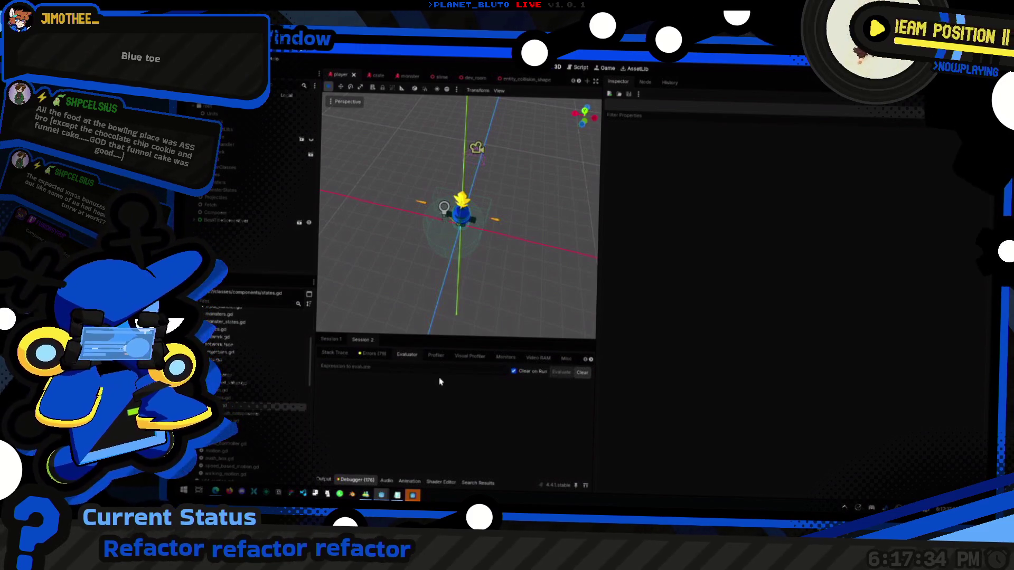
pyautogui.hotkey('alt', 'Tab')
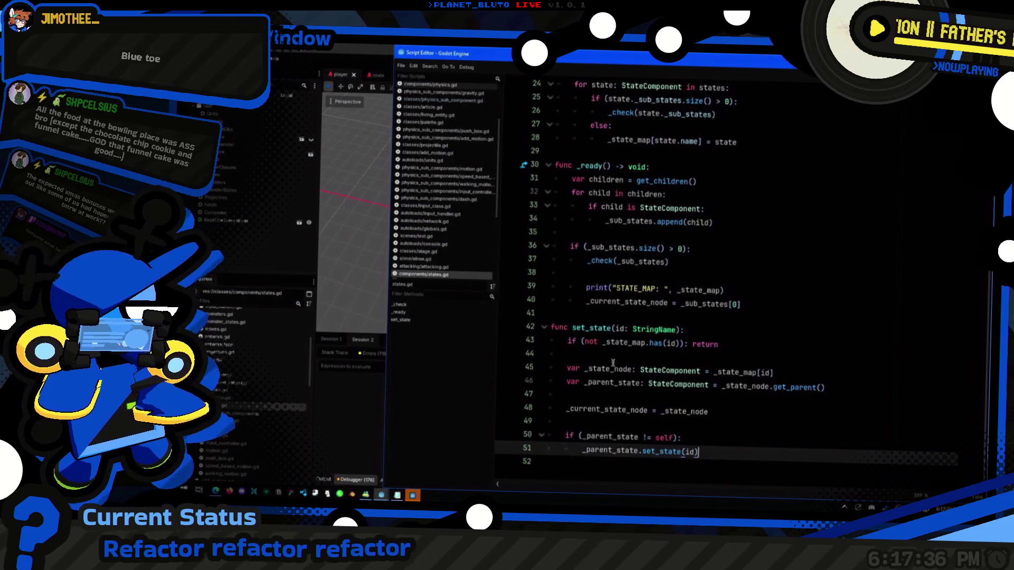
pyautogui.click(733, 304)
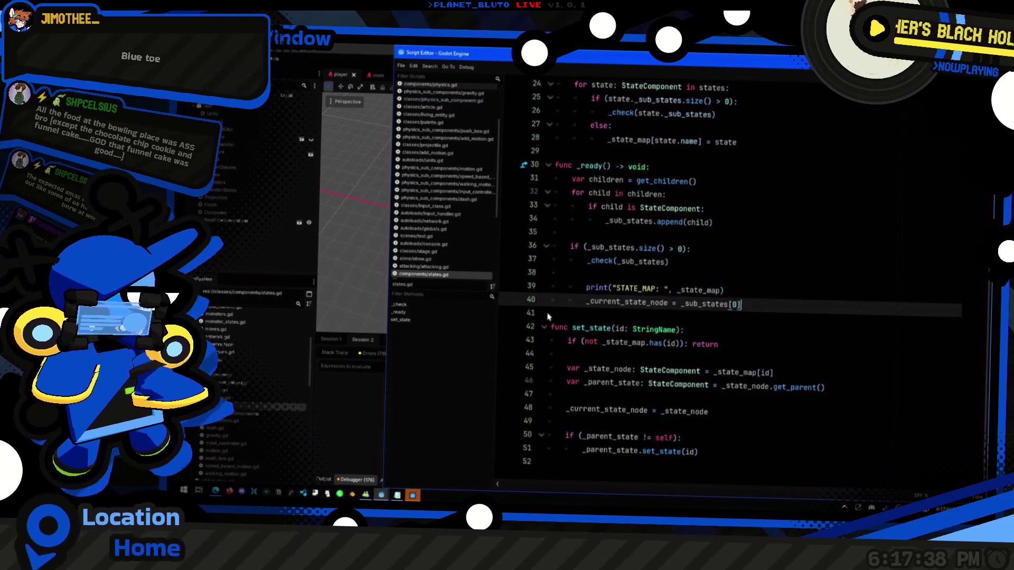
pyautogui.click(621, 320)
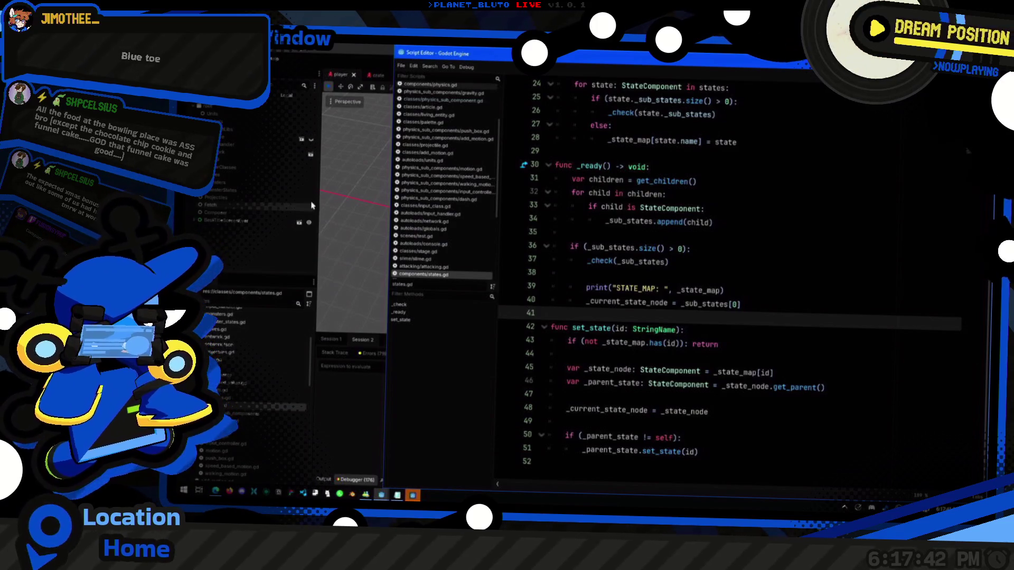
pyautogui.doubleClick(595, 329)
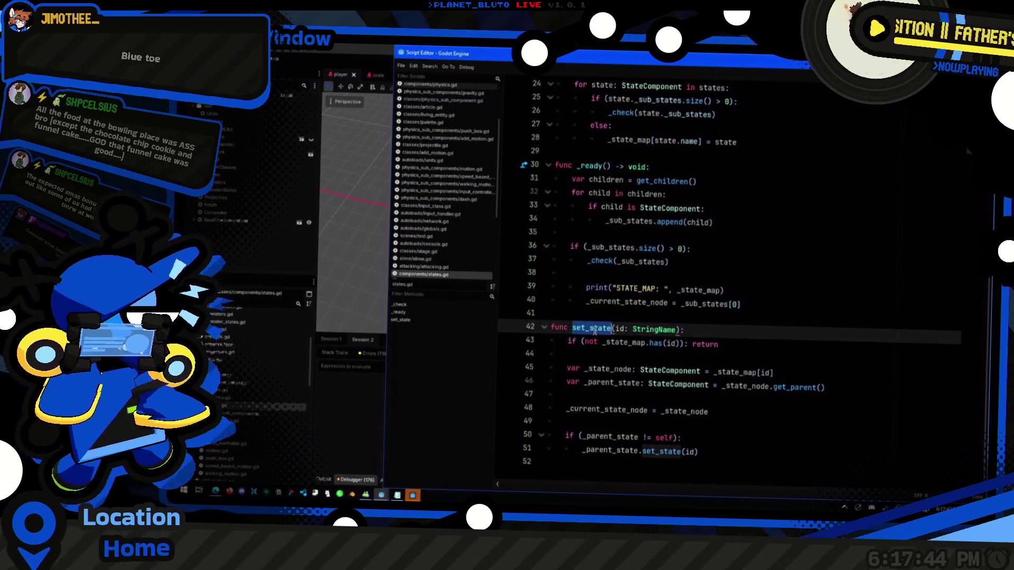
# - Inspect the PhysicsComponent and HI_STATE nodes and view the running game's remote scene tree
pyautogui.click(285, 103)
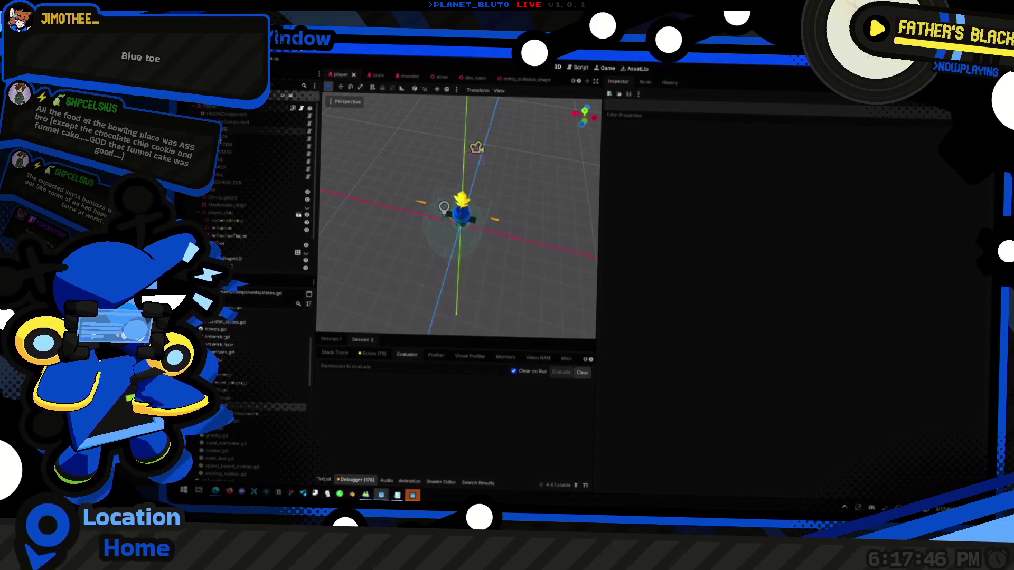
pyautogui.click(236, 122)
pyautogui.click(232, 129)
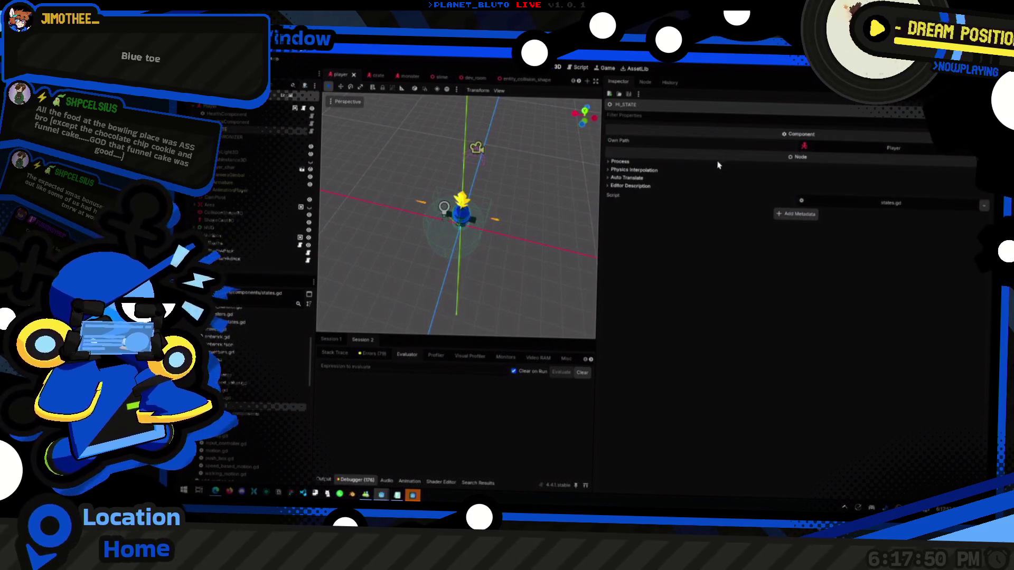
pyautogui.click(275, 95)
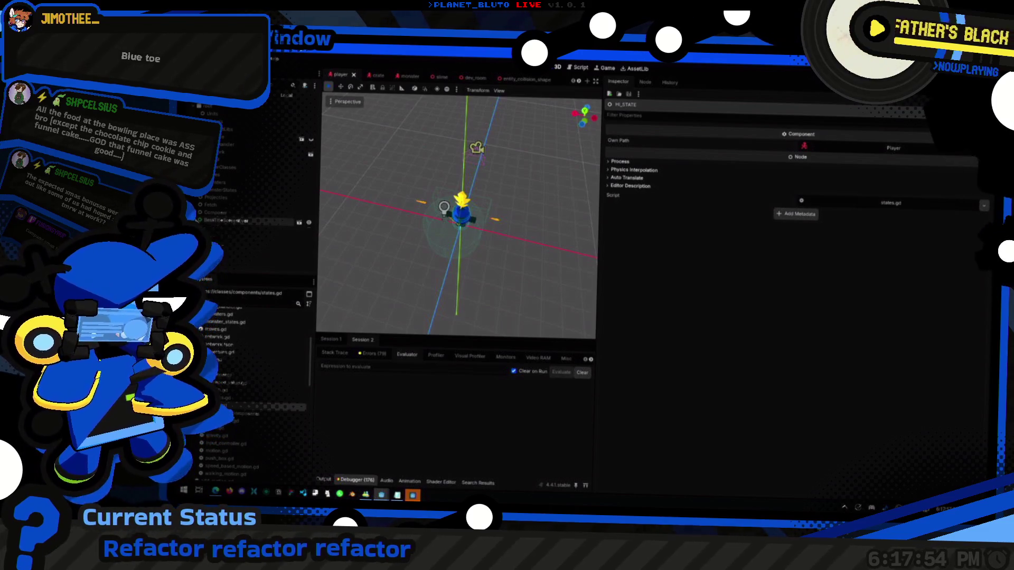
pyautogui.hotkey('ctrl', 'F2')
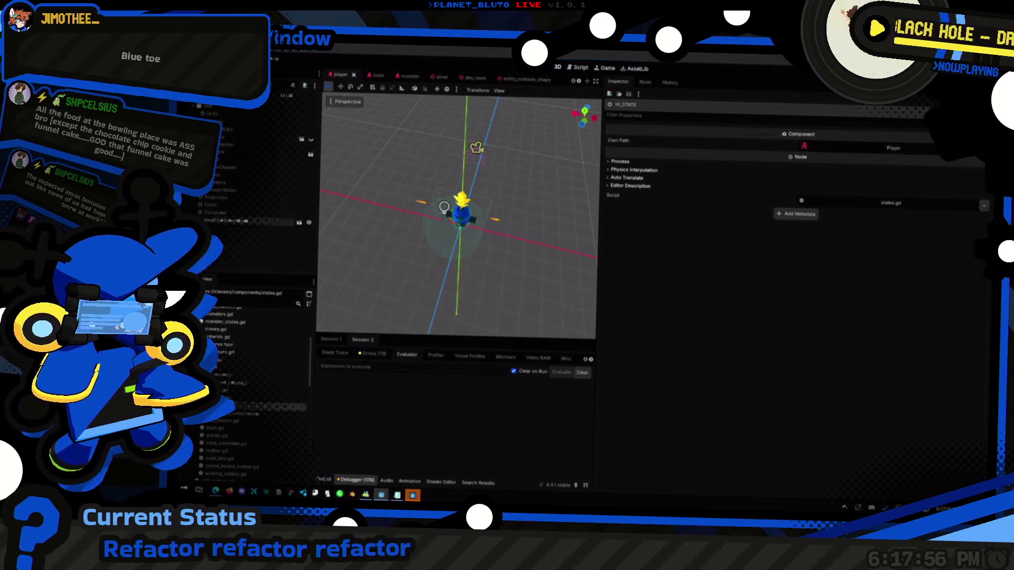
# - Inspect the running Fetch node's cache dictionary in session 1, then return to the top of states.gd
pyautogui.click(226, 201)
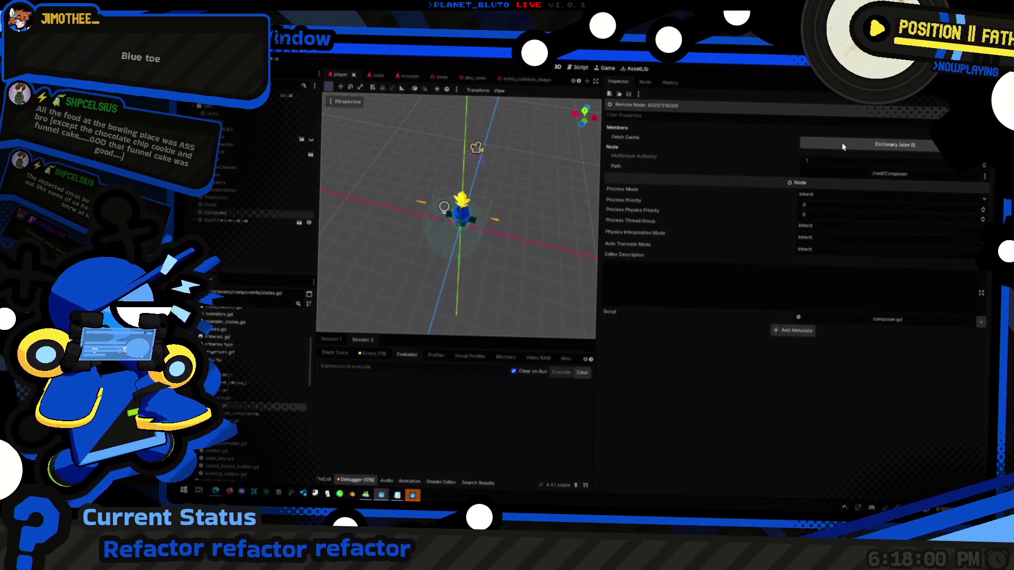
pyautogui.click(344, 338)
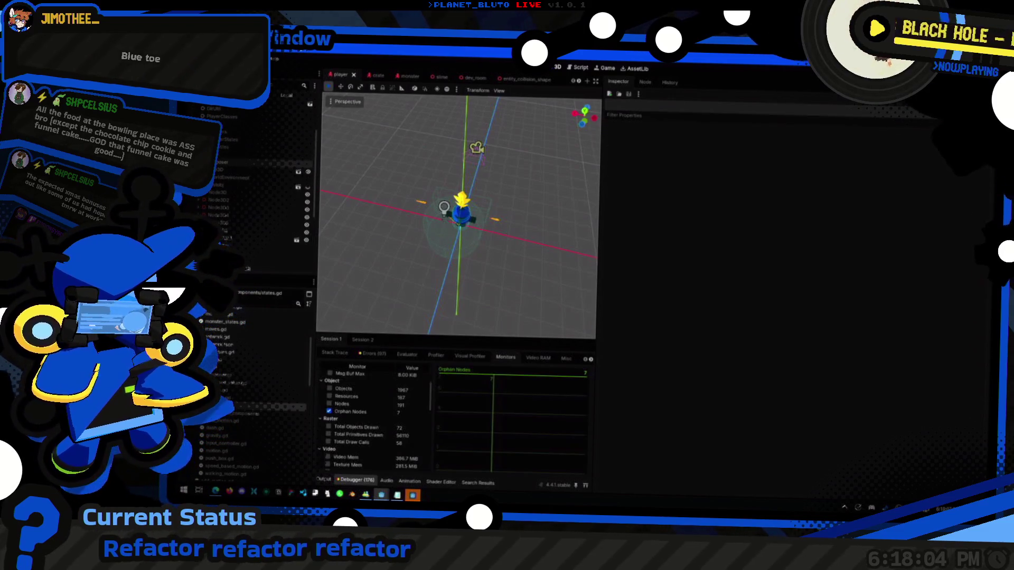
pyautogui.click(285, 155)
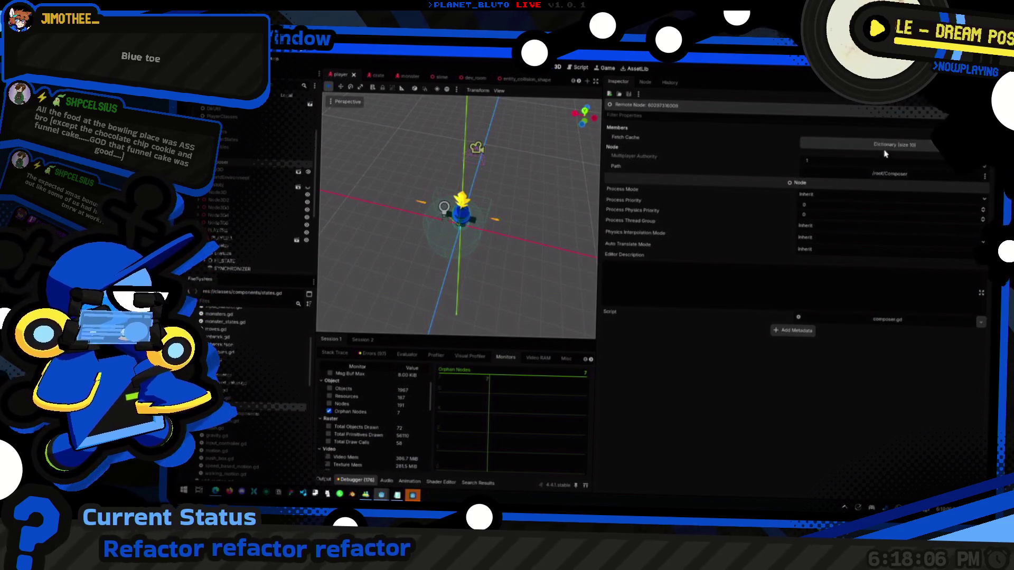
pyautogui.click(885, 146)
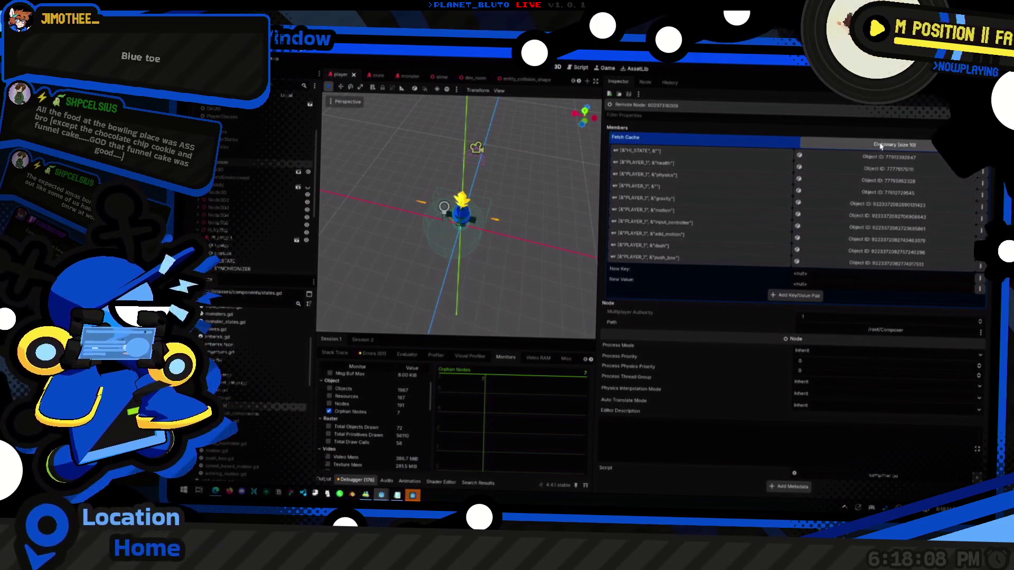
pyautogui.hotkey('alt', 'Tab')
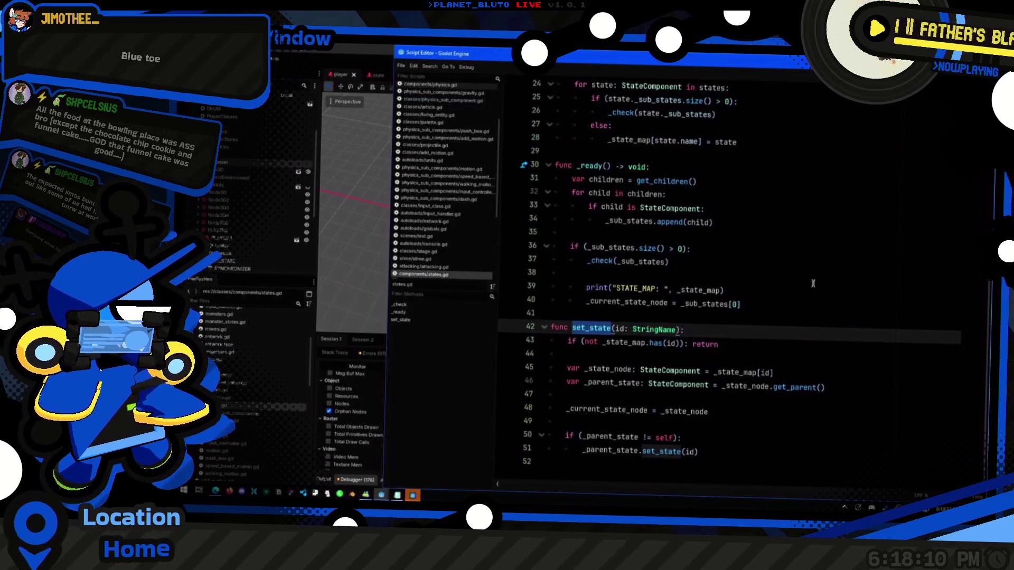
pyautogui.scroll(12, 813, 284)
pyautogui.click(688, 195)
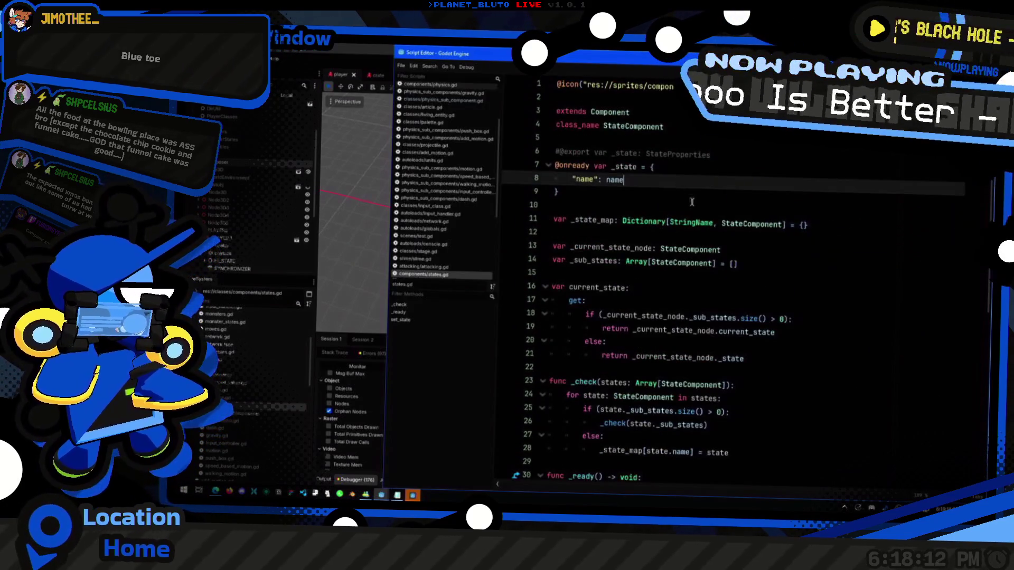
# - Open component.gd from the Component class and locate the componentId rename in _enter_tree
pyautogui.keyDown('ctrl'); pyautogui.click(613, 112); pyautogui.keyUp('ctrl')
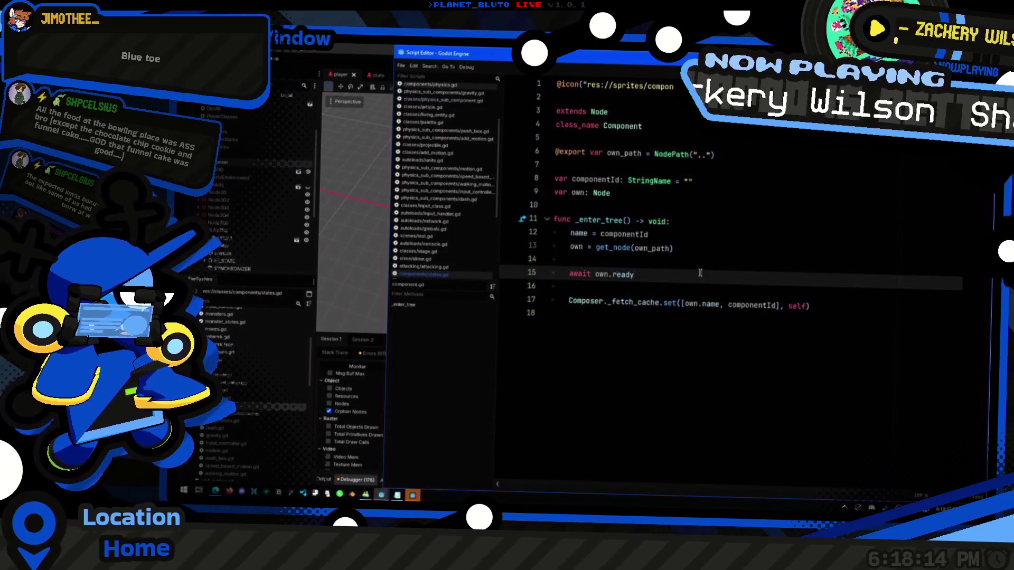
pyautogui.doubleClick(633, 234)
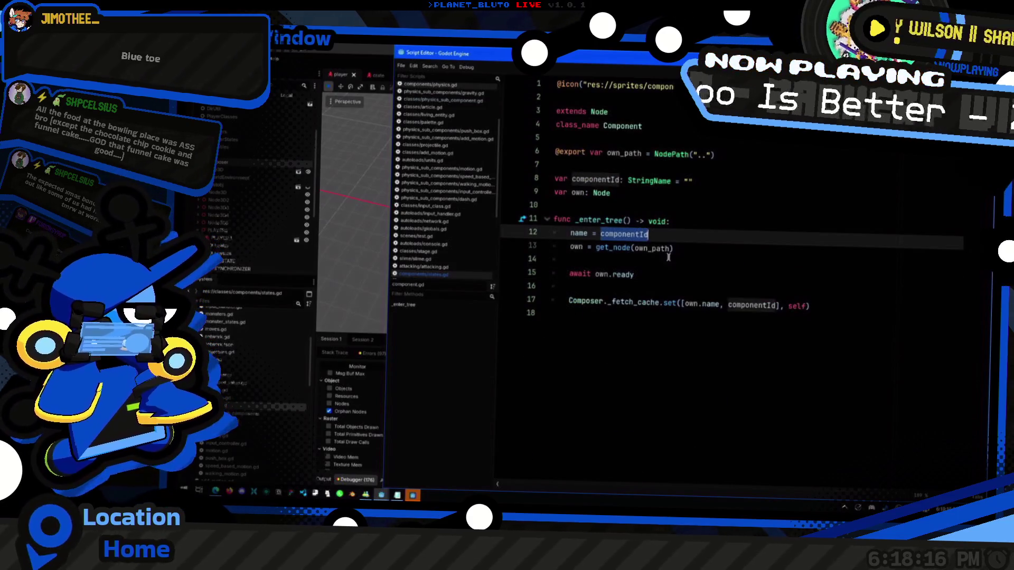
pyautogui.click(692, 233)
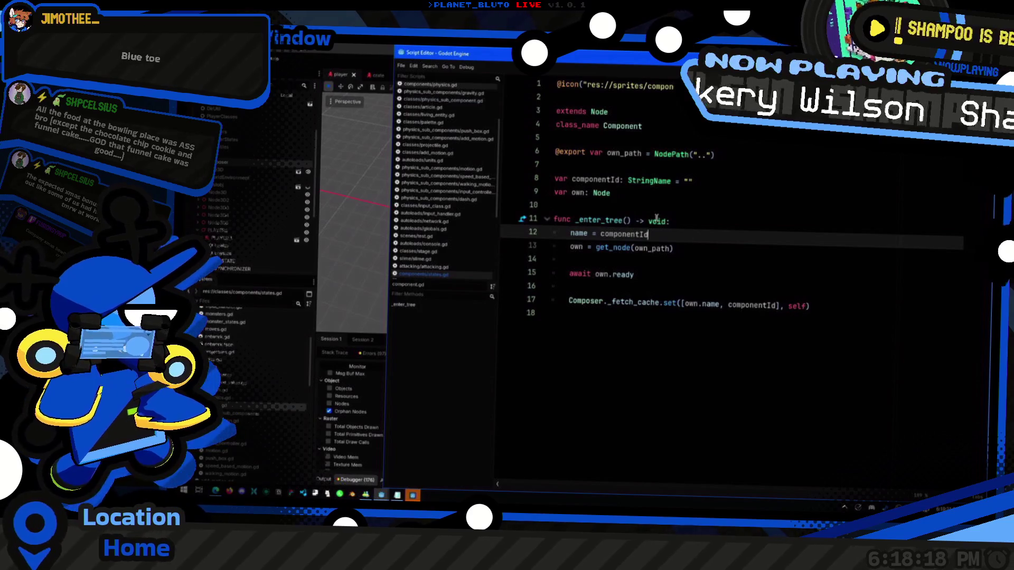
pyautogui.hotkey('alt', 'Tab')
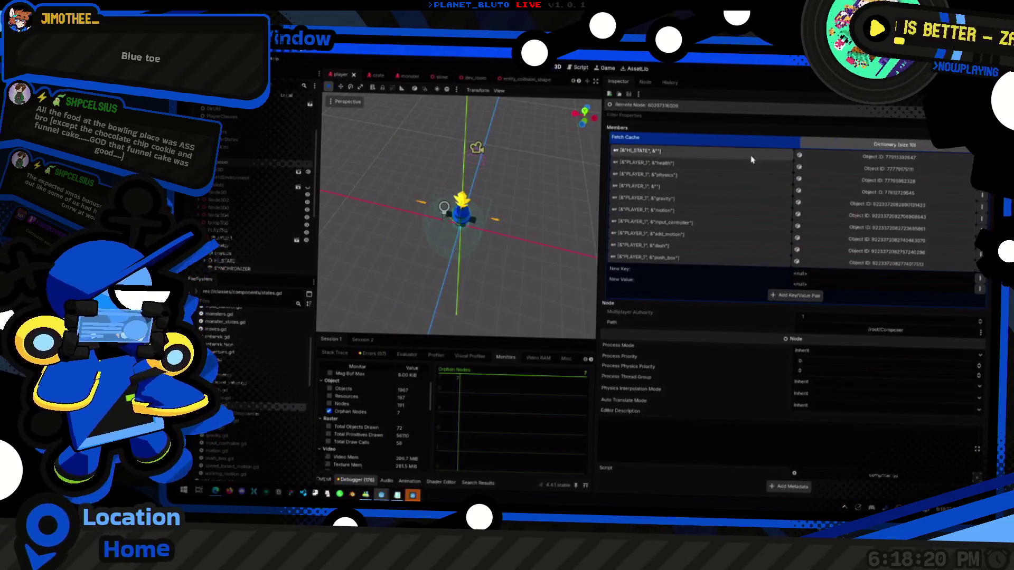
pyautogui.hotkey('alt', 'Tab')
pyautogui.click(751, 181)
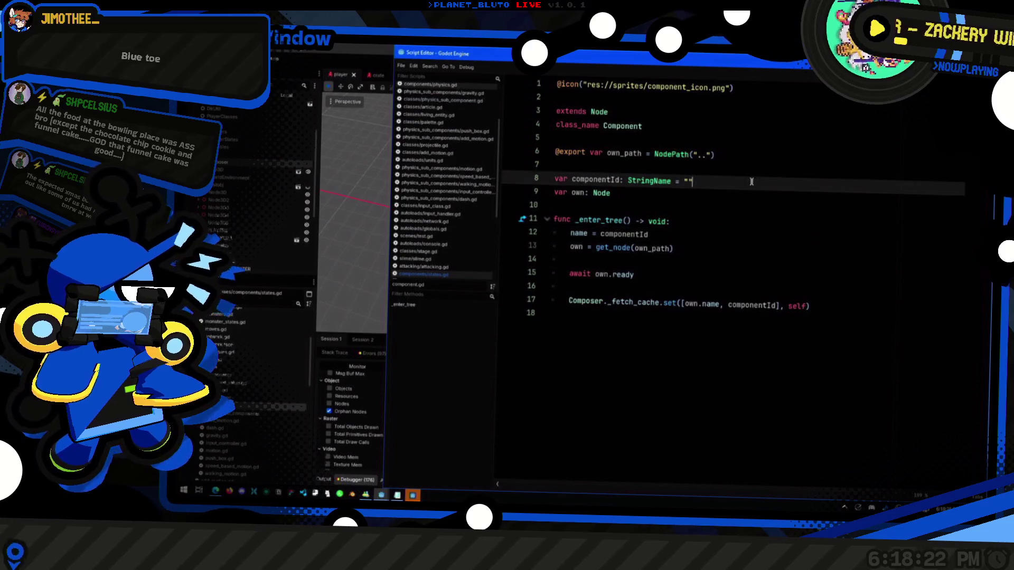
pyautogui.click(729, 233)
# - Add an 'if (componentId != ""):' line at the start of _enter_tree
pyautogui.press('Up')
pyautogui.press('Return')
pyautogui.write('if (componentId != "')
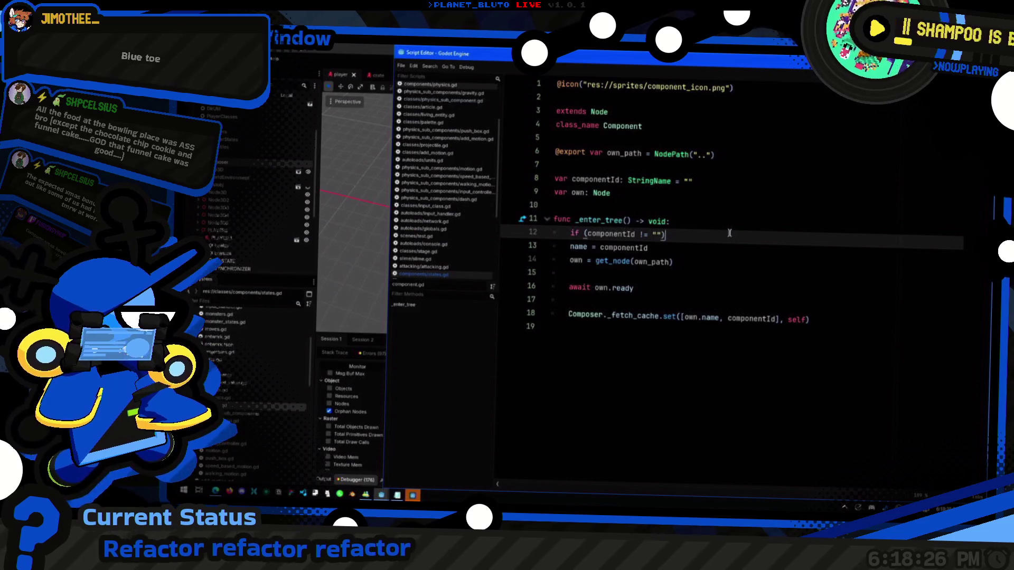
pyautogui.press('Down')
pyautogui.press('Down')
pyautogui.press('Down')
pyautogui.press('Up')
pyautogui.press('Up')
# - Move the own = get_node(own_path) line above the componentId check
pyautogui.hotkey('shift', 'Home')
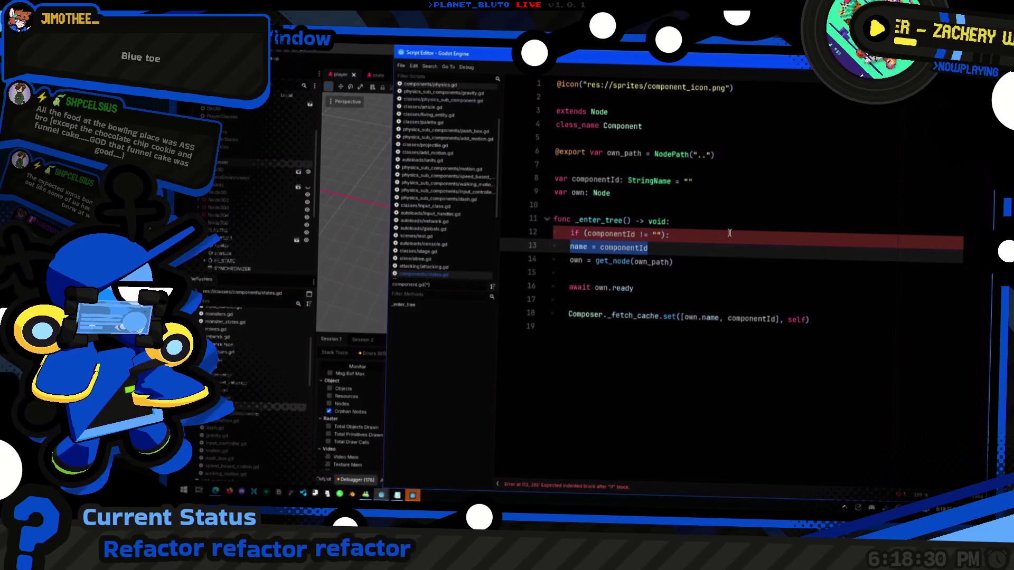
pyautogui.press('Down')
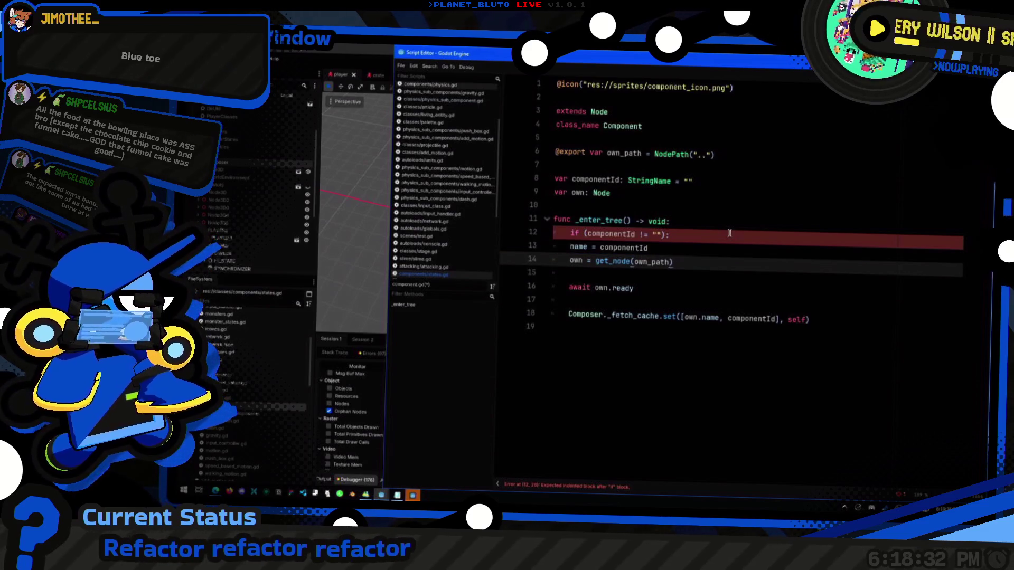
pyautogui.hotkey('shift', 'End')
pyautogui.hotkey('ctrl', 'x')
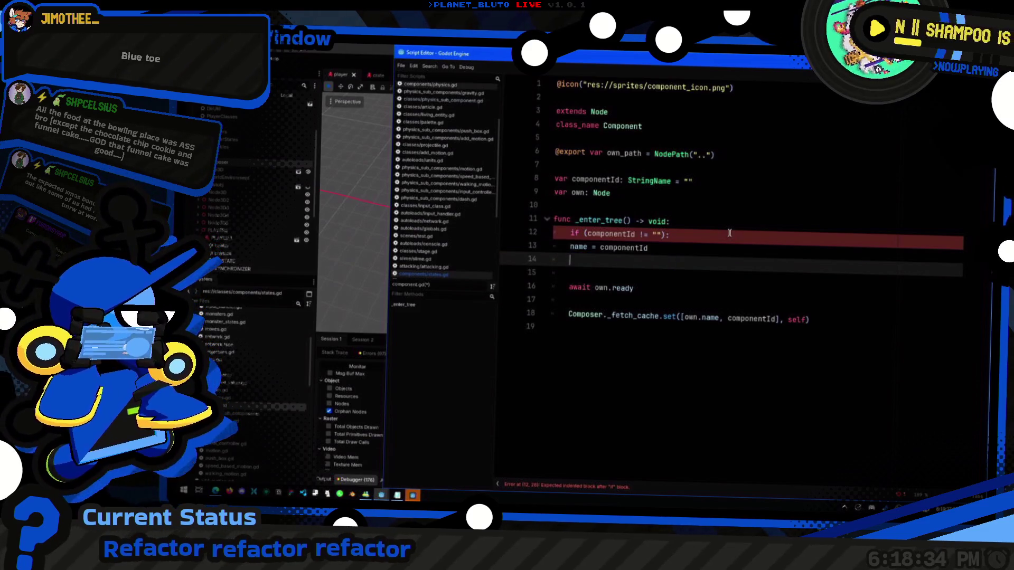
pyautogui.press('Up')
pyautogui.press('Up')
pyautogui.hotkey('ctrl', 'v')
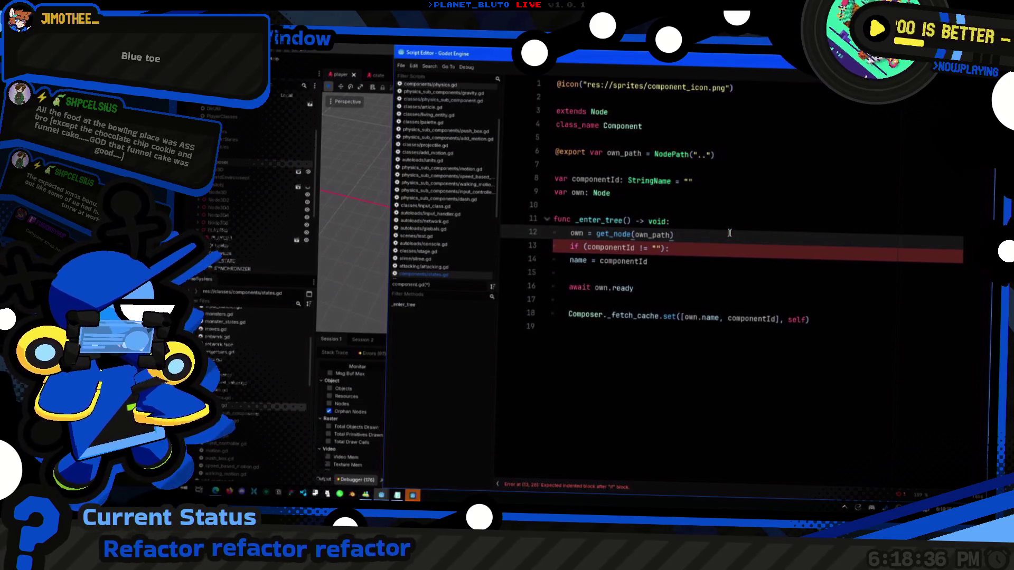
pyautogui.press('Return')
pyautogui.hotkey('ctrl', 'z')
pyautogui.hotkey('ctrl', 'x')
pyautogui.press('Return')
pyautogui.press('BackSpace')
pyautogui.press('BackSpace')
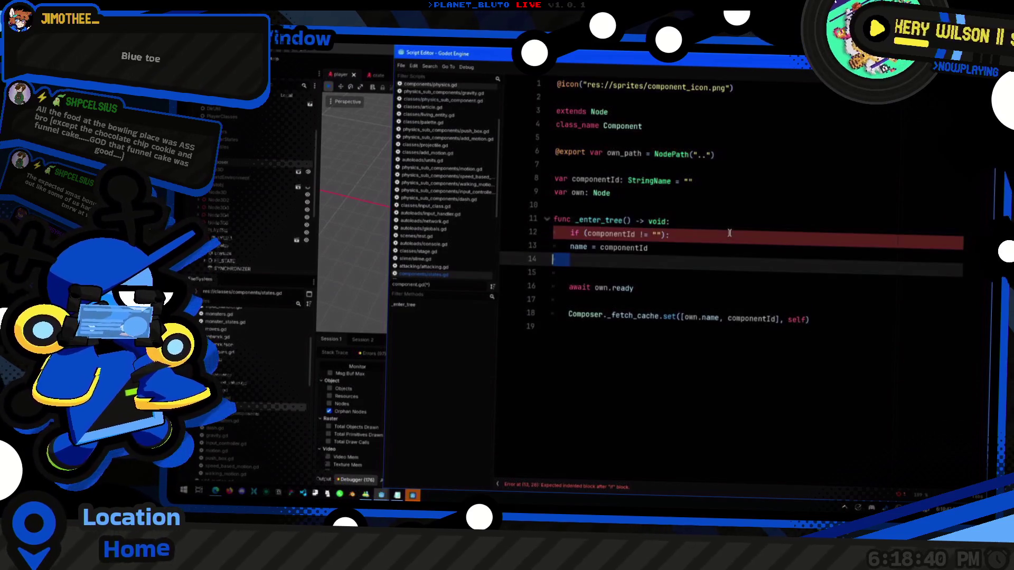
pyautogui.press('Return')
pyautogui.press('Return')
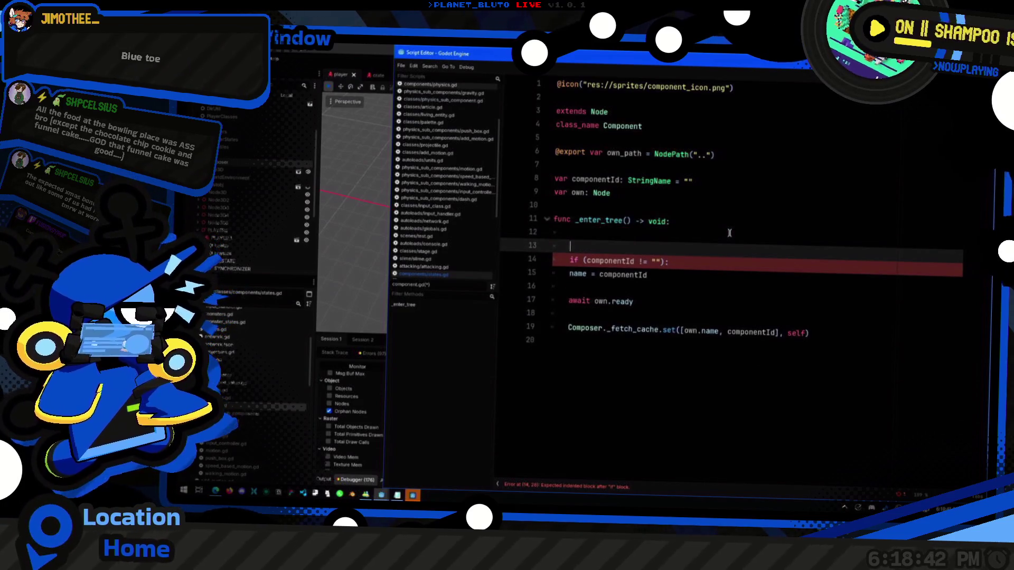
pyautogui.hotkey('ctrl', 'z')
pyautogui.hotkey('ctrl', 'z')
# - Indent the rename, await and cache registration lines under the if block
pyautogui.press('Down')
pyautogui.press('Tab')
pyautogui.press('Down')
pyautogui.press('Down')
pyautogui.press('Tab')
pyautogui.press('Down')
pyautogui.press('Down')
pyautogui.press('Tab')
pyautogui.press('End')
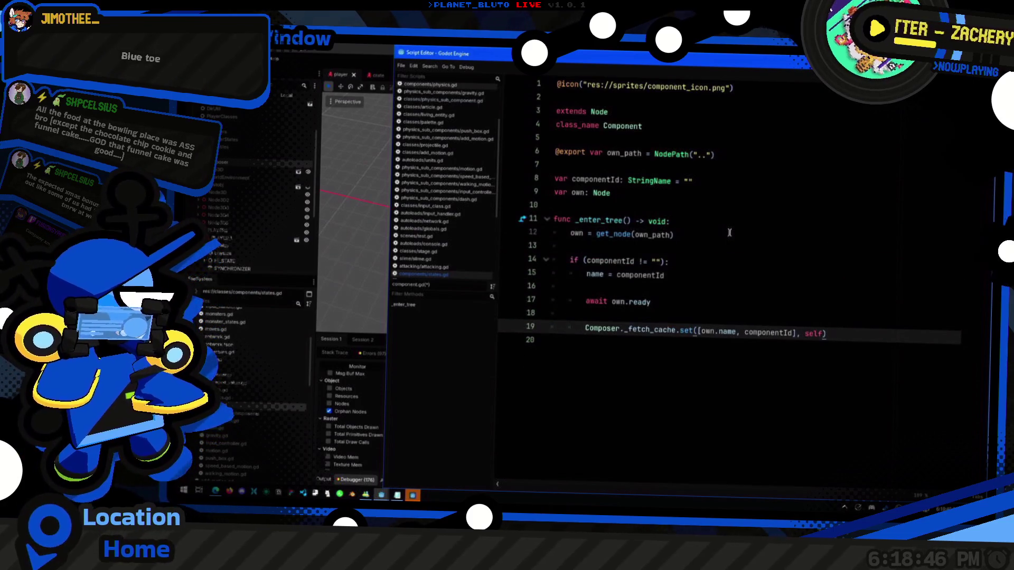
# - Check the edited _enter_tree lines, then reopen components/states.gd
pyautogui.click(743, 246)
pyautogui.click(744, 260)
pyautogui.click(752, 298)
pyautogui.click(643, 247)
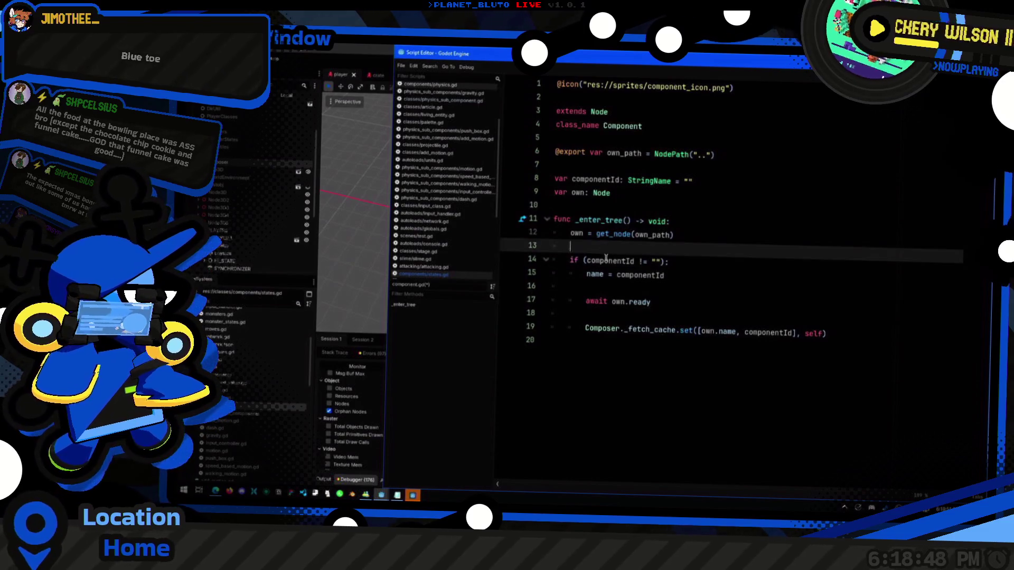
pyautogui.click(607, 260)
pyautogui.click(707, 260)
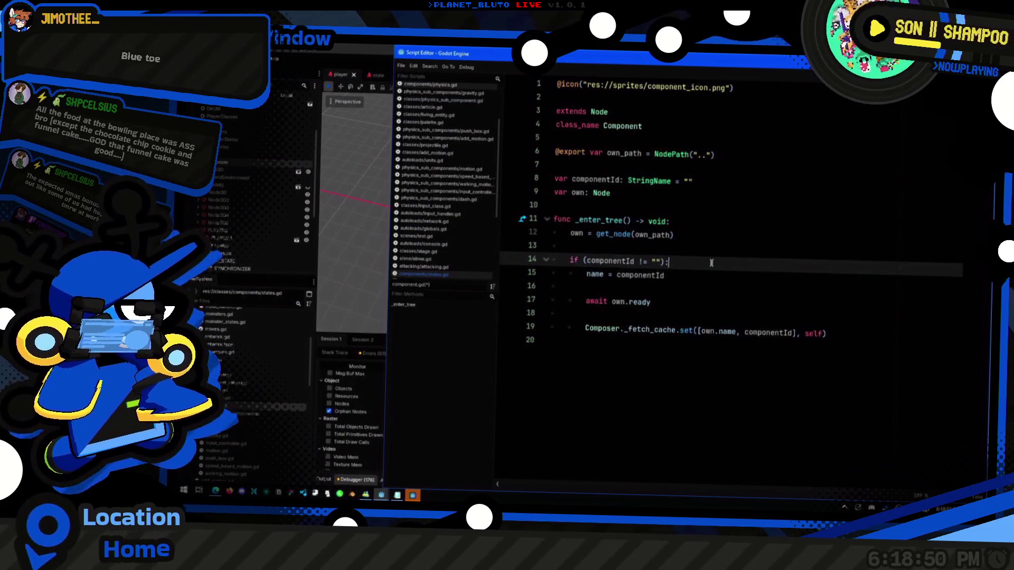
pyautogui.click(445, 274)
pyautogui.scroll(-8, 634, 275)
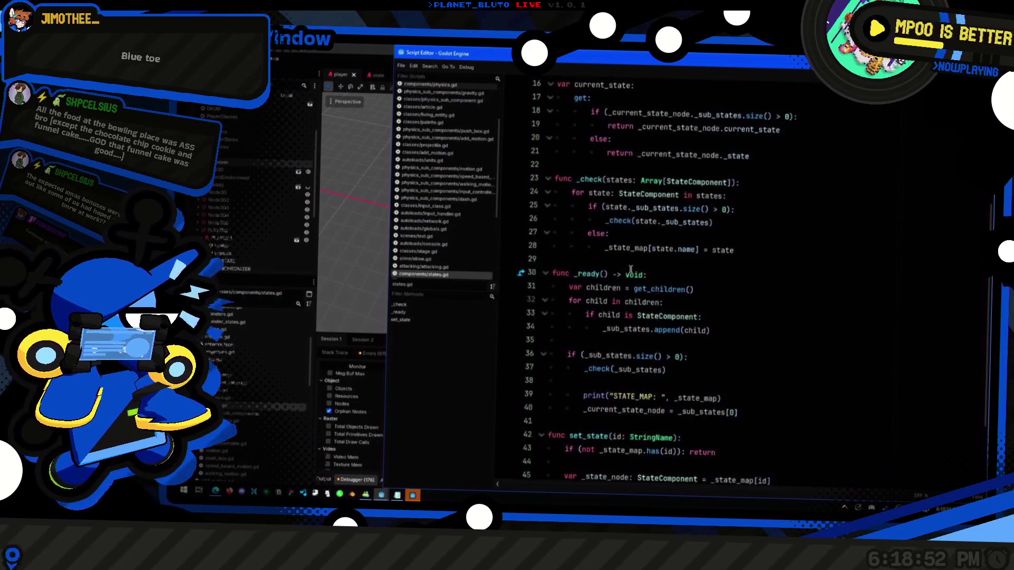
# - Compare states.gd with component.gd's updated _enter_tree, then return to states.gd
pyautogui.click(757, 260)
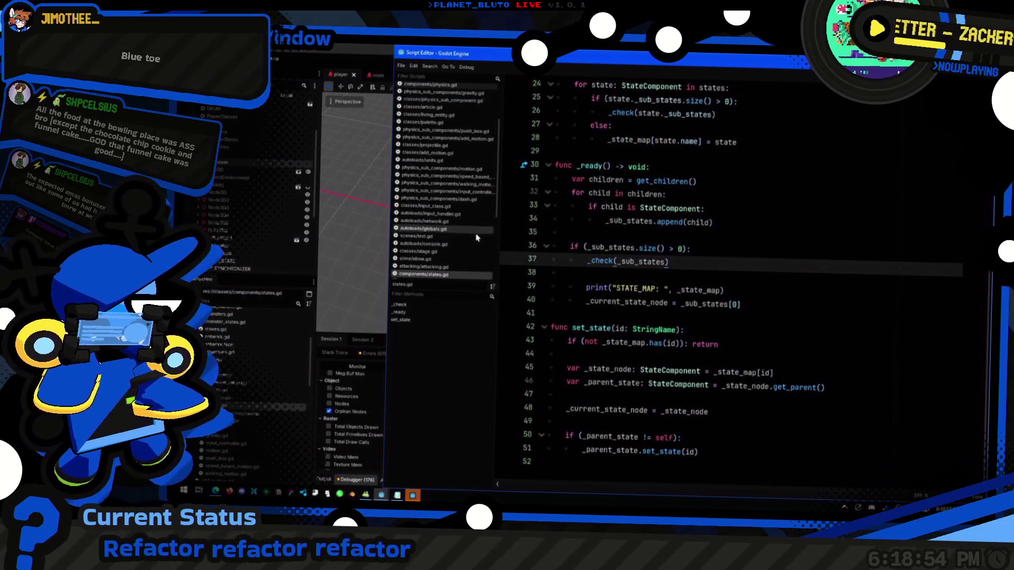
pyautogui.scroll(8, 769, 197)
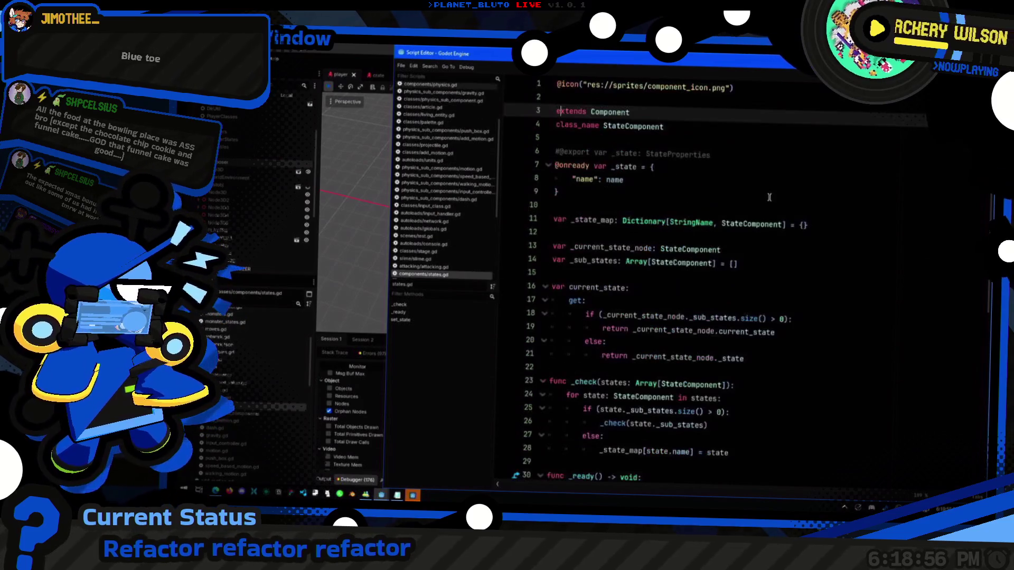
pyautogui.scroll(-8, 769, 197)
pyautogui.hotkey('alt', 'Left')
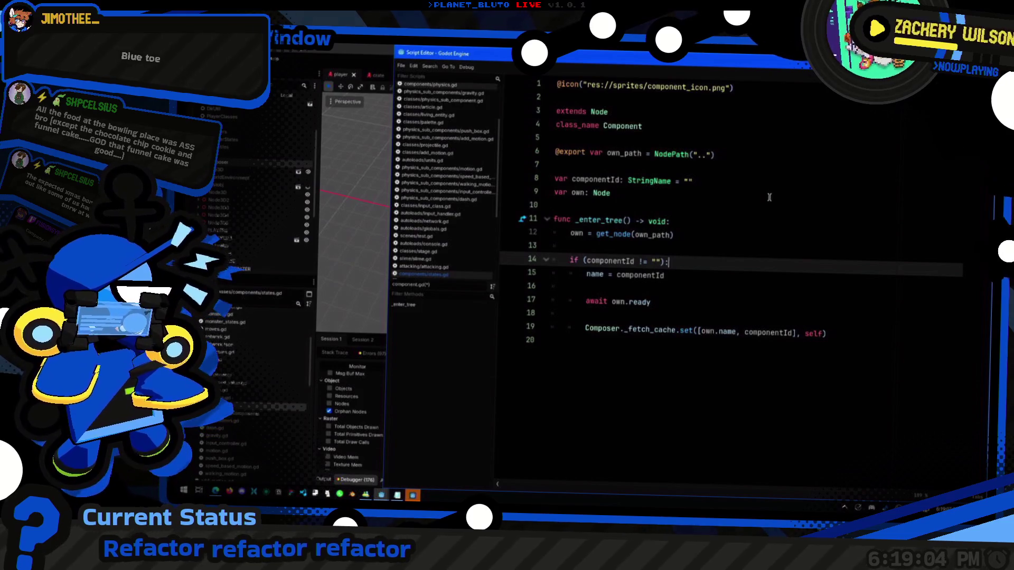
pyautogui.click(594, 222)
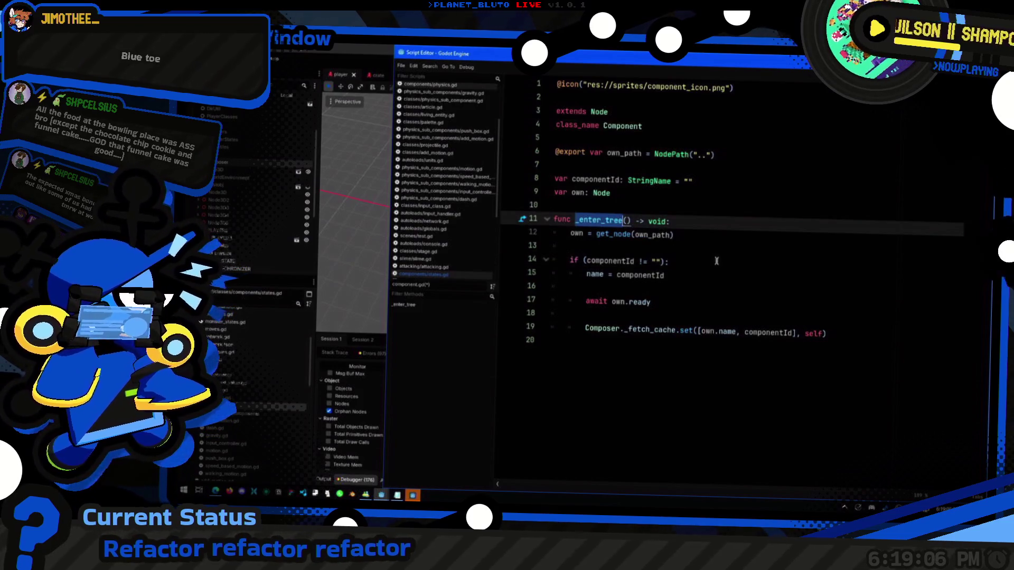
pyautogui.click(752, 241)
pyautogui.hotkey('alt', 'Left')
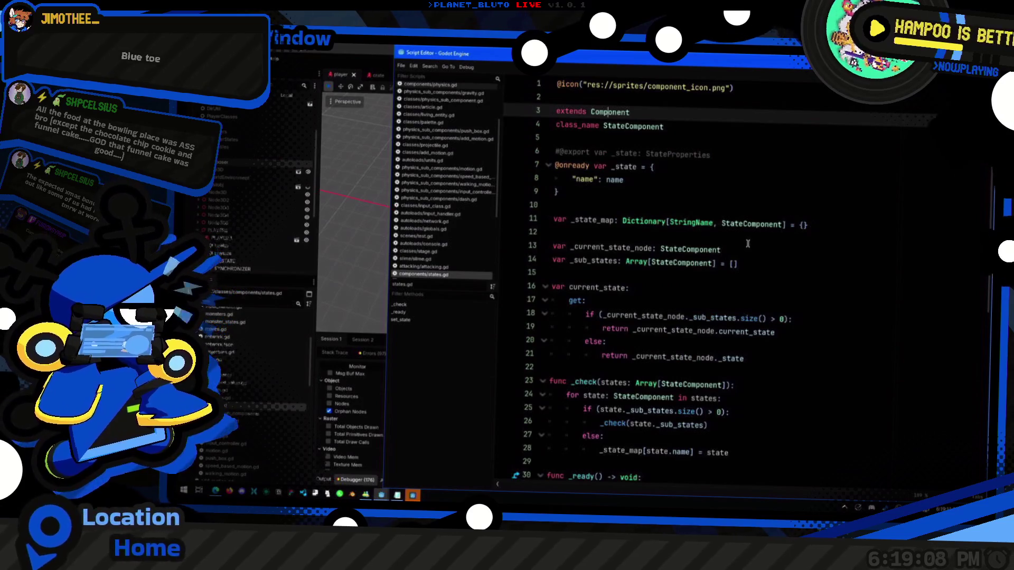
pyautogui.hotkey('alt', 'Left')
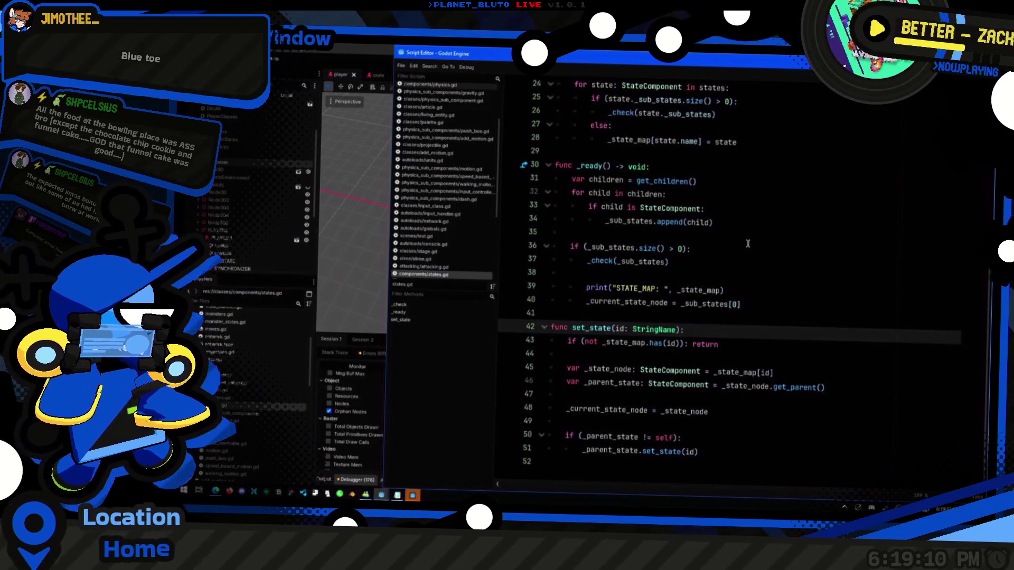
# - Add 'func _enter_tree():' with an empty body after _check, just above _ready
pyautogui.scroll(5, 747, 237)
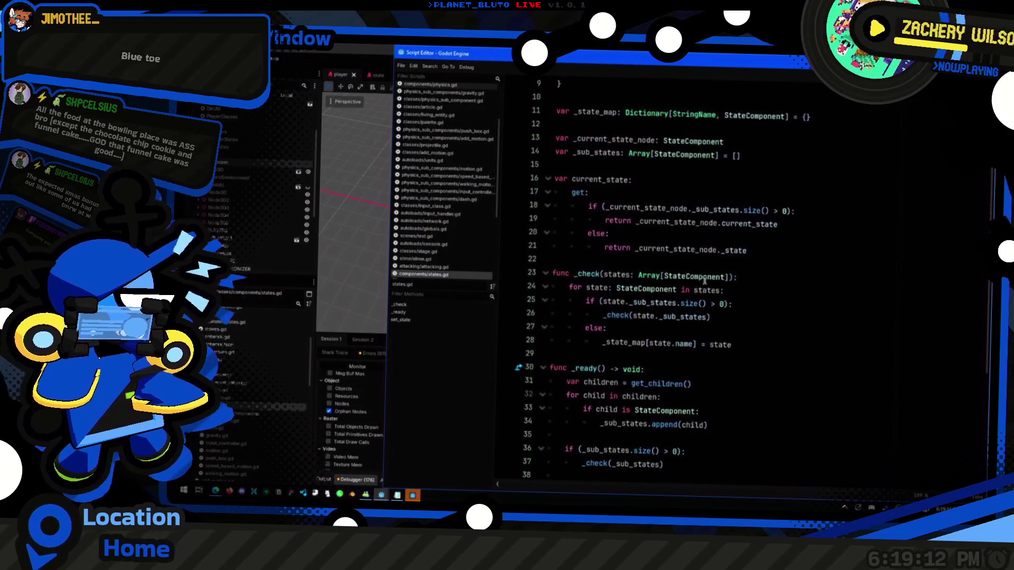
pyautogui.click(785, 275)
pyautogui.scroll(3, 785, 277)
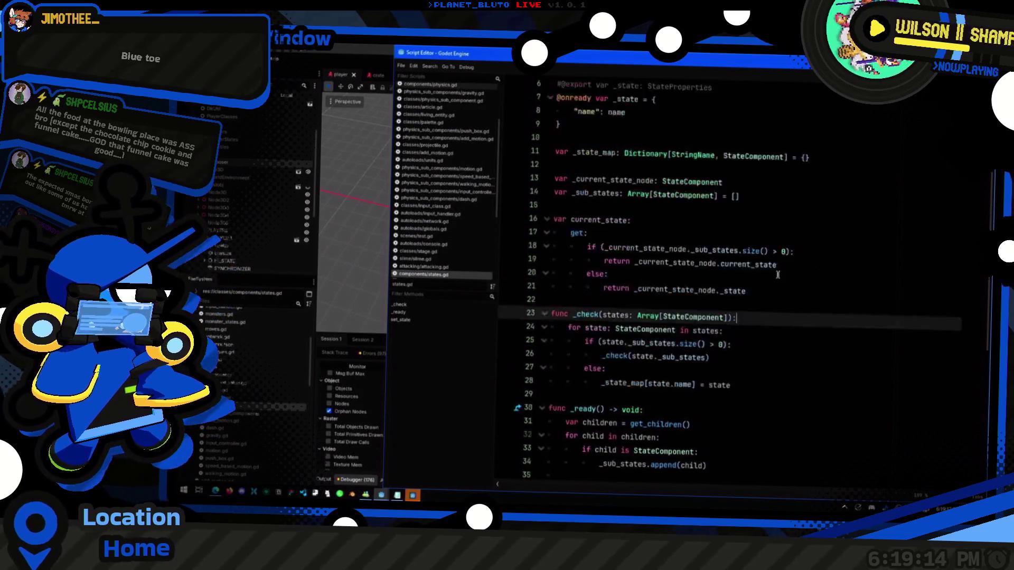
pyautogui.scroll(-4, 686, 291)
pyautogui.click(620, 301)
pyautogui.press('Return')
pyautogui.press('Return')
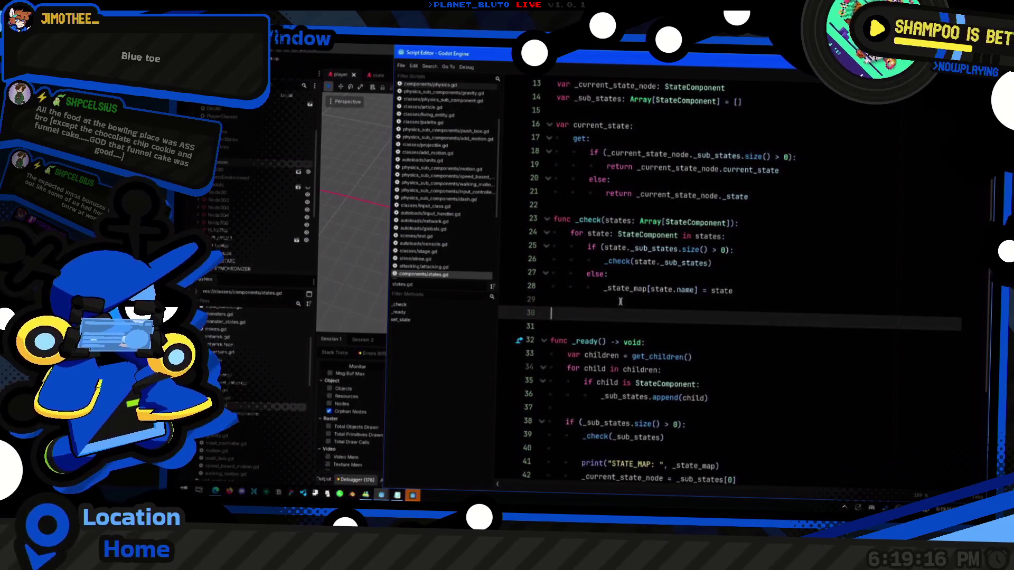
pyautogui.write('func _enter_tree():')
pyautogui.press('Return')
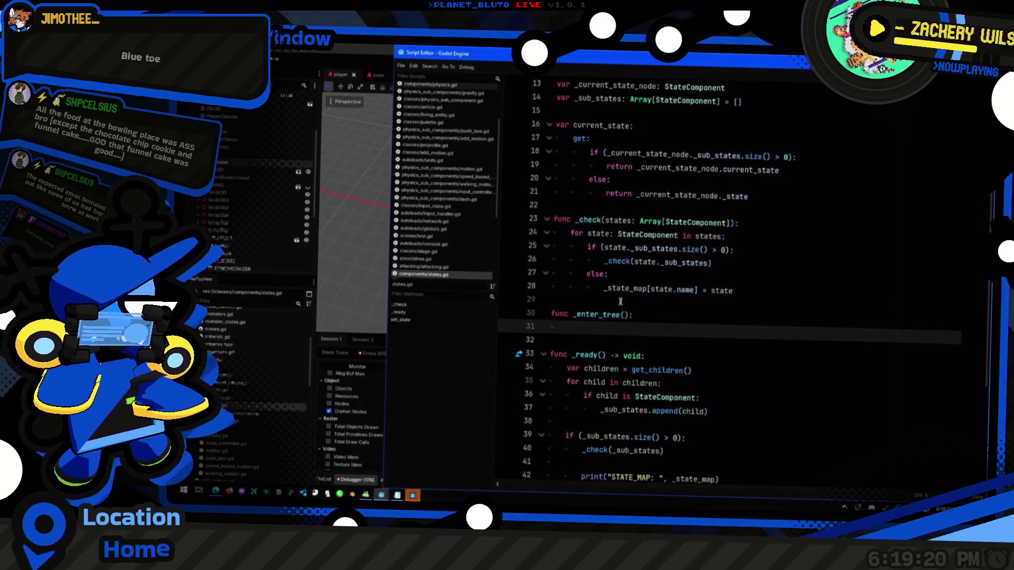
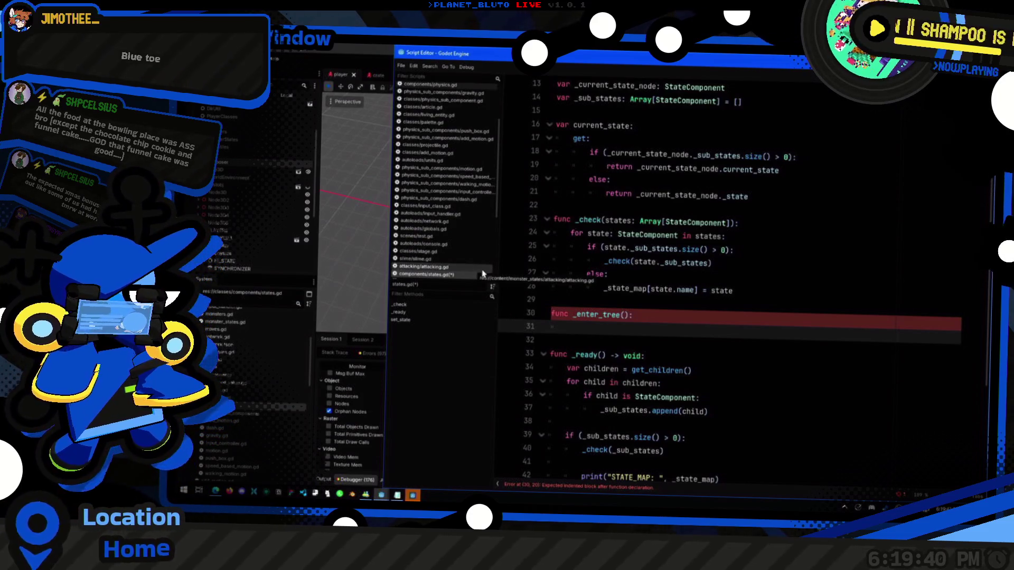
# - Delete the leftover empty _enter_tree function from states.gd and run the game with F5
pyautogui.moveTo(611, 334); pyautogui.dragTo(531, 313)
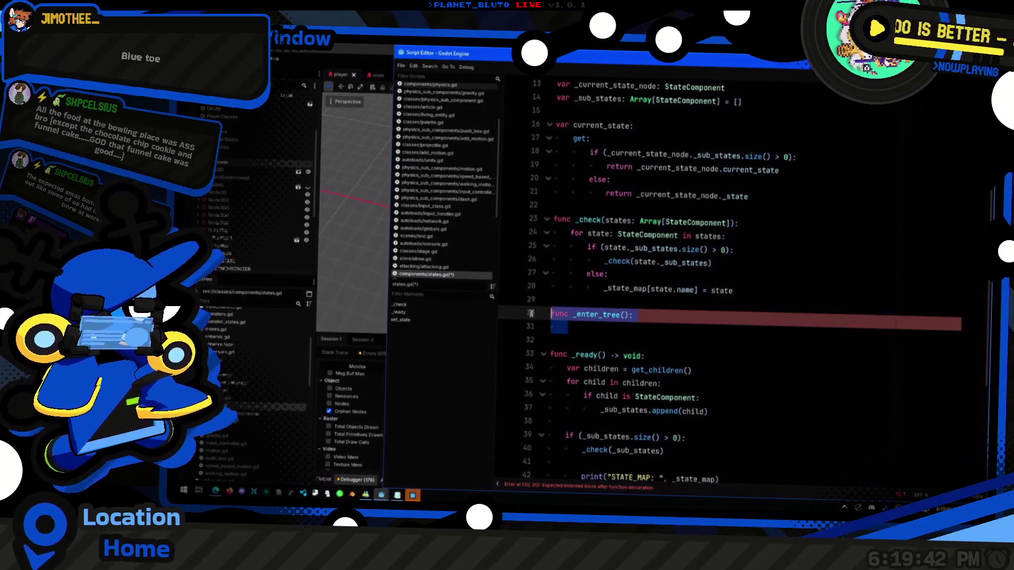
pyautogui.press('BackSpace')
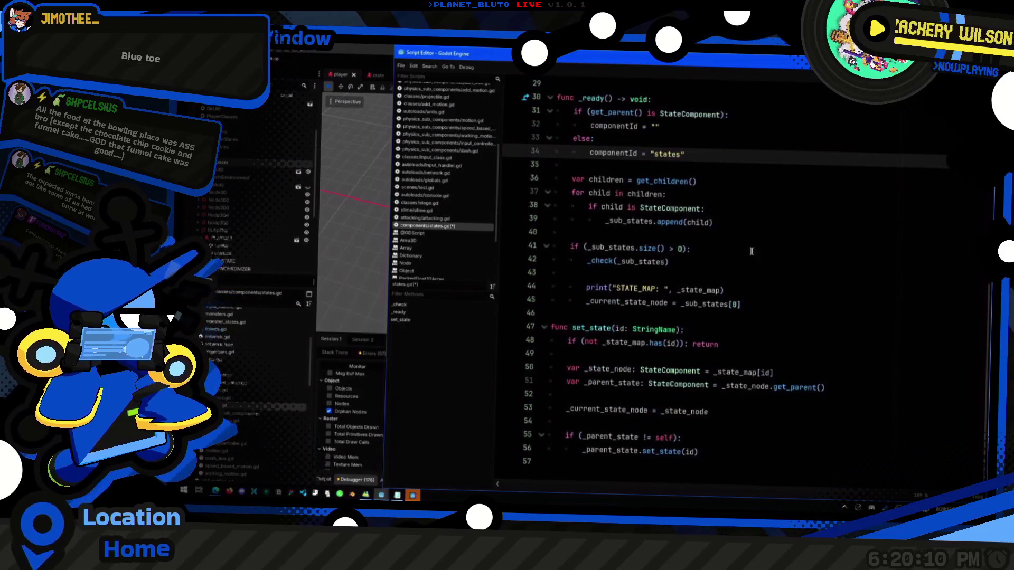
pyautogui.click(762, 404)
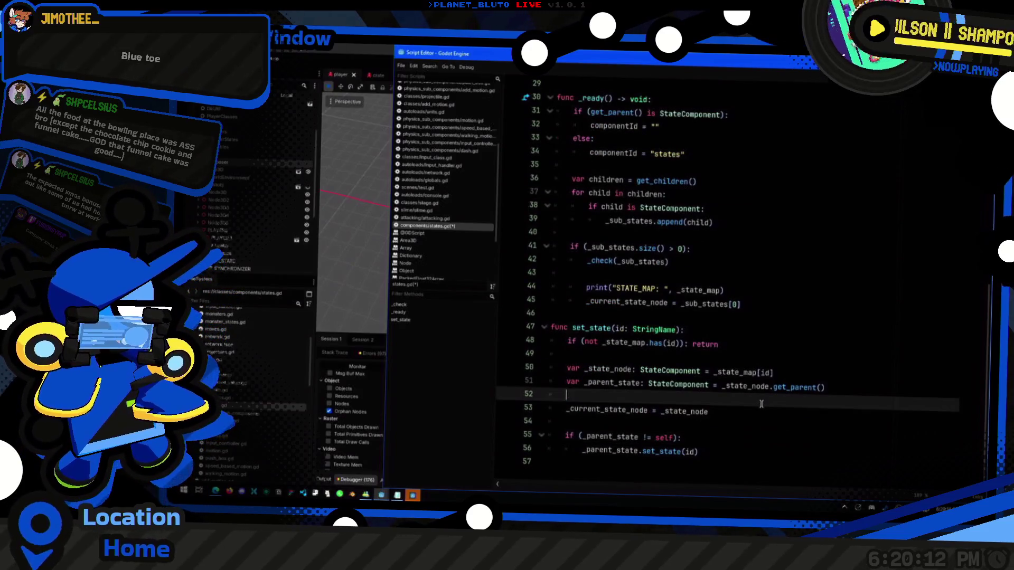
pyautogui.hotkey('alt', 'Tab')
pyautogui.press('F5')
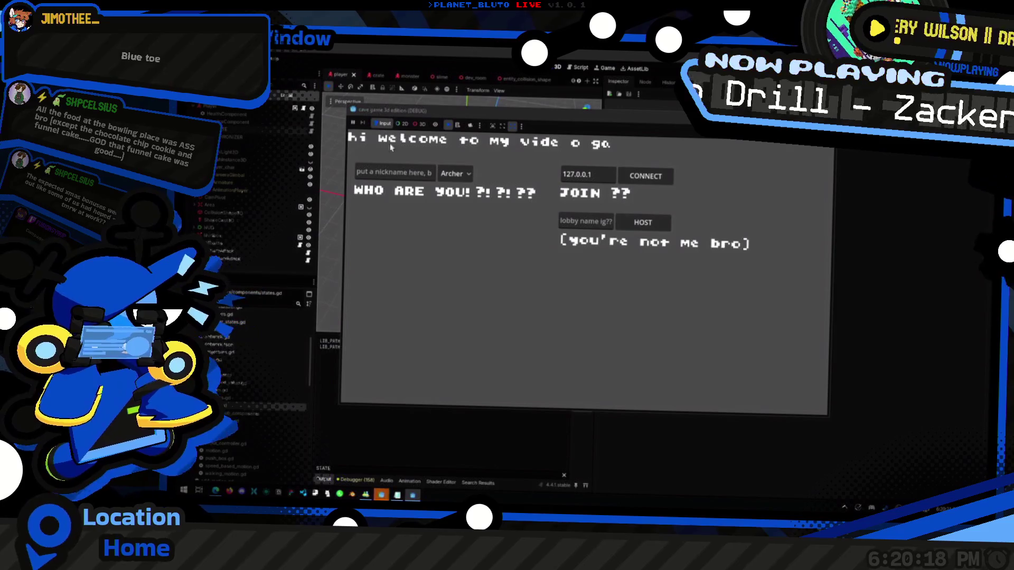
# - Choose the Knight class instead of Archer and host a new game session
pyautogui.click(455, 173)
pyautogui.click(458, 204)
pyautogui.click(642, 222)
# - Select the remote Composer node and expand its Fetch Cache showing eight PLAYER_1 entries
pyautogui.click(215, 221)
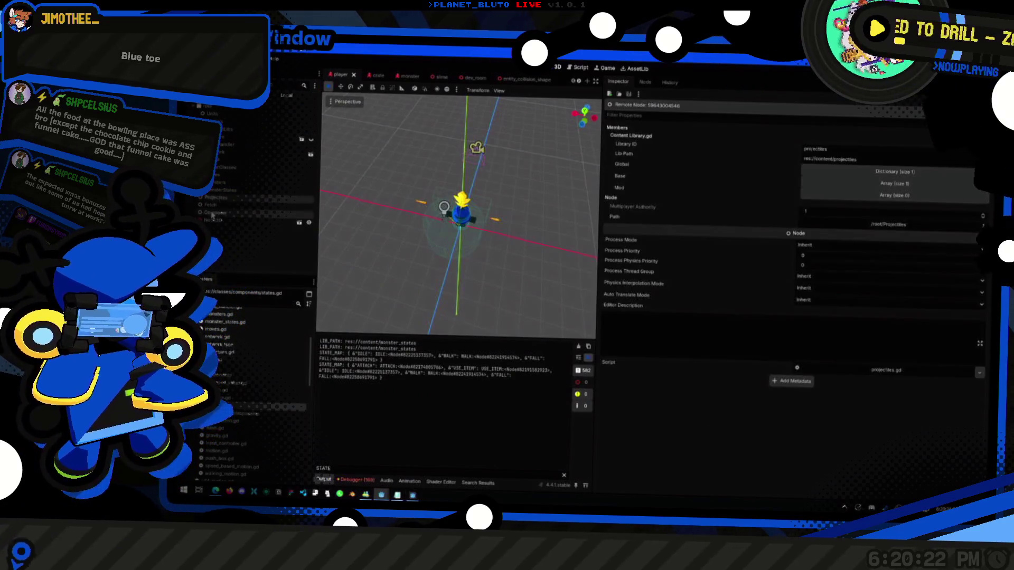
pyautogui.click(892, 146)
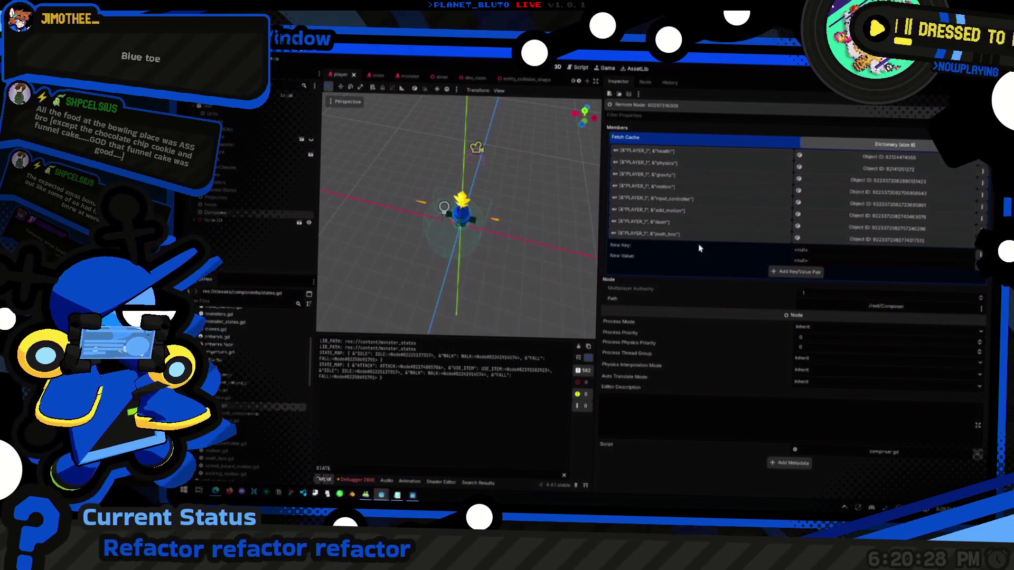
pyautogui.hotkey('alt', 'Tab')
pyautogui.hotkey('alt', 'Tab')
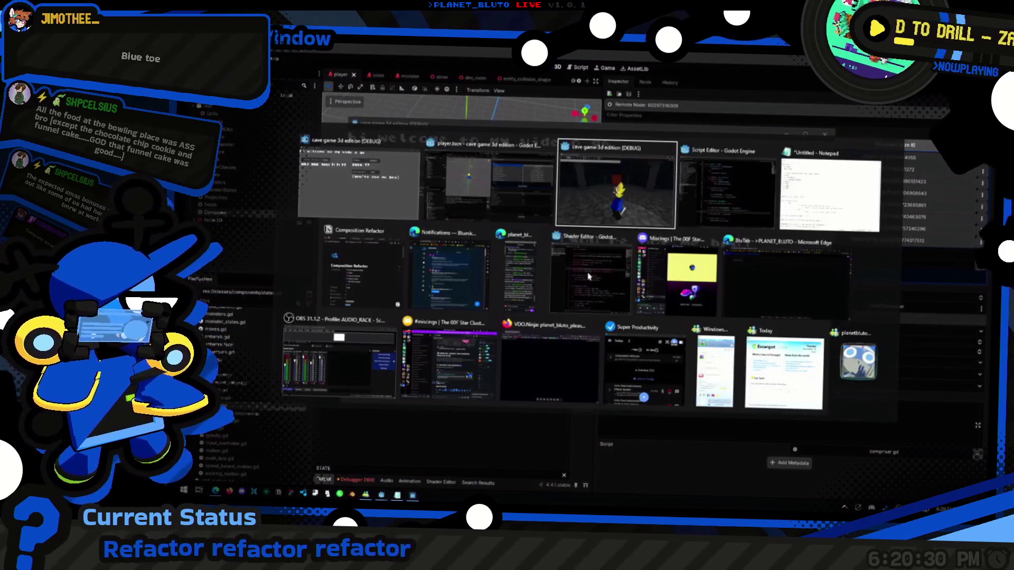
pyautogui.click(734, 193)
# - Follow the Component base class reference from states.gd to open component.gd
pyautogui.scroll(2, 734, 250)
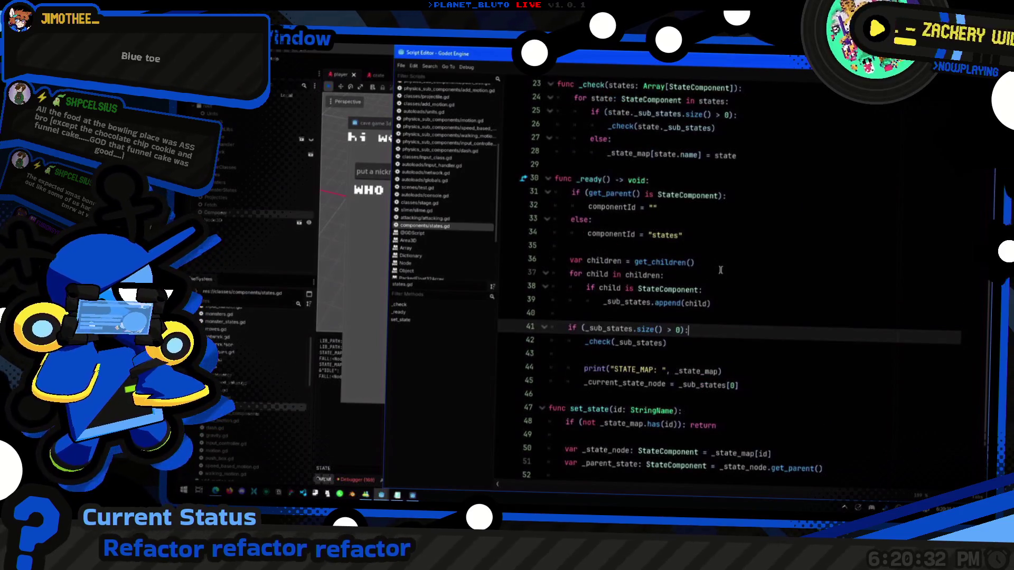
pyautogui.click(708, 236)
pyautogui.moveTo(709, 236); pyautogui.dragTo(555, 193)
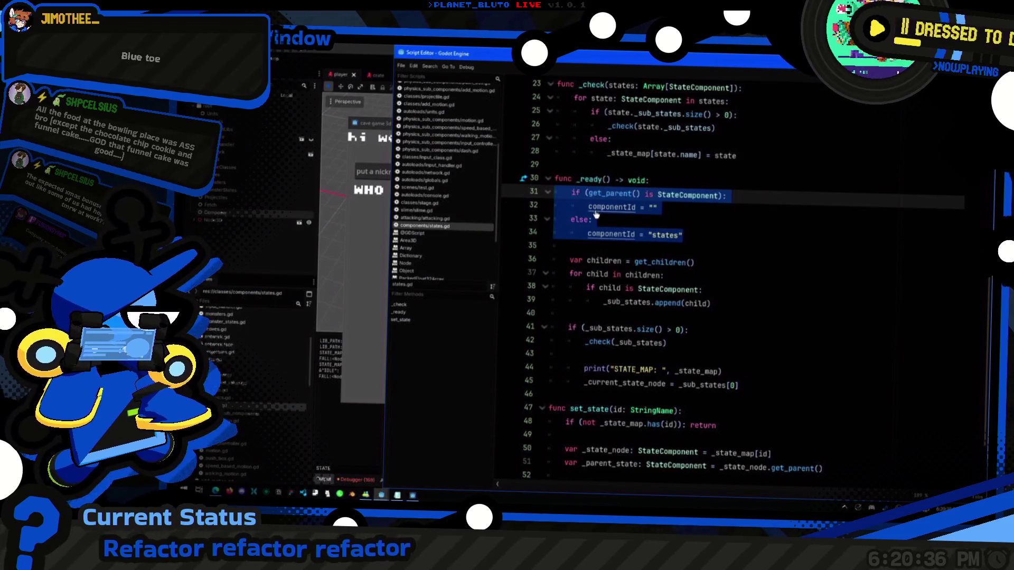
pyautogui.click(682, 208)
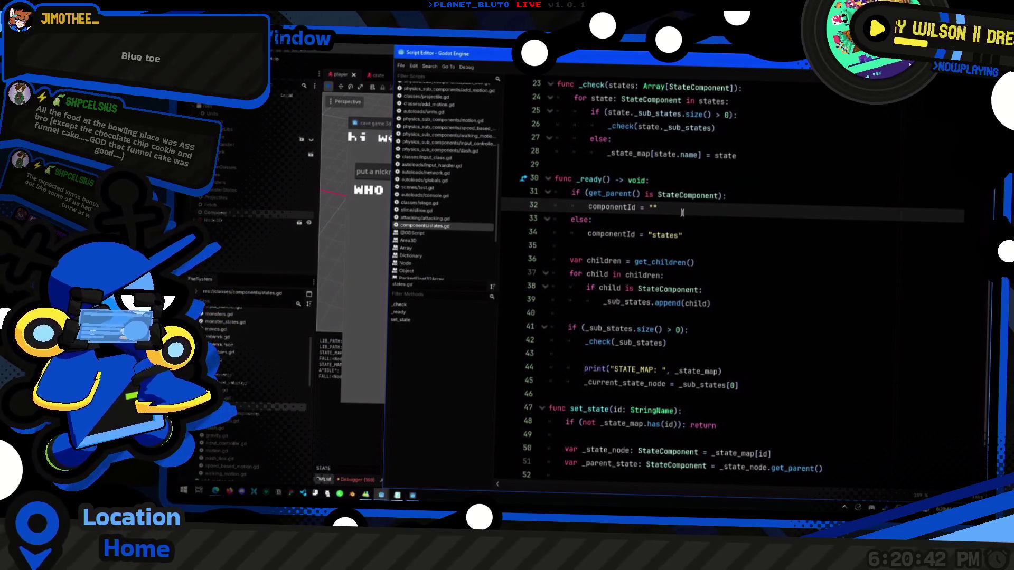
pyautogui.scroll(4, 682, 227)
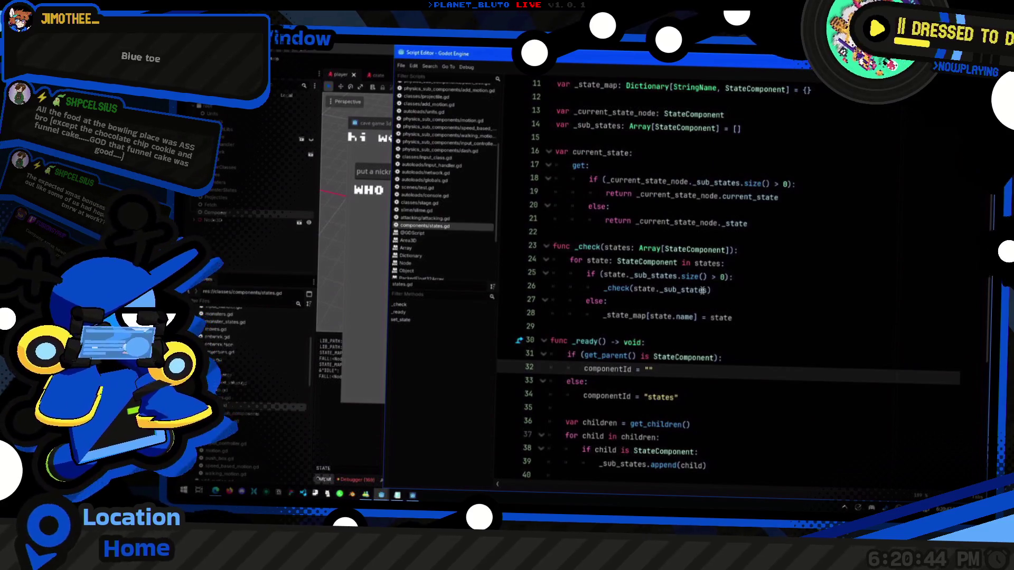
pyautogui.scroll(3, 680, 289)
pyautogui.keyDown('ctrl'); pyautogui.click(610, 112); pyautogui.keyUp('ctrl')
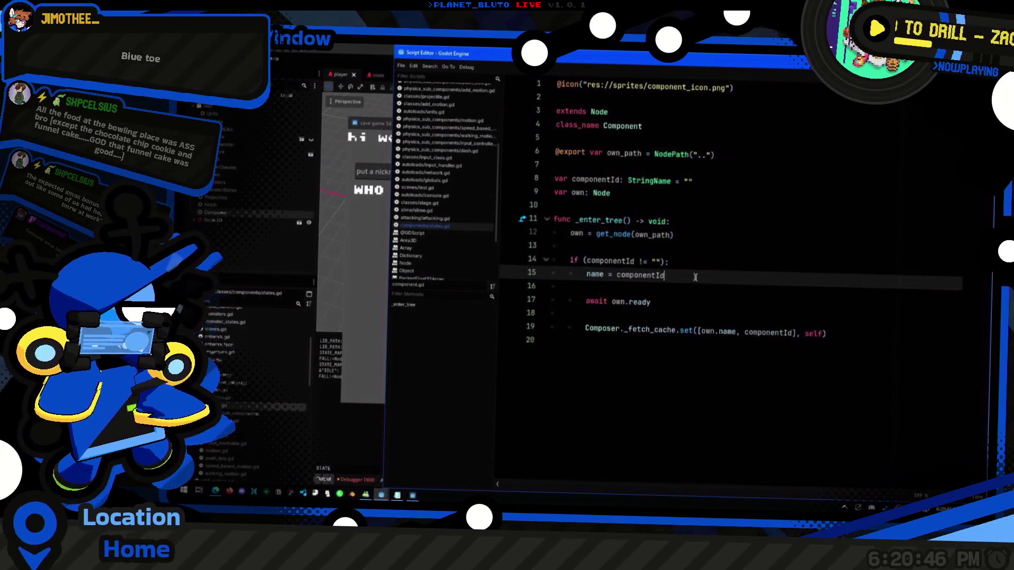
pyautogui.click(713, 278)
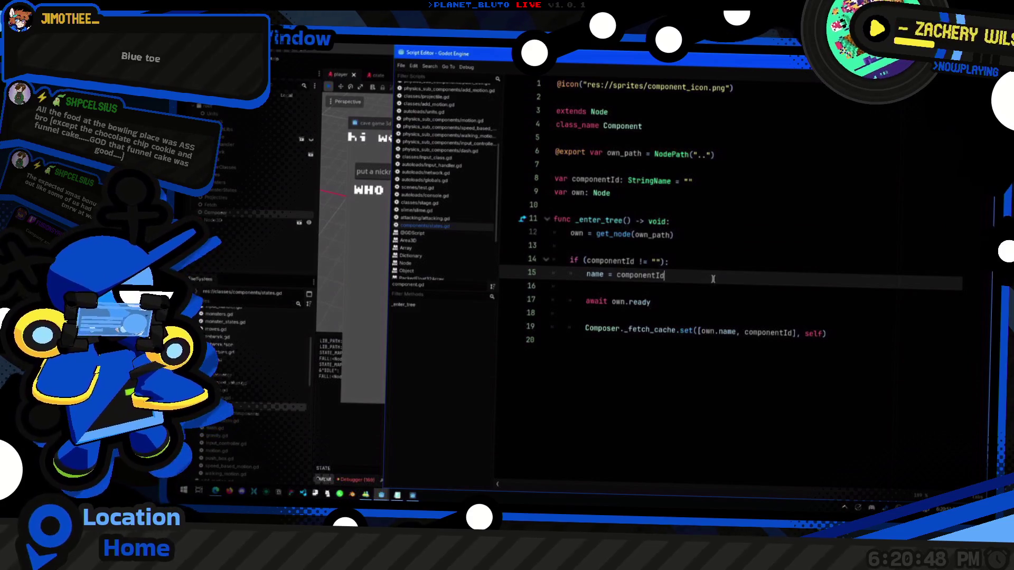
# - Cut the componentId rename check in _enter_tree and paste it after await own.ready
pyautogui.hotkey('shift', 'Home')
pyautogui.hotkey('shift', 'Up')
pyautogui.hotkey('ctrl', 'c')
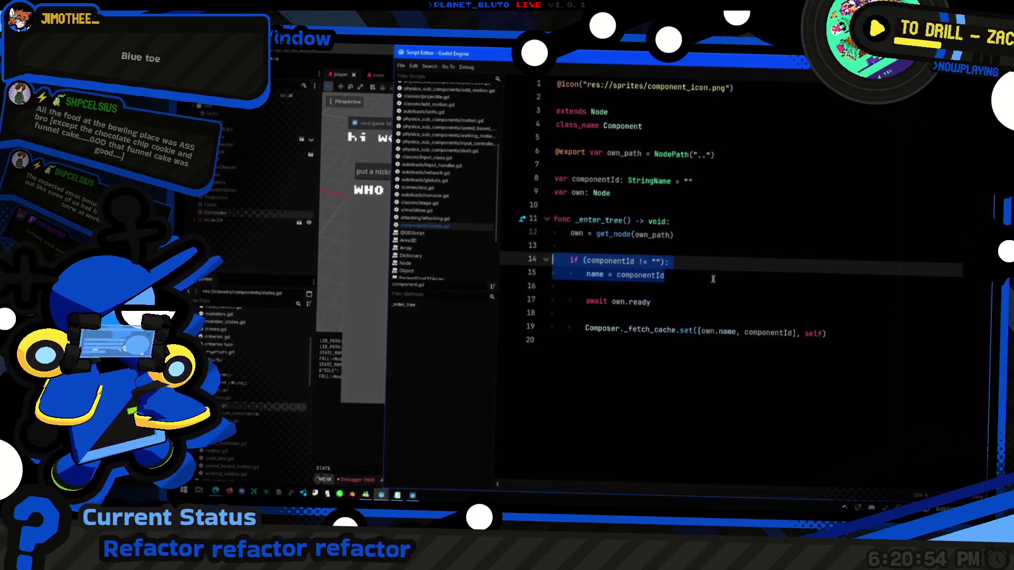
pyautogui.press('Down')
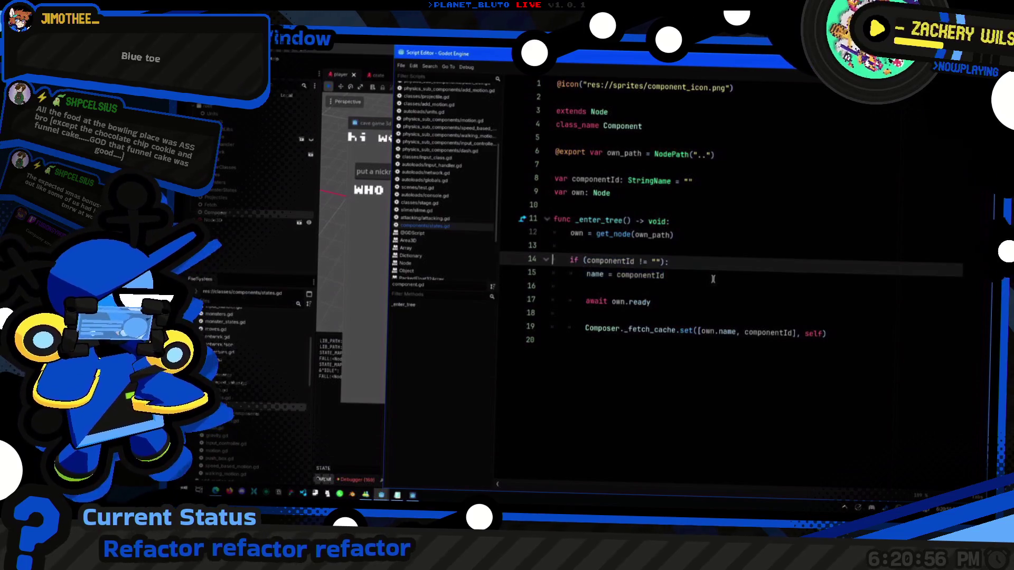
pyautogui.press('Down')
pyautogui.hotkey('shift', 'Tab')
pyautogui.press('Down')
pyautogui.press('Down')
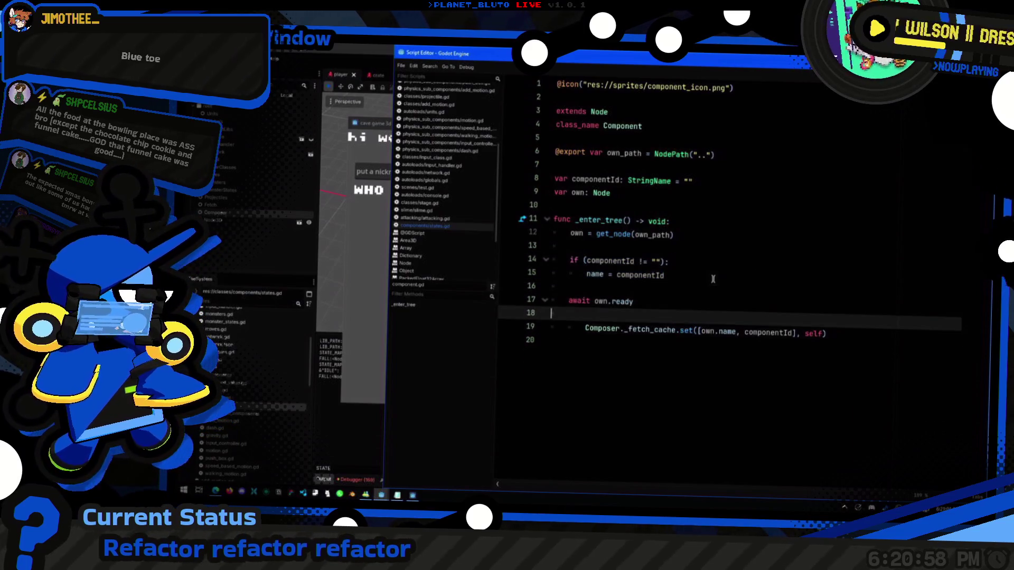
pyautogui.hotkey('shift', 'Tab')
pyautogui.press('Up')
pyautogui.hotkey('ctrl', 'v')
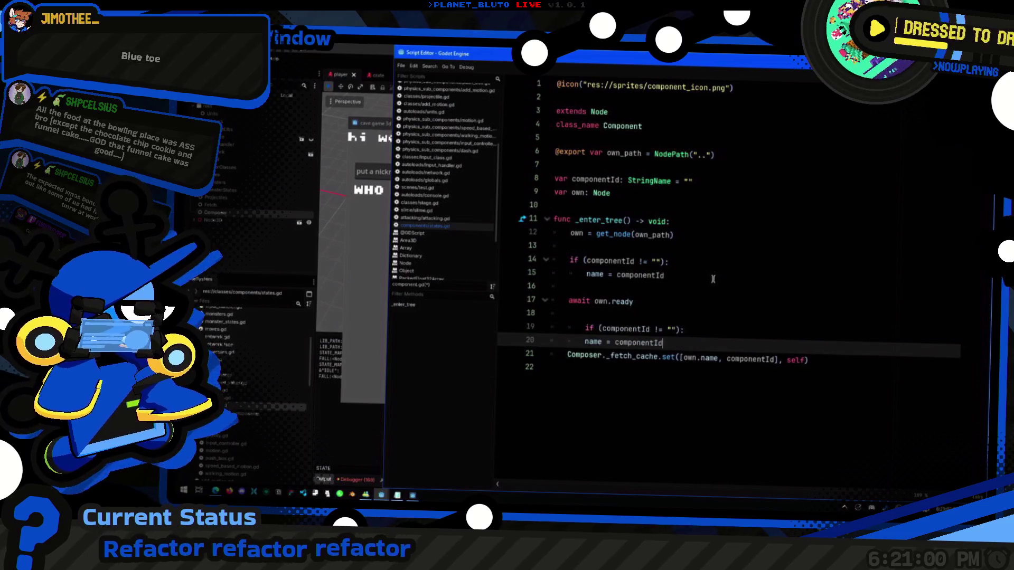
# - Fix the pasted block's indentation, nesting the _fetch_cache registration under the if check
pyautogui.press('Up')
pyautogui.hotkey('shift', 'Tab')
pyautogui.press('Down')
pyautogui.press('Down')
pyautogui.press('Tab')
pyautogui.press('Up')
pyautogui.hotkey('shift', 'End')
pyautogui.press('BackSpace')
pyautogui.press('BackSpace')
pyautogui.press('BackSpace')
pyautogui.hotkey('ctrl', 'z')
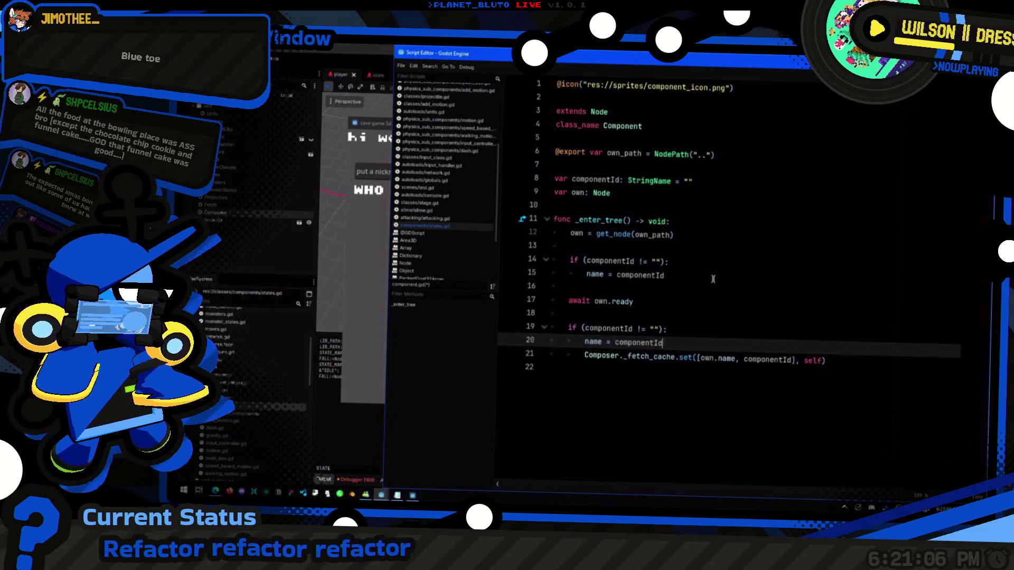
# - Remove the duplicate original rename check and blank lines, then rerun the game
pyautogui.press('Up')
pyautogui.press('Up')
pyautogui.press('Up')
pyautogui.press('Down')
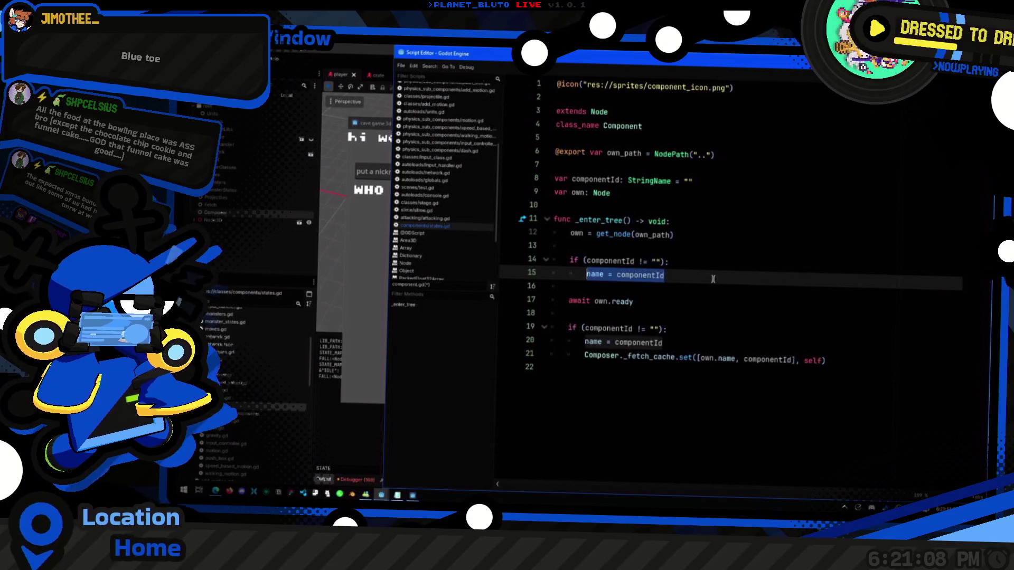
pyautogui.hotkey('shift', 'Up')
pyautogui.hotkey('shift', 'Up')
pyautogui.press('BackSpace')
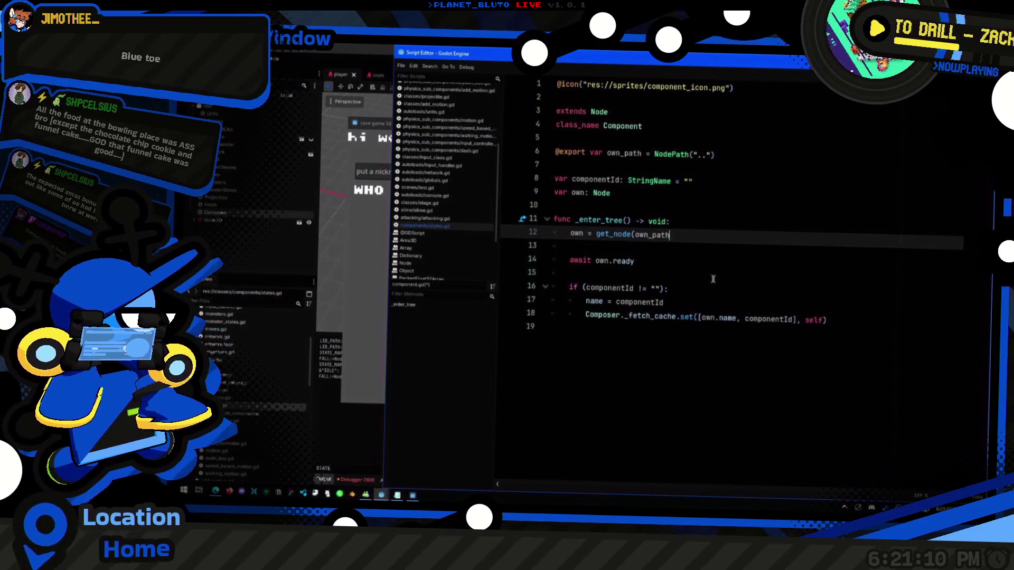
pyautogui.hotkey('ctrl', 'z')
pyautogui.press('Down')
pyautogui.hotkey('shift', 'Up')
pyautogui.hotkey('shift', 'Up')
pyautogui.hotkey('shift', 'Up')
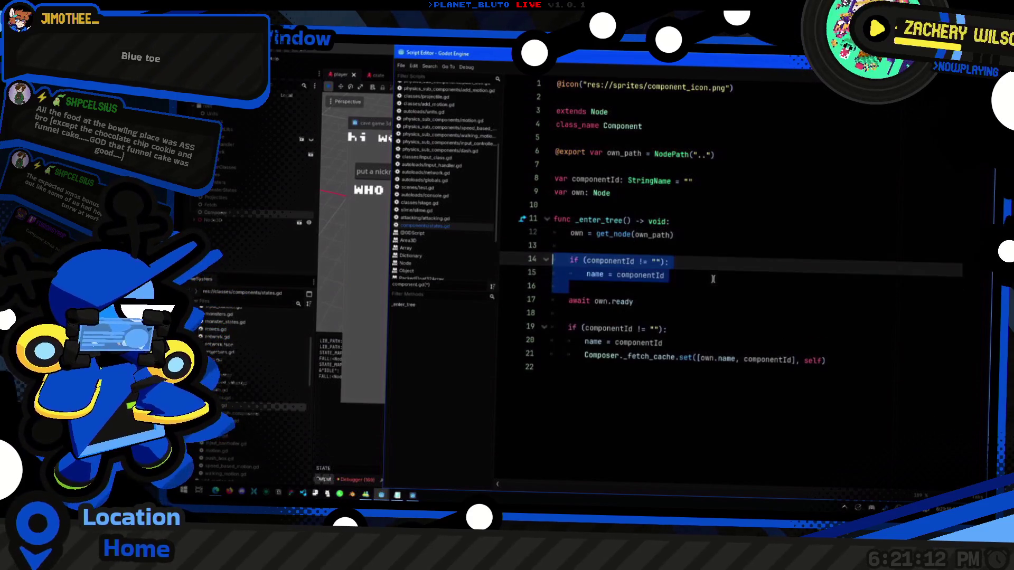
pyautogui.press('BackSpace')
pyautogui.press('BackSpace')
pyautogui.press('F5')
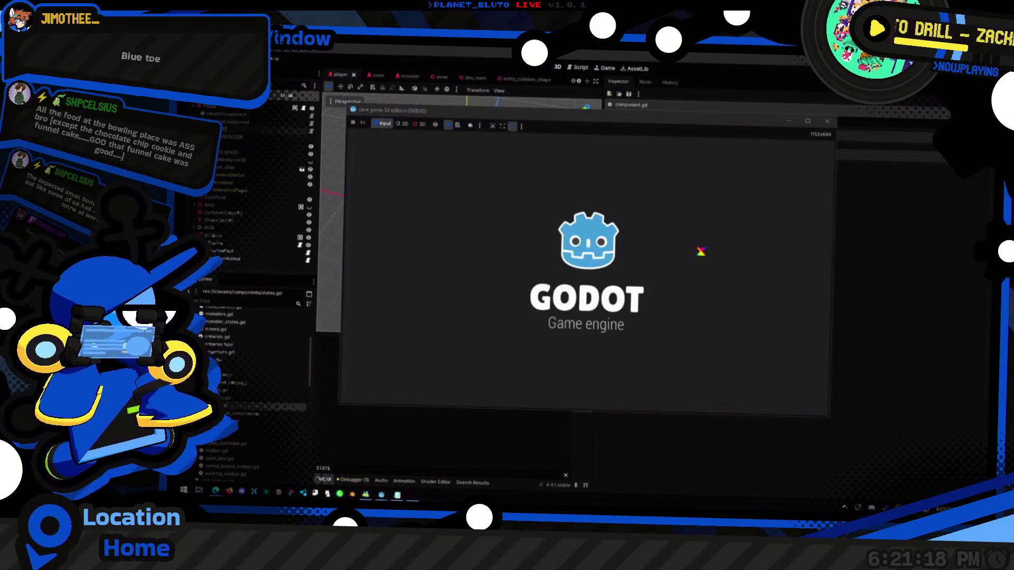
# - Host a game session as the Knight, then stop the running game with F8
pyautogui.click(455, 174)
pyautogui.click(454, 197)
pyautogui.click(644, 225)
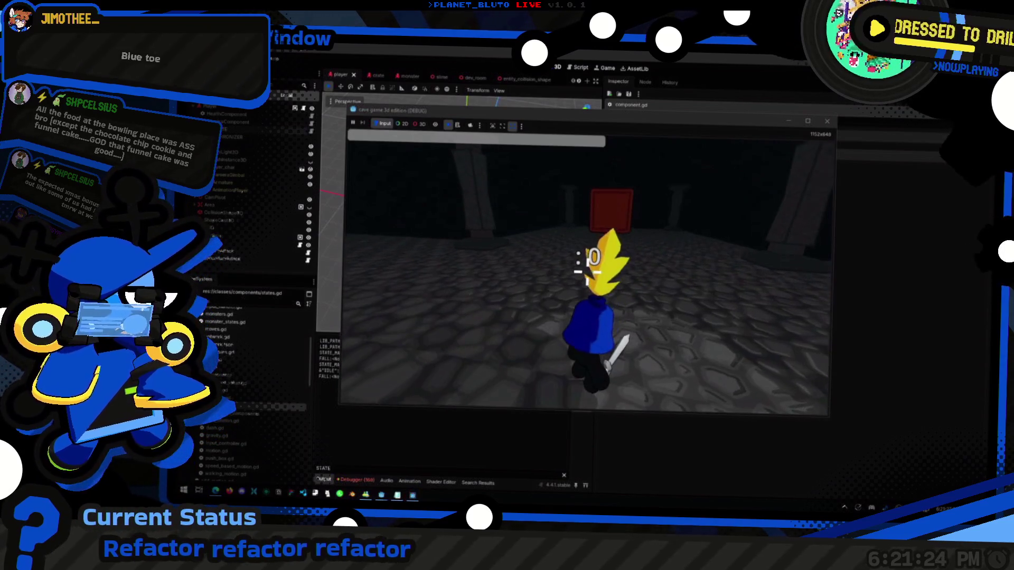
pyautogui.press('F8')
# - Inspect the Composer's Fetch Cache and the states node's State Map, then relaunch the game
pyautogui.click(205, 221)
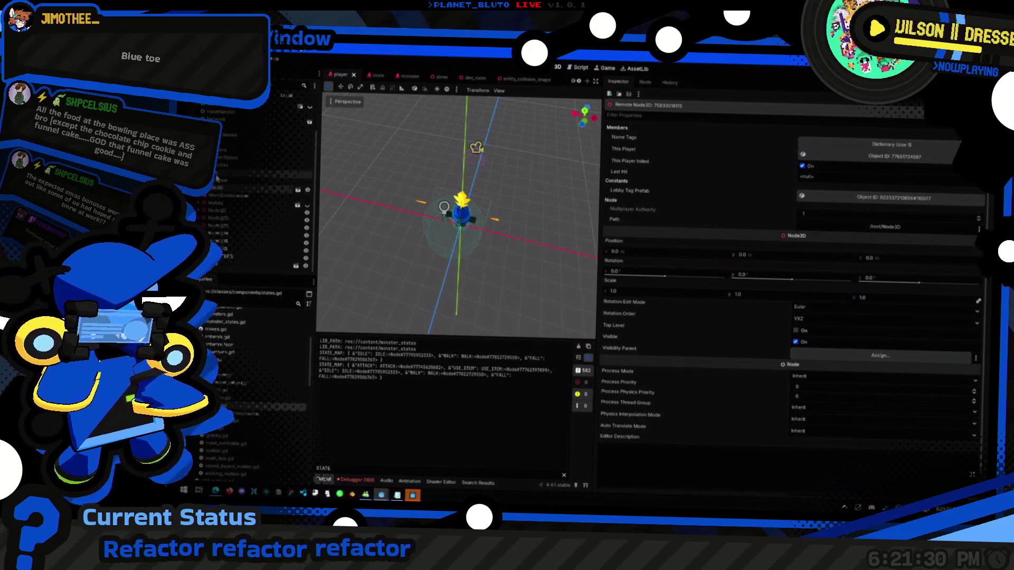
pyautogui.click(274, 187)
pyautogui.click(840, 146)
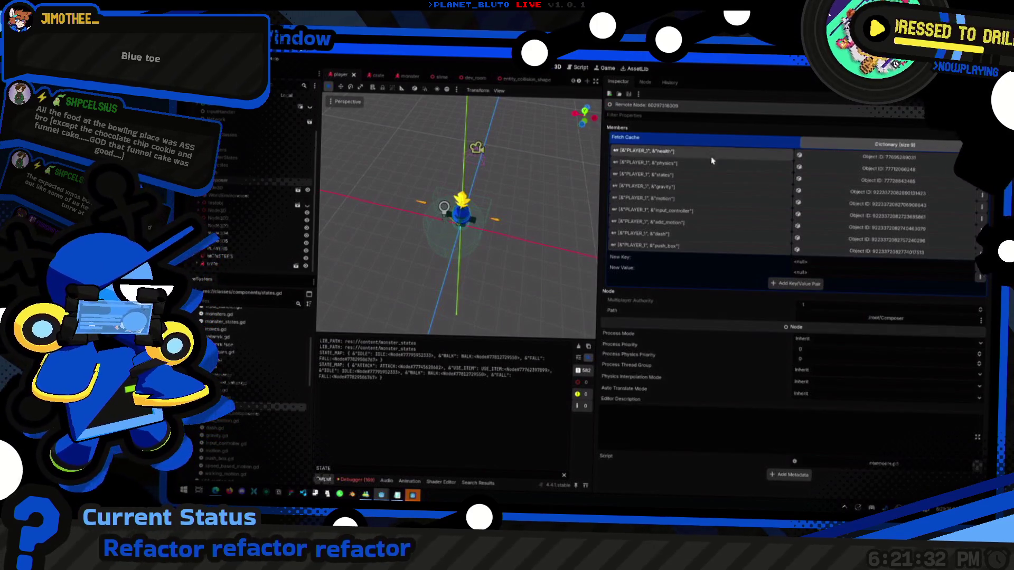
pyautogui.click(710, 186)
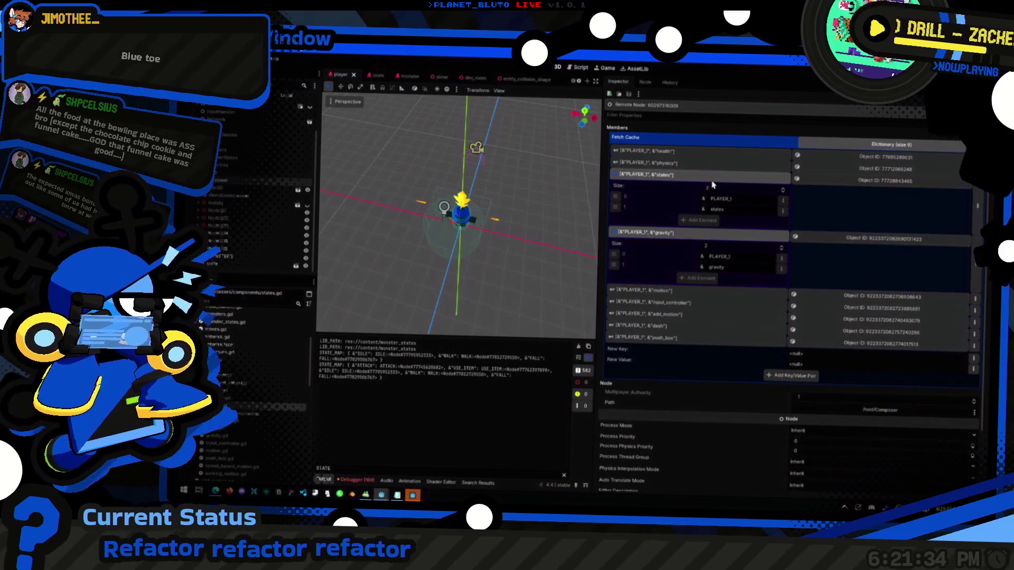
pyautogui.click(872, 180)
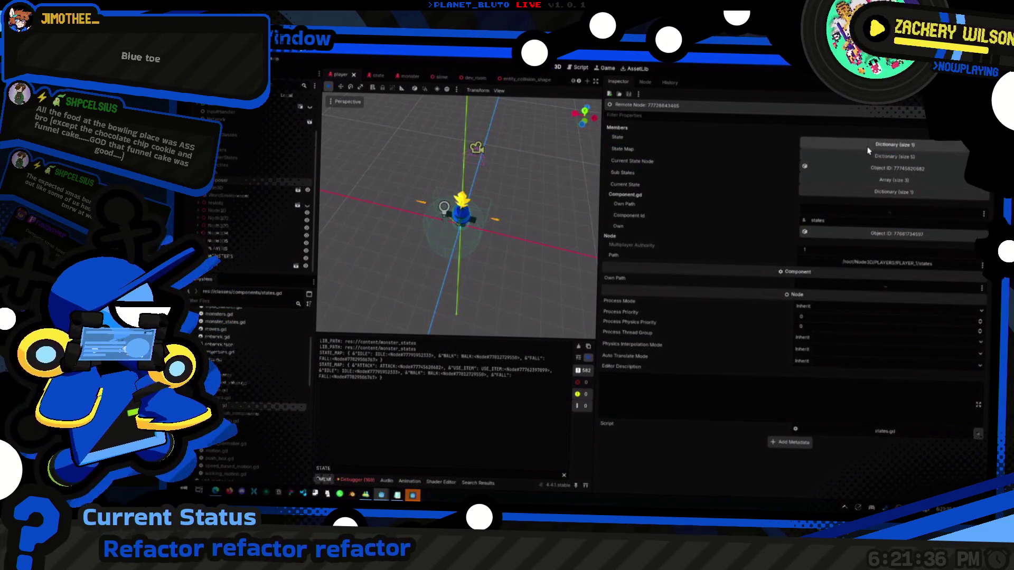
pyautogui.click(892, 157)
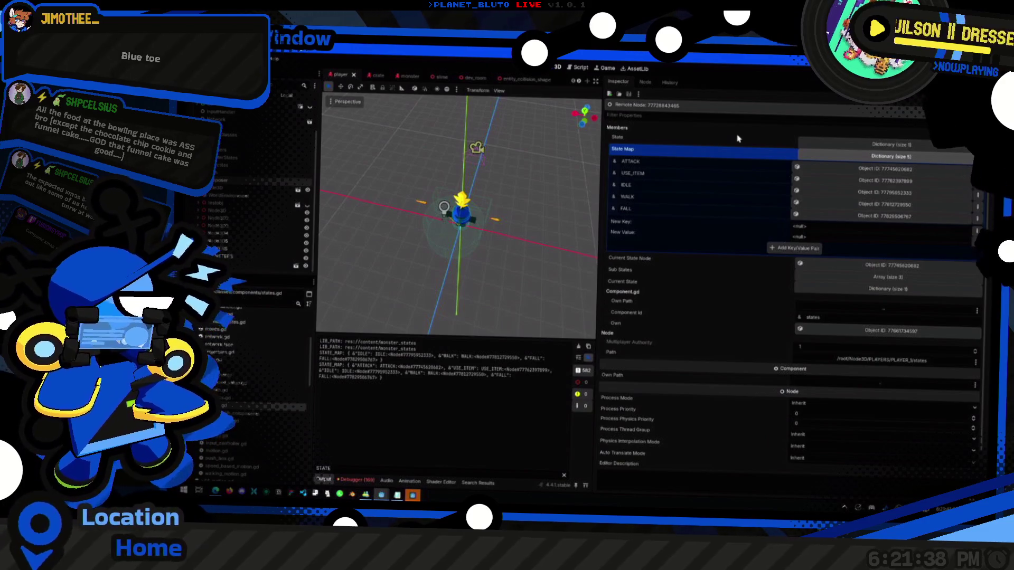
pyautogui.press('F5')
pyautogui.hotkey('alt', 'Tab')
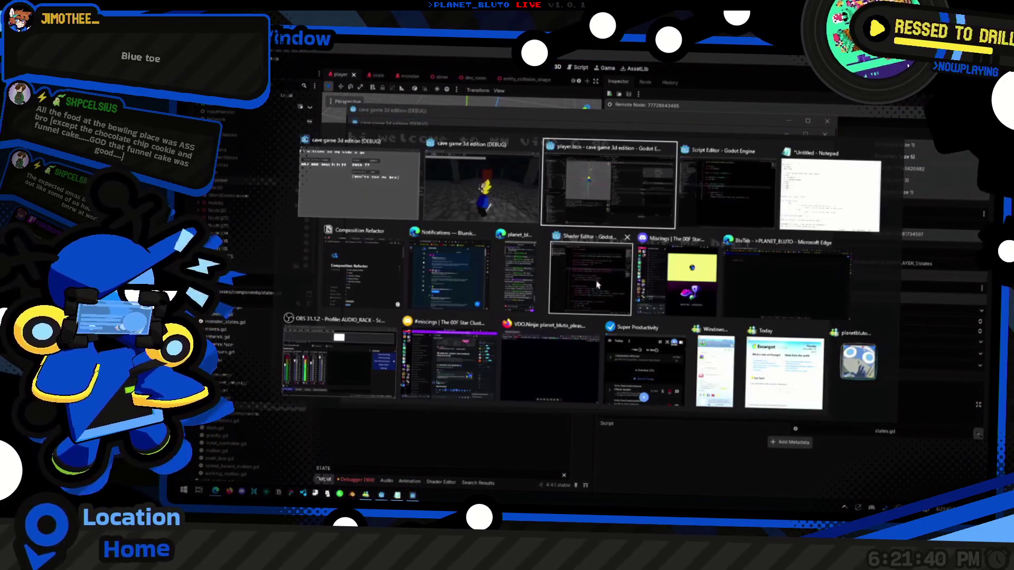
# - Check the own assignment in component.gd, then open states.gd
pyautogui.click(744, 284)
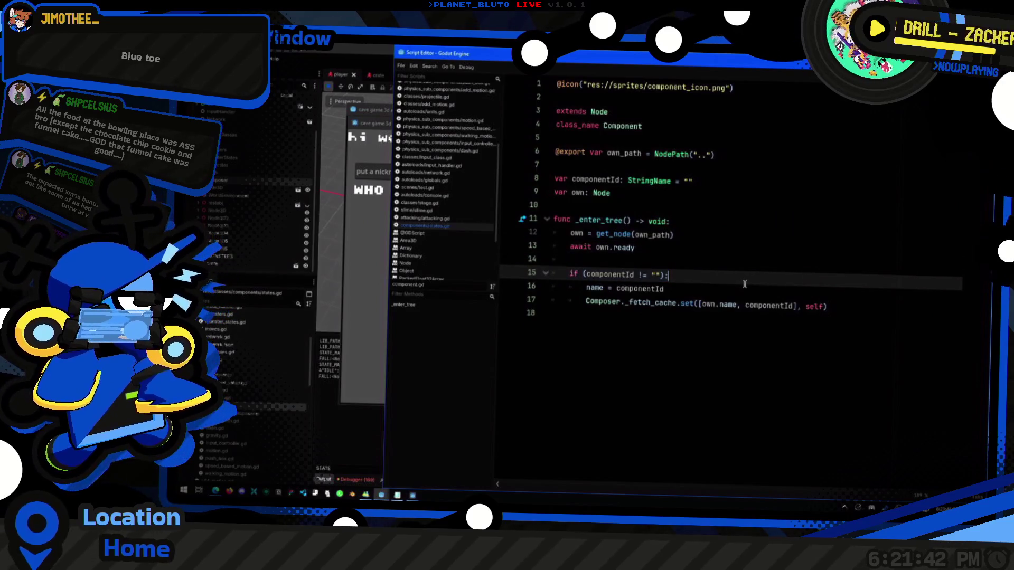
pyautogui.click(577, 237)
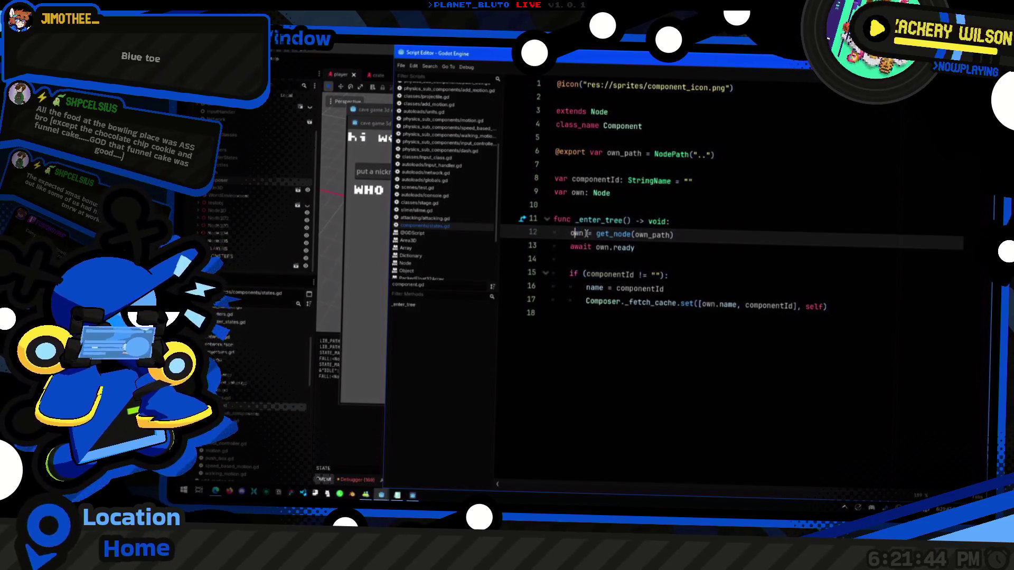
pyautogui.click(697, 275)
pyautogui.click(453, 226)
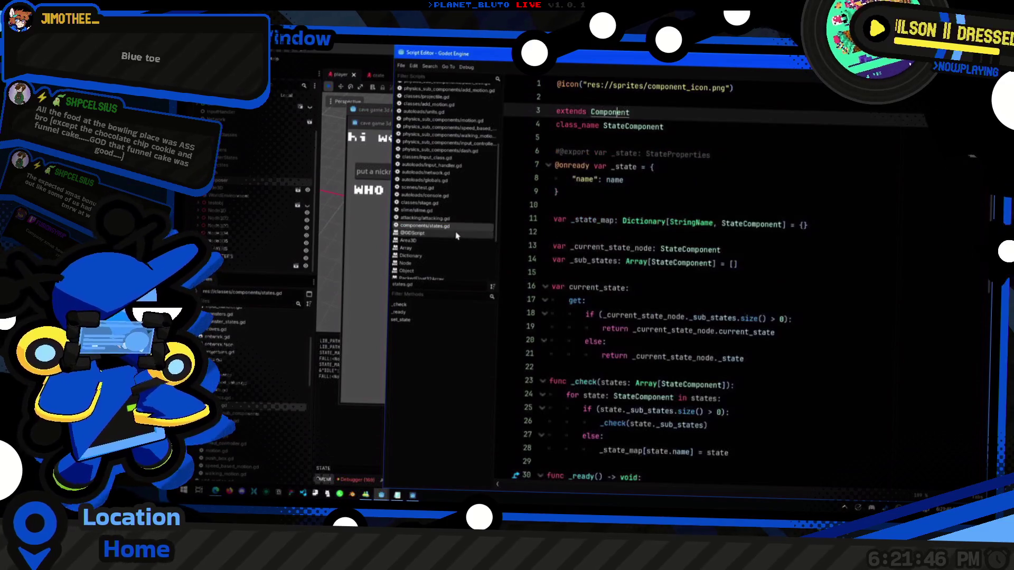
pyautogui.scroll(-5, 695, 234)
pyautogui.scroll(-5, 695, 234)
pyautogui.scroll(3, 674, 277)
# - Move the get_parent if/else block out of _ready into a new func _enter_tree()
pyautogui.moveTo(694, 282)
pyautogui.mouseDown()
pyautogui.moveTo(634, 276)
pyautogui.moveTo(581, 235)
pyautogui.moveTo(513, 242)
pyautogui.mouseUp()
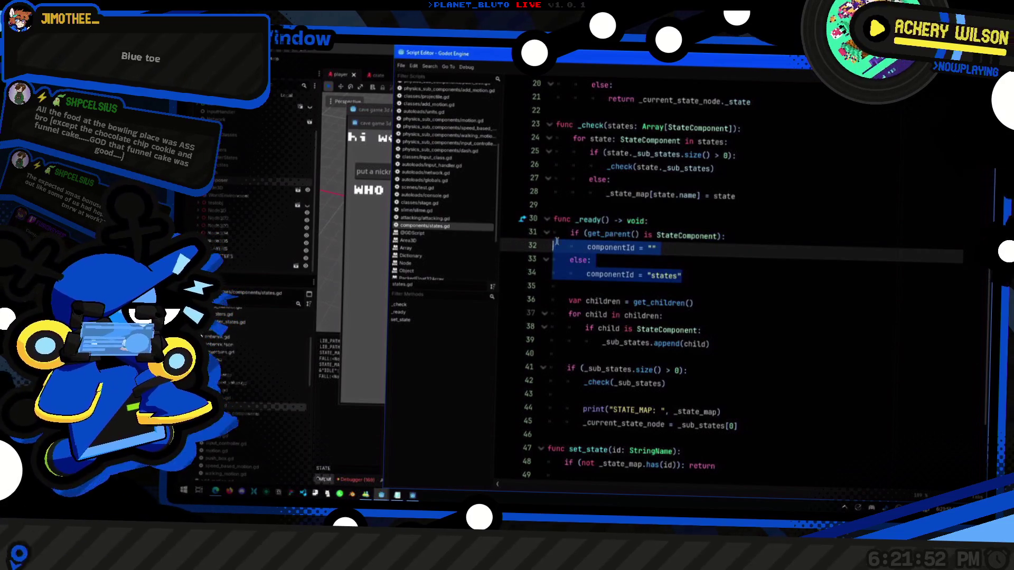
pyautogui.hotkey('shift', 'Up')
pyautogui.press('BackSpace')
pyautogui.hotkey('alt', 'Up')
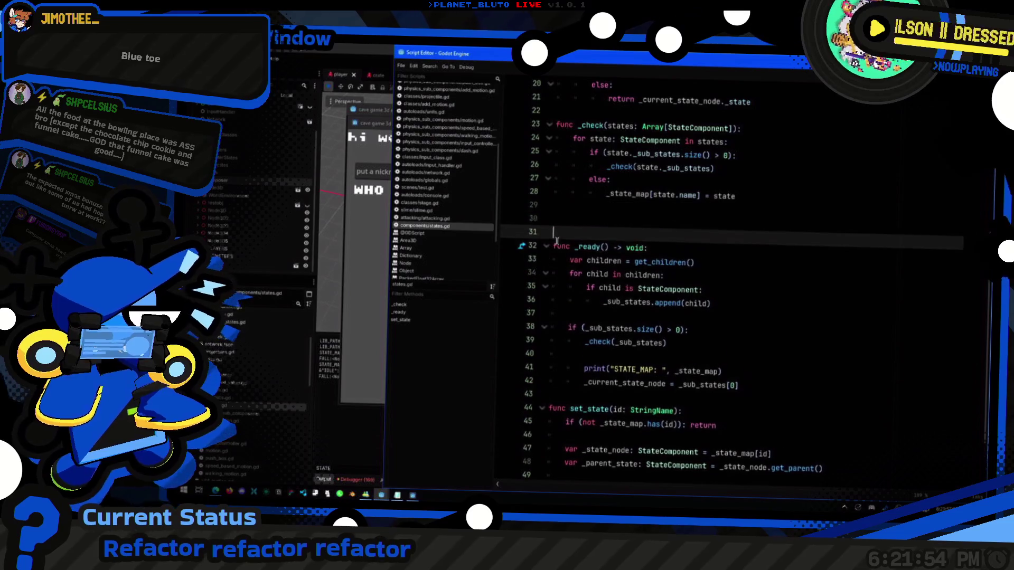
pyautogui.press('Return')
pyautogui.press('Up')
pyautogui.write('func _')
pyautogui.press('Return')
# - Fix the pasted block's indentation and add a super() call at the end of _enter_tree
pyautogui.press('Return')
pyautogui.write('if (get_parent() is StateComponent): \t\tcomponentId = "" \telse: \t\tcomponentId = "states"')
pyautogui.press('Up')
pyautogui.press('Up')
pyautogui.press('Up')
pyautogui.hotkey('shift', 'Tab')
pyautogui.press('Down')
pyautogui.press('Down')
pyautogui.press('Down')
pyautogui.press('Return')
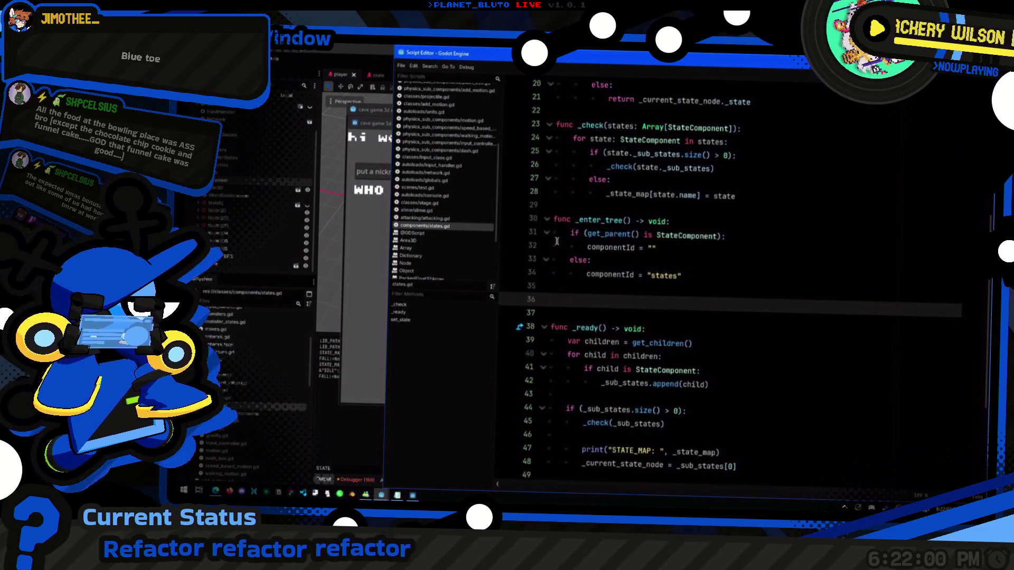
pyautogui.press('Tab')
pyautogui.press('Tab')
pyautogui.press('Return')
pyautogui.write('super()')
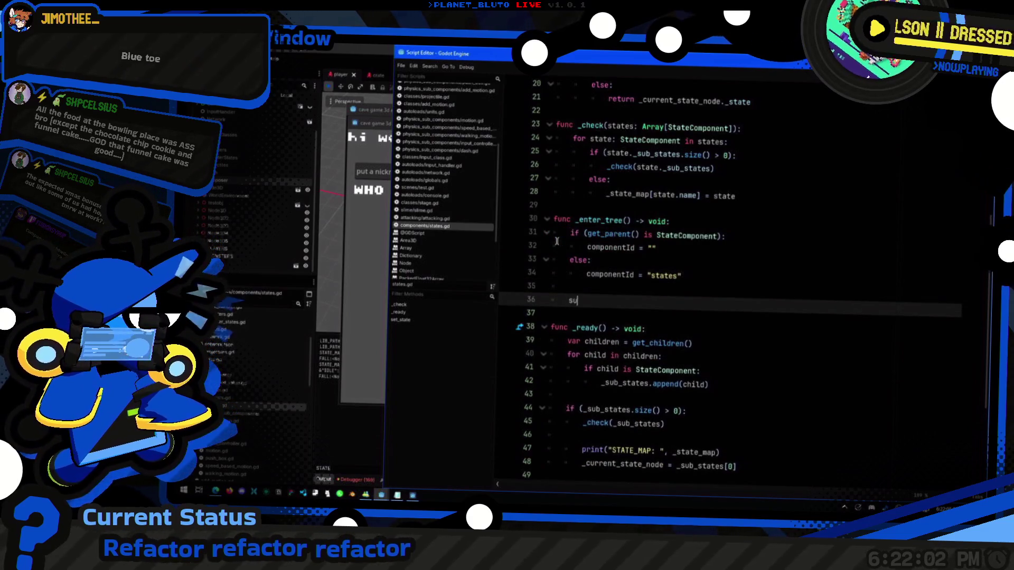
# - Tidy the blank lines under the _enter_tree header
pyautogui.press('Up')
pyautogui.press('Up')
pyautogui.press('Up')
pyautogui.press('End')
pyautogui.press('Return')
pyautogui.press('Return')
pyautogui.press('Up')
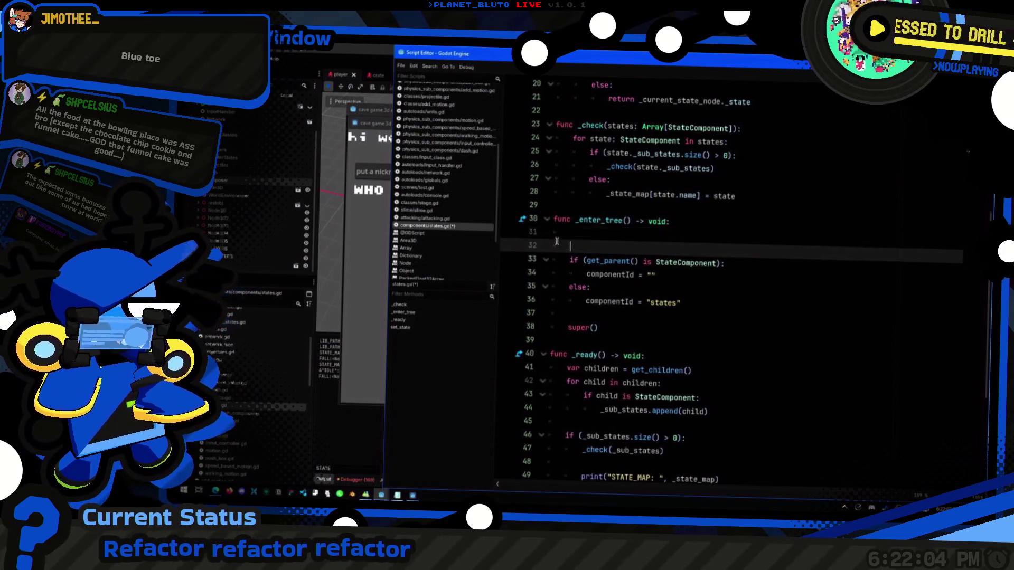
pyautogui.hotkey('ctrl', 'shift', 'k')
pyautogui.hotkey('ctrl', 'shift', 'k')
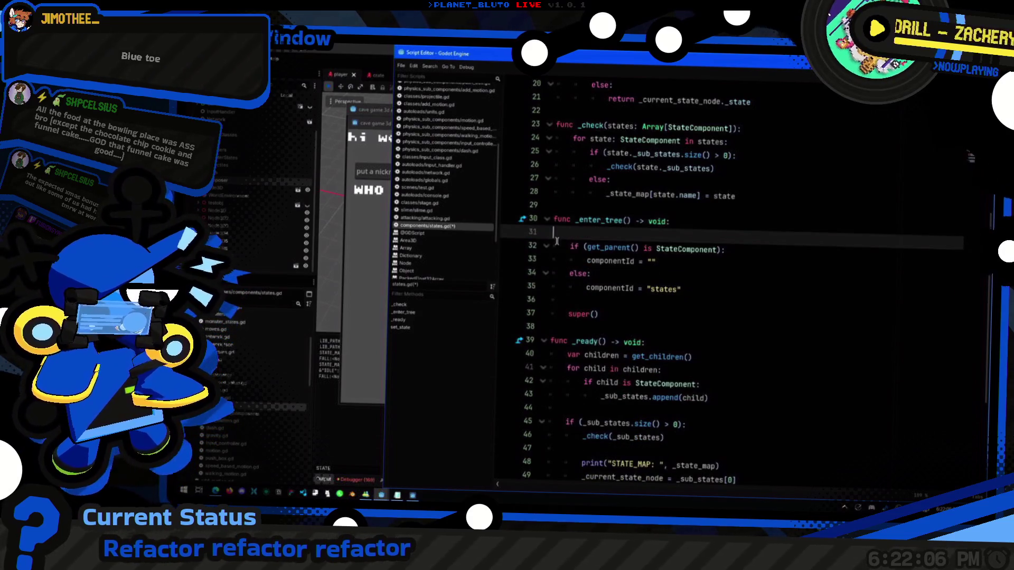
pyautogui.press('Down')
pyautogui.press('Down')
pyautogui.press('End')
pyautogui.press('Down')
pyautogui.press('End')
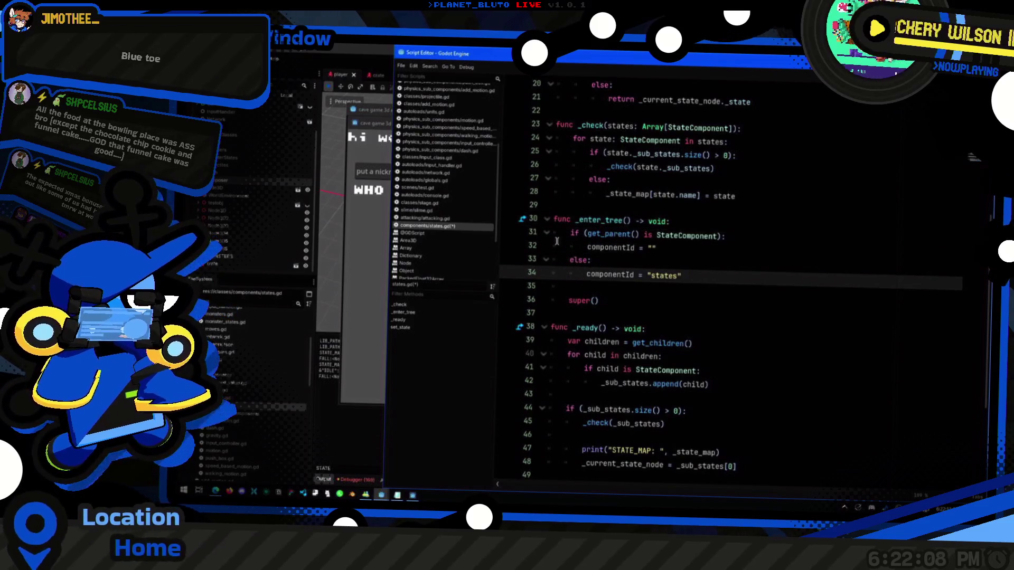
# - Add an own_path assignment line after componentId = ""
pyautogui.press('Up')
pyautogui.press('Up')
pyautogui.press('End')
pyautogui.press('Return')
pyautogui.write('i')
pyautogui.press('BackSpace')
pyautogui.write('own =')
pyautogui.press('BackSpace')
pyautogui.press('BackSpace')
pyautogui.write('_path =')
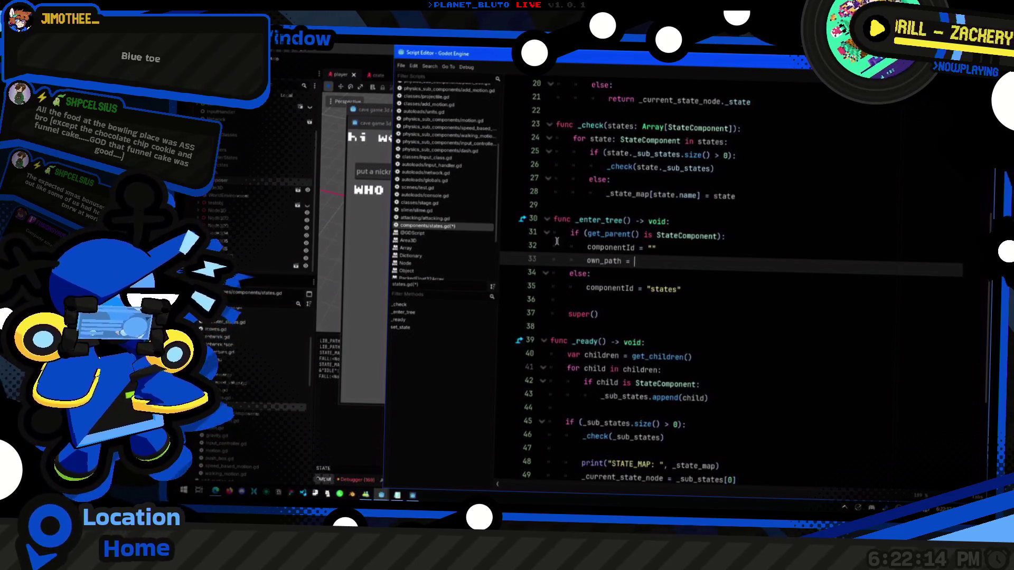
pyautogui.press('Escape')
# - Store get_parent() in var parent and use parent in the if condition
pyautogui.press('Up')
pyautogui.press('Up')
pyautogui.press('Right')
pyautogui.hotkey('shift', 'Home')
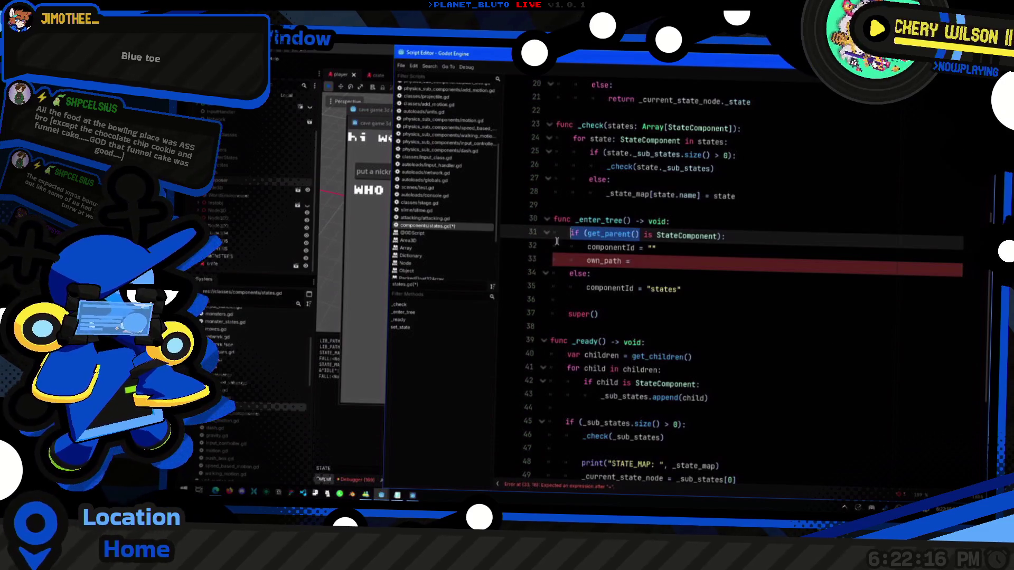
pyautogui.hotkey('shift', 'Right')
pyautogui.hotkey('shift', 'Right')
pyautogui.hotkey('shift', 'Right')
pyautogui.hotkey('ctrl', 'x')
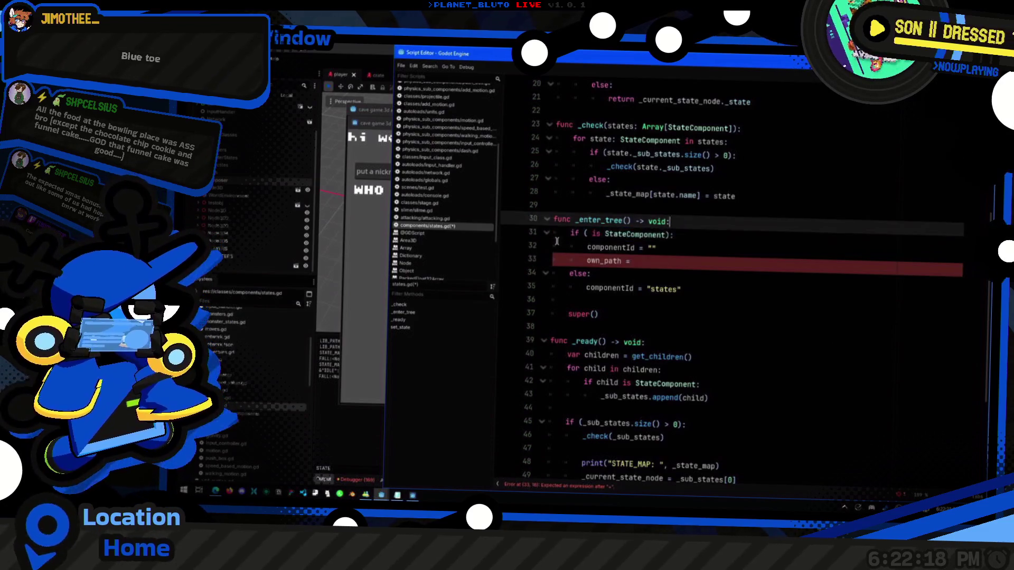
pyautogui.hotkey('ctrl', 'shift', 'Return')
pyautogui.write('var parent =')
pyautogui.hotkey('ctrl', 'v')
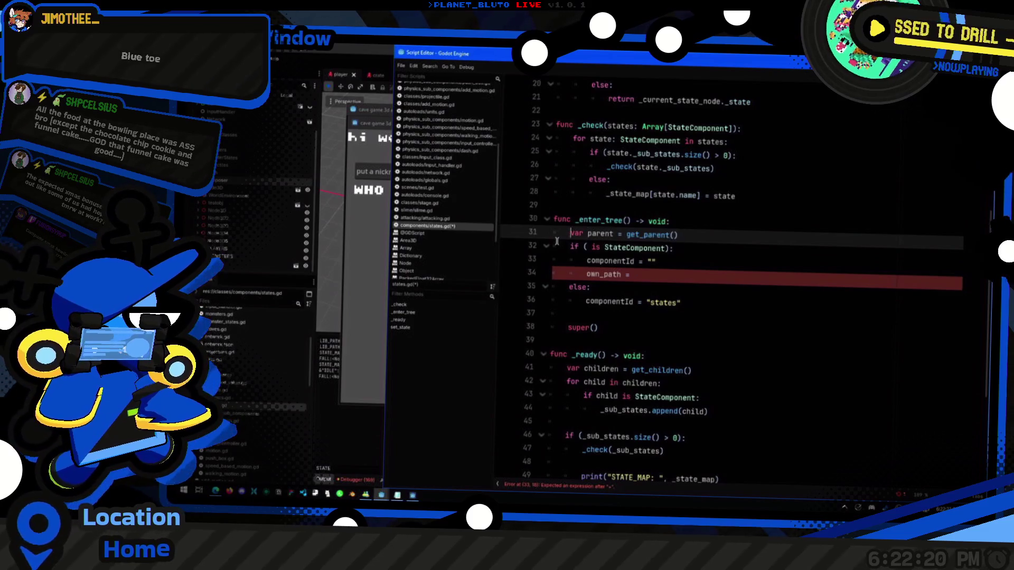
pyautogui.press('Down')
pyautogui.write('parent')
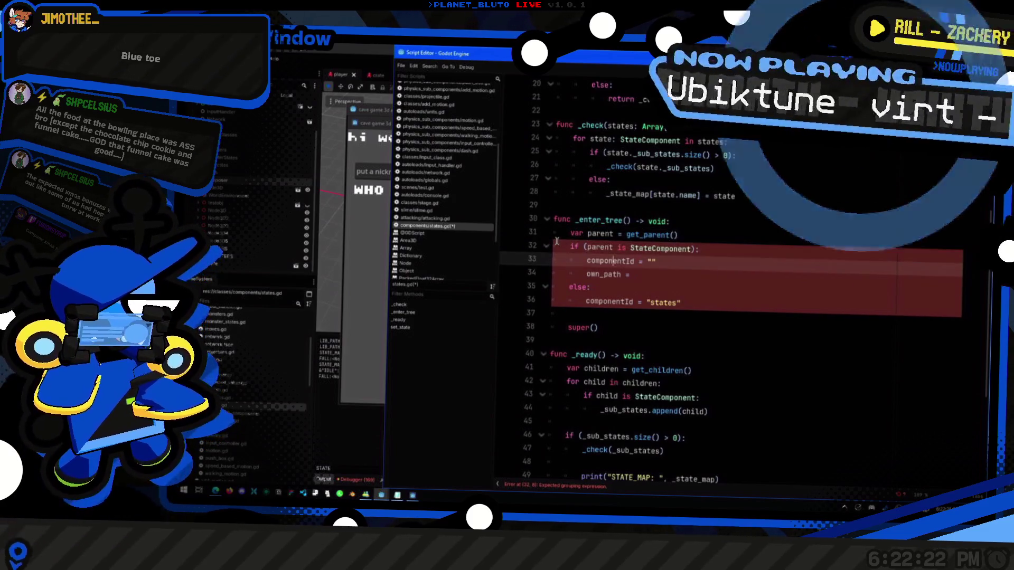
# - Complete own_path = parent.own_path and check the parent _enter_tree that super() calls
pyautogui.press('Down')
pyautogui.press('Down')
pyautogui.press('End')
pyautogui.write('parent.own')
pyautogui.press('Down')
pyautogui.press('Return')
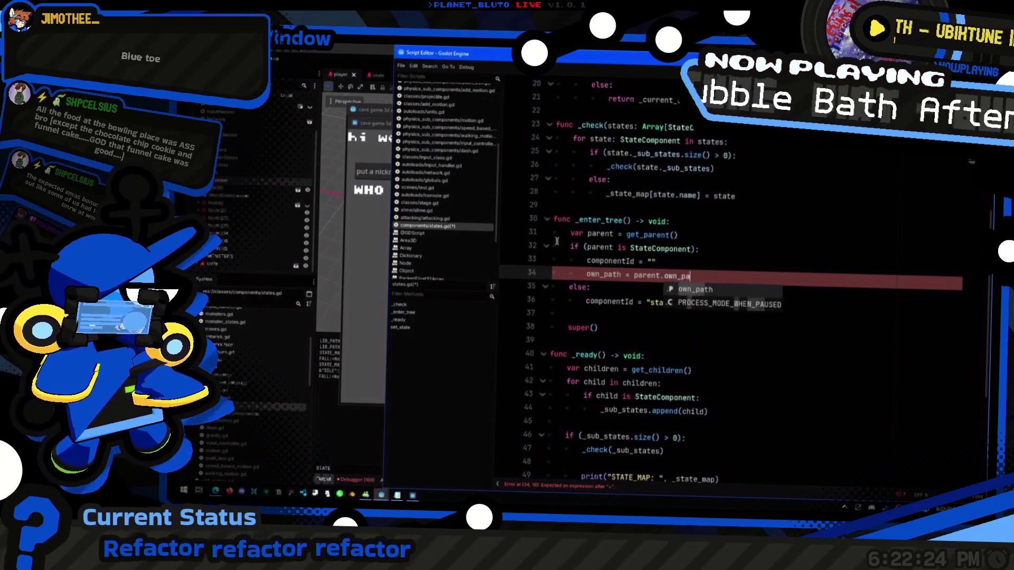
pyautogui.click(747, 264)
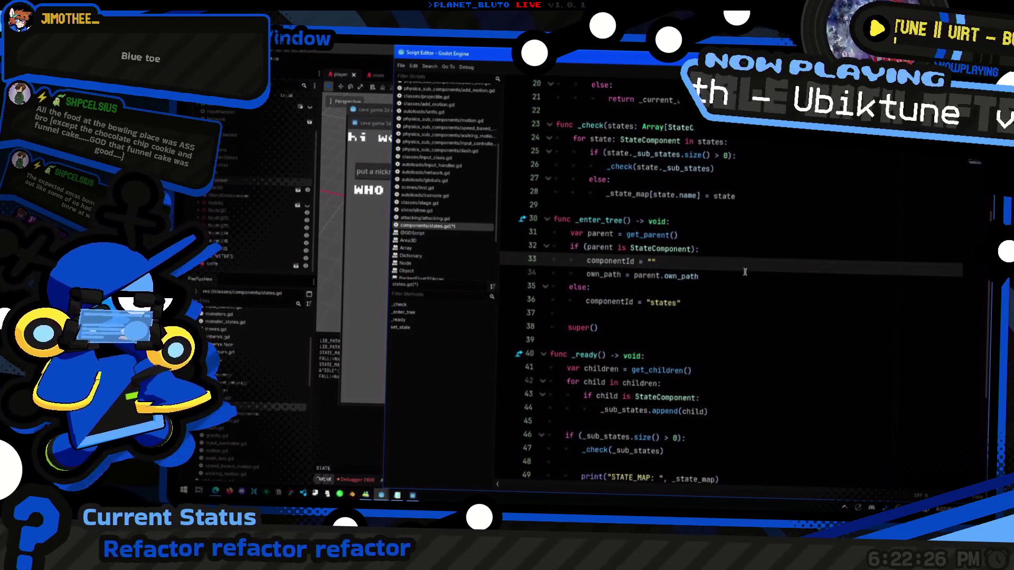
pyautogui.press('Down')
pyautogui.press('Down')
pyautogui.press('Down')
pyautogui.click(581, 328)
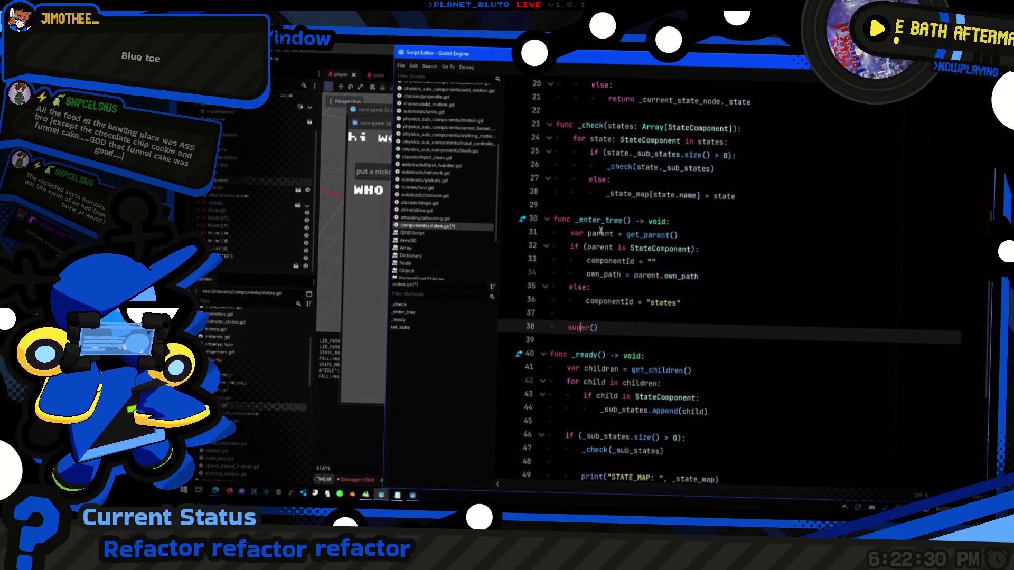
pyautogui.keyDown('ctrl'); pyautogui.click(581, 327); pyautogui.keyUp('ctrl')
pyautogui.click(776, 236)
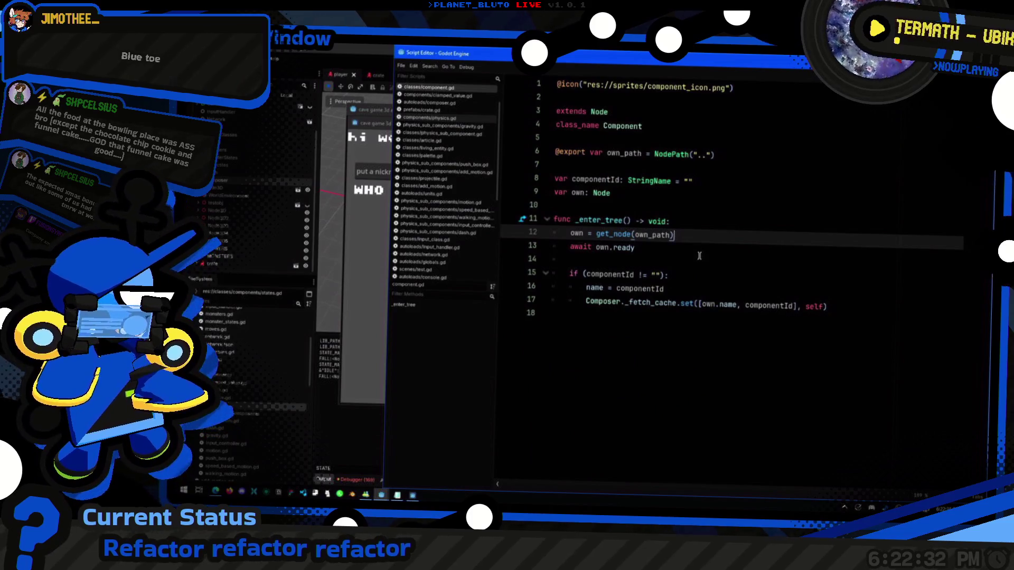
pyautogui.hotkey('alt', 'Left')
# - Save states.gd, run the game and host a session
pyautogui.press('F5')
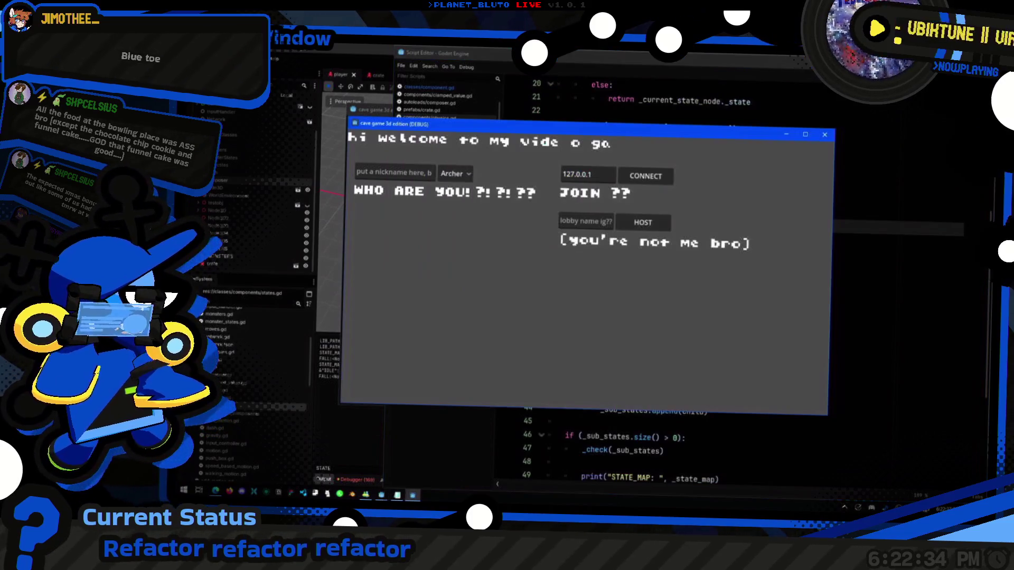
pyautogui.hotkey('alt', 'Tab')
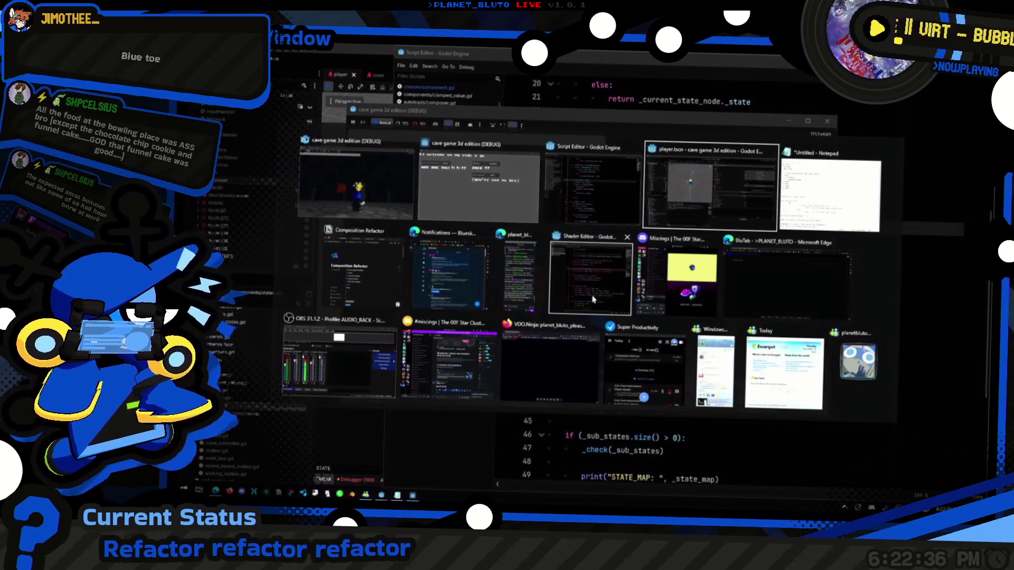
pyautogui.hotkey('ctrl', 's')
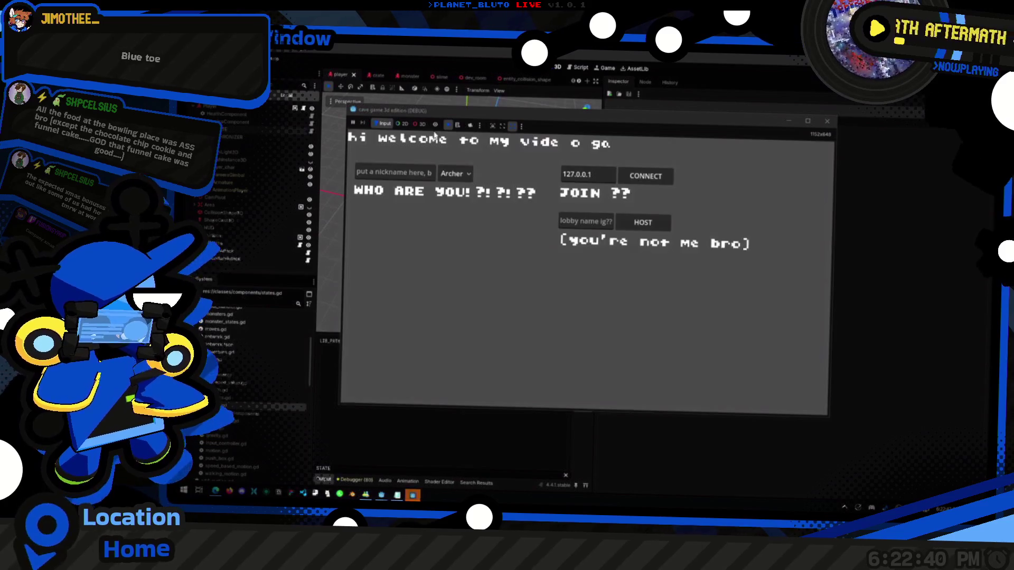
pyautogui.click(645, 224)
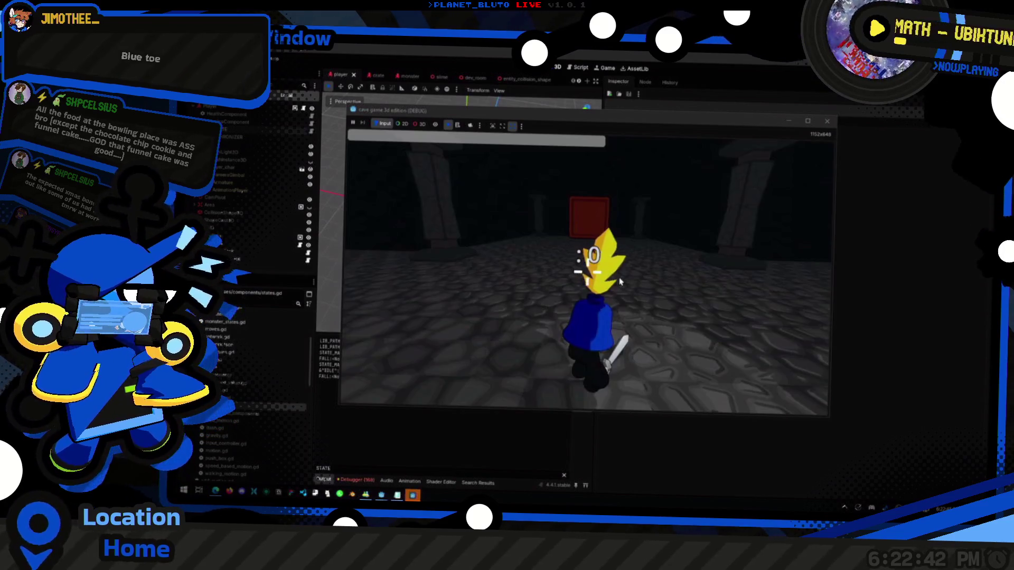
# - Inspect the live Composer's Fetch Cache and the states node's State Map entries
pyautogui.click(194, 221)
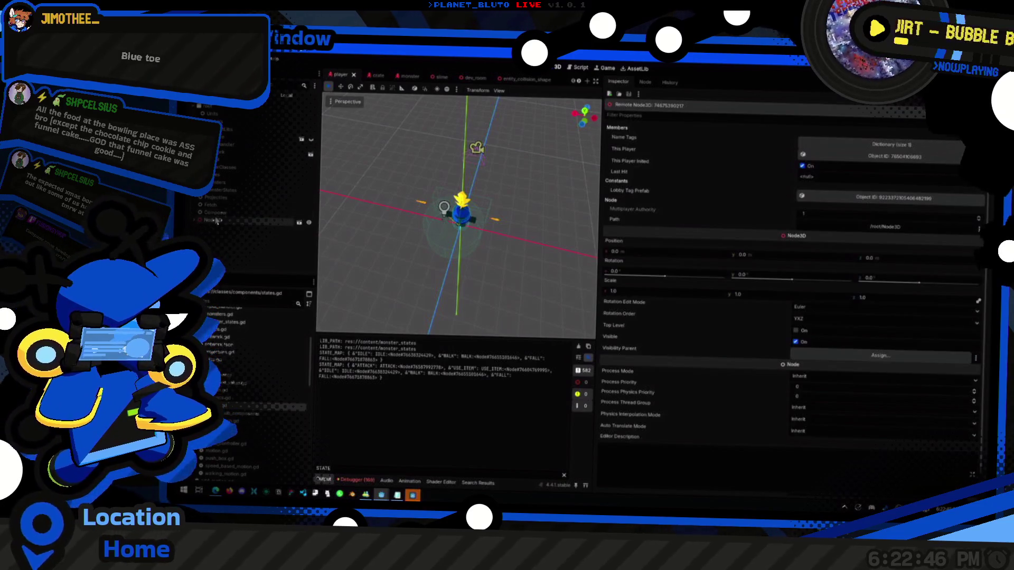
pyautogui.click(236, 215)
pyautogui.click(856, 145)
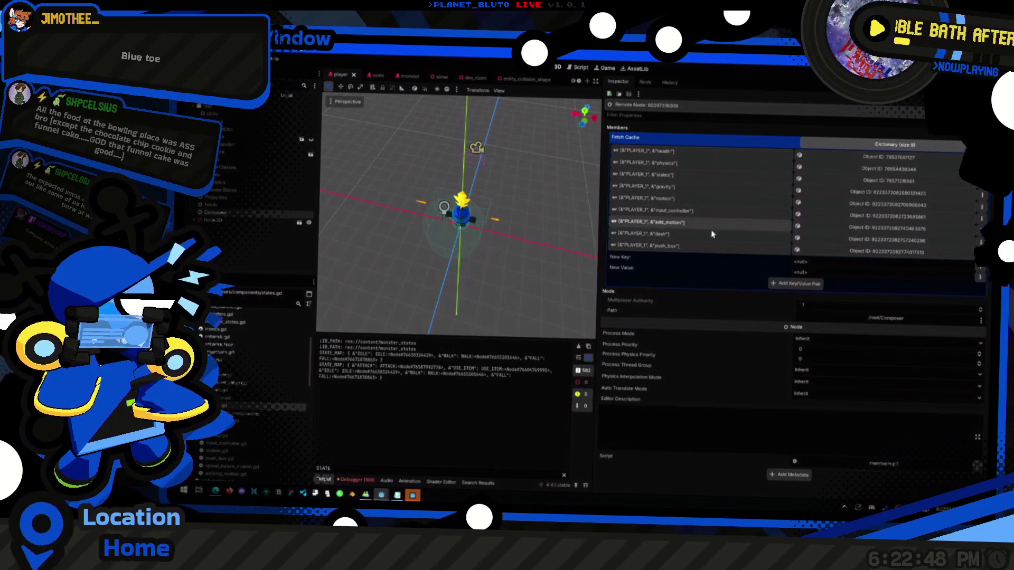
pyautogui.click(844, 180)
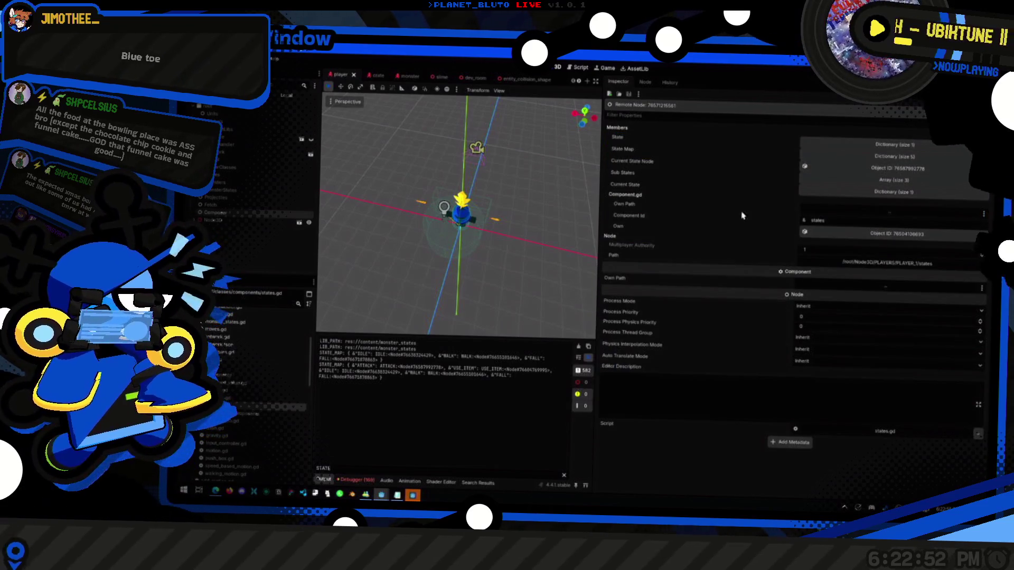
pyautogui.click(854, 158)
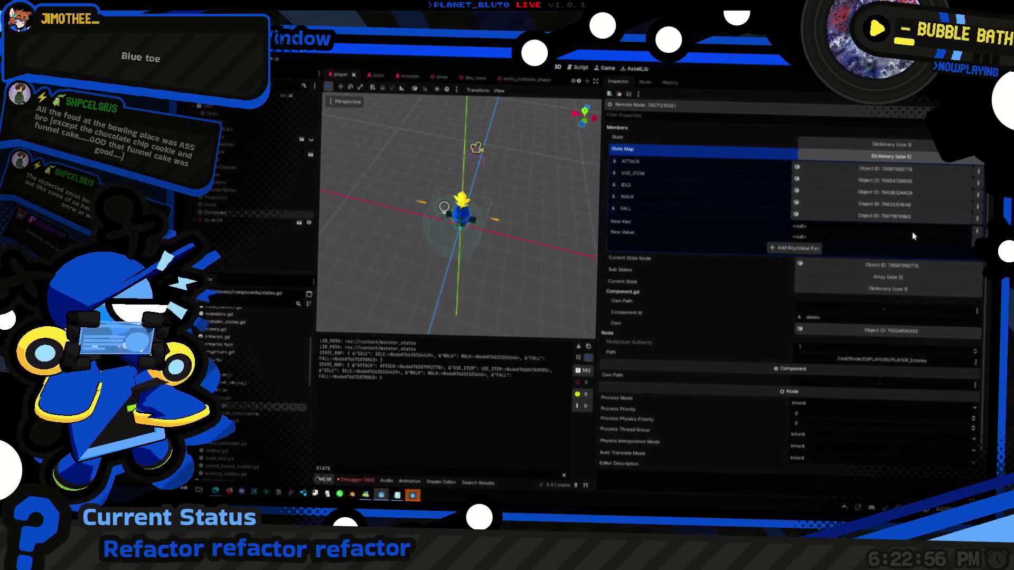
pyautogui.hotkey('alt', 'Tab')
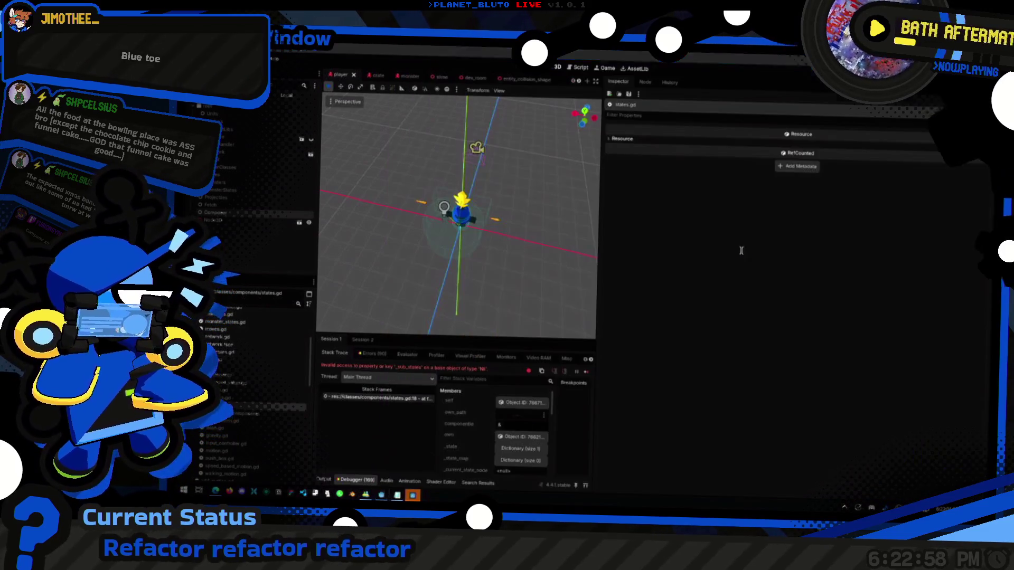
# - In states.gd, drop the '_current_state_node != null and' check and open a new line above line 18
pyautogui.hotkey('alt', 'Tab')
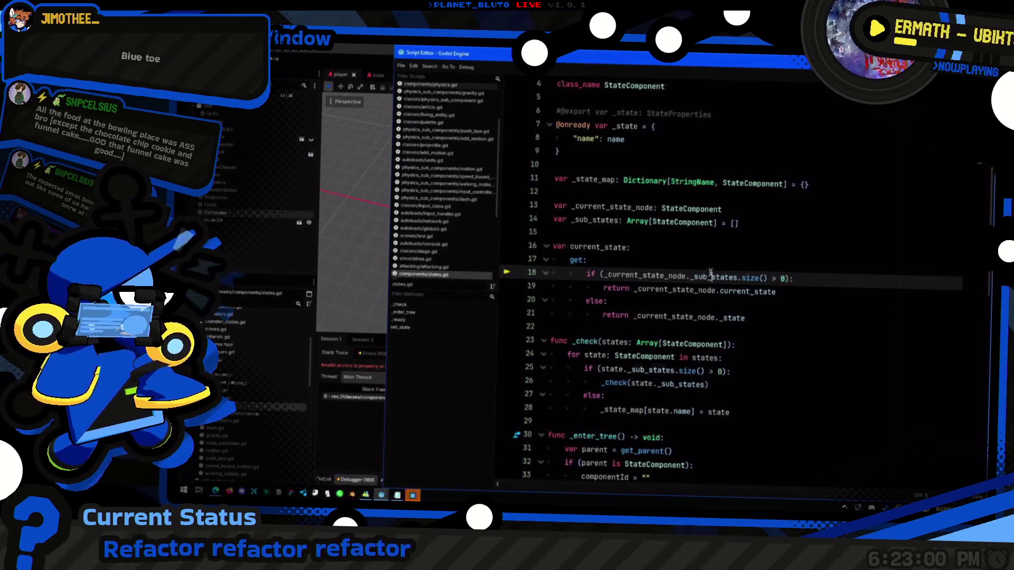
pyautogui.doubleClick(711, 276)
pyautogui.press('Left')
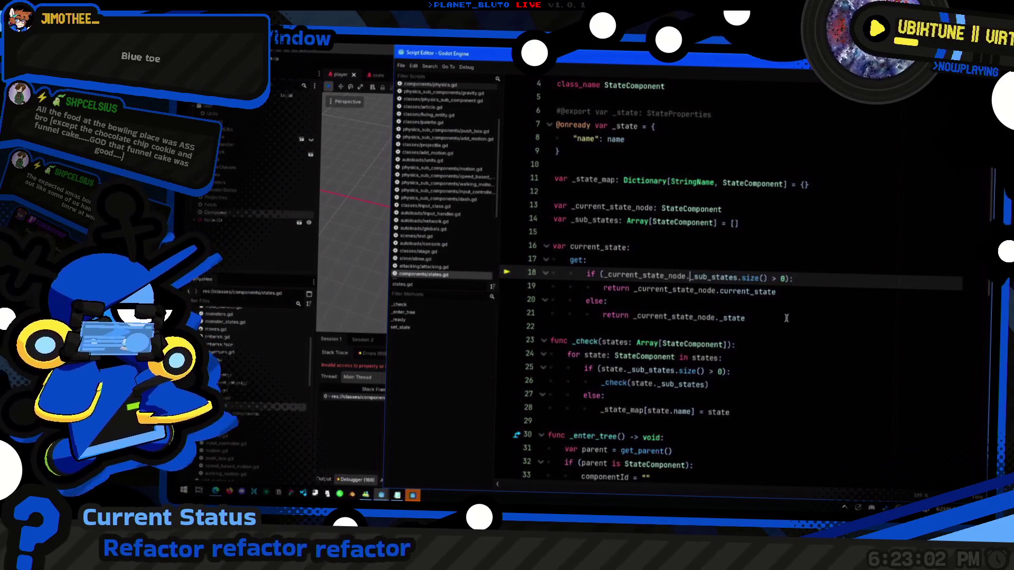
pyautogui.hotkey('alt', 'Tab')
pyautogui.hotkey('alt', 'Tab')
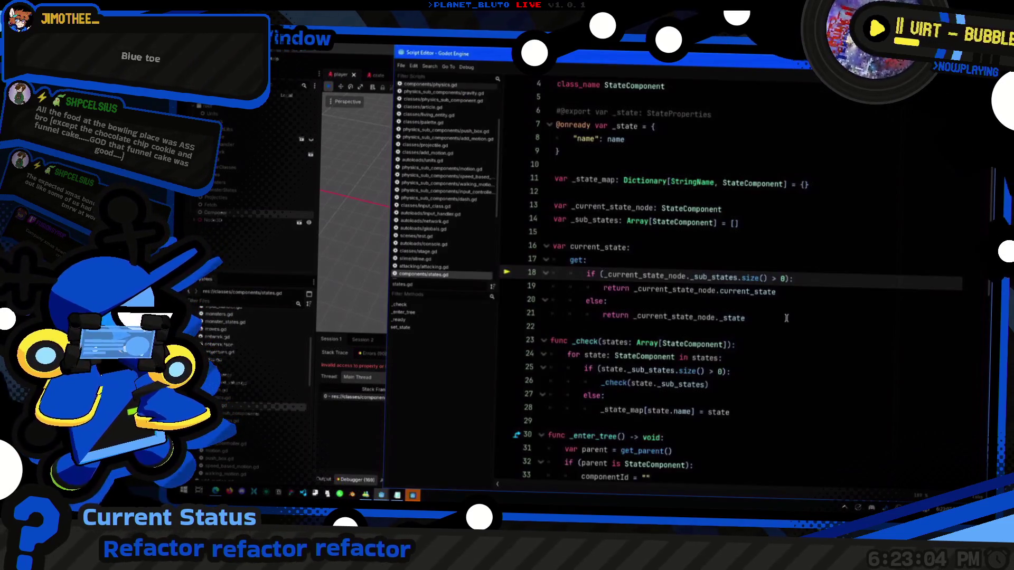
pyautogui.hotkey('ctrl', 'shift', 'Right')
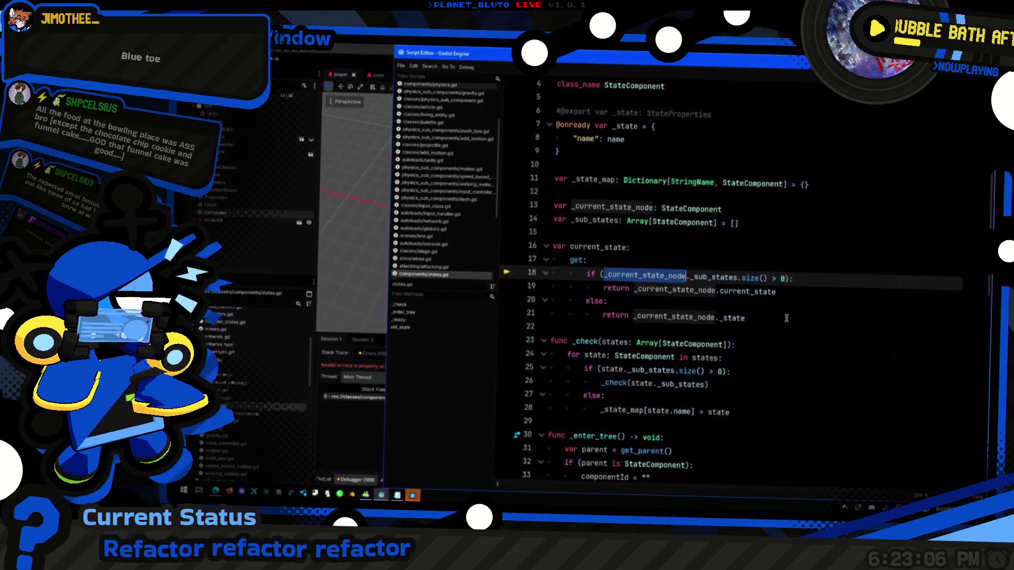
pyautogui.press('Left')
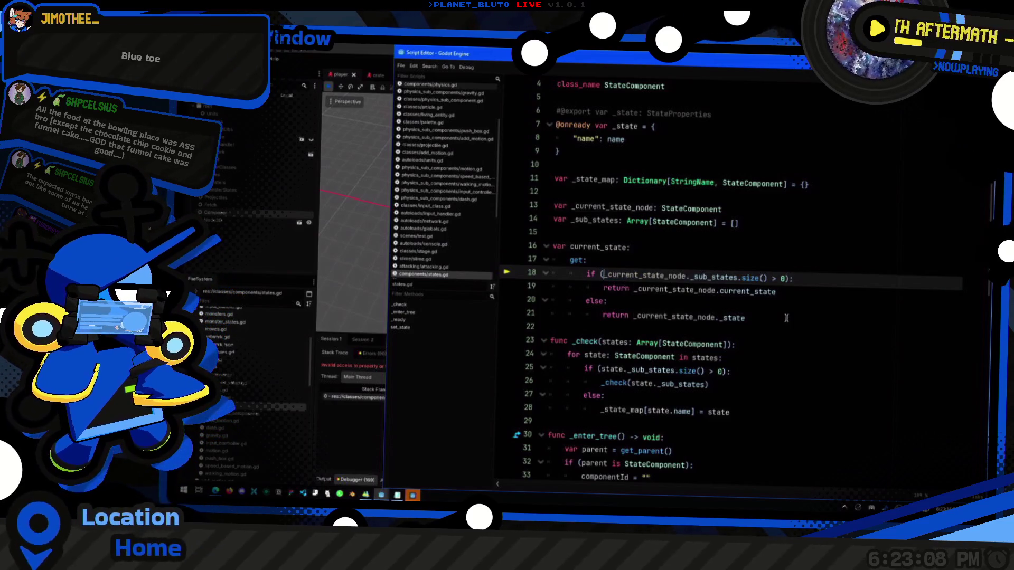
pyautogui.write('_current_state_node ')
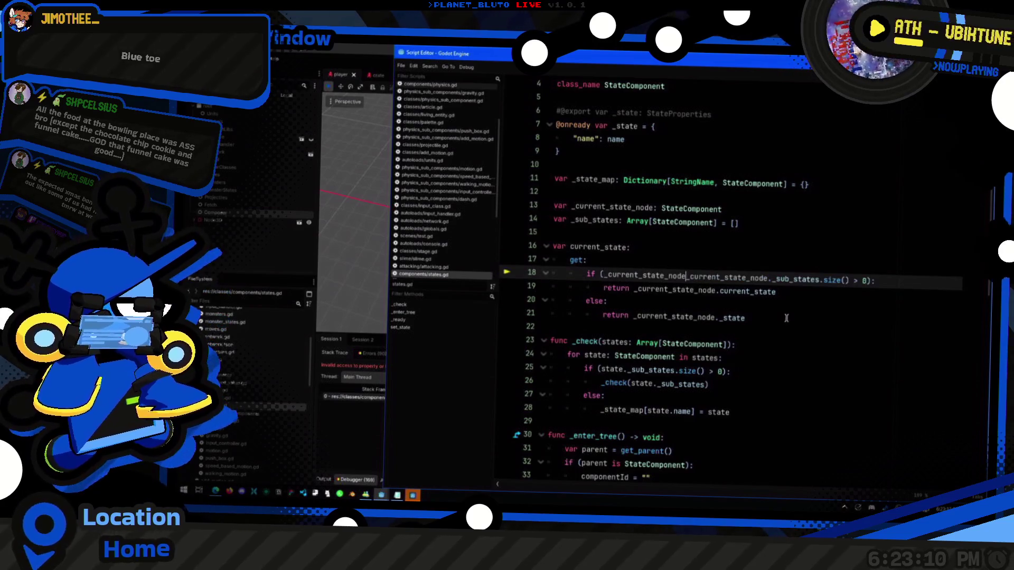
pyautogui.write('!= null and')
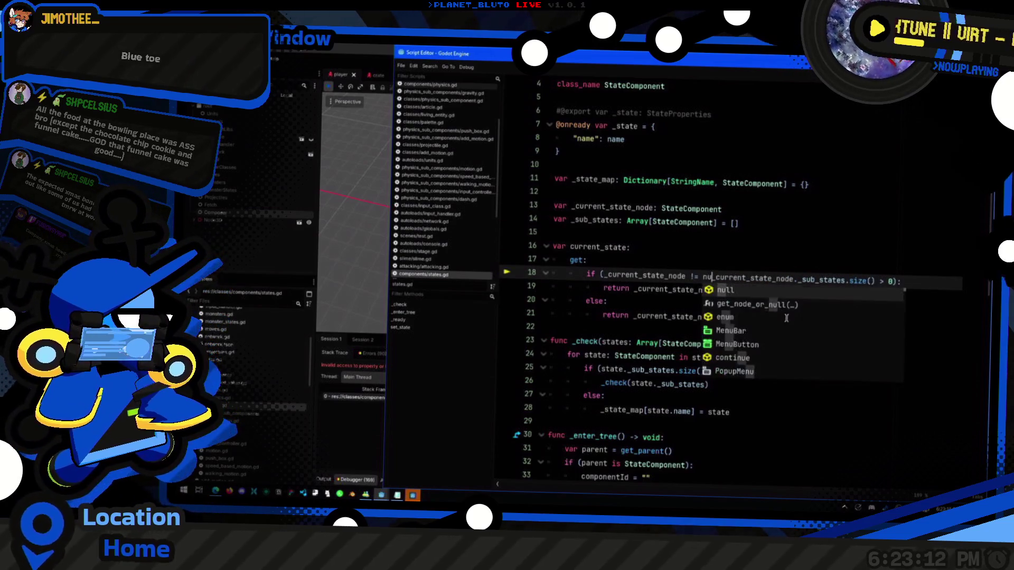
pyautogui.press('Home')
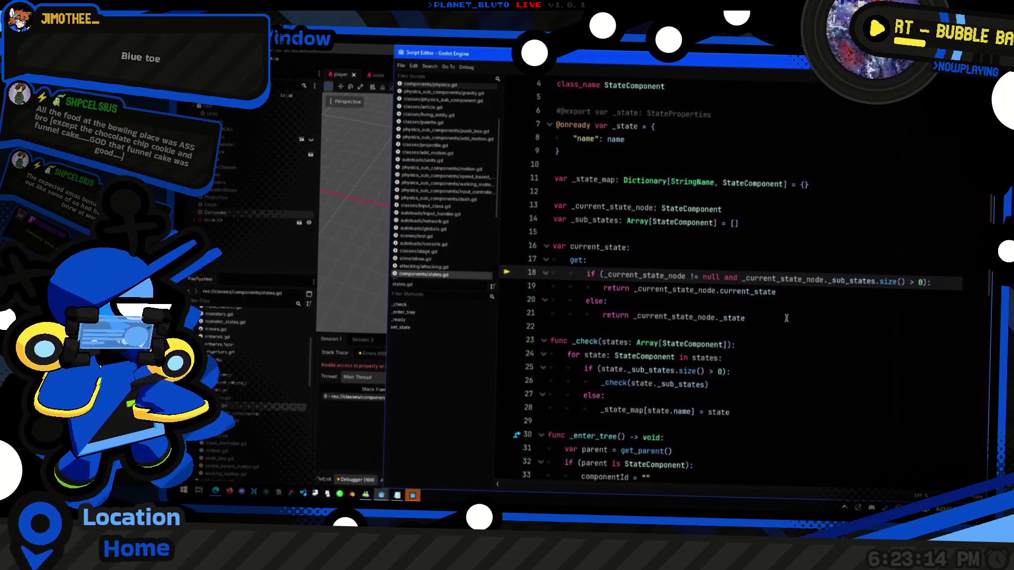
pyautogui.press('Down')
pyautogui.press('Down')
pyautogui.press('Down')
pyautogui.press('Up')
pyautogui.press('Up')
pyautogui.press('Up')
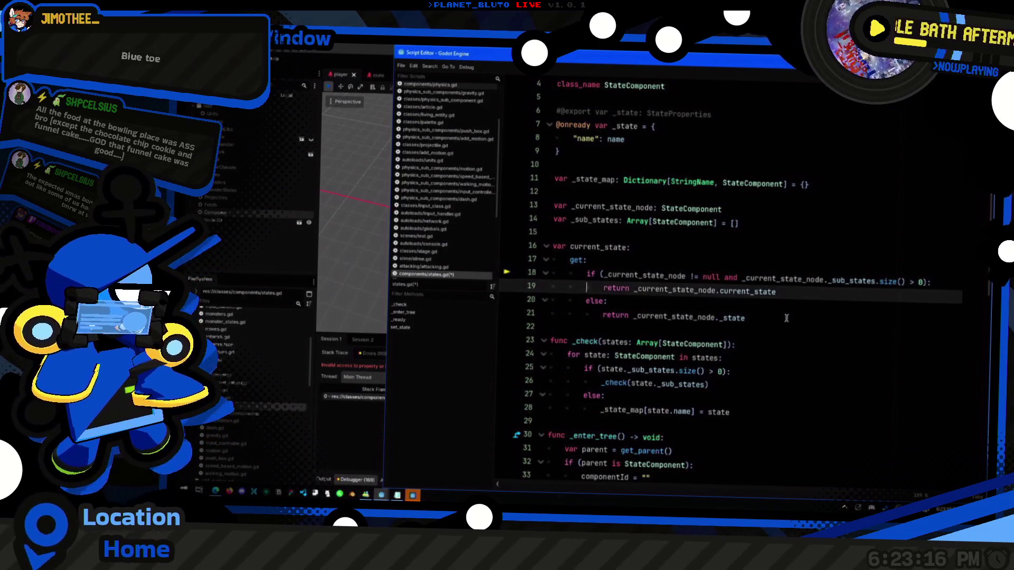
pyautogui.hotkey('ctrl', 'shift', 'Right')
pyautogui.hotkey('ctrl', 'shift', 'Right')
pyautogui.hotkey('ctrl', 'shift', 'Right')
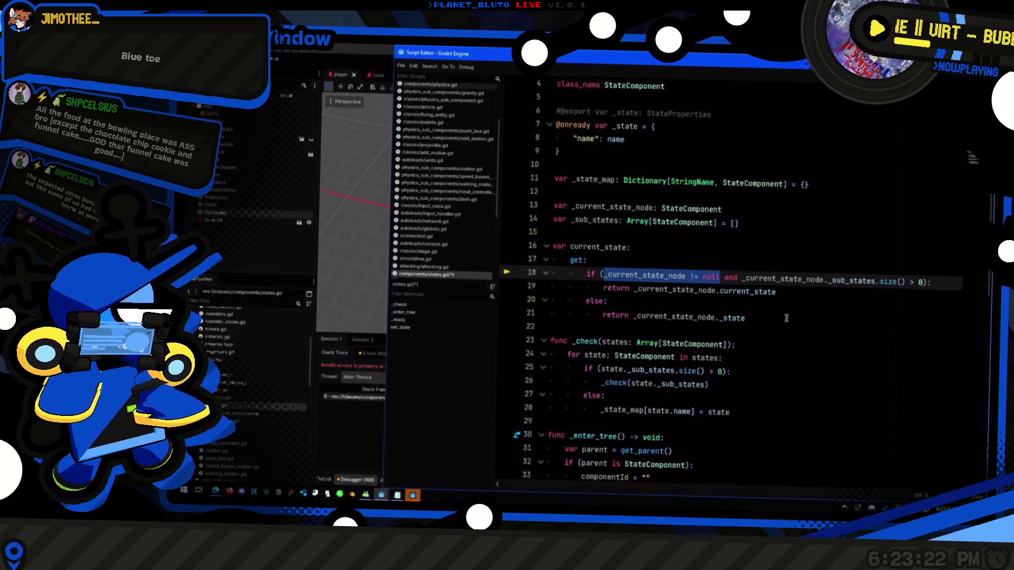
pyautogui.hotkey('ctrl', 'shift', 'Right')
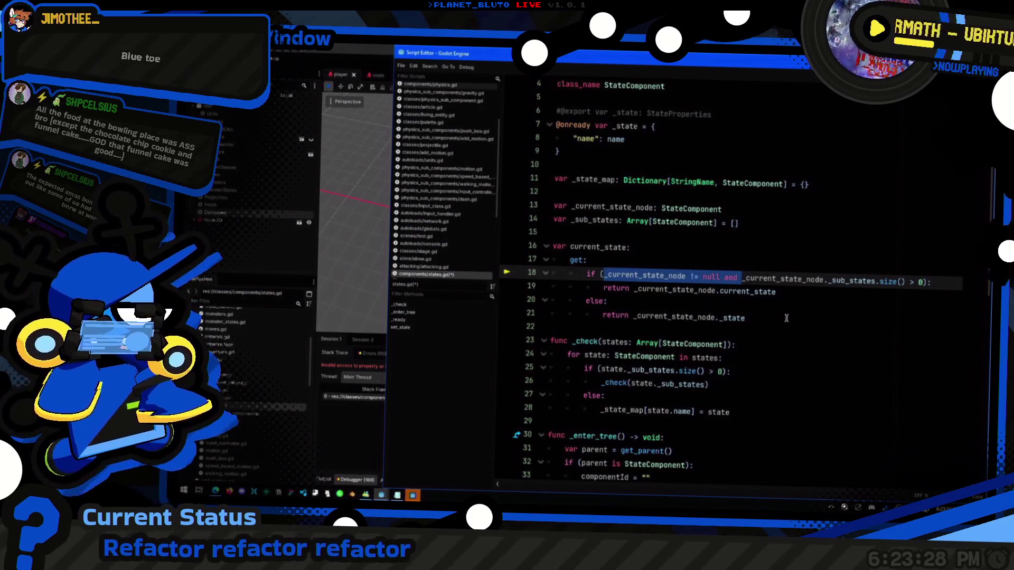
pyautogui.press('BackSpace')
pyautogui.hotkey('ctrl', 'shift', 'Return')
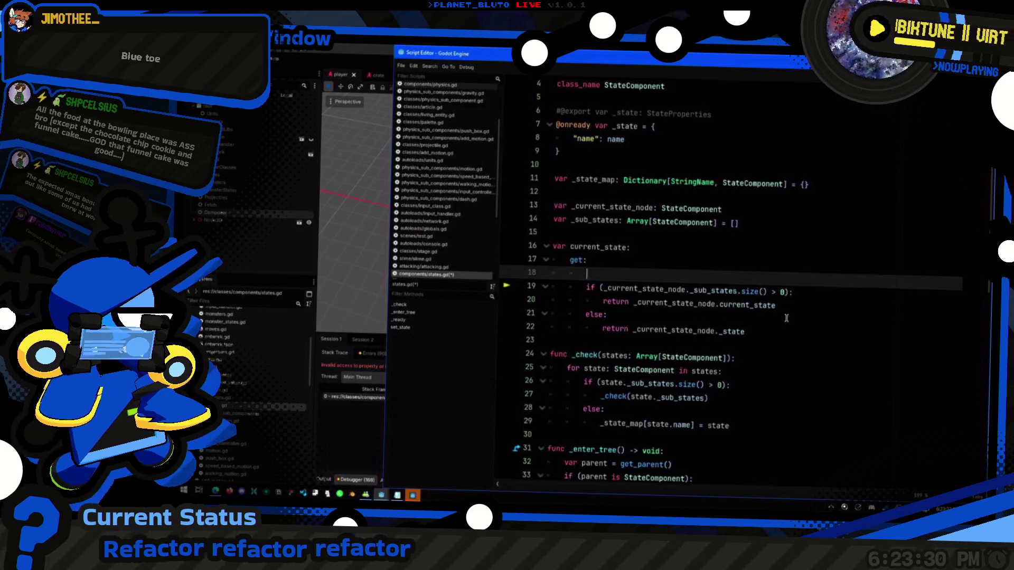
# - Write the condition '_sub_states.size() == 0' at the top of the current_state getter
pyautogui.write('sub')
pyautogui.press('Return')
pyautogui.write('ze())')
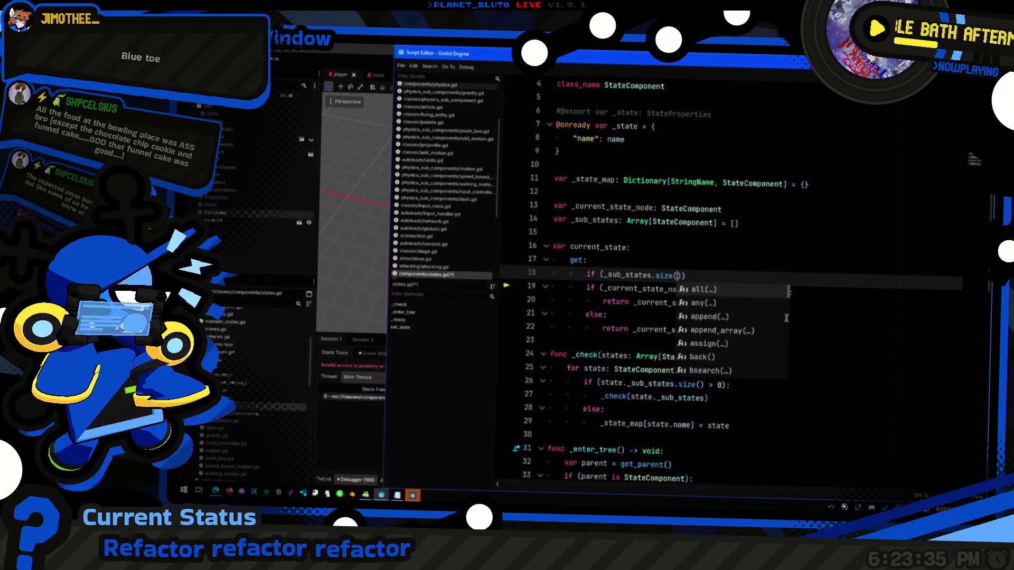
pyautogui.press('Return')
pyautogui.write('> 0):')
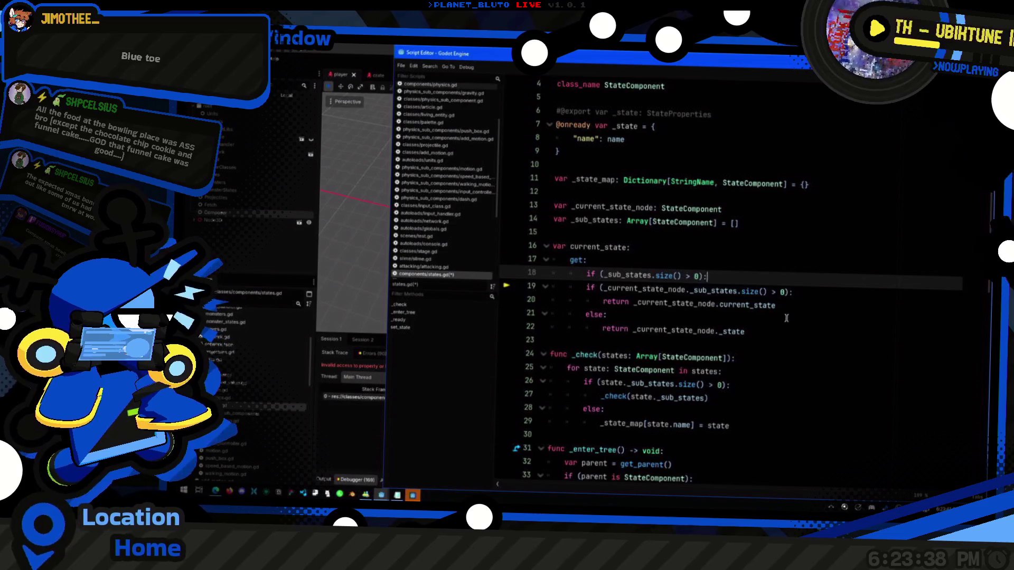
pyautogui.press('Return')
pyautogui.press('Up')
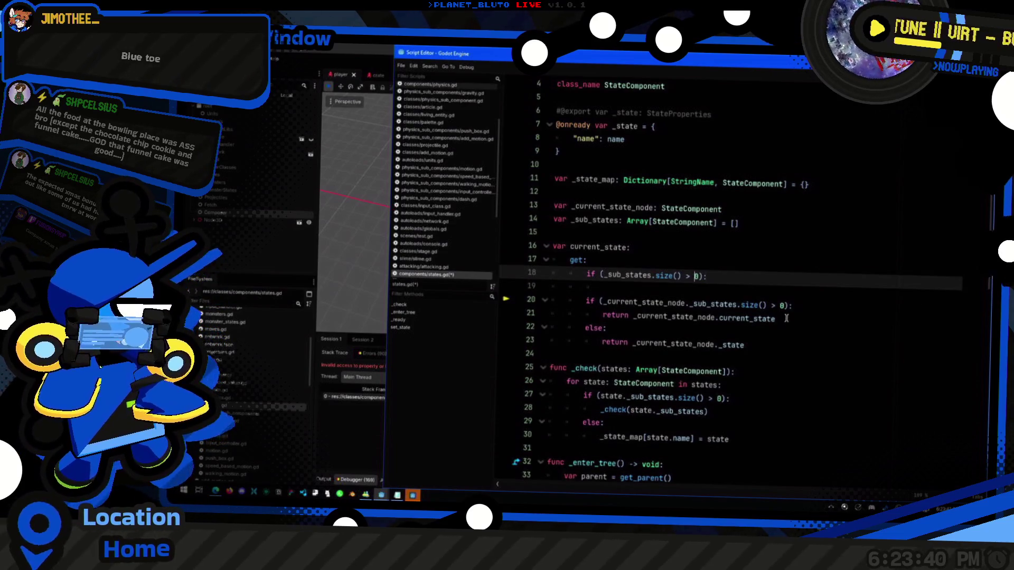
pyautogui.press('BackSpace')
pyautogui.press('BackSpace')
pyautogui.write('==')
pyautogui.press('End')
pyautogui.press('Delete')
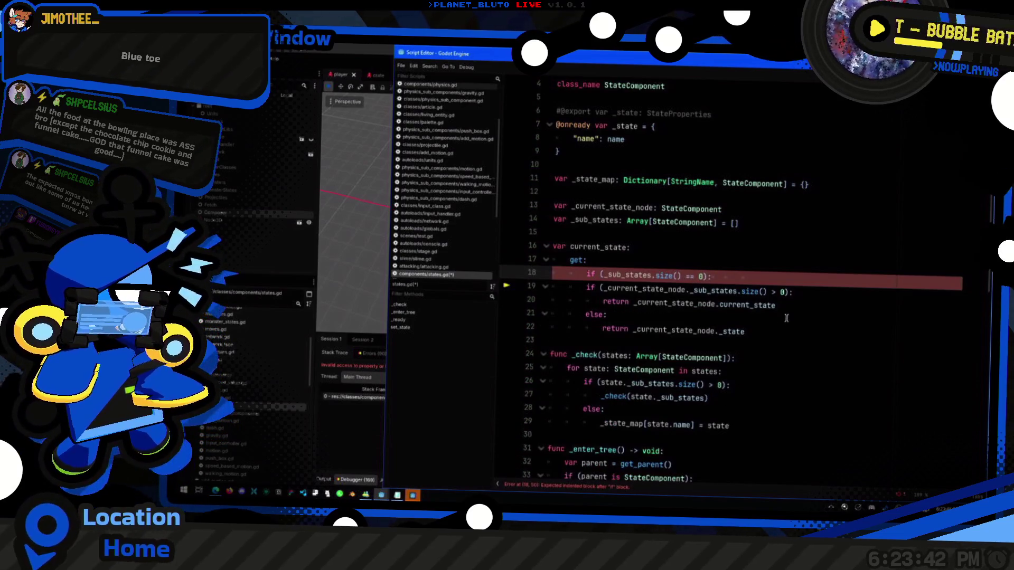
# - Add 'return _state' under the new condition and return to the main editor
pyautogui.hotkey('ctrl', 'End')
pyautogui.scroll(5, 786, 318)
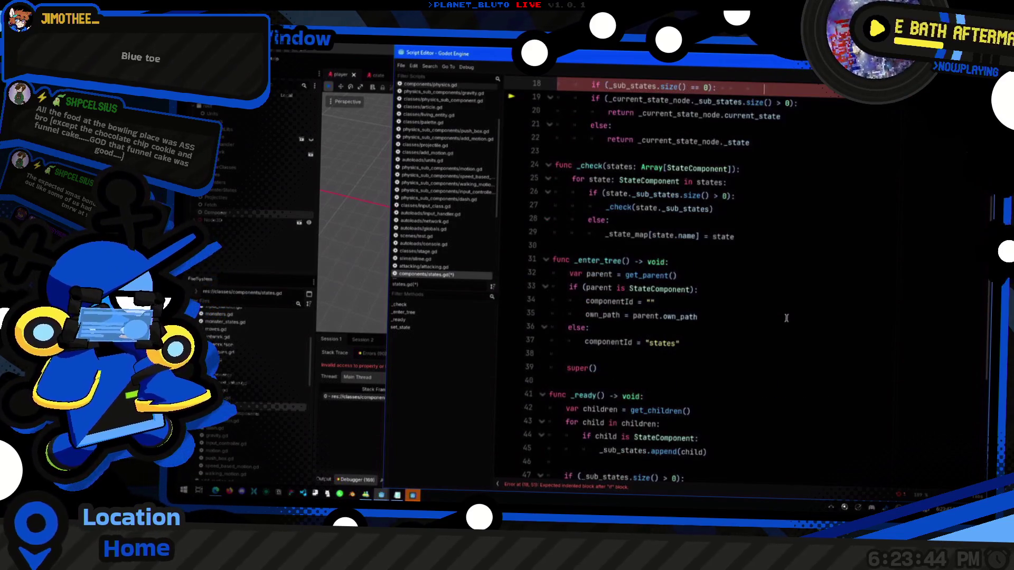
pyautogui.press('Return')
pyautogui.write('return')
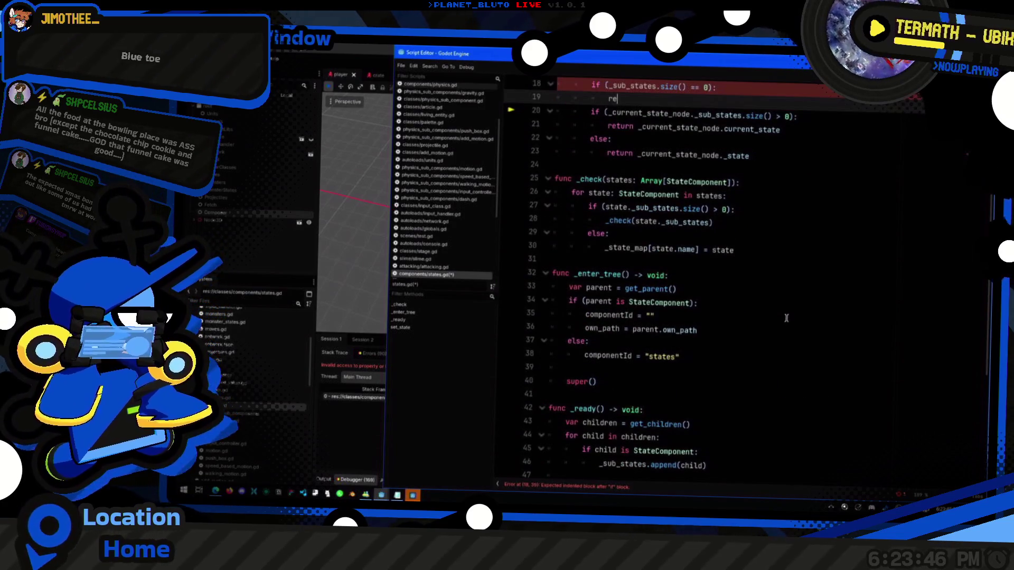
pyautogui.scroll(3, 759, 308)
pyautogui.write('_state')
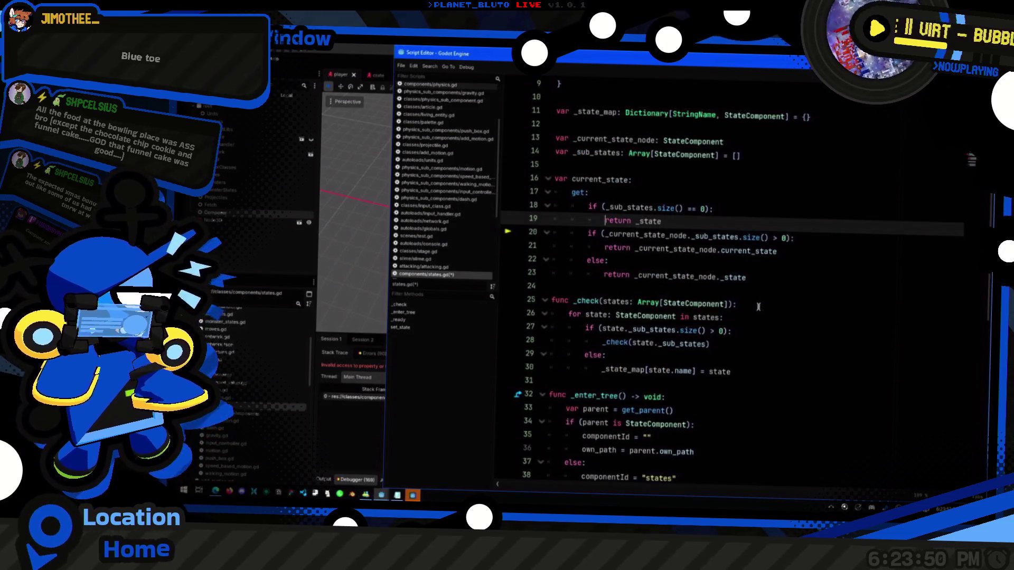
pyautogui.hotkey('alt', 'Tab')
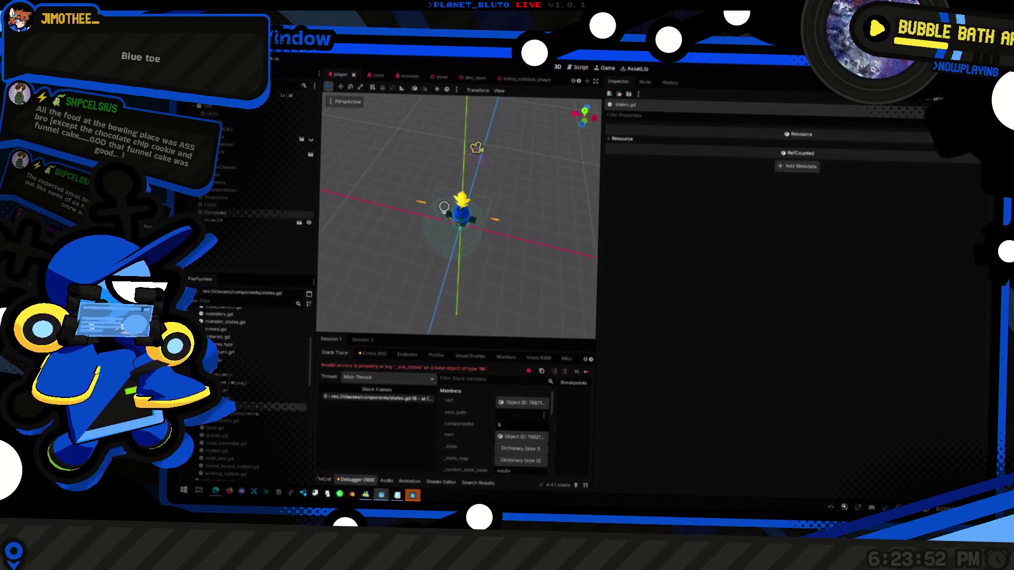
# - Save and run the game with F5, then pick the Knight class
pyautogui.press('F5')
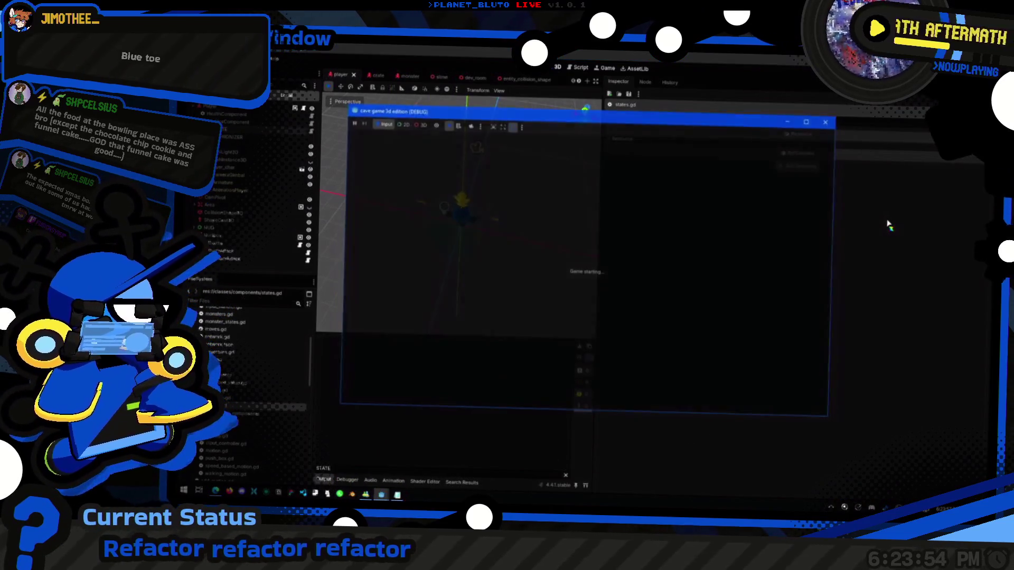
pyautogui.click(455, 173)
pyautogui.click(455, 202)
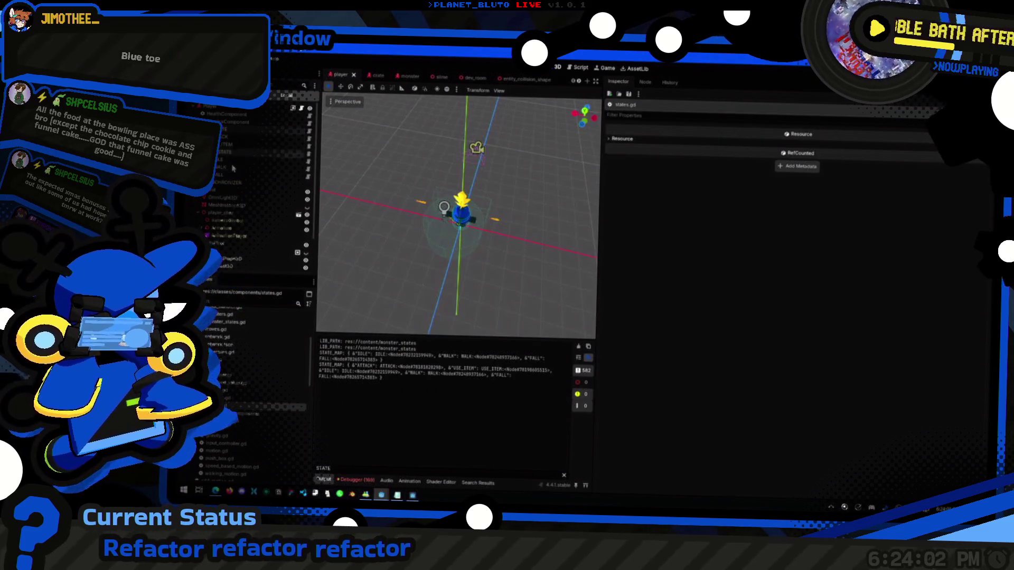
# - Check the IDLE node's Own Path without changes, then switch the Scene dock to Remote
pyautogui.click(249, 159)
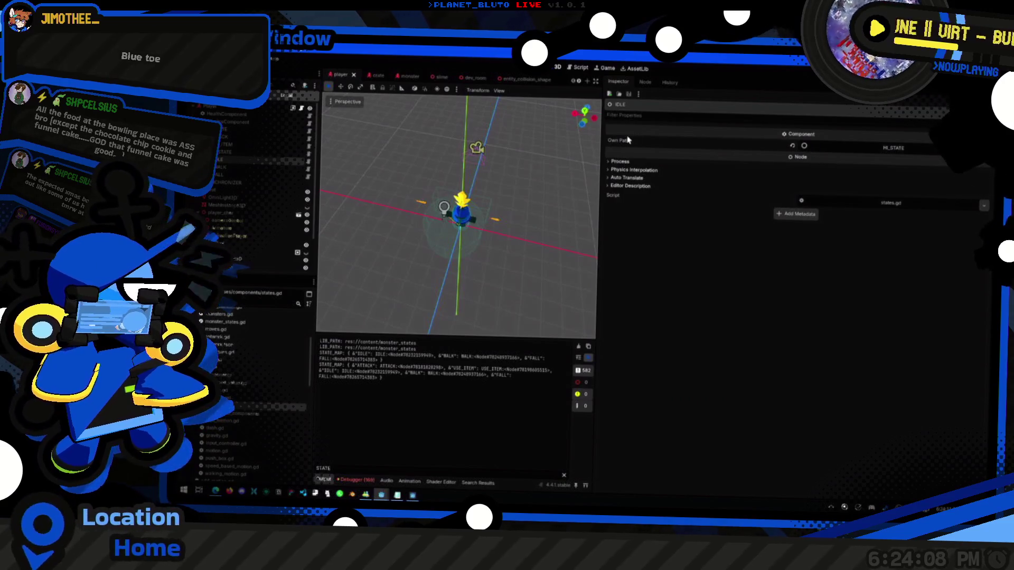
pyautogui.click(833, 153)
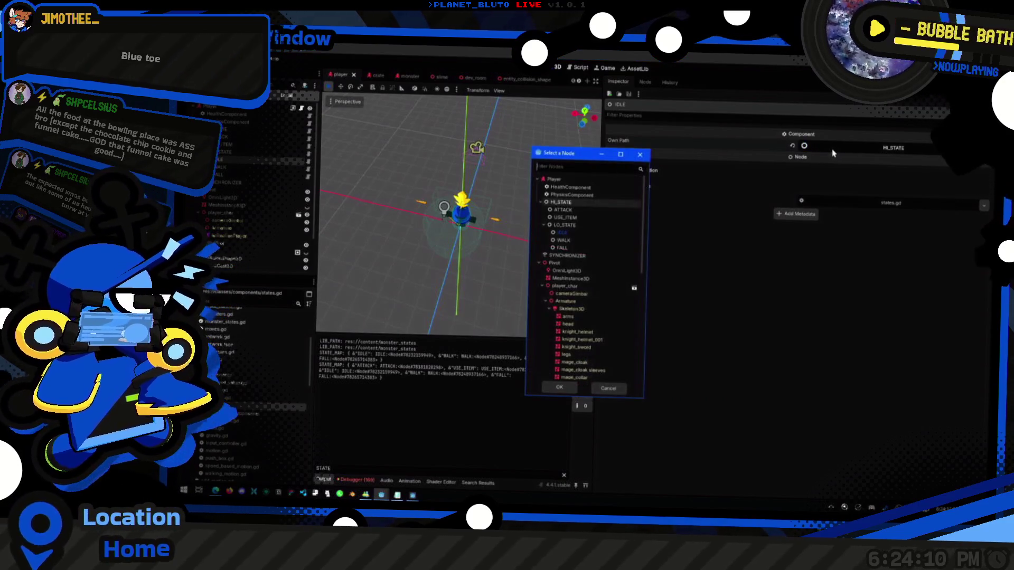
pyautogui.click(609, 389)
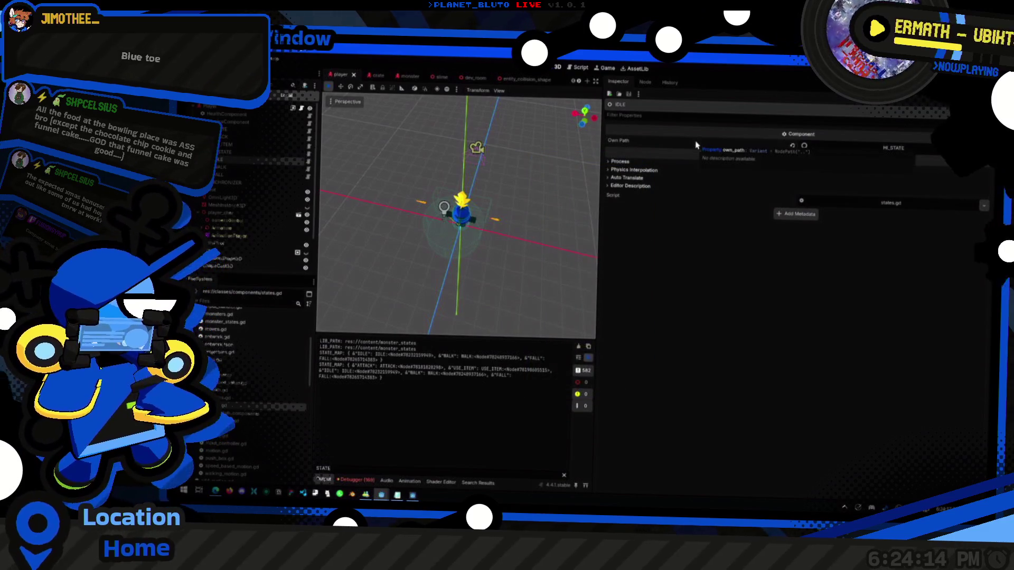
pyautogui.click(274, 95)
pyautogui.click(264, 219)
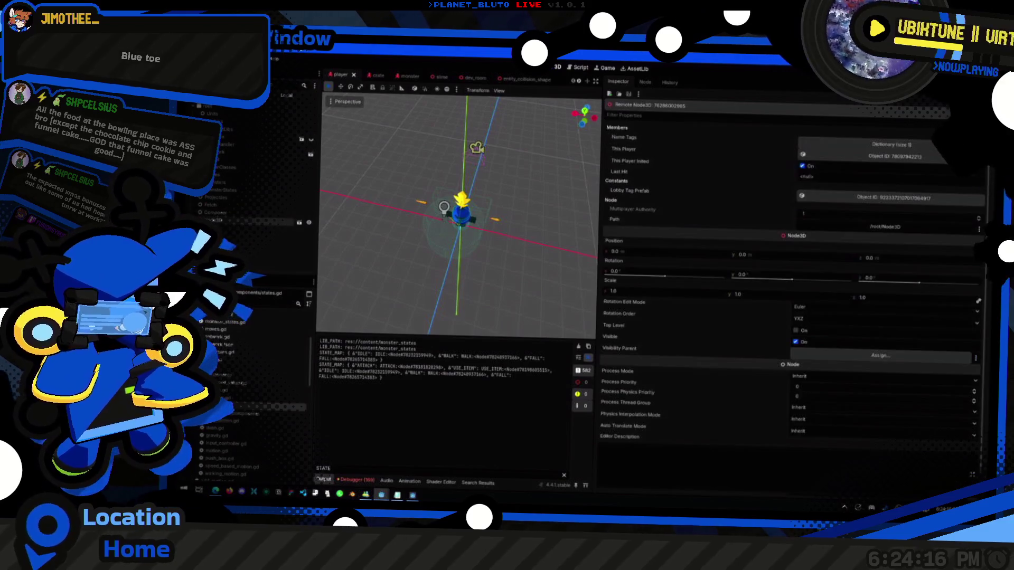
# - Inspect the live physics component, expand states, and select IDLE under LO_STATE
pyautogui.scroll(-2, 265, 242)
pyautogui.scroll(-1, 217, 248)
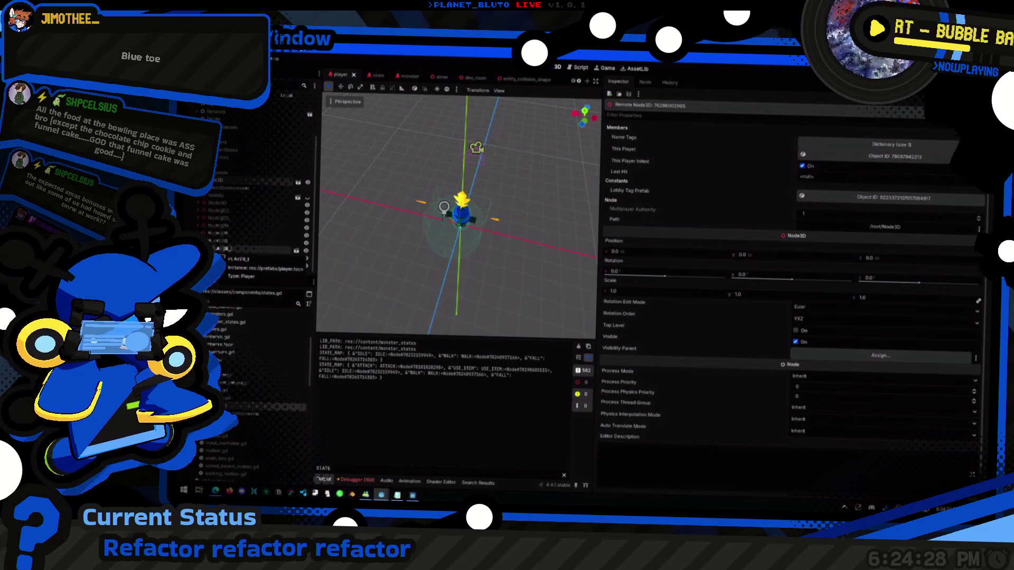
pyautogui.scroll(-3, 217, 206)
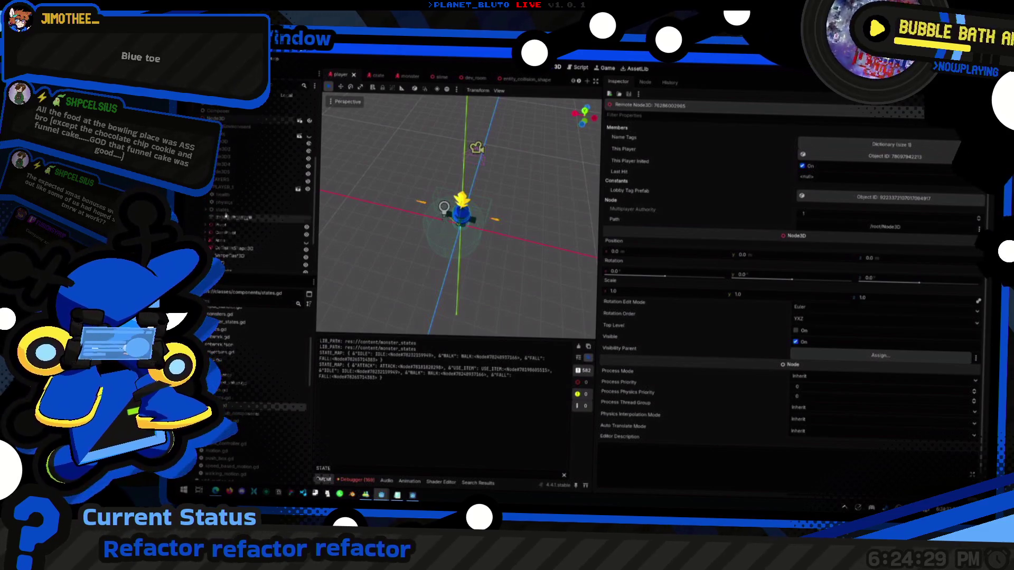
pyautogui.click(220, 203)
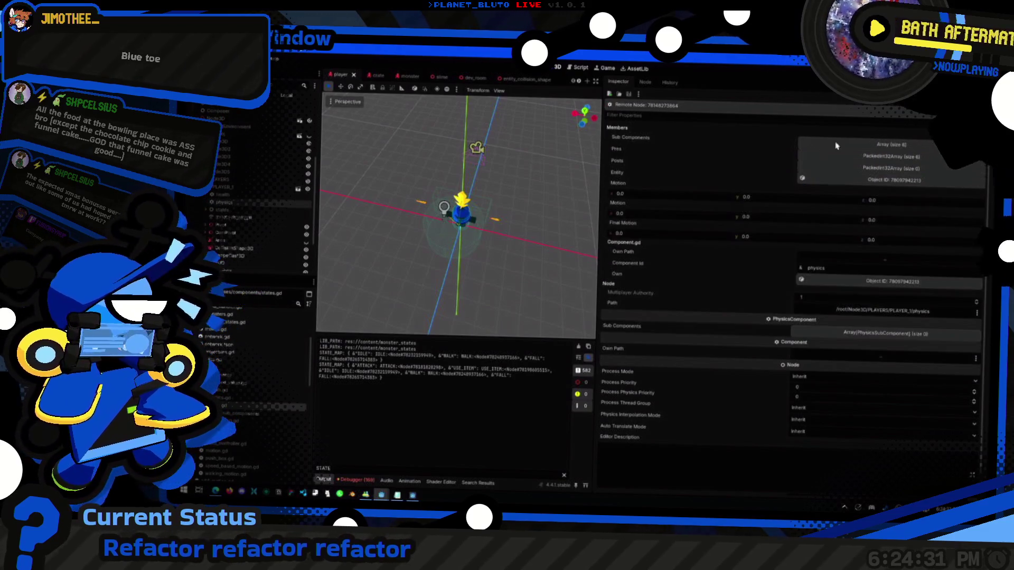
pyautogui.click(206, 210)
pyautogui.click(209, 232)
pyautogui.click(227, 240)
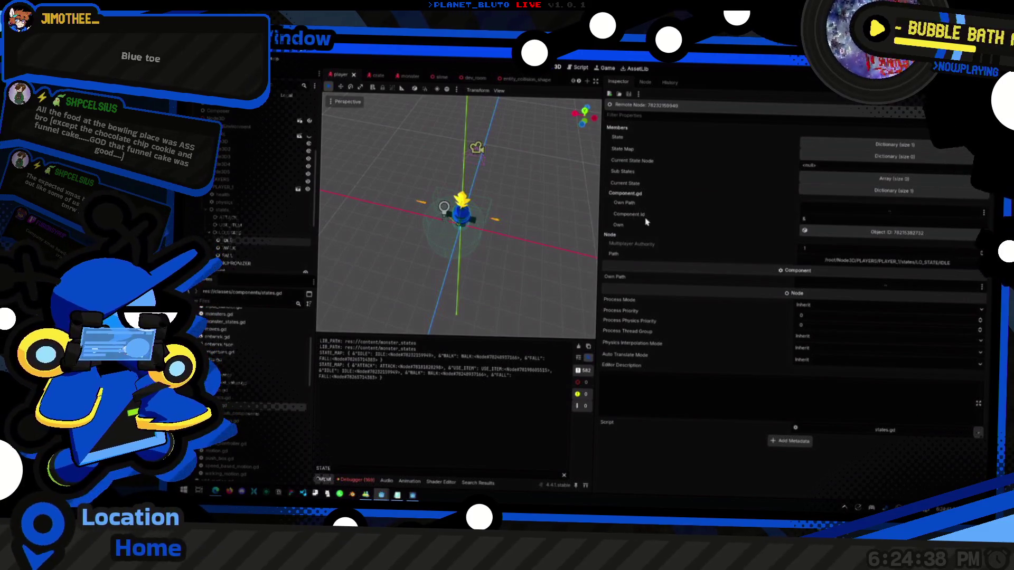
# - Follow IDLE's Own link to LO_STATE and its Current State Node, then return to states.gd
pyautogui.click(854, 233)
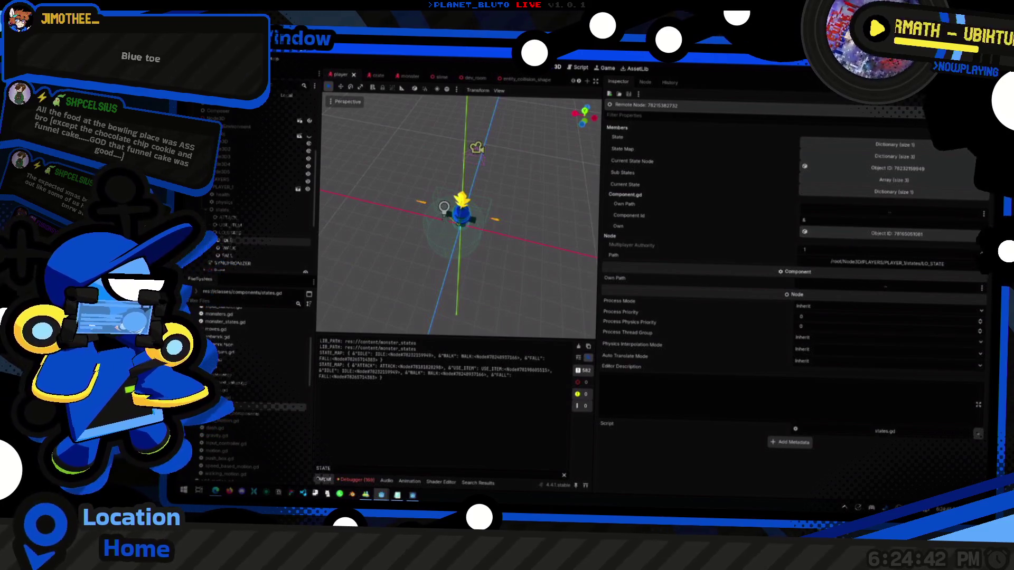
pyautogui.click(892, 168)
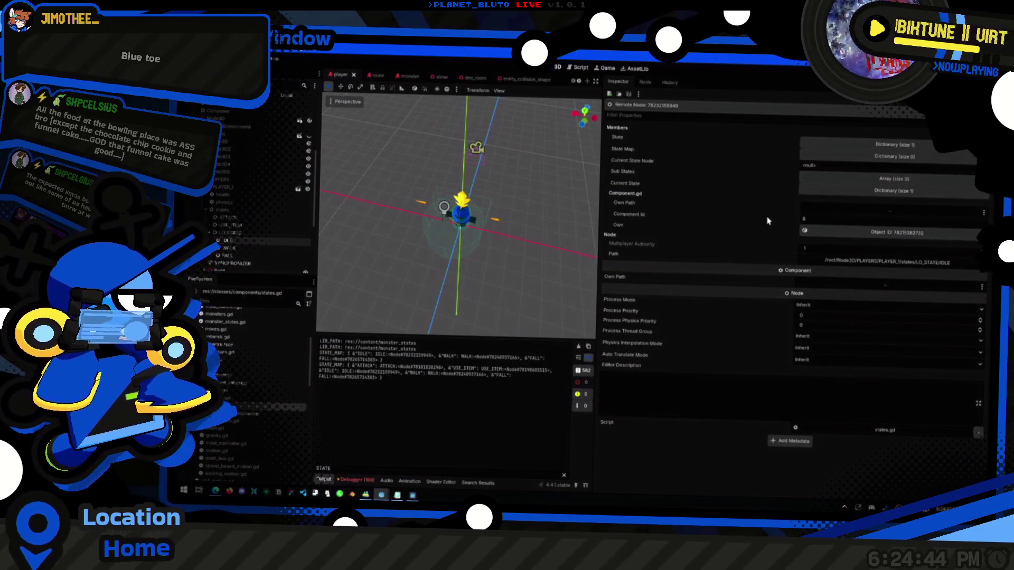
pyautogui.hotkey('alt', 'Tab')
pyautogui.click(771, 223)
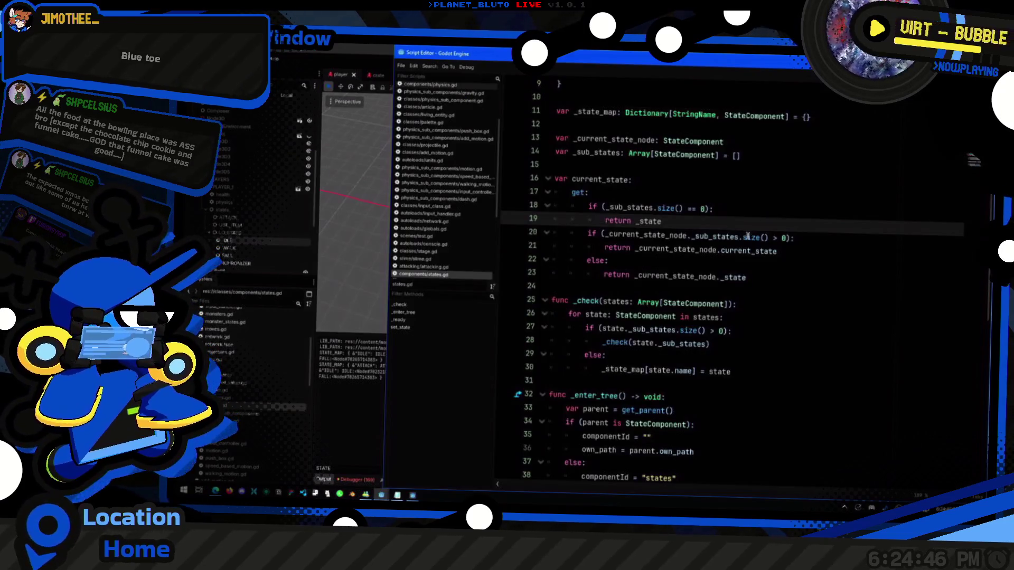
# - Look over states.gd and place the caret at parent.own_path on line 36
pyautogui.click(800, 253)
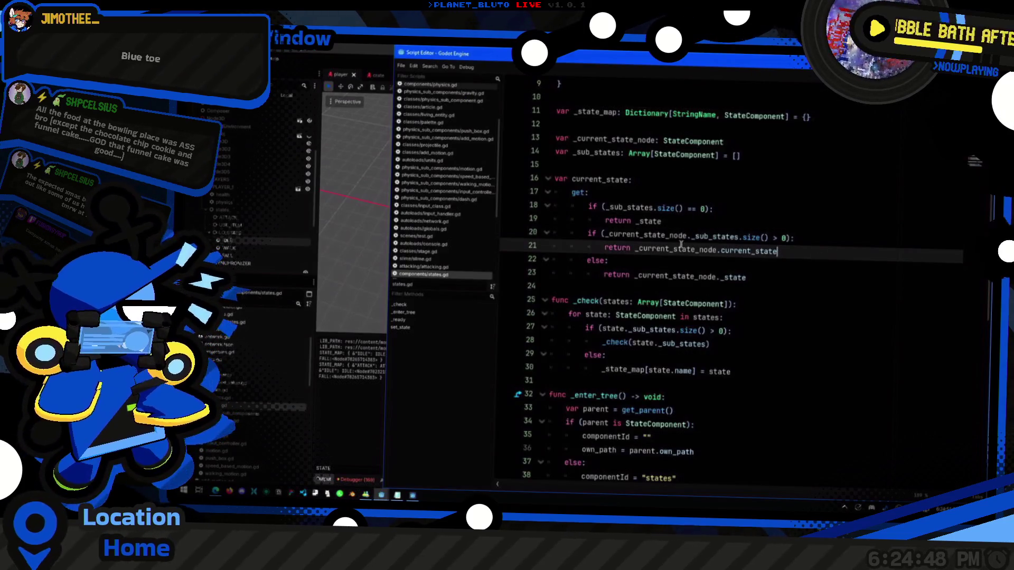
pyautogui.scroll(3, 641, 154)
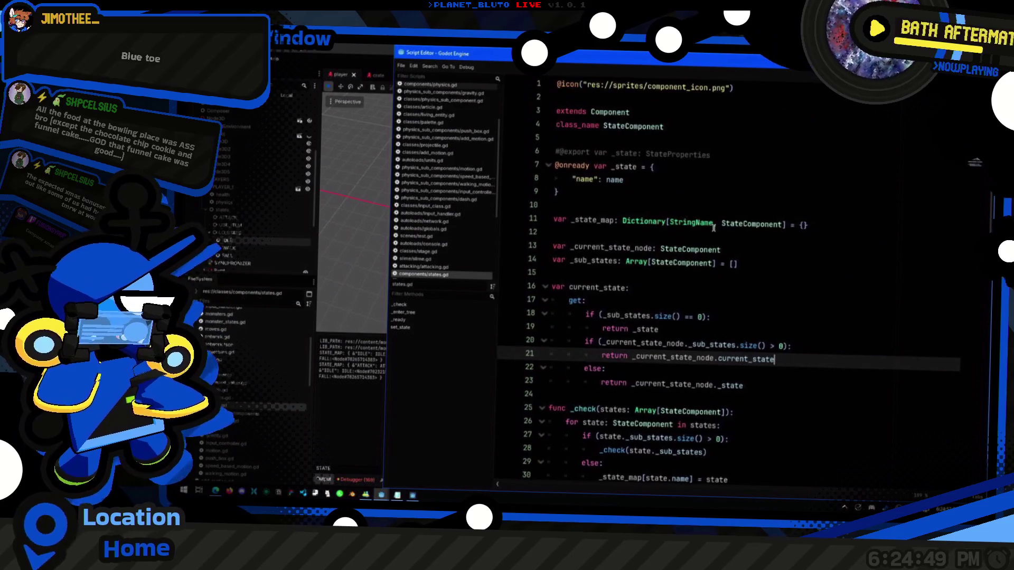
pyautogui.click(614, 131)
pyautogui.scroll(-6, 680, 273)
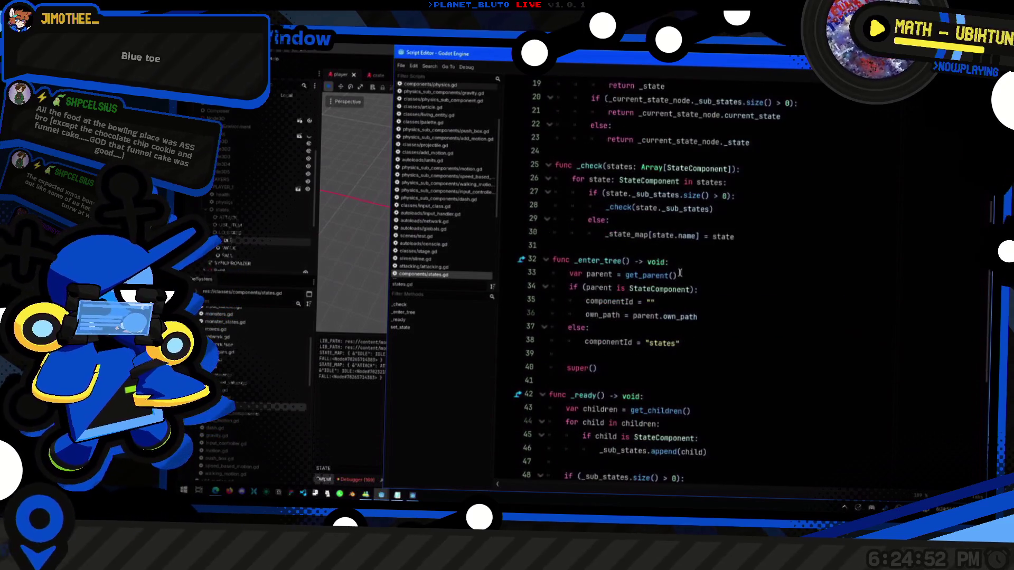
pyautogui.click(736, 312)
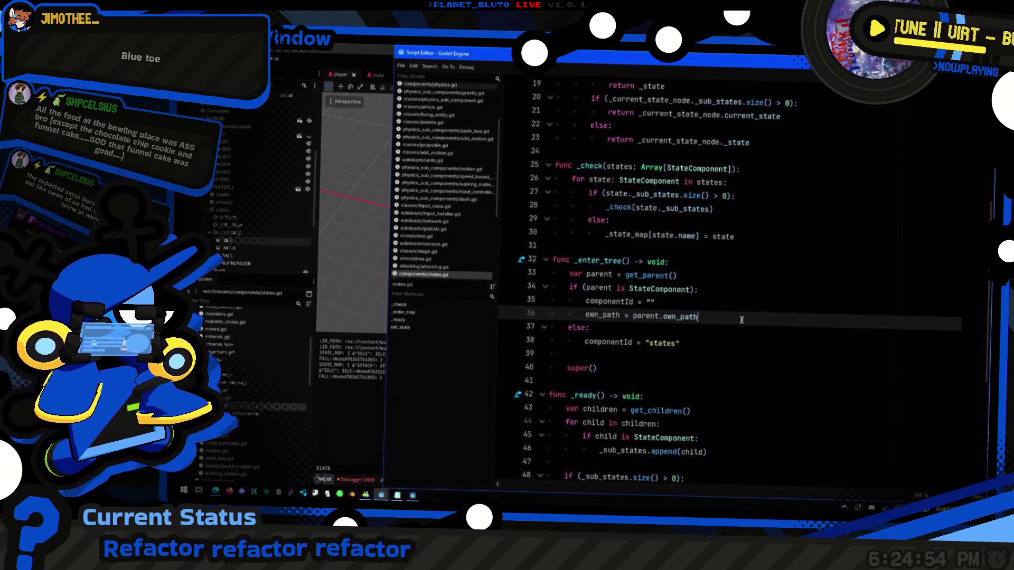
pyautogui.write('.')
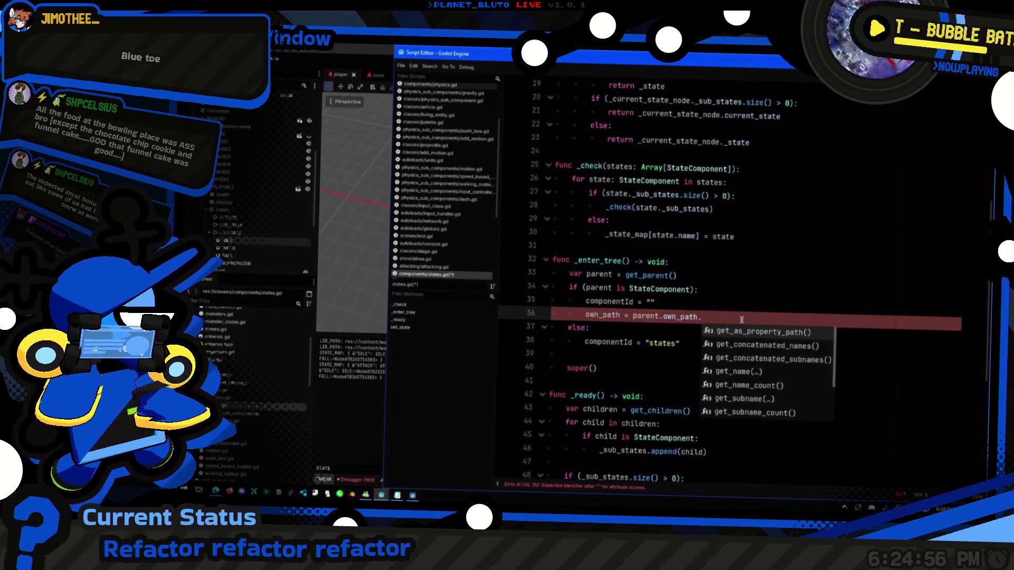
pyautogui.press('BackSpace')
pyautogui.hotkey('ctrl', 'Left')
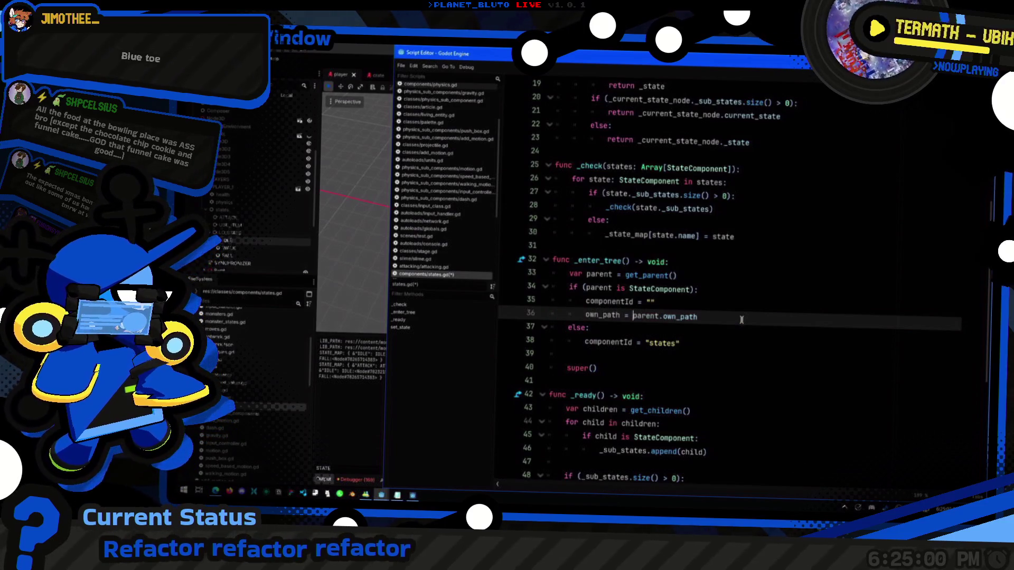
# - Replace parent.own_path with parent.get_path() on line 36 and view get_path's documentation
pyautogui.hotkey('ctrl', 'shift', 'Left')
pyautogui.hotkey('ctrl', 'shift', 'Left')
pyautogui.press('Right')
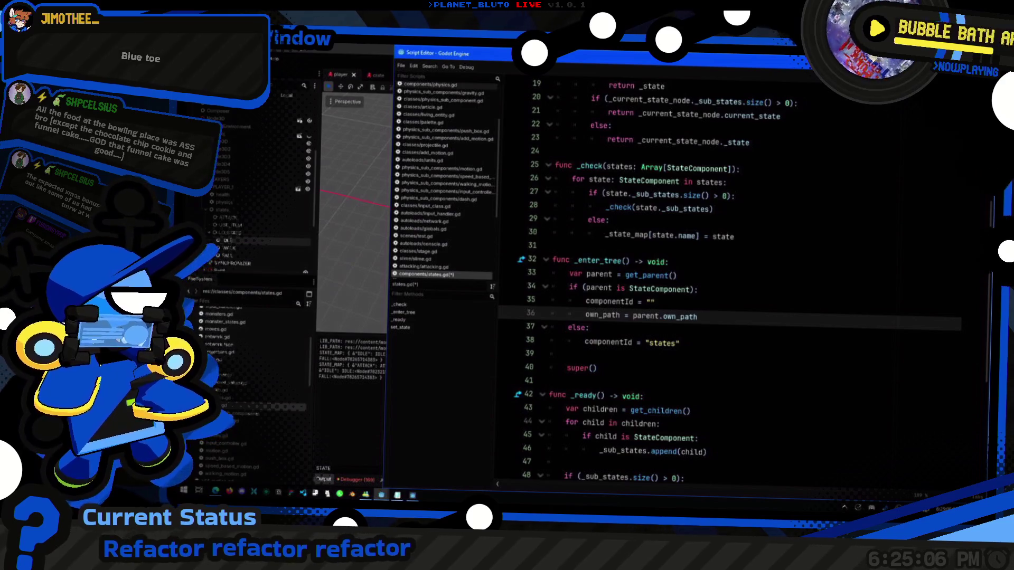
pyautogui.hotkey('ctrl', 'shift', 'Left')
pyautogui.press('BackSpace')
pyautogui.press('BackSpace')
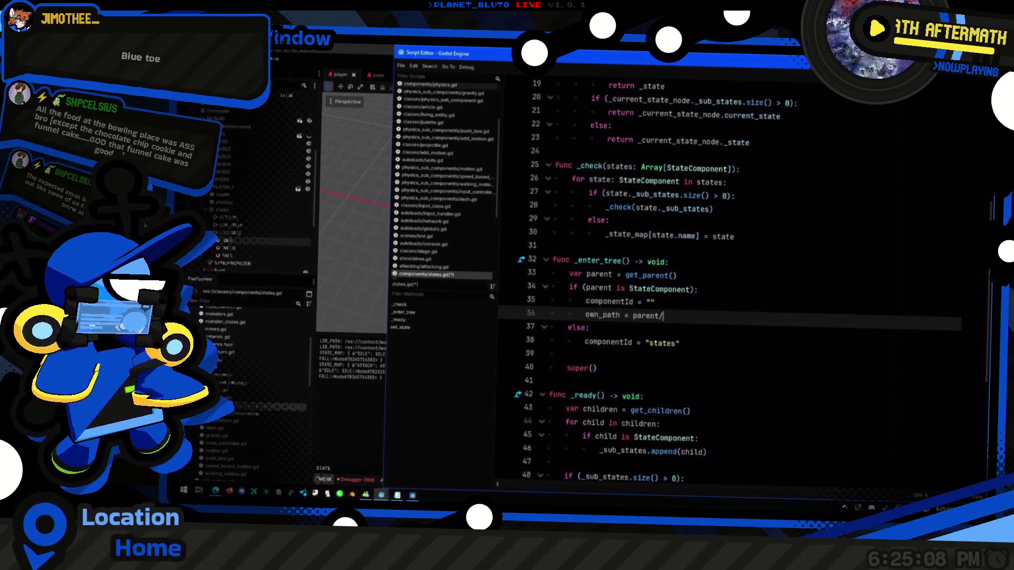
pyautogui.write('.path')
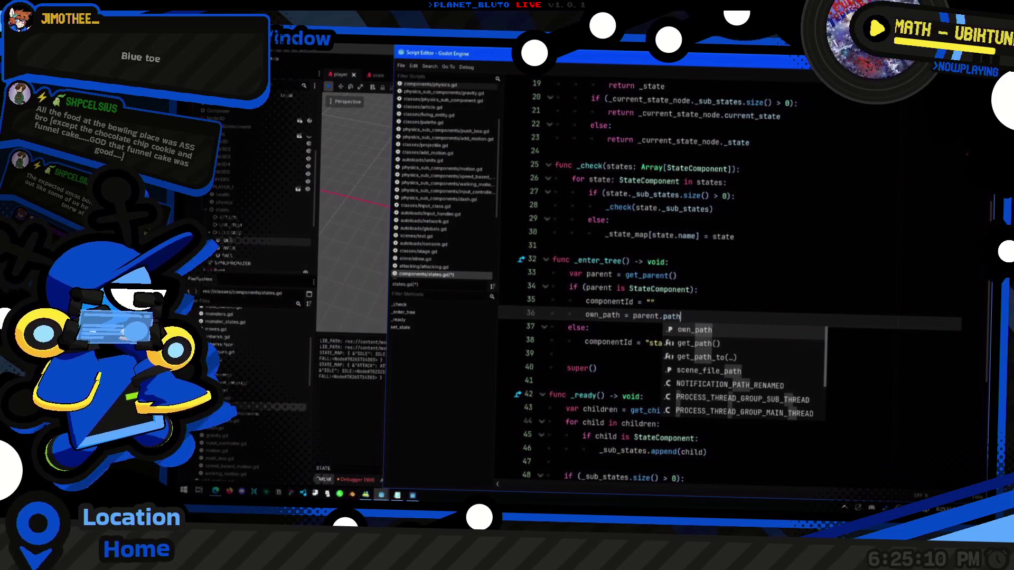
pyautogui.press('Down')
pyautogui.press('Return')
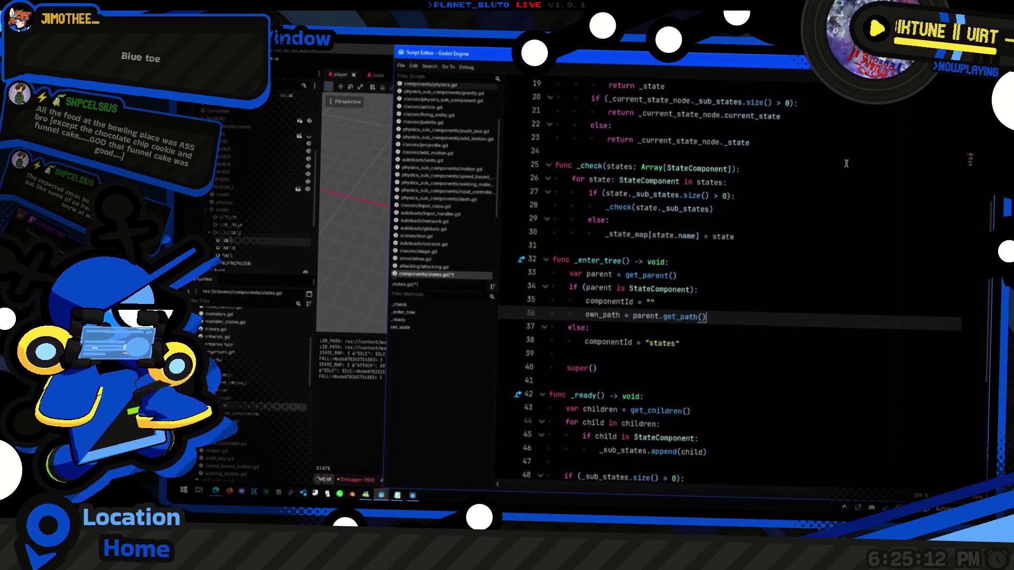
pyautogui.keyDown('ctrl'); pyautogui.click(681, 316); pyautogui.keyUp('ctrl')
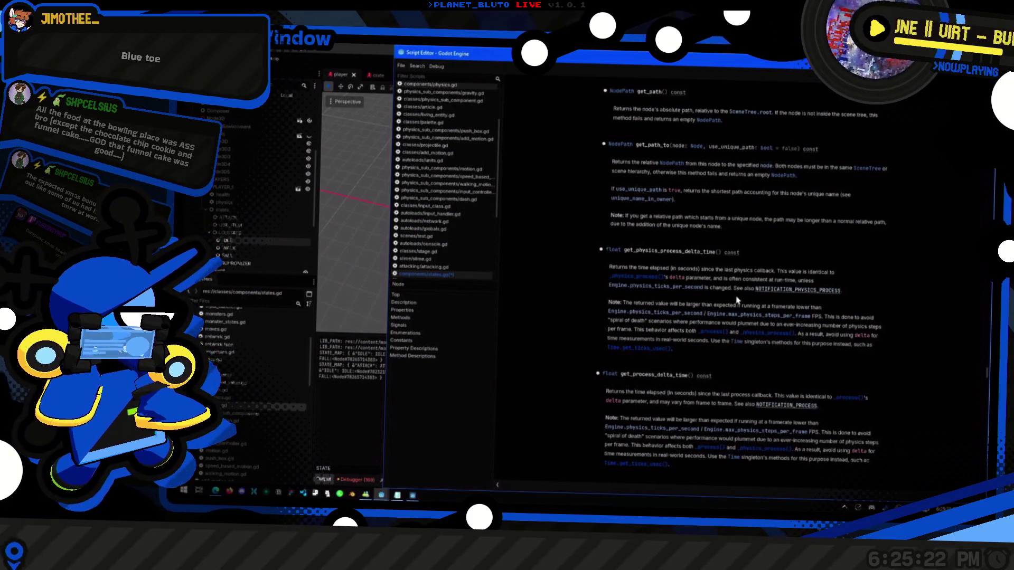
# - Look up get_path_to and get_path in the Node documentation, then return to states.gd
pyautogui.doubleClick(660, 150)
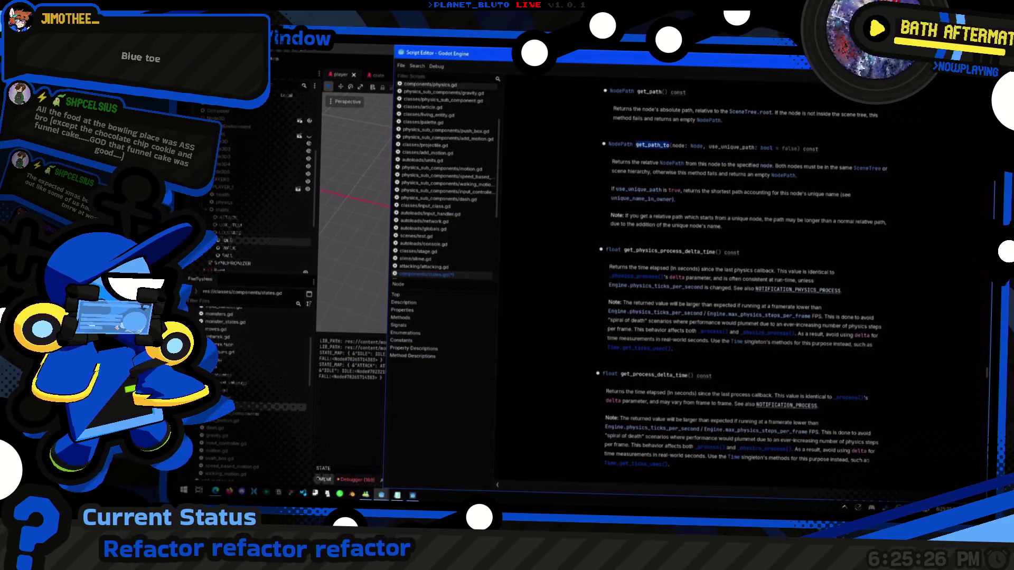
pyautogui.hotkey('alt', 'Left')
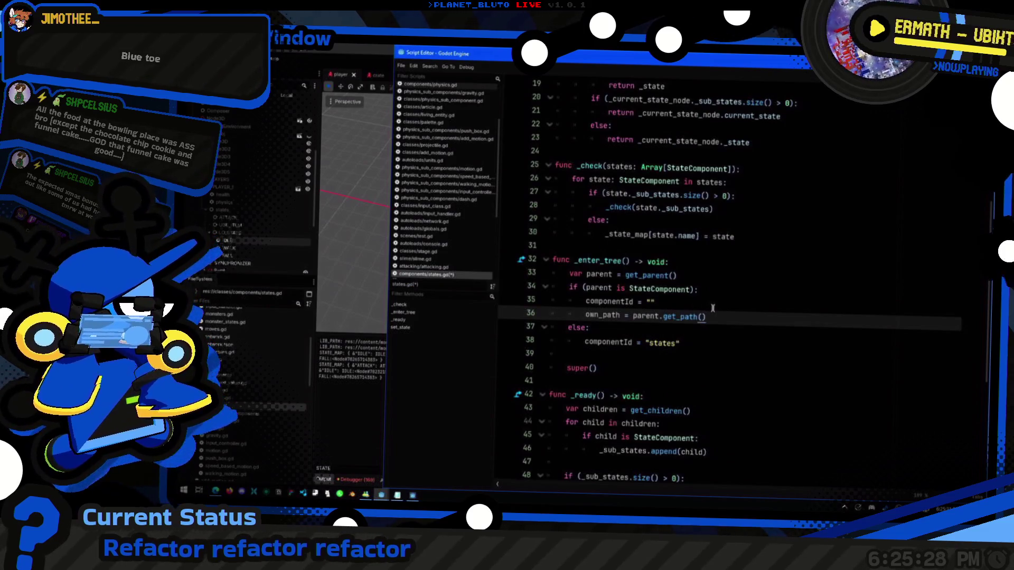
pyautogui.keyDown('ctrl'); pyautogui.click(685, 317); pyautogui.keyUp('ctrl')
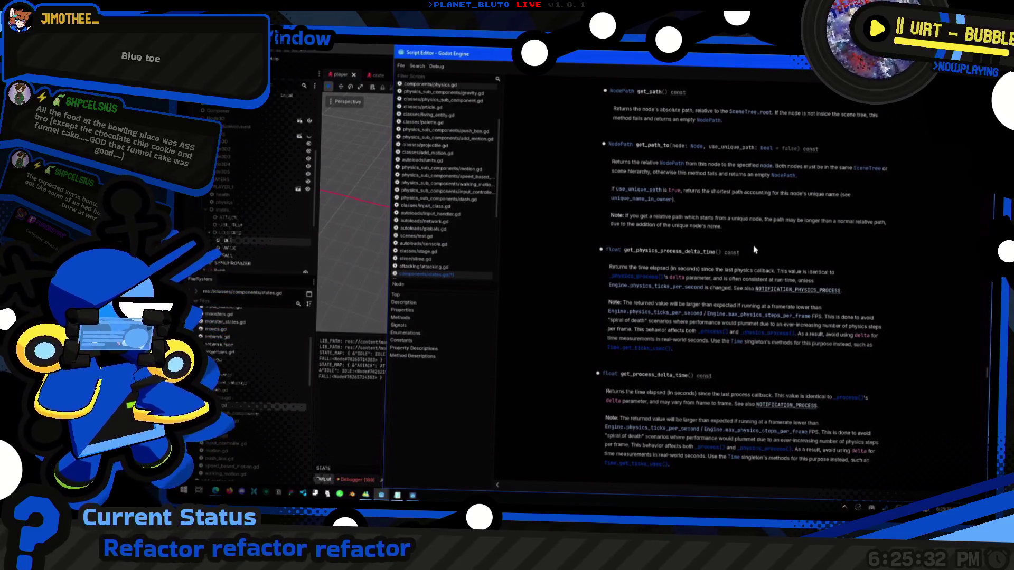
pyautogui.hotkey('alt', 'Left')
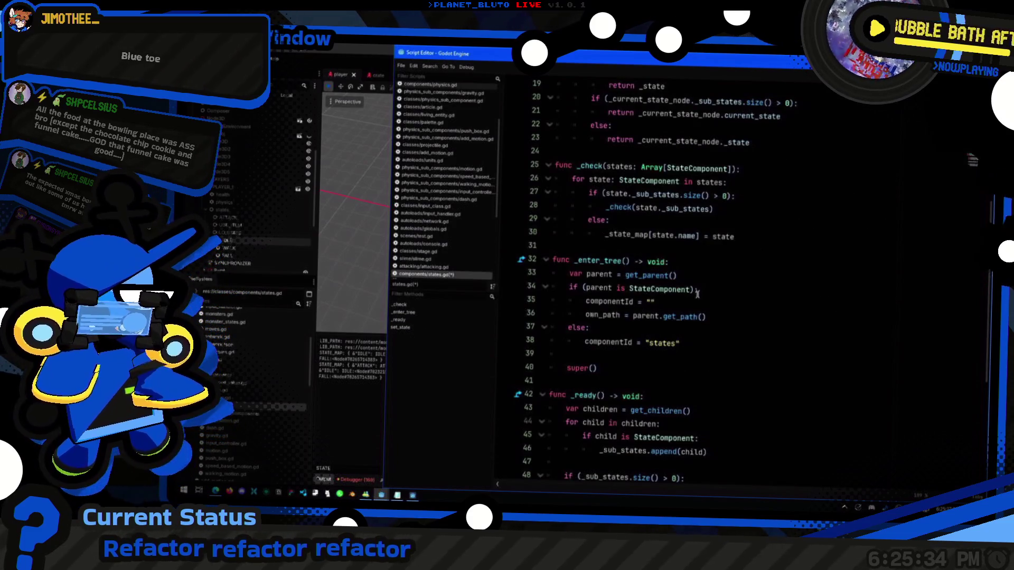
# - Change line 36 to build own_path with "../".path_join(parent.get_path())
pyautogui.hotkey('ctrl', 'Left')
pyautogui.hotkey('ctrl', 'Left')
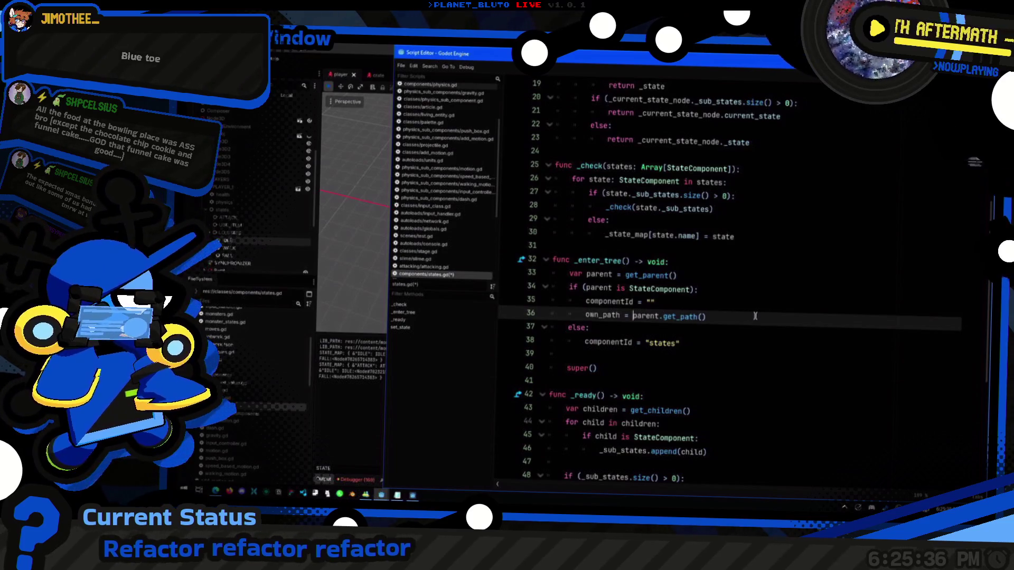
pyautogui.write('"../"')
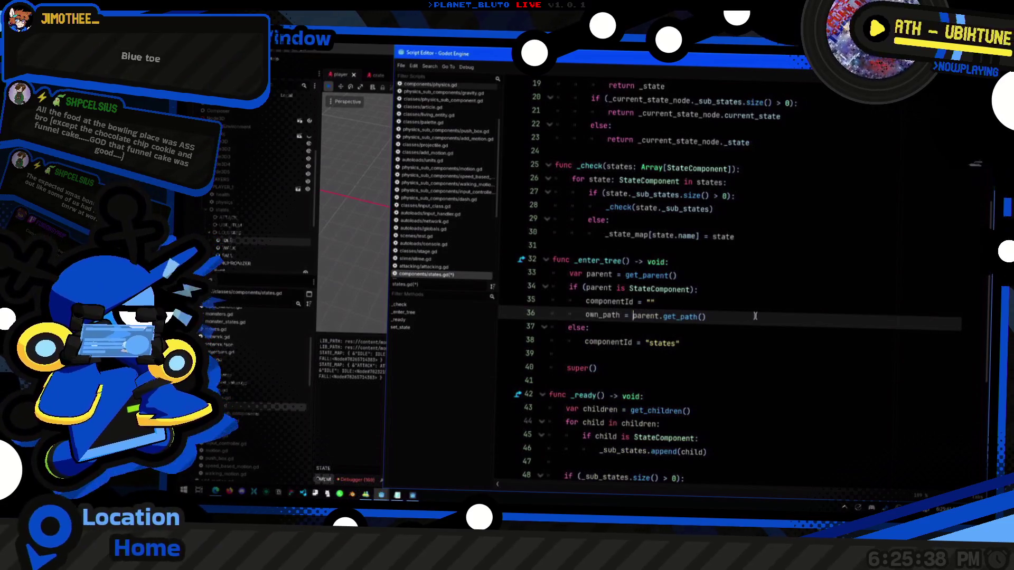
pyautogui.press('Left')
pyautogui.press('Left')
pyautogui.write('../')
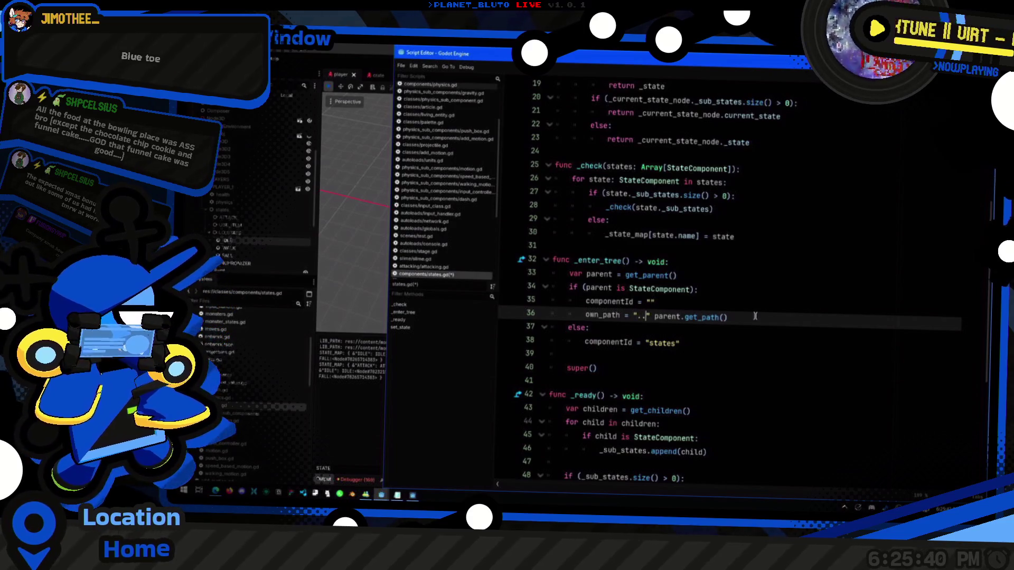
pyautogui.press('Right')
pyautogui.write('.path')
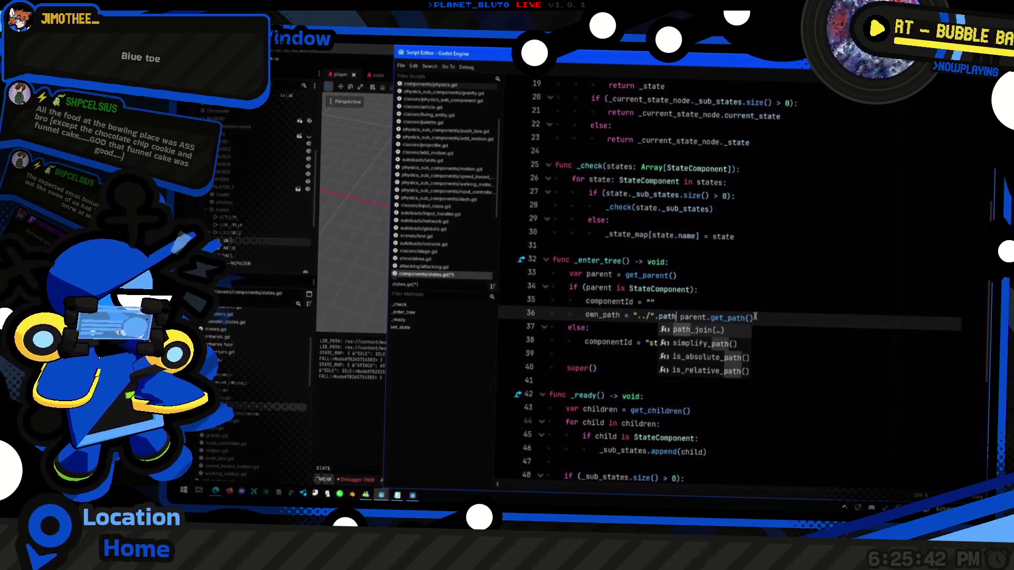
pyautogui.press('Return')
pyautogui.press('Delete')
pyautogui.press('Delete')
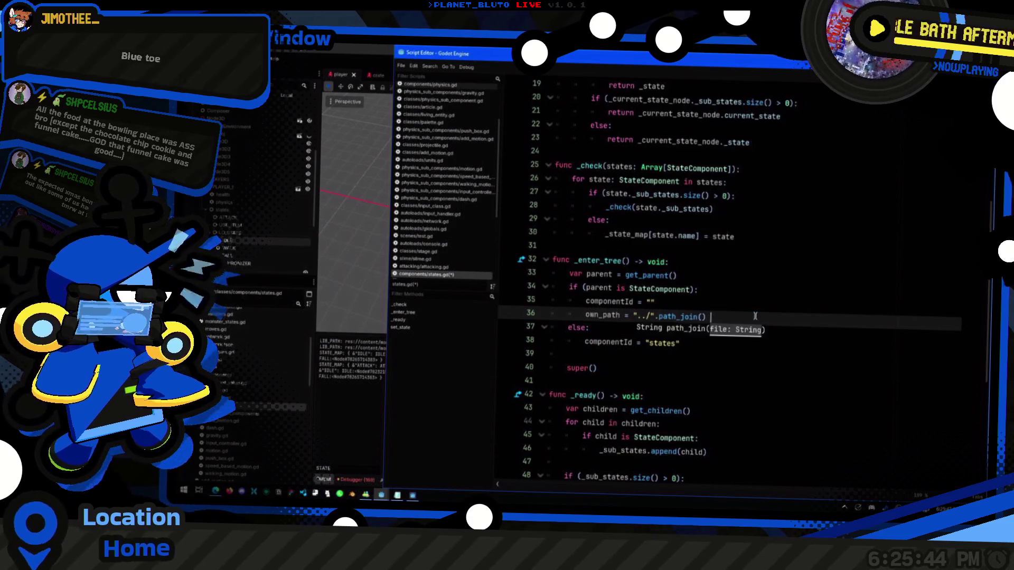
pyautogui.press('End')
pyautogui.write(')')
# - Try a node method in place of path_join, then undo to keep the path_join line
pyautogui.hotkey('ctrl', 'Left')
pyautogui.hotkey('ctrl', 'Left')
pyautogui.hotkey('ctrl', 'Left')
pyautogui.hotkey('shift', 'End')
pyautogui.press('BackSpace')
pyautogui.write('node')
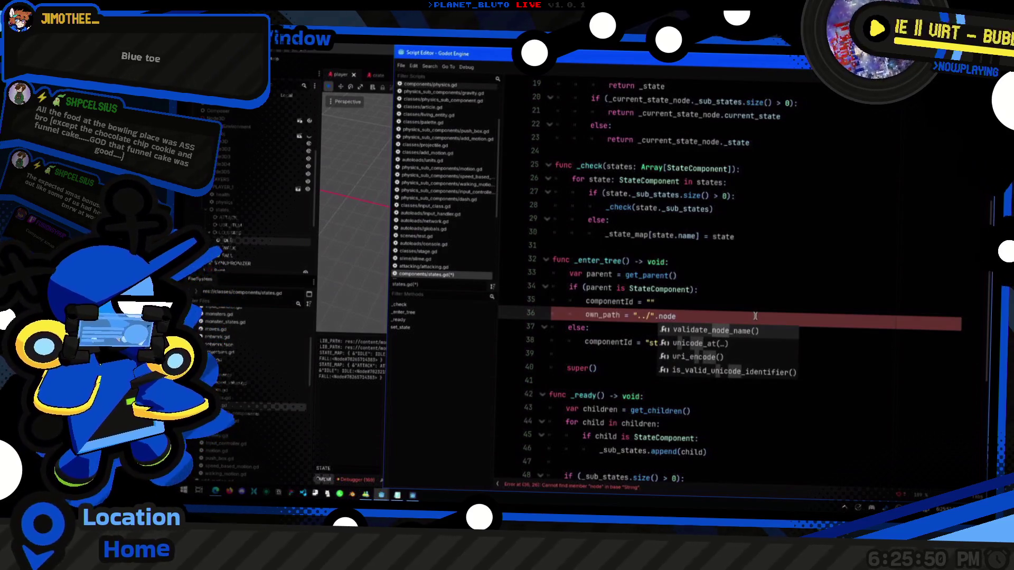
pyautogui.hotkey('ctrl', 'z')
pyautogui.hotkey('ctrl', 'z')
pyautogui.press('Home')
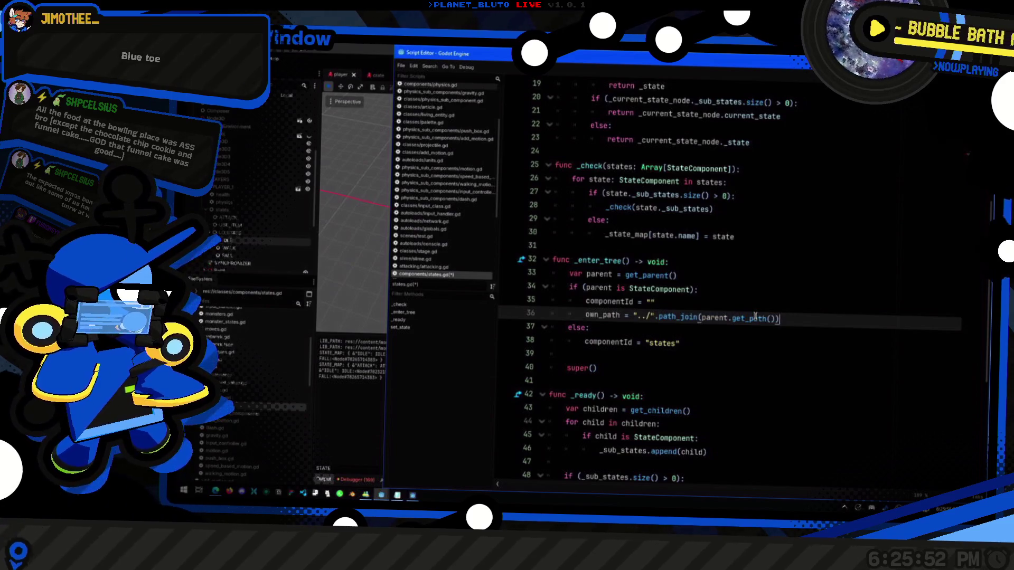
# - Add a NodePath line below line 36 and read the NodePath documentation before returning
pyautogui.press('Return')
pyautogui.write('NodePath')
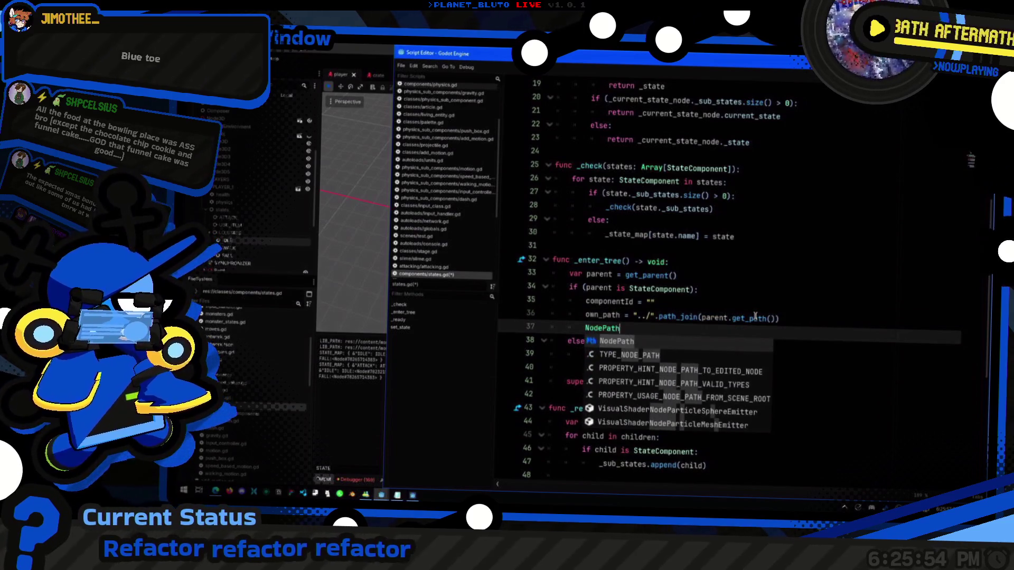
pyautogui.press('Escape')
pyautogui.hotkey('alt', 'F1')
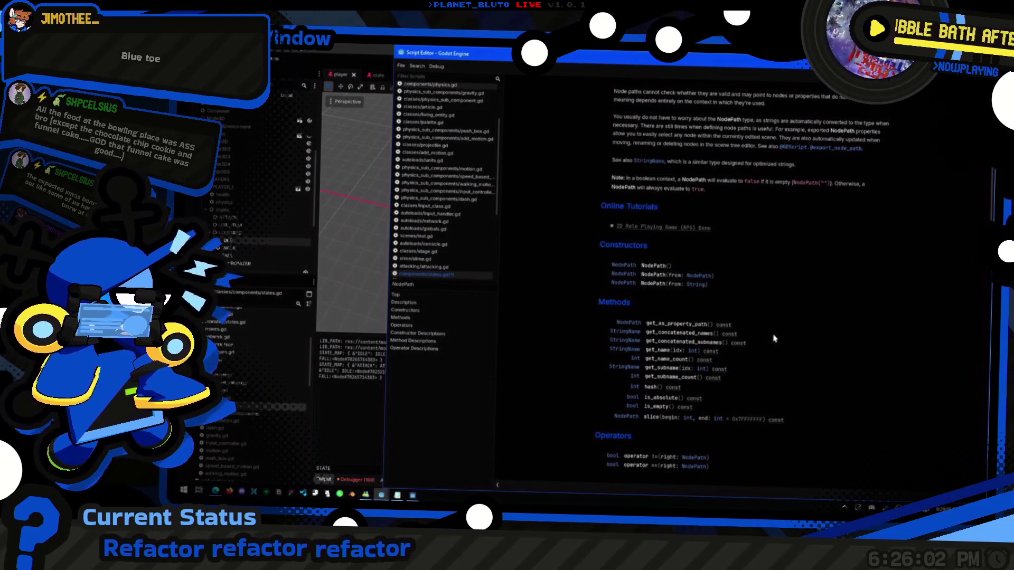
pyautogui.scroll(-6, 774, 338)
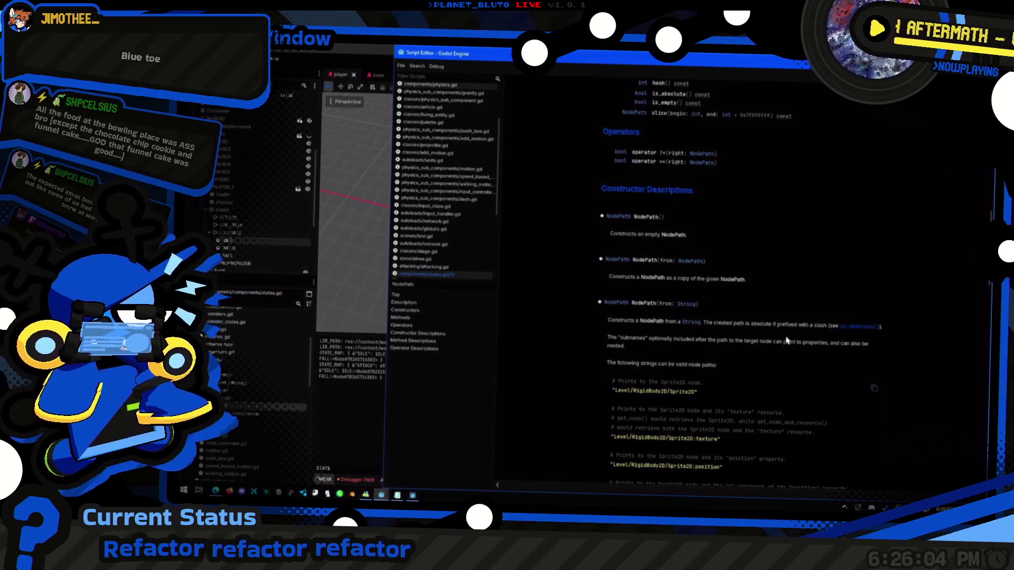
pyautogui.scroll(-3, 787, 340)
pyautogui.scroll(5, 787, 341)
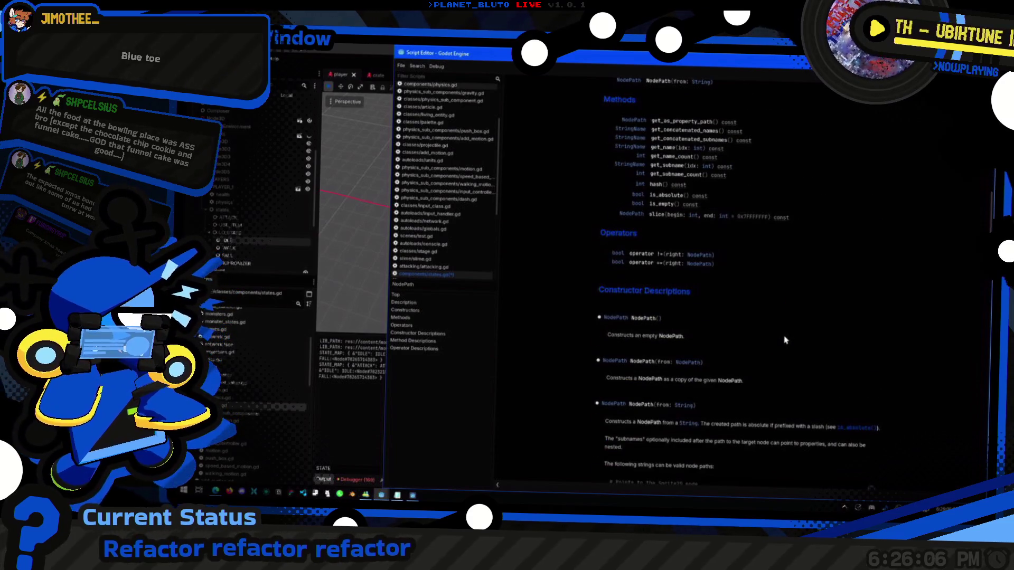
pyautogui.scroll(3, 785, 340)
pyautogui.hotkey('alt', 'Left')
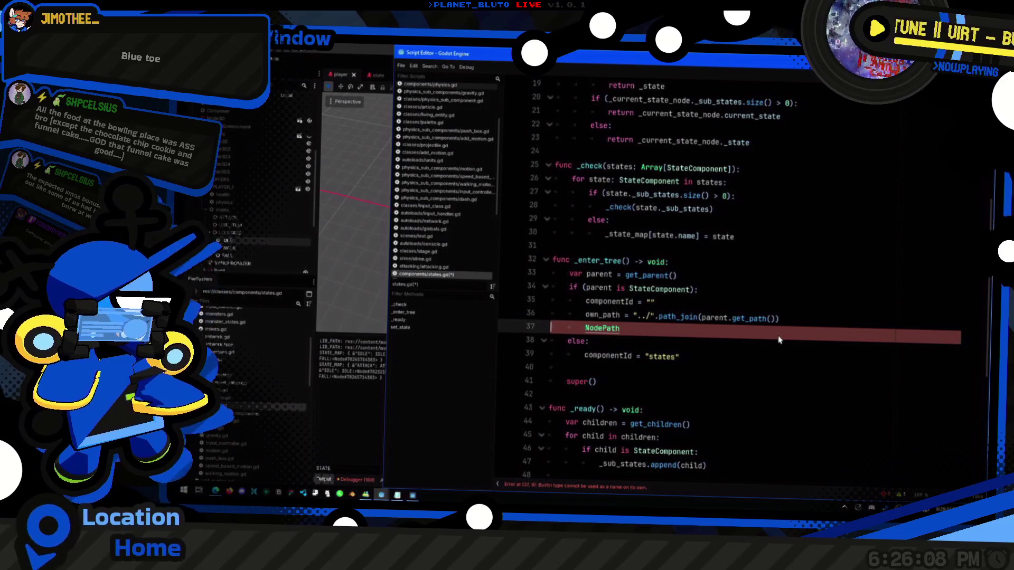
# - Delete the NodePath line 37 and strip the path_join call from around parent.get_path()
pyautogui.hotkey('ctrl', 'BackSpace')
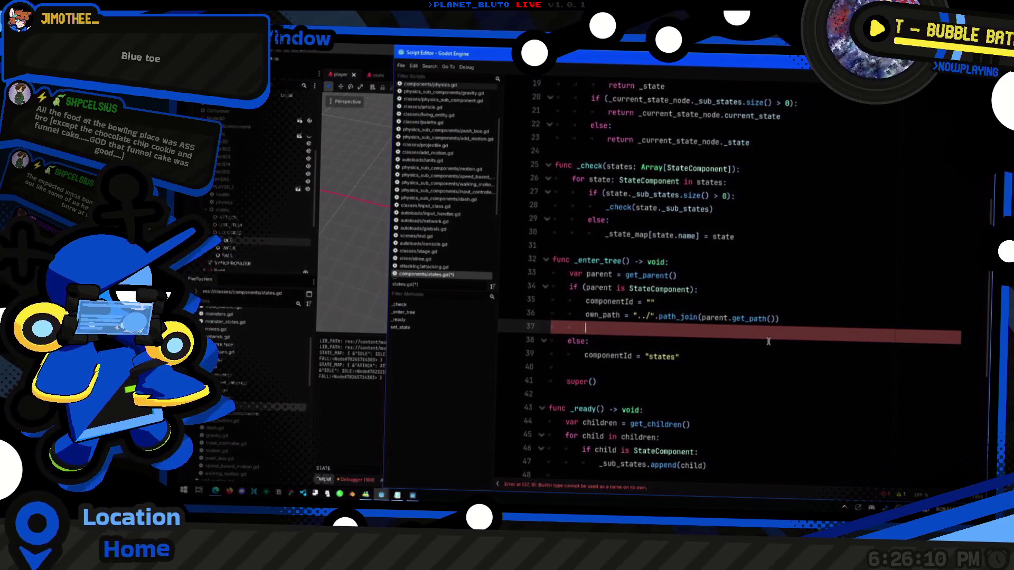
pyautogui.hotkey('shift', 'Left')
pyautogui.hotkey('shift', 'Left')
pyautogui.hotkey('shift', 'Left')
pyautogui.press('BackSpace')
pyautogui.hotkey('ctrl', 'Left')
pyautogui.hotkey('ctrl', 'Left')
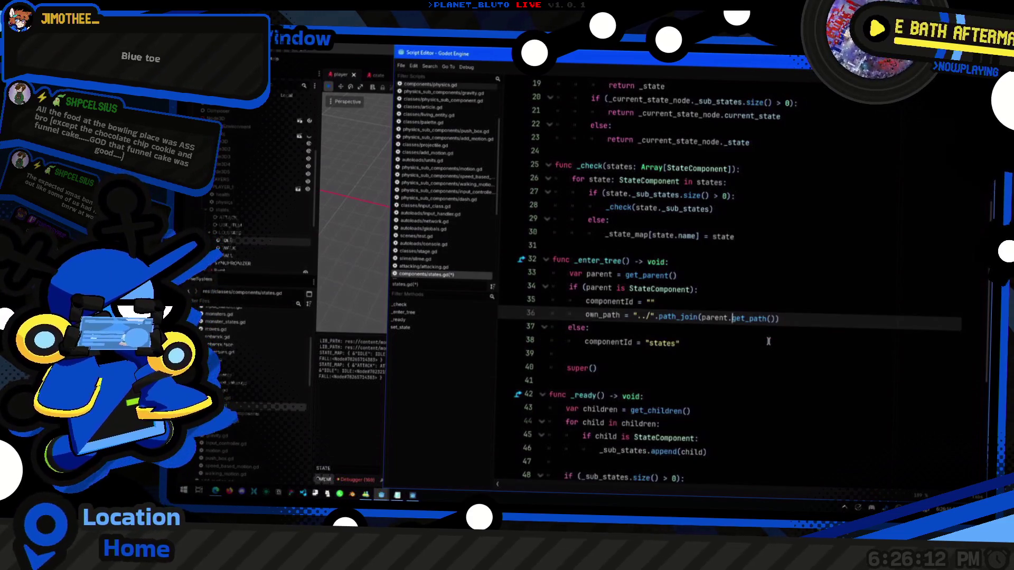
pyautogui.hotkey('ctrl', 'shift', 'Right')
pyautogui.press('Delete')
pyautogui.press('Delete')
pyautogui.press('End')
pyautogui.press('BackSpace')
pyautogui.hotkey('ctrl', 'Left')
pyautogui.hotkey('ctrl', 'Left')
# - Rewrite line 36 as NodePath("../" + parent.get_path())
pyautogui.press('BackSpace')
pyautogui.write('+ ')
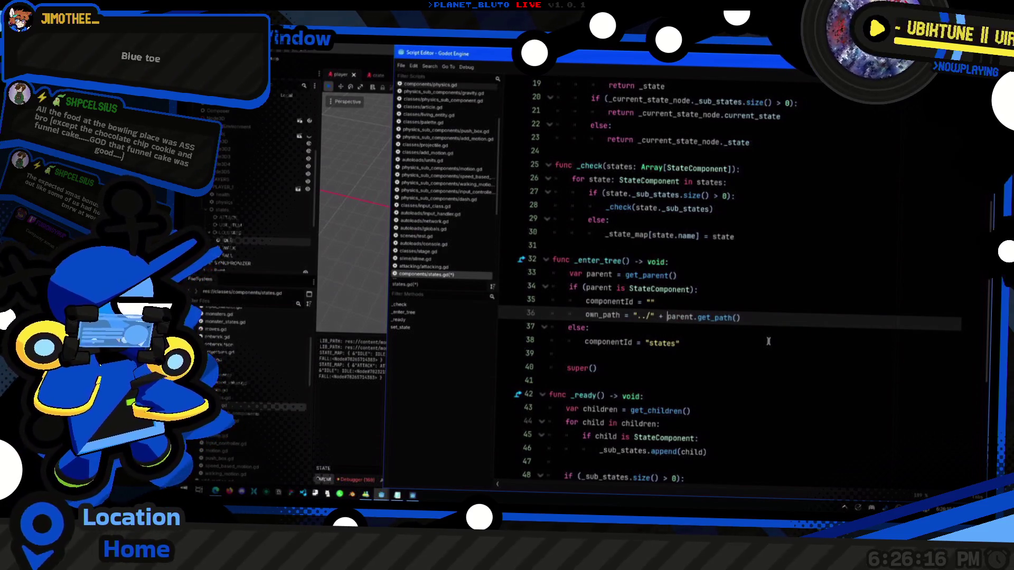
pyautogui.write('NodePath')
pyautogui.hotkey('ctrl', 'shift', 'Right')
pyautogui.hotkey('ctrl', 'shift', 'Right')
pyautogui.hotkey('ctrl', 'shift', 'Left')
pyautogui.write('(')
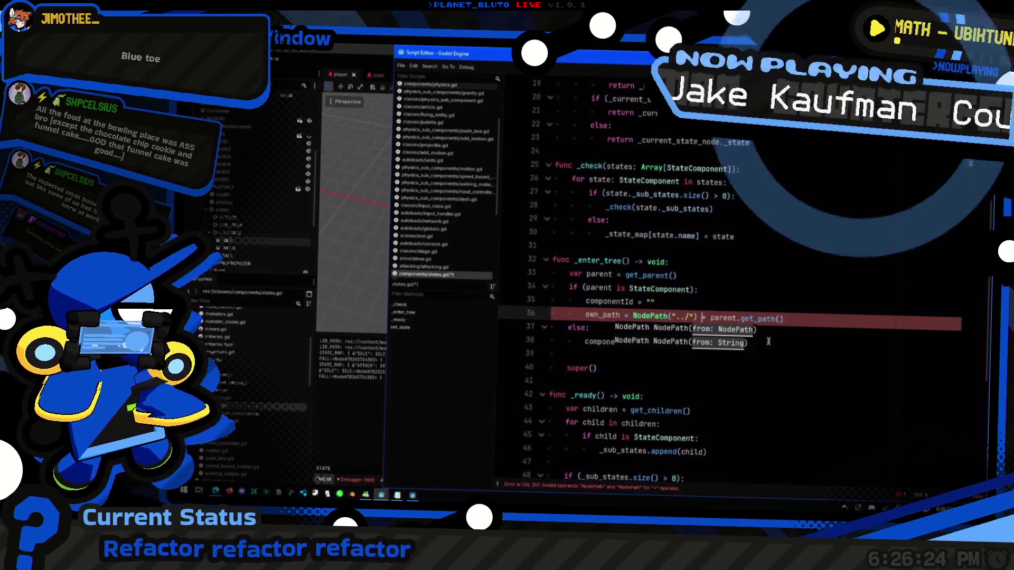
pyautogui.press('BackSpace')
pyautogui.press('End')
pyautogui.write(')')
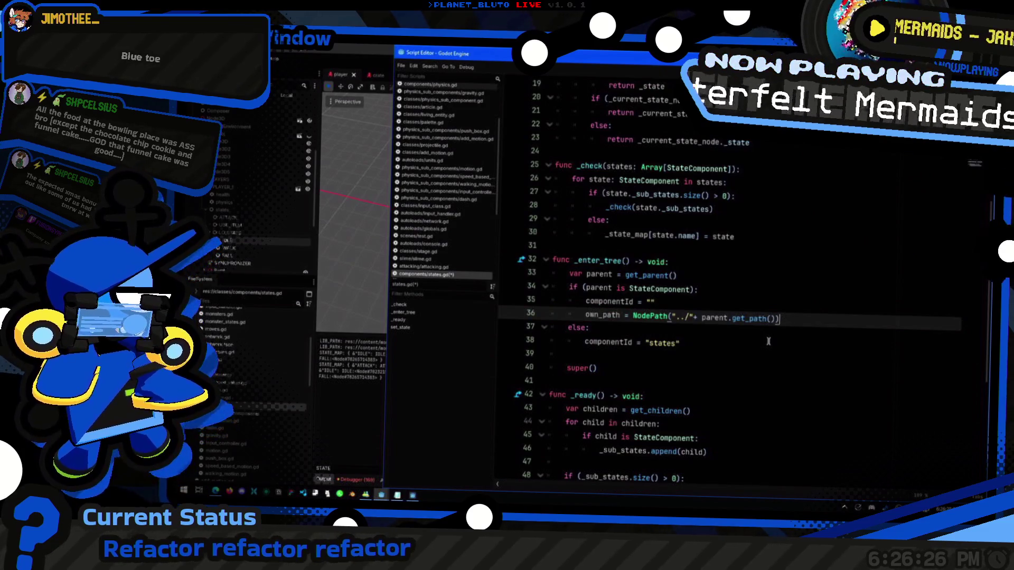
# - Consult the NodePath class documentation and come back to states.gd
pyautogui.keyDown('ctrl'); pyautogui.click(643, 317); pyautogui.keyUp('ctrl')
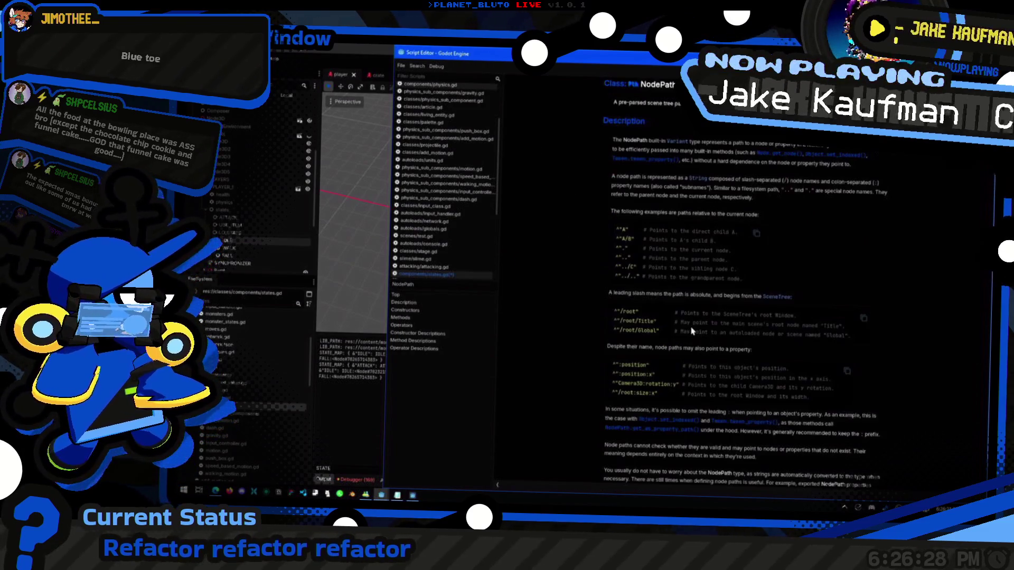
pyautogui.hotkey('alt', 'Left')
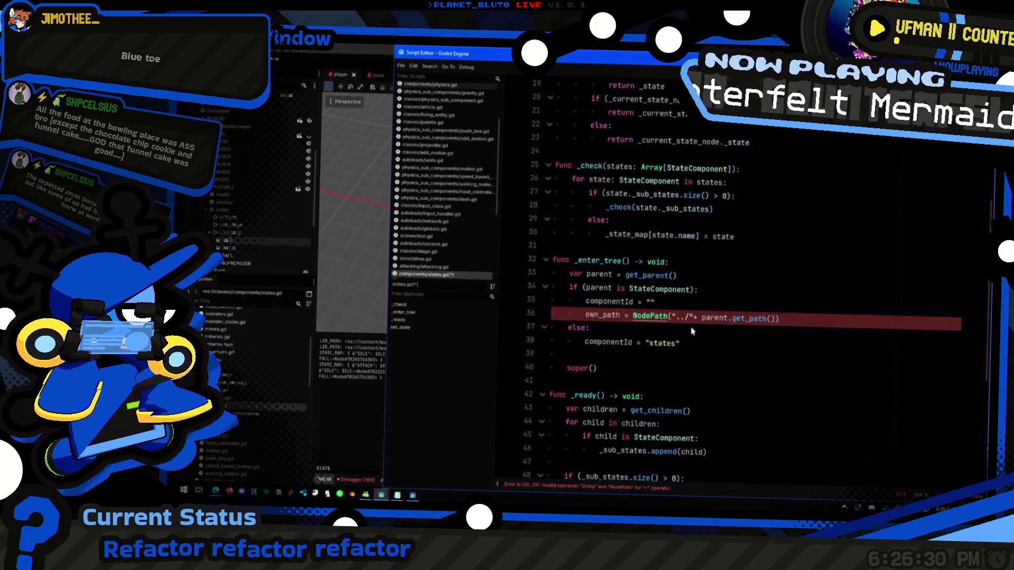
pyautogui.hotkey('ctrl', 'Home')
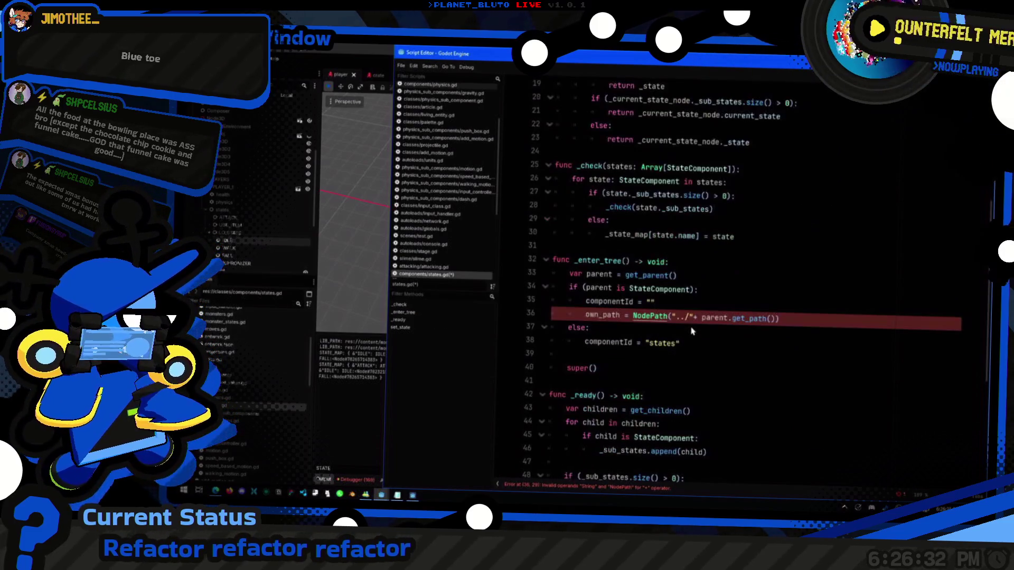
pyautogui.keyDown('ctrl'); pyautogui.click(642, 318); pyautogui.keyUp('ctrl')
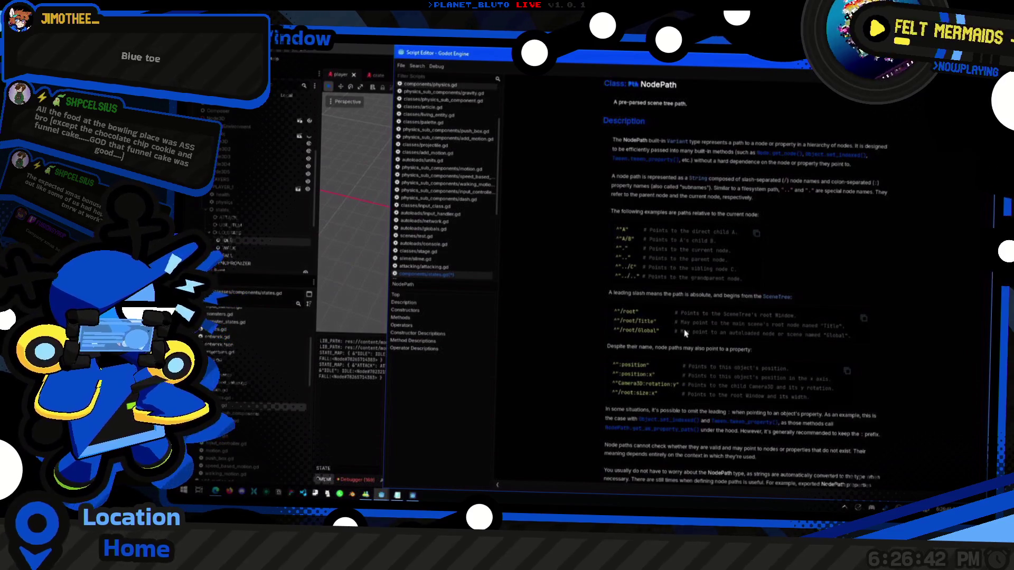
pyautogui.hotkey('alt', 'Left')
# - Try a ^ prefix on the "../" path string, then remove it again
pyautogui.hotkey('ctrl', 'Right')
pyautogui.hotkey('ctrl', 'Right')
pyautogui.hotkey('ctrl', 'Right')
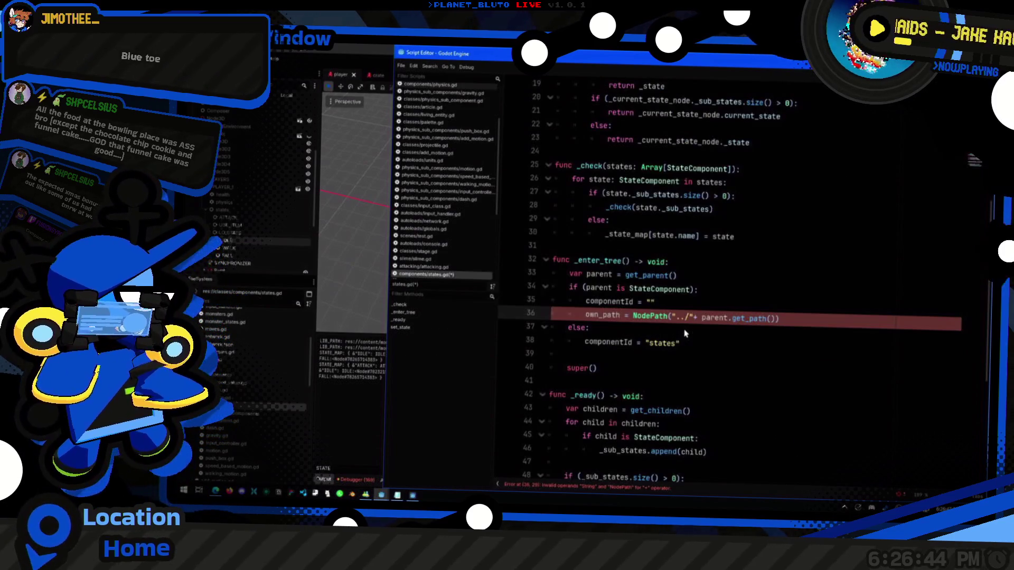
pyautogui.hotkey('ctrl', 'shift', 'Right')
pyautogui.press('Right')
pyautogui.press('Right')
pyautogui.write('^')
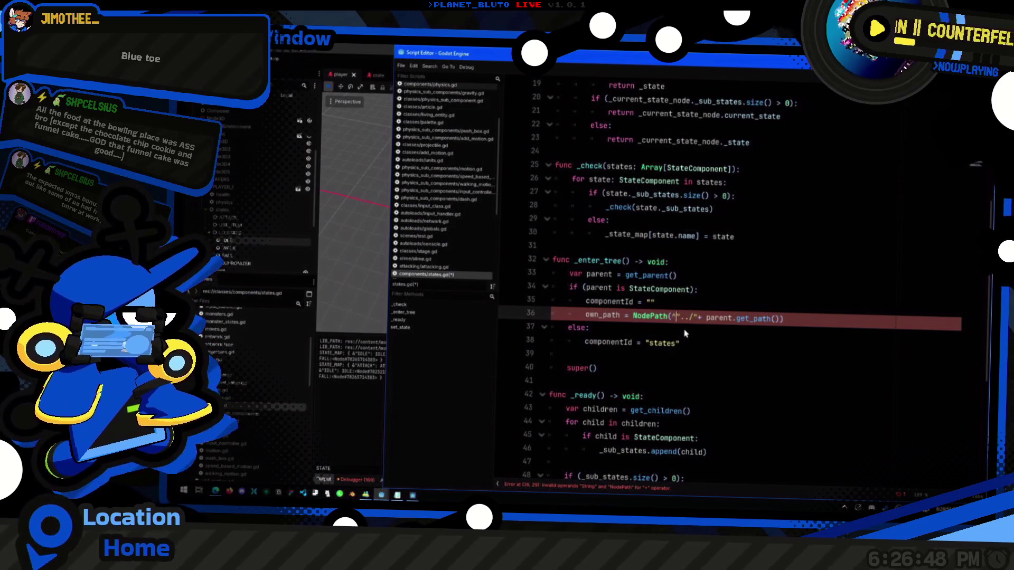
pyautogui.press('Left')
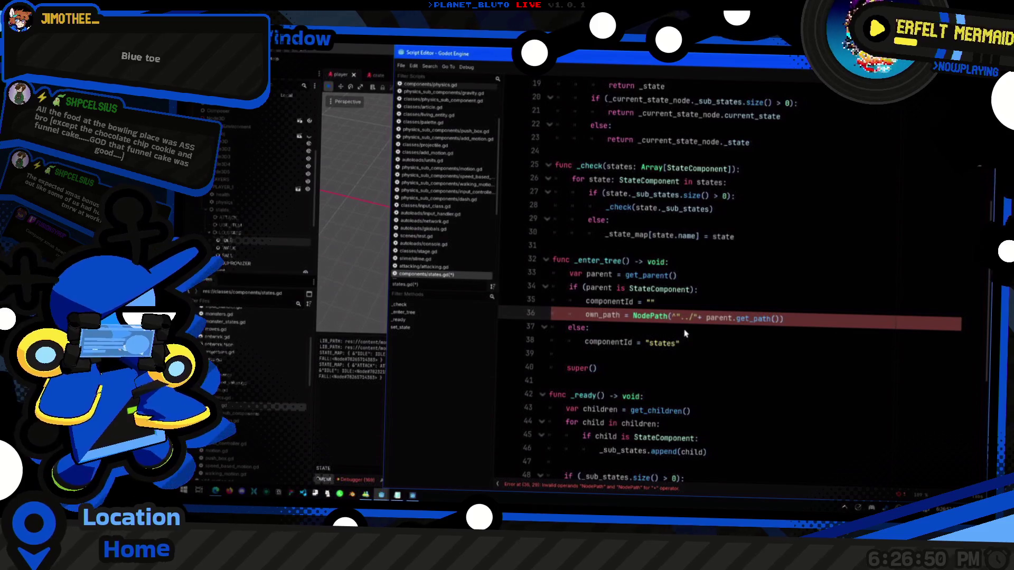
pyautogui.hotkey('ctrl', 'shift', 'Right')
pyautogui.hotkey('ctrl', 'shift', 'Right')
pyautogui.hotkey('ctrl', 'shift', 'Right')
pyautogui.press('Left')
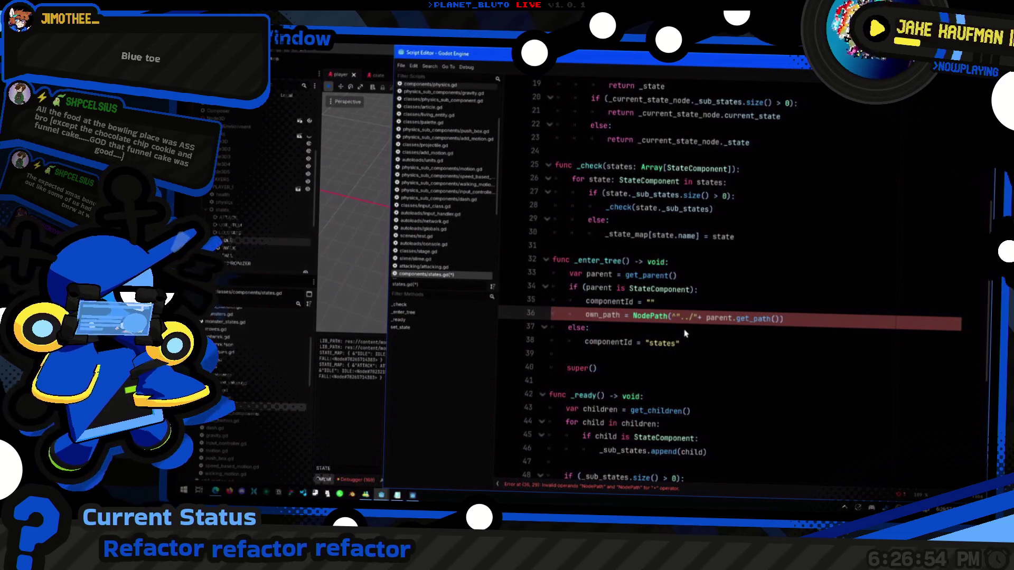
pyautogui.press('Delete')
pyautogui.press('End')
pyautogui.press('Left')
pyautogui.press('Left')
pyautogui.press('Left')
pyautogui.press('Left')
pyautogui.press('Left')
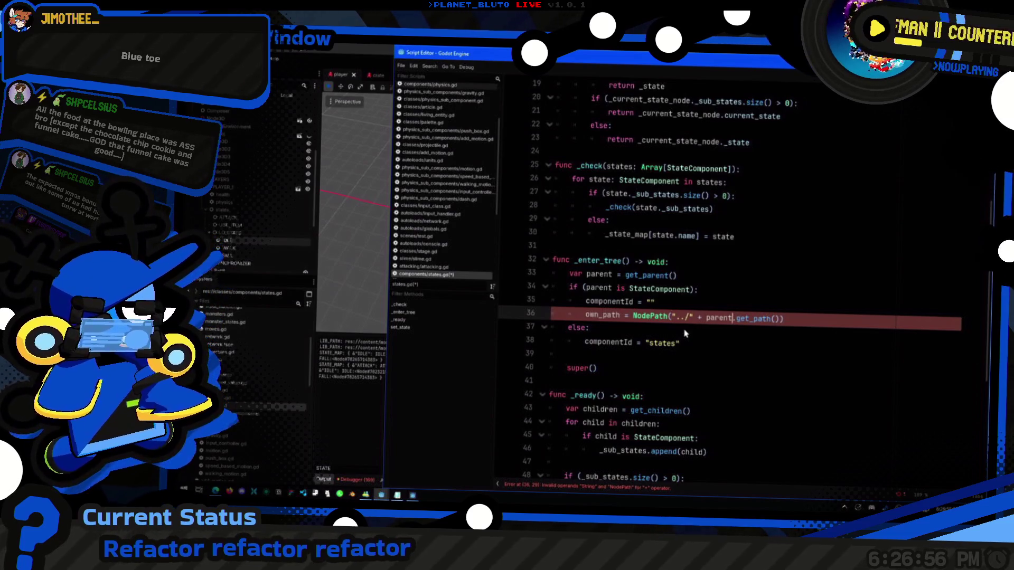
# - Swap parent.get_path() for parent.own_path and jump to own_path's declaration in component.gd
pyautogui.hotkey('ctrl', 'space')
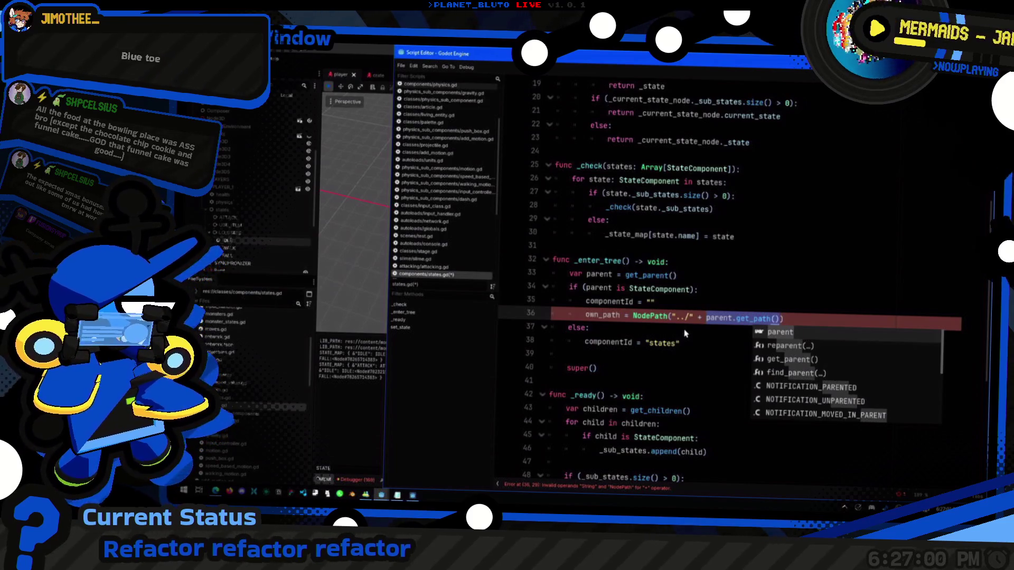
pyautogui.write('parent.own_pa')
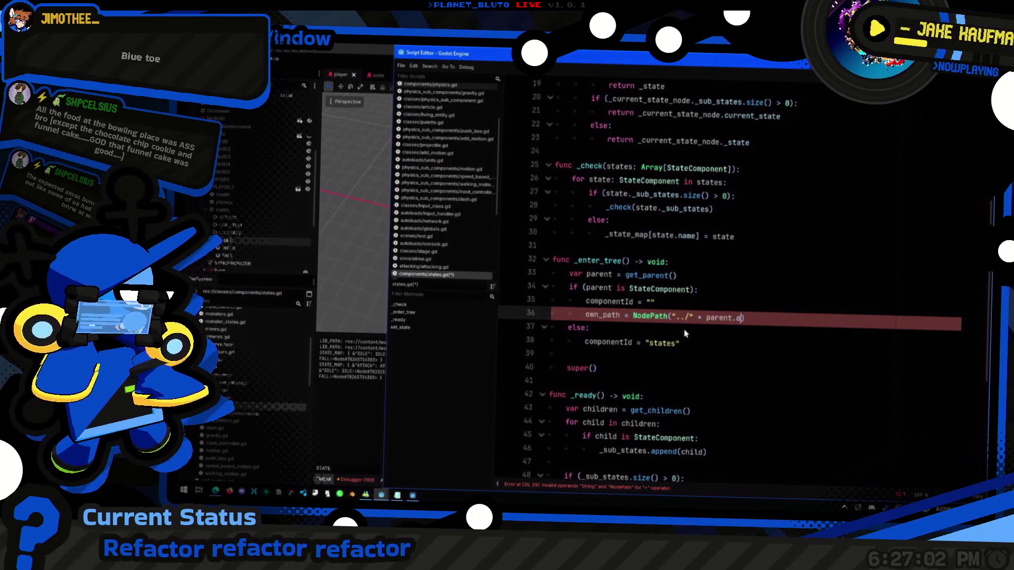
pyautogui.press('Return')
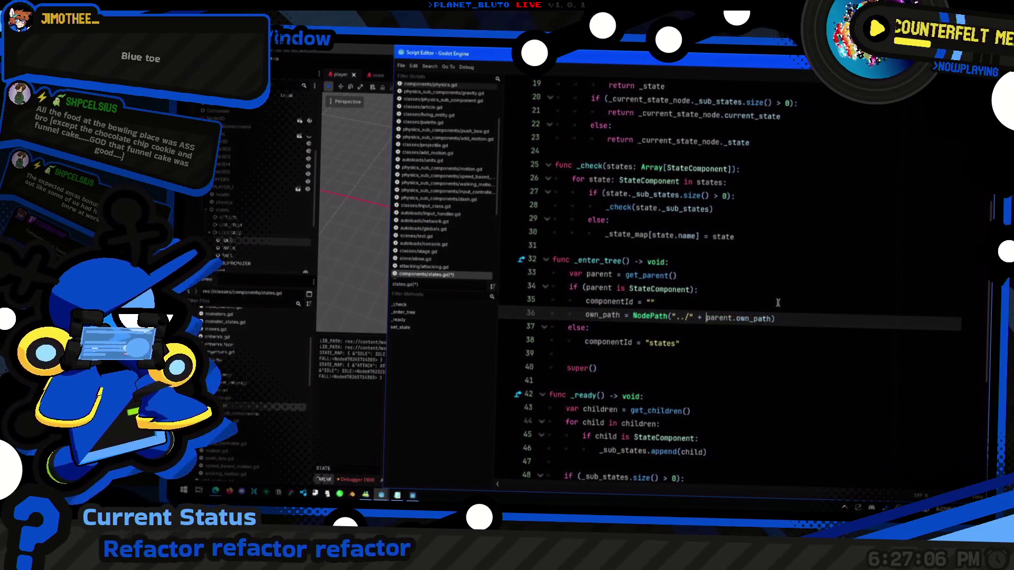
pyautogui.keyDown('ctrl'); pyautogui.click(759, 321); pyautogui.keyUp('ctrl')
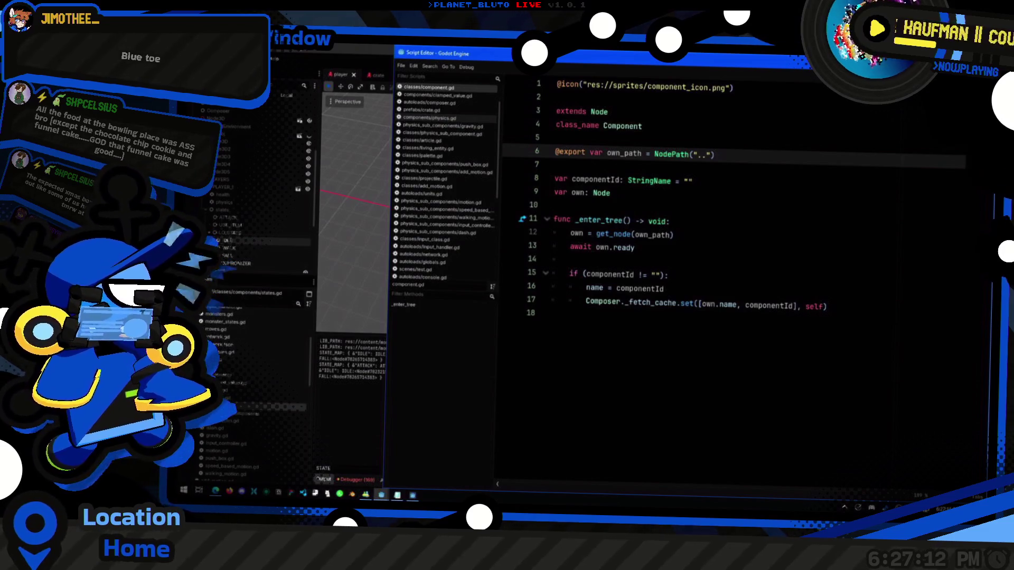
# - Type the own_path export on line 6 of component.gd as NodePath
pyautogui.hotkey('alt', 'Left')
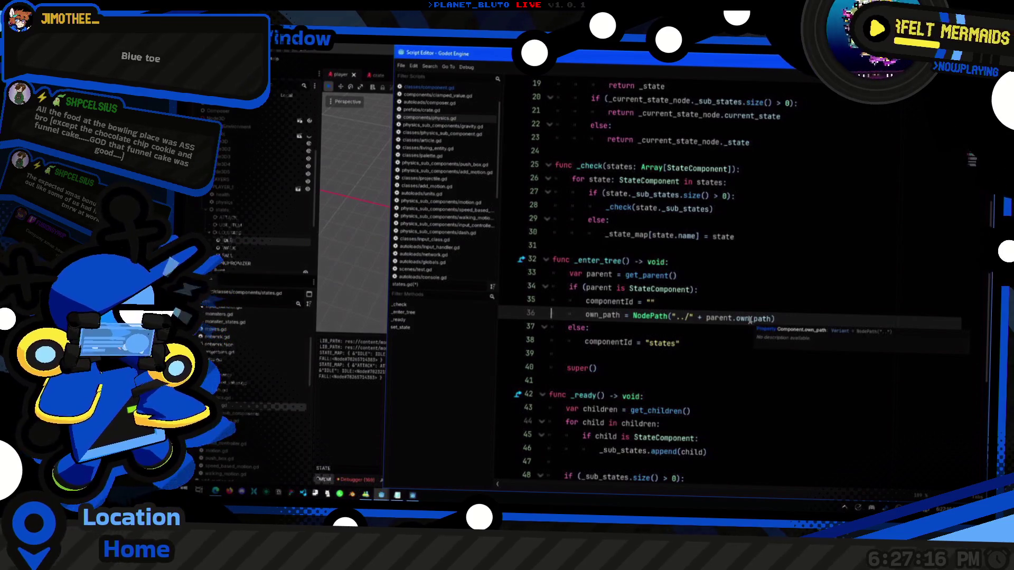
pyautogui.keyDown('ctrl'); pyautogui.click(750, 319); pyautogui.keyUp('ctrl')
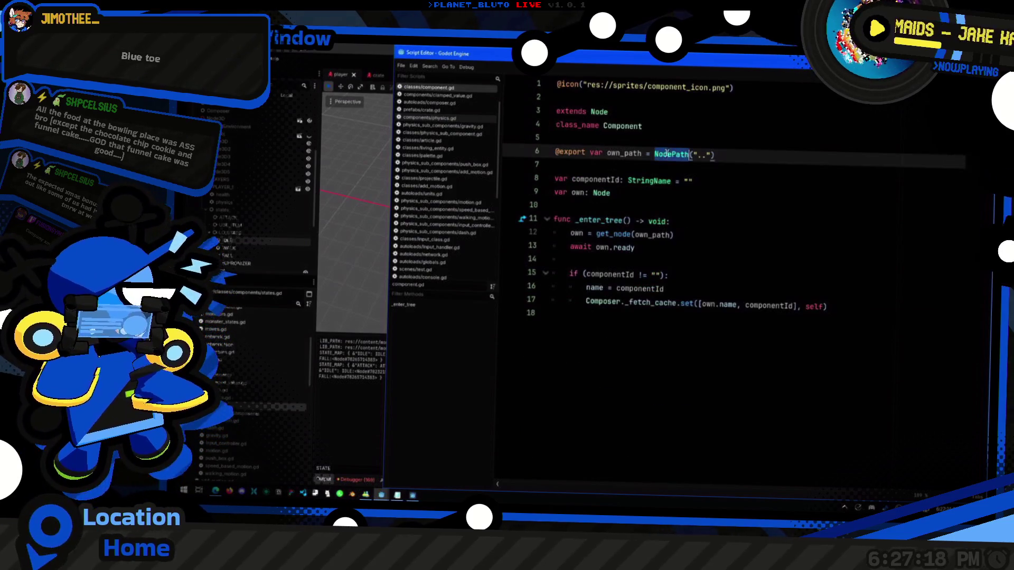
pyautogui.click(642, 153)
pyautogui.write(': NodePath')
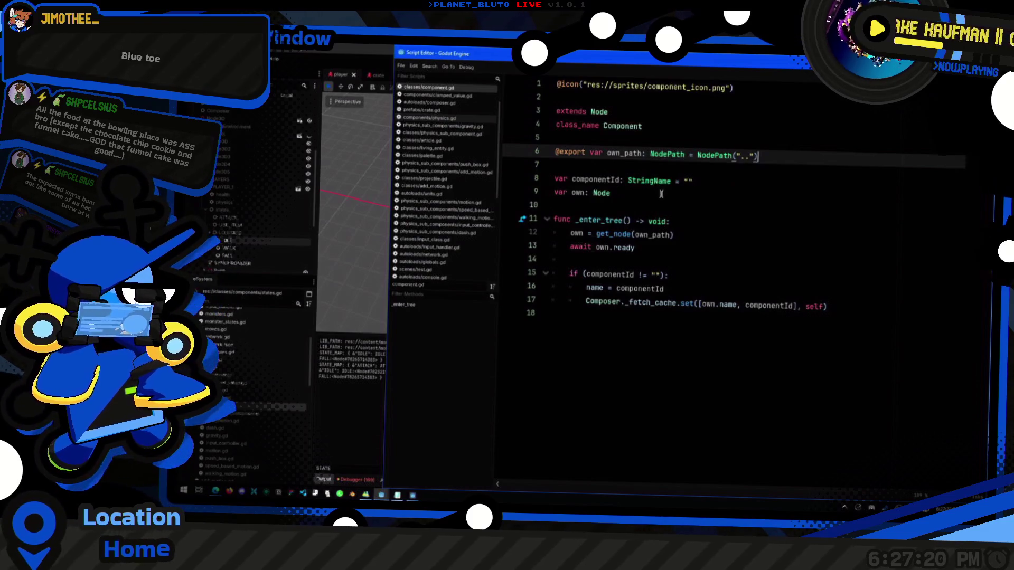
# - Save both scripts, then in states.gd clear own_path after 'parent.' on line 36
pyautogui.hotkey('alt', 'Left')
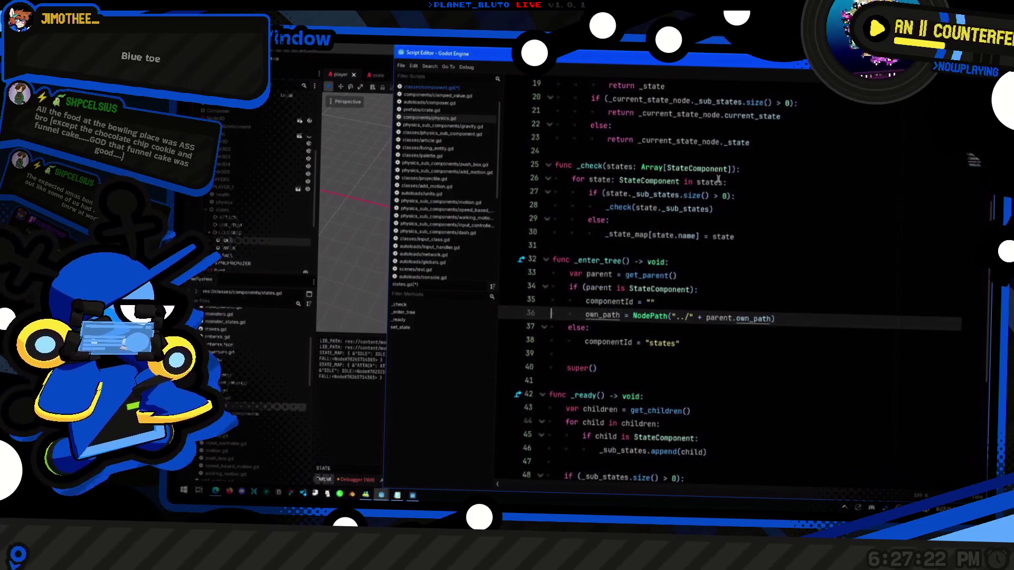
pyautogui.hotkey('alt', 'Right')
pyautogui.hotkey('ctrl', 's')
pyautogui.hotkey('alt', 'Left')
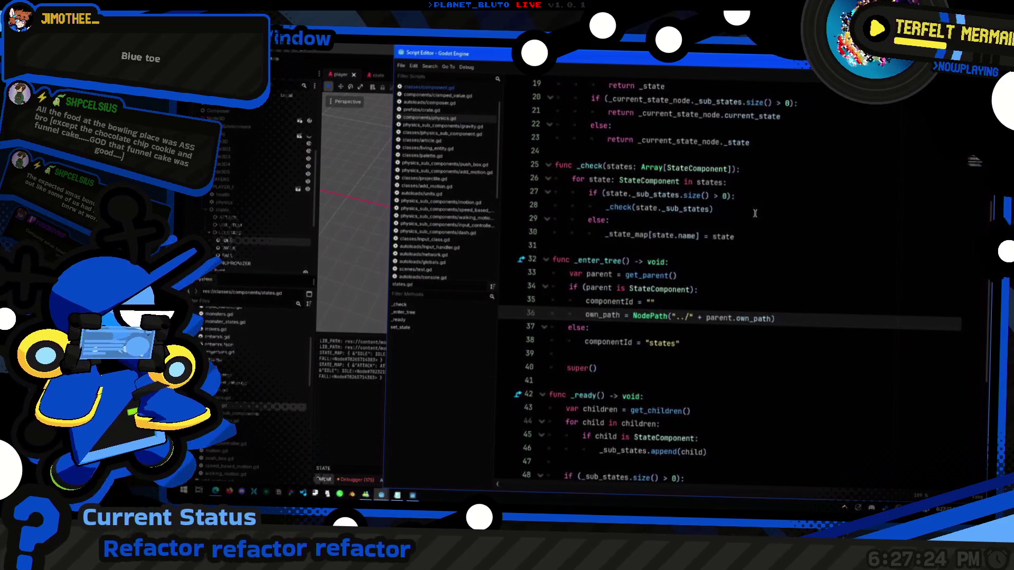
pyautogui.doubleClick(742, 320)
pyautogui.press('BackSpace')
# - Restore parent.own_path on line 36 and read the NodePath documentation
pyautogui.write('own')
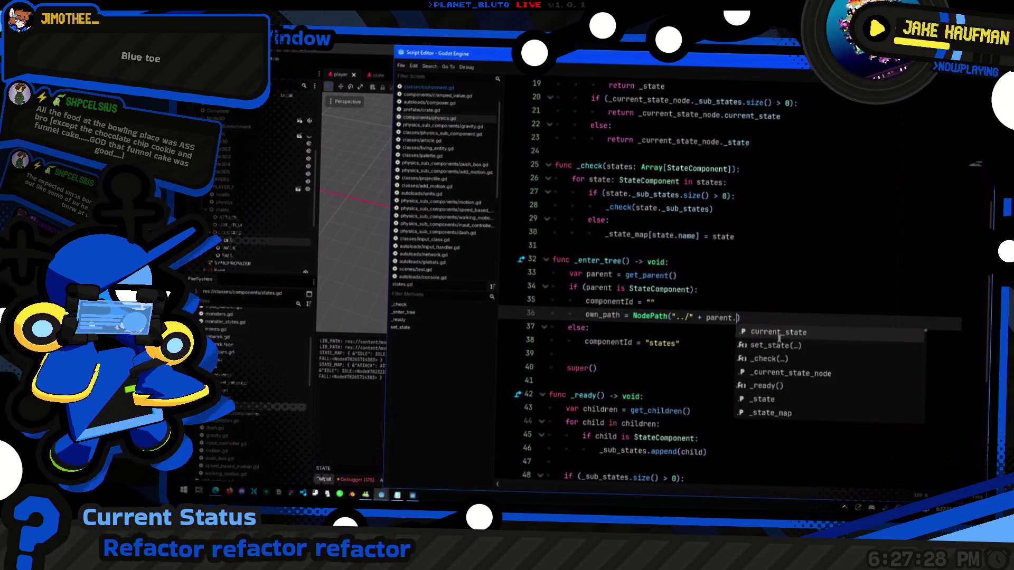
pyautogui.write('_')
pyautogui.click(779, 338)
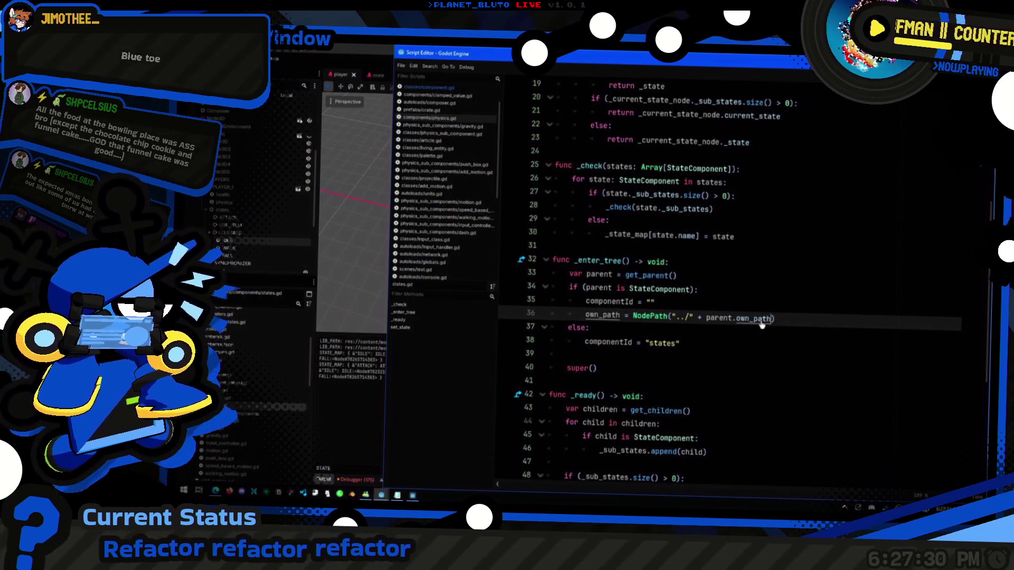
pyautogui.keyDown('ctrl'); pyautogui.click(661, 320); pyautogui.keyUp('ctrl')
pyautogui.scroll(-10, 735, 327)
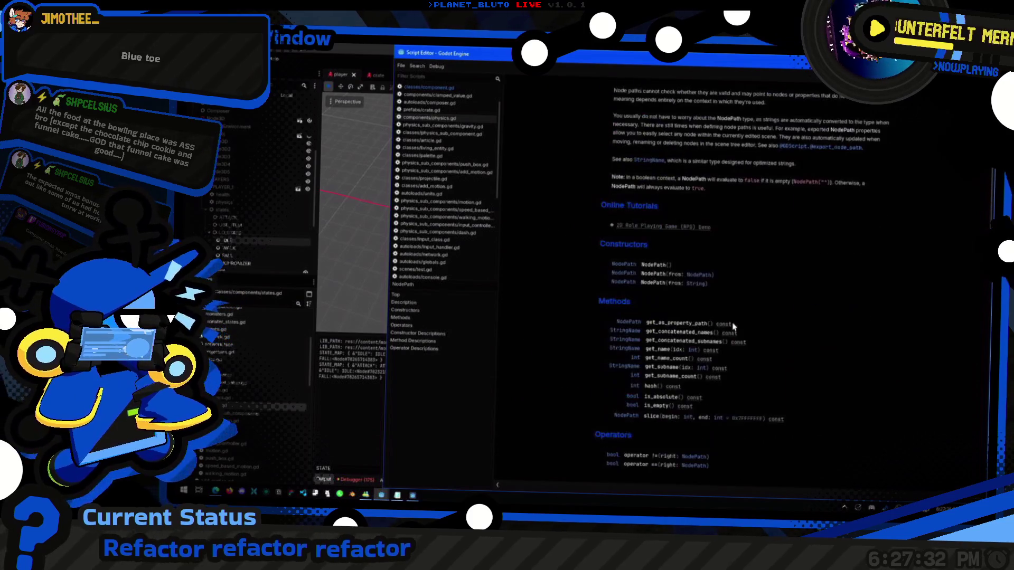
pyautogui.scroll(3, 733, 327)
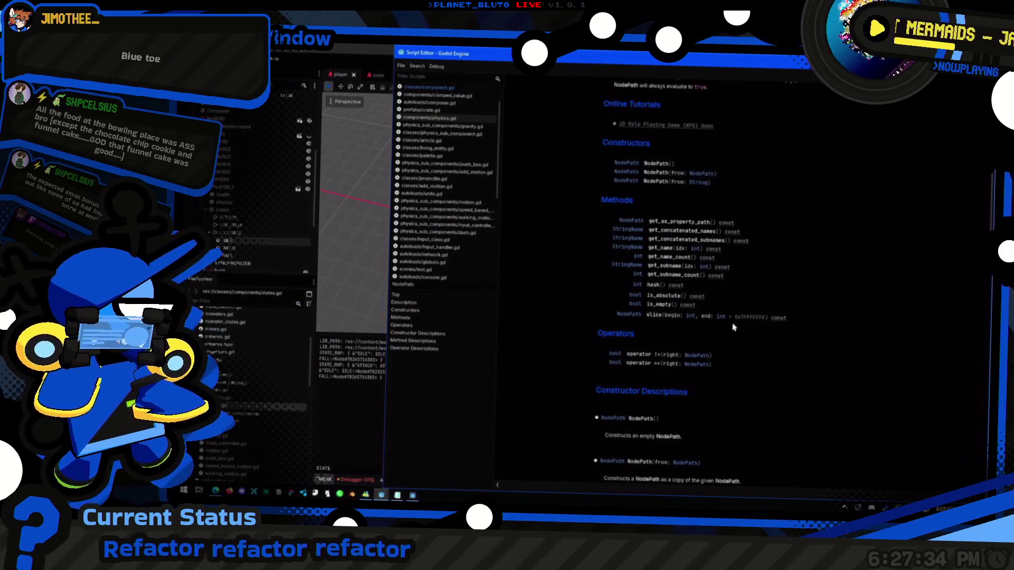
pyautogui.hotkey('alt', 'Left')
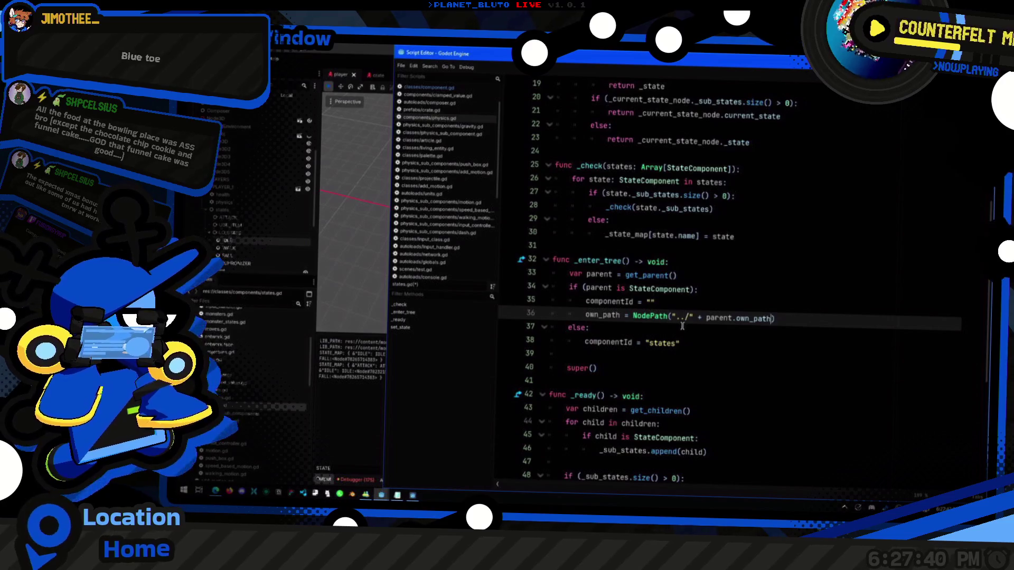
# - Try a str() wrapper on line 36, check the str docs, undo it, and run the game
pyautogui.hotkey('ctrl', 'shift', 'Left')
pyautogui.hotkey('ctrl', 'shift', 'Left')
pyautogui.hotkey('ctrl', 'shift', 'Left')
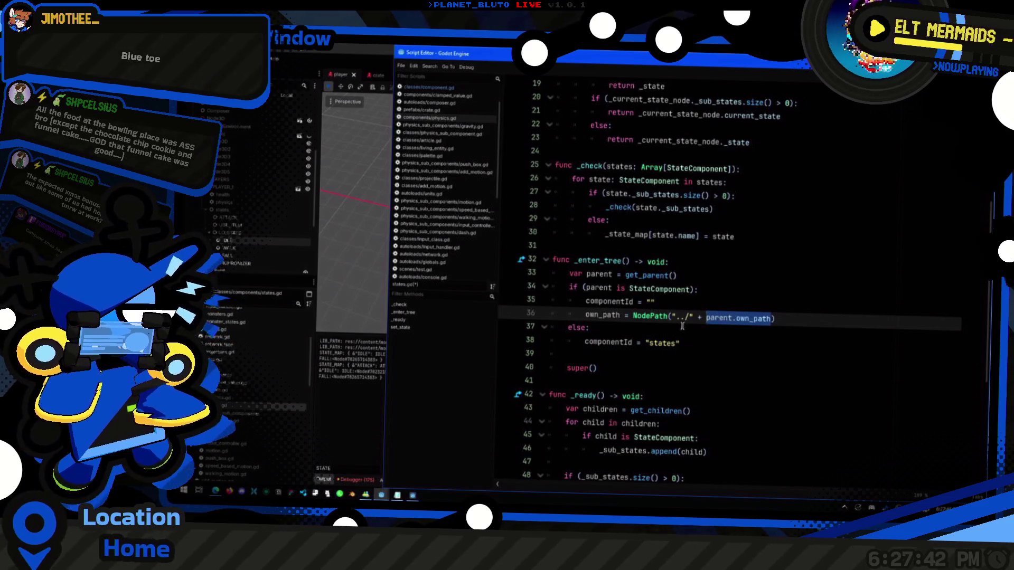
pyautogui.write('(')
pyautogui.write('str(')
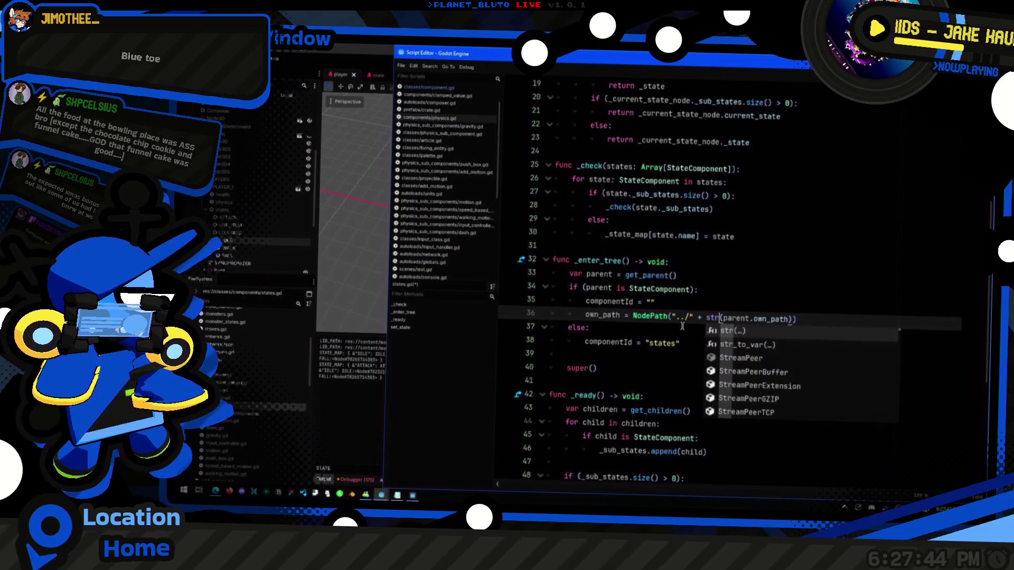
pyautogui.keyDown('ctrl'); pyautogui.click(716, 319); pyautogui.keyUp('ctrl')
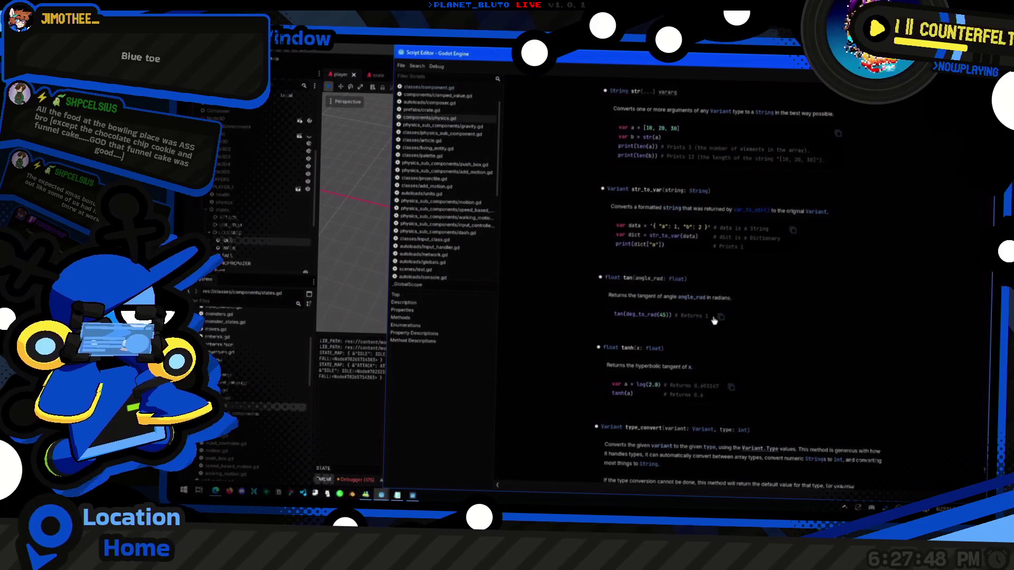
pyautogui.hotkey('ctrl', 'w')
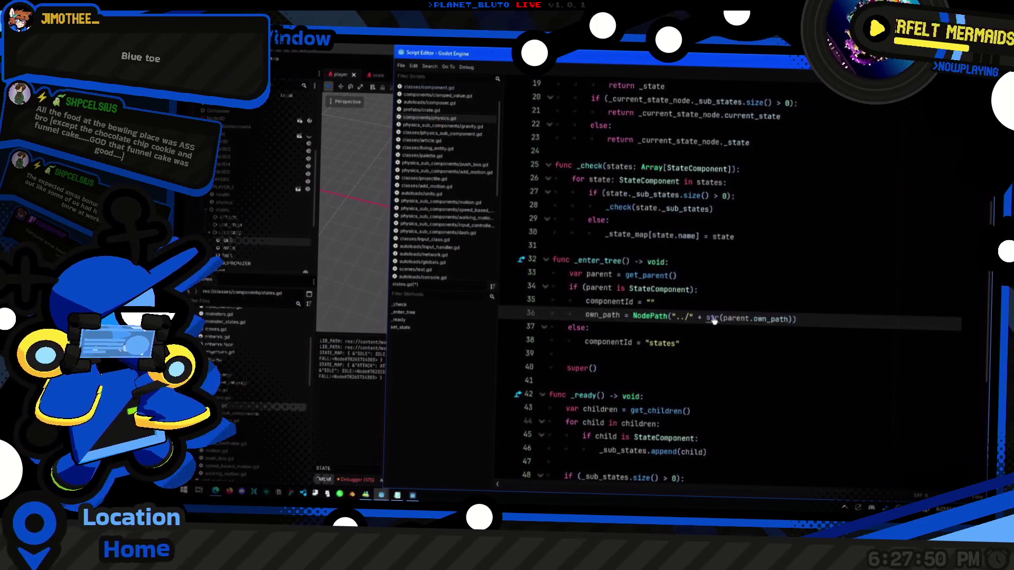
pyautogui.hotkey('ctrl', 'z')
pyautogui.hotkey('ctrl', 'z')
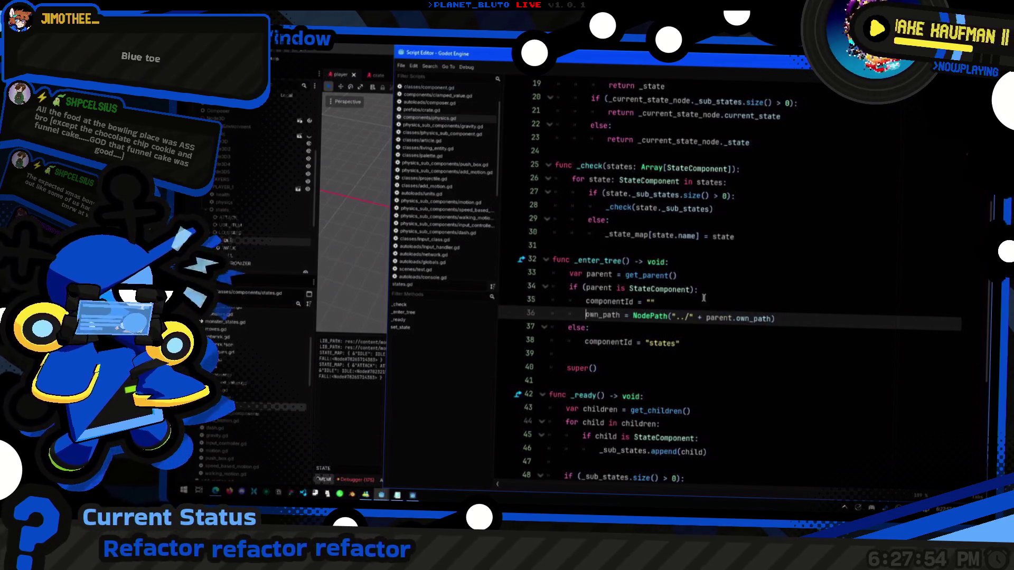
pyautogui.press('F5')
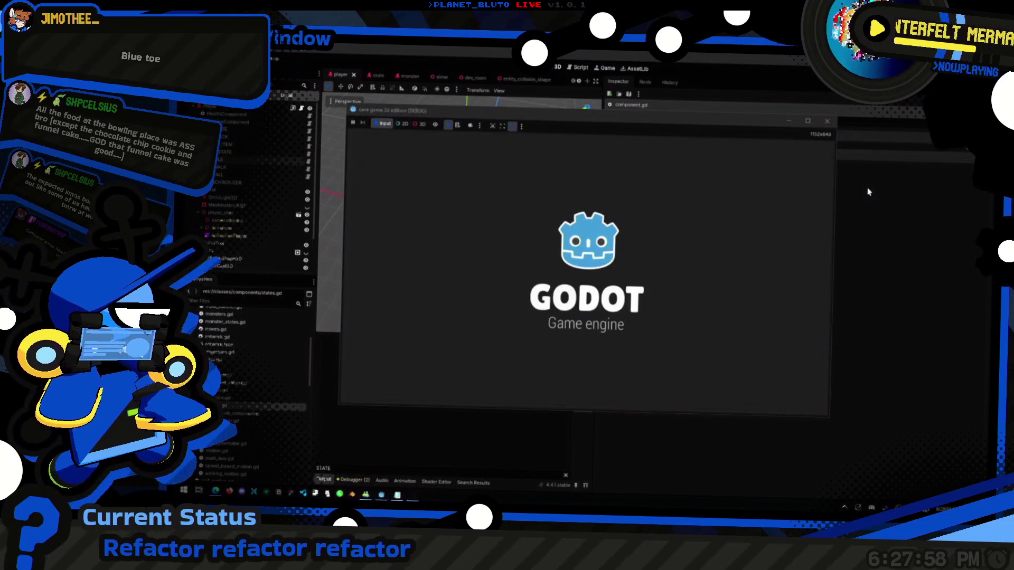
# - Pick a character class in the game, then change line 36 to use String(parent.own_path)
pyautogui.click(462, 176)
pyautogui.click(454, 206)
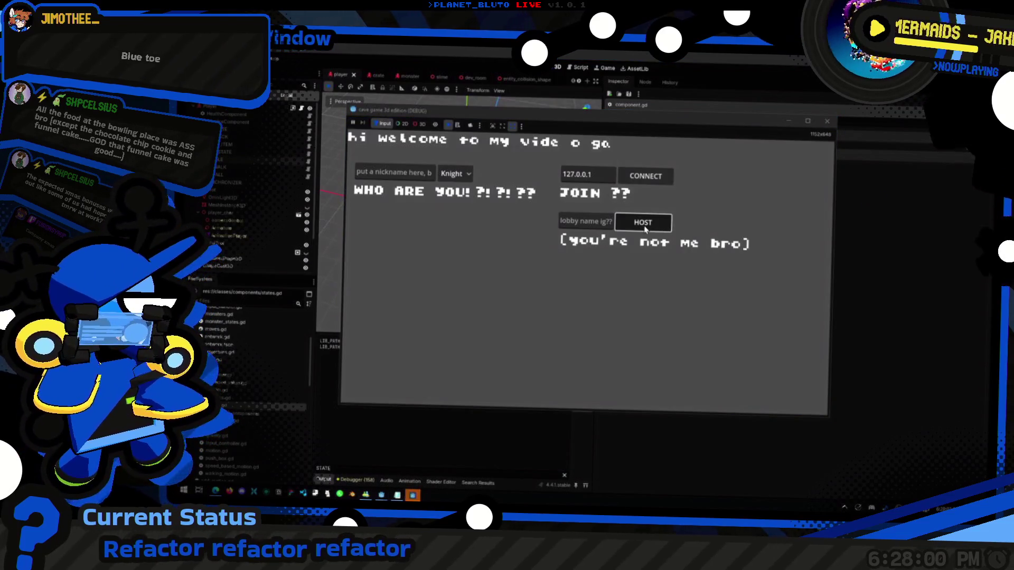
pyautogui.hotkey('alt', 'Tab')
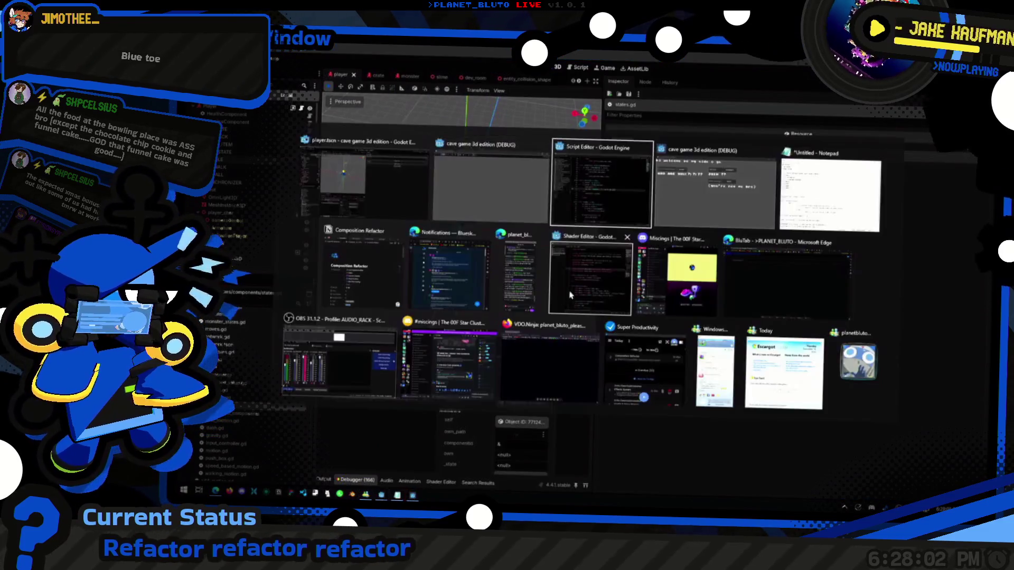
pyautogui.press('Up')
pyautogui.press('End')
pyautogui.press('Left')
pyautogui.hotkey('ctrl', 'shift', 'Left')
pyautogui.hotkey('ctrl', 'shift', 'Left')
pyautogui.hotkey('ctrl', 'shift', 'Left')
pyautogui.write('(')
pyautogui.hotkey('ctrl', 'Left')
pyautogui.hotkey('ctrl', 'Left')
pyautogui.press('Left')
pyautogui.write('String')
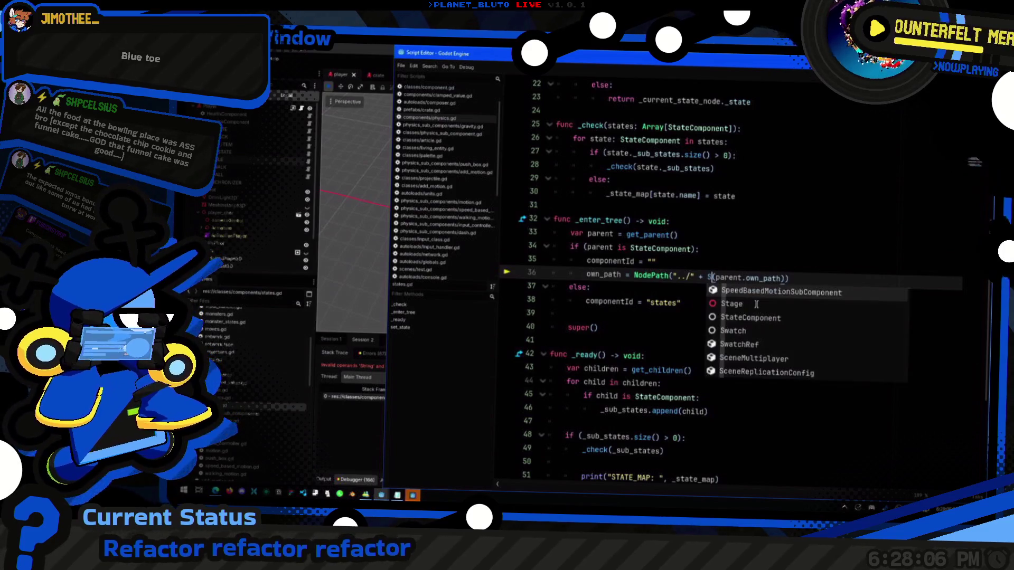
pyautogui.press('End')
# - Run the game into the 3D level, then stop it, relaunch, and select the live PLAYERS node
pyautogui.hotkey('alt', 'Tab')
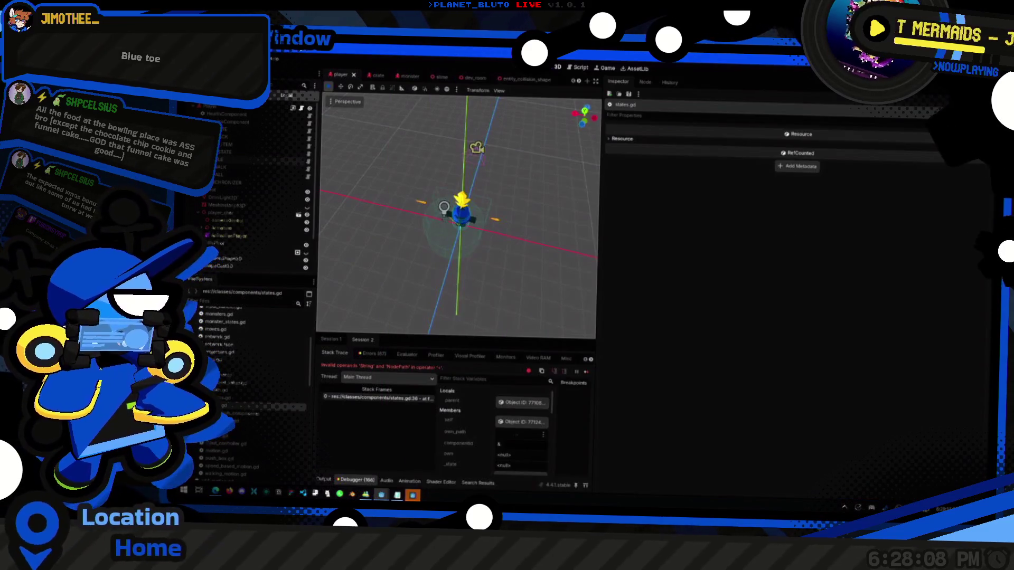
pyautogui.press('F5')
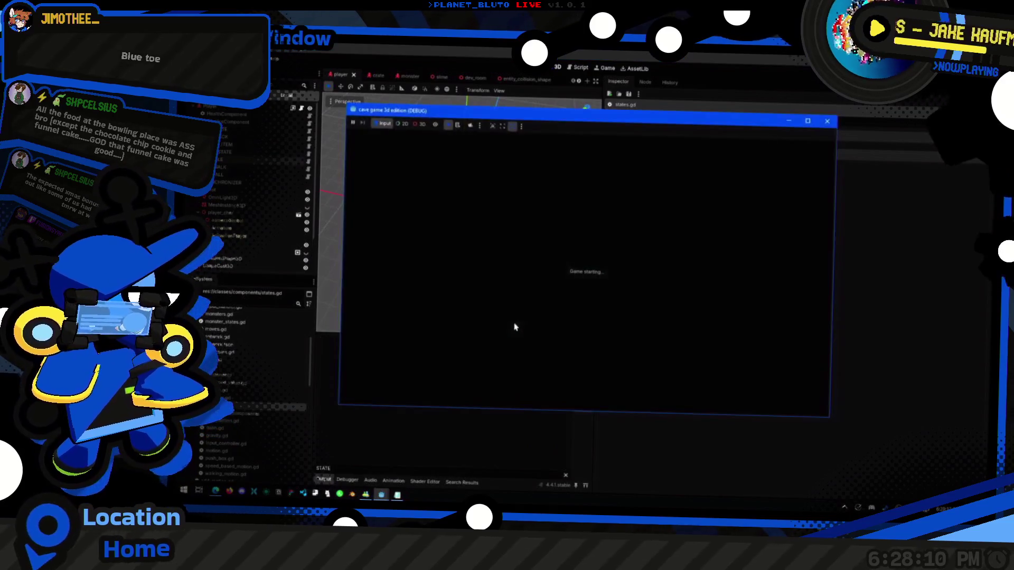
pyautogui.click(442, 169)
pyautogui.click(456, 201)
pyautogui.click(643, 223)
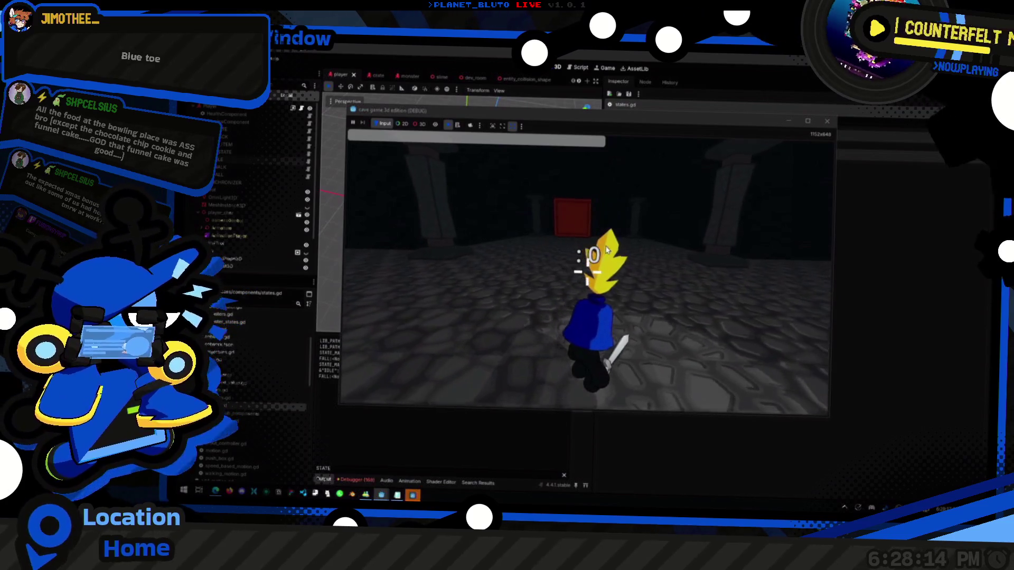
pyautogui.press('F8')
pyautogui.press('F5')
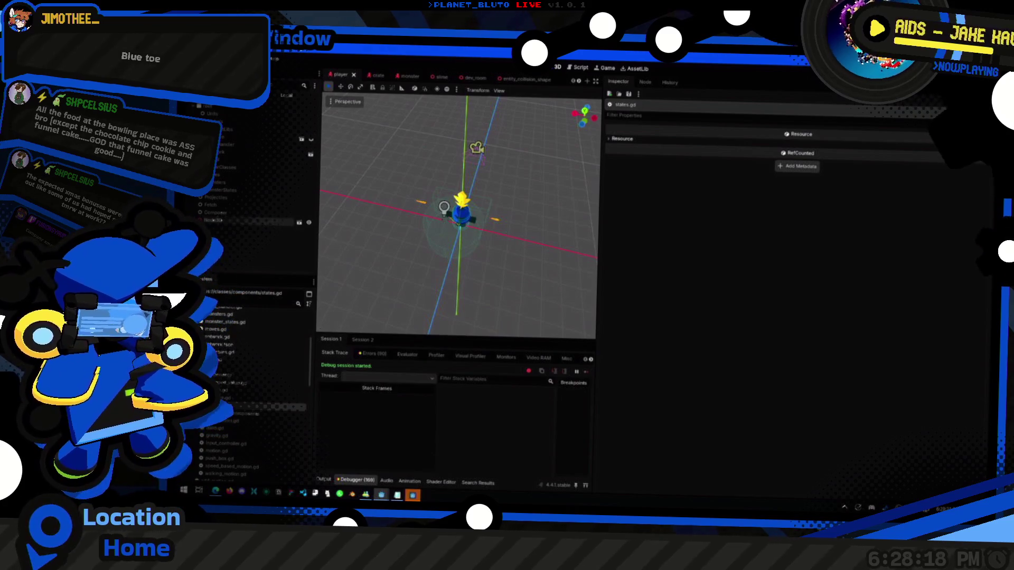
pyautogui.click(253, 258)
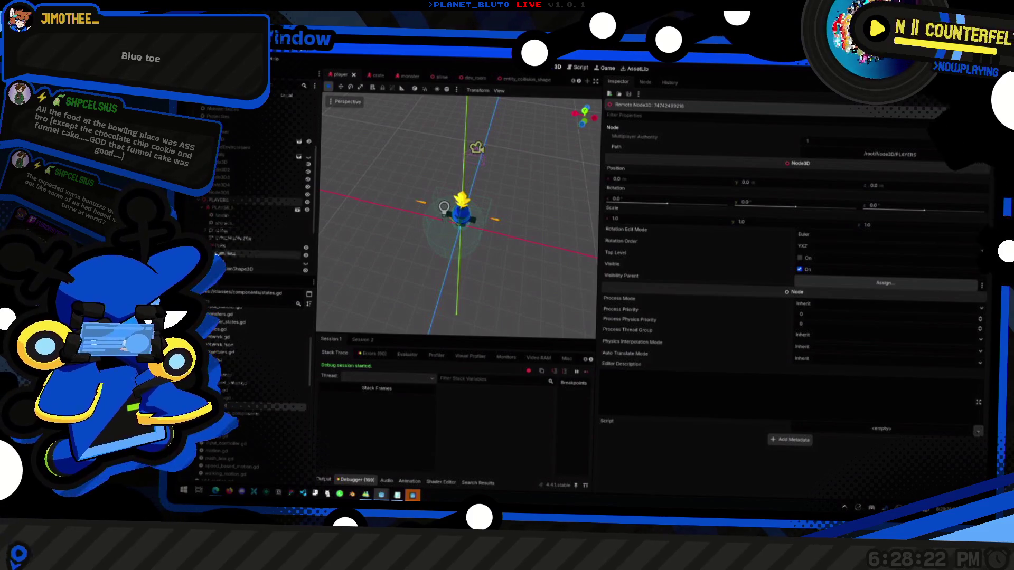
# - Inspect the live PLAYER_1 states, LO_STATE and IDLE nodes in the Remote tree
pyautogui.click(279, 232)
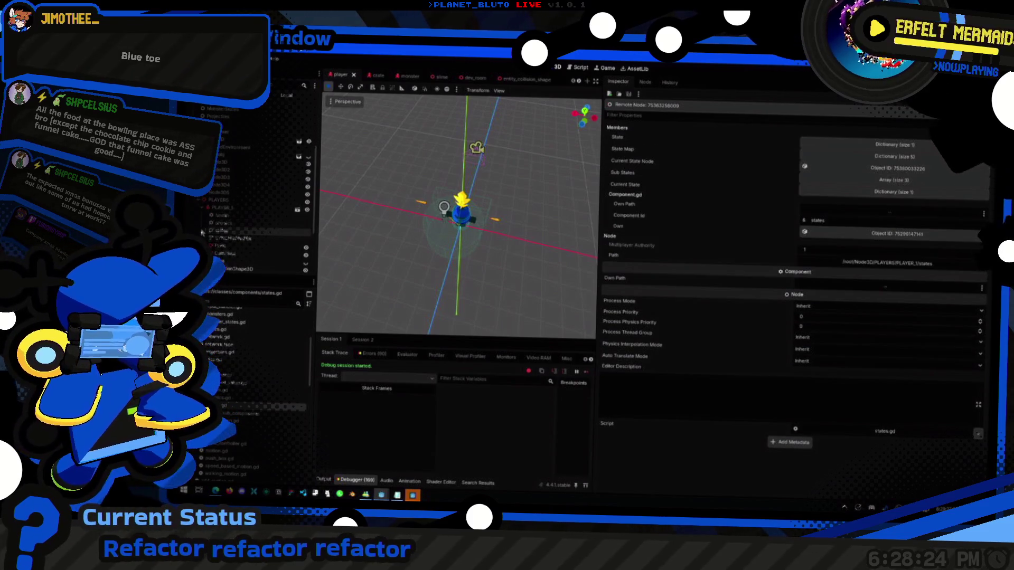
pyautogui.scroll(-2, 222, 222)
pyautogui.click(228, 191)
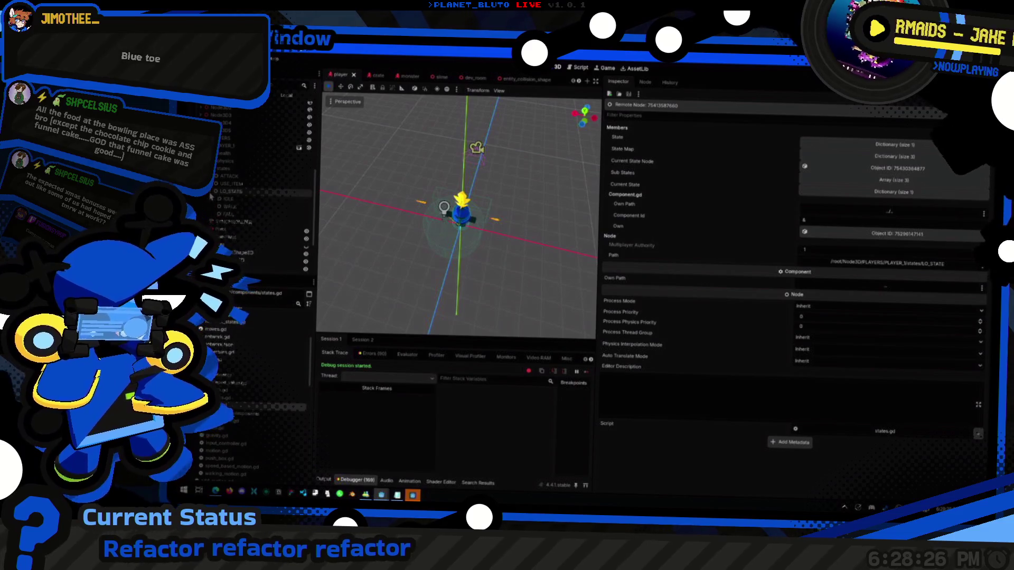
pyautogui.click(230, 199)
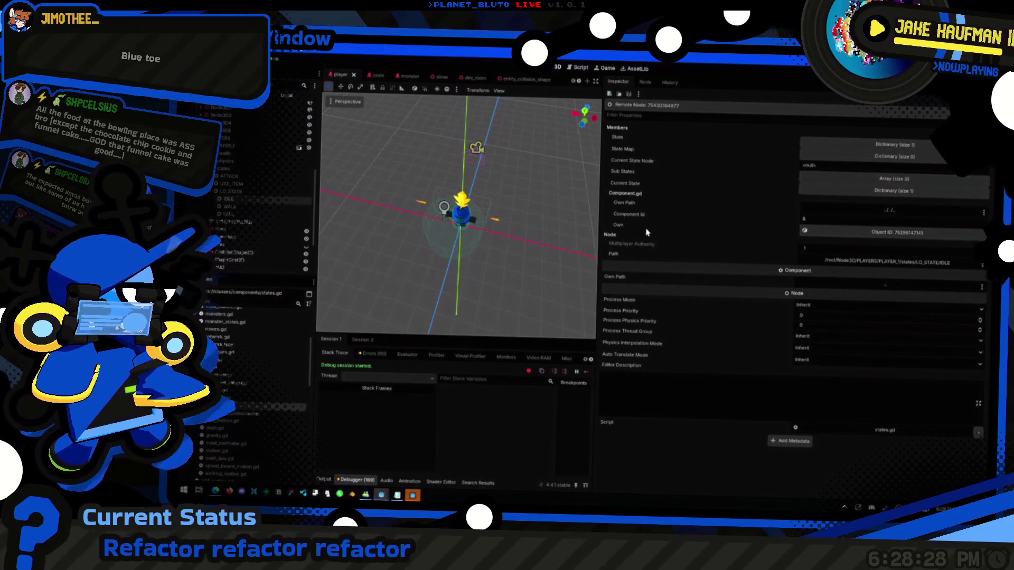
pyautogui.click(840, 233)
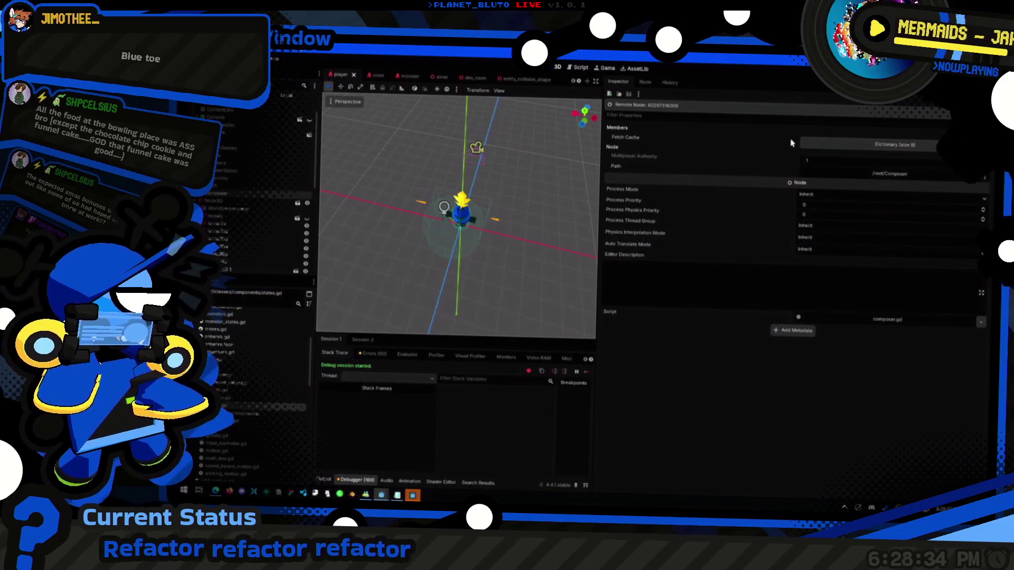
# - Expand the Fetch Cache and State dictionaries in the Inspector, then return to the game
pyautogui.click(824, 146)
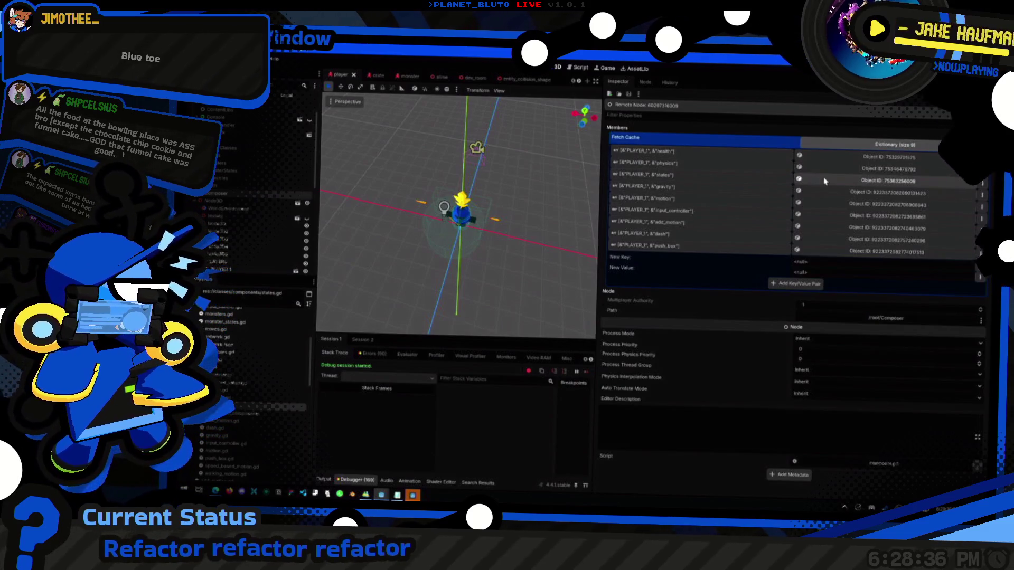
pyautogui.click(887, 181)
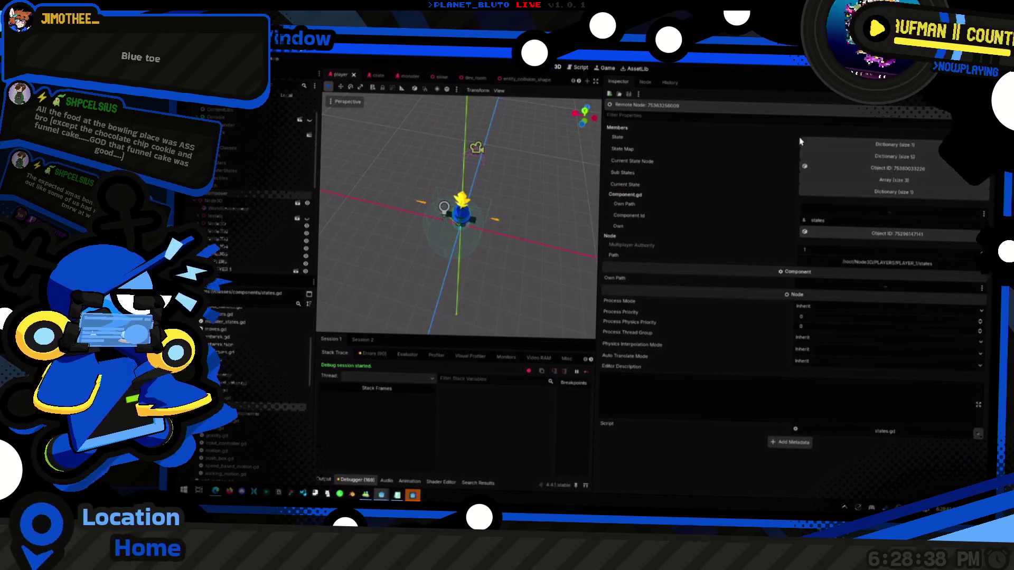
pyautogui.click(868, 145)
pyautogui.click(847, 146)
pyautogui.hotkey('alt', 'Tab')
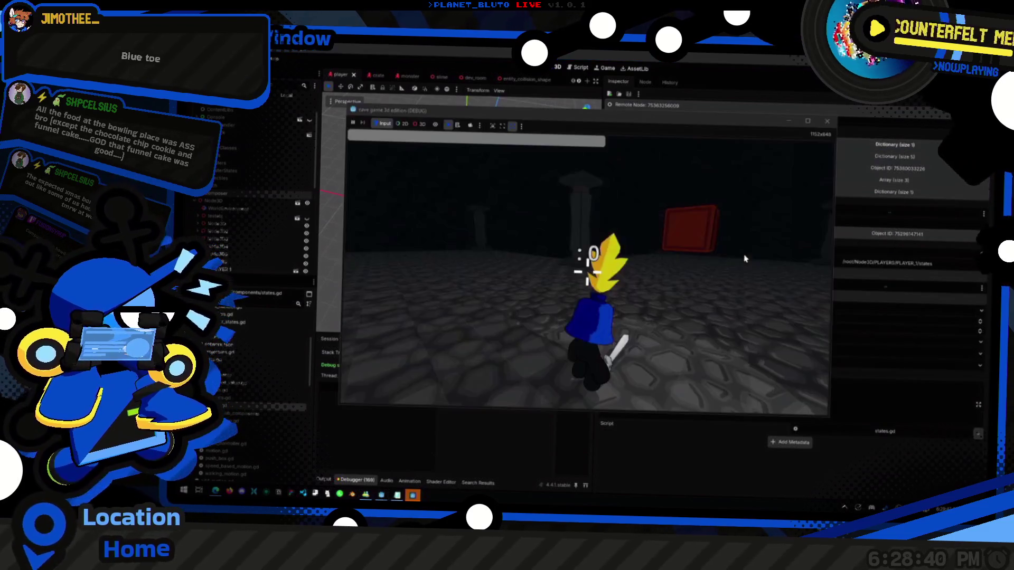
# - Bring the script editor forward and review _ready's STATE_MAP print and _check call in states.gd
pyautogui.hotkey('alt', 'Tab')
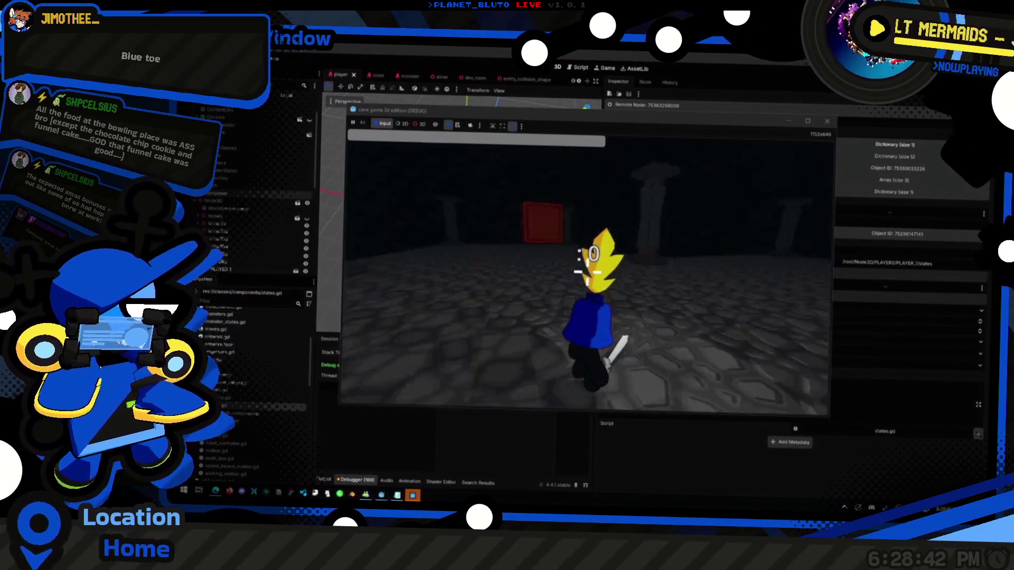
pyautogui.press('super+Tab')
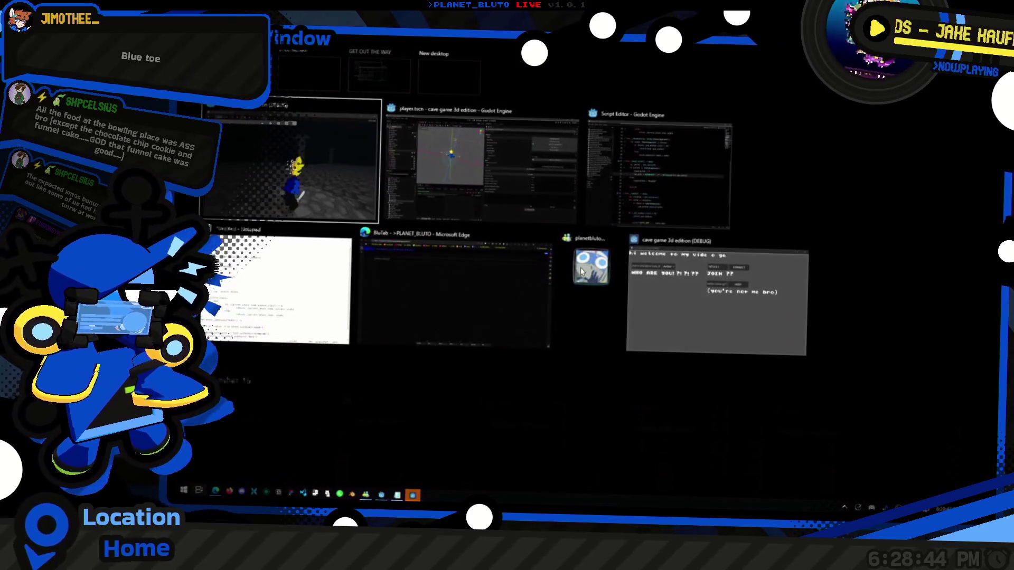
pyautogui.press('Escape')
pyautogui.hotkey('alt', 'Tab')
pyautogui.scroll(-5, 724, 279)
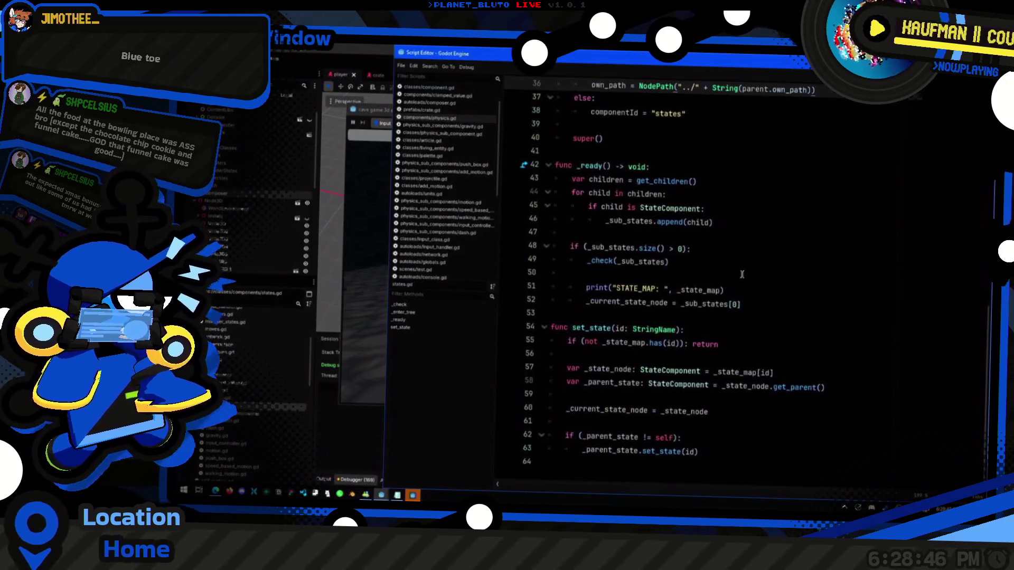
pyautogui.click(825, 286)
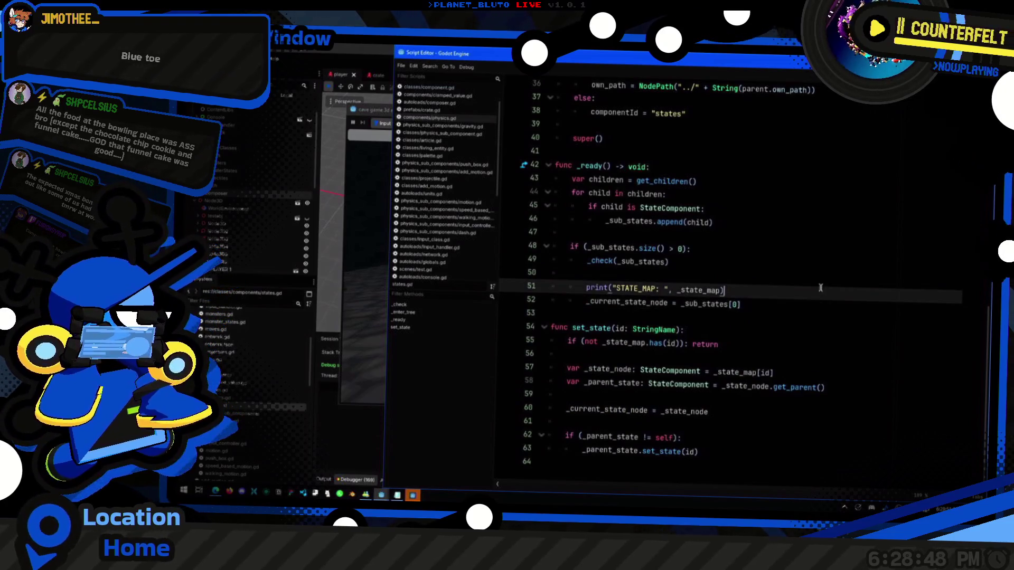
pyautogui.scroll(1, 819, 282)
pyautogui.click(777, 293)
pyautogui.click(777, 301)
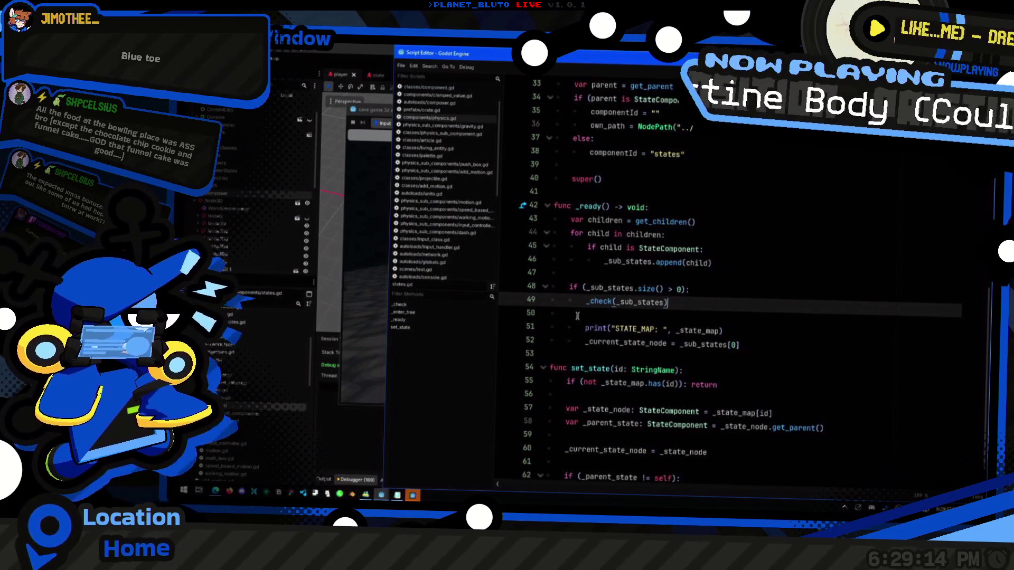
# - Review the set_state function, then move back to just after the class_name line
pyautogui.scroll(-1, 616, 312)
pyautogui.click(745, 346)
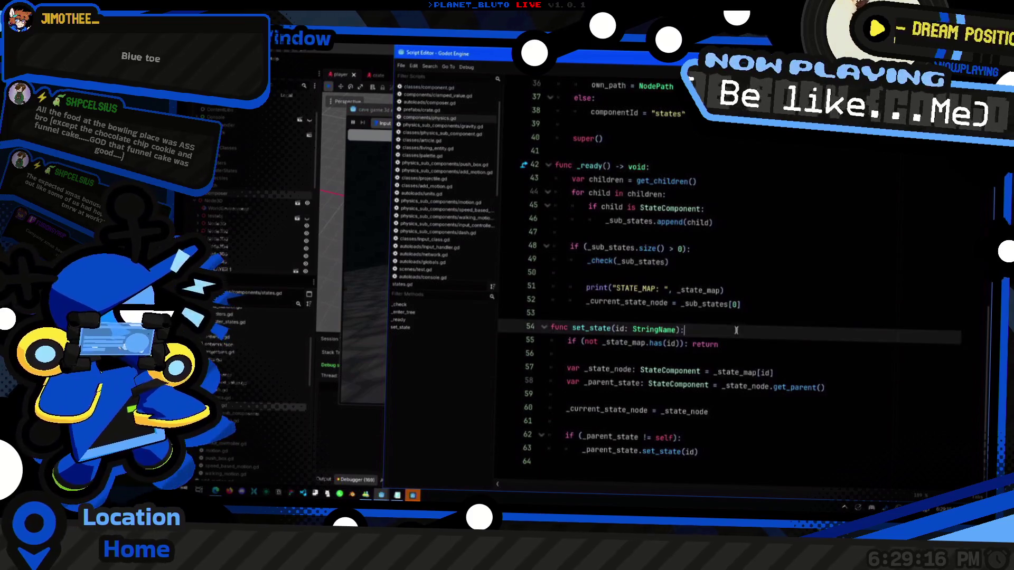
pyautogui.scroll(10, 719, 348)
pyautogui.scroll(-10, 696, 349)
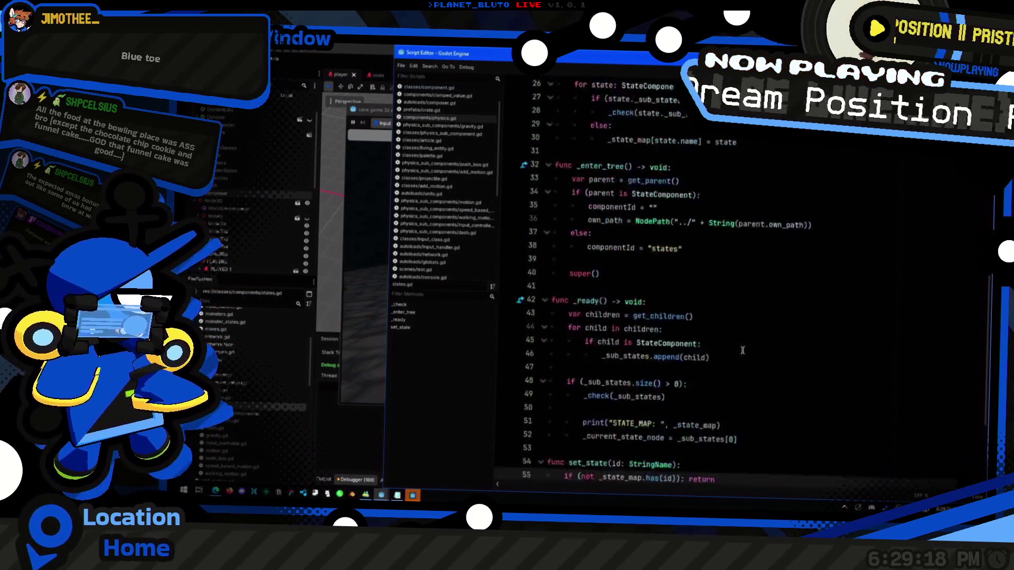
pyautogui.click(751, 289)
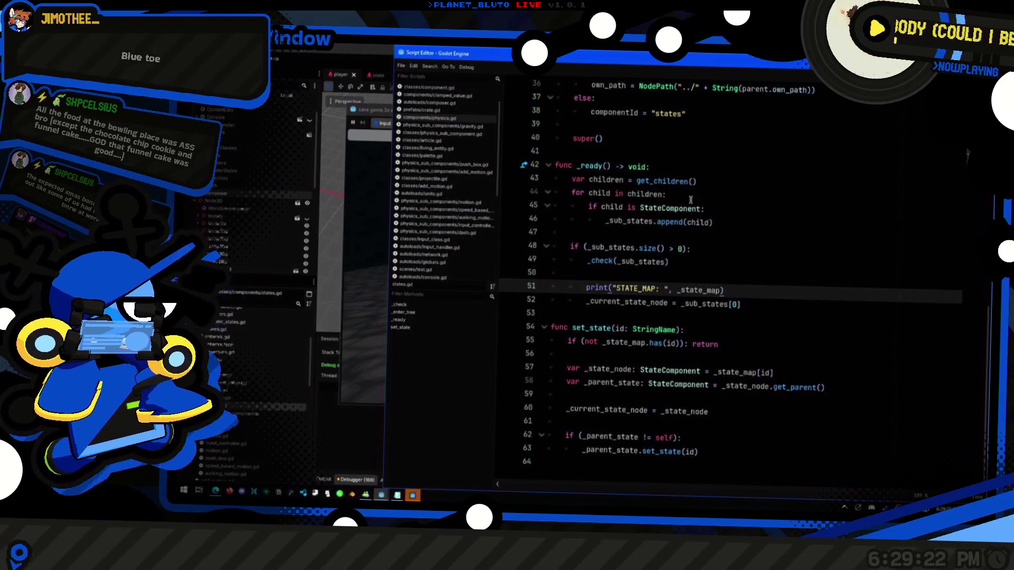
pyautogui.click(813, 267)
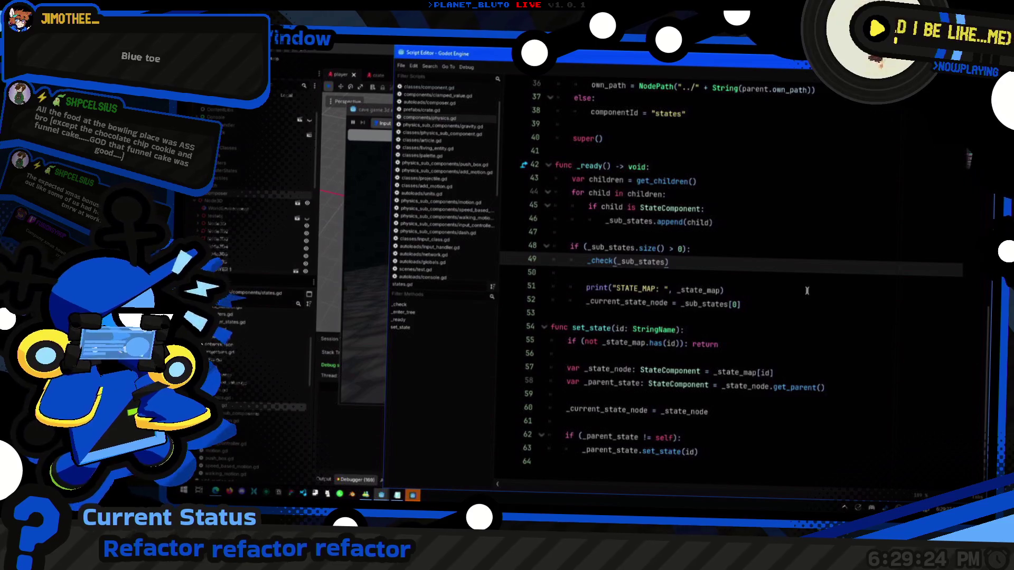
pyautogui.click(697, 393)
pyautogui.scroll(12, 734, 403)
pyautogui.click(750, 139)
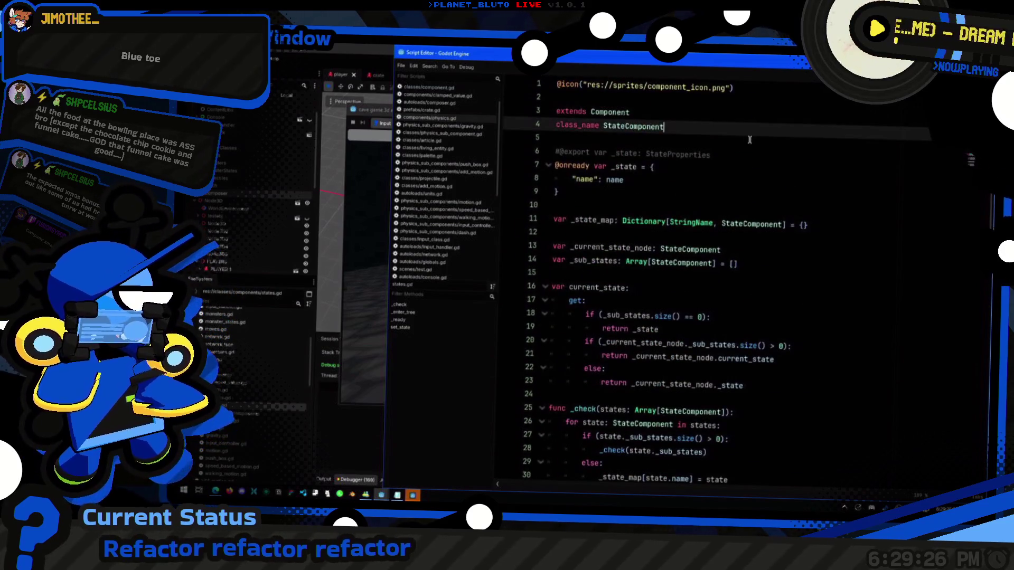
# - Insert blank lines after the class declaration for a state_changed signal
pyautogui.press('Return')
pyautogui.press('Return')
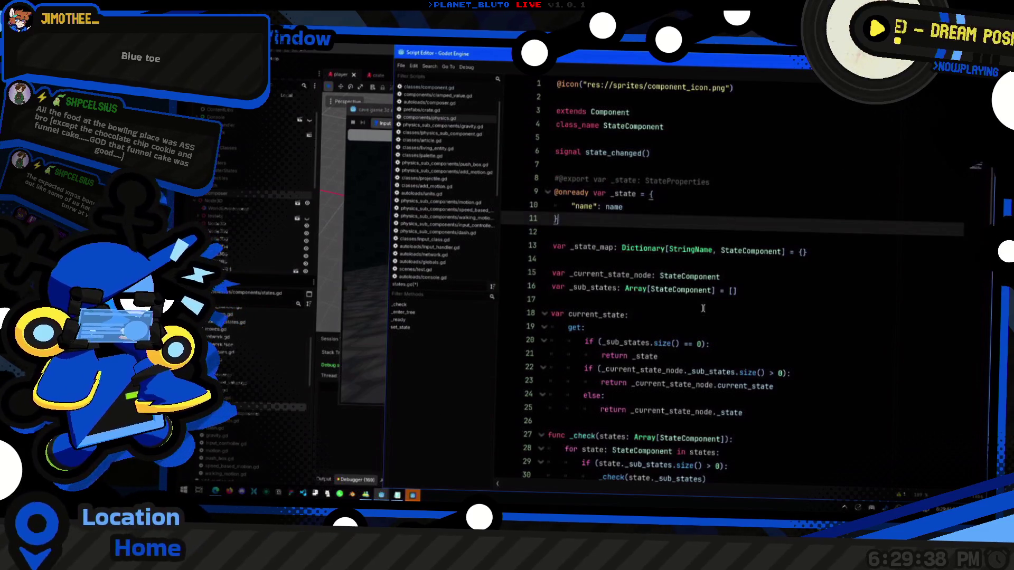
pyautogui.scroll(-10, 649, 355)
pyautogui.scroll(10, 634, 317)
# - Comment out the old _state dictionary and uncomment the exported _state, typed as State
pyautogui.moveTo(560, 219); pyautogui.dragTo(506, 196)
pyautogui.hotkey('ctrl', 'k')
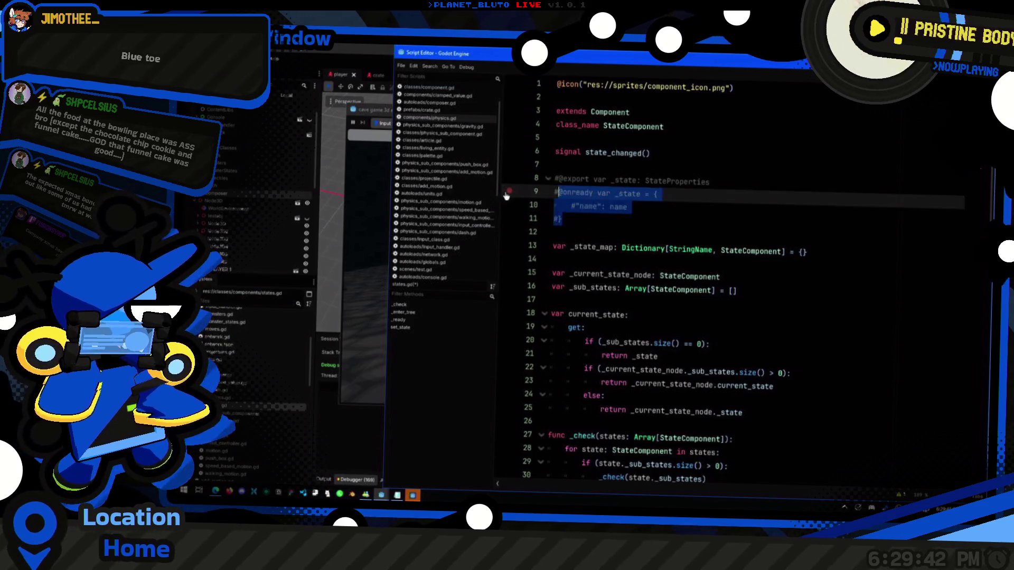
pyautogui.press('Up')
pyautogui.hotkey('ctrl', 'k')
pyautogui.press('BackSpace')
pyautogui.press('BackSpace')
pyautogui.press('BackSpace')
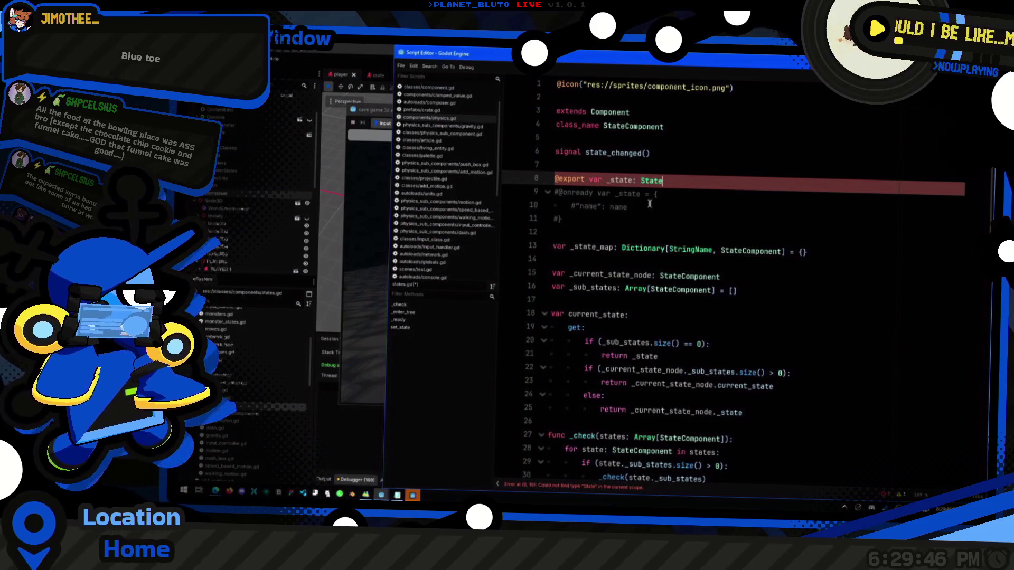
pyautogui.tripleClick(650, 181)
pyautogui.doubleClick(651, 180)
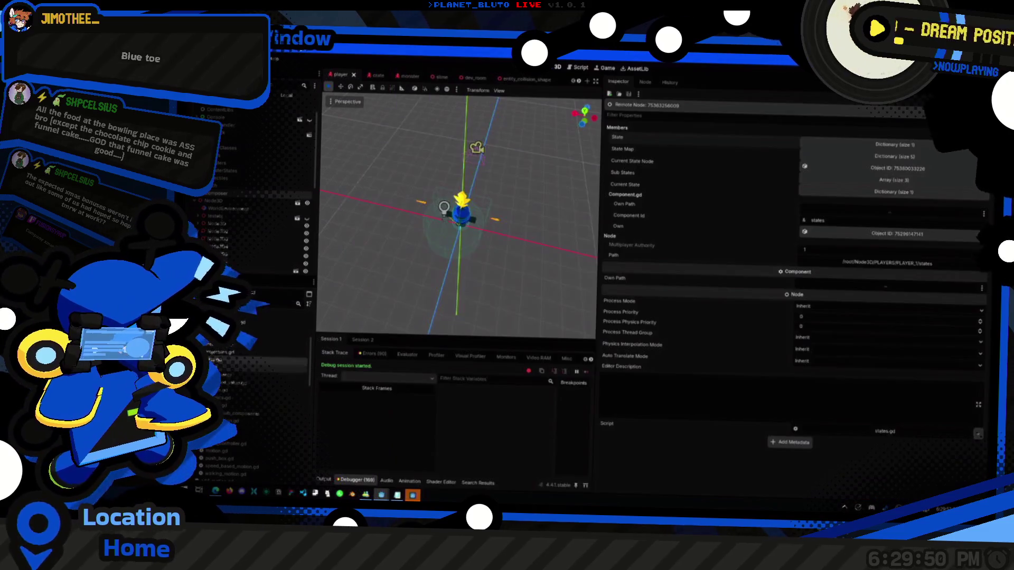
pyautogui.rightClick(220, 358)
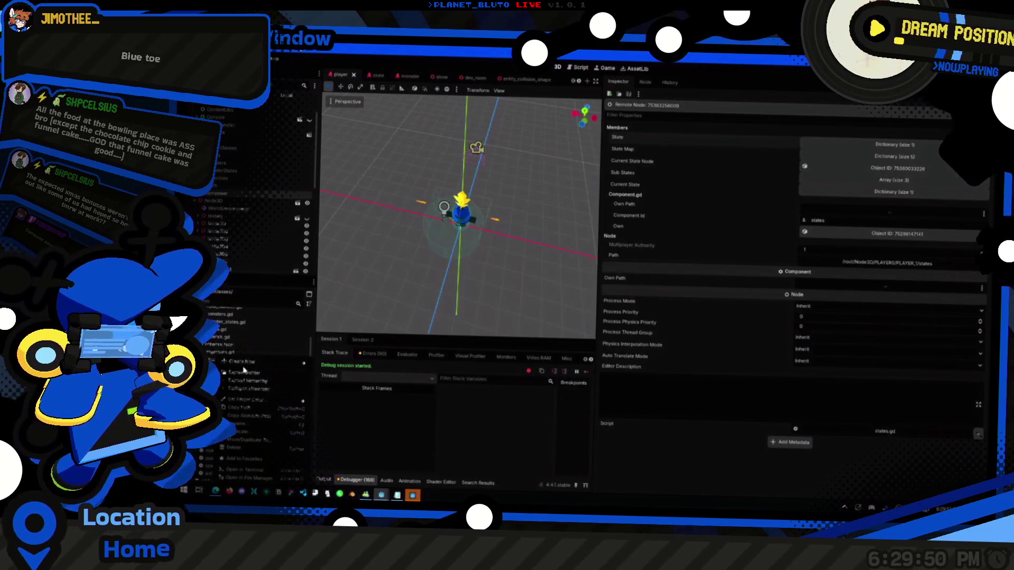
# - Create a new state.gd script in the classes folder and open it
pyautogui.moveTo(246, 362)
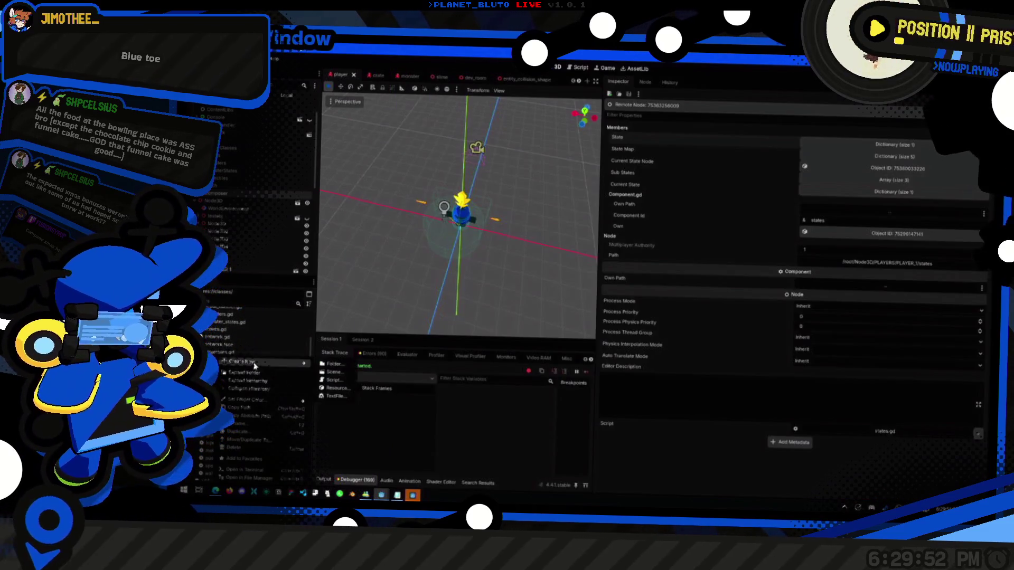
pyautogui.click(336, 384)
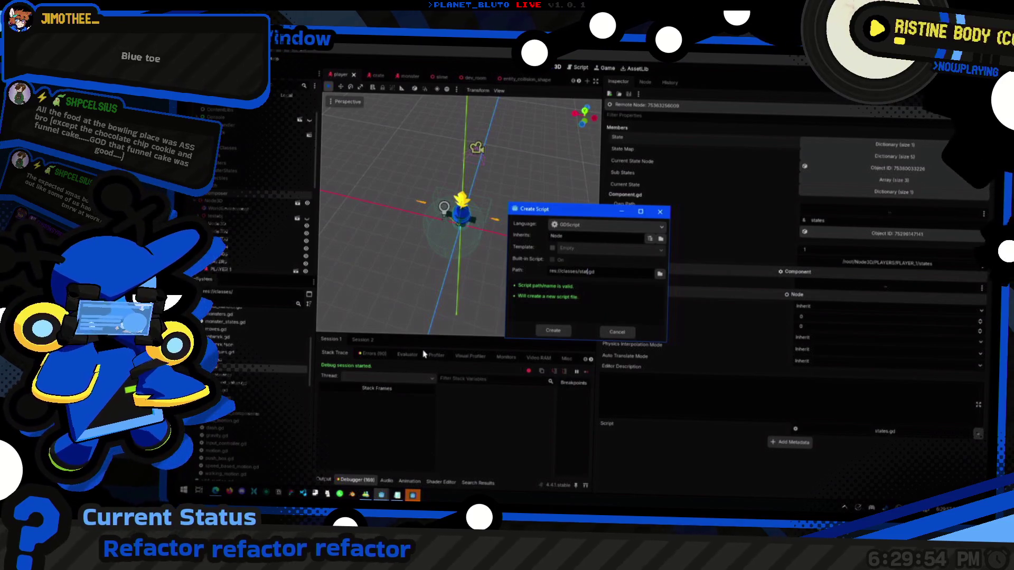
pyautogui.click(617, 331)
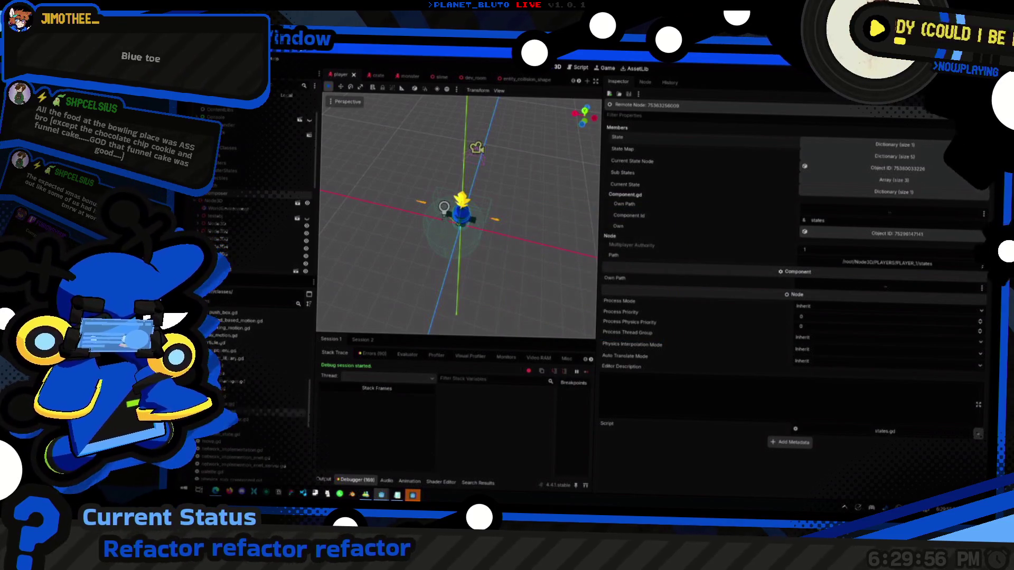
pyautogui.doubleClick(217, 476)
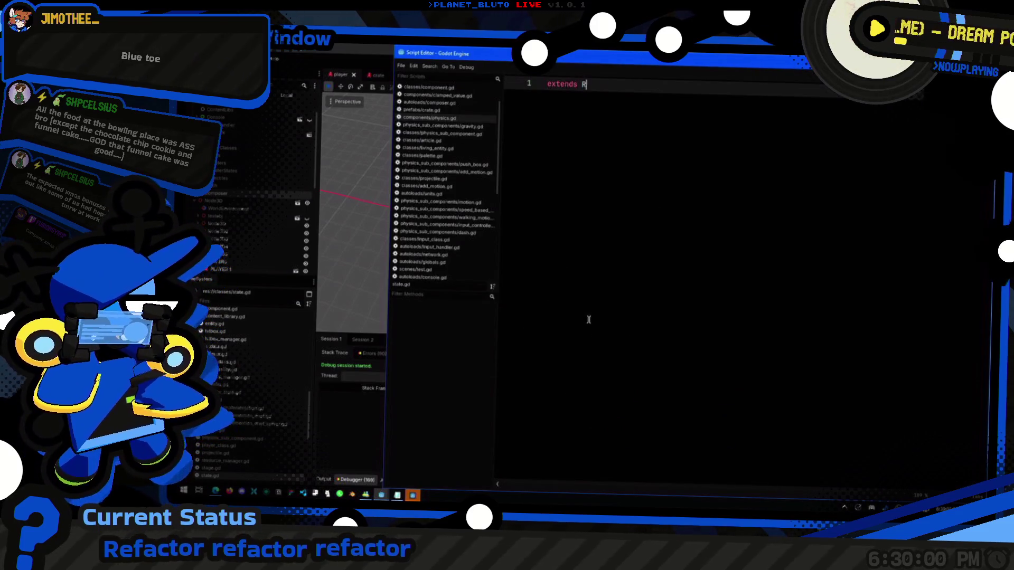
# - Make state.gd extend Resource instead of Object
pyautogui.write('r')
pyautogui.press('BackSpace')
pyautogui.press('BackSpace')
pyautogui.press('BackSpace')
pyautogui.write('Ob')
pyautogui.press('Return')
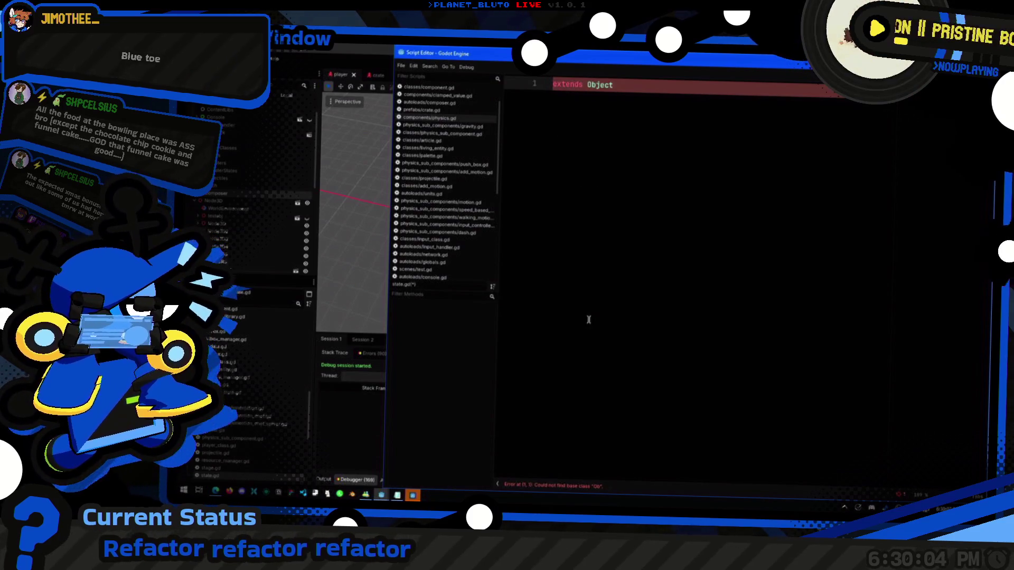
pyautogui.press('Return')
pyautogui.press('BackSpace')
pyautogui.press('BackSpace')
pyautogui.press('BackSpace')
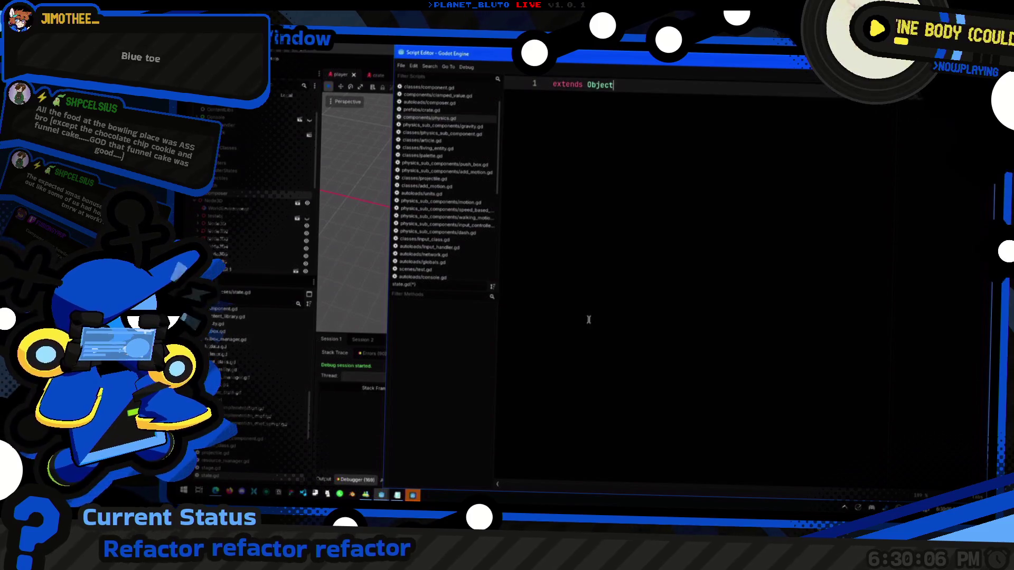
pyautogui.write('Resour')
pyautogui.press('Down')
pyautogui.press('Return')
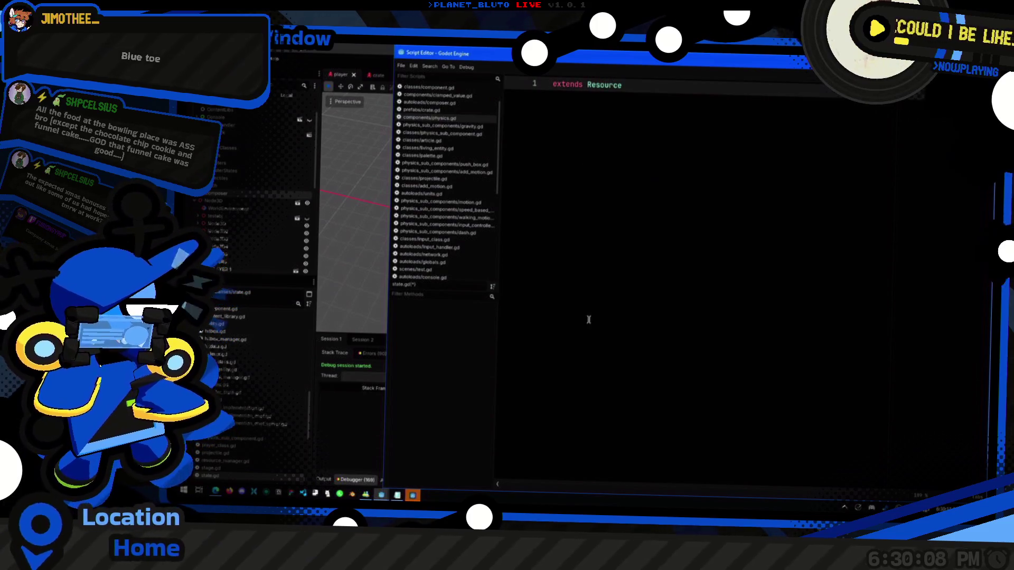
# - Add an exported name variable initialised to an empty string
pyautogui.press('Return')
pyautogui.write('var State')
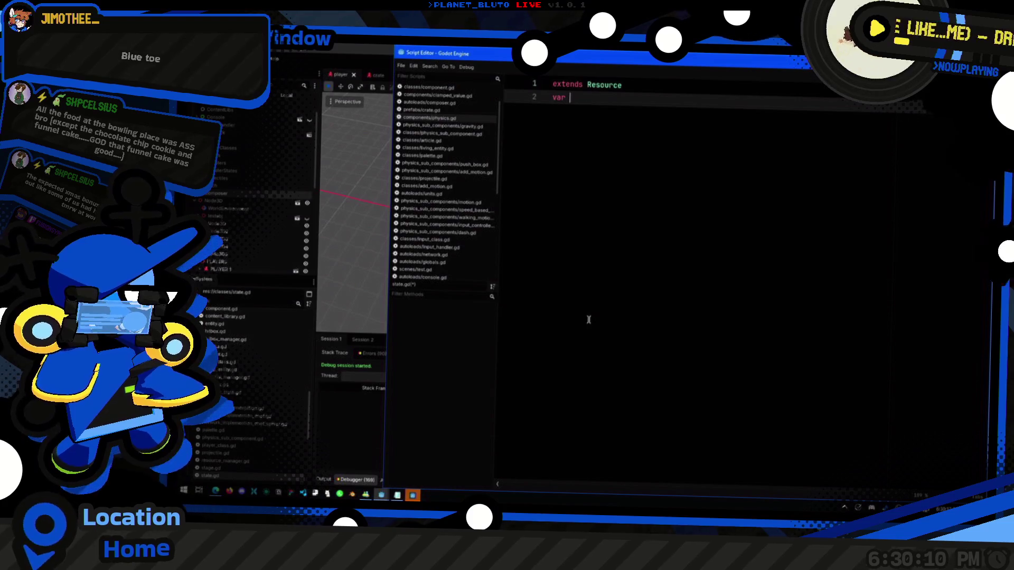
pyautogui.press('Return')
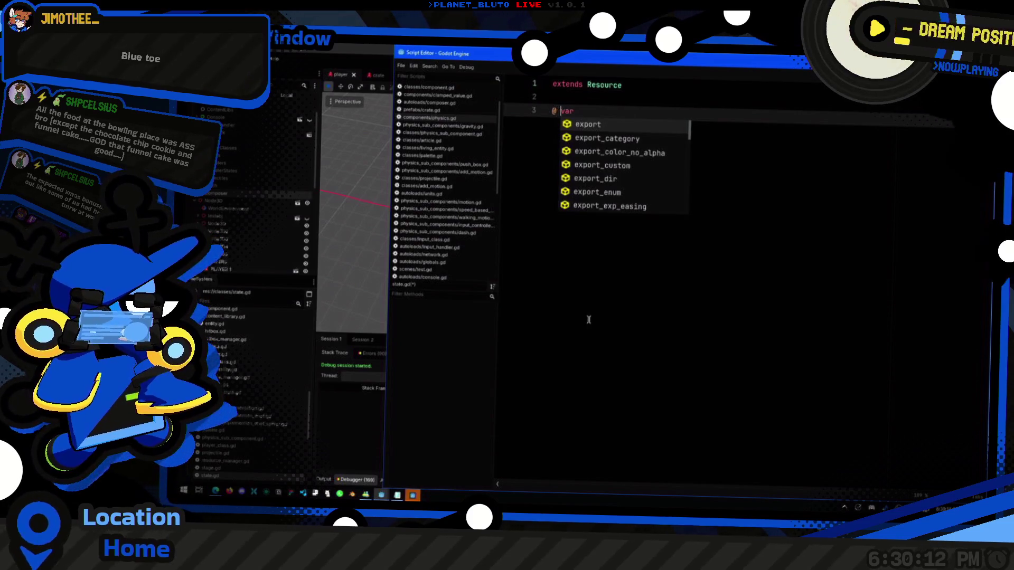
pyautogui.write('xport')
pyautogui.press('End')
pyautogui.write('name = "')
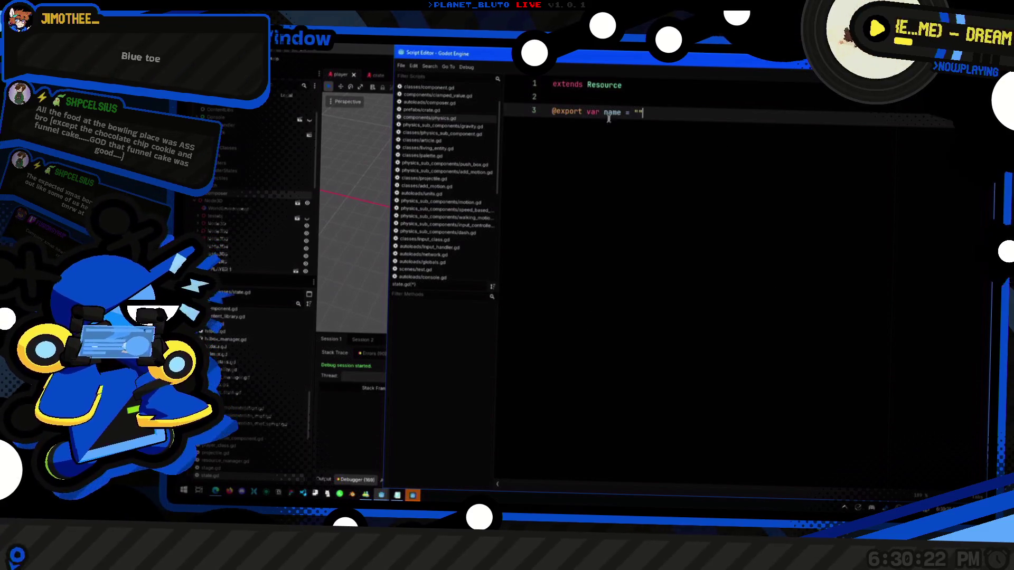
# - Add 'var timer := 0', make name use :=, and view the Resource documentation
pyautogui.press('Return')
pyautogui.press('Return')
pyautogui.write('var timer = 0')
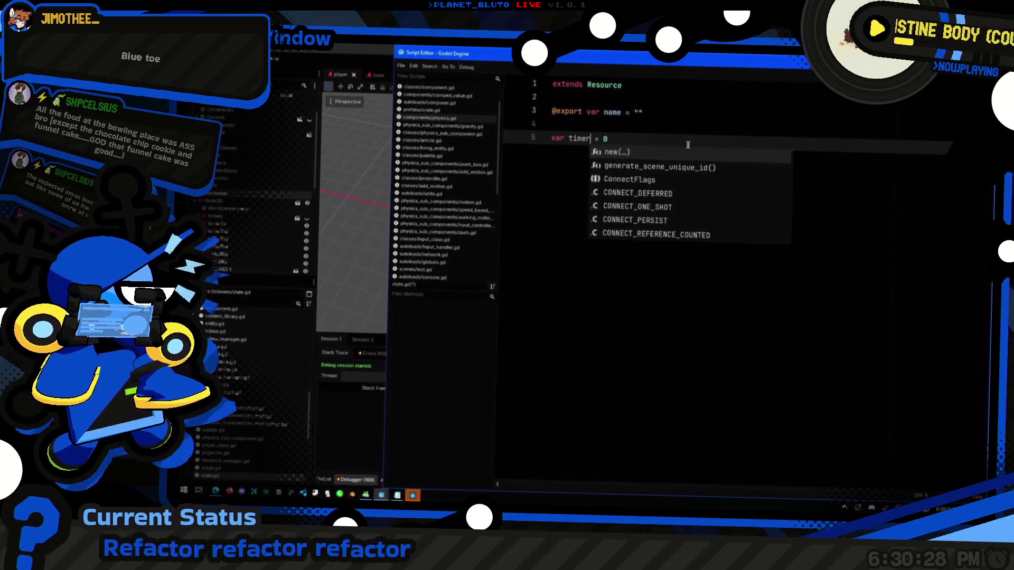
pyautogui.press('Left')
pyautogui.press('Left')
pyautogui.press('Left')
pyautogui.write(':')
pyautogui.press('Up')
pyautogui.press('Up')
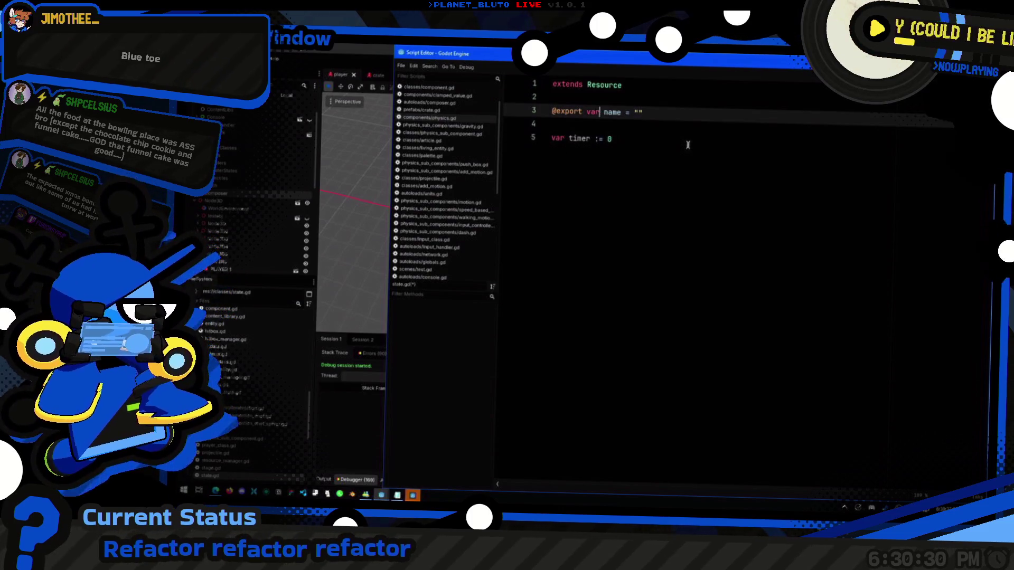
pyautogui.press('Right')
pyautogui.write(':')
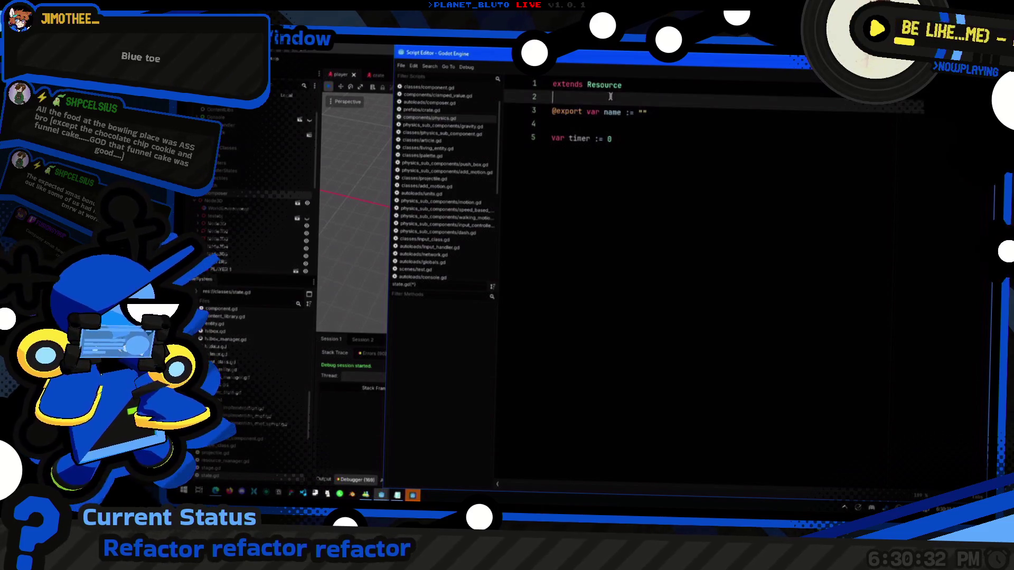
pyautogui.keyDown('ctrl'); pyautogui.click(602, 86); pyautogui.keyUp('ctrl')
pyautogui.scroll(-10, 710, 281)
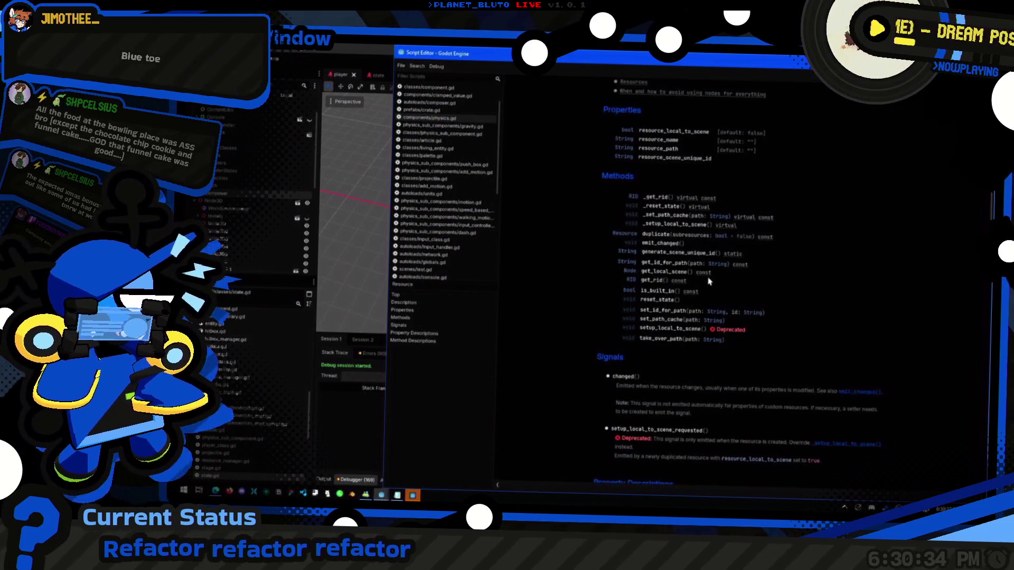
pyautogui.scroll(10, 703, 283)
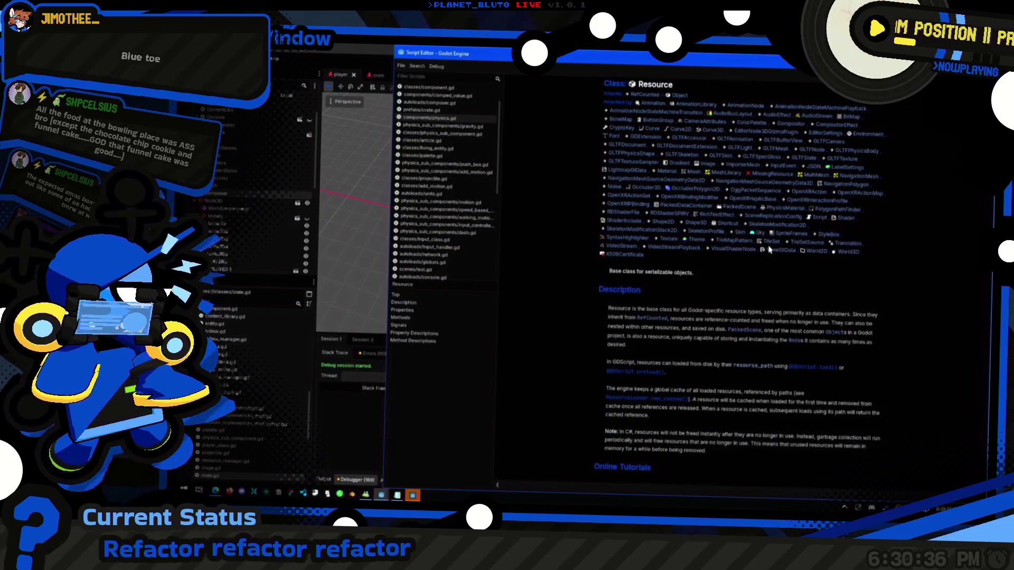
pyautogui.click(679, 95)
pyautogui.scroll(-15, 761, 335)
pyautogui.scroll(15, 763, 336)
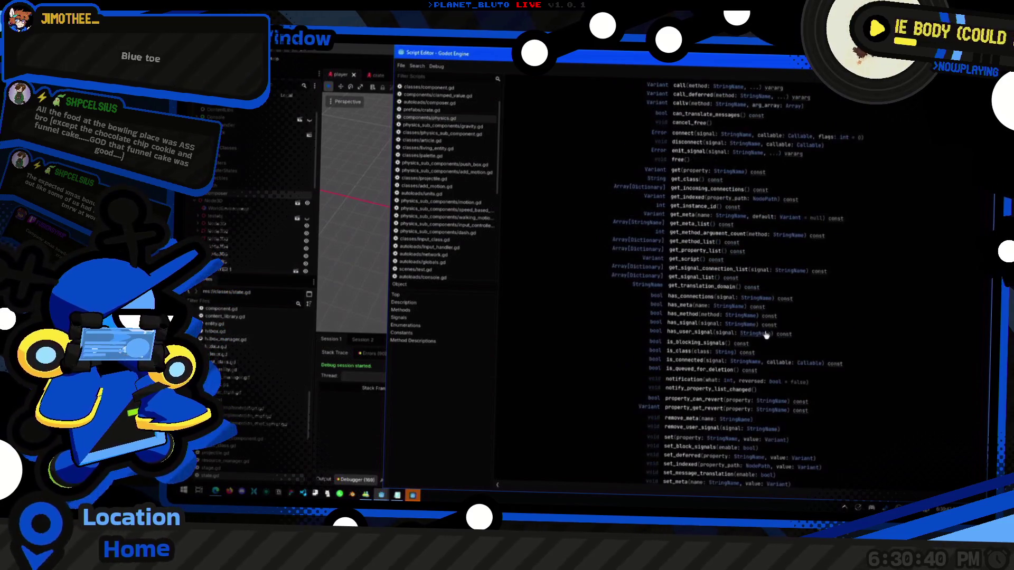
pyautogui.scroll(15, 769, 339)
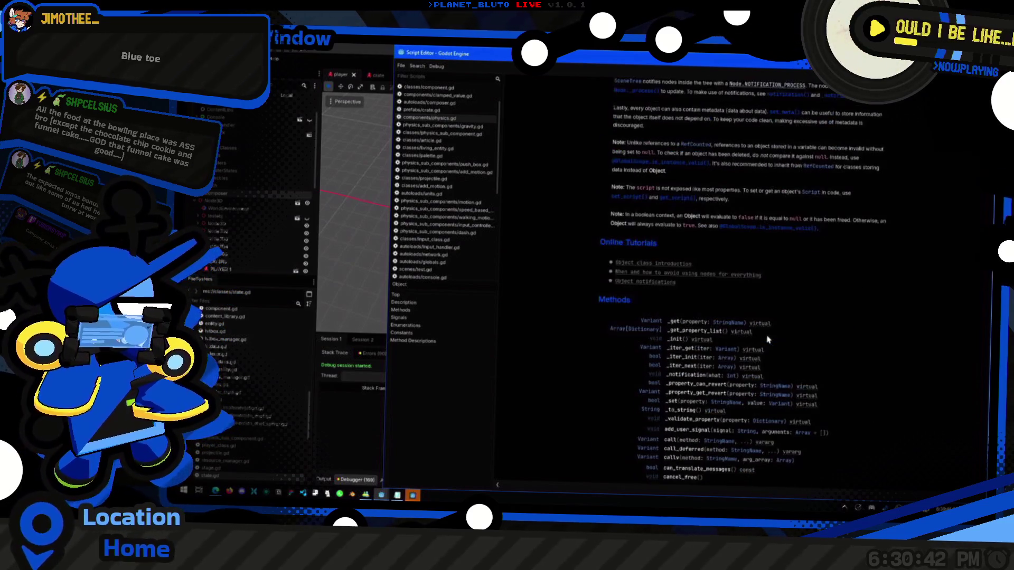
pyautogui.scroll(-5, 773, 338)
pyautogui.scroll(-10, 773, 338)
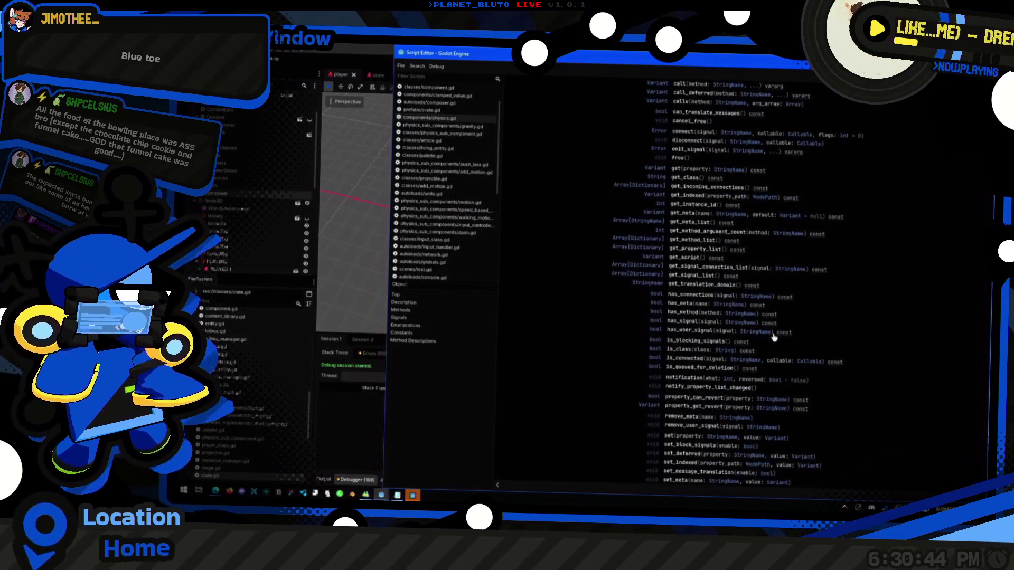
pyautogui.scroll(10, 774, 338)
pyautogui.scroll(-5, 774, 338)
pyautogui.scroll(-10, 774, 338)
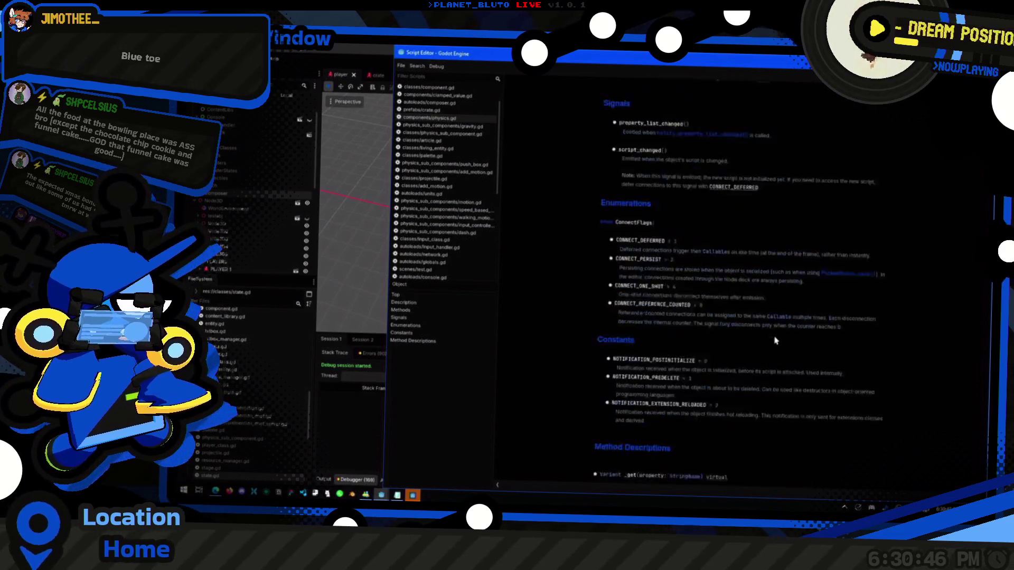
pyautogui.scroll(5, 776, 340)
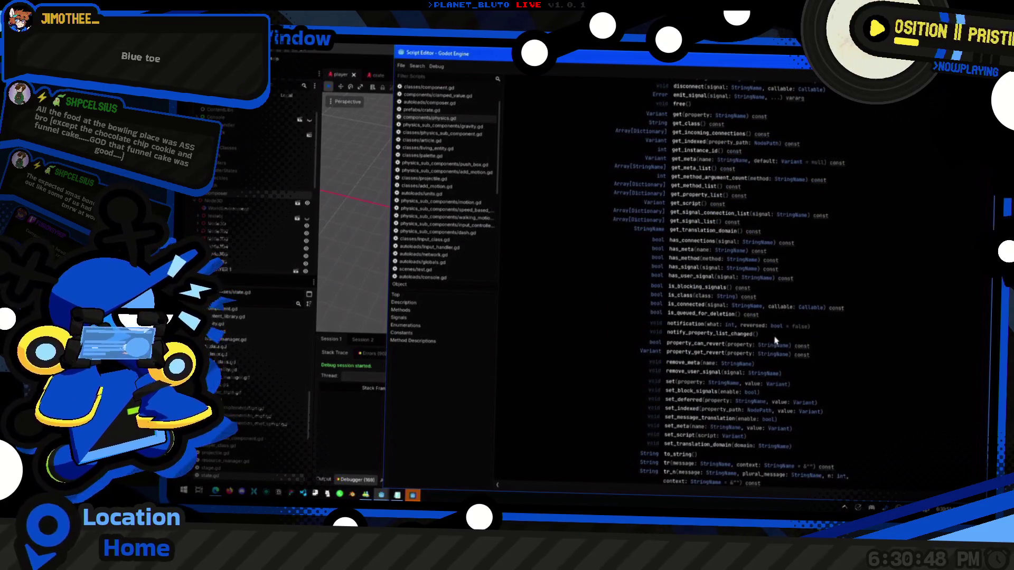
pyautogui.scroll(15, 775, 341)
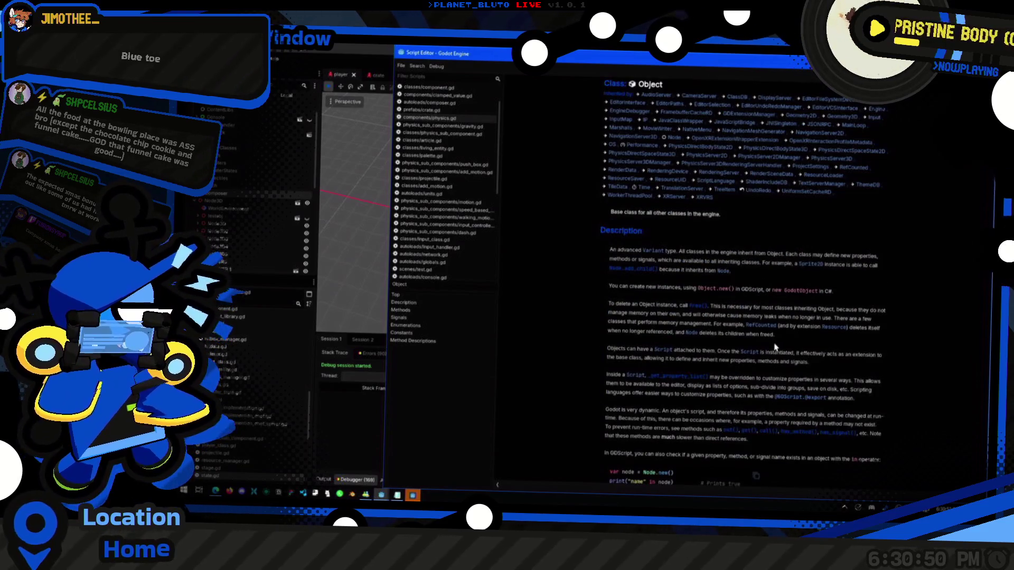
pyautogui.hotkey('alt', 'Left')
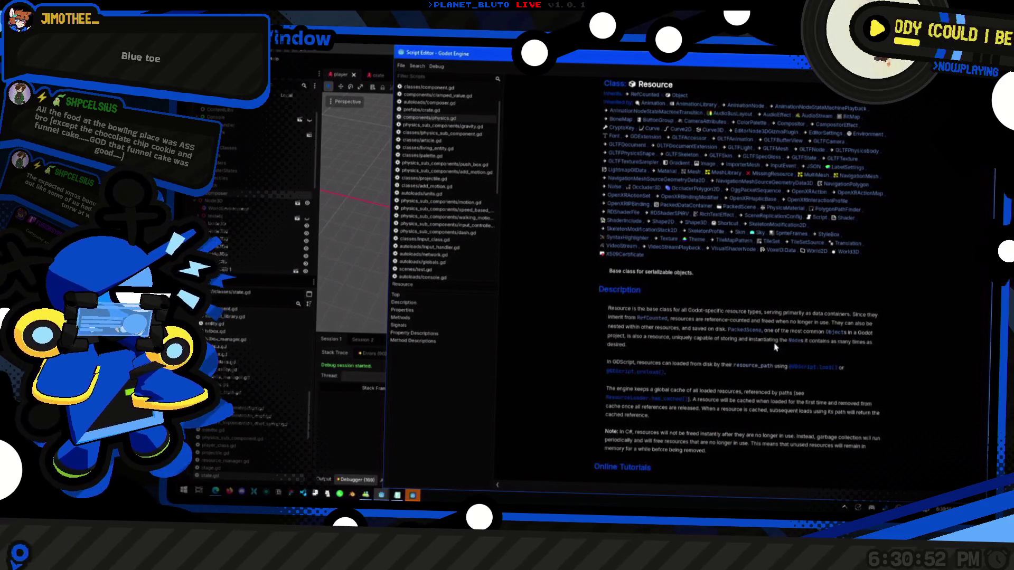
pyautogui.hotkey('alt', 'Left')
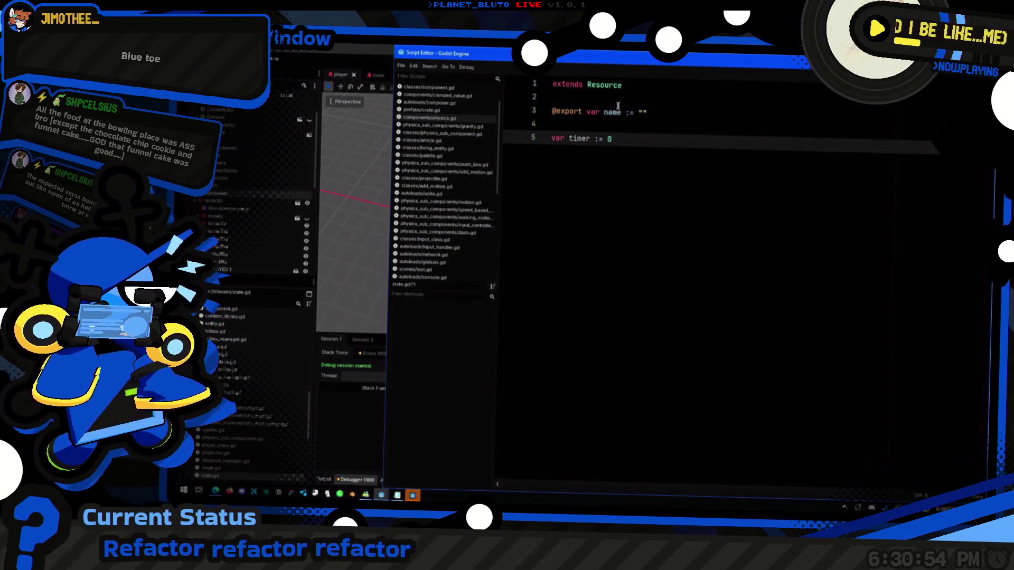
# - Check the parser error in components/states.gd and reopen classes/state.gd
pyautogui.click(618, 108)
pyautogui.click(676, 169)
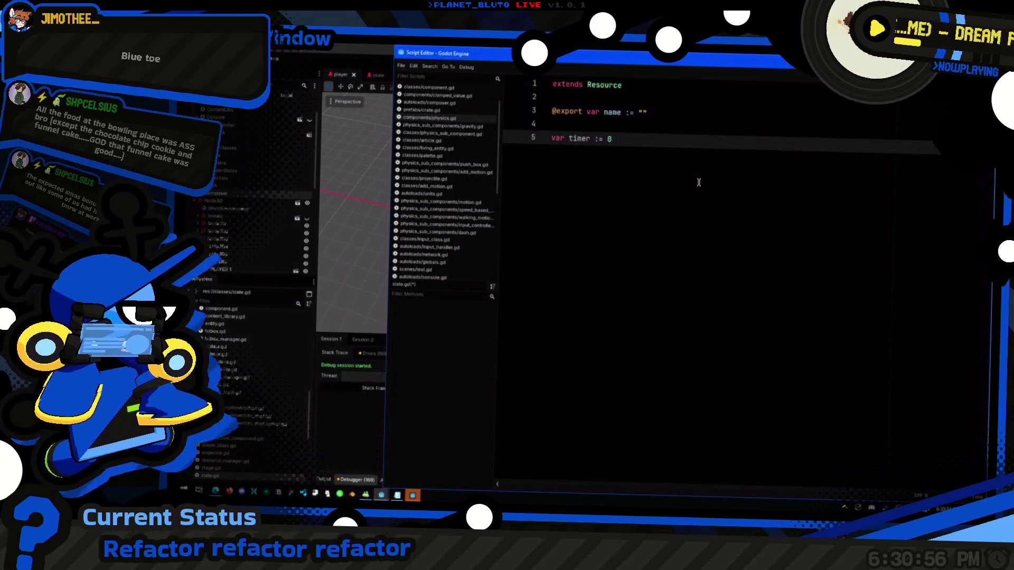
pyautogui.hotkey('ctrl', 's')
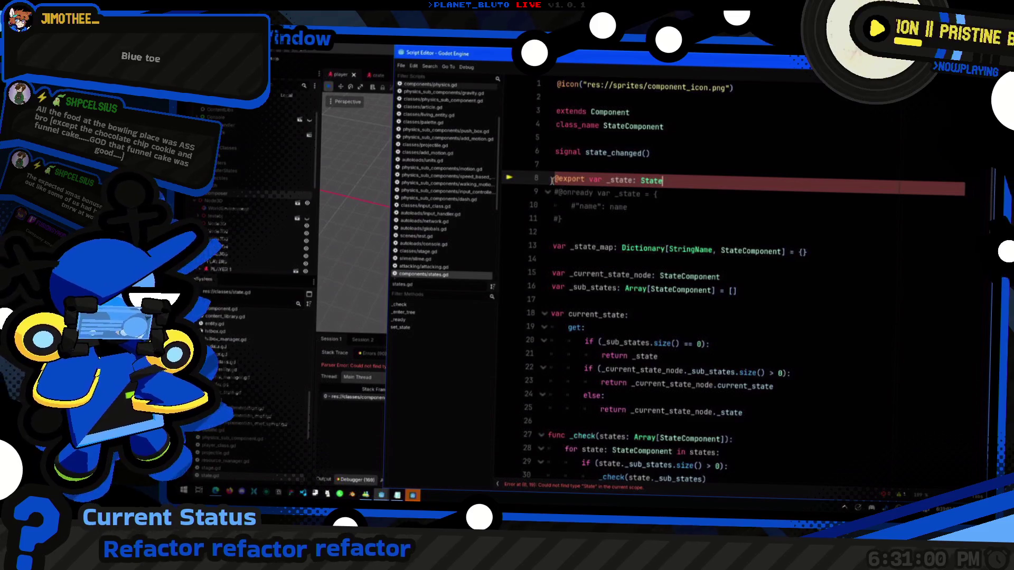
pyautogui.doubleClick(211, 475)
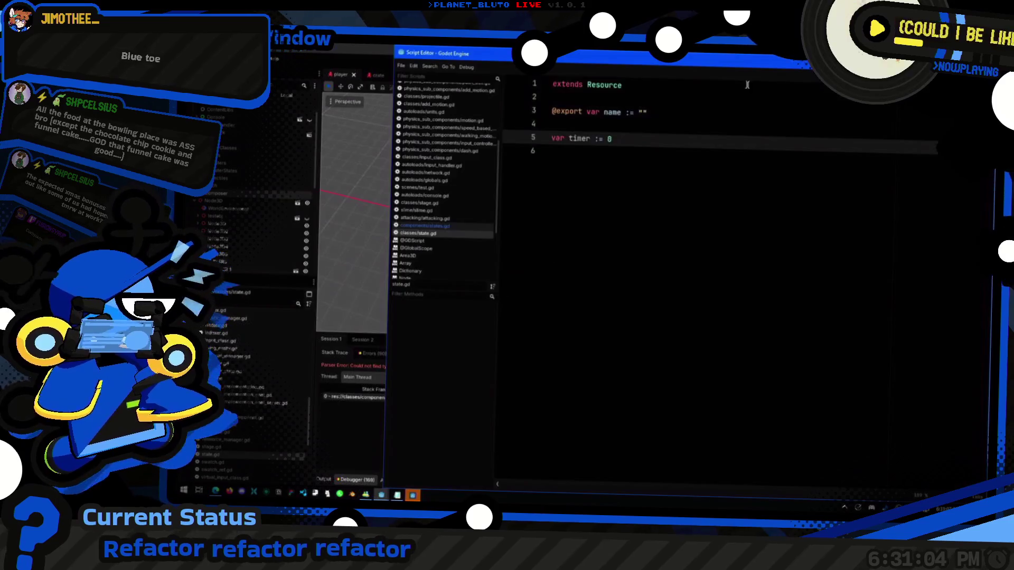
# - Add 'class_name State' on line 2 below extends Resource
pyautogui.click(682, 88)
pyautogui.write('Managerc')
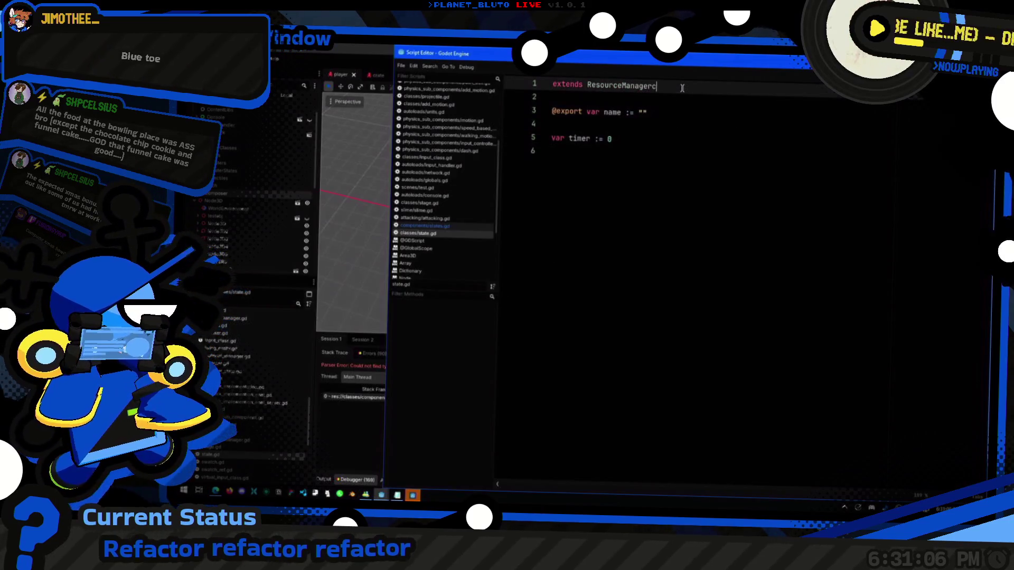
pyautogui.press('BackSpace')
pyautogui.press('Return')
pyautogui.write('class_name ')
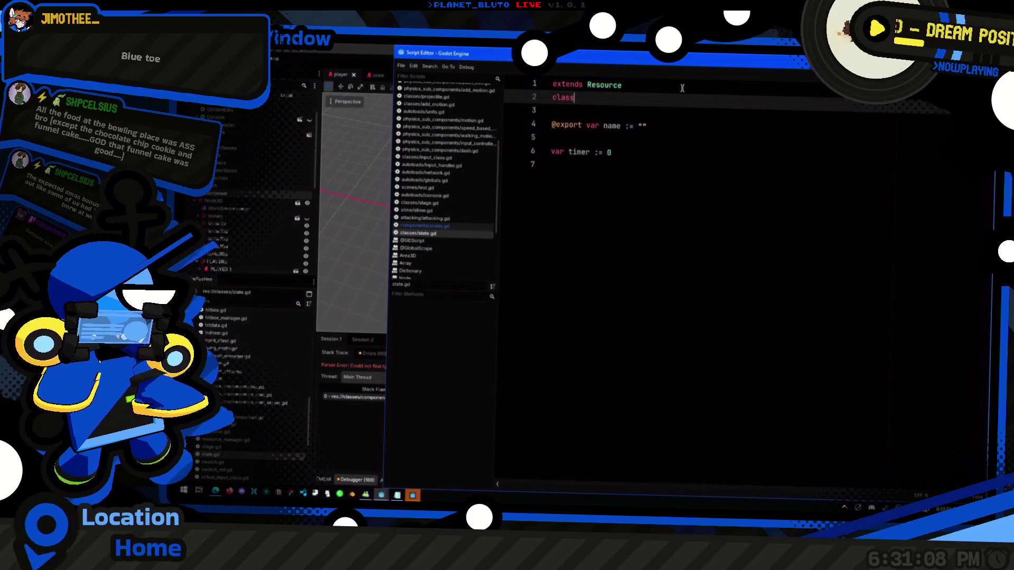
pyautogui.write('S')
pyautogui.press('Down')
pyautogui.press('Down')
pyautogui.press('Down')
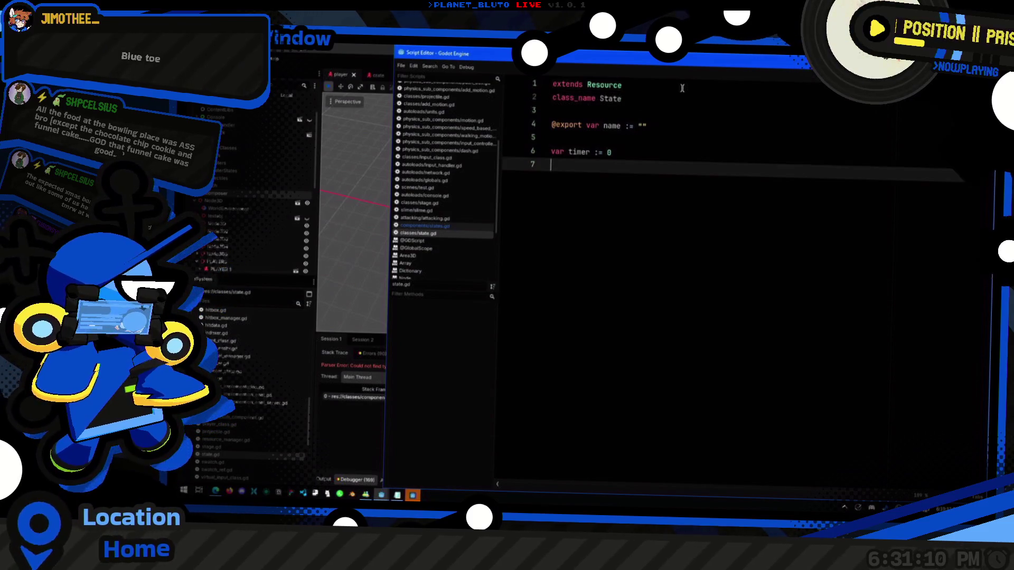
pyautogui.press('Up')
pyautogui.press('Up')
pyautogui.press('Up')
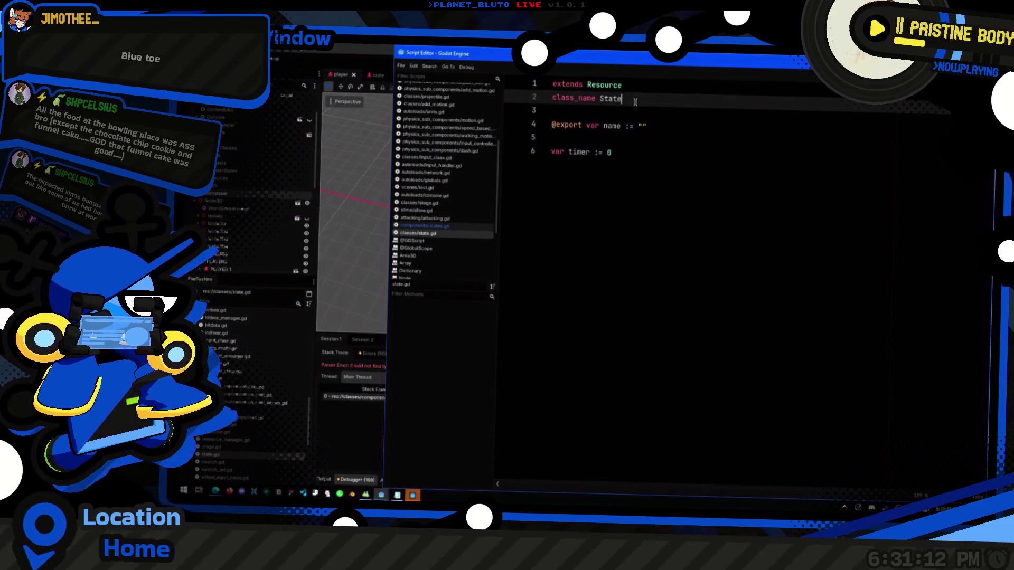
# - Recheck the StateComponent script for the error, then return to state.gd
pyautogui.hotkey('alt', 'Tab')
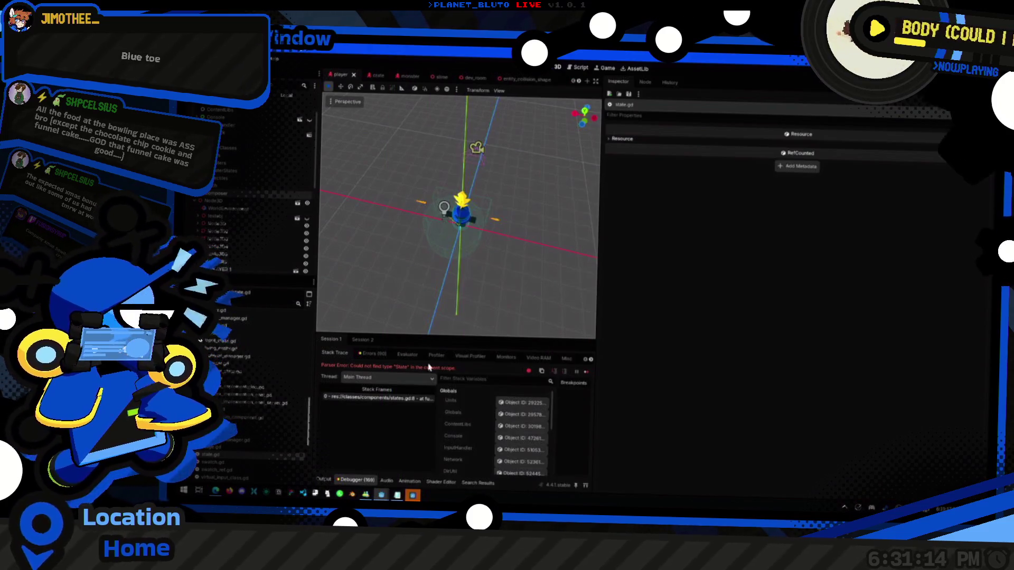
pyautogui.hotkey('alt', 'Tab')
pyautogui.click(453, 225)
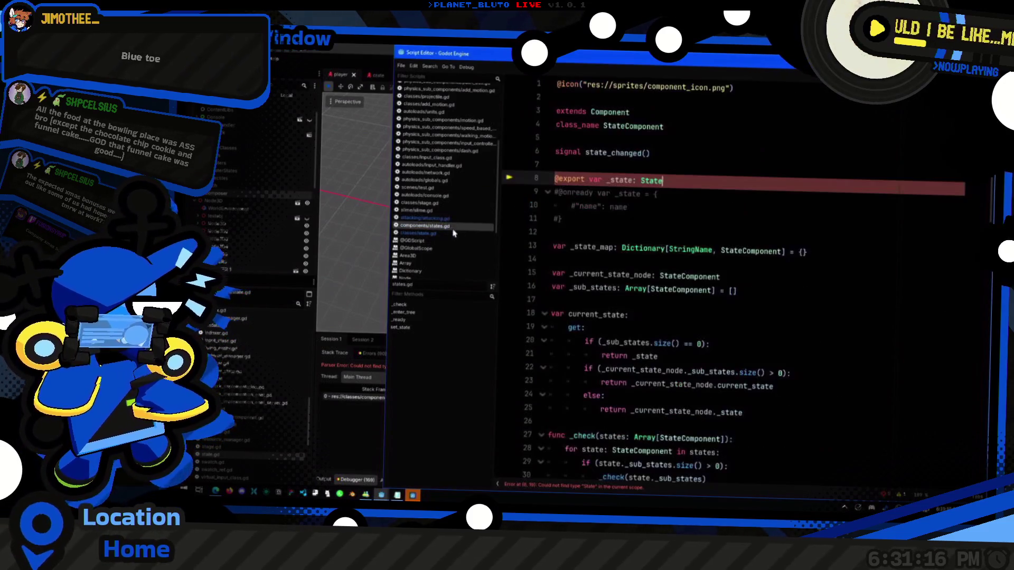
pyautogui.click(474, 233)
pyautogui.press('Down')
pyautogui.press('Down')
pyautogui.press('Down')
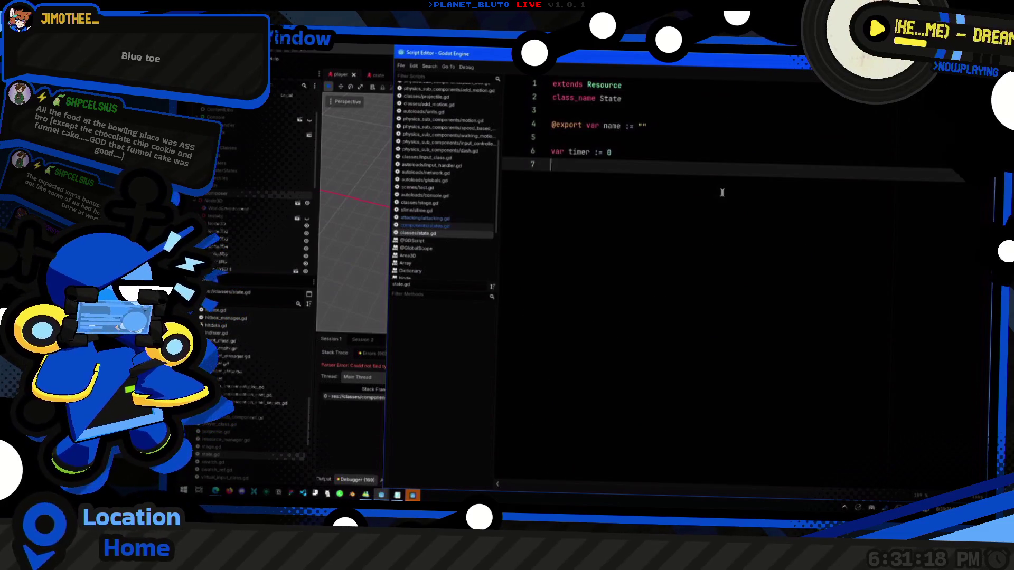
# - Add an _init function to state.gd setting resource_local_to_scene = true, and save it
pyautogui.press('Return')
pyautogui.write('func _init(')
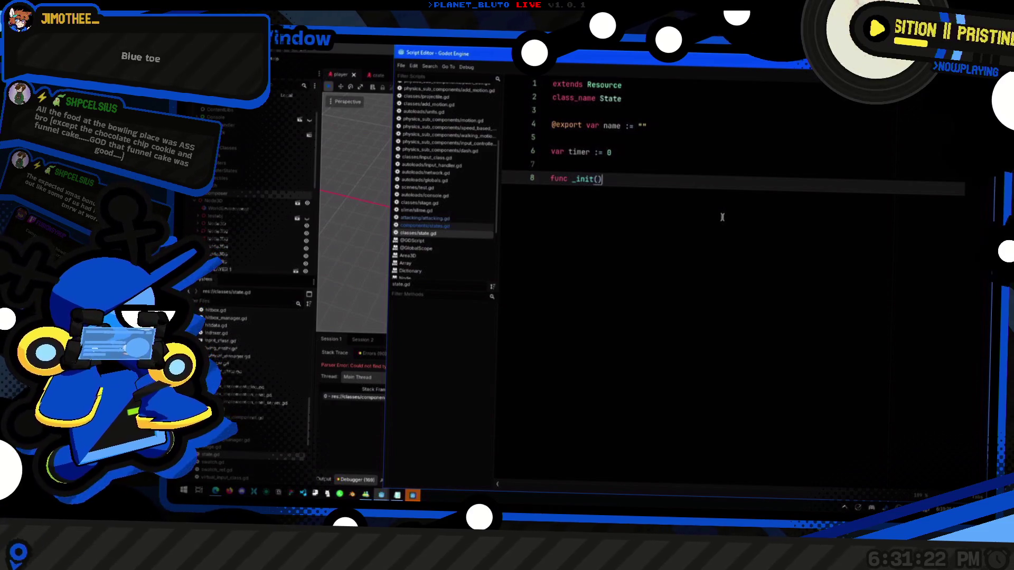
pyautogui.write(':')
pyautogui.press('Return')
pyautogui.press('BackSpace')
pyautogui.write('resour')
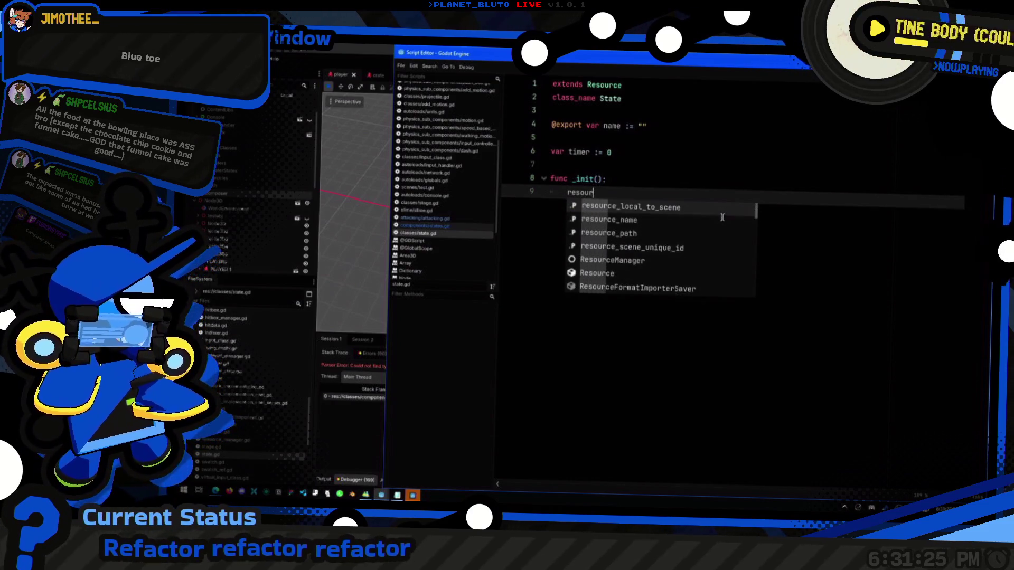
pyautogui.press('Return')
pyautogui.write('= true')
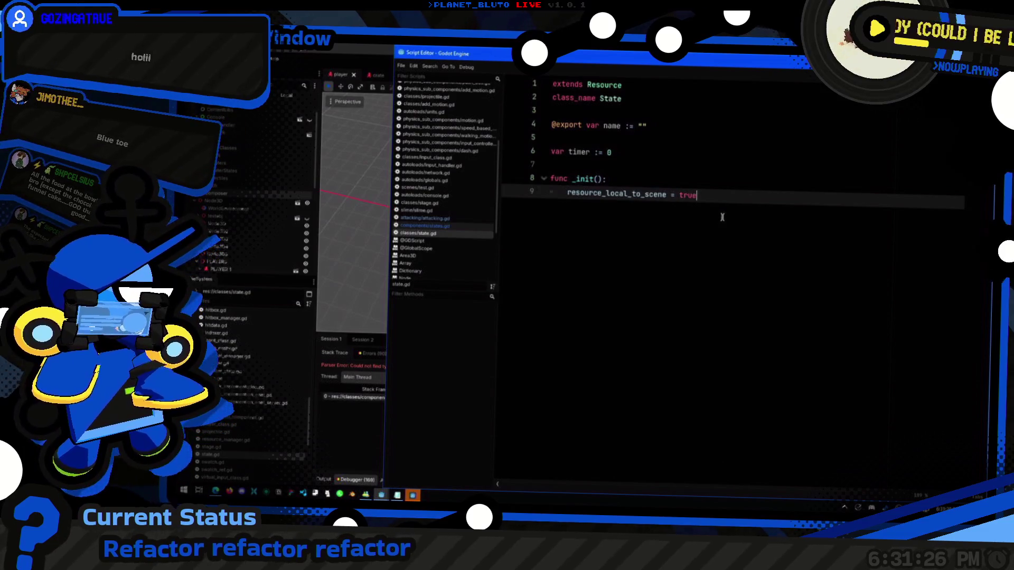
pyautogui.hotkey('ctrl', 's')
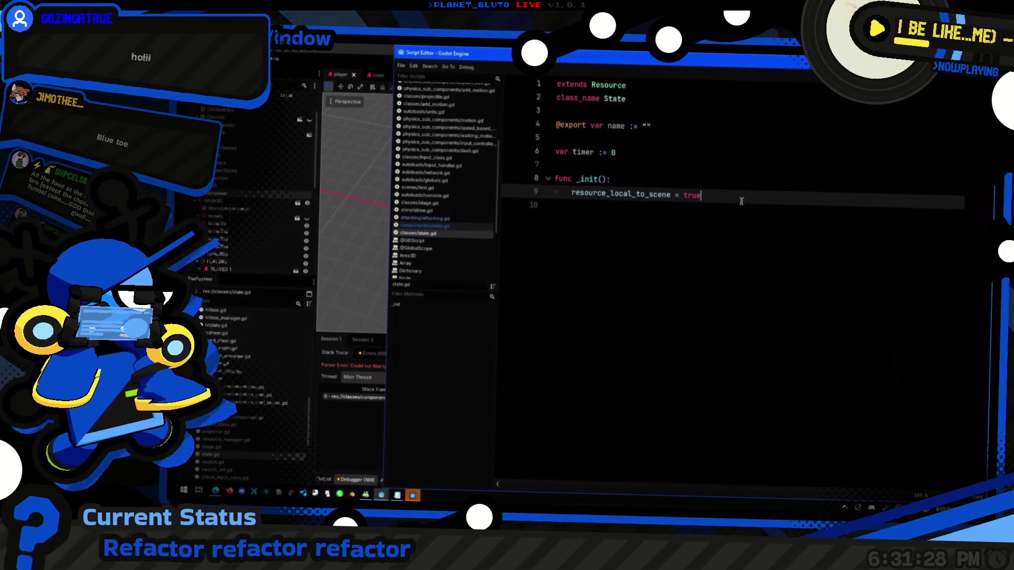
# - Check the State type reference in components/states.gd, then run the project with F5
pyautogui.click(637, 183)
pyautogui.scroll(2, 433, 222)
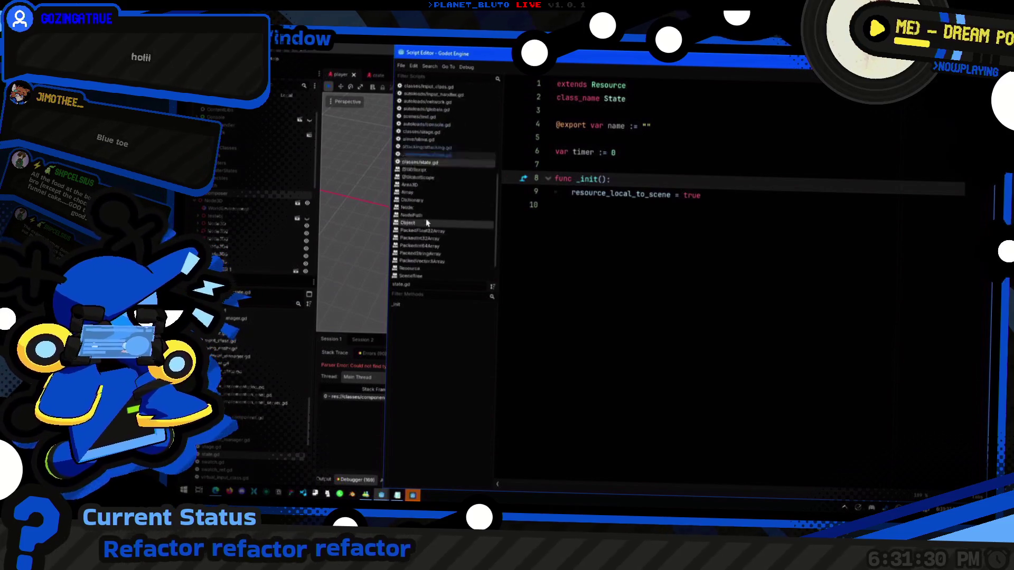
pyautogui.click(433, 241)
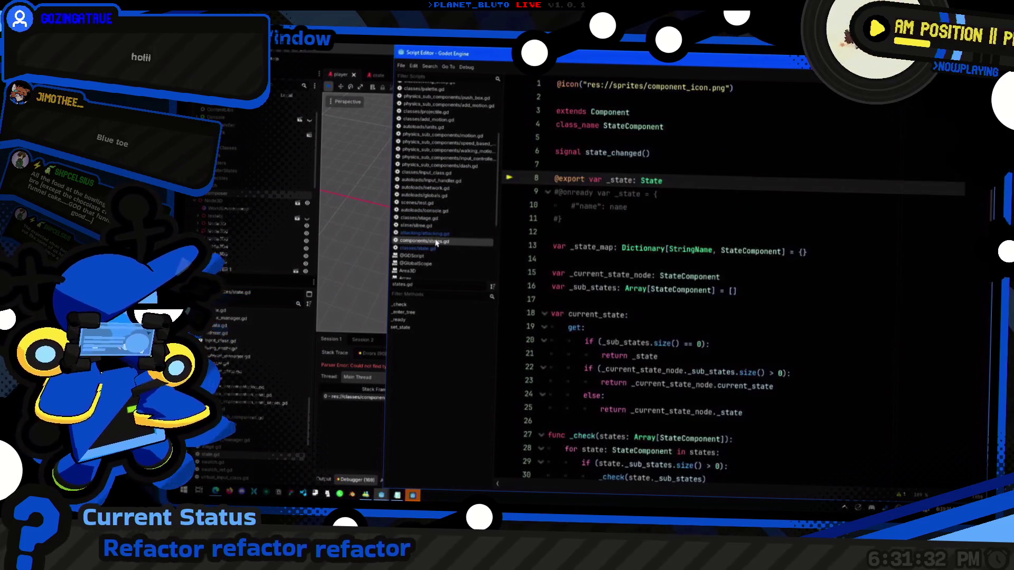
pyautogui.hotkey('alt', 'Left')
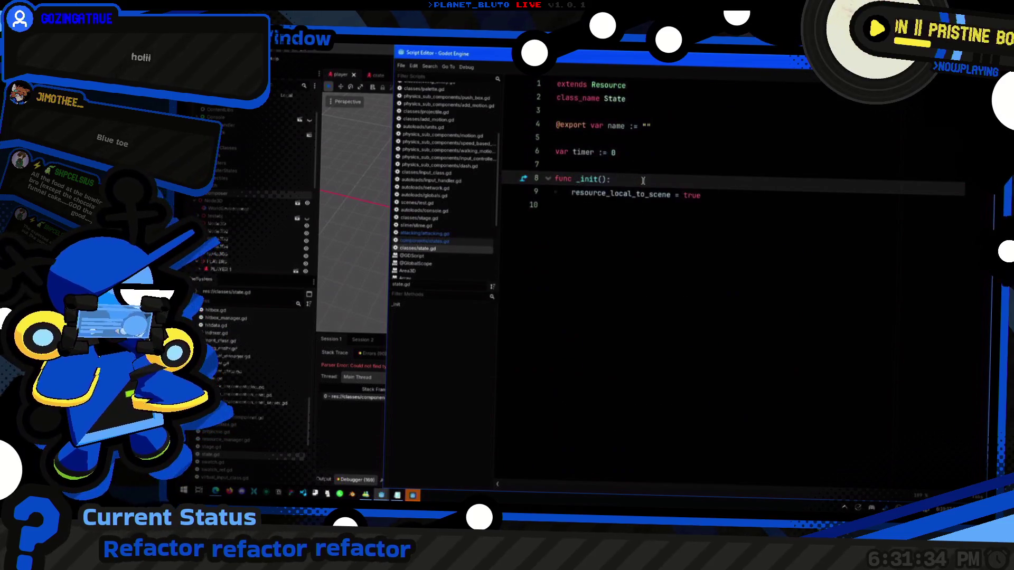
pyautogui.hotkey('alt', 'Right')
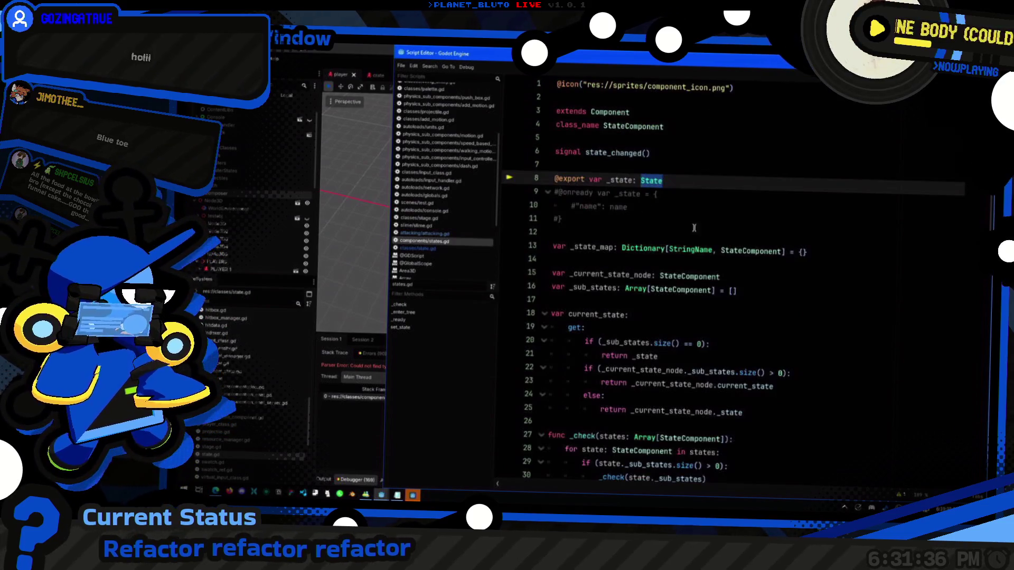
pyautogui.press('Right')
pyautogui.doubleClick(670, 182)
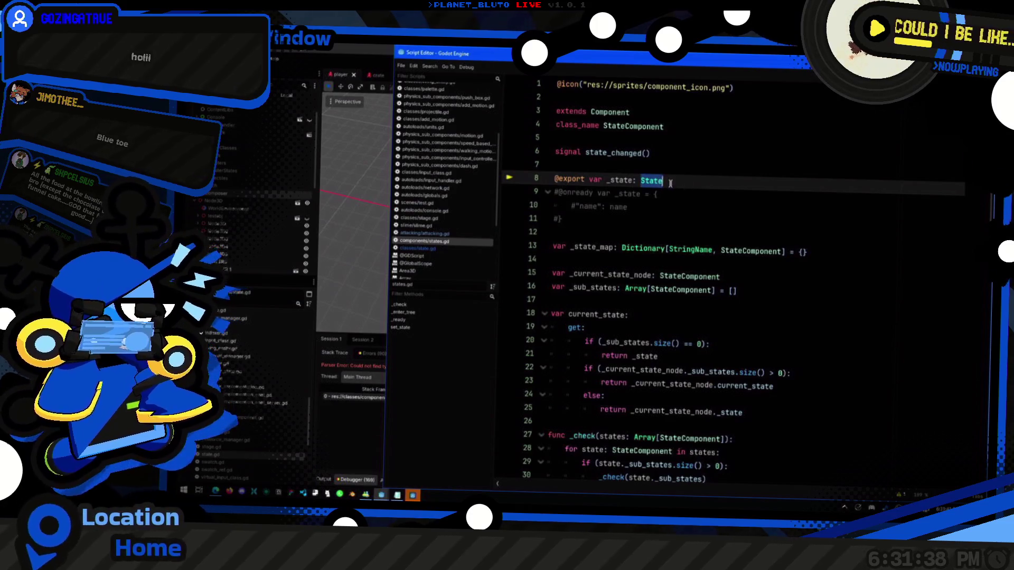
pyautogui.hotkey('alt', 'Tab')
pyautogui.hotkey('alt', 'Tab')
pyautogui.hotkey('alt', 'Tab')
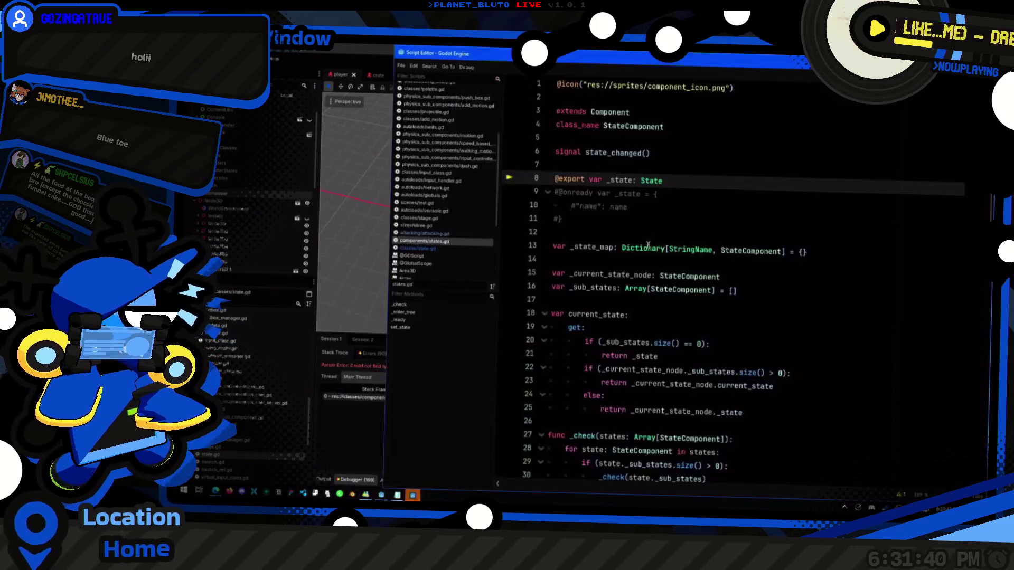
pyautogui.hotkey('alt', 'Tab')
pyautogui.press('F5')
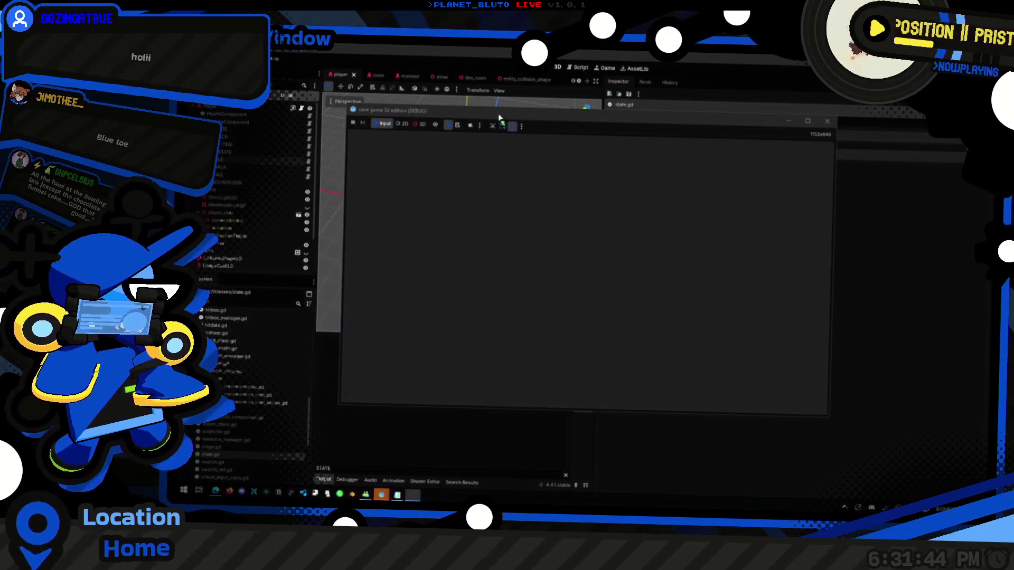
# - Keep Knight as the character and host a session to enter the game world
pyautogui.click(446, 174)
pyautogui.click(447, 191)
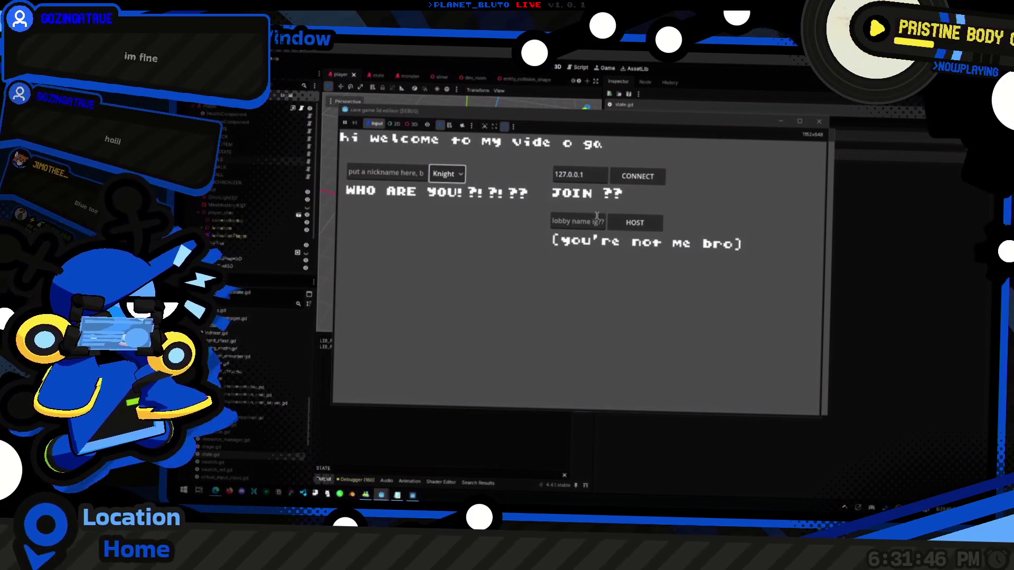
pyautogui.click(635, 222)
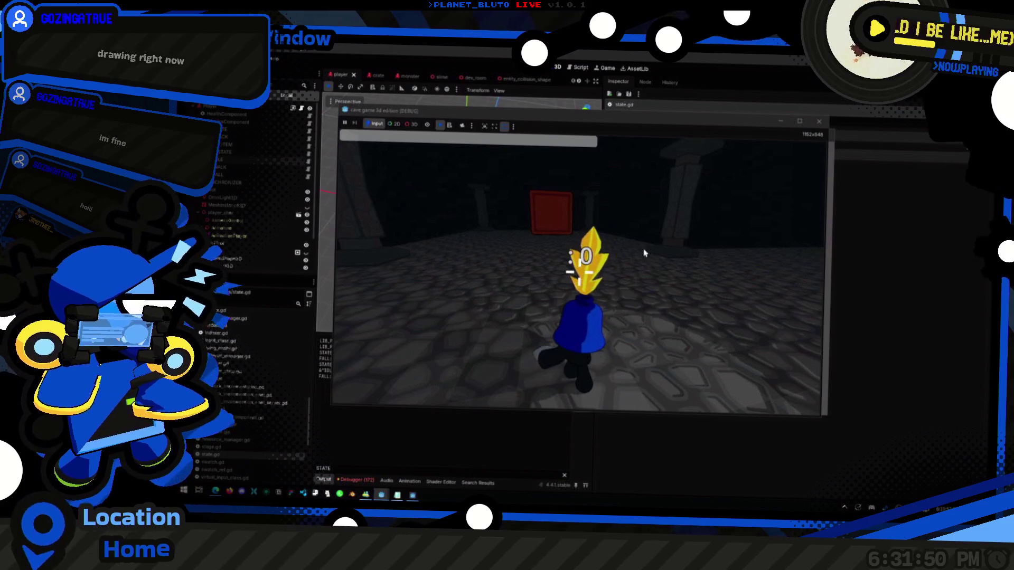
# - Review the _init lines in classes/state.gd, then bring the main editor back to the front
pyautogui.hotkey('alt', 'Tab')
pyautogui.click(594, 277)
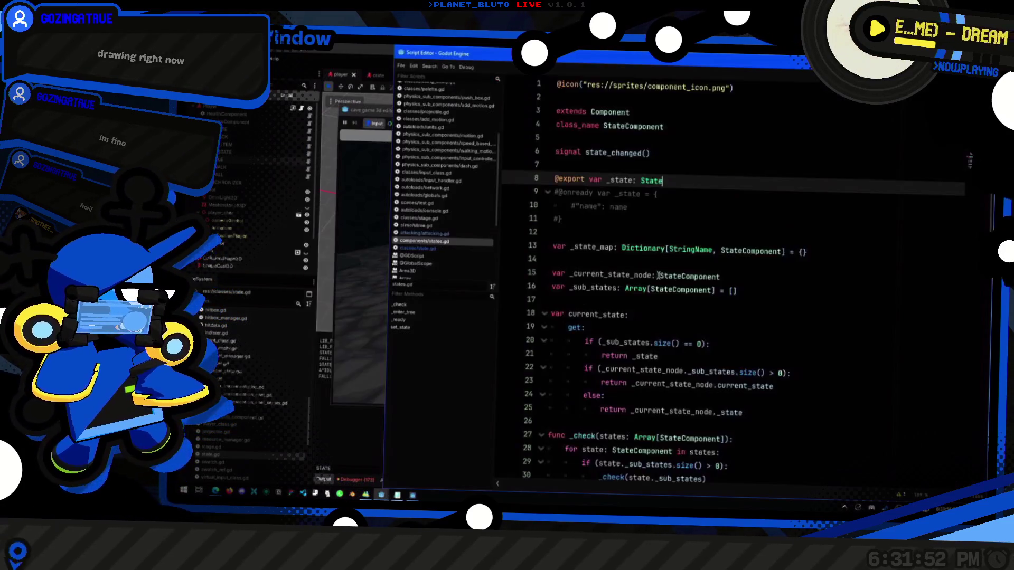
pyautogui.scroll(-4, 661, 262)
pyautogui.scroll(4, 660, 262)
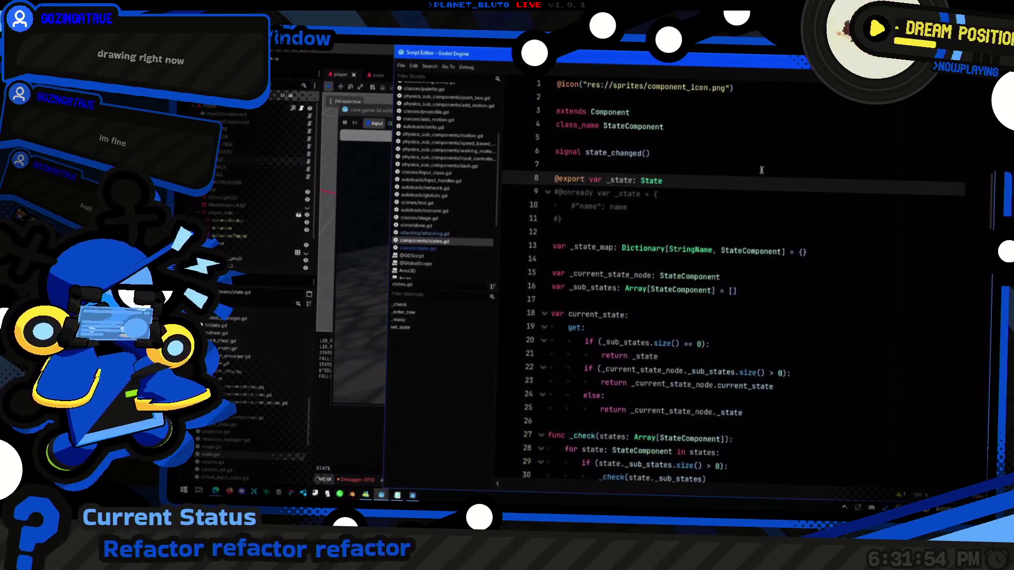
pyautogui.keyDown('ctrl'); pyautogui.click(652, 180); pyautogui.keyUp('ctrl')
pyautogui.click(681, 211)
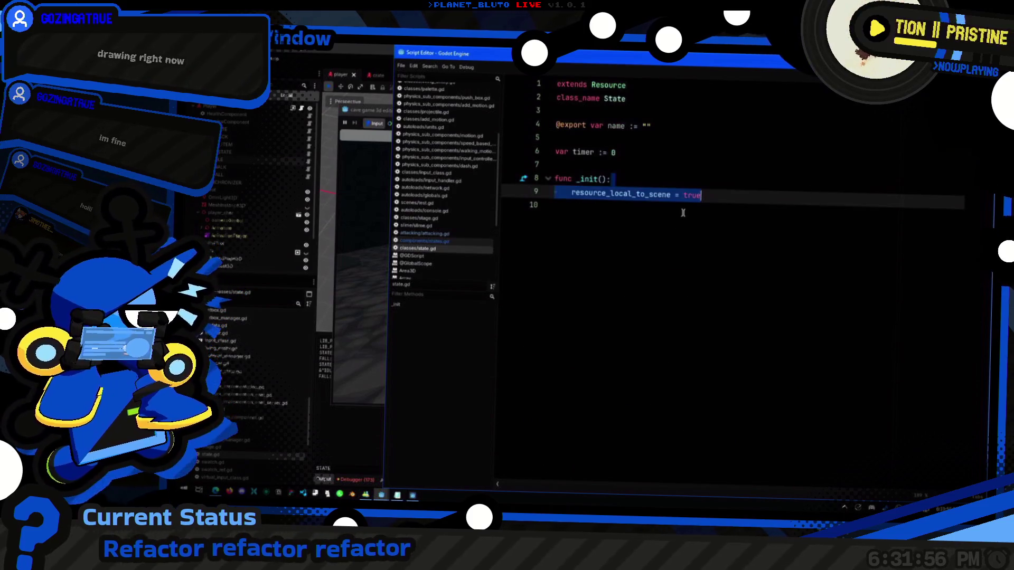
pyautogui.click(789, 158)
pyautogui.press('F5')
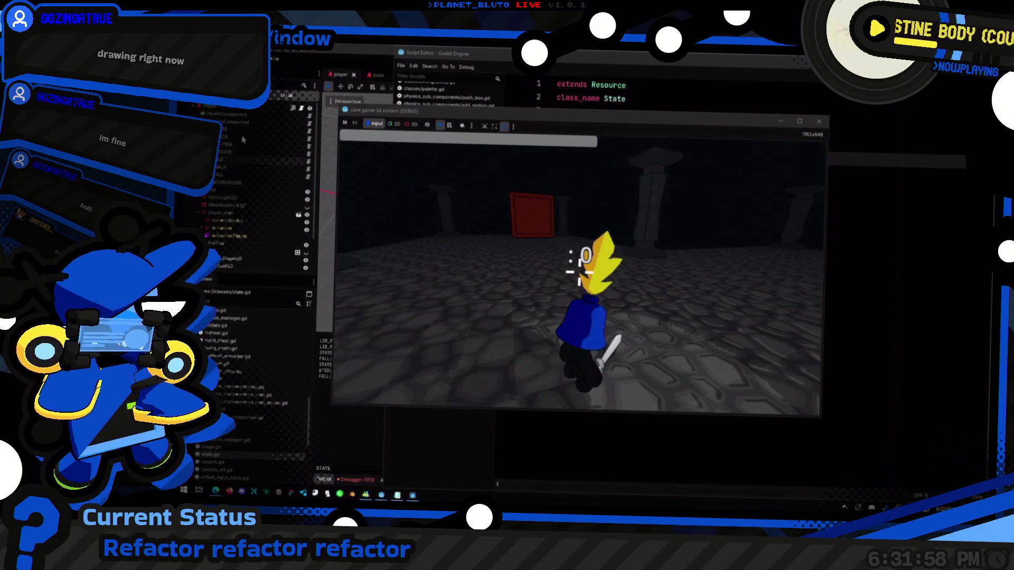
pyautogui.click(228, 138)
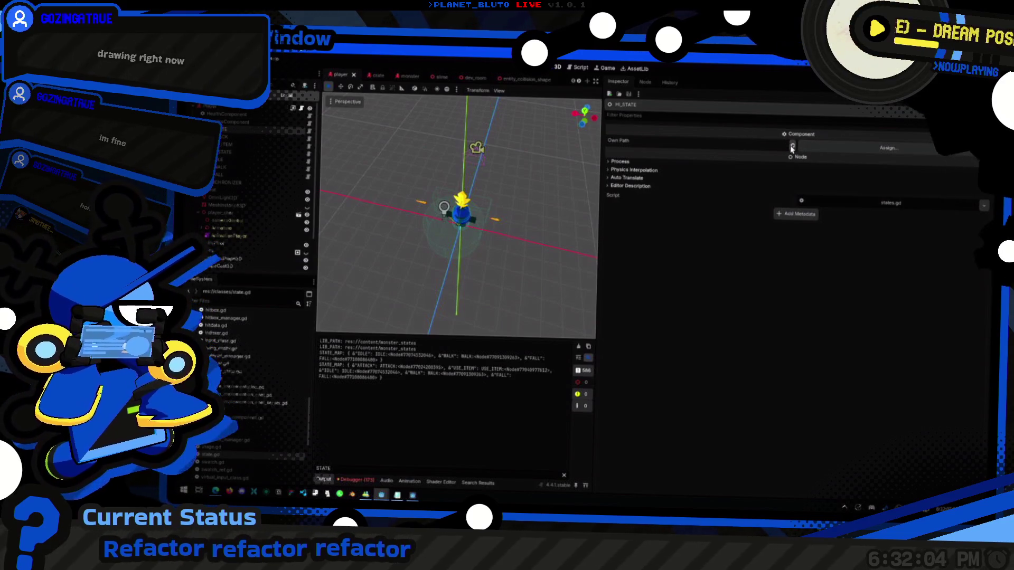
# - Set HI_STATE's Own Path to Player and LO_STATE's Own Path to HI_STATE, then review the other state nodes
pyautogui.click(813, 148)
pyautogui.doubleClick(570, 179)
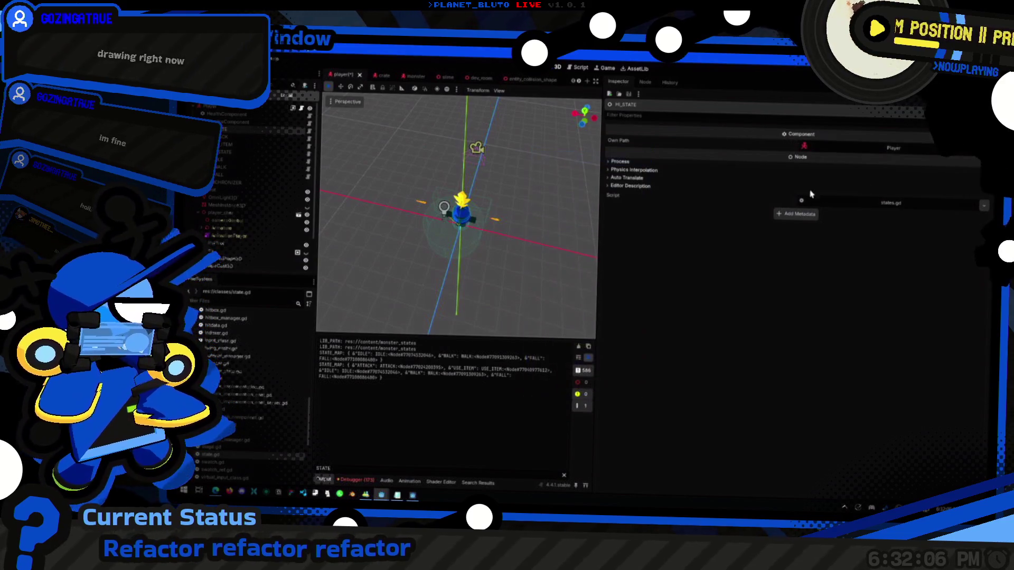
pyautogui.click(227, 137)
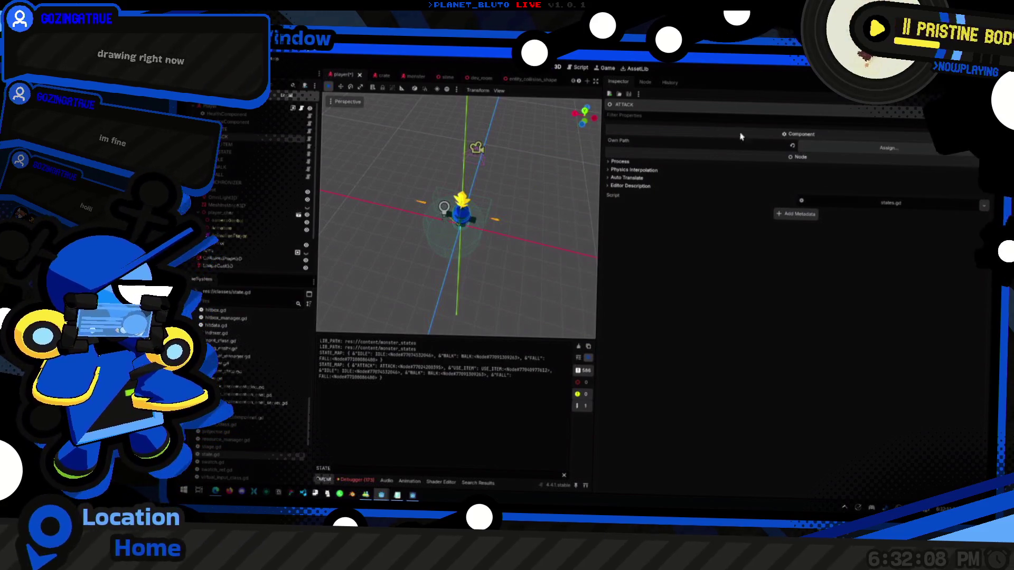
pyautogui.press('Down')
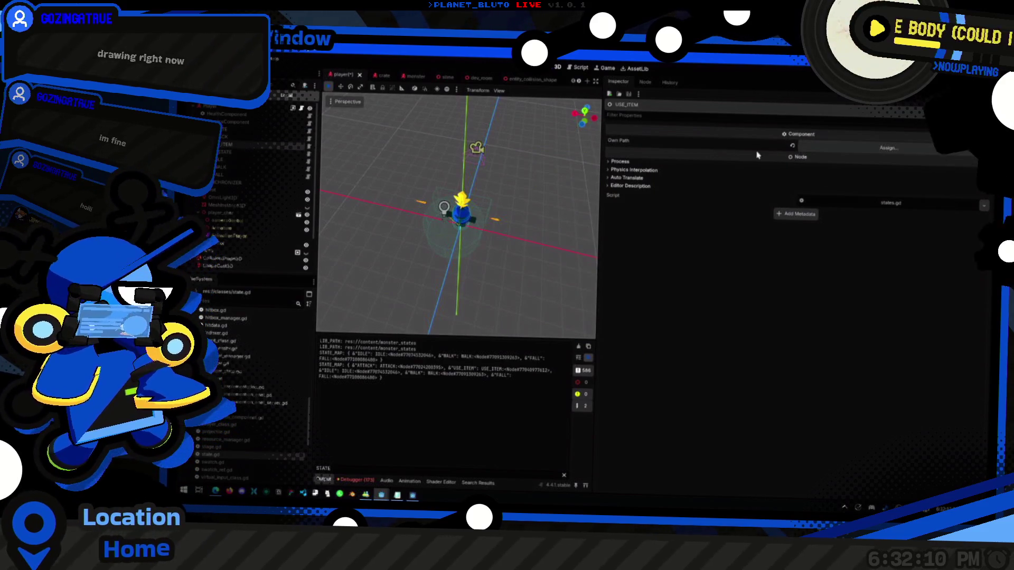
pyautogui.press('Down')
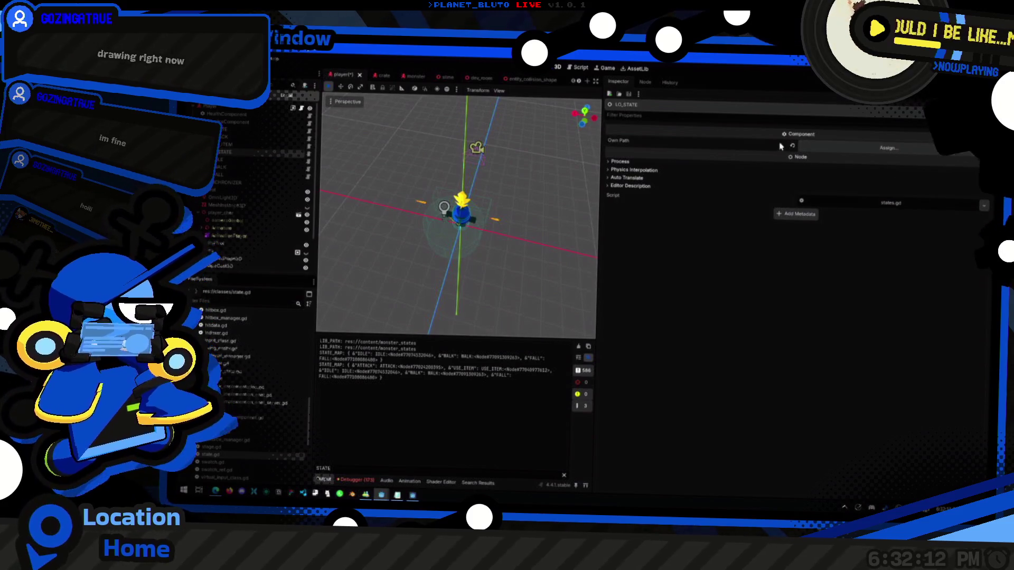
pyautogui.click(792, 147)
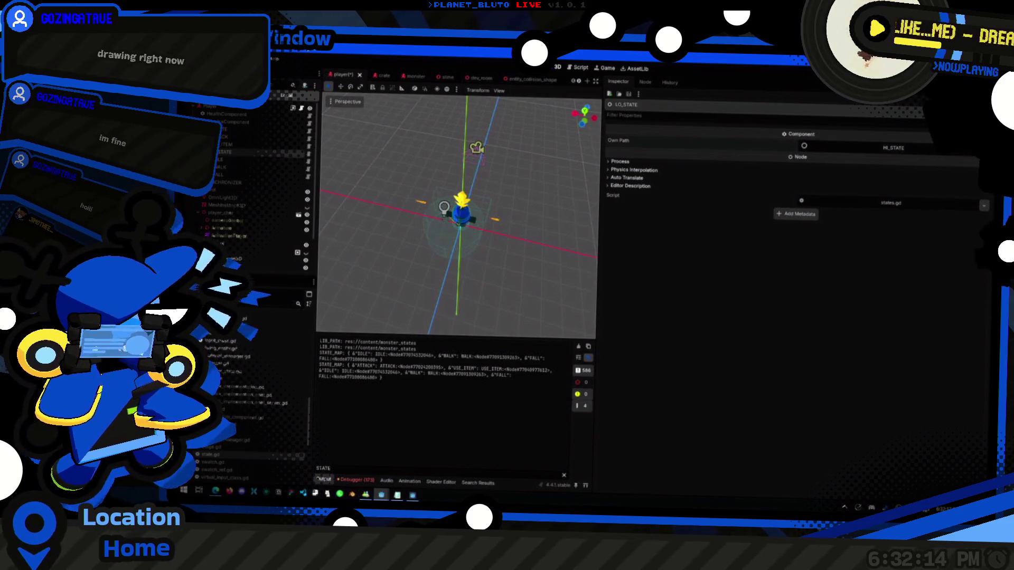
pyautogui.click(237, 159)
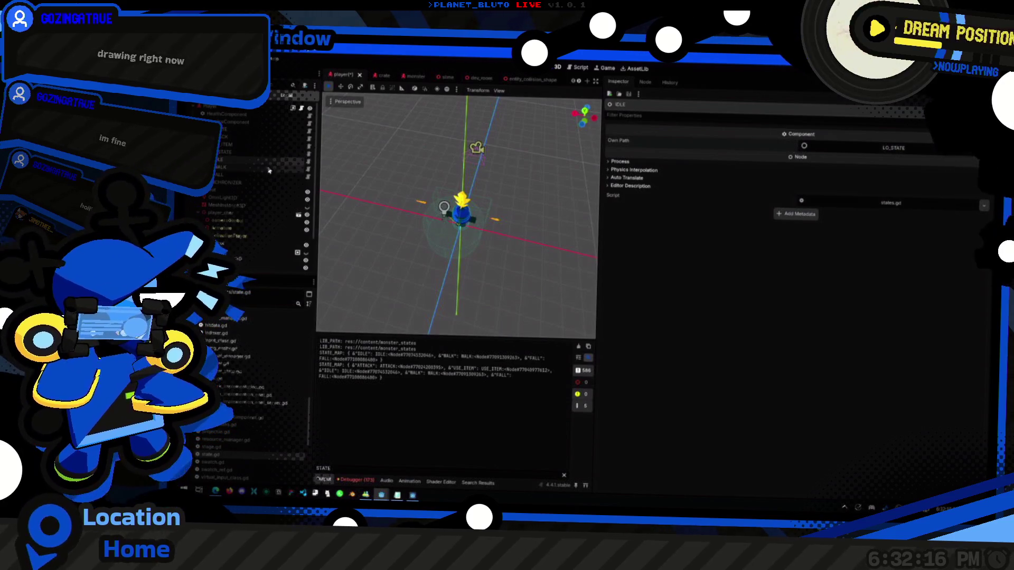
pyautogui.click(249, 167)
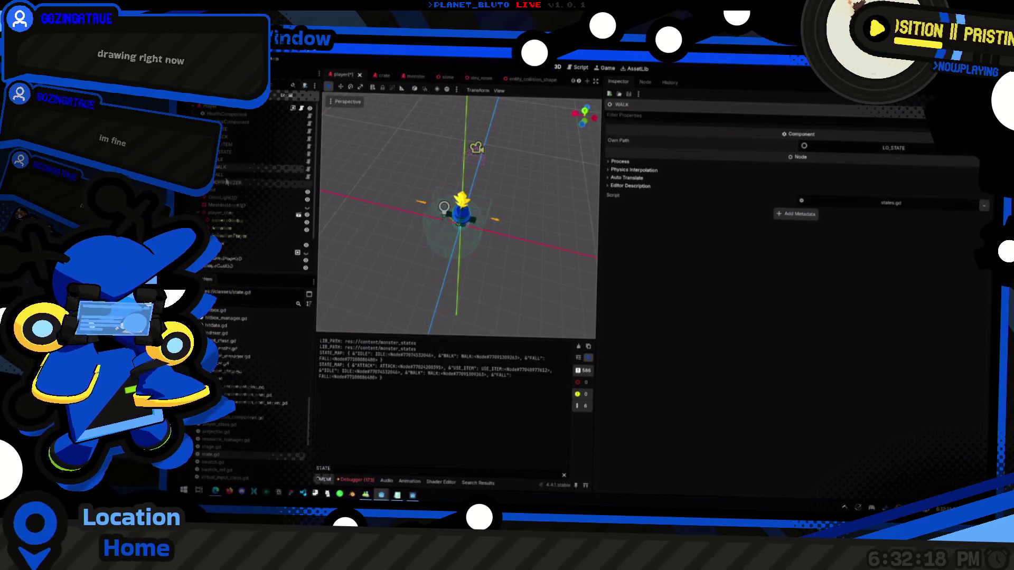
pyautogui.click(242, 175)
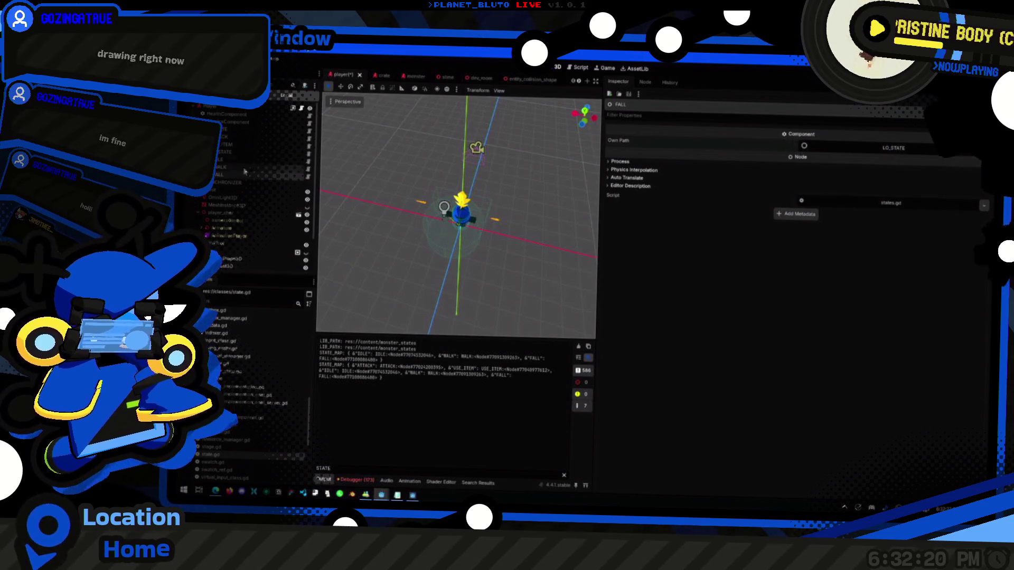
# - Inspect the monster and slime scenes, checking the slime's HealthComponent and PhysicsComponent
pyautogui.click(409, 76)
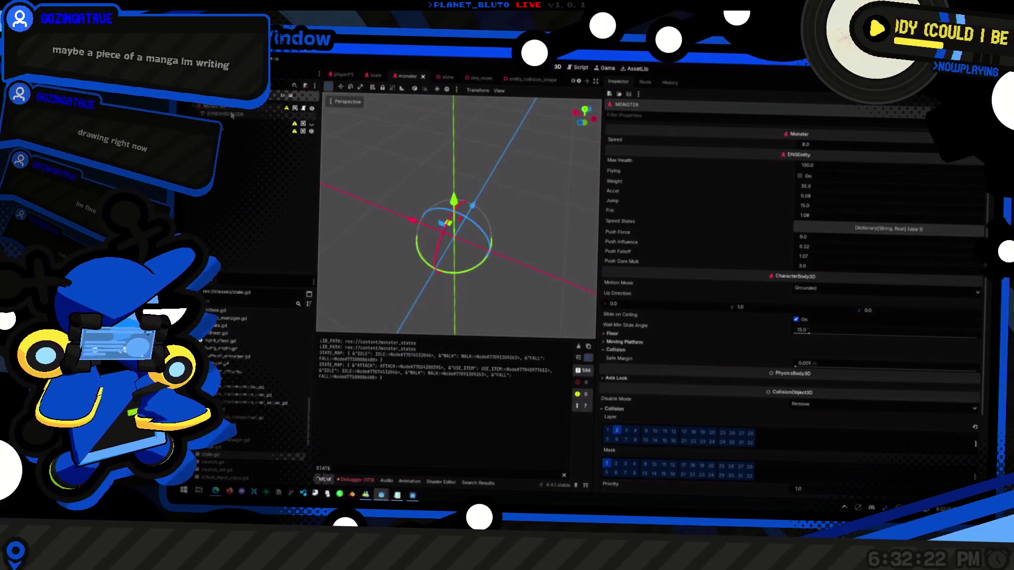
pyautogui.click(440, 76)
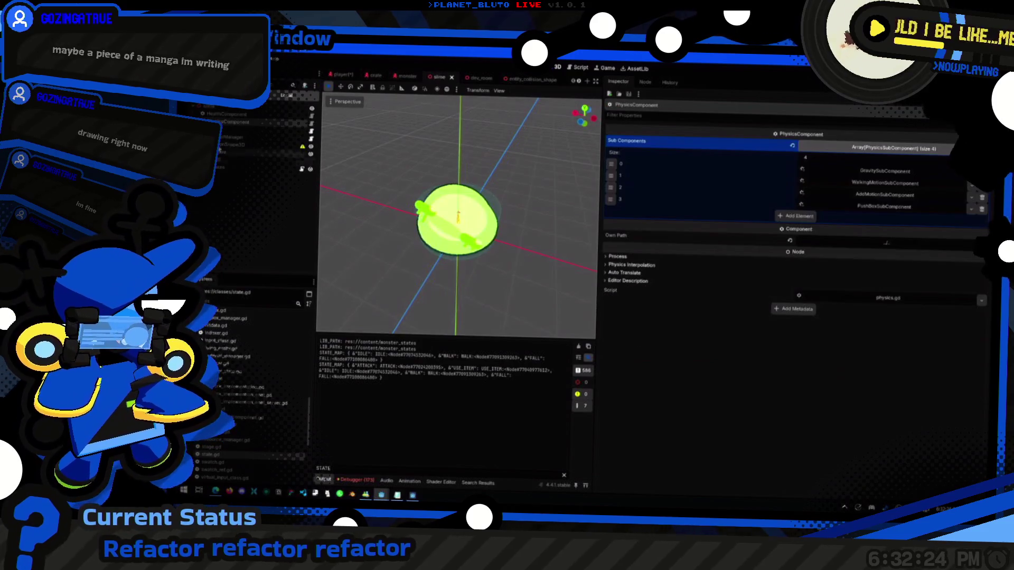
pyautogui.click(240, 114)
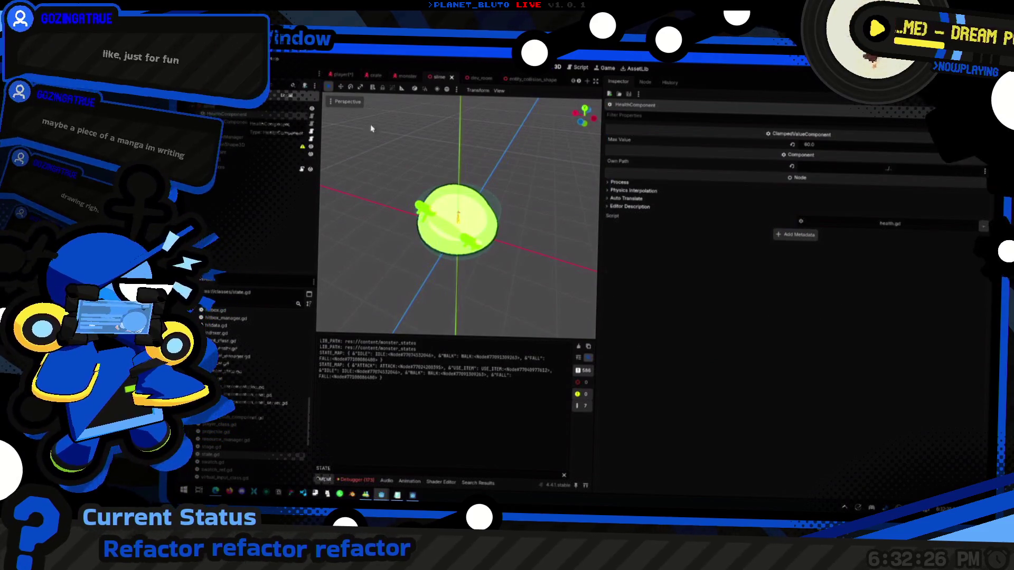
pyautogui.click(233, 122)
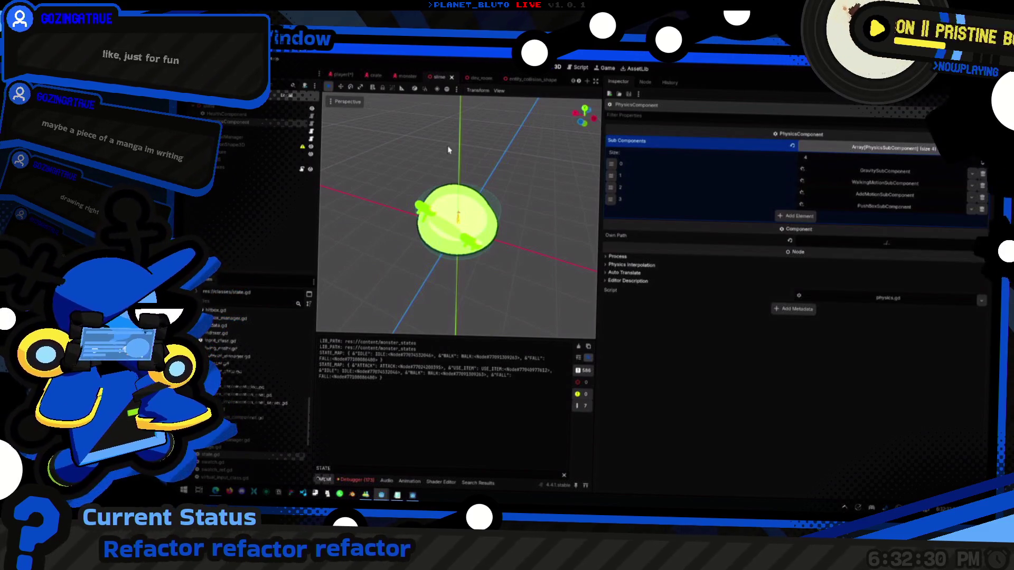
pyautogui.scroll(4, 537, 171)
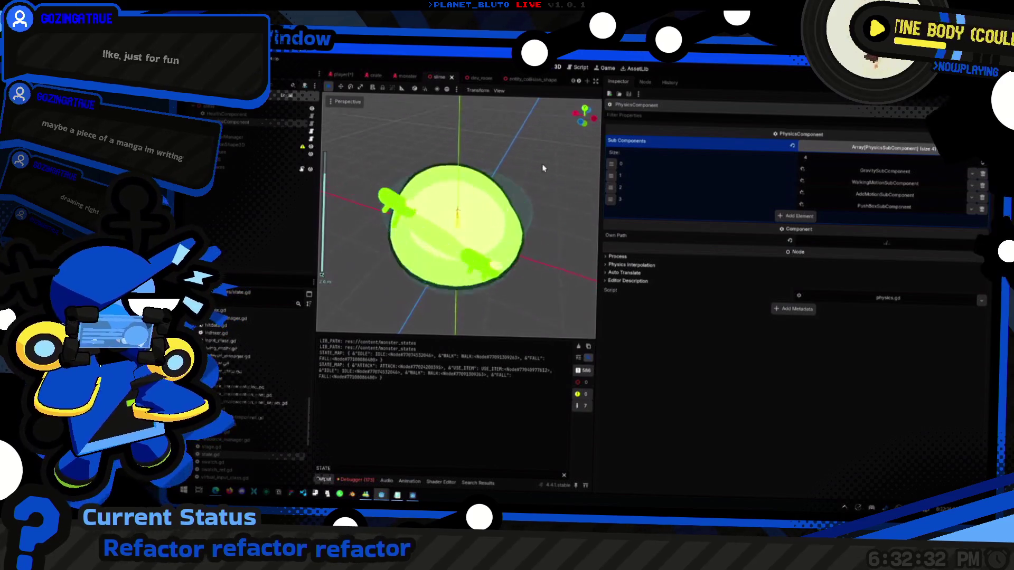
pyautogui.scroll(-4, 543, 169)
pyautogui.scroll(4, 485, 183)
pyautogui.scroll(-5, 438, 178)
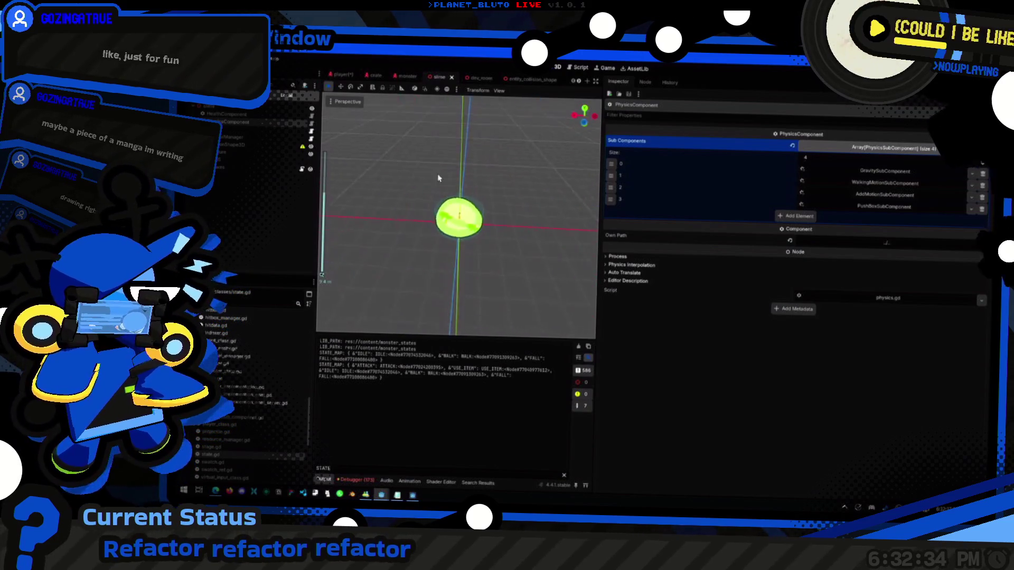
# - Return to the player scene, save it, and bring the running game forward
pyautogui.click(341, 74)
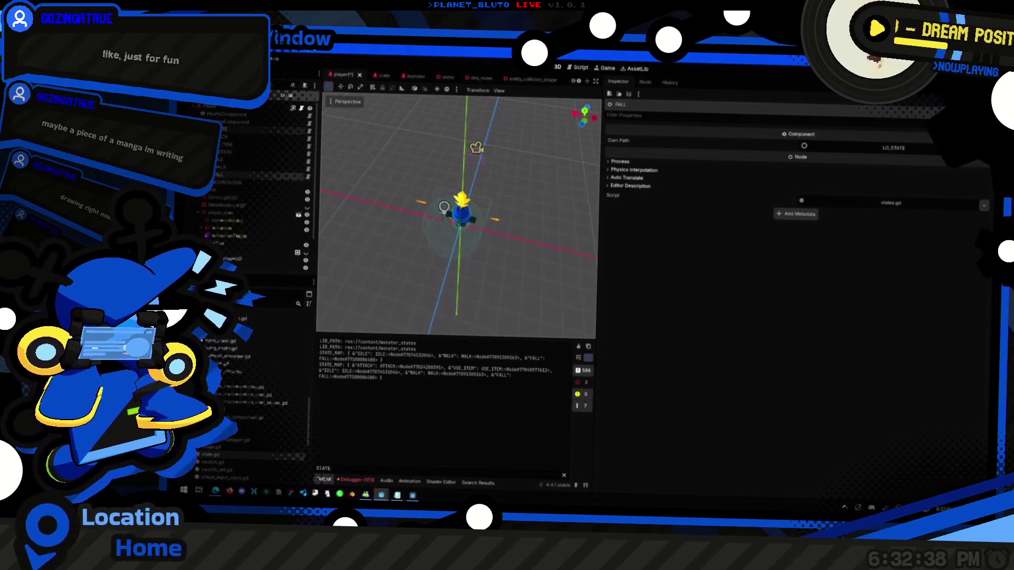
pyautogui.scroll(-2, 253, 201)
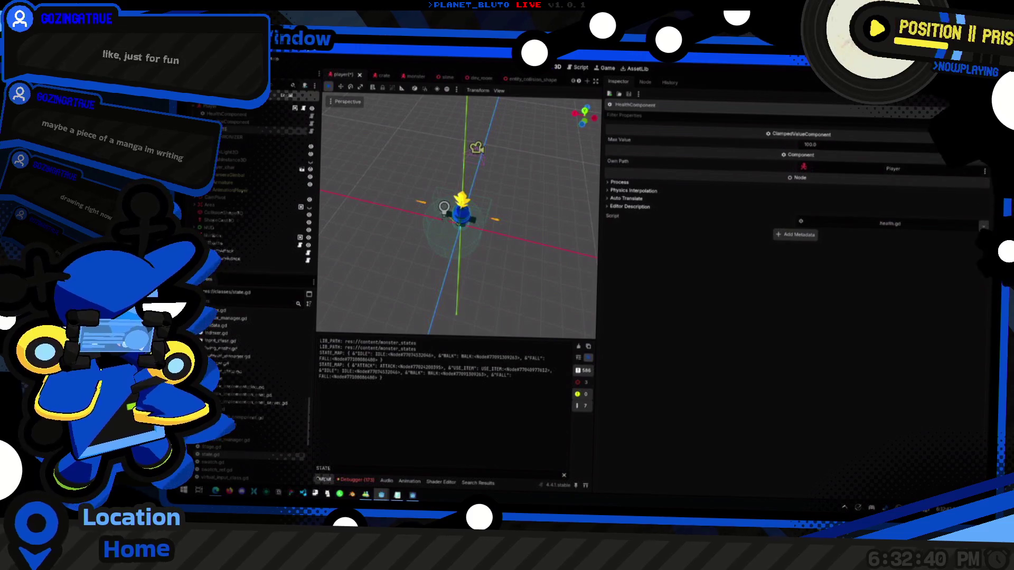
pyautogui.hotkey('ctrl', 's')
pyautogui.hotkey('alt', 'Tab')
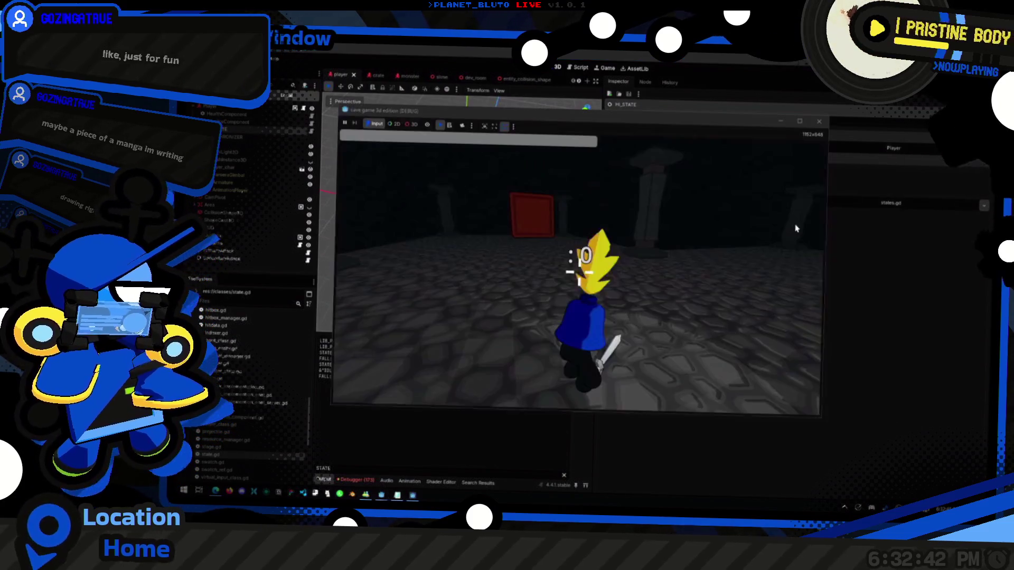
# - Browse player.gd: the _ready function, animation library loop, primary moves, and variable declarations
pyautogui.press('Tab')
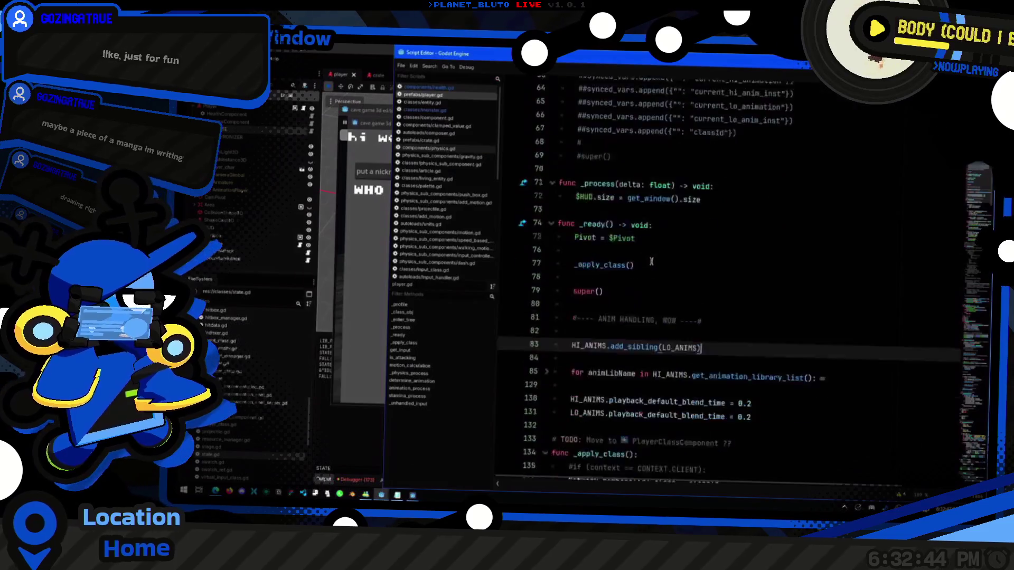
pyautogui.scroll(3, 744, 187)
pyautogui.press('Up')
pyautogui.press('Up')
pyautogui.press('Up')
pyautogui.scroll(-2, 805, 313)
pyautogui.click(807, 280)
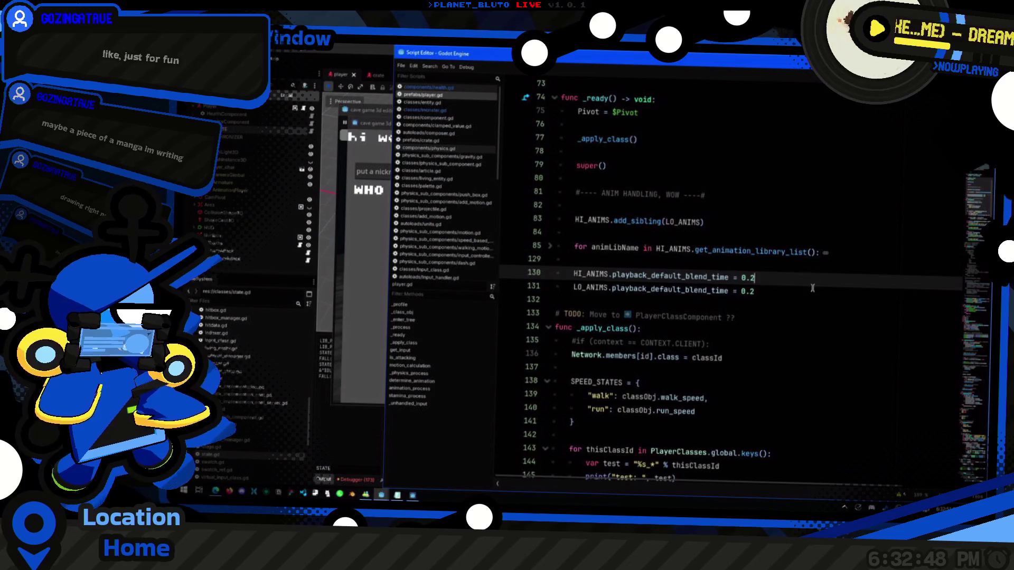
pyautogui.click(844, 251)
pyautogui.press('Down')
pyautogui.press('Down')
pyautogui.press('Down')
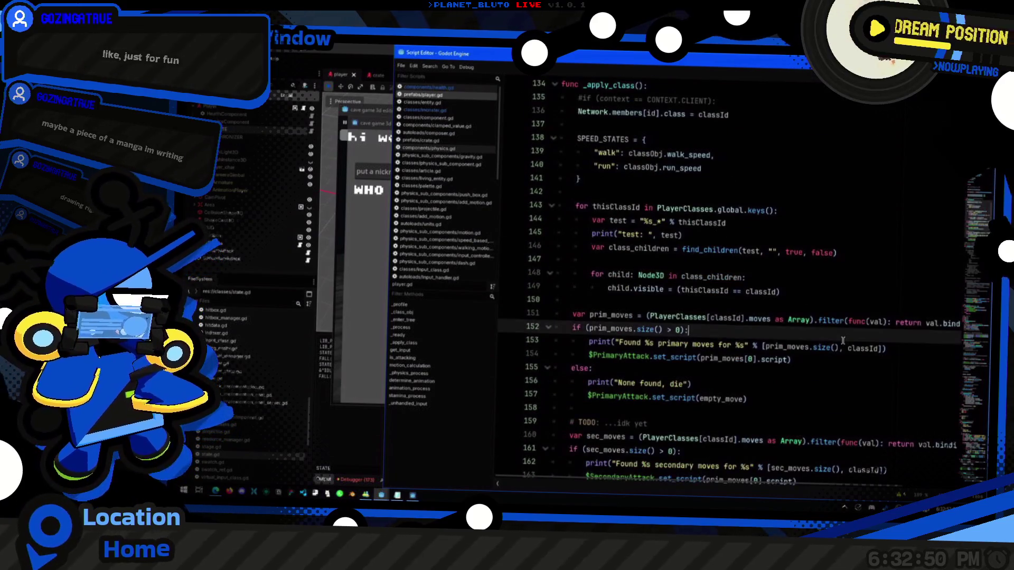
pyautogui.scroll(20, 601, 211)
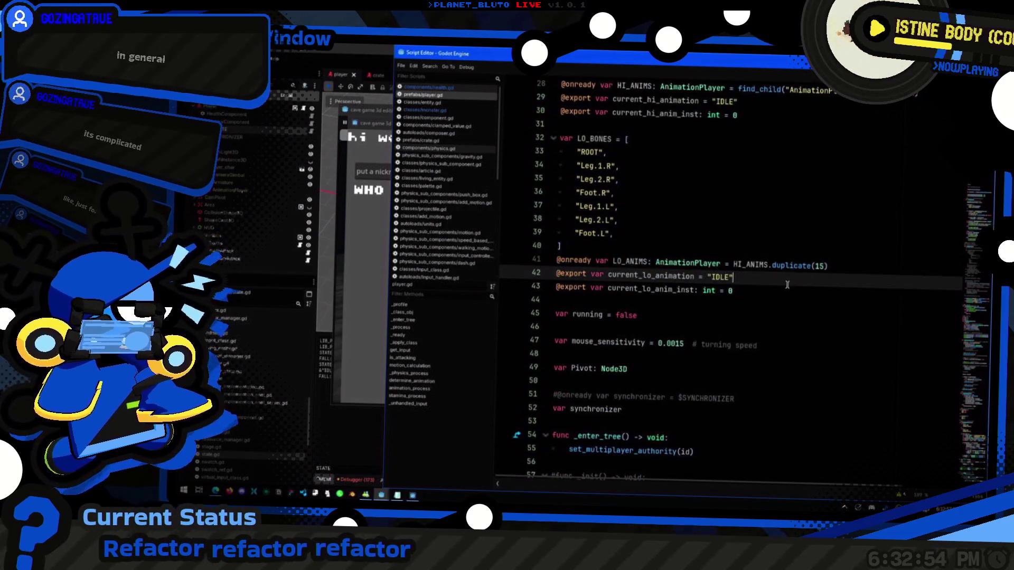
pyautogui.scroll(8, 739, 264)
pyautogui.click(730, 251)
pyautogui.press('Up')
pyautogui.press('Up')
pyautogui.press('Up')
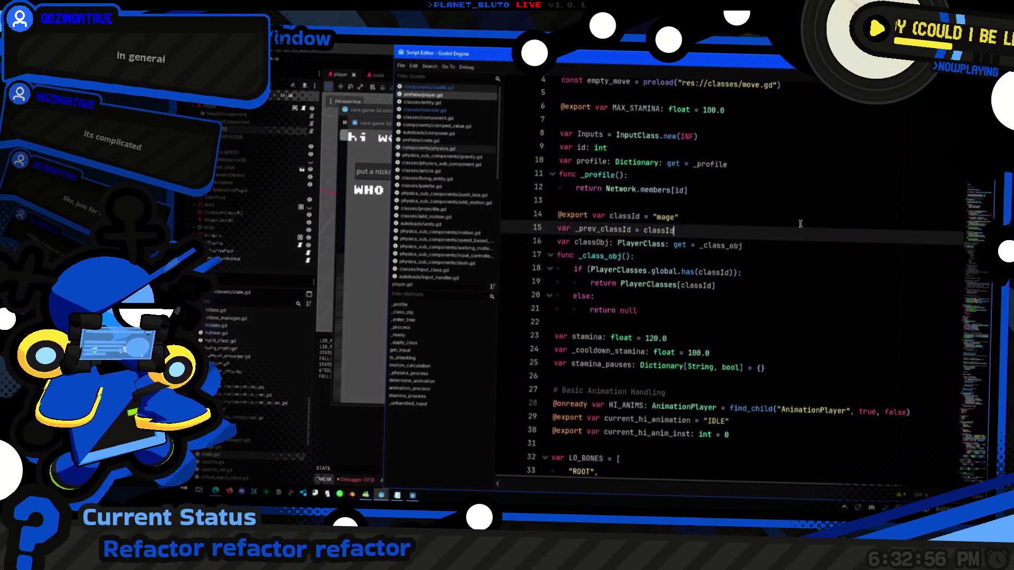
pyautogui.scroll(1, 745, 172)
# - Review the get_node line in component.gd and the _state export line in states.gd
pyautogui.click(431, 110)
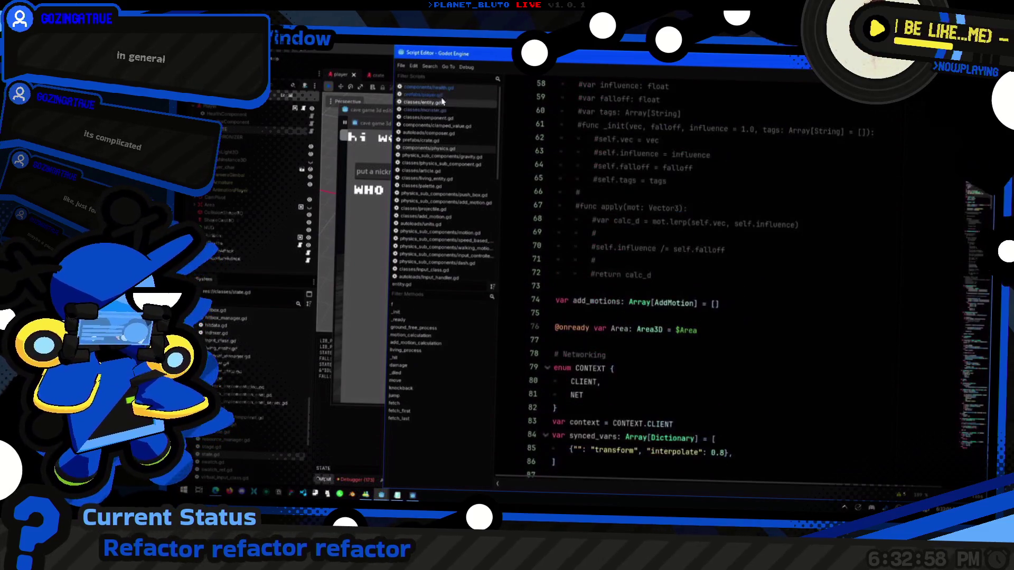
pyautogui.click(444, 118)
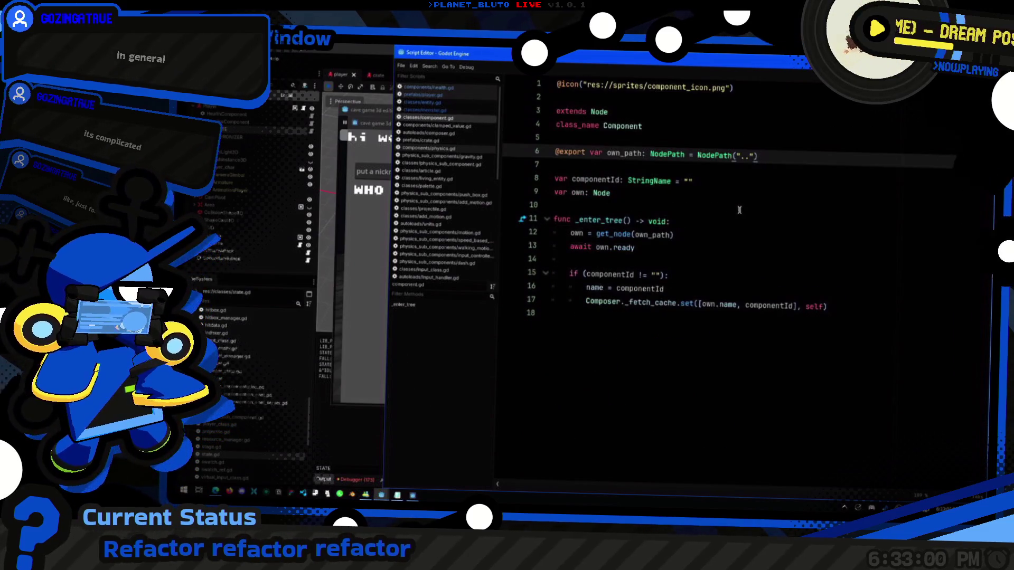
pyautogui.click(719, 236)
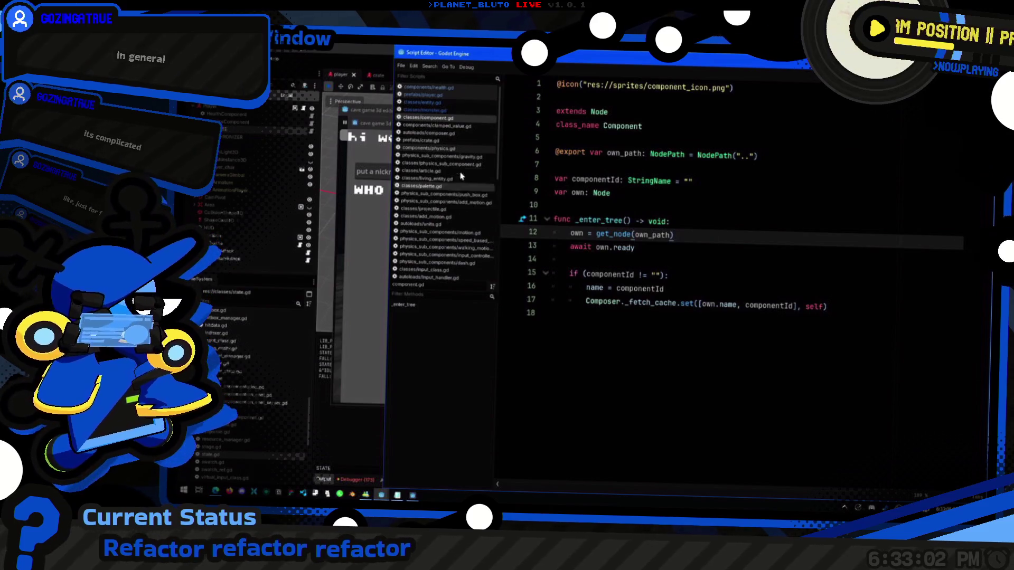
pyautogui.scroll(-5, 445, 158)
pyautogui.click(446, 220)
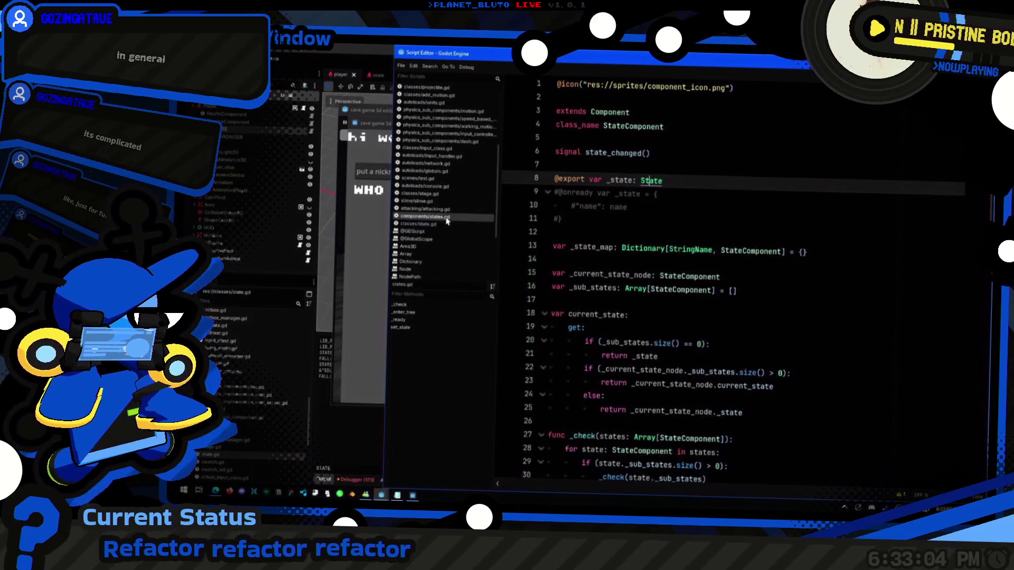
pyautogui.click(719, 183)
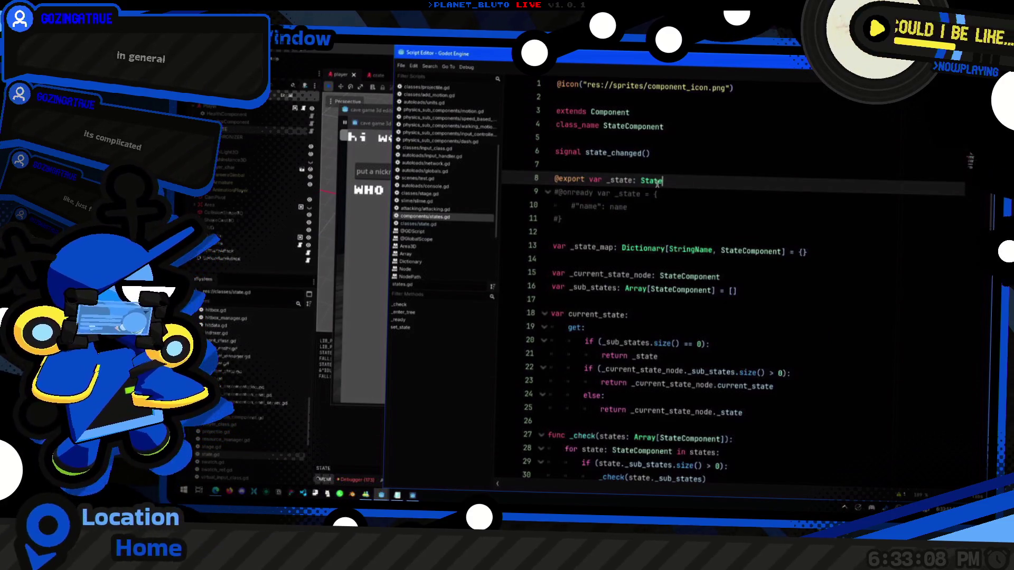
# - Inspect HI_STATE and its child ATTACK state, then open the State class definition
pyautogui.hotkey('alt', 'Tab')
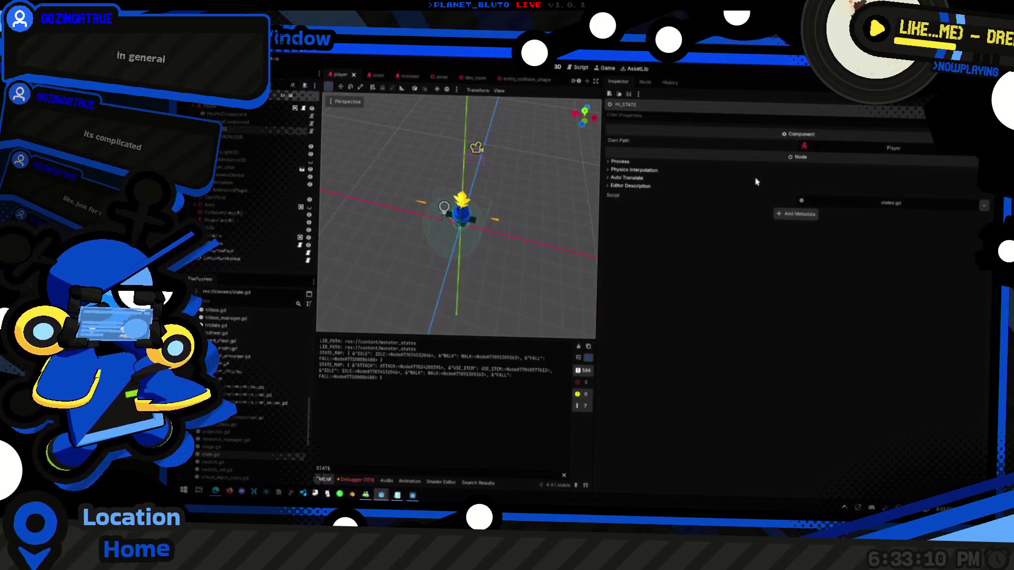
pyautogui.hotkey('alt', 'Tab')
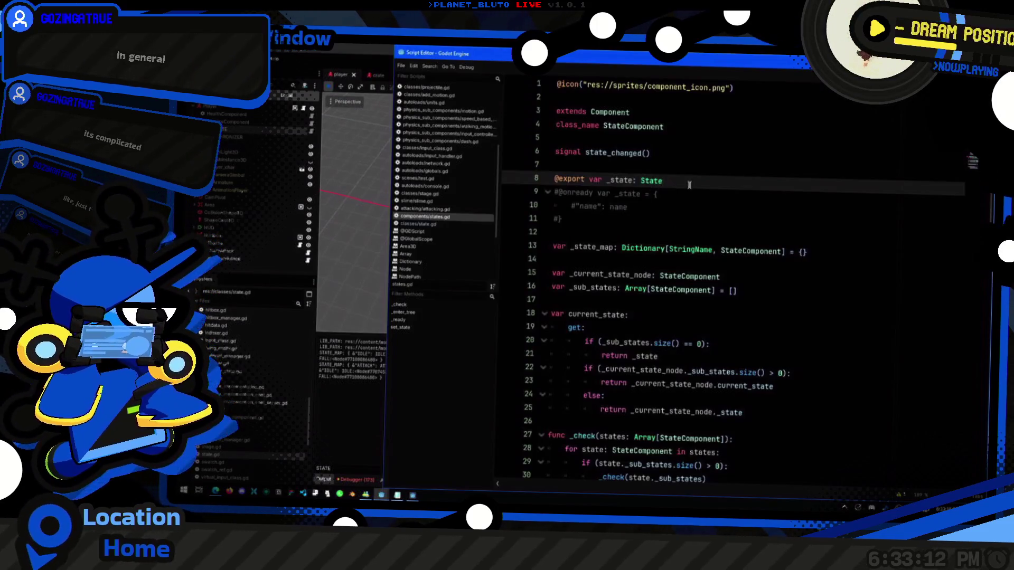
pyautogui.hotkey('alt', 'Tab')
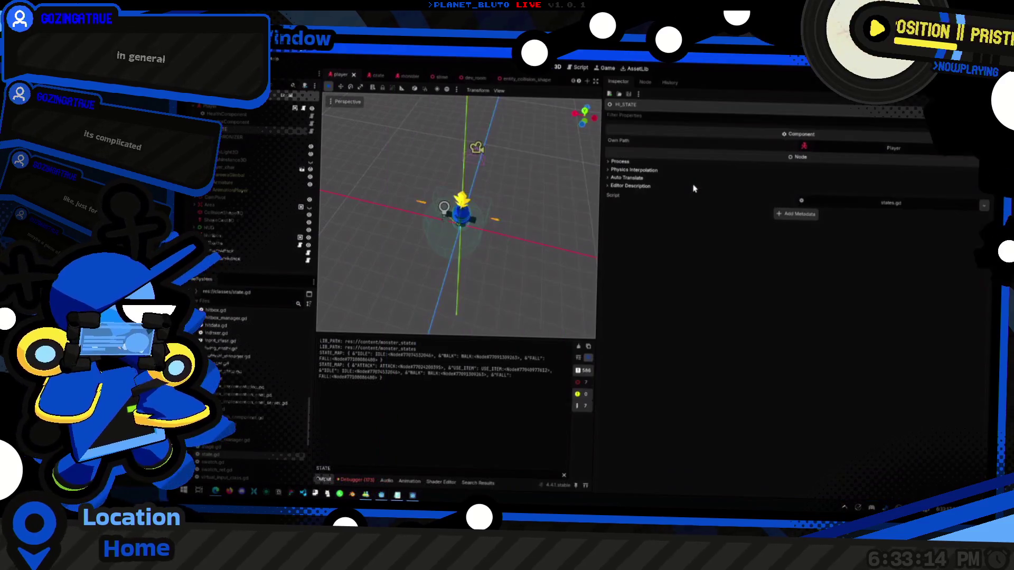
pyautogui.click(238, 133)
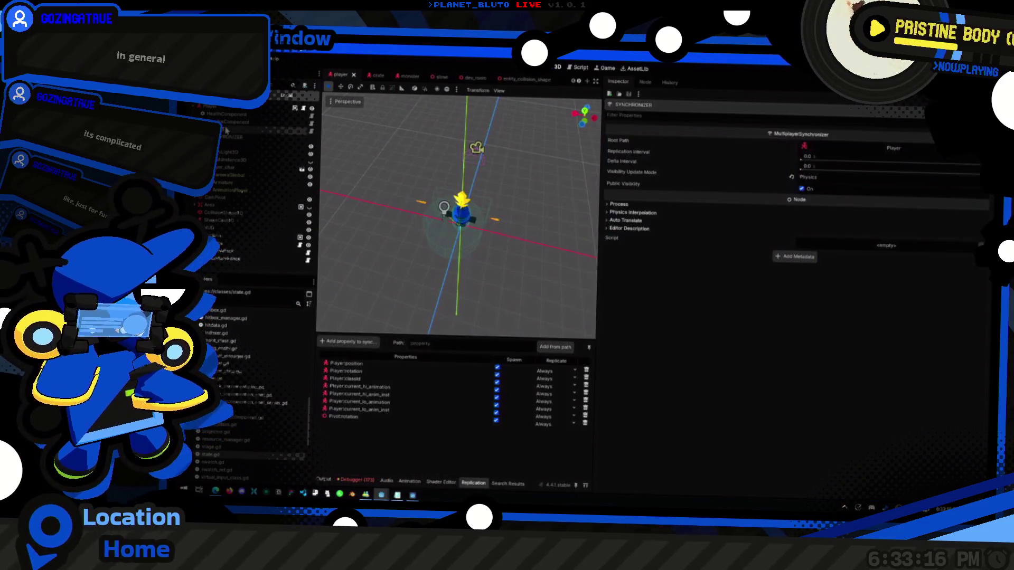
pyautogui.click(218, 129)
pyautogui.click(228, 136)
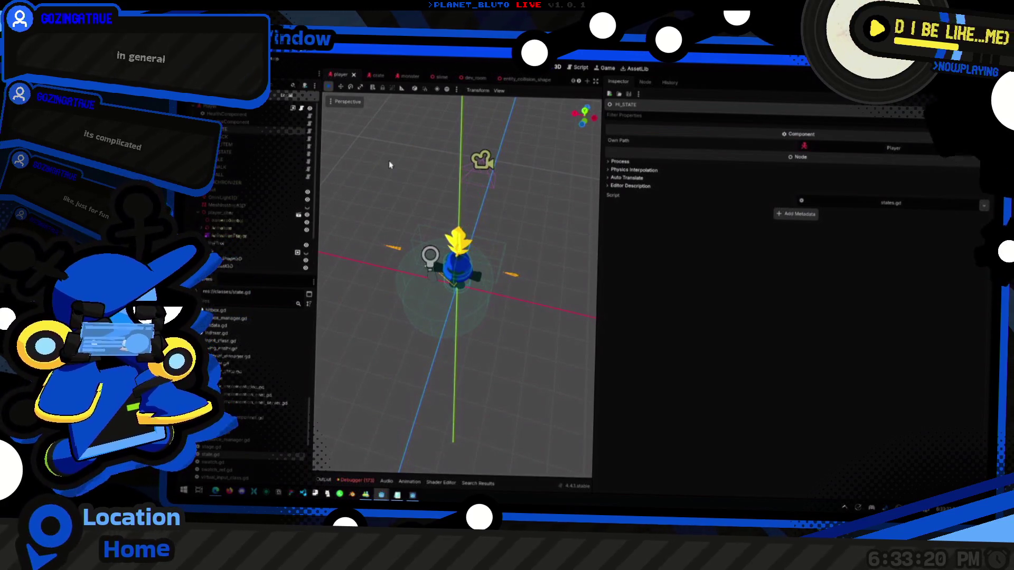
pyautogui.hotkey('alt', 'Tab')
pyautogui.keyDown('ctrl'); pyautogui.click(648, 181); pyautogui.keyUp('ctrl')
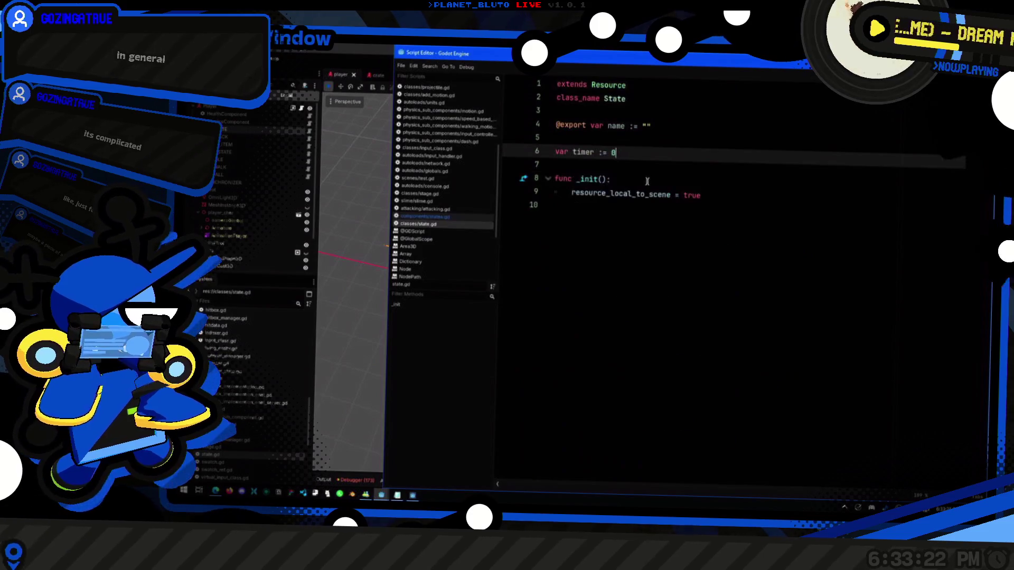
# - Review the name export line in states.gd and re-inspect the HI_STATE node
pyautogui.click(625, 100)
pyautogui.click(686, 123)
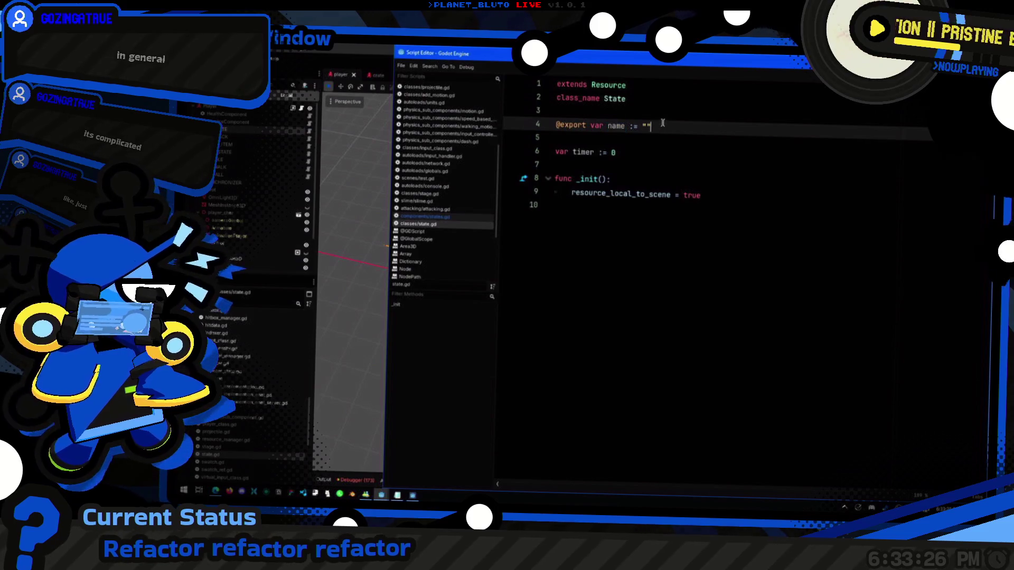
pyautogui.hotkey('alt', 'Tab')
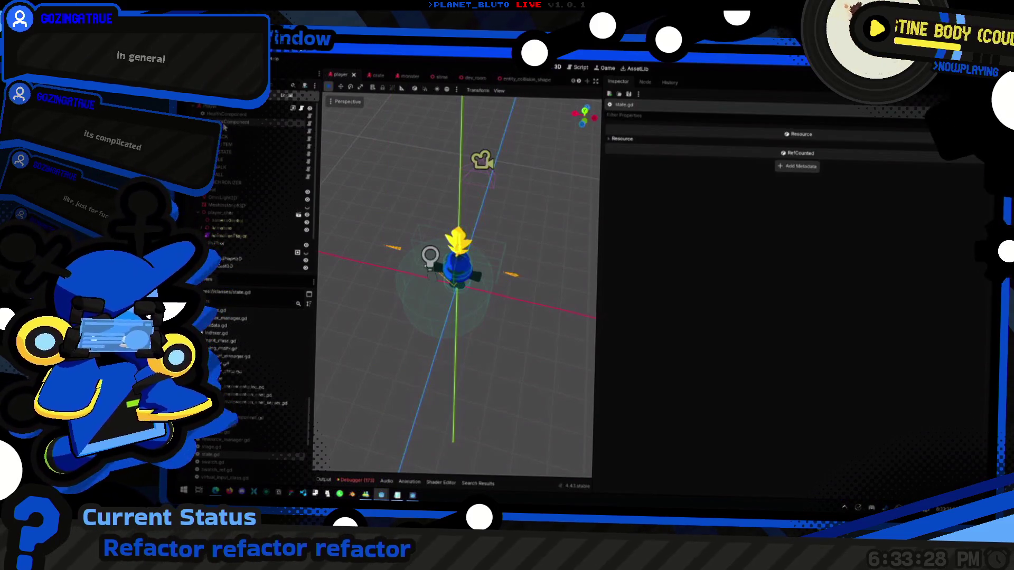
pyautogui.click(242, 135)
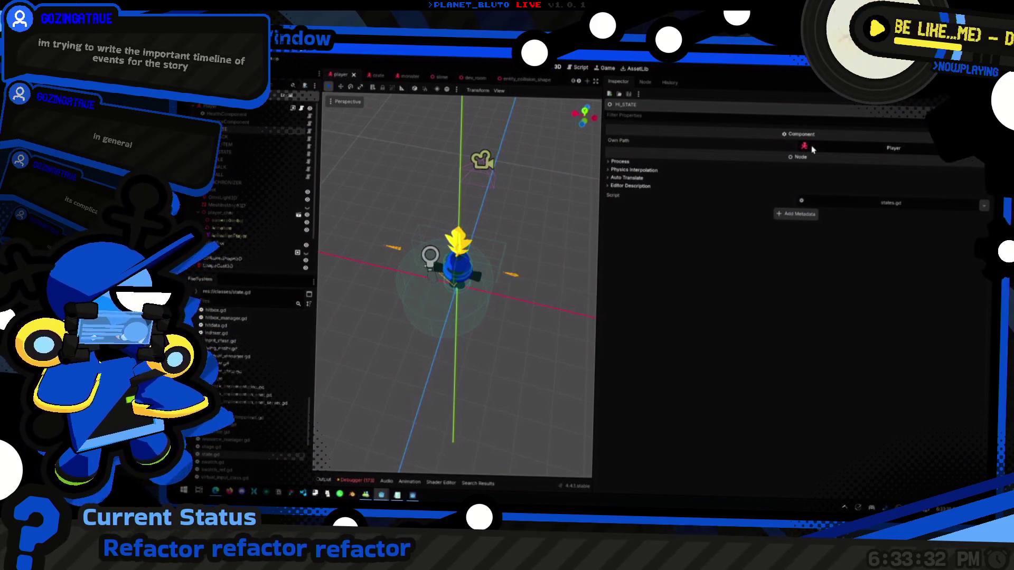
pyautogui.hotkey('alt', 'Tab')
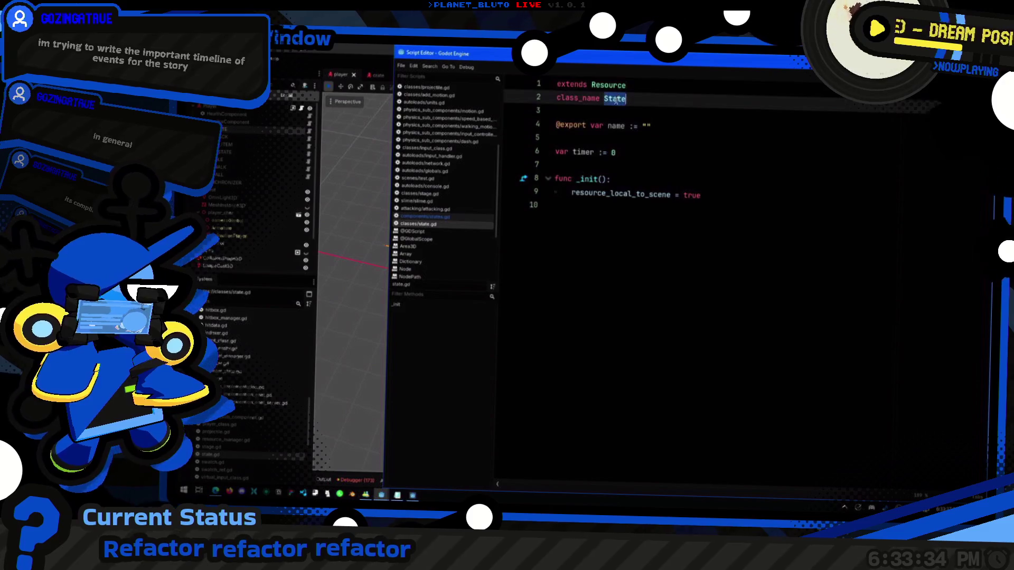
# - Rename the exported _state variable to state and make the current_state getter return state
pyautogui.hotkey('alt', 'Left')
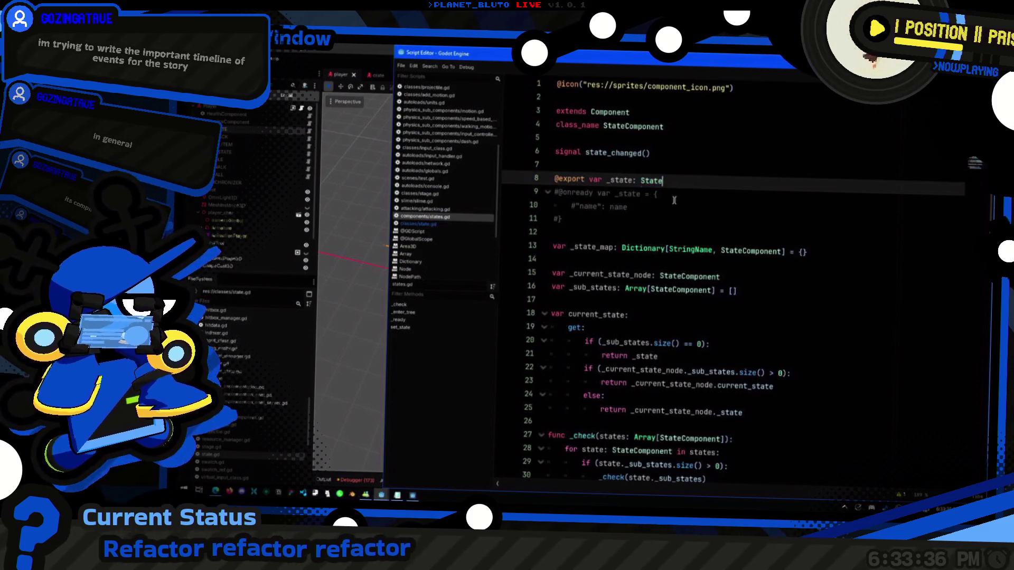
pyautogui.press('Right')
pyautogui.press('BackSpace')
pyautogui.press('F5')
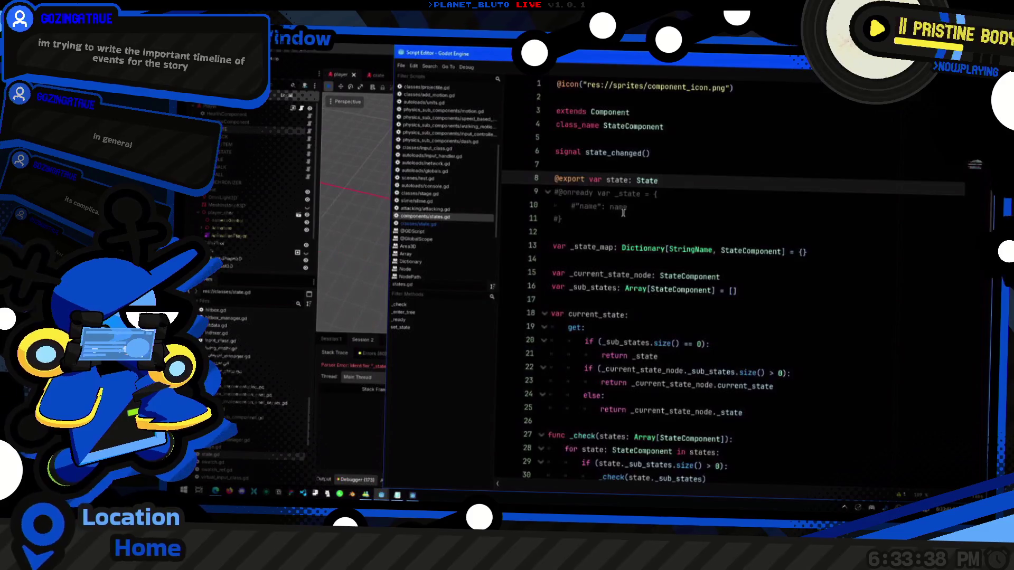
pyautogui.hotkey('alt', 'Tab')
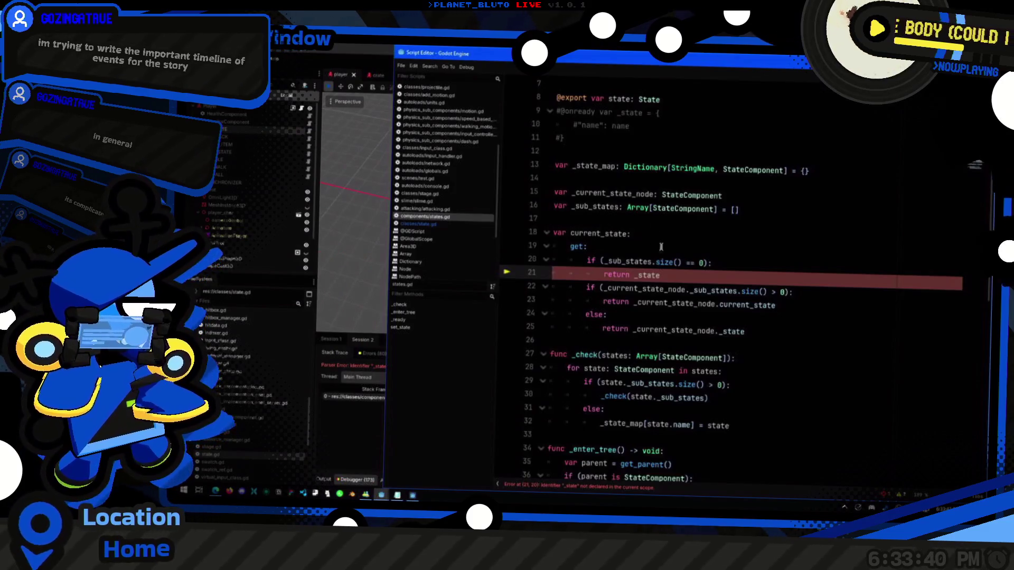
pyautogui.press('BackSpace')
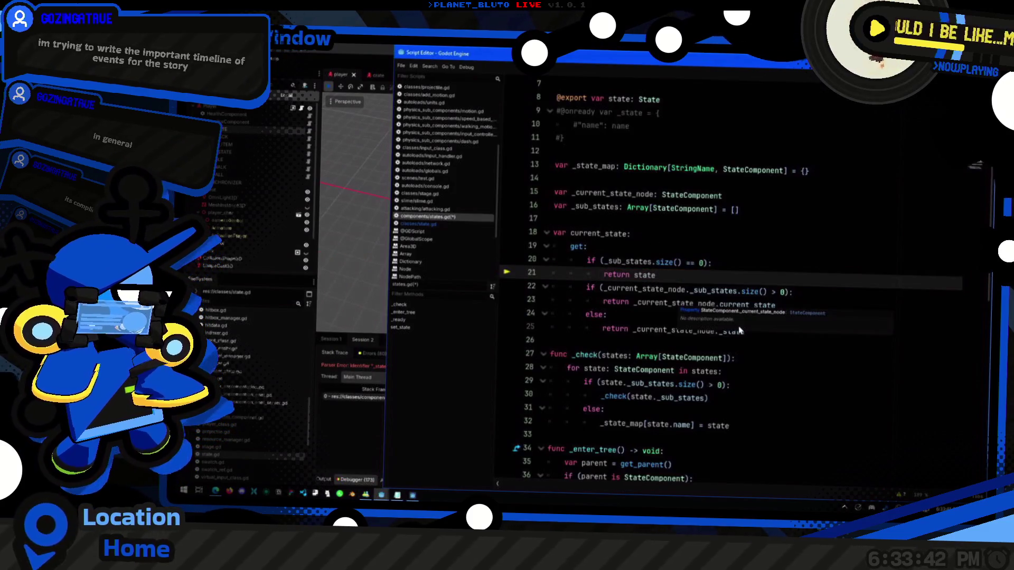
pyautogui.scroll(-10, 796, 382)
# - Stop the debug run, view HI_STATE's properties, and comment out the state export line
pyautogui.hotkey('alt', 'Tab')
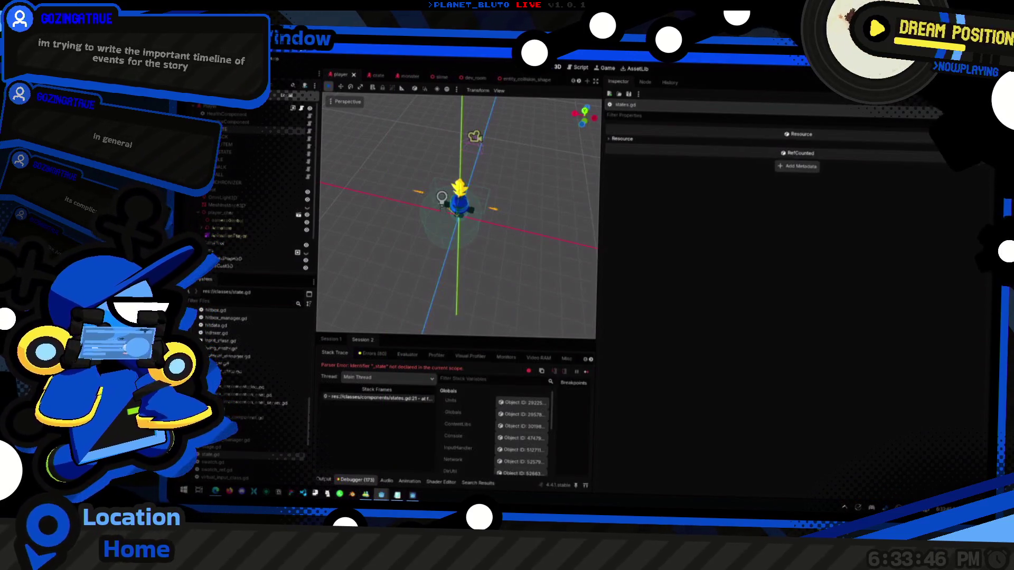
pyautogui.click(225, 119)
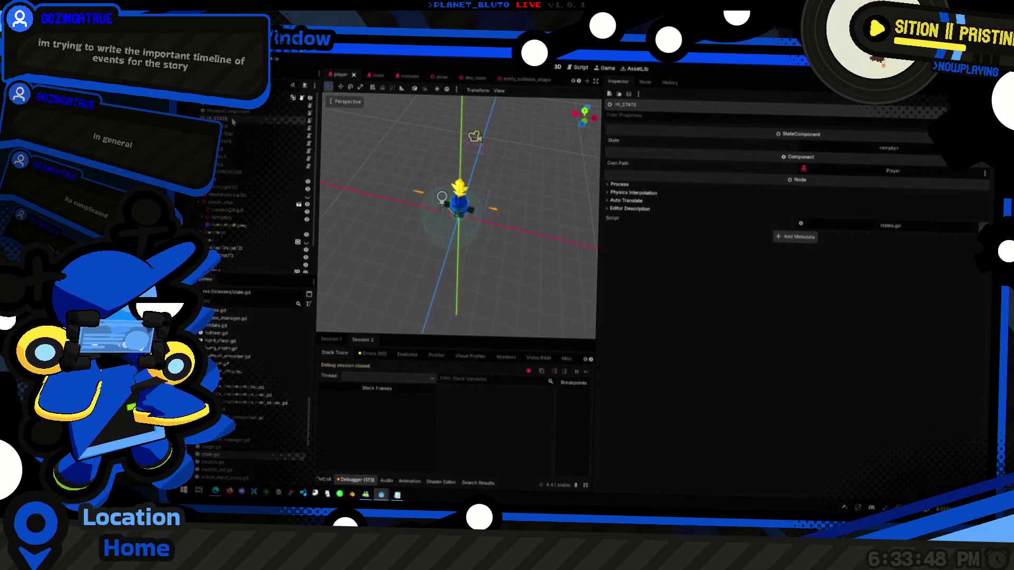
pyautogui.click(973, 173)
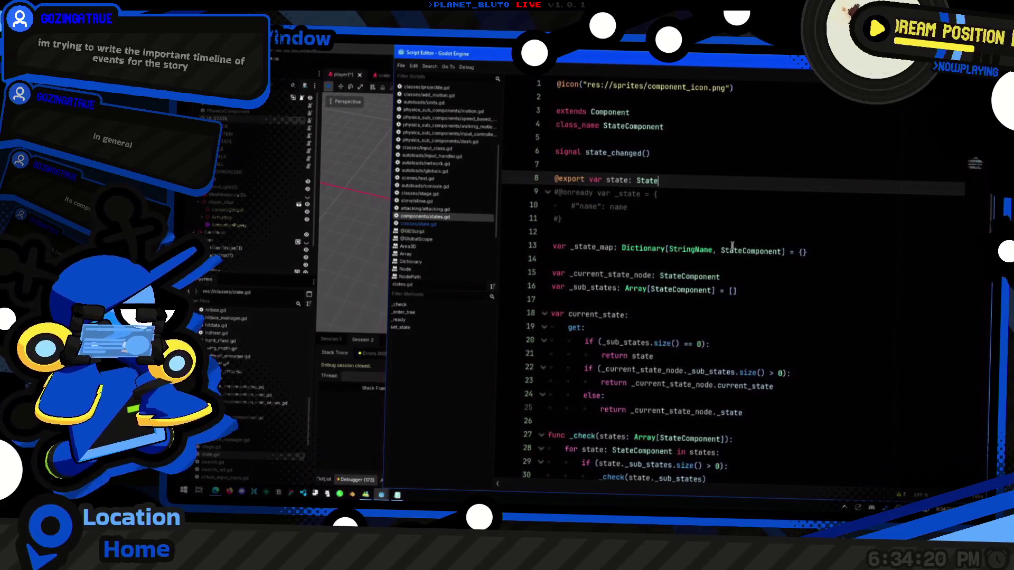
pyautogui.hotkey('ctrl', 'k')
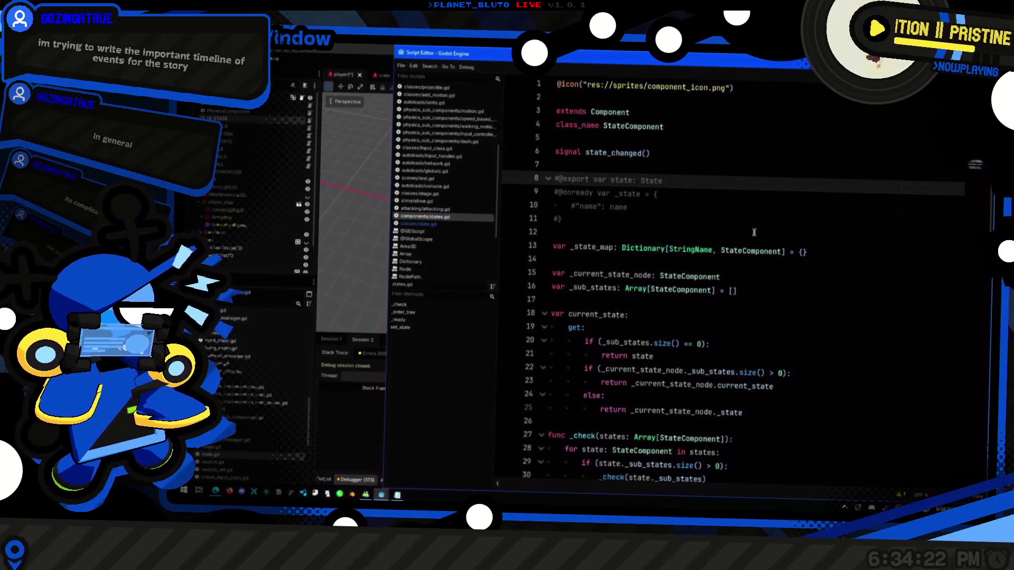
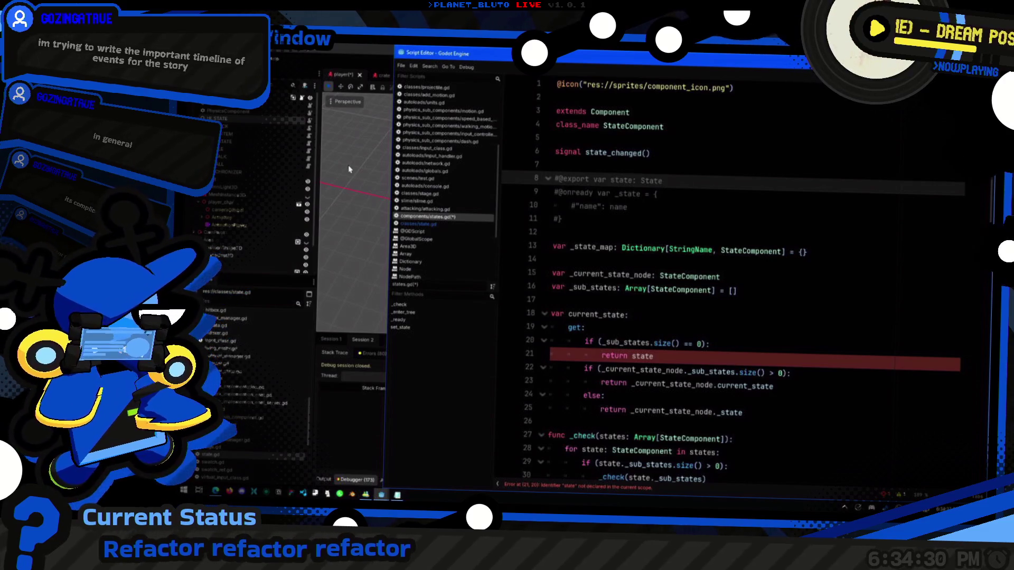
# - Inspect the StatesComponent node in the player scene, then return to the states.gd code
pyautogui.click(233, 119)
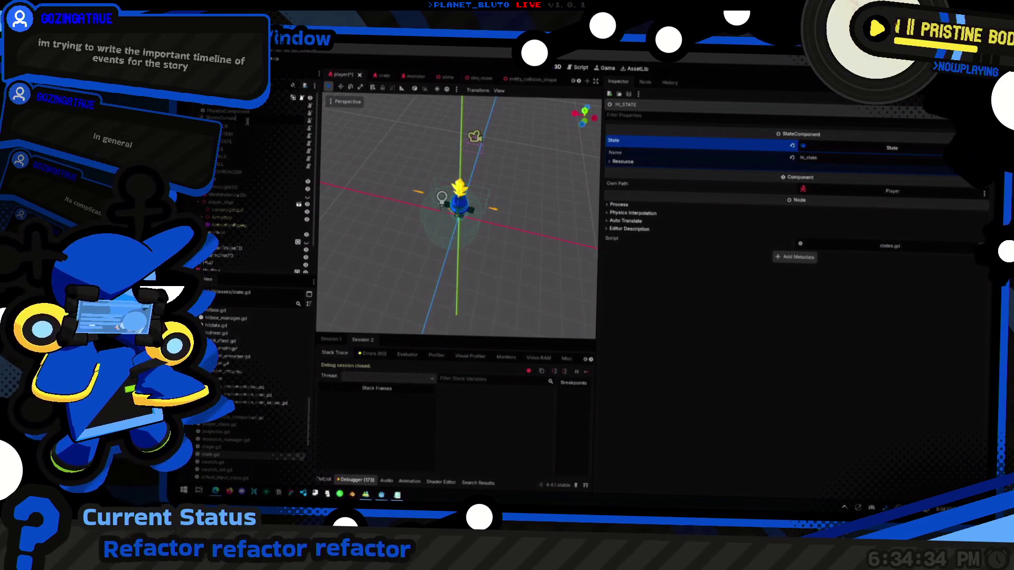
pyautogui.click(248, 120)
pyautogui.hotkey('alt', 'Tab')
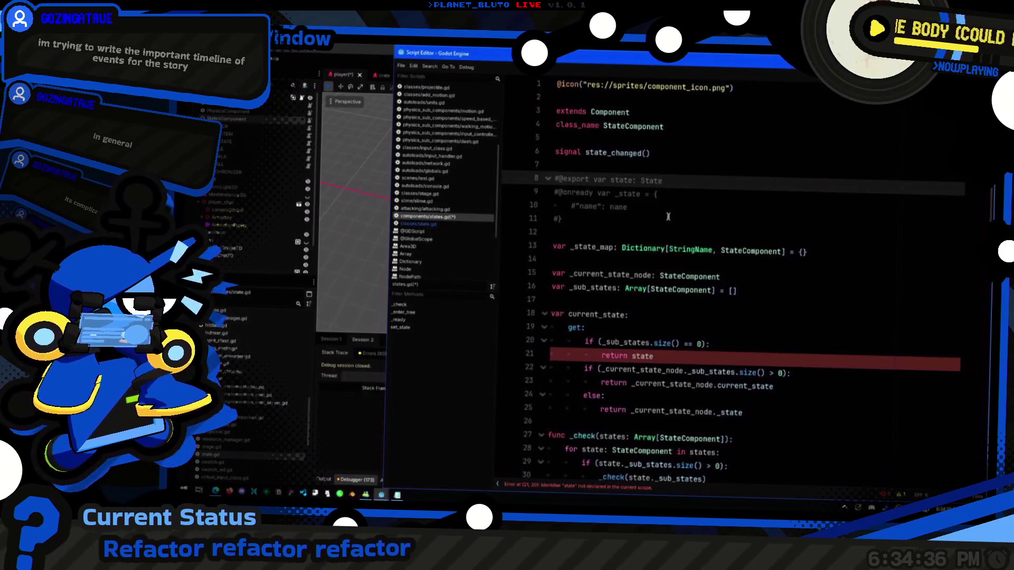
pyautogui.click(685, 182)
# - Review the erroring 'return state' line and the end of set_state in states.gd
pyautogui.scroll(-1, 670, 195)
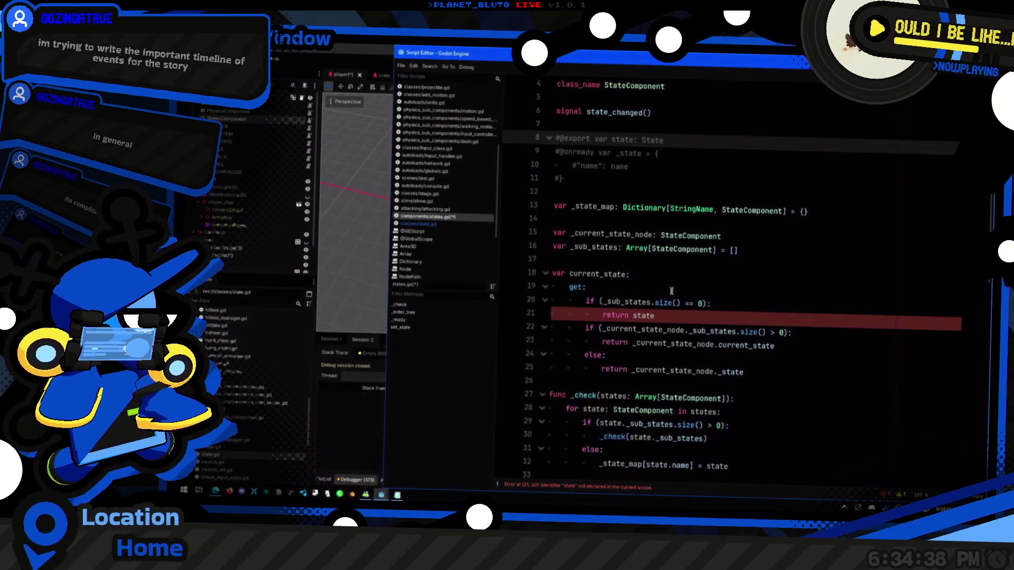
pyautogui.click(667, 316)
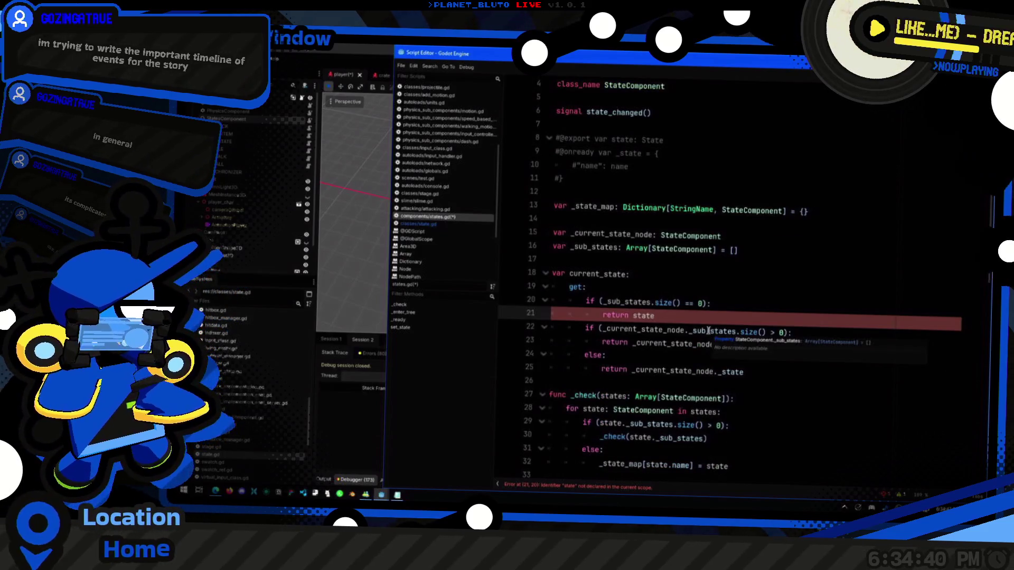
pyautogui.scroll(-6, 772, 227)
pyautogui.scroll(-5, 772, 227)
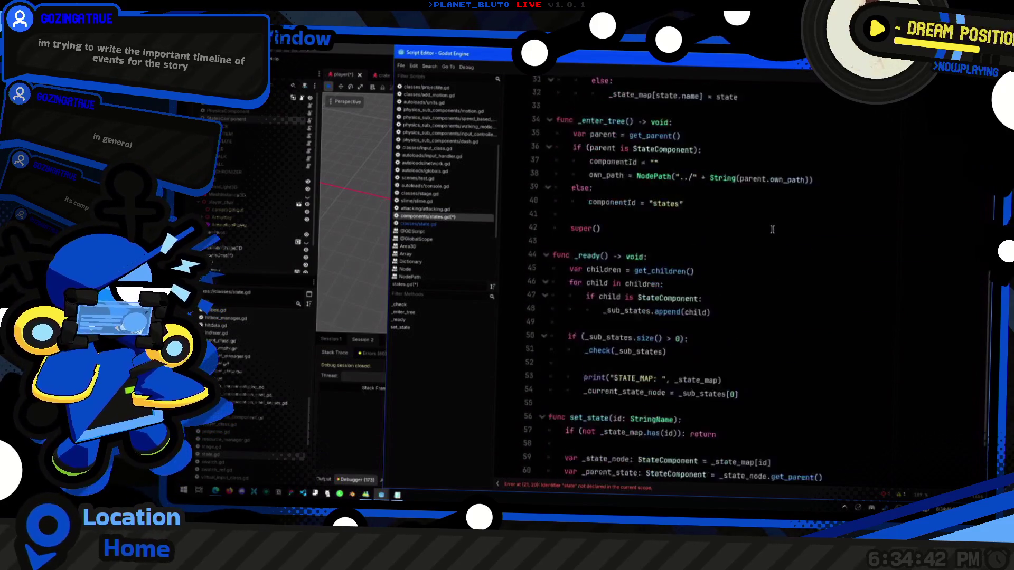
pyautogui.click(800, 421)
pyautogui.click(807, 460)
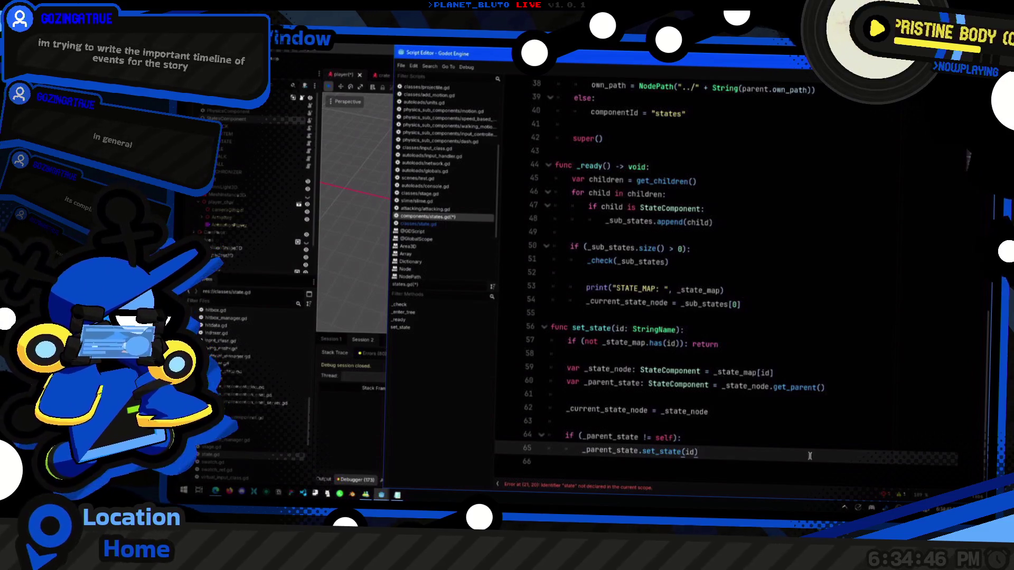
pyautogui.scroll(7, 810, 455)
pyautogui.scroll(2, 811, 452)
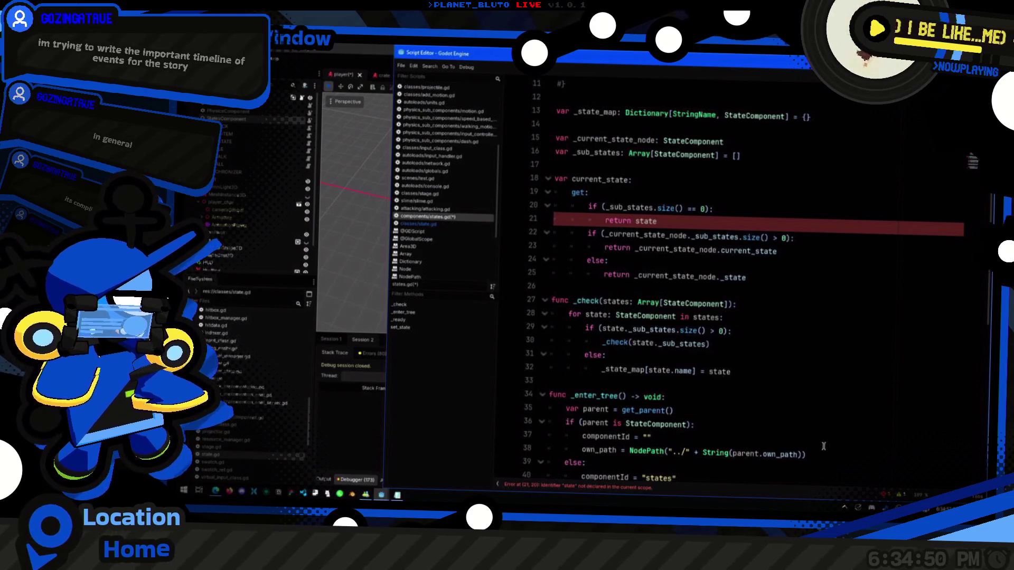
# - Change '_state' to 'state' on line 25 and 'return state' to 'return self' on line 21
pyautogui.click(726, 279)
pyautogui.press('BackSpace')
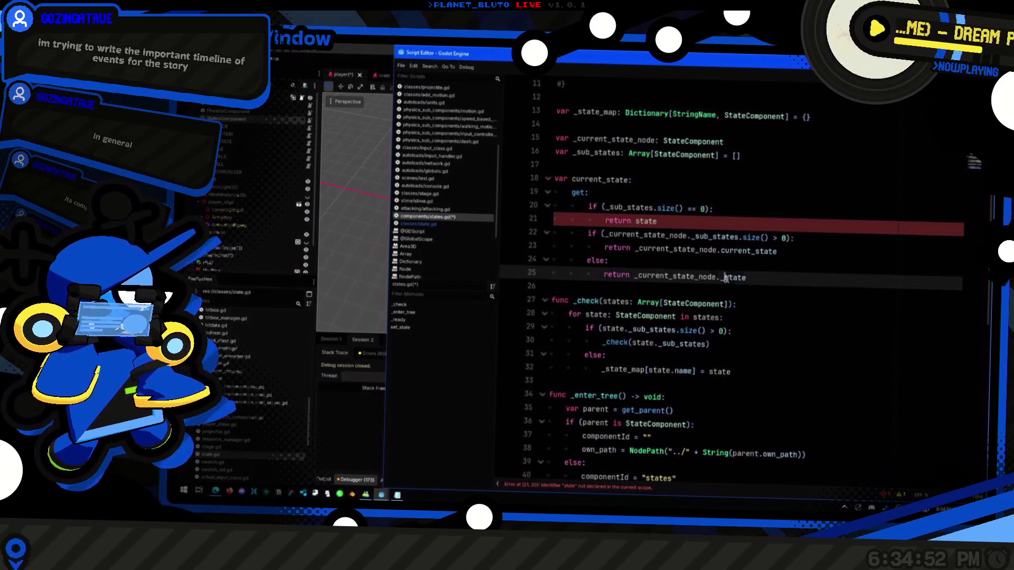
pyautogui.doubleClick(676, 220)
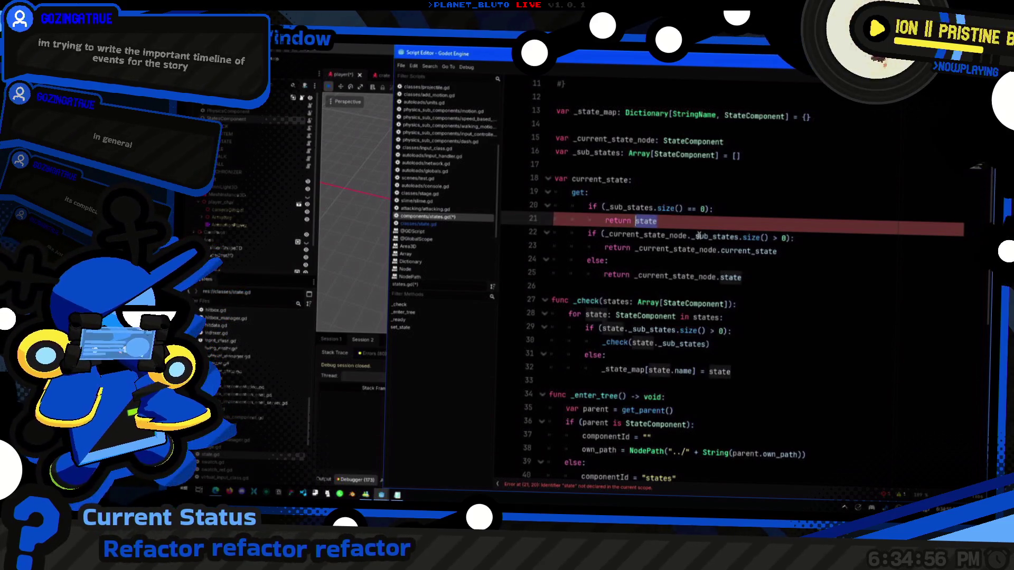
pyautogui.write('self')
pyautogui.scroll(-1, 698, 235)
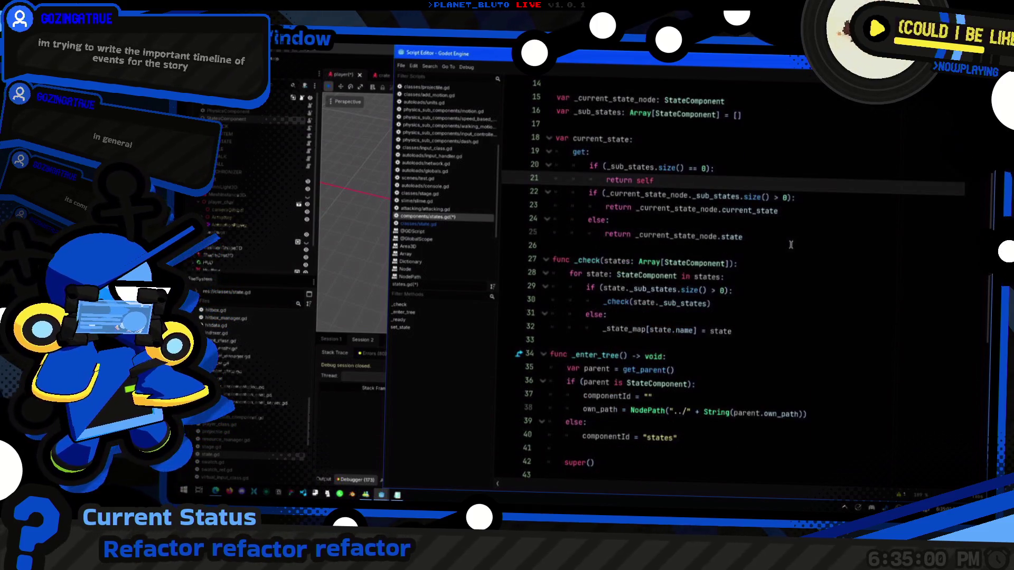
pyautogui.hotkey('alt', 'Tab')
pyautogui.hotkey('alt', 'Tab')
pyautogui.hotkey('alt', 'Tab')
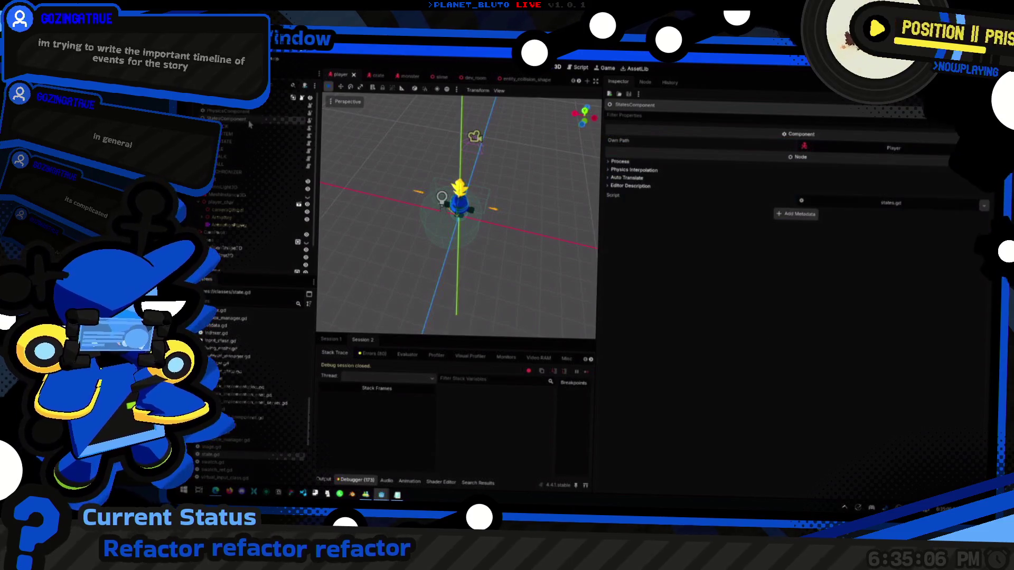
# - Look over the set_state function in states.gd
pyautogui.hotkey('alt', 'Tab')
pyautogui.scroll(-8, 739, 275)
pyautogui.click(783, 385)
pyautogui.click(803, 414)
pyautogui.click(793, 454)
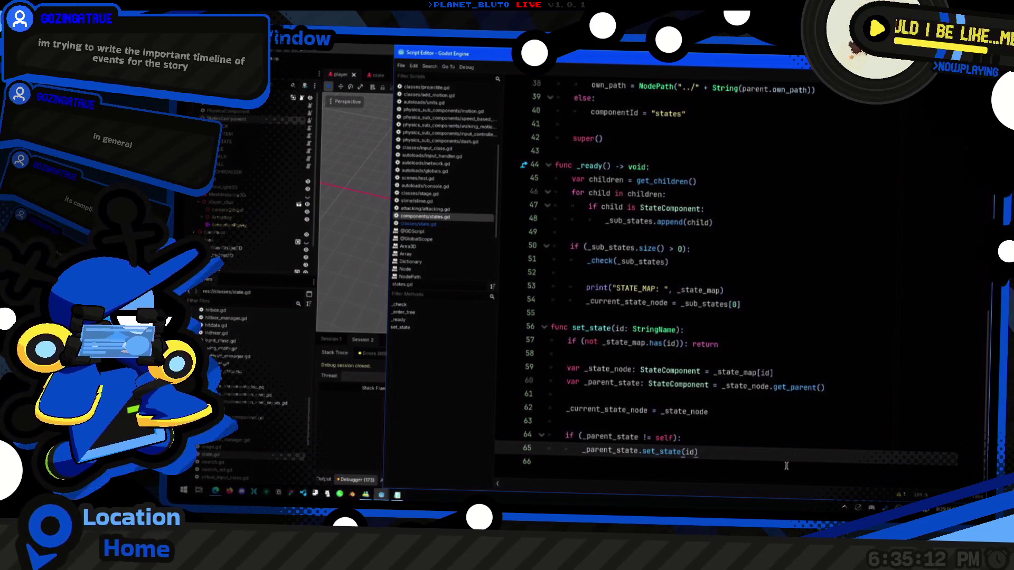
pyautogui.scroll(12, 786, 466)
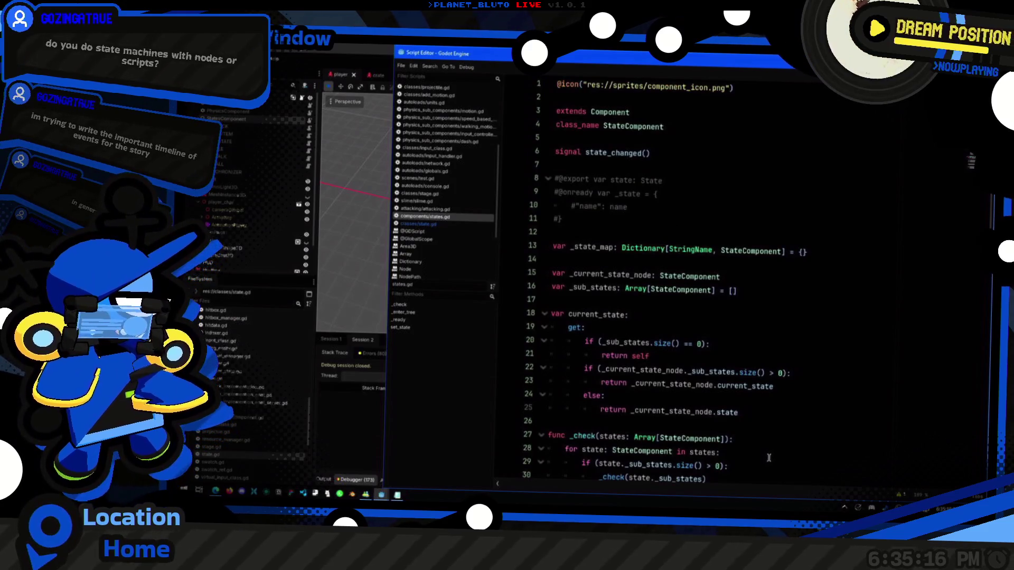
pyautogui.scroll(-12, 769, 458)
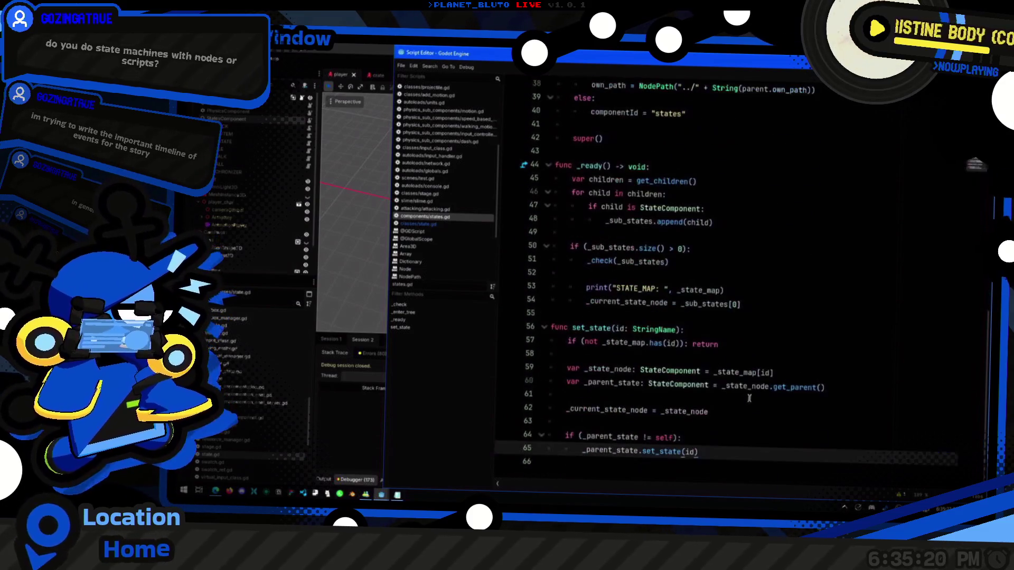
# - Check the STATE_MAP print and current state node assignment, and select the six state nodes
pyautogui.click(242, 117)
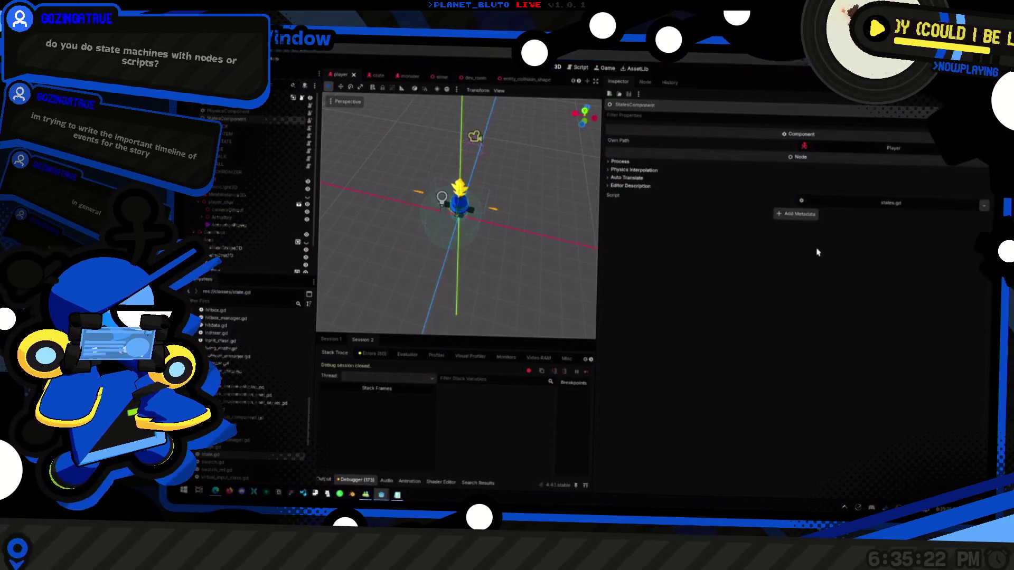
pyautogui.hotkey('alt', 'Tab')
pyautogui.click(773, 297)
pyautogui.click(787, 305)
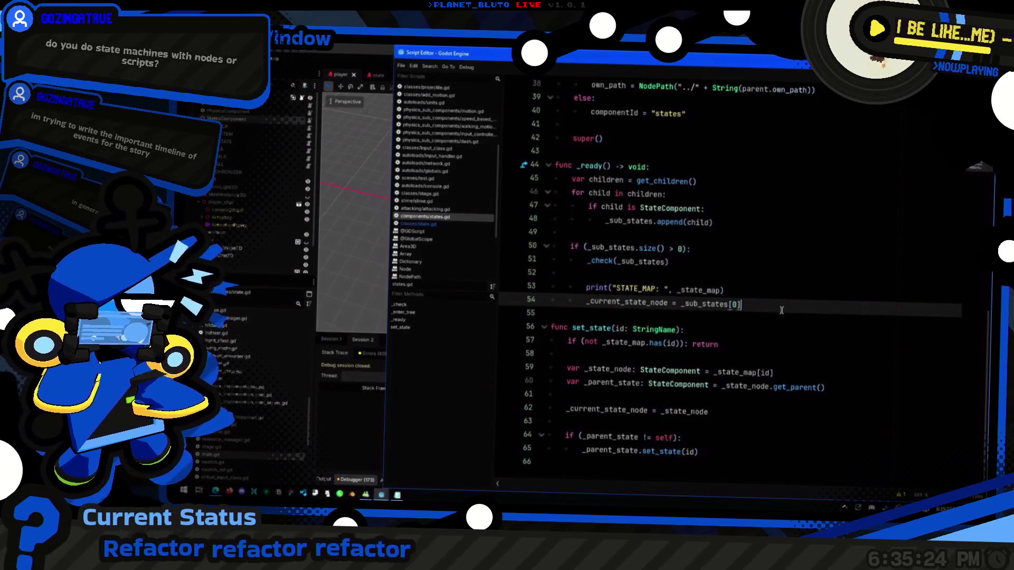
pyautogui.click(240, 144)
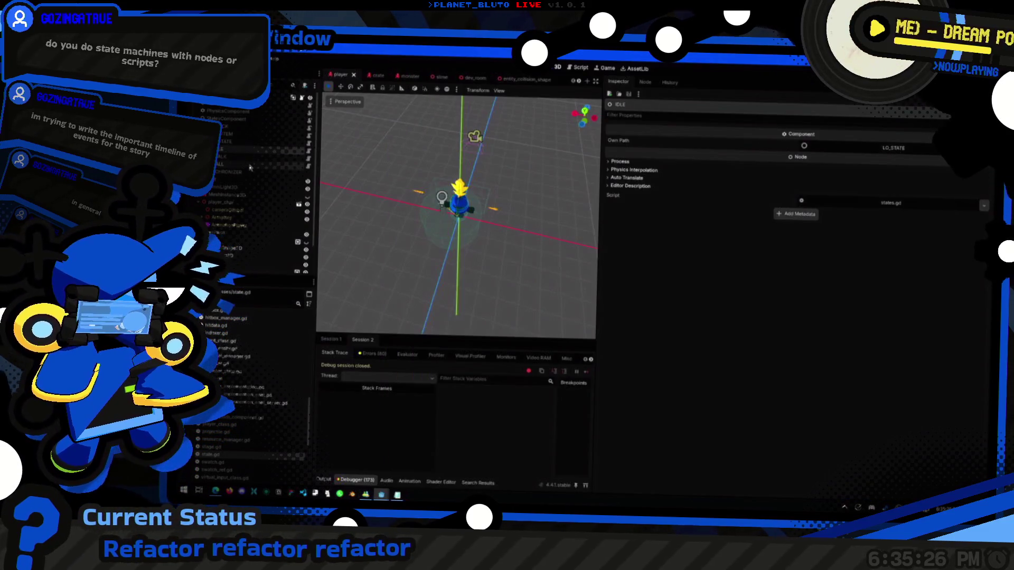
pyautogui.keyDown('shift'); pyautogui.click(247, 128); pyautogui.keyUp('shift')
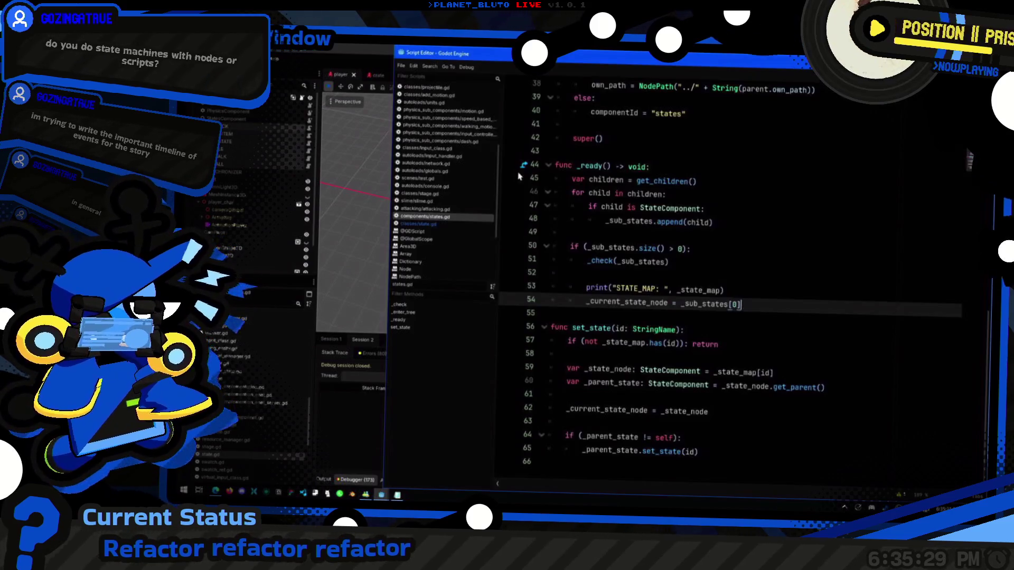
pyautogui.hotkey('alt', 'Tab')
# - Inspect the child-collecting loop and sub-state check in _ready and the _check function
pyautogui.click(733, 221)
pyautogui.click(748, 272)
pyautogui.click(738, 262)
pyautogui.scroll(7, 738, 294)
pyautogui.click(740, 265)
pyautogui.click(798, 277)
pyautogui.click(797, 289)
pyautogui.scroll(3, 798, 289)
pyautogui.scroll(3, 796, 289)
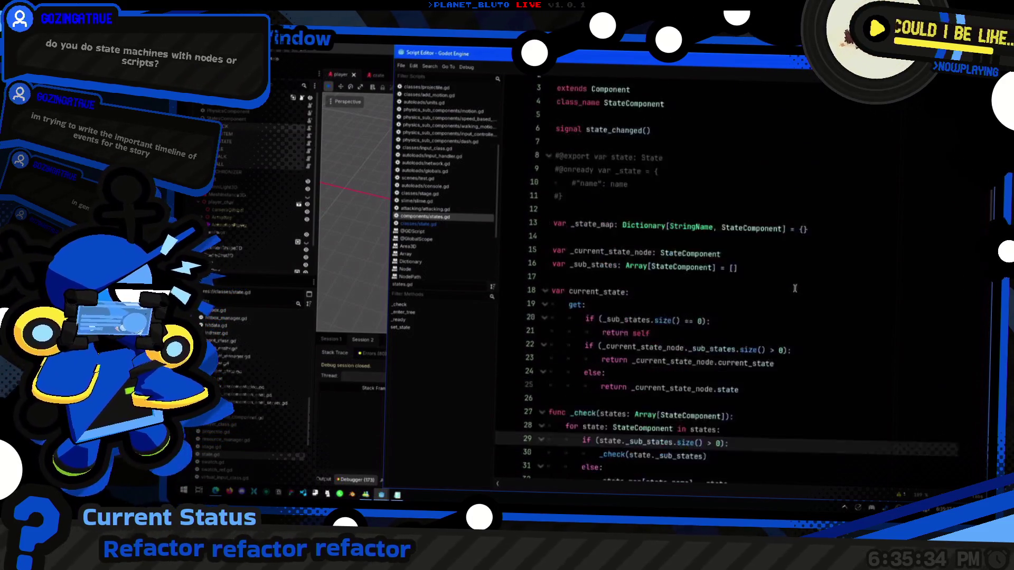
# - Inspect the state variable declarations, including sub_states, in states.gd
pyautogui.click(714, 220)
pyautogui.click(788, 292)
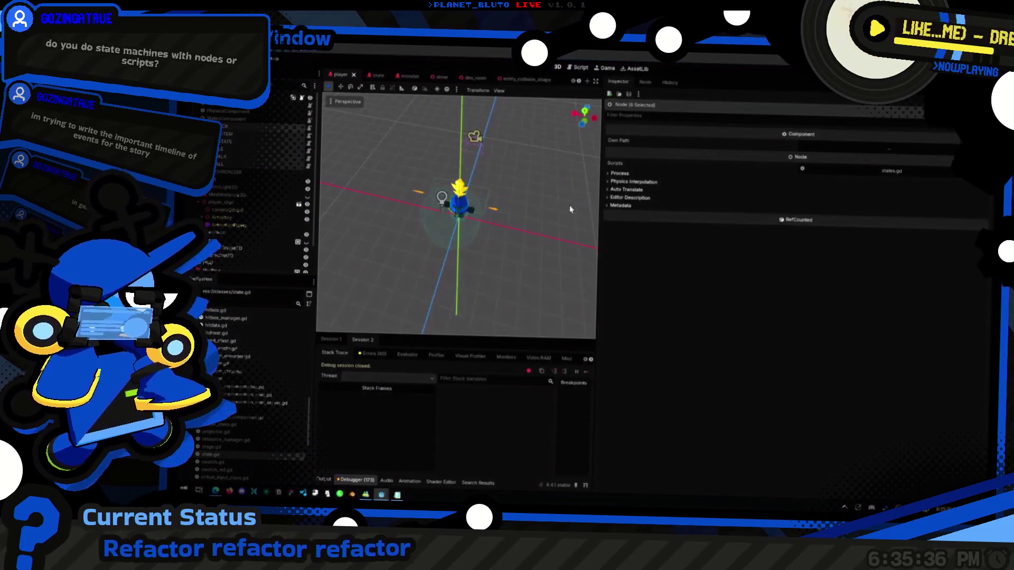
pyautogui.scroll(-1, 777, 288)
pyautogui.scroll(-6, 777, 287)
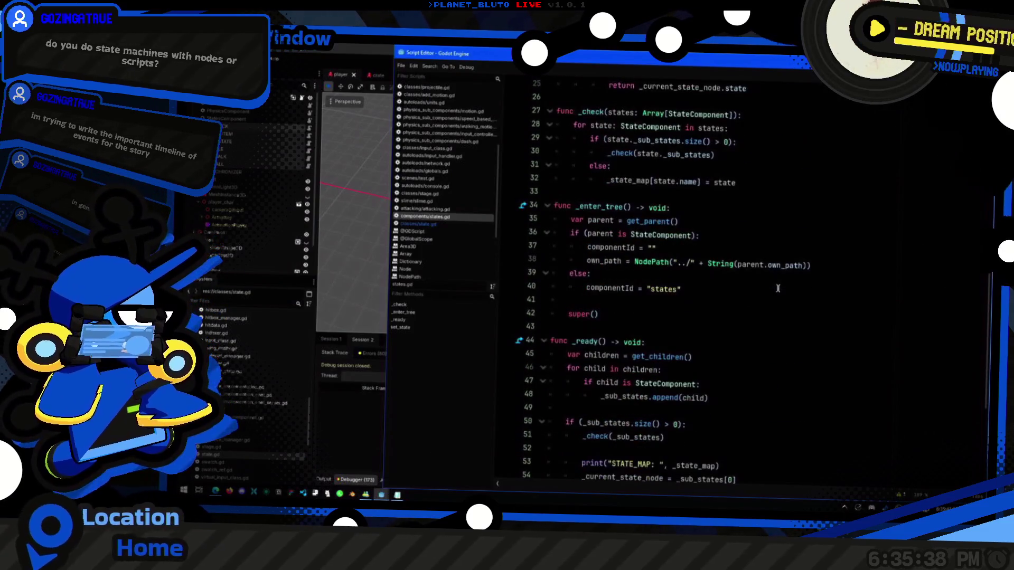
pyautogui.scroll(-9, 776, 288)
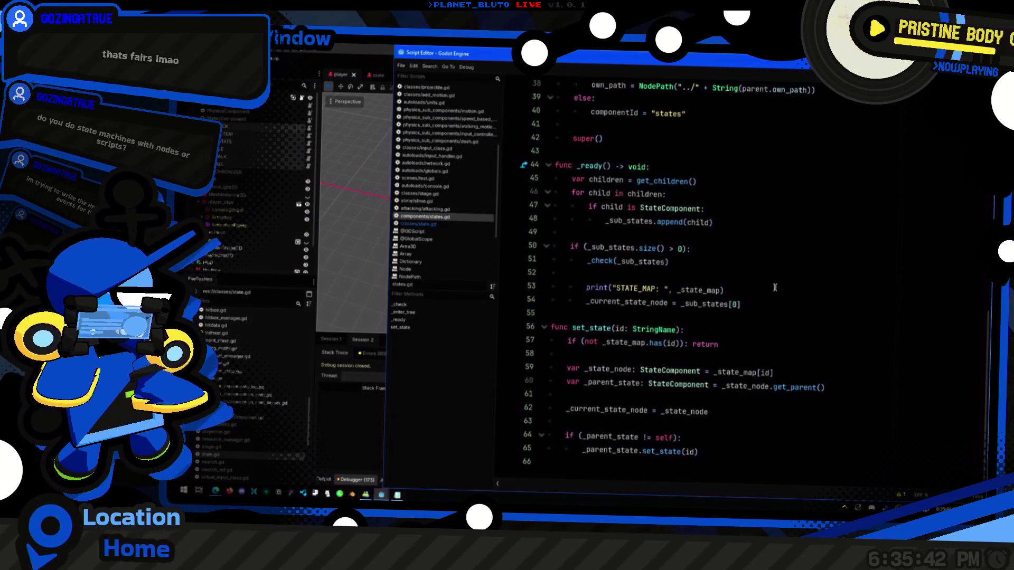
pyautogui.scroll(2, 774, 287)
pyautogui.scroll(-2, 687, 264)
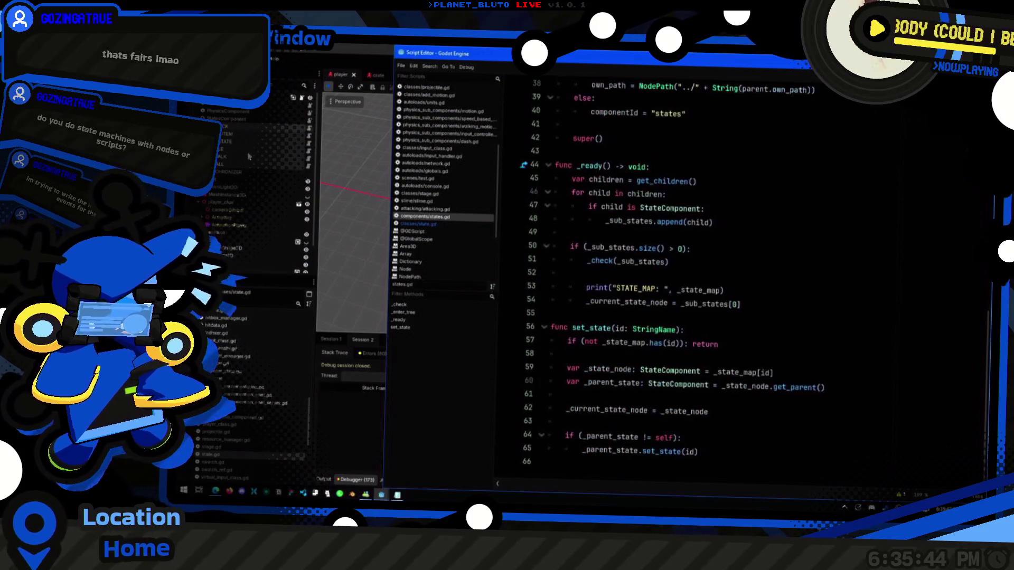
# - Inspect the IDLE and FALL state nodes, then revisit the child append line in _ready
pyautogui.click(250, 156)
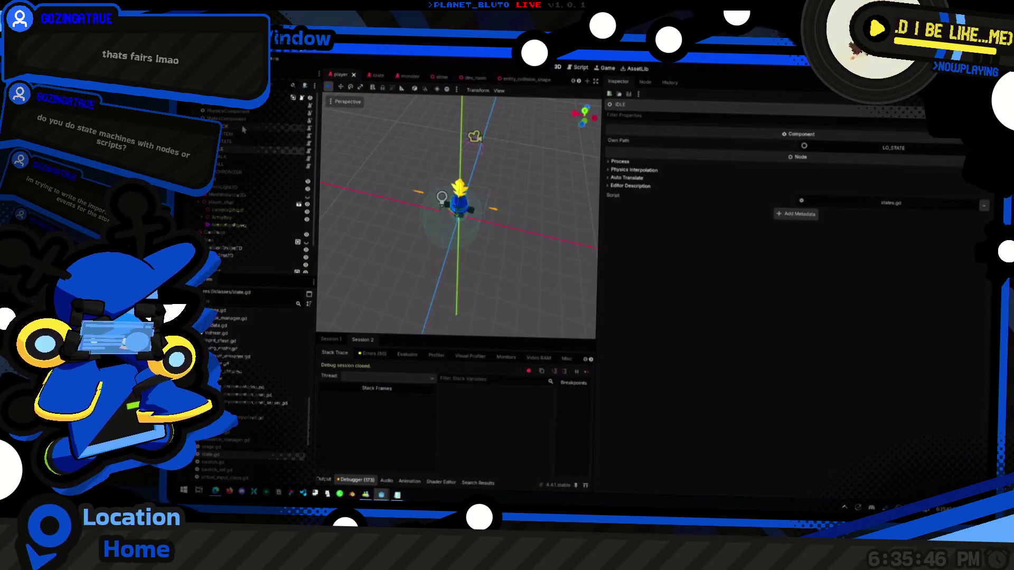
pyautogui.click(251, 160)
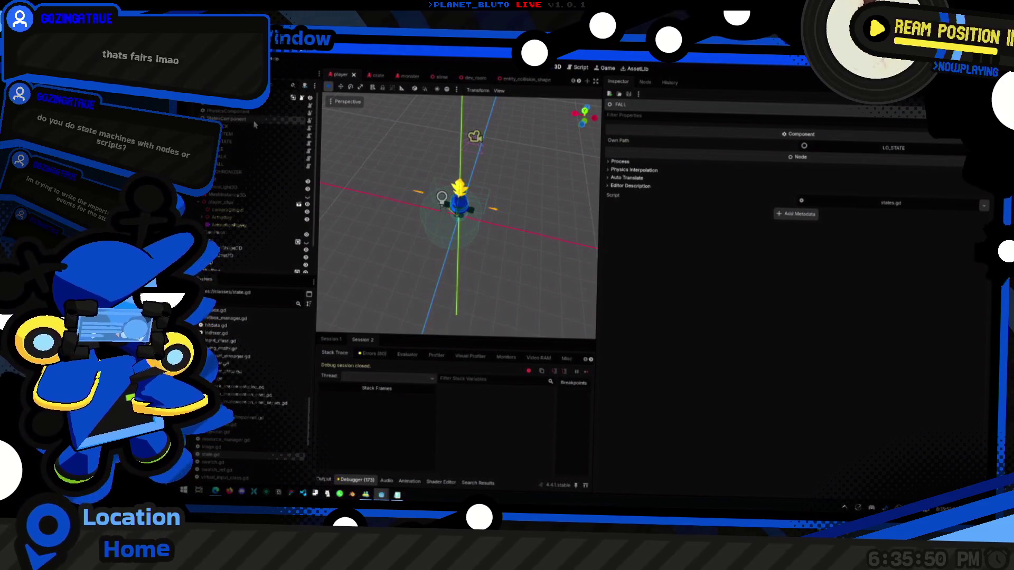
pyautogui.click(309, 121)
pyautogui.click(753, 229)
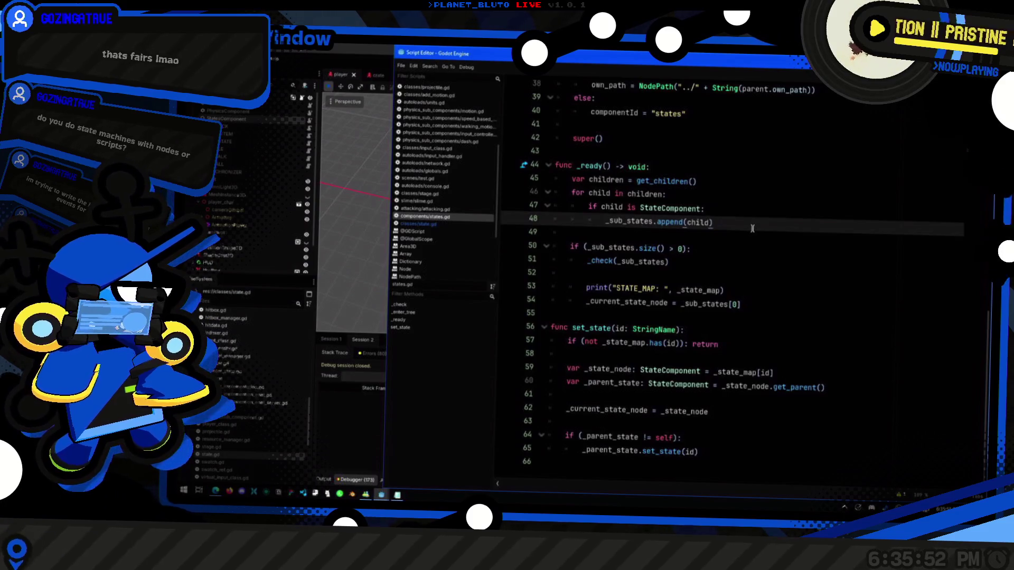
pyautogui.scroll(2, 752, 229)
pyautogui.scroll(-2, 750, 229)
pyautogui.scroll(1, 749, 228)
pyautogui.scroll(12, 749, 228)
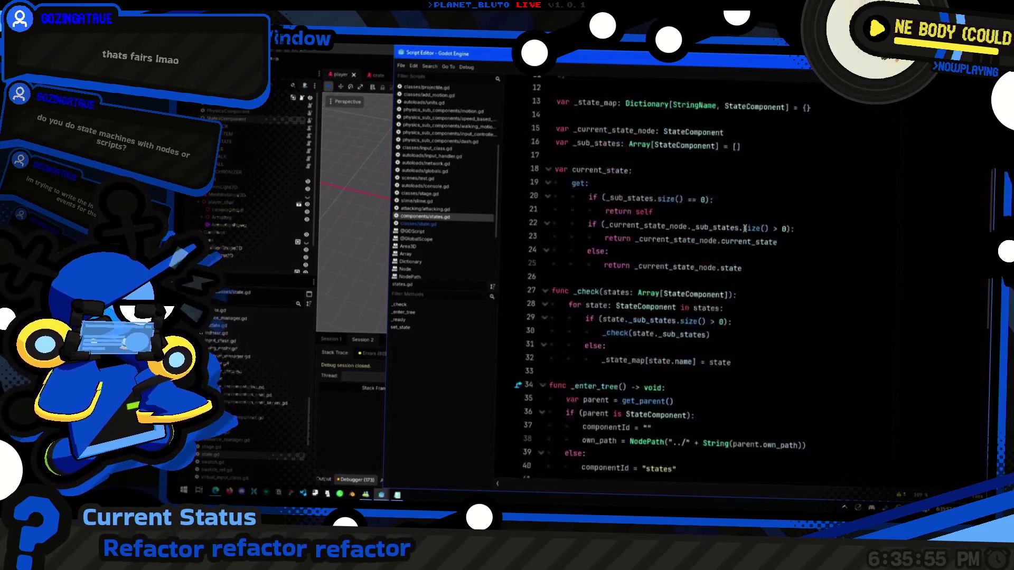
# - Delete the old state.gd script from the project
pyautogui.click(246, 427)
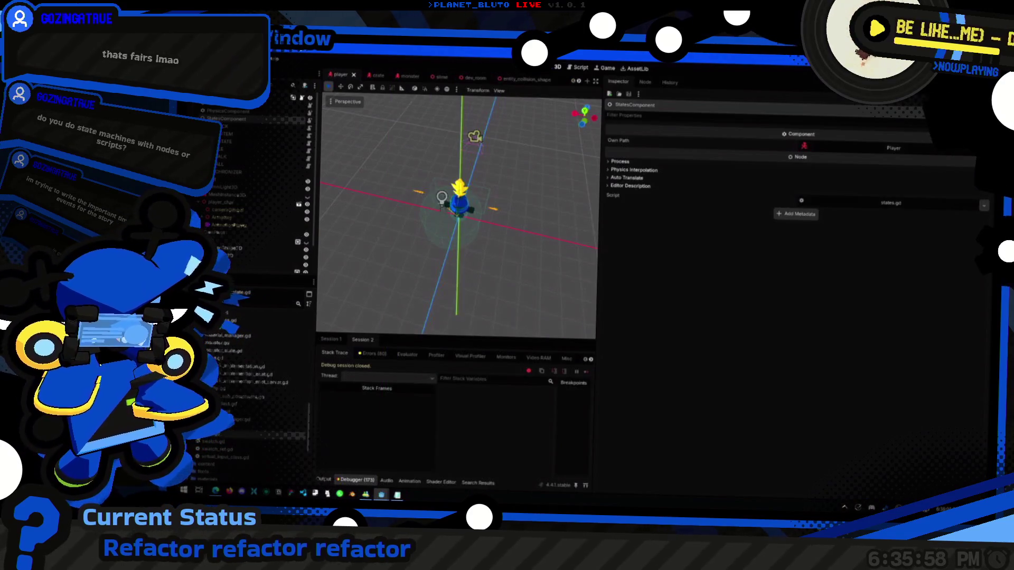
pyautogui.doubleClick(209, 434)
pyautogui.rightClick(210, 438)
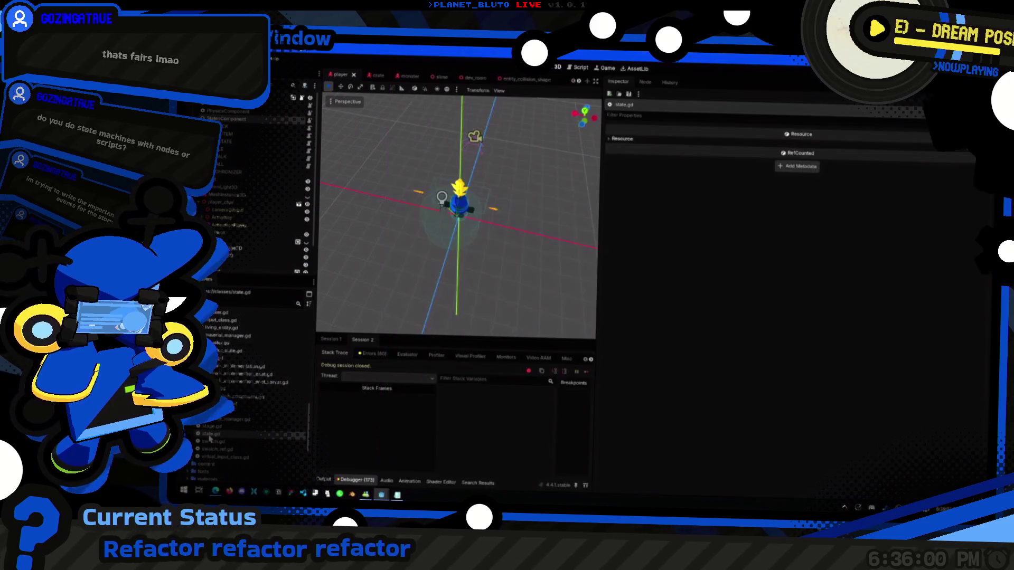
pyautogui.click(226, 441)
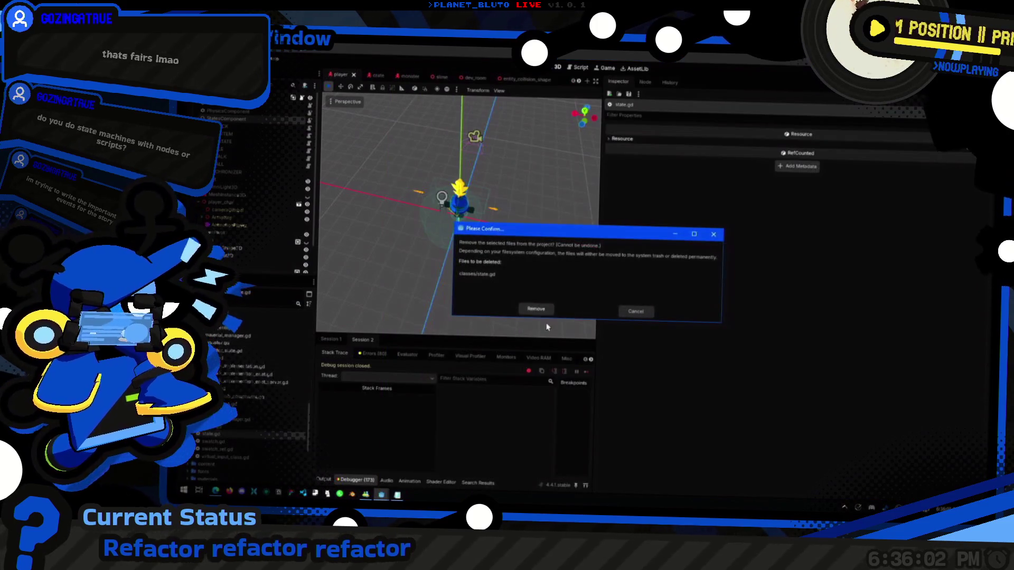
pyautogui.click(534, 306)
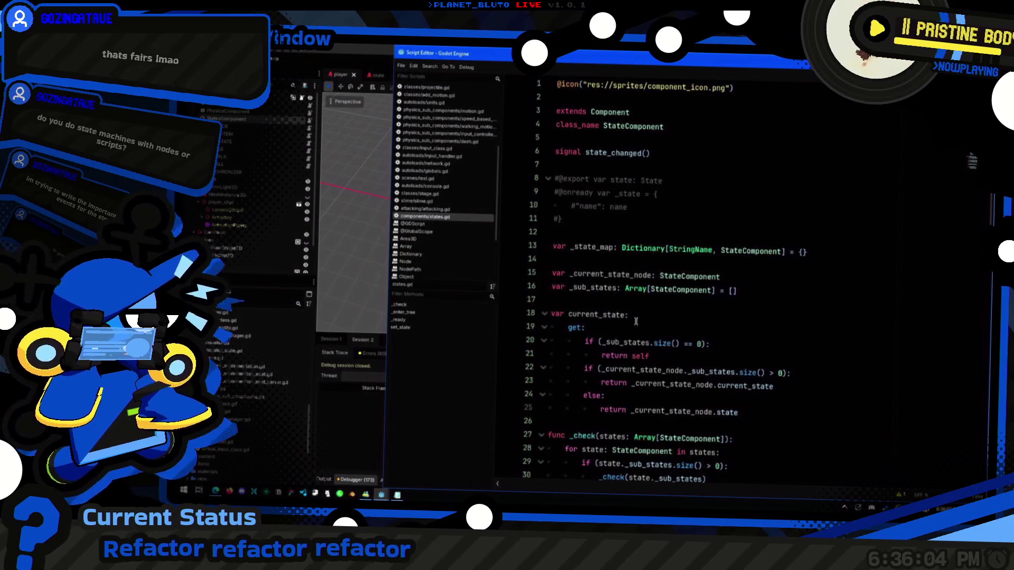
pyautogui.click(681, 198)
# - Change the signal to state_changed(state: StateComponent)
pyautogui.click(711, 211)
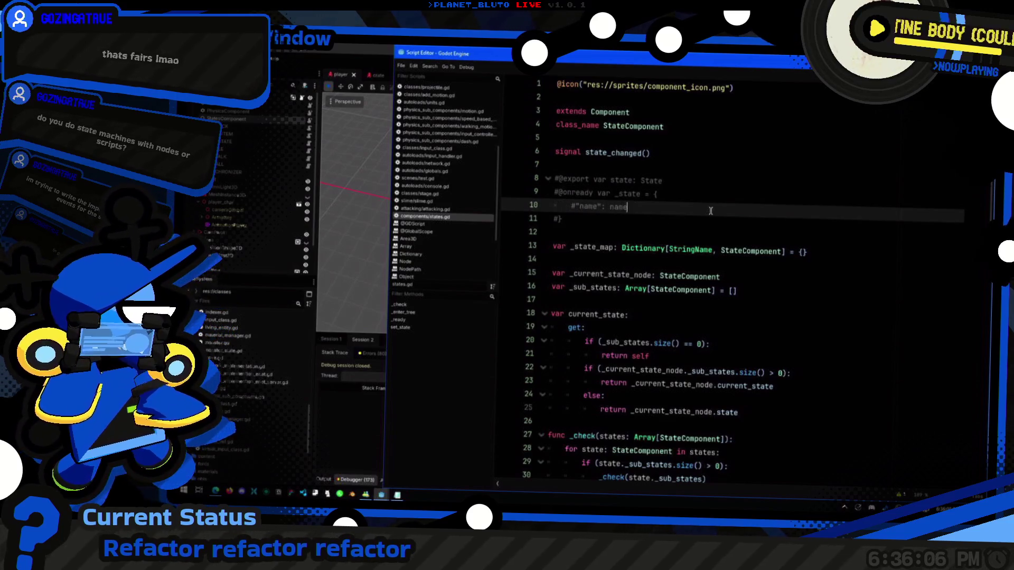
pyautogui.doubleClick(611, 153)
pyautogui.click(648, 153)
pyautogui.write('state: State')
pyautogui.press('Return')
pyautogui.press('Home')
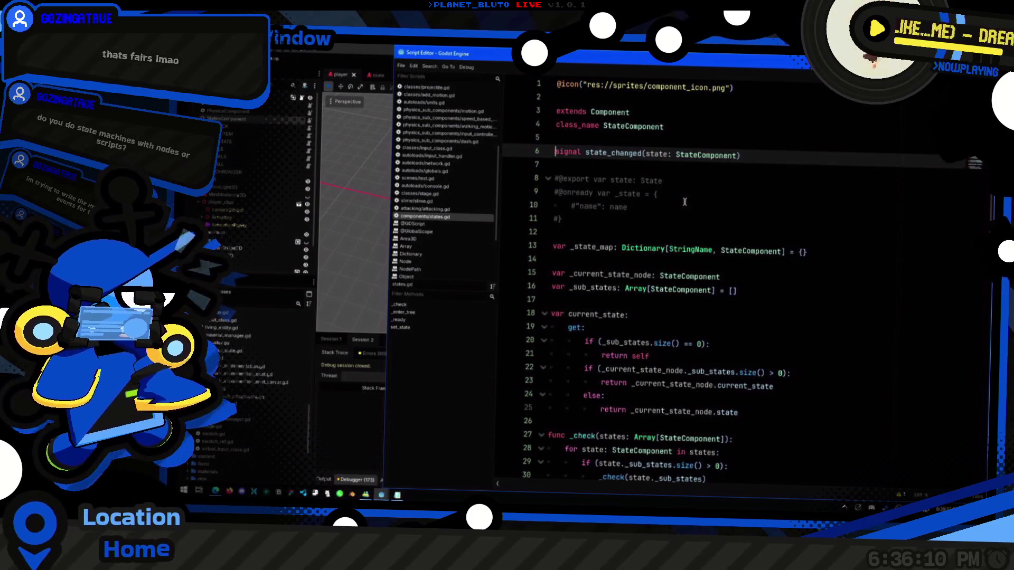
# - Add state_changed.emit(_current_state_node) after the state node assignment in set_state
pyautogui.click(400, 328)
pyautogui.click(778, 410)
pyautogui.press('Return')
pyautogui.write('state_changed')
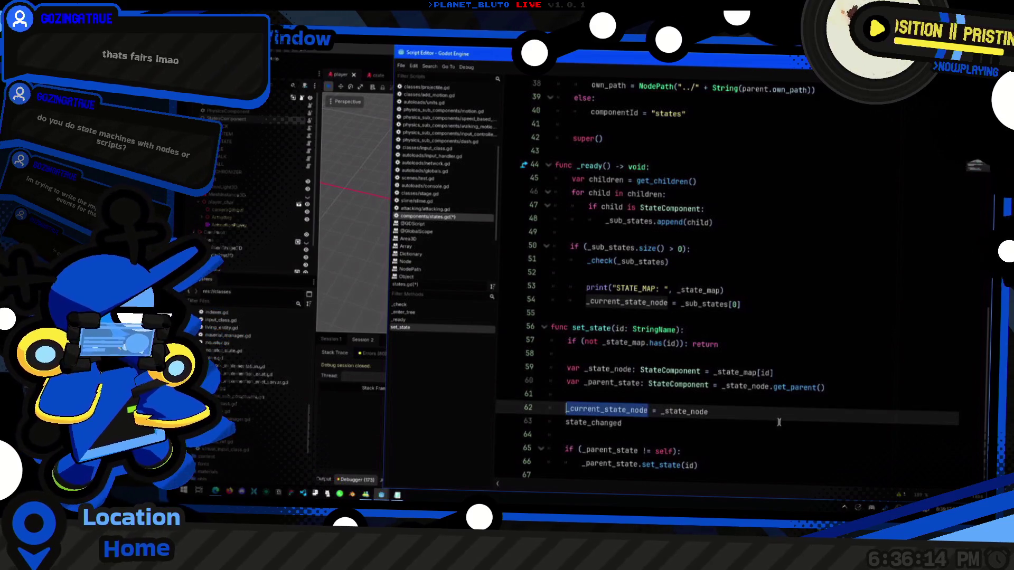
pyautogui.write('(_current_state_node)')
pyautogui.press('Up')
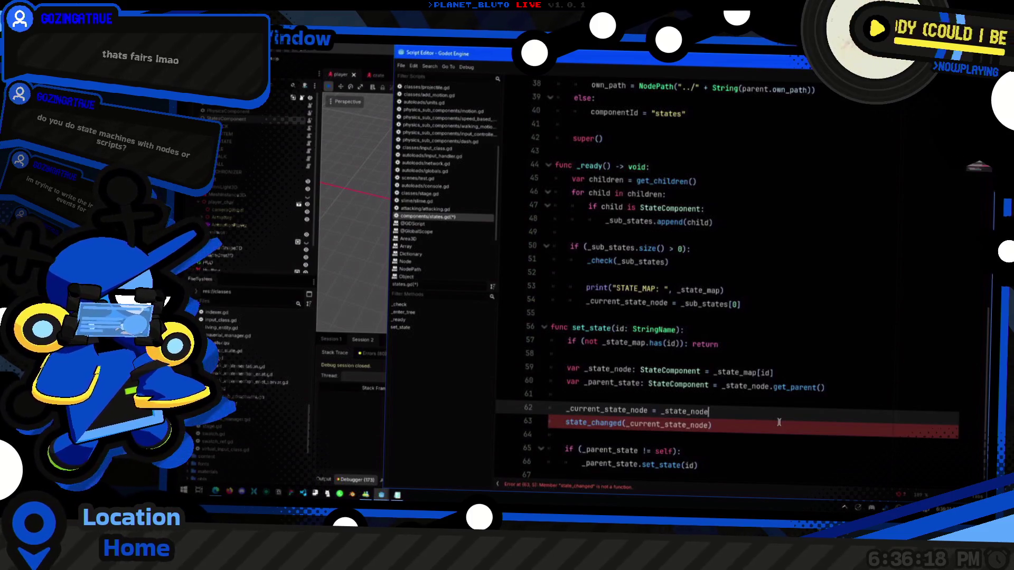
pyautogui.click(778, 422)
pyautogui.hotkey('ctrl', 'Left')
pyautogui.press('BackSpace')
pyautogui.write('.emit')
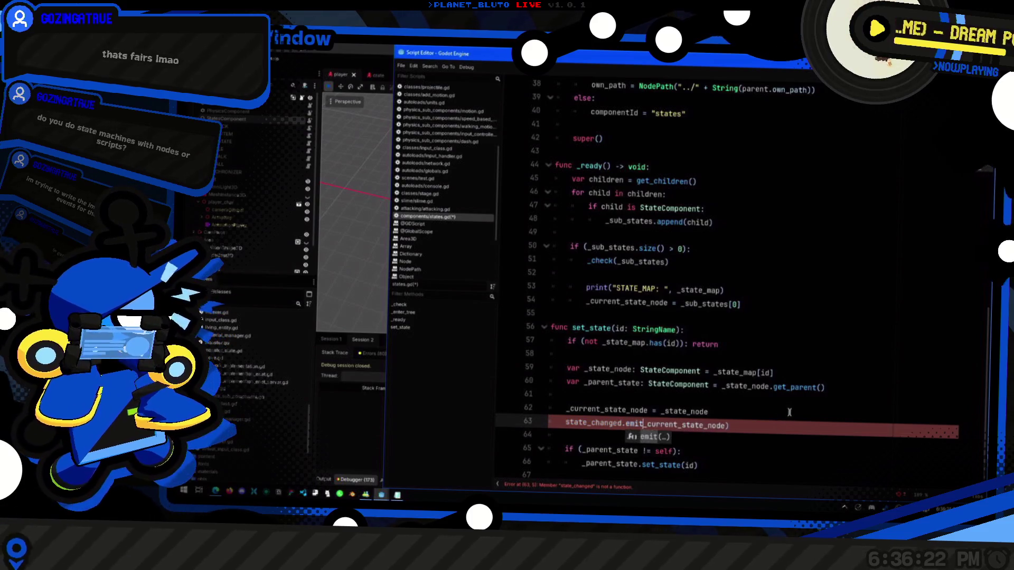
pyautogui.write('(')
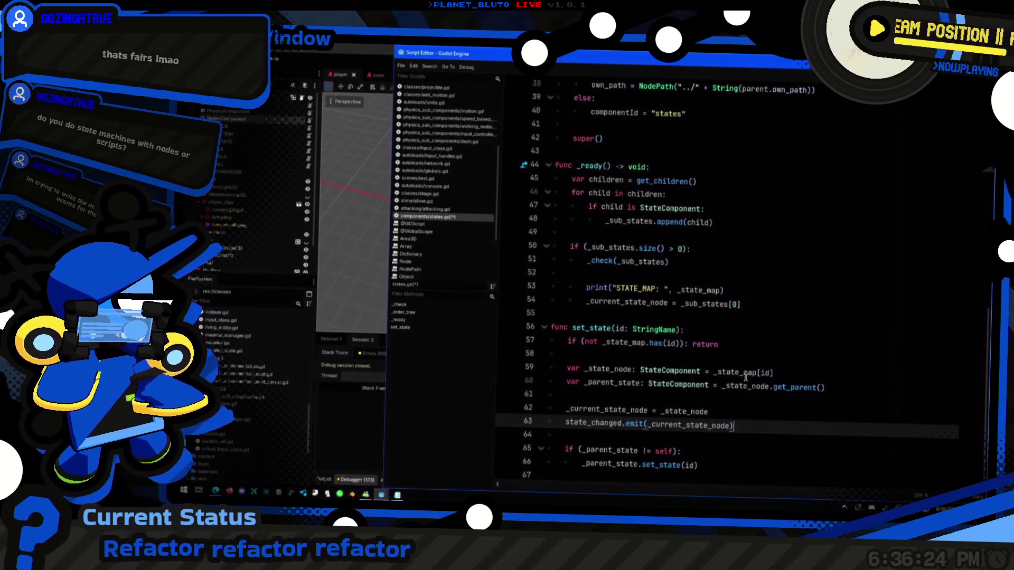
# - Look over the edited states.gd code around line 62 and the _ready append line
pyautogui.scroll(1, 745, 427)
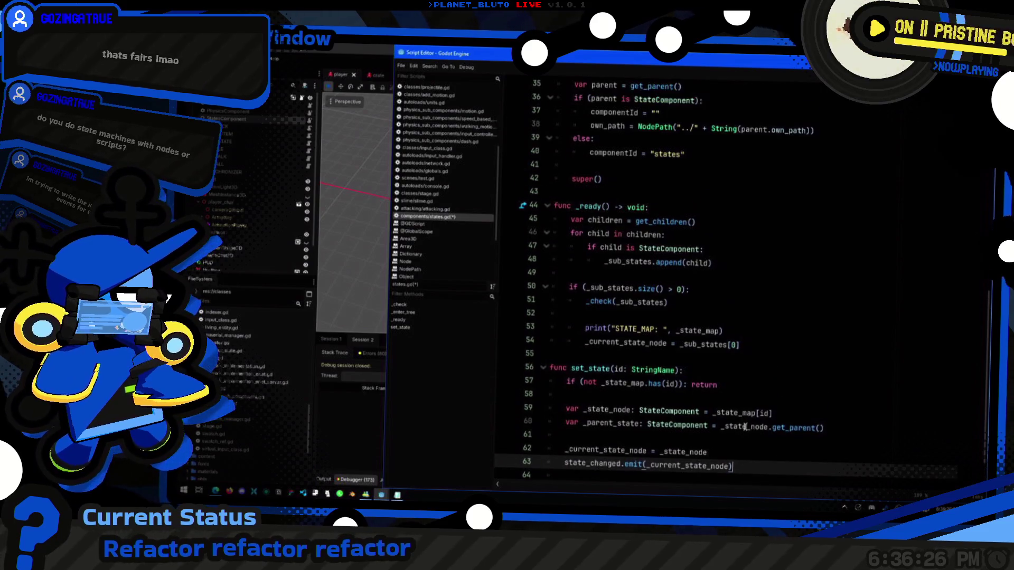
pyautogui.scroll(-1, 745, 426)
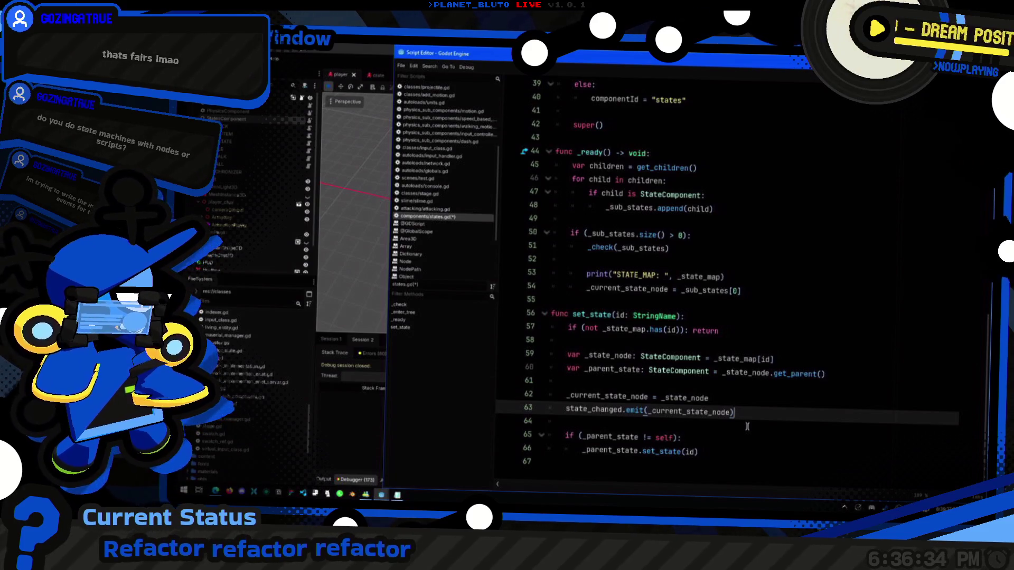
pyautogui.scroll(10, 744, 425)
pyautogui.scroll(-10, 744, 420)
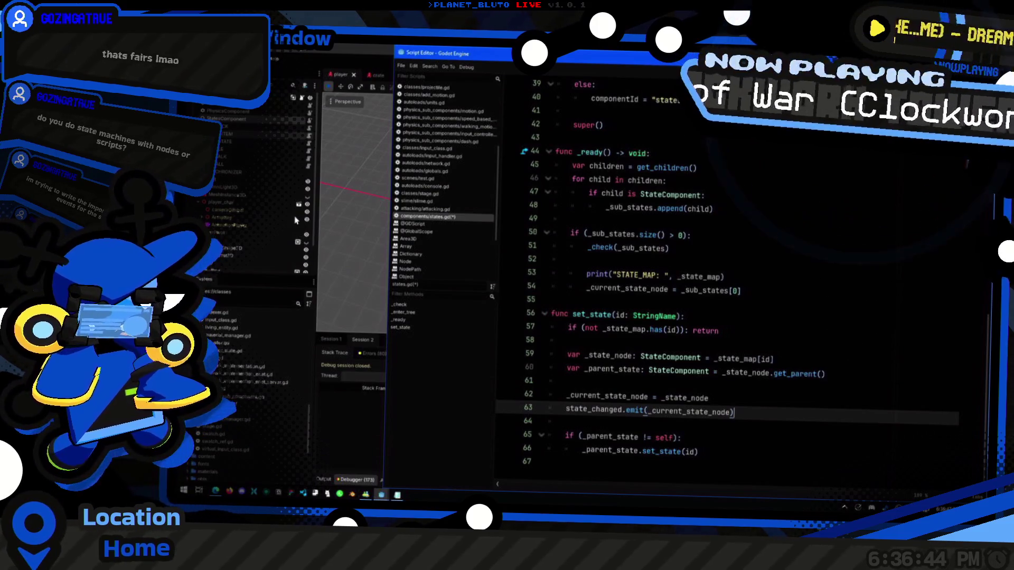
pyautogui.click(856, 400)
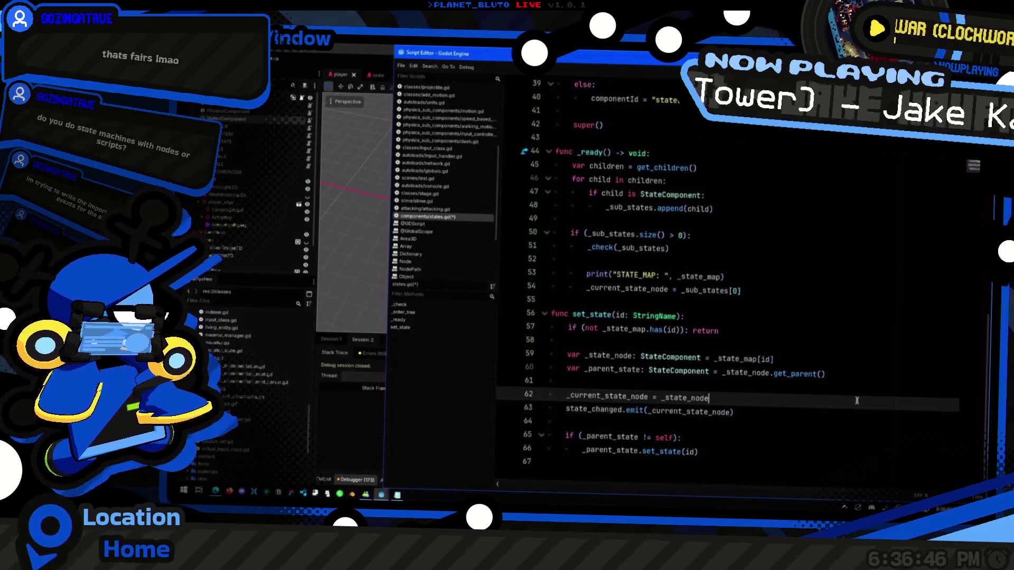
pyautogui.rightClick(858, 400)
pyautogui.scroll(2, 736, 141)
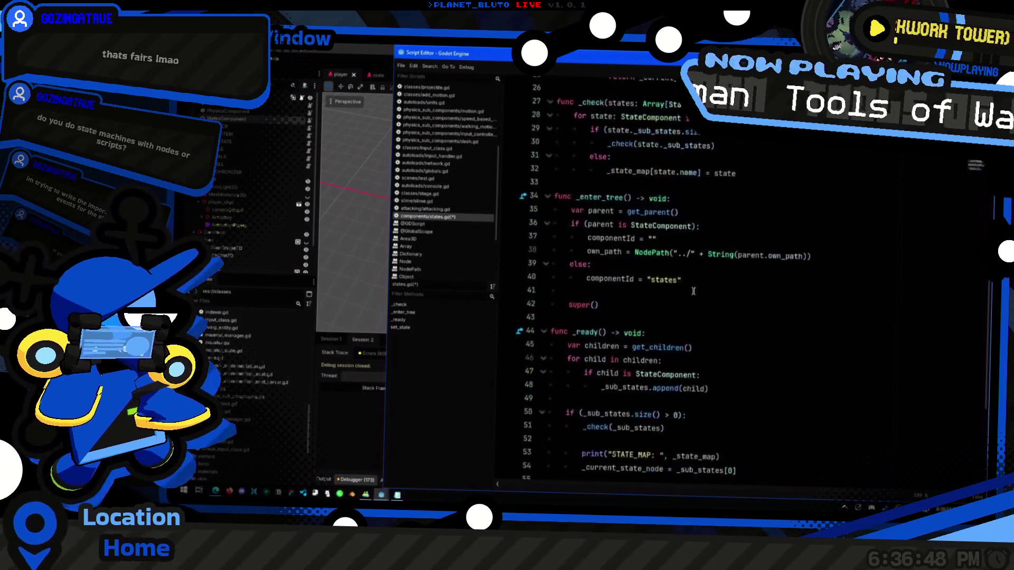
pyautogui.click(756, 358)
pyautogui.scroll(2, 763, 291)
pyautogui.scroll(-4, 765, 238)
pyautogui.click(769, 216)
pyautogui.click(770, 211)
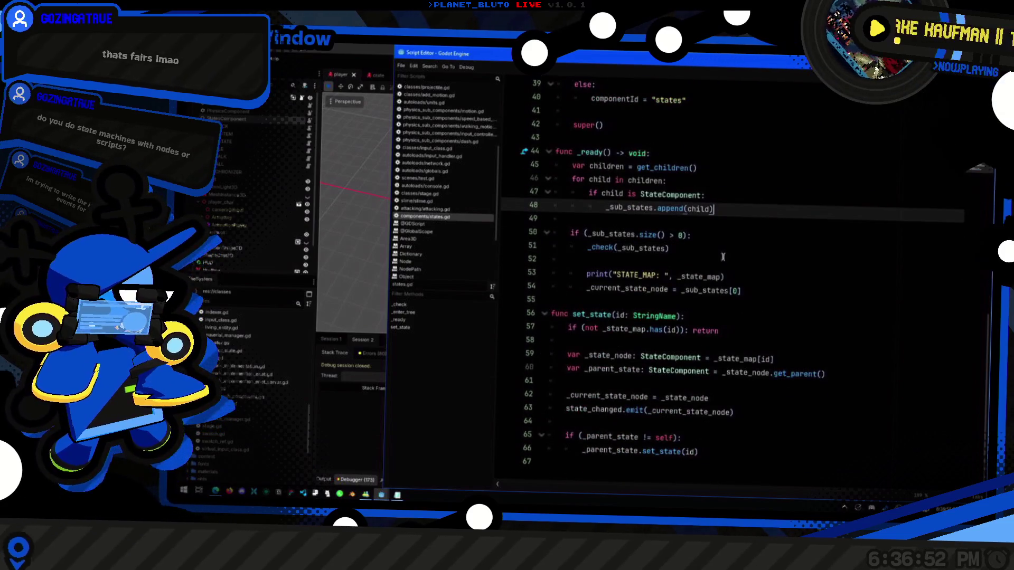
# - Begin creating a new script in the components folder
pyautogui.hotkey('alt', 'Tab')
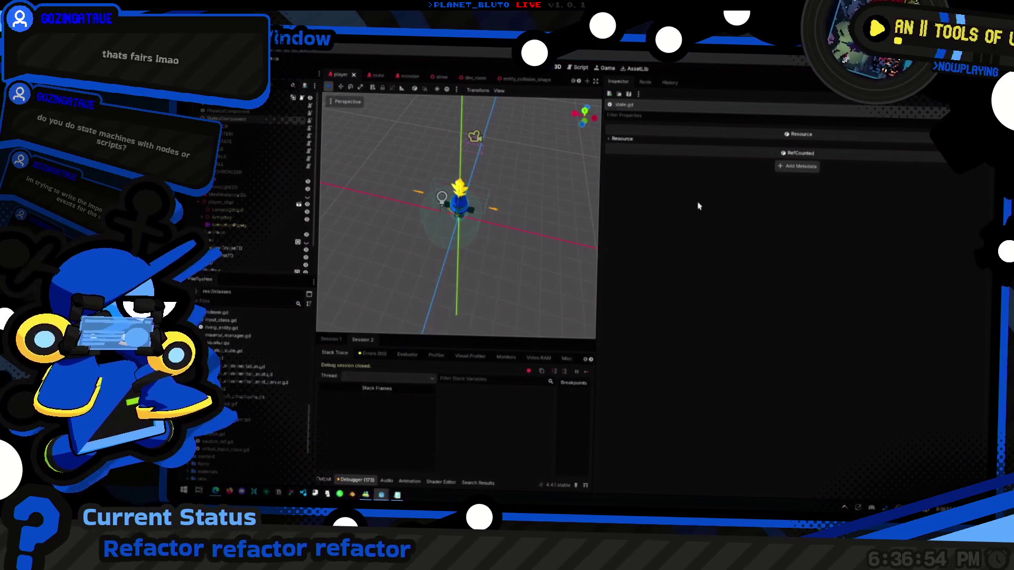
pyautogui.hotkey('alt', 'Tab')
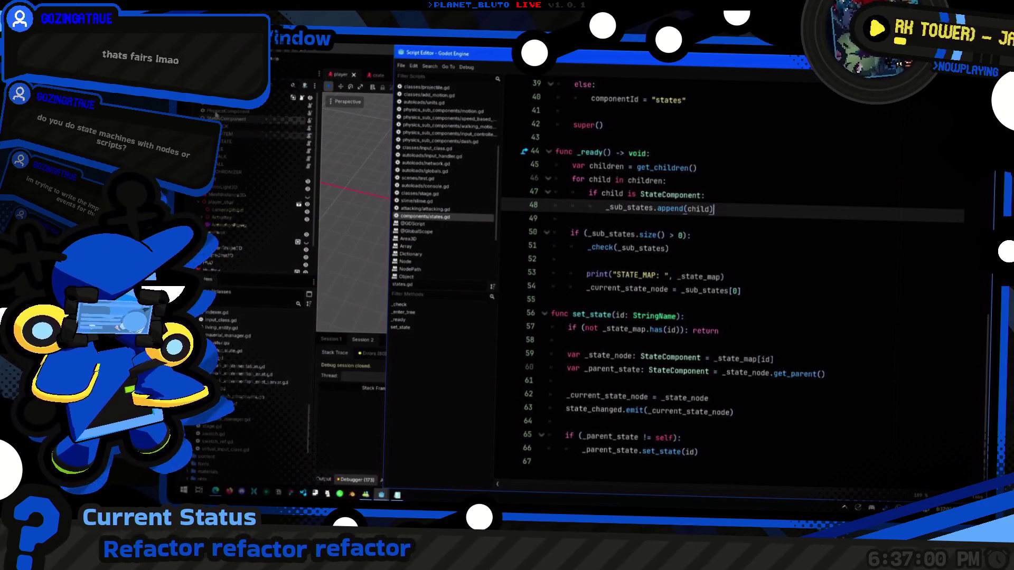
pyautogui.hotkey('alt', 'Tab')
pyautogui.hotkey('alt', 'Tab')
pyautogui.hotkey('alt', 'Tab')
pyautogui.hotkey('alt', 'Tab')
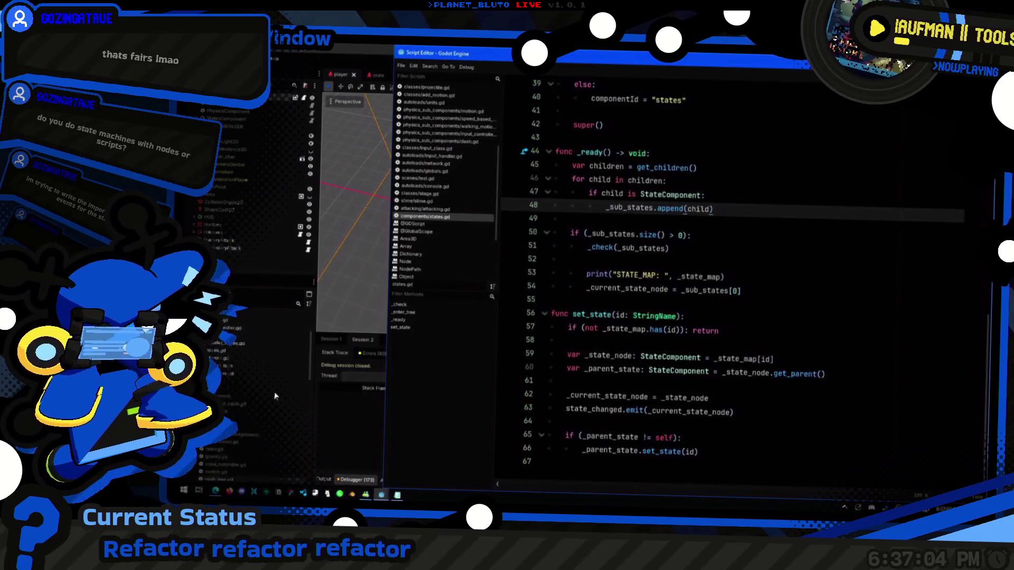
pyautogui.hotkey('alt', 'Tab')
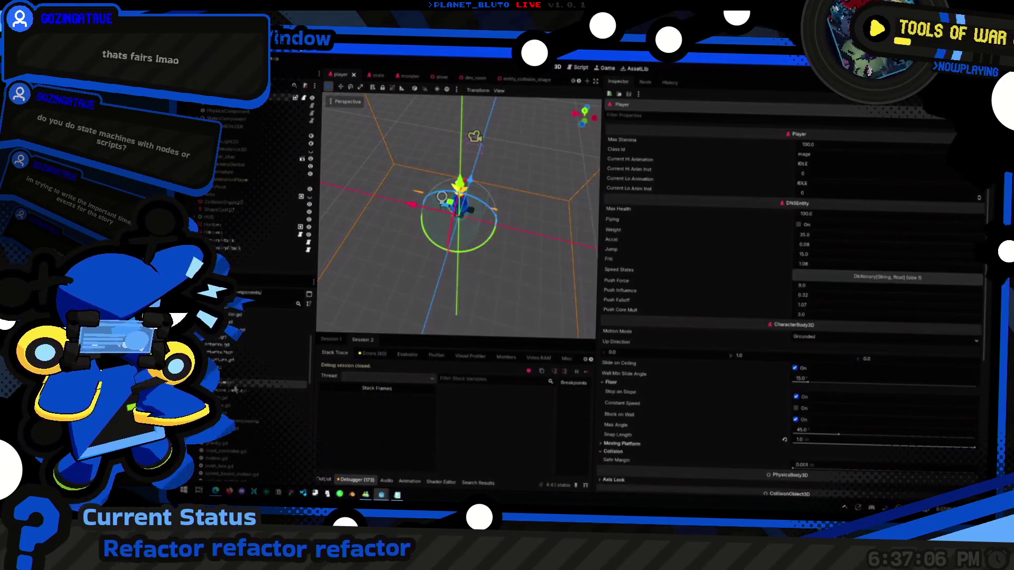
pyautogui.rightClick(241, 361)
pyautogui.moveTo(264, 362)
pyautogui.click(353, 381)
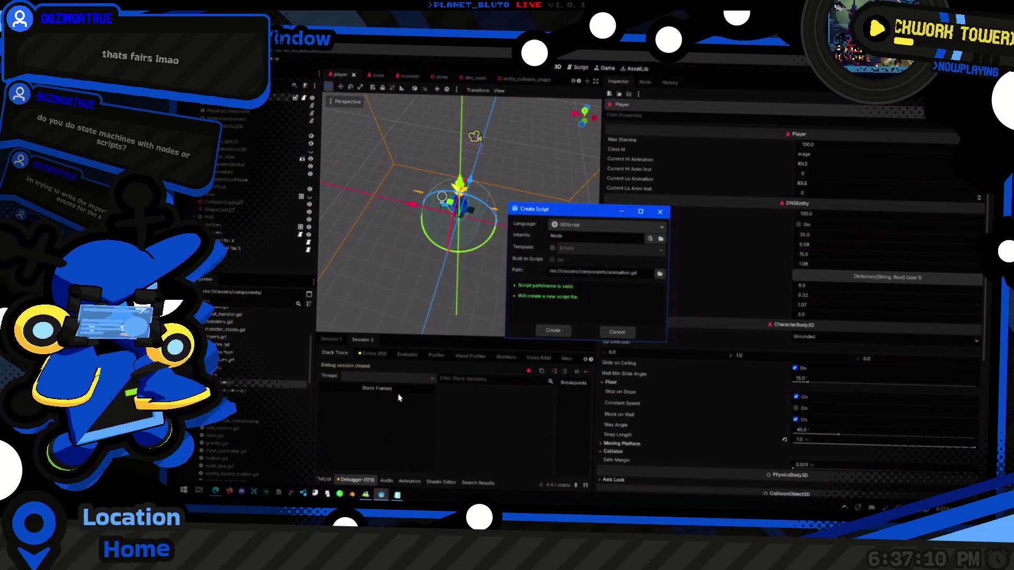
# - Create animation.gd and make it extend Component
pyautogui.press('Return')
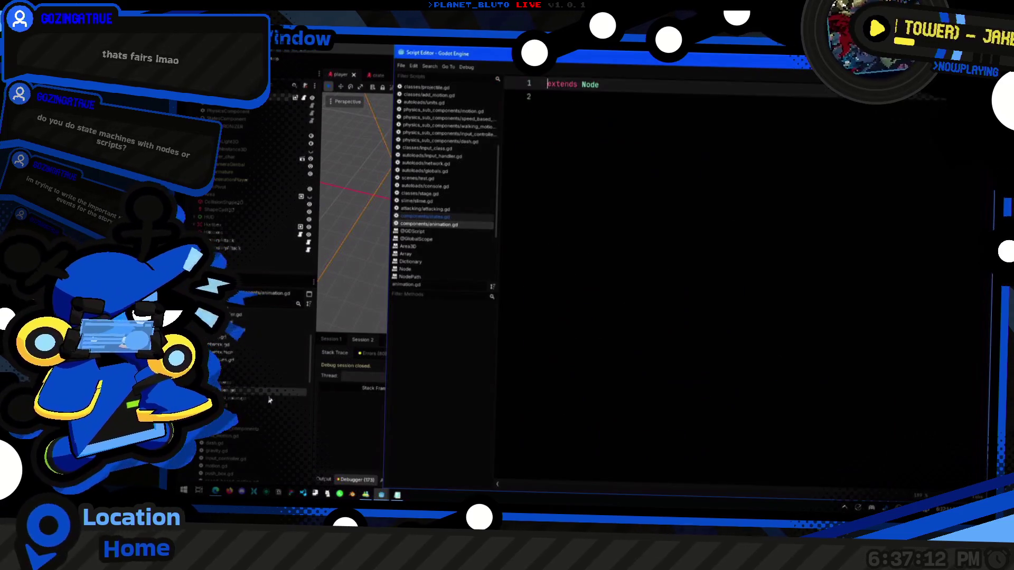
pyautogui.click(685, 277)
pyautogui.press('BackSpace')
pyautogui.press('BackSpace')
pyautogui.press('BackSpace')
pyautogui.write('State')
pyautogui.press('BackSpace')
pyautogui.press('BackSpace')
pyautogui.press('BackSpace')
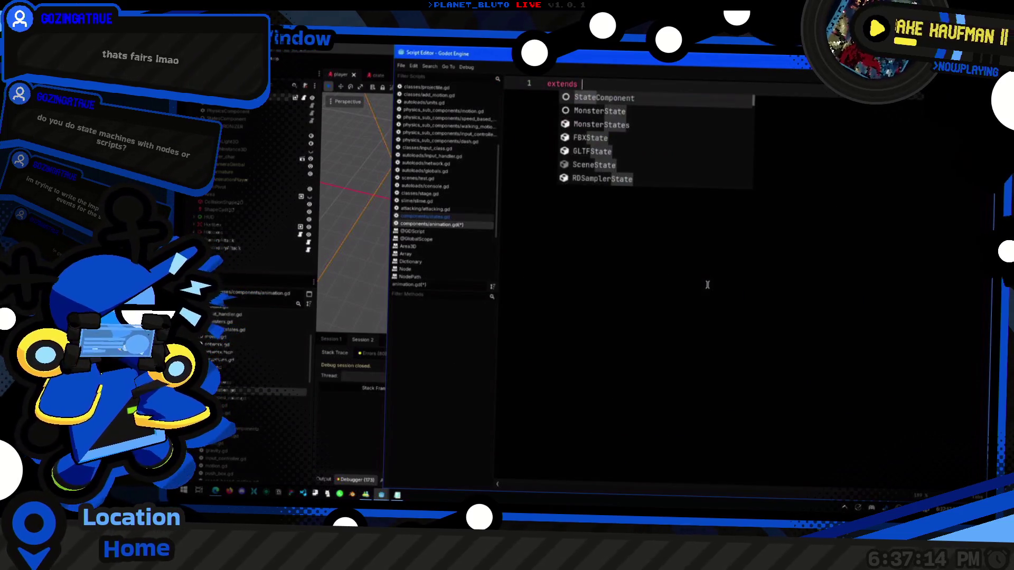
pyautogui.write('Compo')
pyautogui.press('Return')
pyautogui.press('Return')
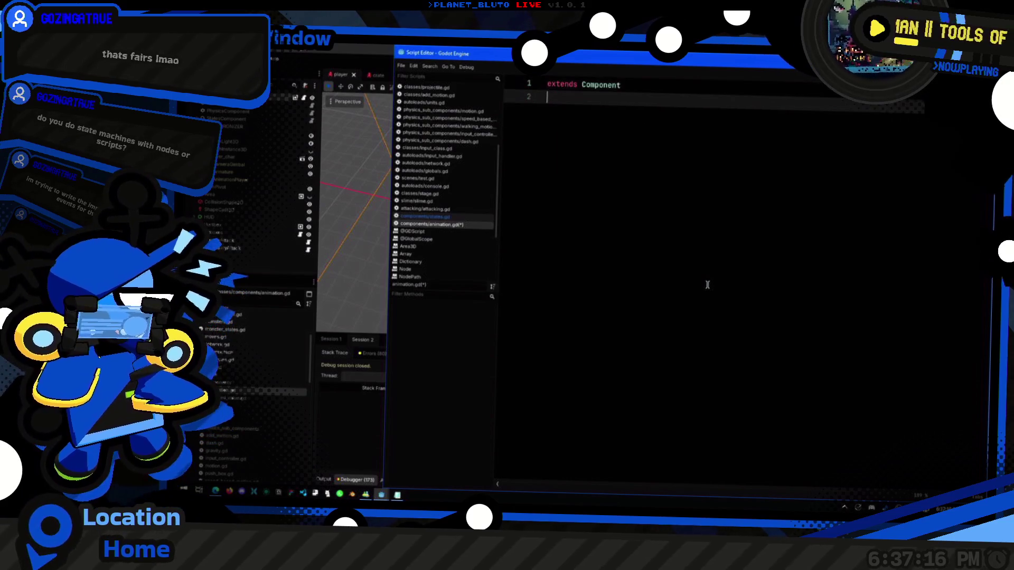
# - Declare class_name AnimationComponent in animation.gd
pyautogui.write('class_name Animati')
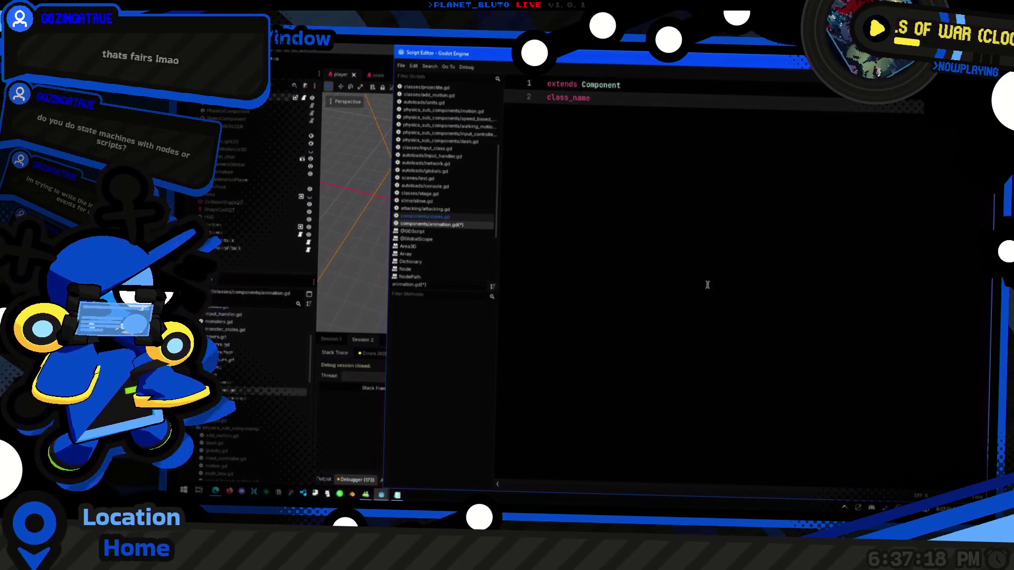
pyautogui.write('onComponent')
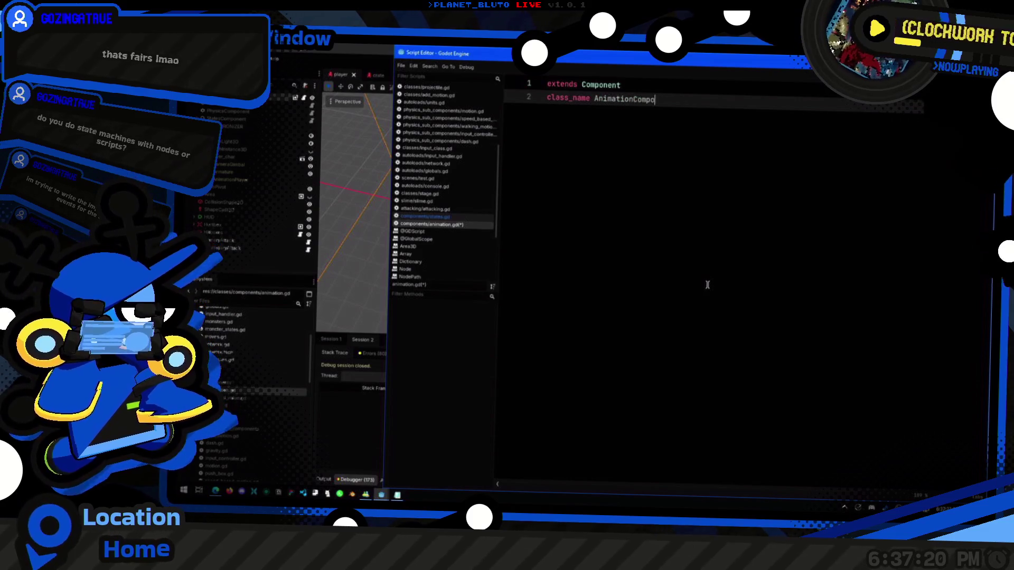
pyautogui.press('Return')
pyautogui.press('Return')
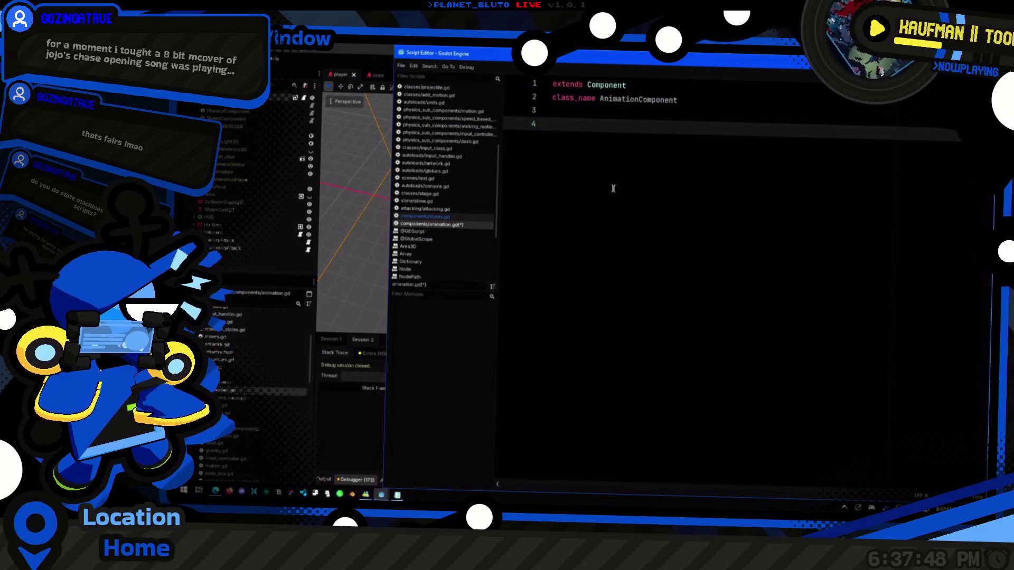
pyautogui.write('func _')
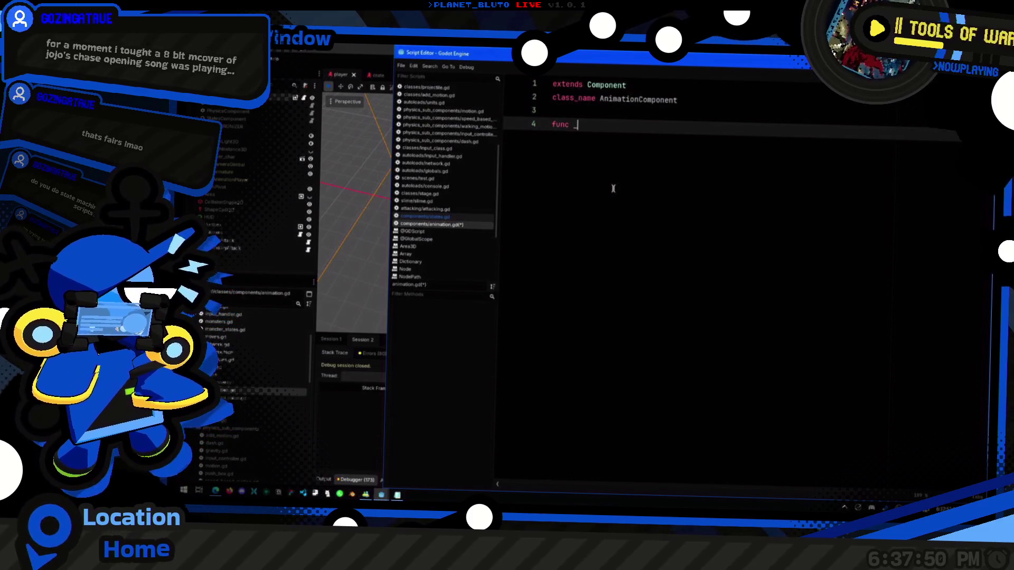
pyautogui.press('BackSpace')
pyautogui.press('BackSpace')
pyautogui.press('BackSpace')
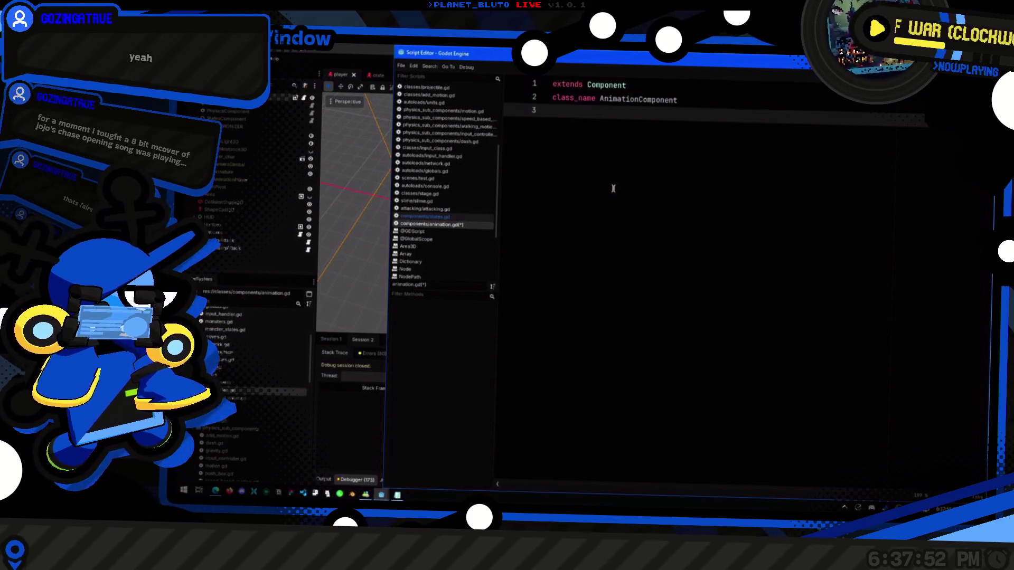
pyautogui.click(227, 148)
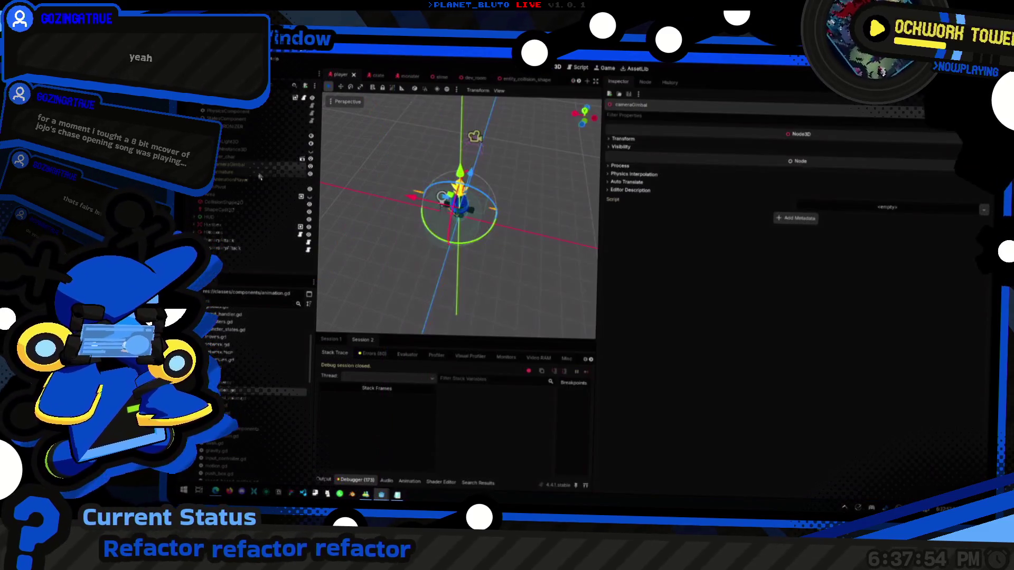
# - Expand and collapse StatesComponent to check its children, then return to animation.gd
pyautogui.press('Up')
pyautogui.press('Up')
pyautogui.press('Up')
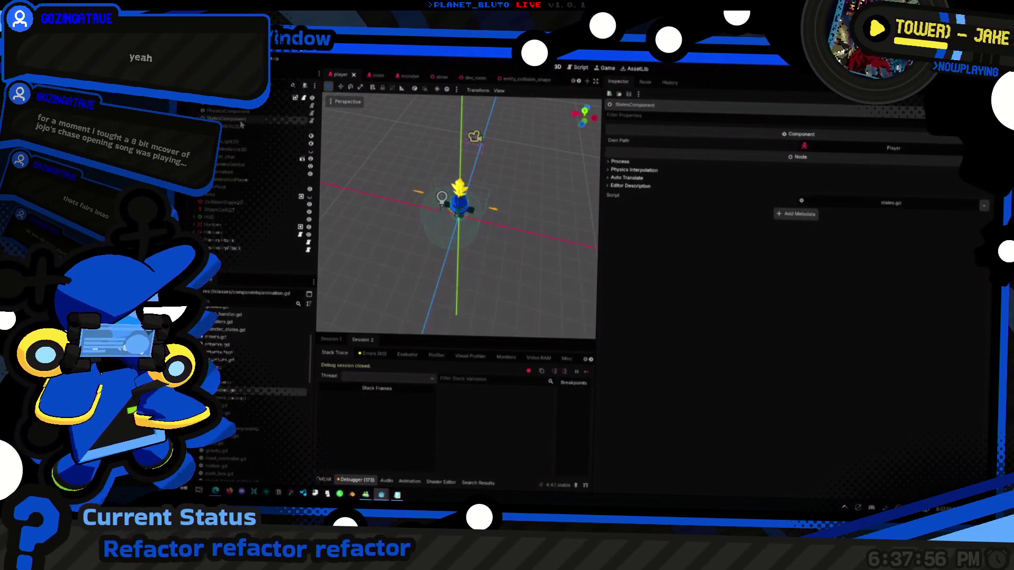
pyautogui.press('Right')
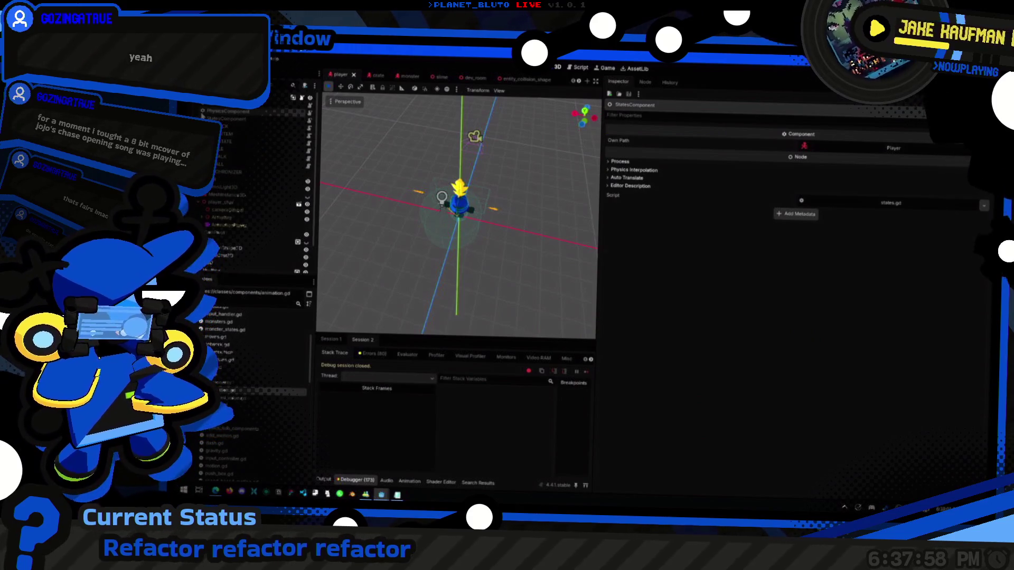
pyautogui.press('Left')
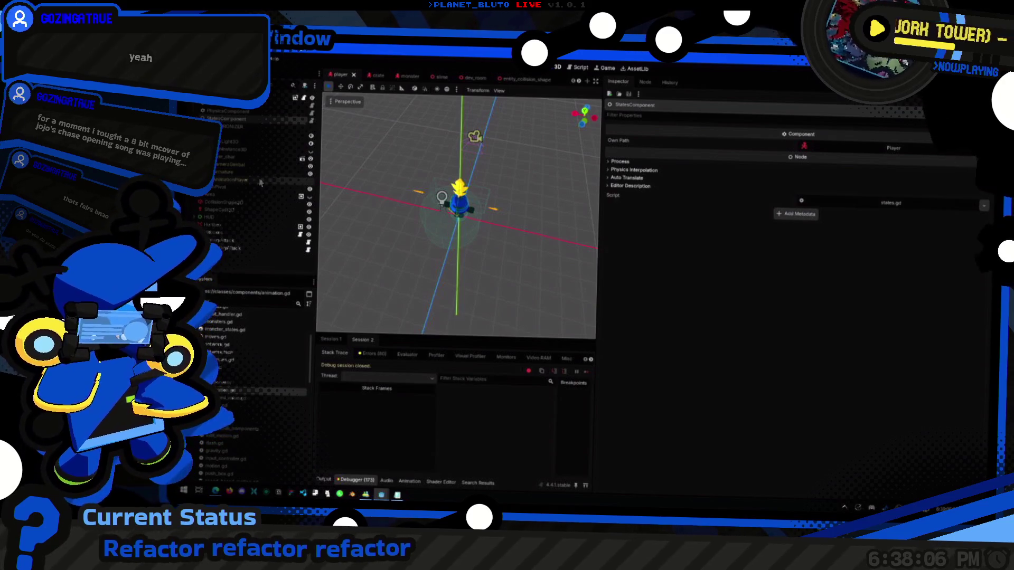
pyautogui.hotkey('ctrl', 'F3')
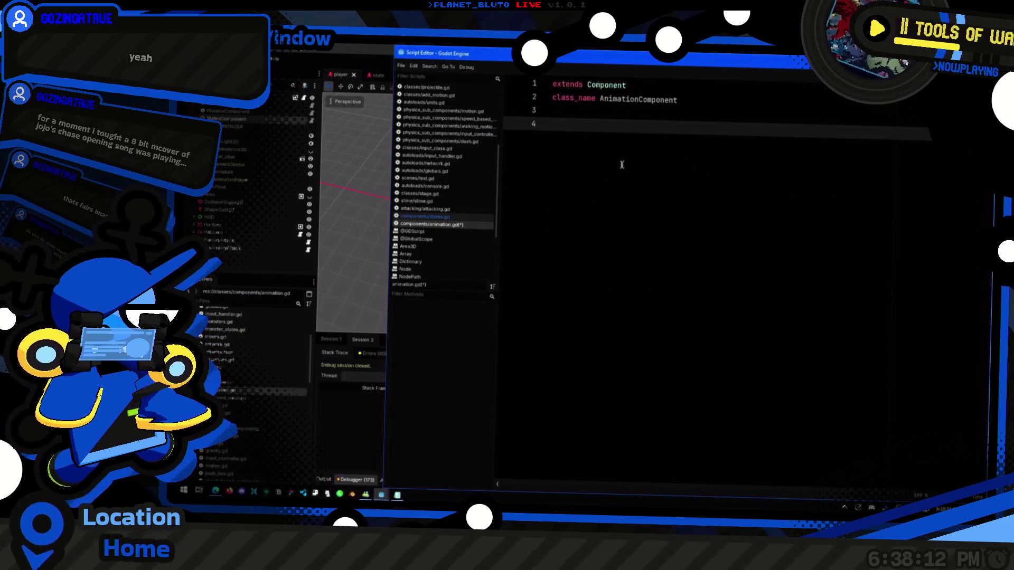
# - In player.gd, check where LO_ANIMS and current_lo_anim_inst are defined, then return to _ready
pyautogui.scroll(5, 464, 204)
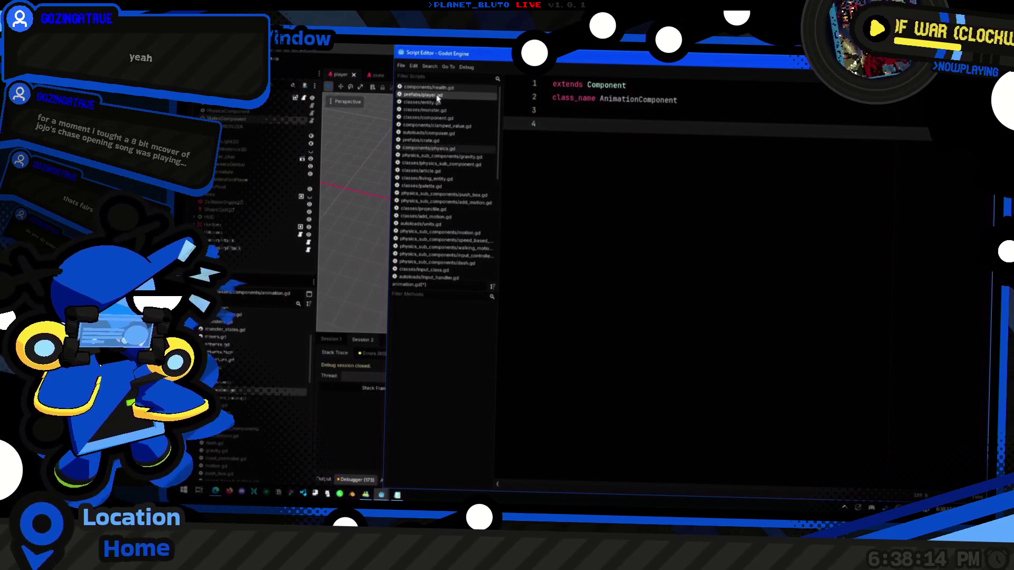
pyautogui.click(423, 95)
pyautogui.scroll(-18, 727, 186)
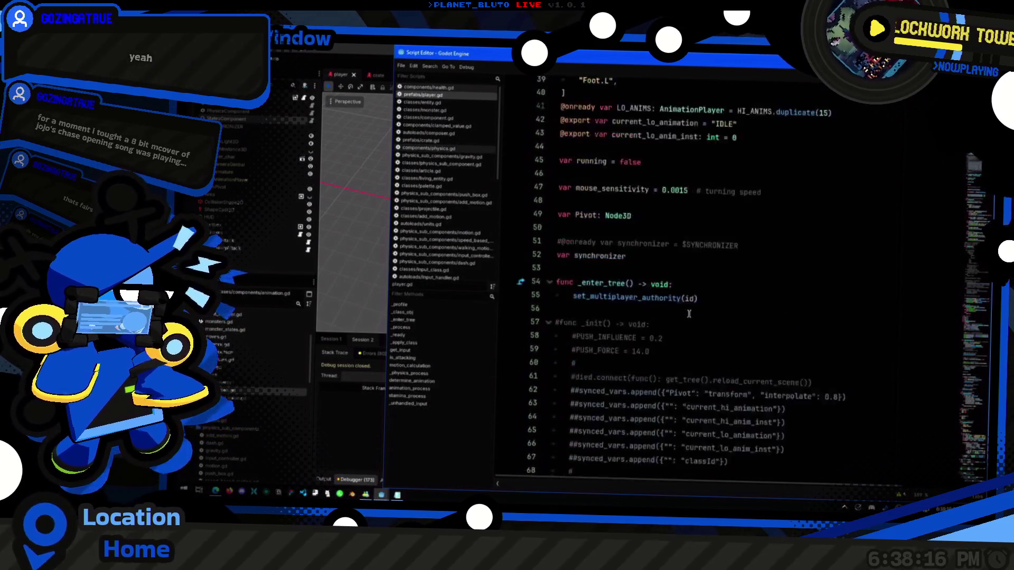
pyautogui.scroll(-8, 687, 314)
pyautogui.click(739, 236)
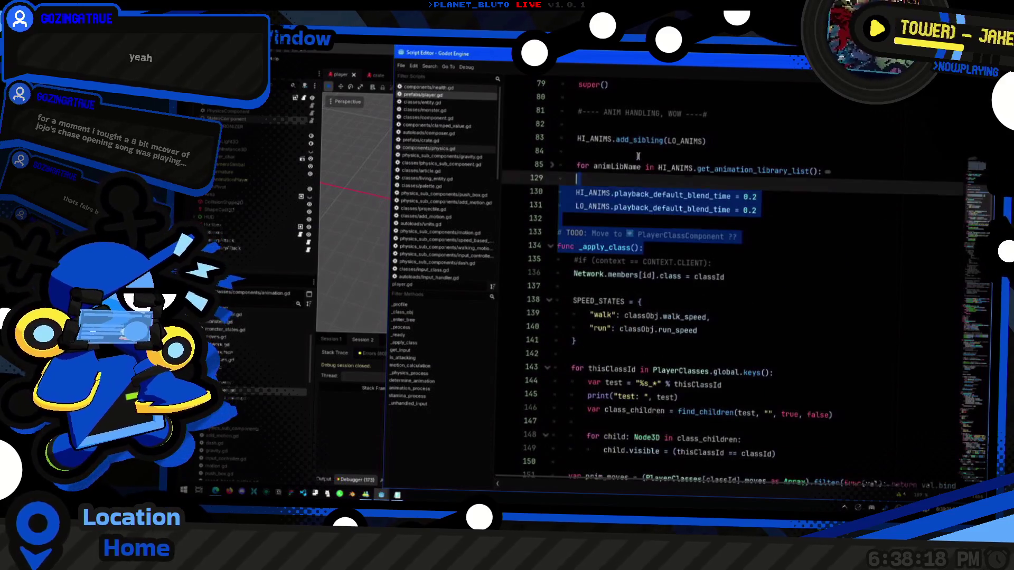
pyautogui.scroll(3, 737, 259)
pyautogui.click(686, 257)
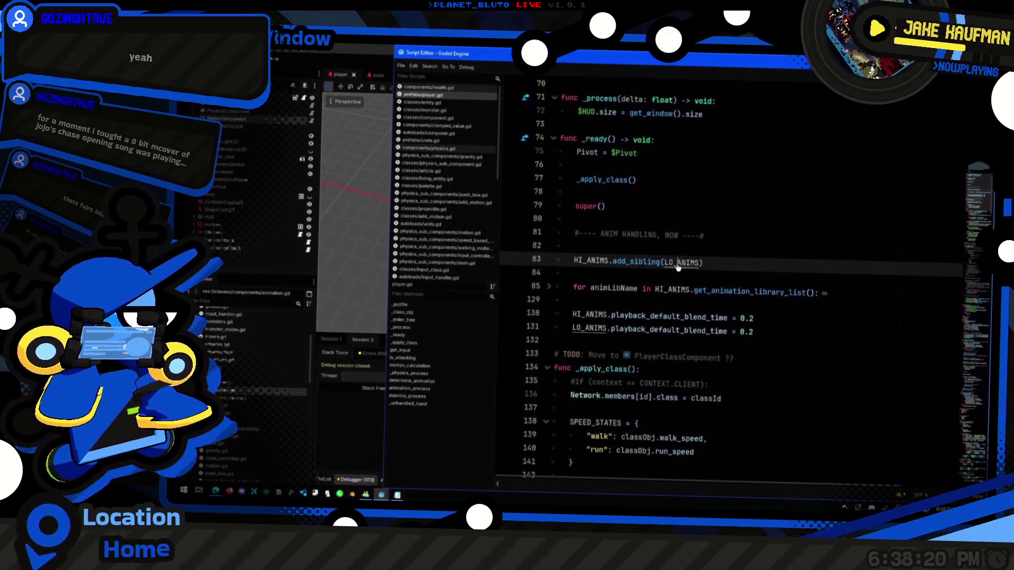
pyautogui.keyDown('ctrl'); pyautogui.click(681, 259); pyautogui.keyUp('ctrl')
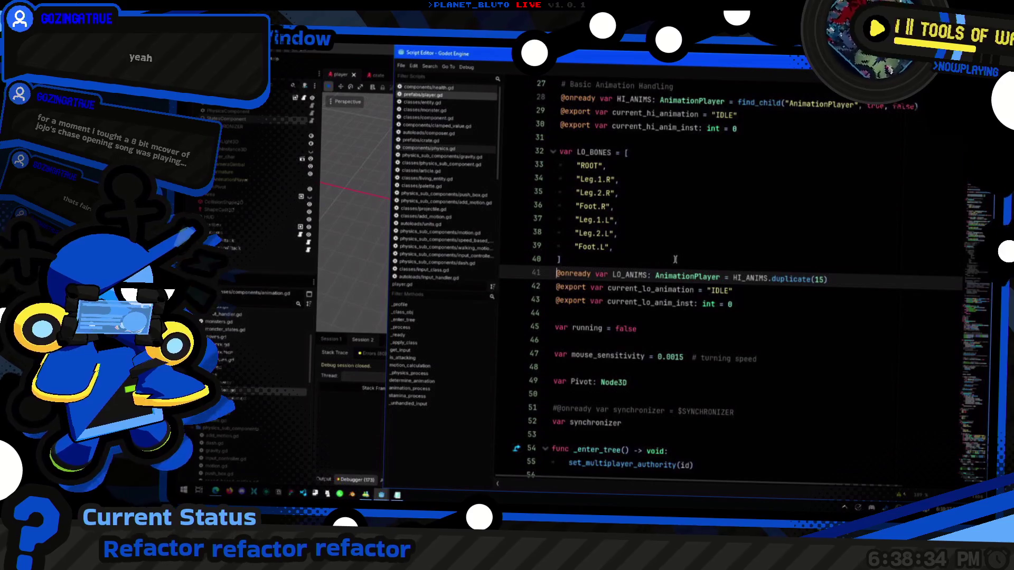
pyautogui.scroll(-1, 702, 267)
pyautogui.click(858, 257)
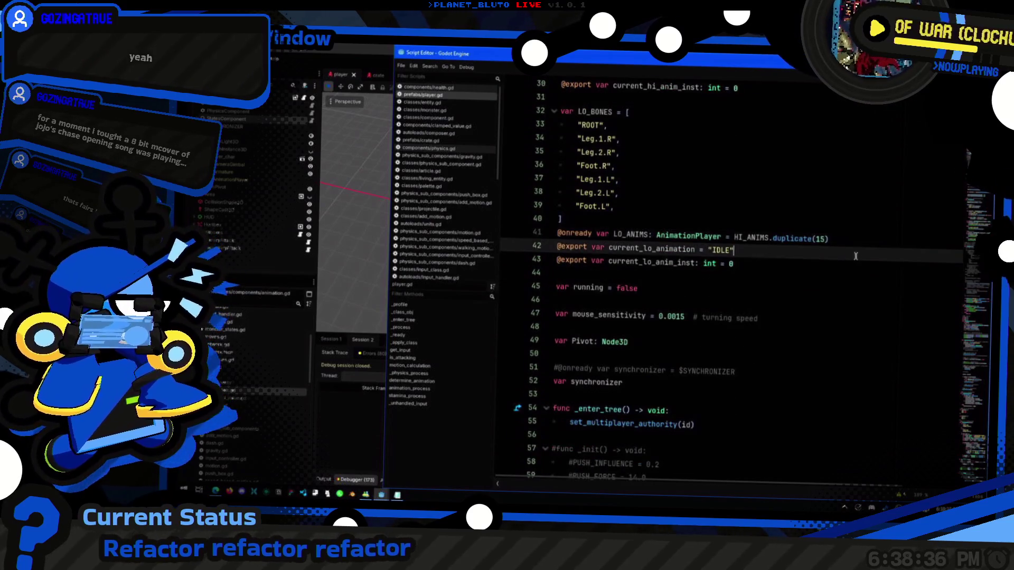
pyautogui.moveTo(817, 260); pyautogui.dragTo(778, 248)
pyautogui.click(808, 257)
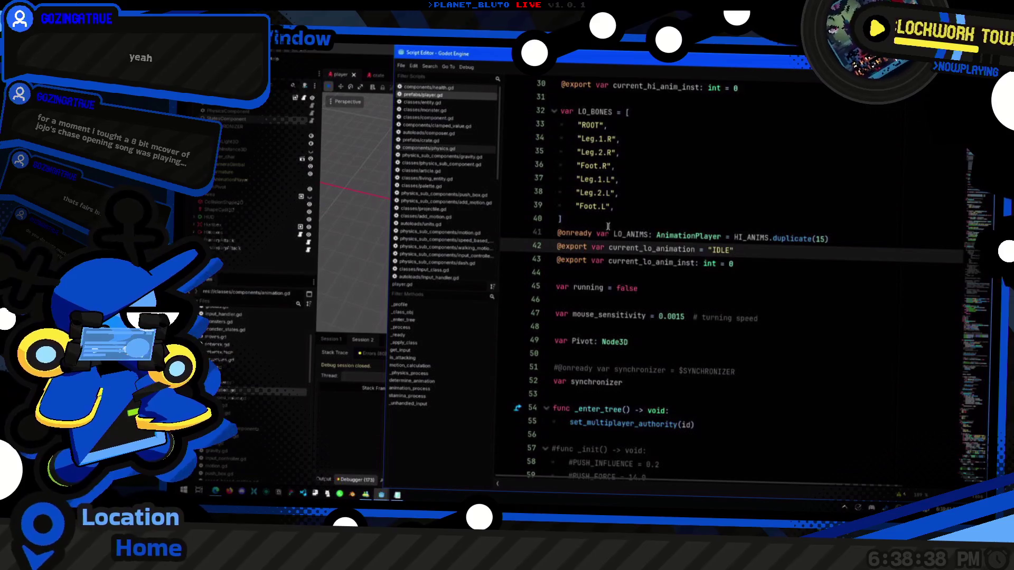
pyautogui.click(422, 336)
pyautogui.scroll(-6, 733, 334)
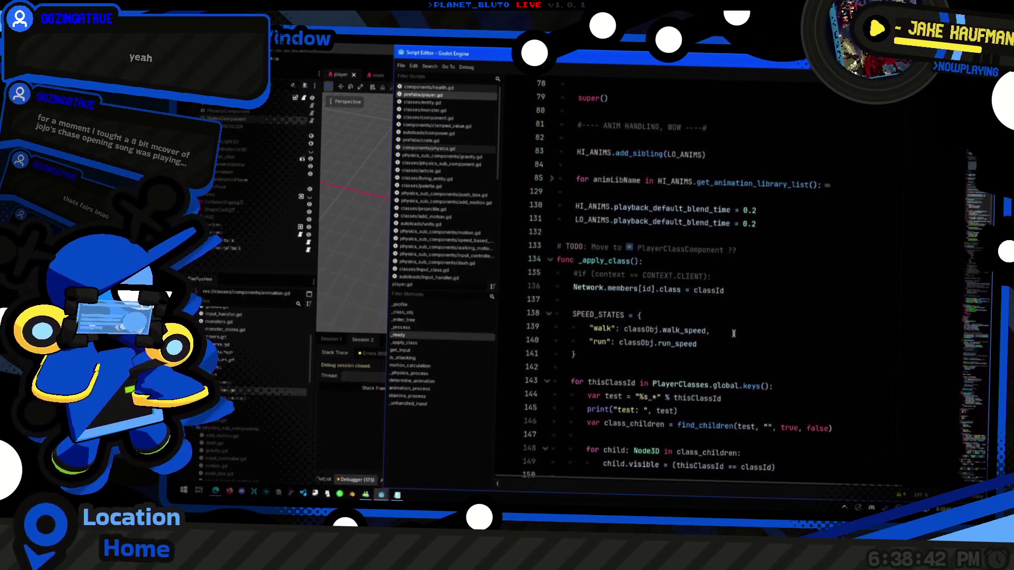
pyautogui.scroll(3, 732, 333)
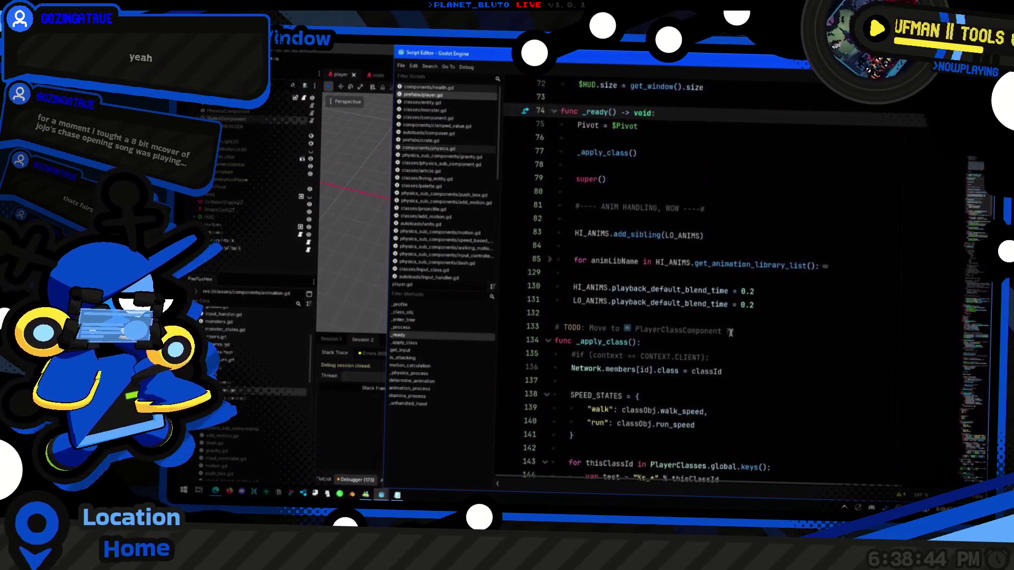
# - Below HI_ANIMS.add_sibling(LO_ANIMS), add the line HI_ANIMS.name = "HI_ANIMS"
pyautogui.doubleClick(582, 275)
pyautogui.hotkey('ctrl', 'c')
pyautogui.press('End')
pyautogui.press('Return')
pyautogui.hotkey('ctrl', 'v')
pyautogui.write('.name+')
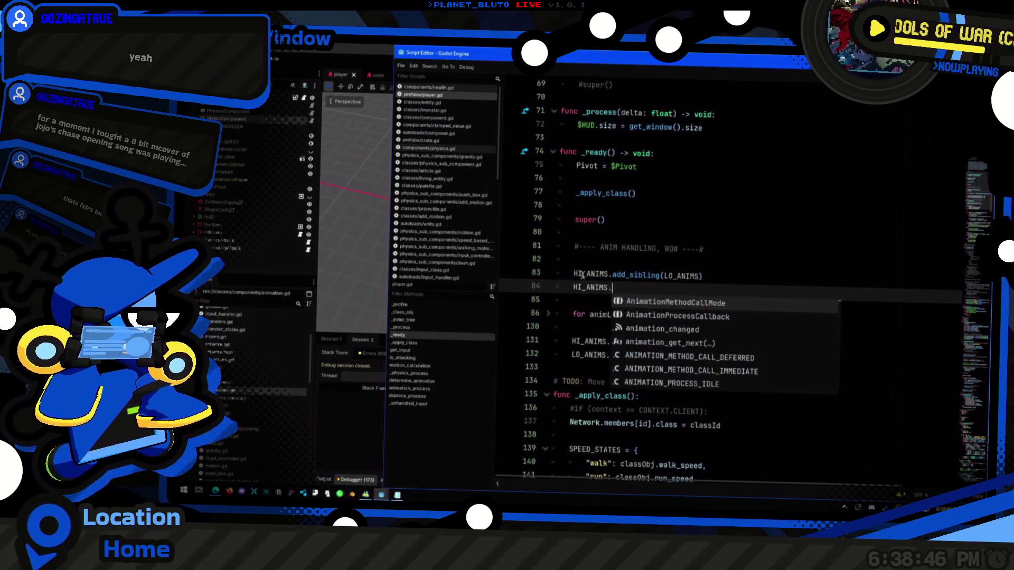
pyautogui.press('BackSpace')
pyautogui.write('= "')
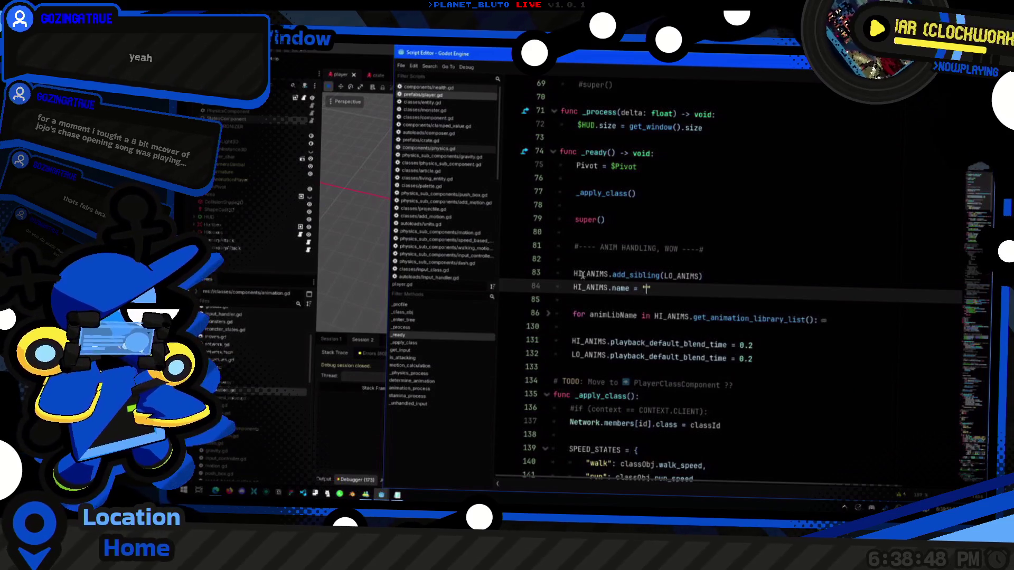
pyautogui.scroll(-10, 582, 275)
pyautogui.scroll(5, 583, 275)
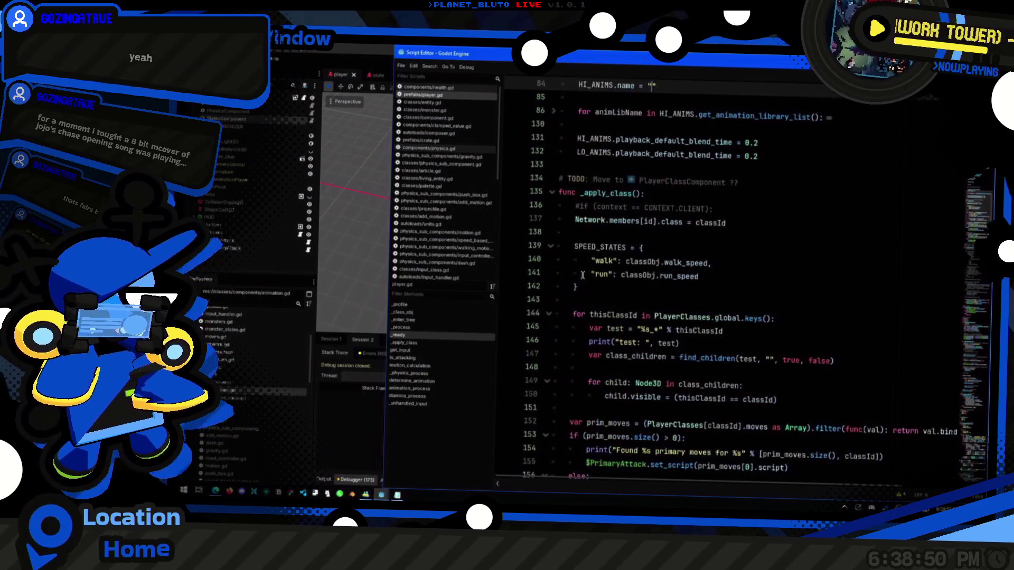
pyautogui.write('HI_ANIMS')
pyautogui.scroll(3, 641, 272)
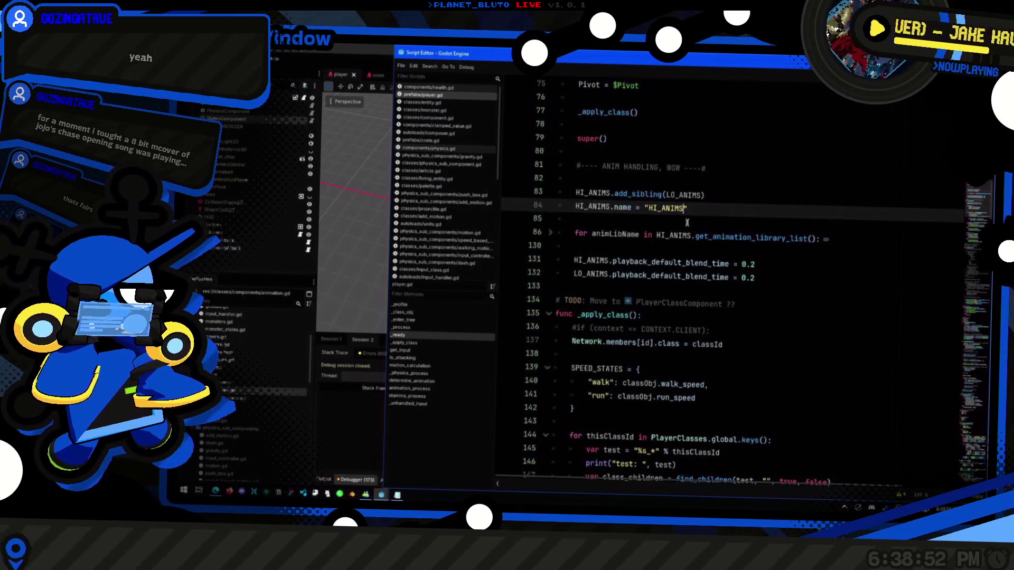
# - Duplicate the name line and change it to LO_ANIMS.name = "LO_ANIMS"
pyautogui.hotkey('ctrl', 'd')
pyautogui.press('Up')
pyautogui.press('Up')
pyautogui.doubleClick(583, 221)
pyautogui.write('LO_ANIMS')
pyautogui.click(661, 222)
pyautogui.doubleClick(671, 222)
pyautogui.write('LO_ANIMS')
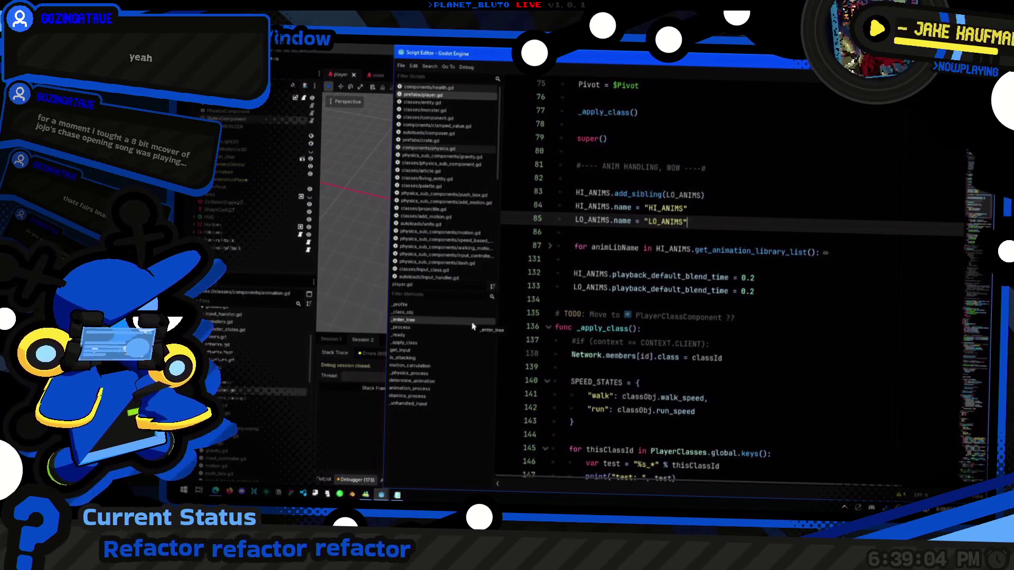
# - Search the node types for Animation, then open the components/animation.gd script
pyautogui.click(318, 175)
pyautogui.hotkey('ctrl', 'a')
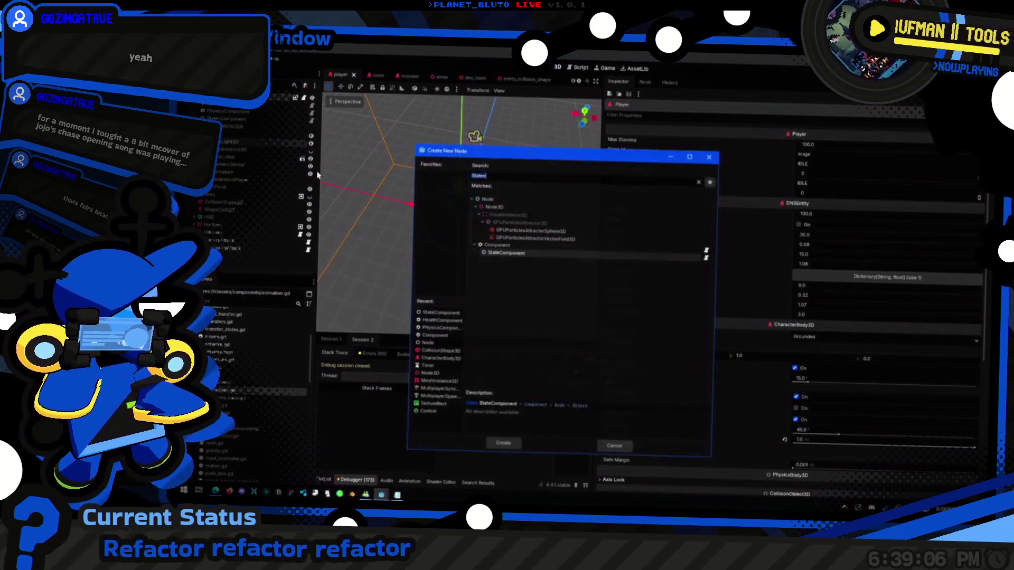
pyautogui.write('Animation')
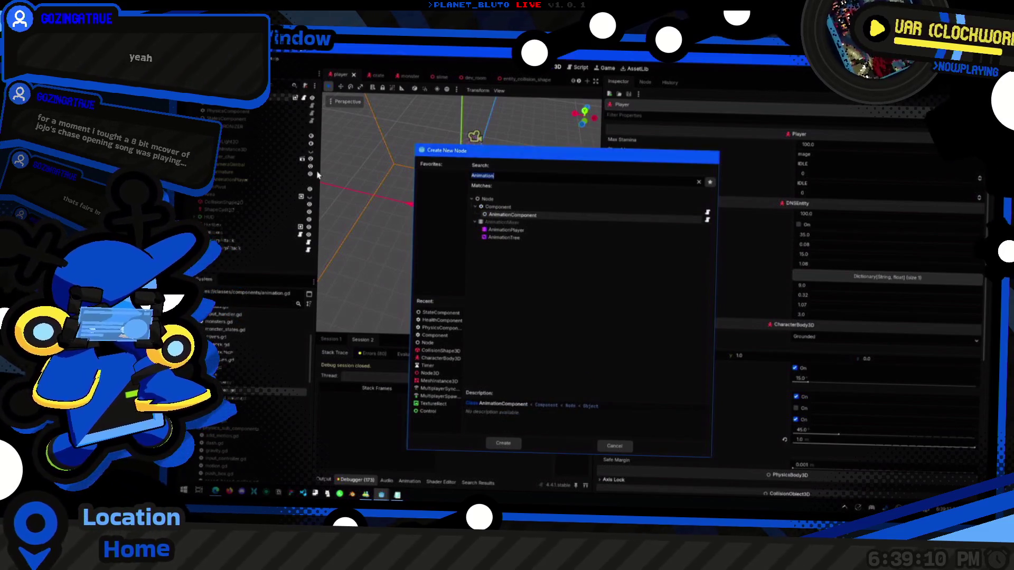
pyautogui.press('Return')
pyautogui.hotkey('alt', 'Tab')
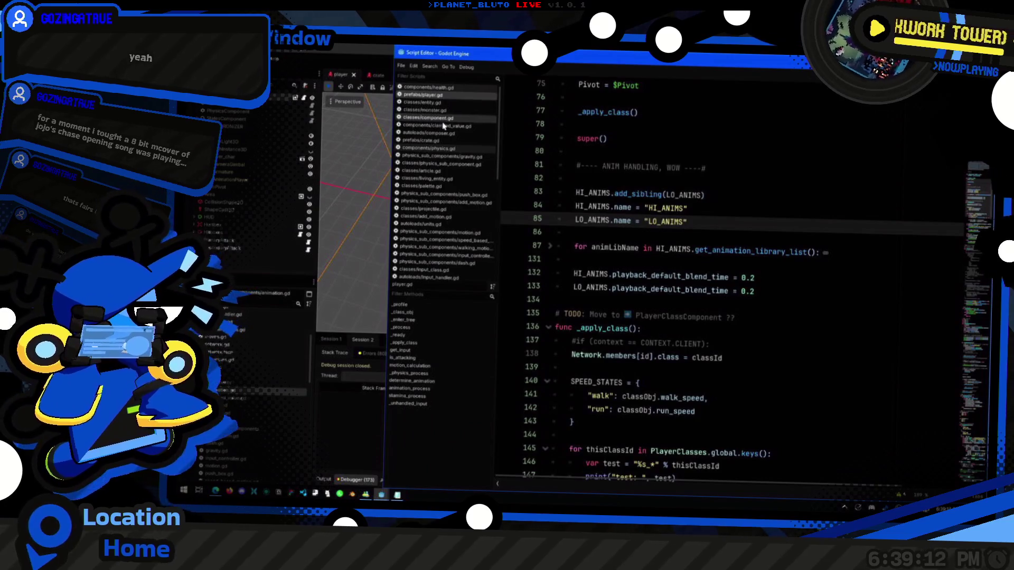
pyautogui.scroll(-5, 462, 236)
pyautogui.click(463, 235)
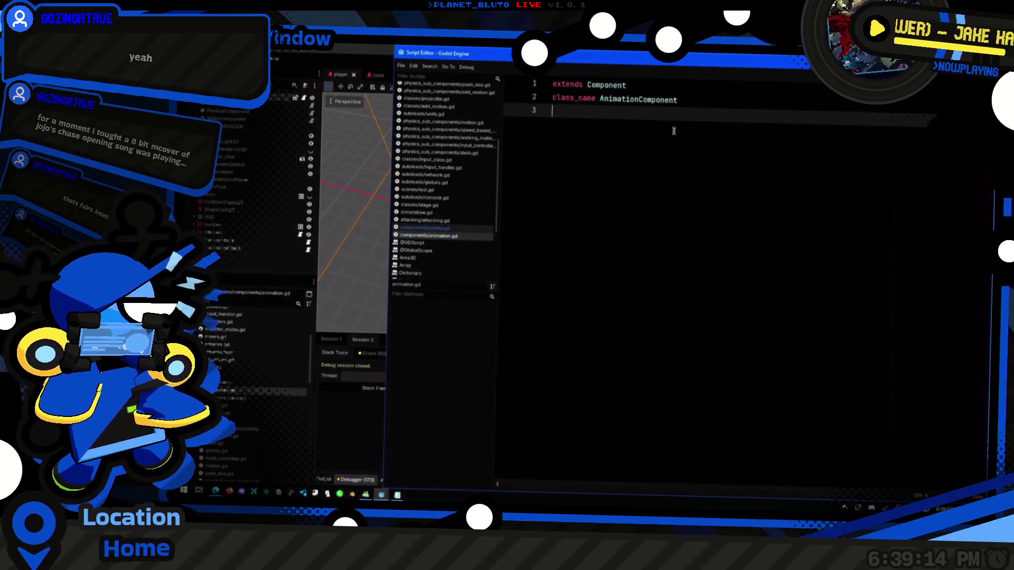
# - Add func _ready() -> void: containing Composer.fetch(own, "states") to animation.gd
pyautogui.click(695, 178)
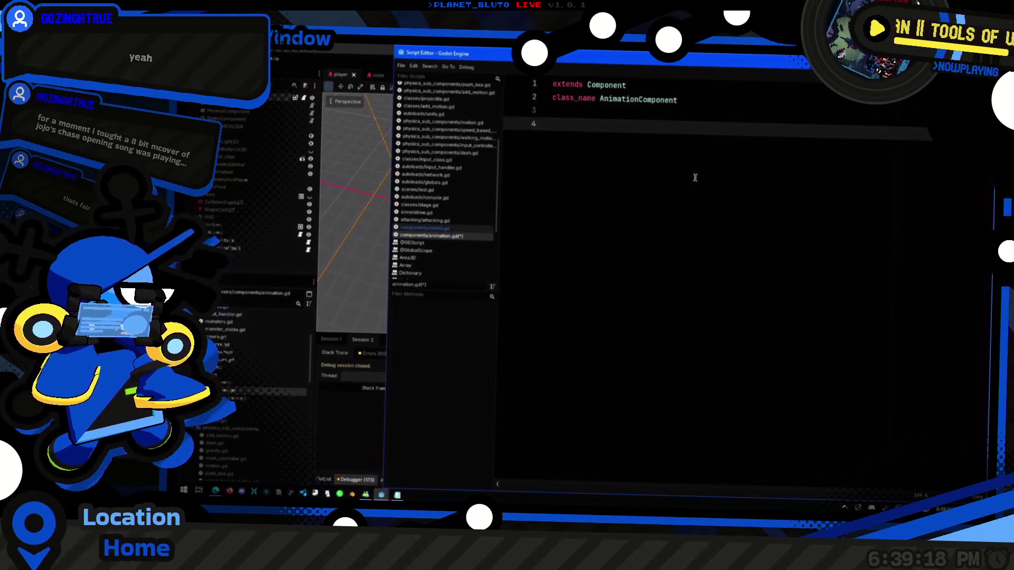
pyautogui.press('BackSpace')
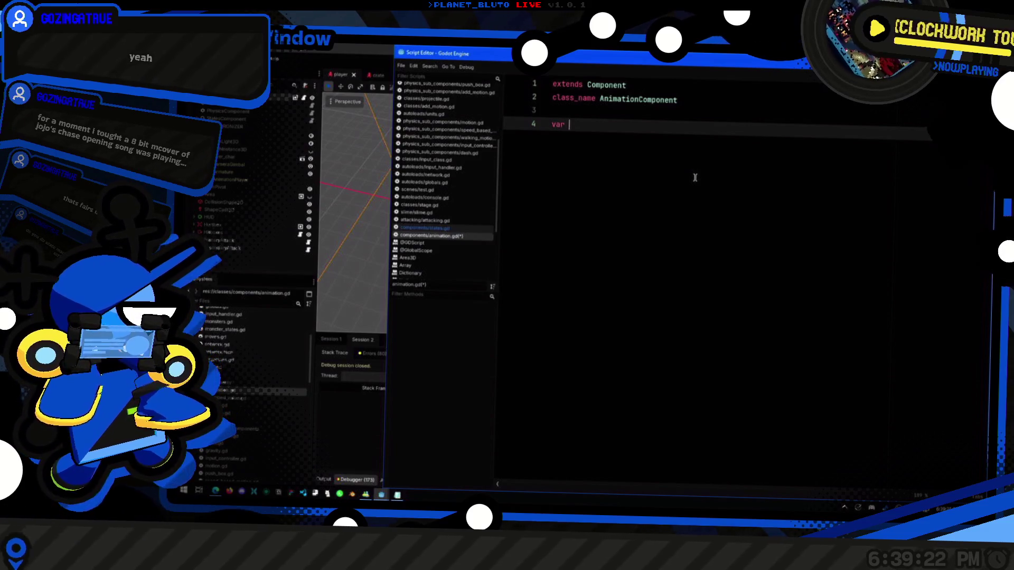
pyautogui.press('BackSpace')
pyautogui.press('BackSpace')
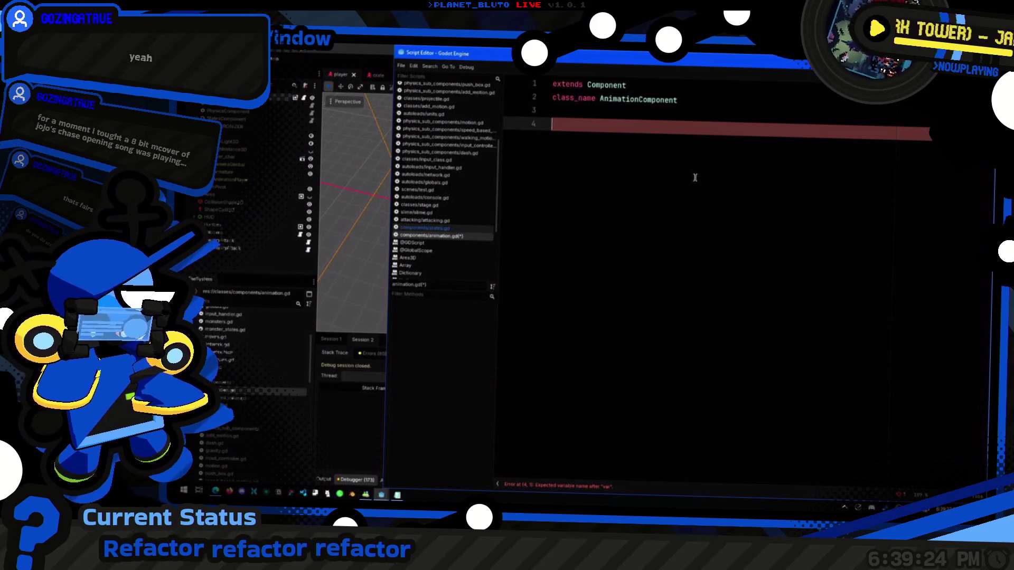
pyautogui.write('unc _r')
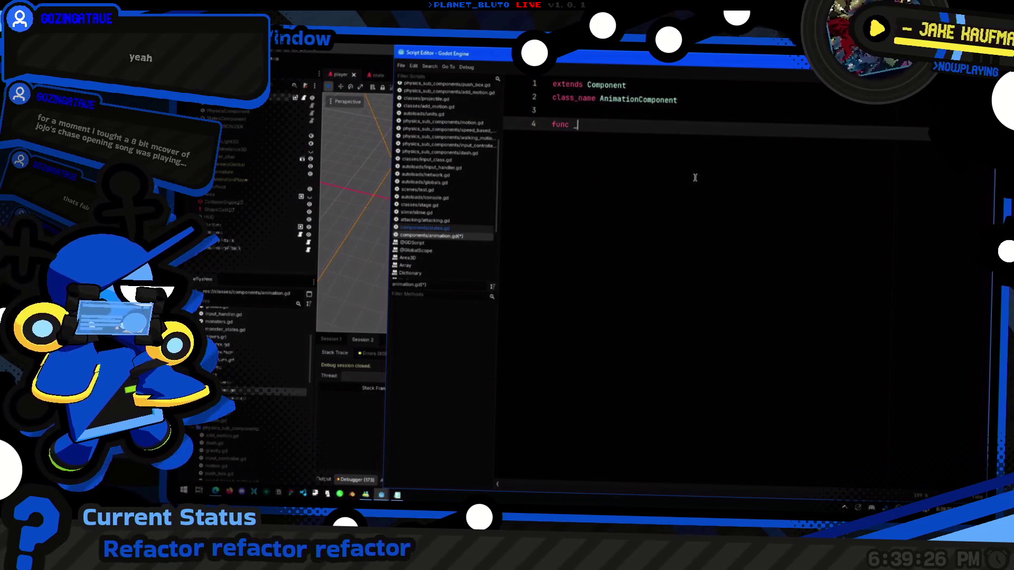
pyautogui.press('Return')
pyautogui.press('Return')
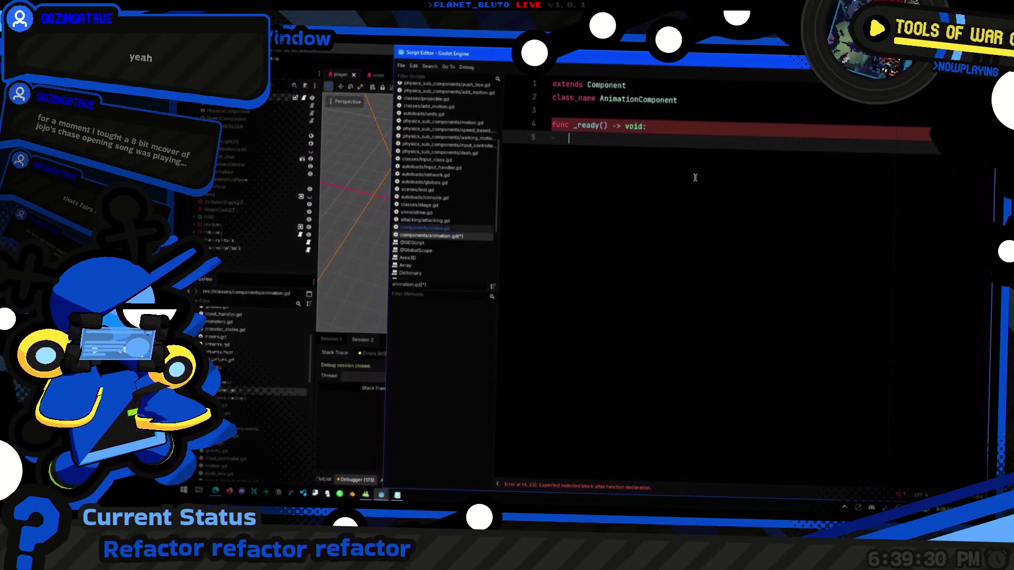
pyautogui.write('enti')
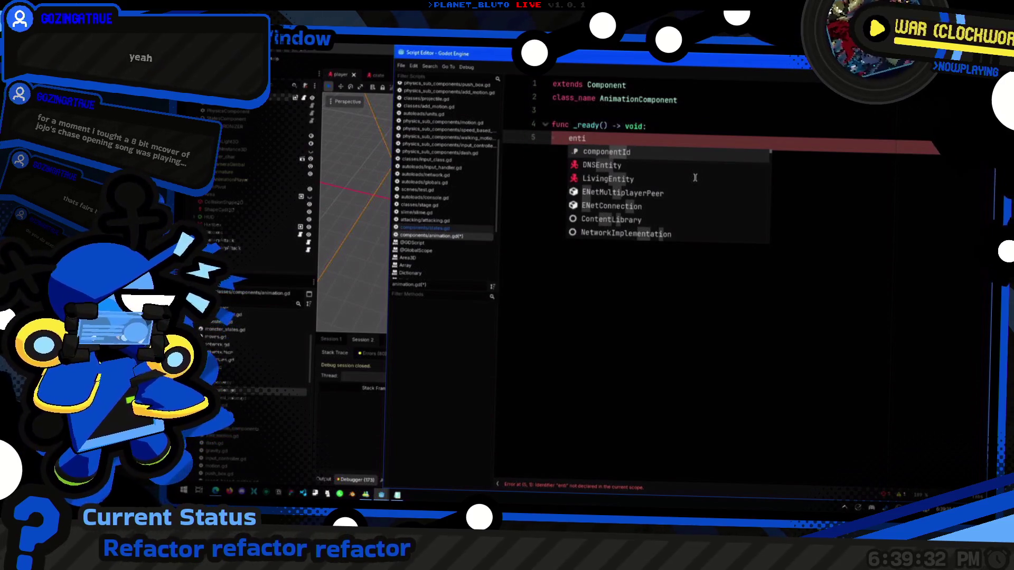
pyautogui.press('BackSpace')
pyautogui.press('BackSpace')
pyautogui.press('BackSpace')
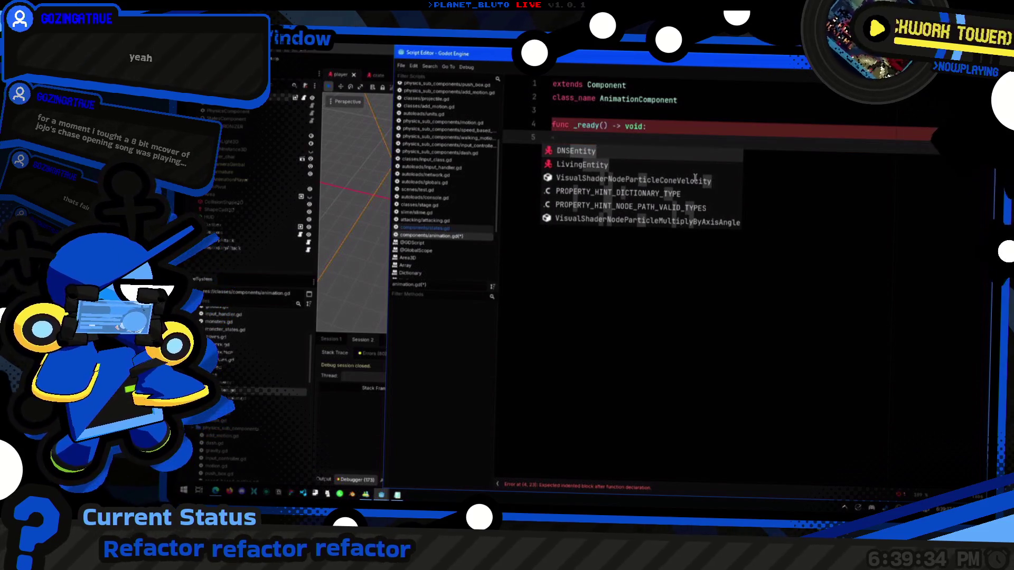
pyautogui.write('own.')
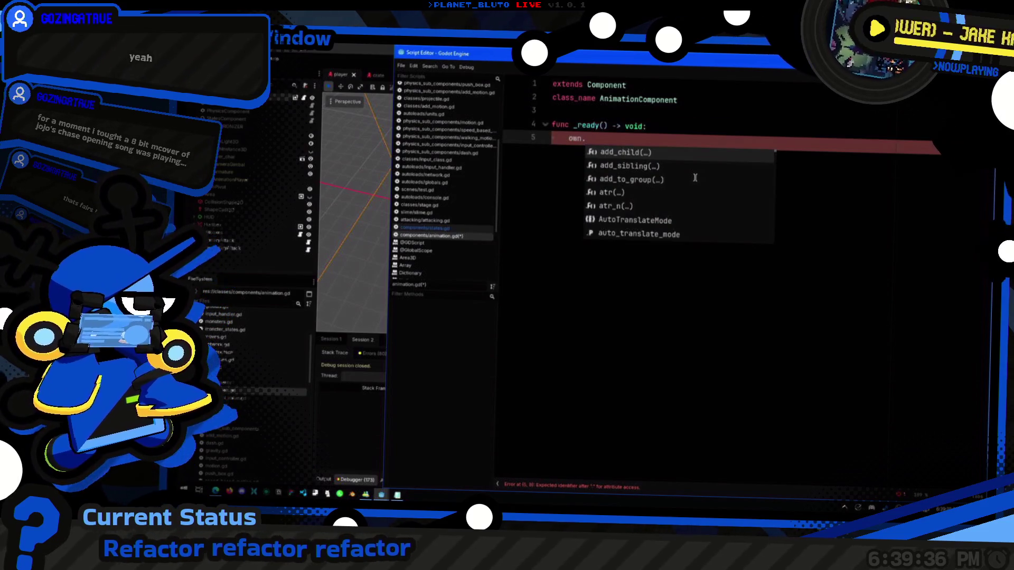
pyautogui.press('BackSpace')
pyautogui.press('BackSpace')
pyautogui.press('BackSpace')
pyautogui.write('Composer.')
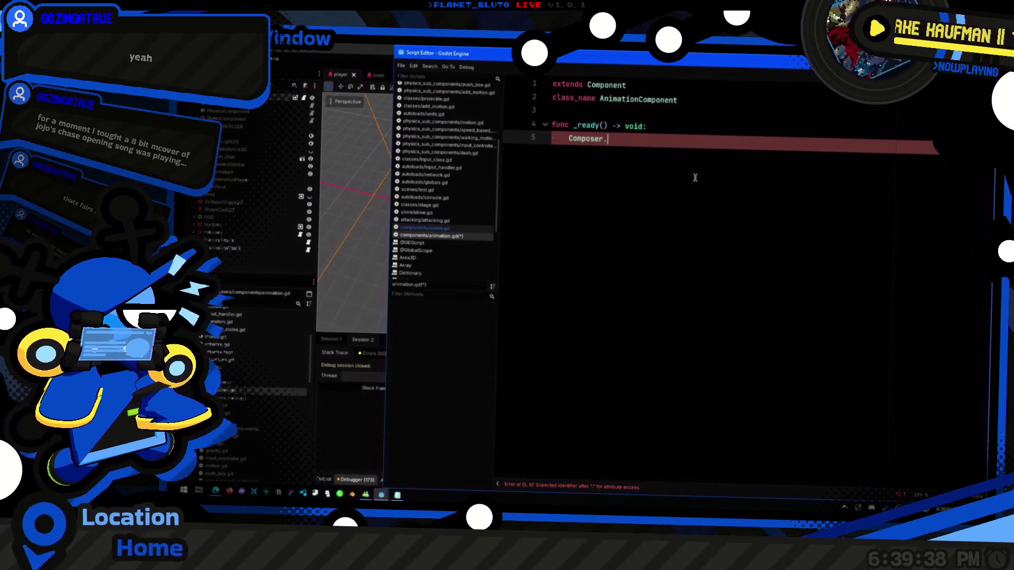
pyautogui.write('fetch("a')
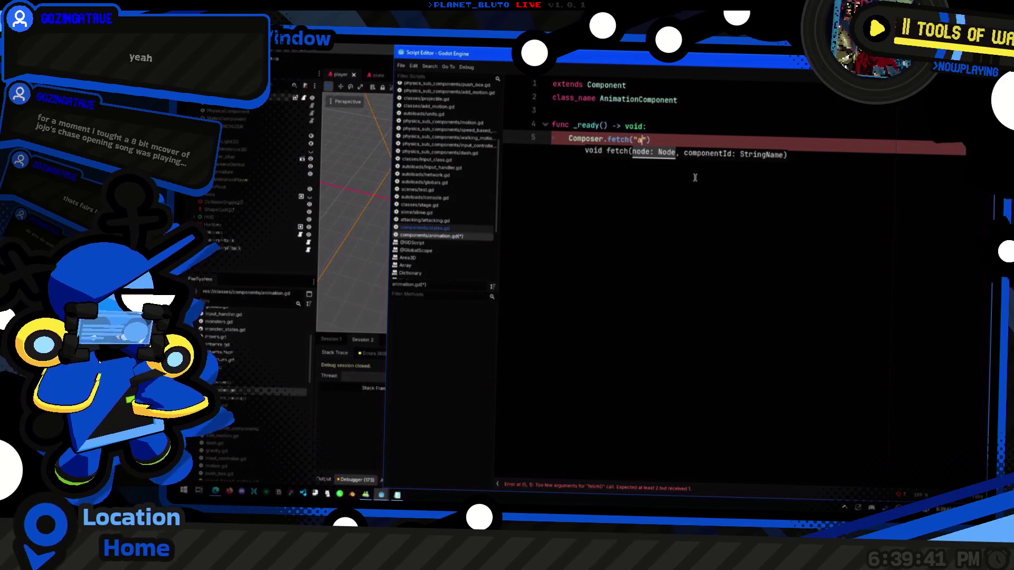
pyautogui.press('BackSpace')
pyautogui.press('Left')
pyautogui.write('own, "')
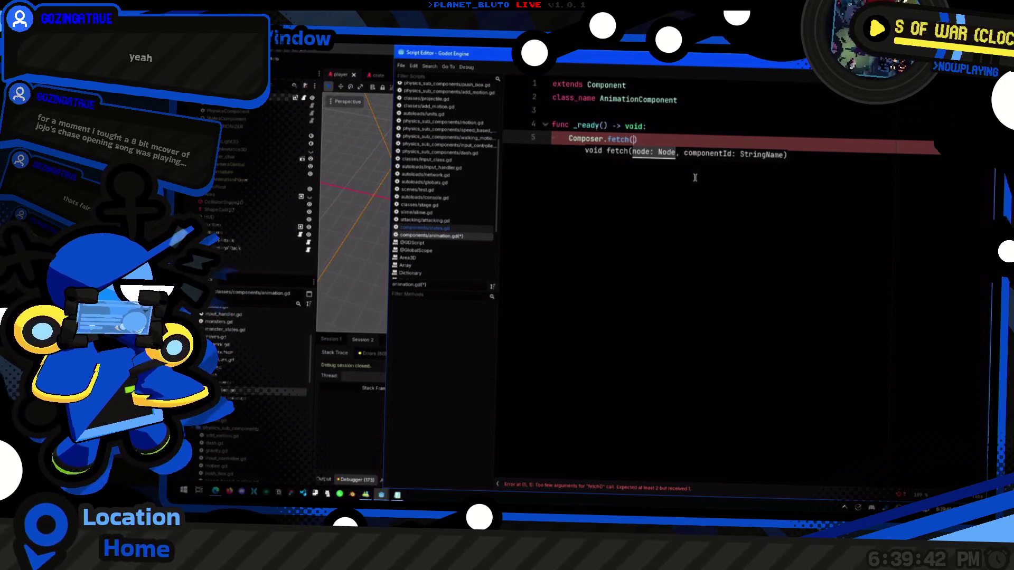
pyautogui.write('statees')
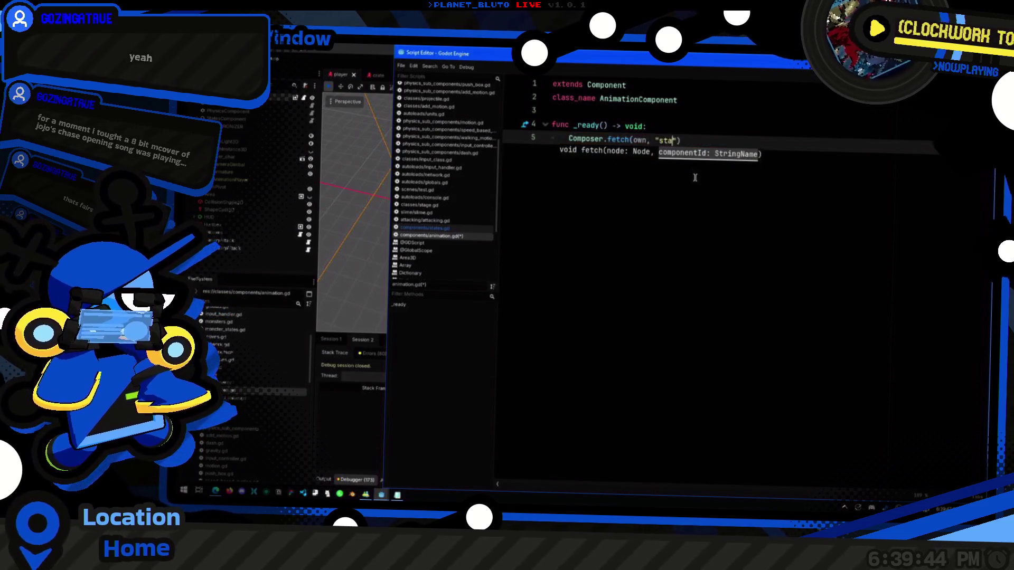
pyautogui.press('BackSpace')
# - Prefix the fetch call with var and add blank lines above _ready for a class-level variable
pyautogui.press('Home')
pyautogui.write('var')
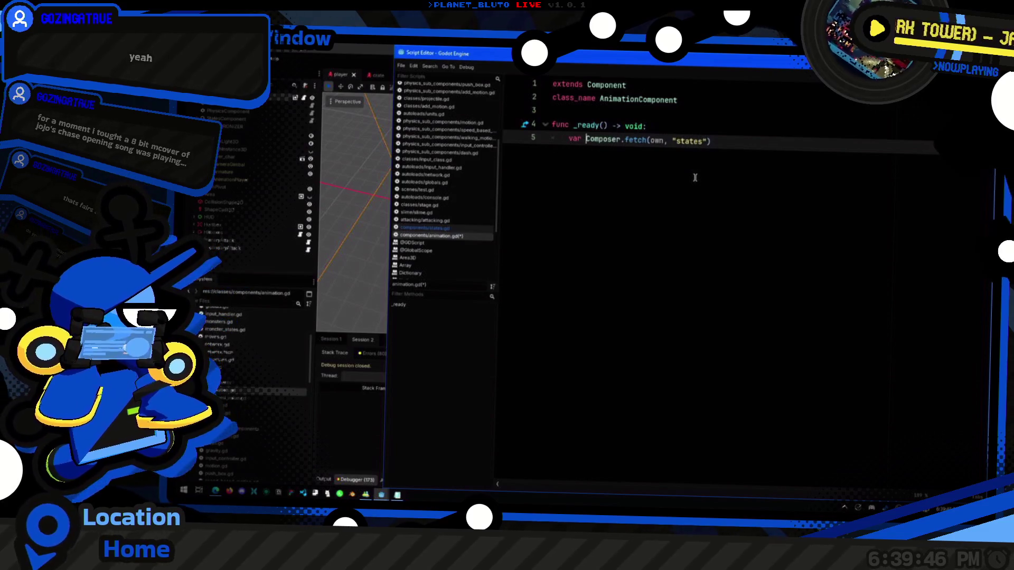
pyautogui.press('Up')
pyautogui.press('Up')
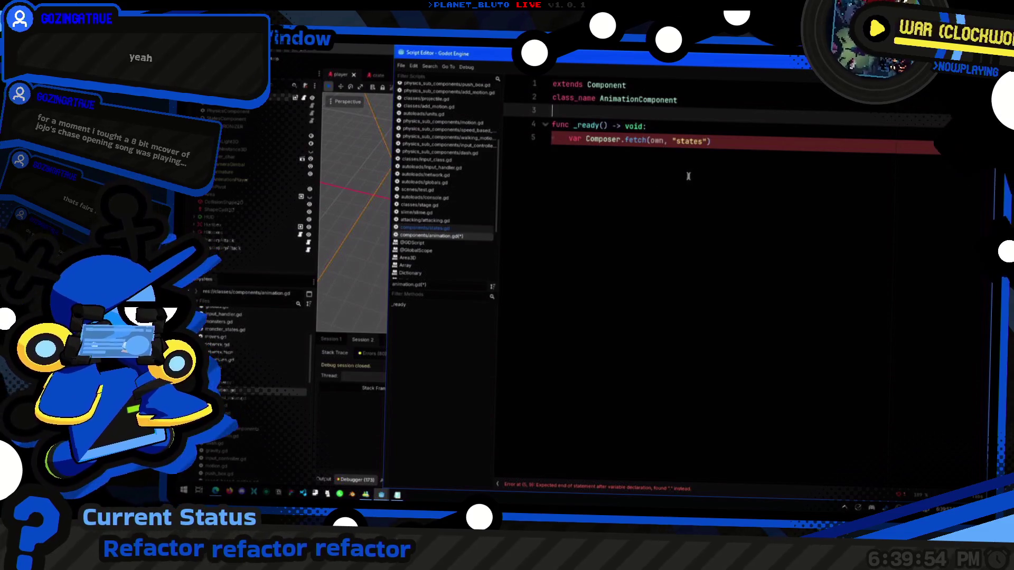
pyautogui.press('Return')
pyautogui.press('Return')
pyautogui.press('Up')
pyautogui.write('v')
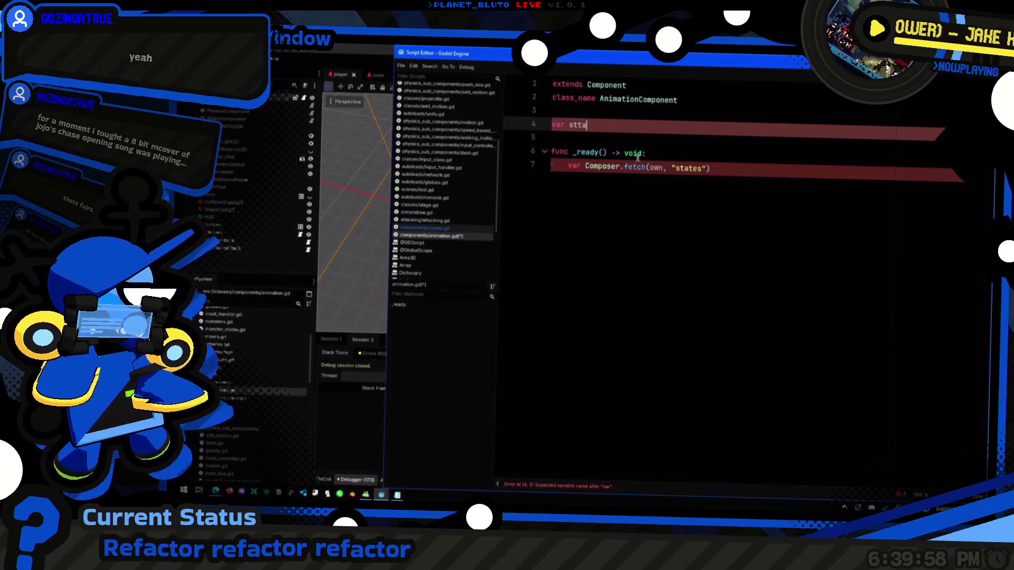
# - Comment out the Composer.fetch call and assign states via get_indexed(states_path) as StateComponent in _ready
pyautogui.press('BackSpace')
pyautogui.write('_path')
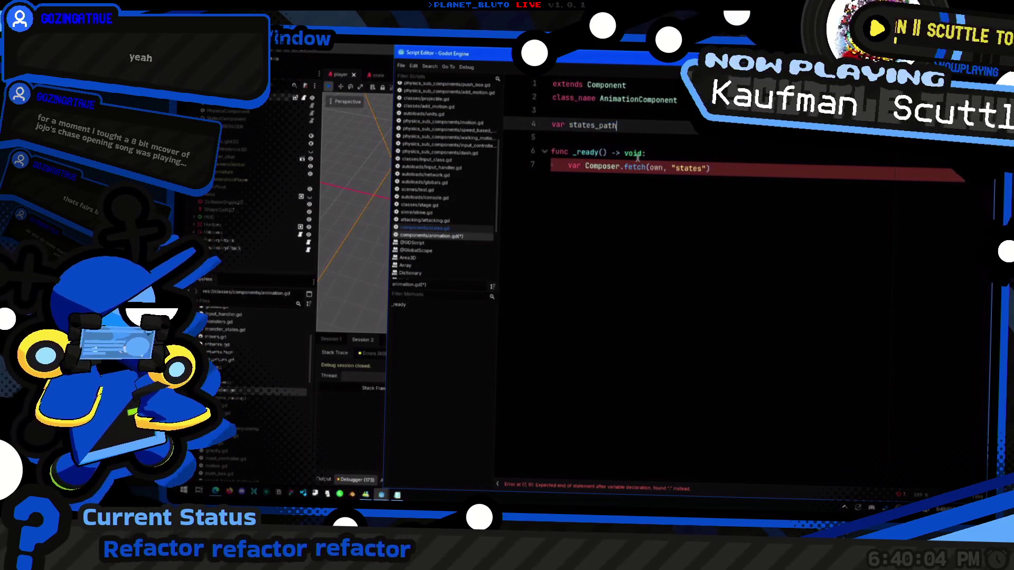
pyautogui.hotkey('ctrl', 'End')
pyautogui.hotkey('ctrl', 'k')
pyautogui.hotkey('ctrl', 'shift', 'Return')
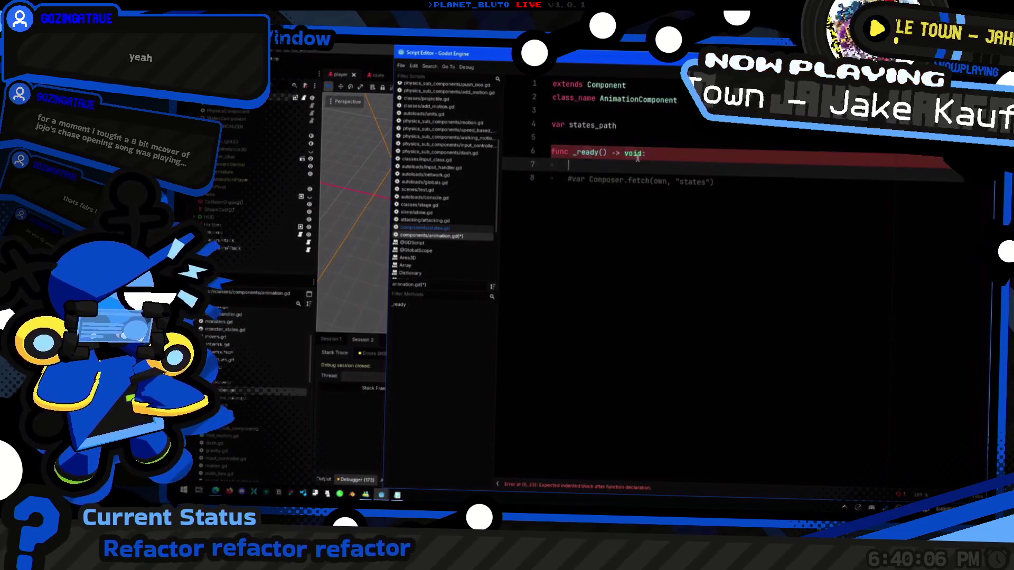
pyautogui.write('states_path')
pyautogui.press('Home')
pyautogui.write('va')
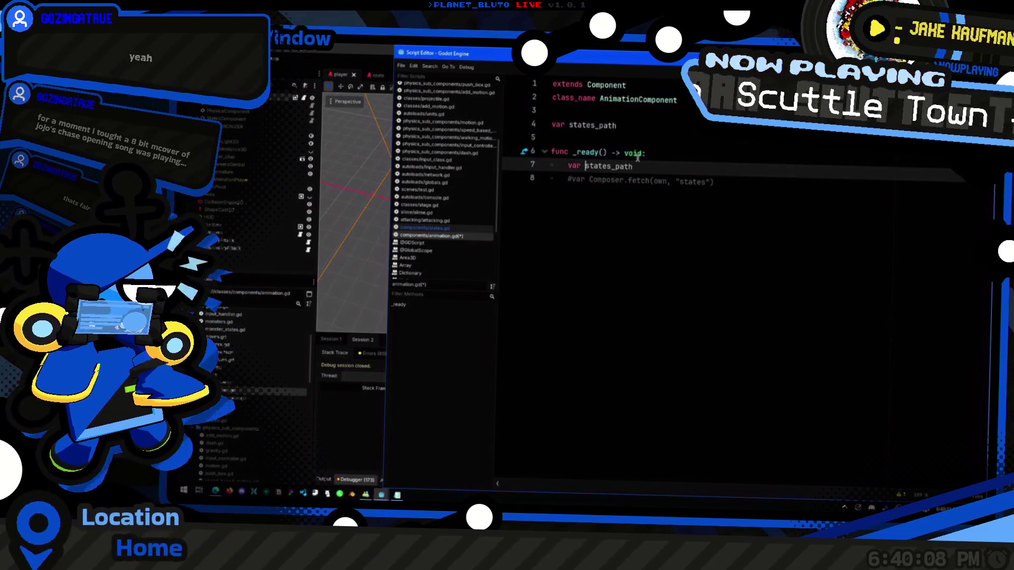
pyautogui.write('r state')
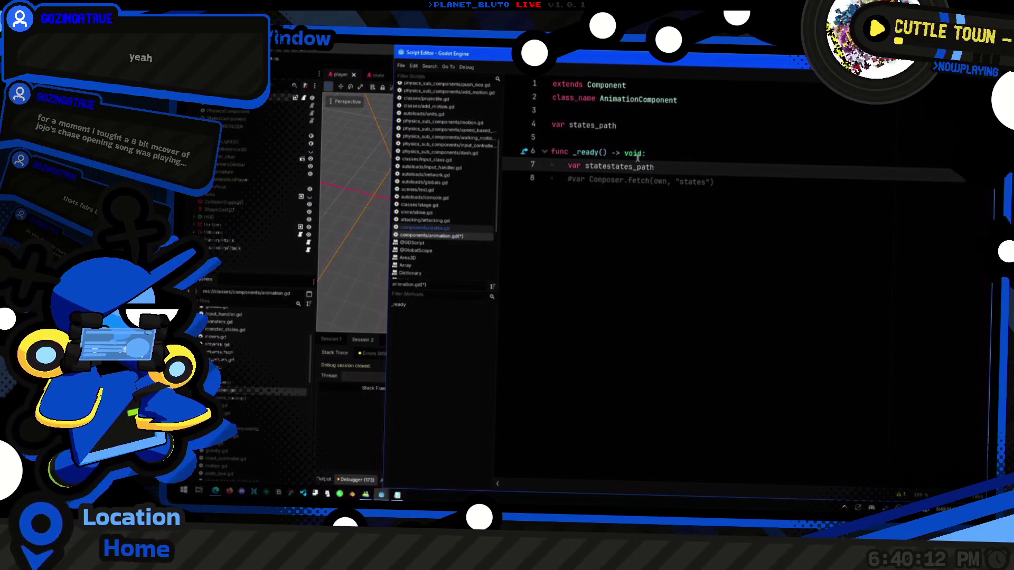
pyautogui.write('s =')
pyautogui.hotkey('ctrl', 'Delete')
pyautogui.write('get_')
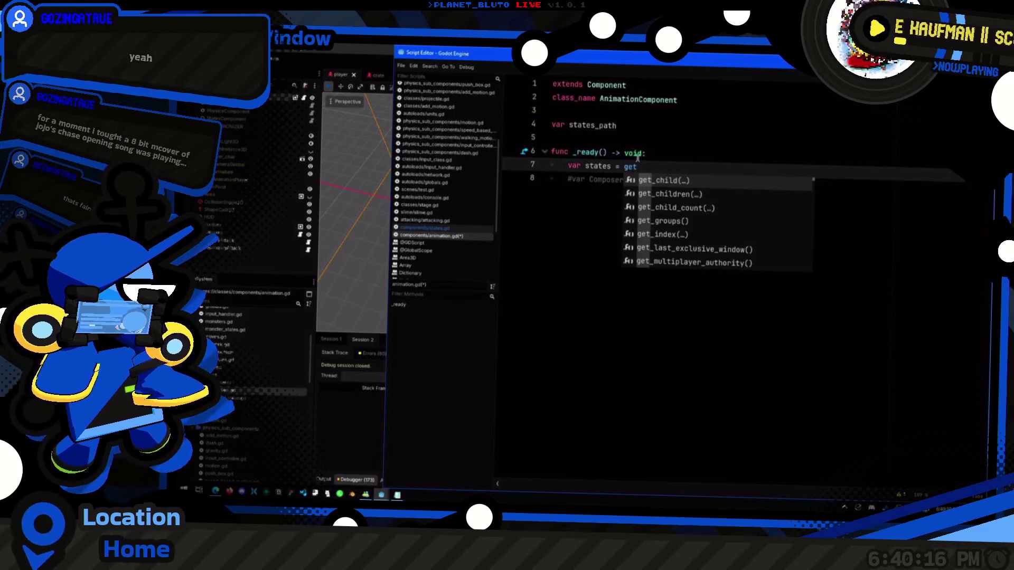
pyautogui.write('path')
pyautogui.hotkey('ctrl', 'BackSpace')
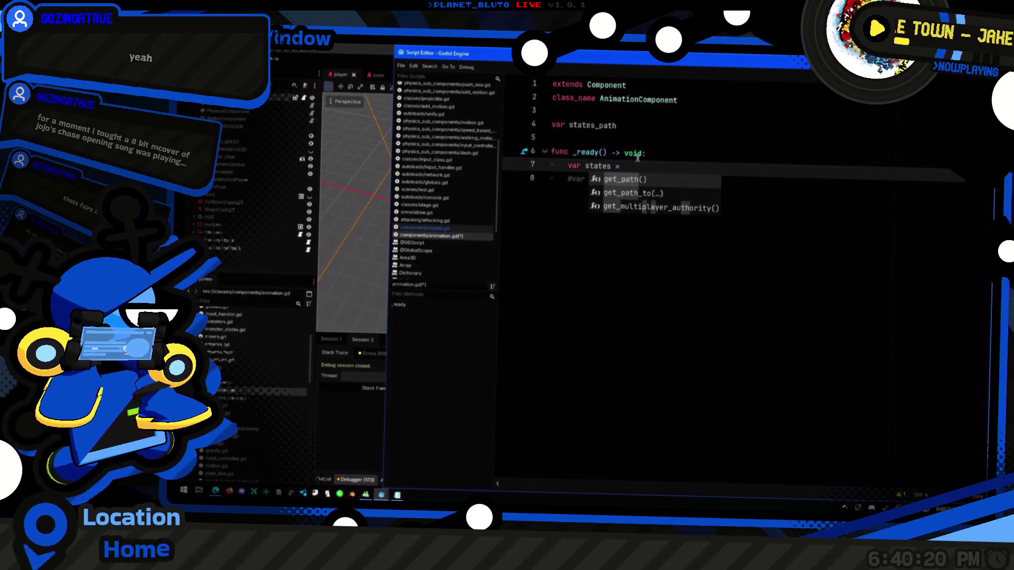
pyautogui.write('gwetinde')
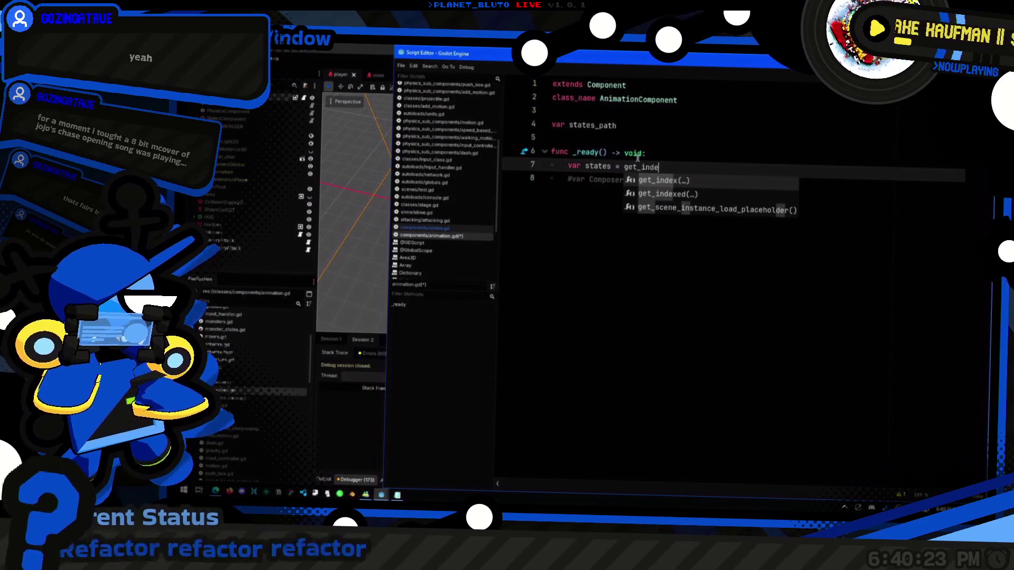
pyautogui.press('Return')
pyautogui.write('states_path')
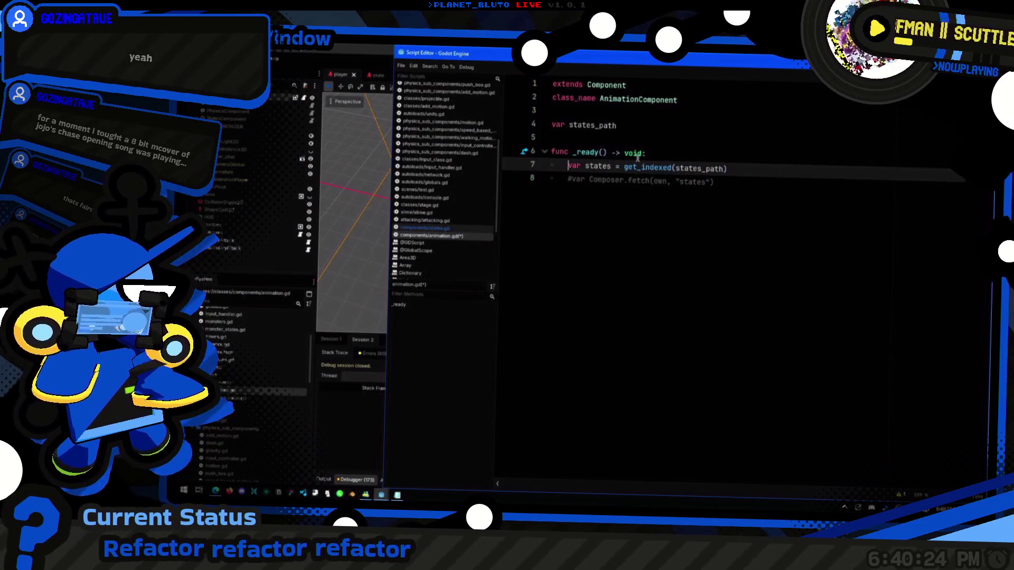
pyautogui.write(')')
pyautogui.write(': Stat')
pyautogui.press('Return')
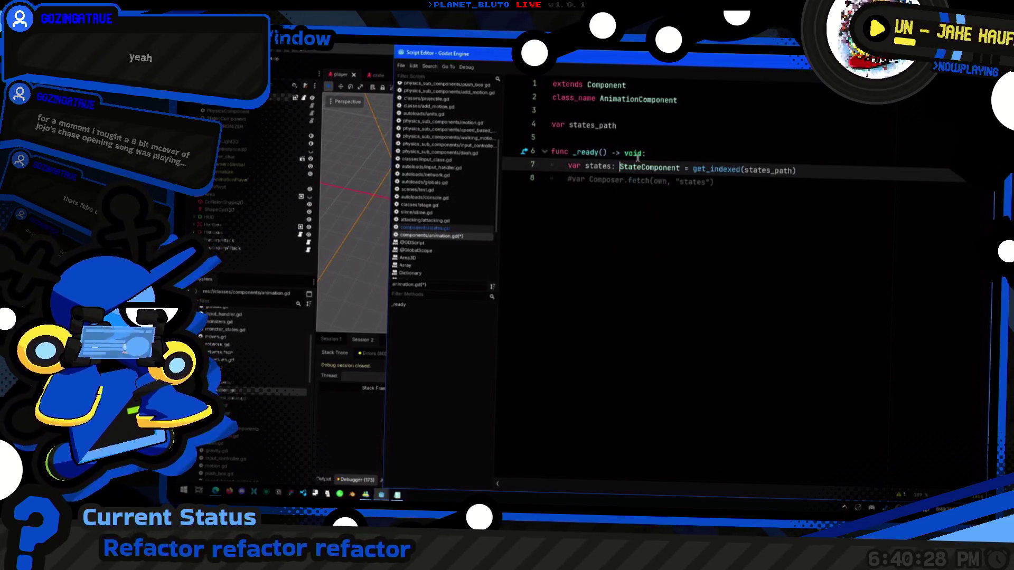
# - Declare class-level var states_path: NodePath and var states: StateComponent
pyautogui.hotkey('ctrl', 'shift', 'Left')
pyautogui.hotkey('ctrl', 'shift', 'Left')
pyautogui.hotkey('ctrl', 'shift', 'Left')
pyautogui.hotkey('ctrl', 'c')
pyautogui.press('Up')
pyautogui.press('Up')
pyautogui.press('Up')
pyautogui.press('End')
pyautogui.press('Return')
pyautogui.hotkey('ctrl', 'v')
pyautogui.press('Up')
pyautogui.write(': NodePath')
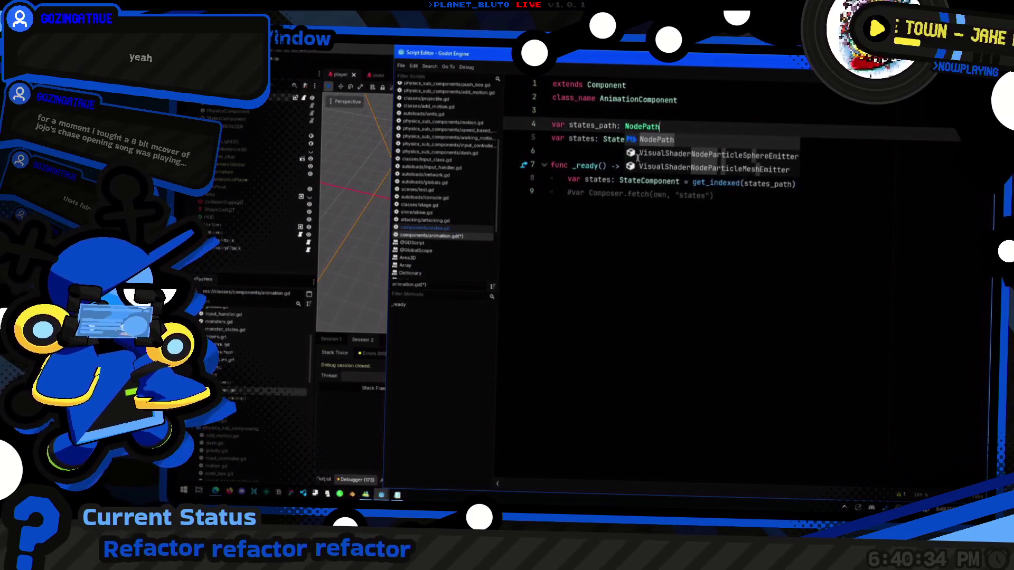
pyautogui.press('Escape')
pyautogui.press('Home')
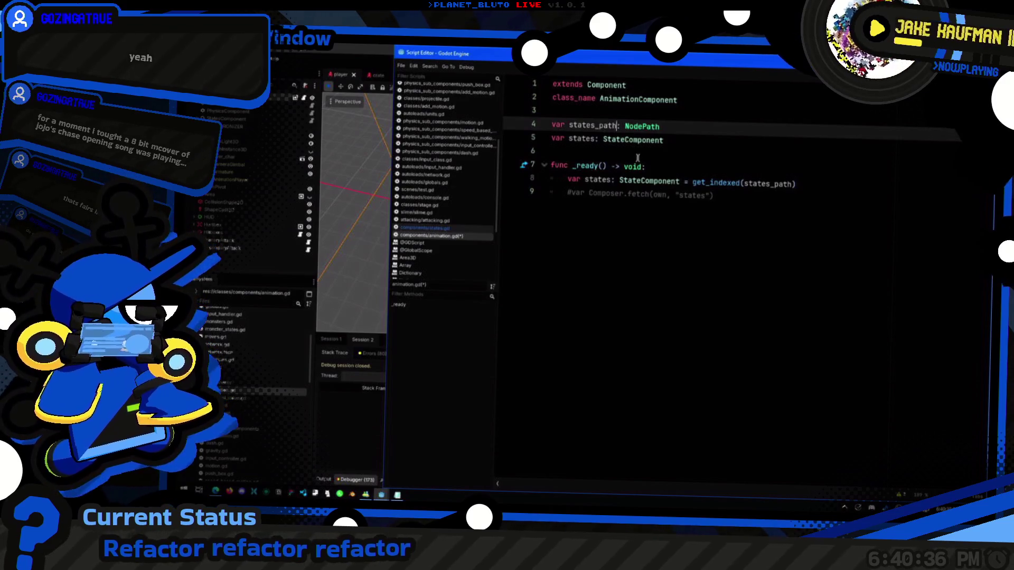
# - Duplicate the declaration pair as anims_path and anims, separated by a blank line
pyautogui.tripleClick(695, 145)
pyautogui.hotkey('shift', 'Up')
pyautogui.hotkey('ctrl', 'shift', 'd')
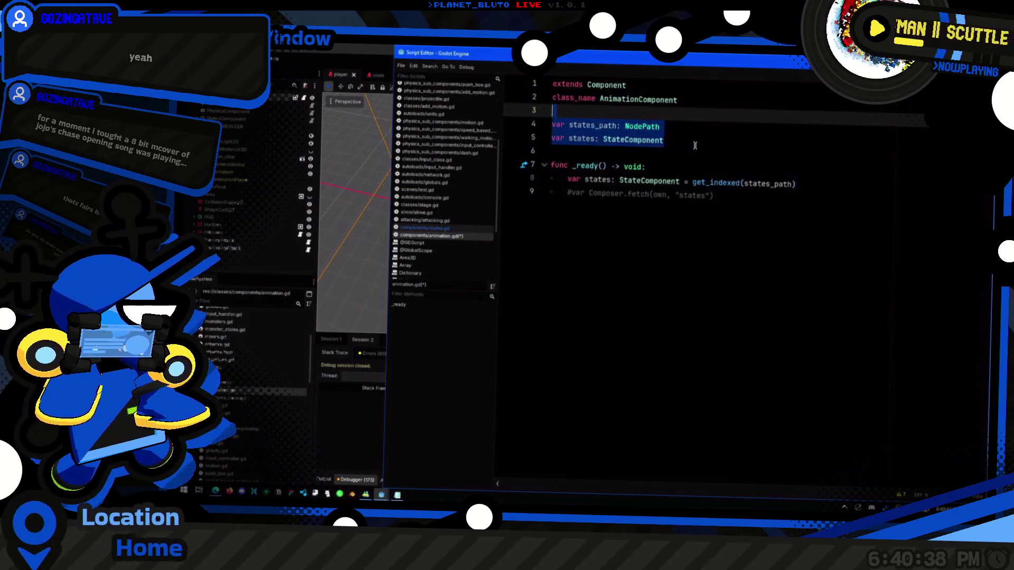
pyautogui.press('Left')
pyautogui.press('Return')
pyautogui.press('Down')
pyautogui.hotkey('ctrl', 'Right')
pyautogui.hotkey('ctrl', 'Right')
pyautogui.hotkey('ctrl', 'shift', 'Left')
pyautogui.write('anims')
pyautogui.press('Up')
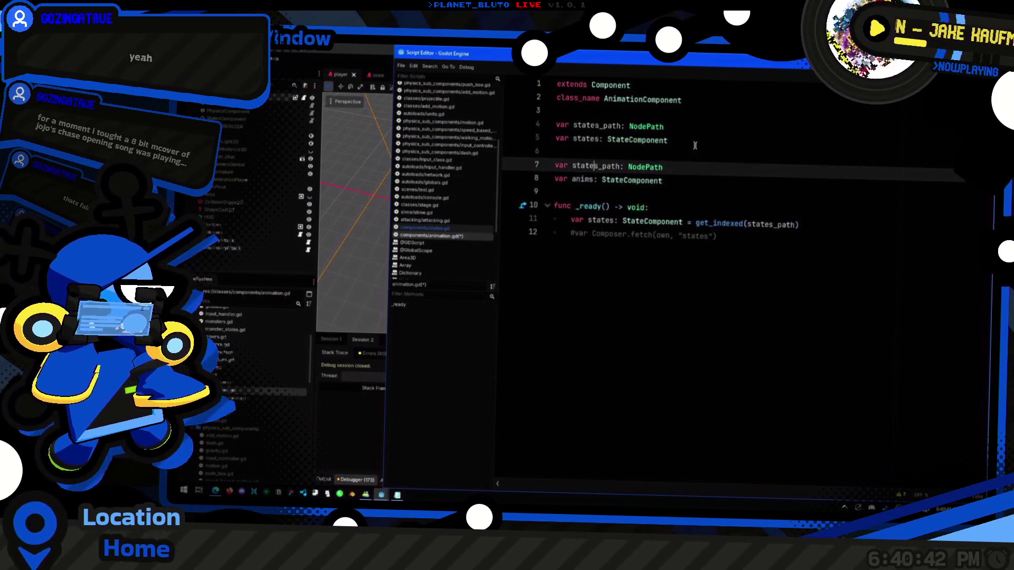
pyautogui.hotkey('ctrl', 'Right')
pyautogui.hotkey('ctrl', 'shift', 'Left')
pyautogui.write('anims_path')
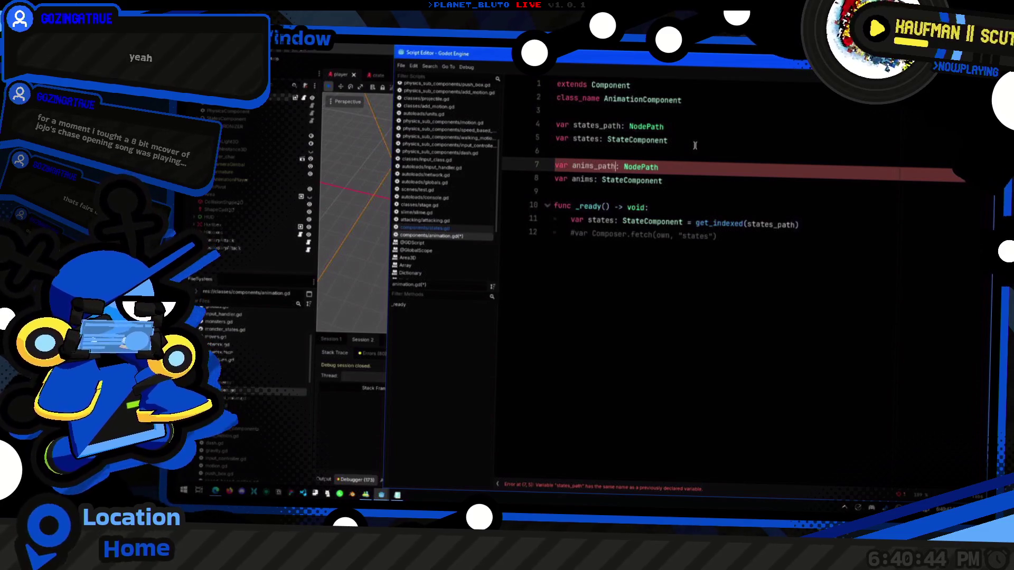
pyautogui.hotkey('ctrl', 'shift', 'Left')
pyautogui.press('Up')
pyautogui.press('Up')
pyautogui.press('Up')
pyautogui.write('_')
pyautogui.press('Home')
pyautogui.write('@export')
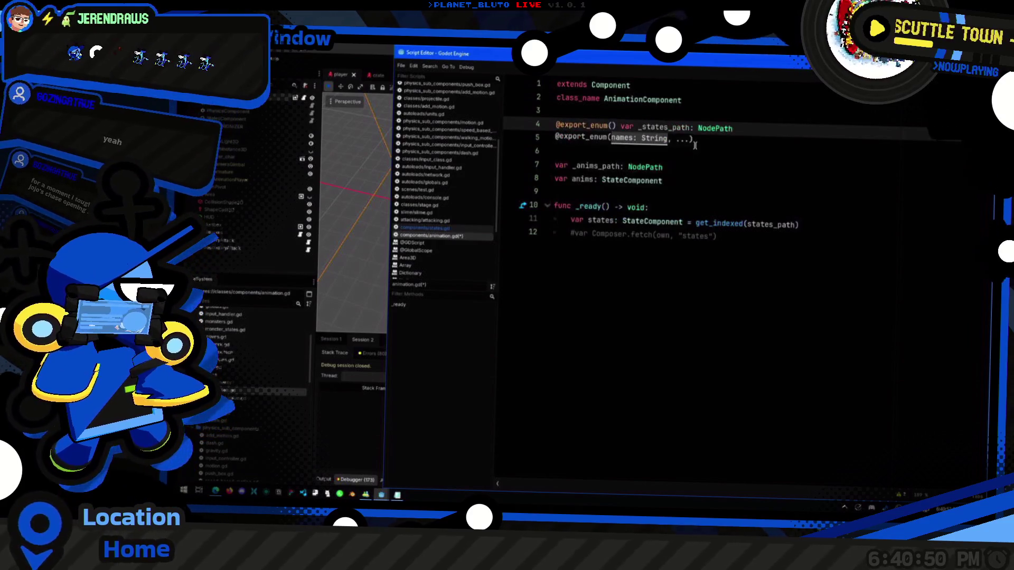
pyautogui.hotkey('ctrl', 'space')
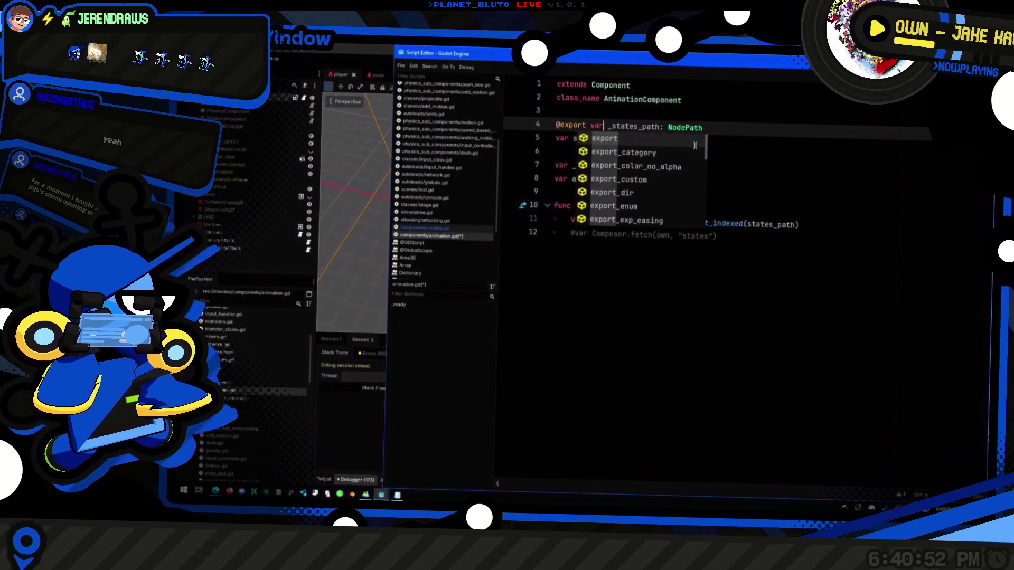
pyautogui.press('Escape')
pyautogui.press('Down')
pyautogui.press('Down')
pyautogui.press('Down')
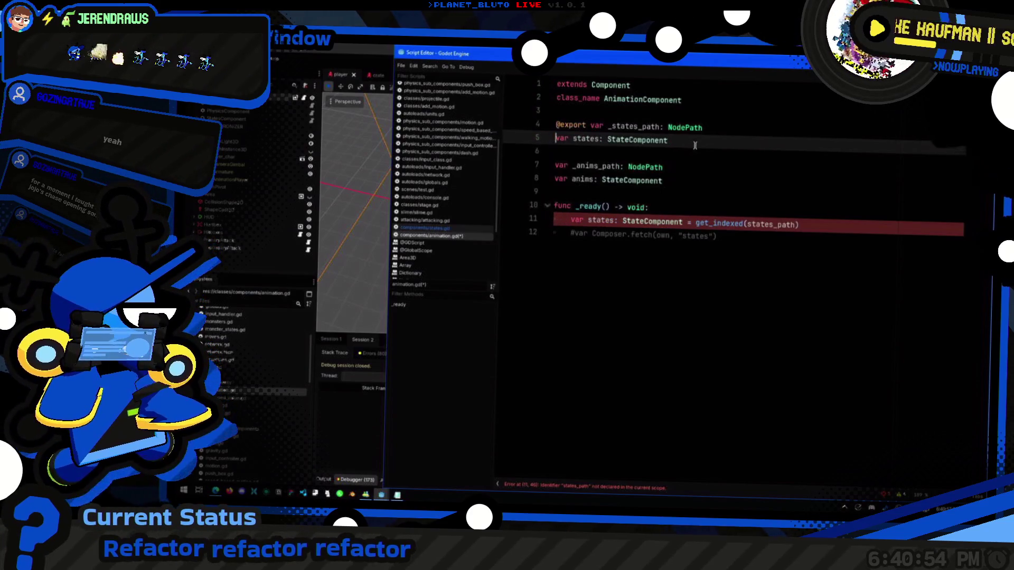
pyautogui.write('@export')
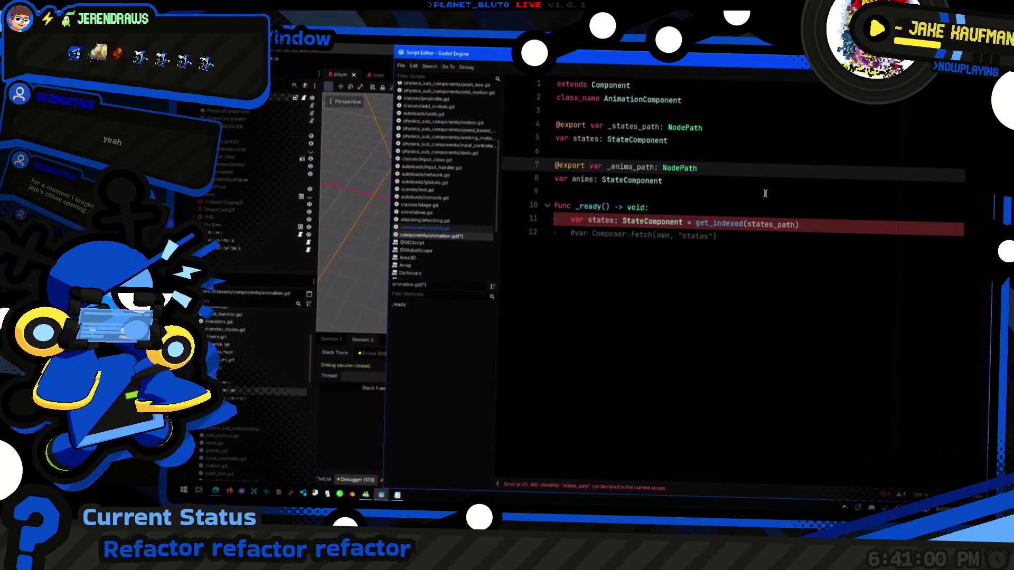
# - Change the anims variable's type from StateComponent to AnimationPlayer
pyautogui.click(631, 180)
pyautogui.hotkey('ctrl', 'shift', 'Left')
pyautogui.hotkey('ctrl', 'Right')
pyautogui.hotkey('ctrl', 'shift', 'Left')
pyautogui.write('Animation')
pyautogui.press('Return')
pyautogui.press('Home')
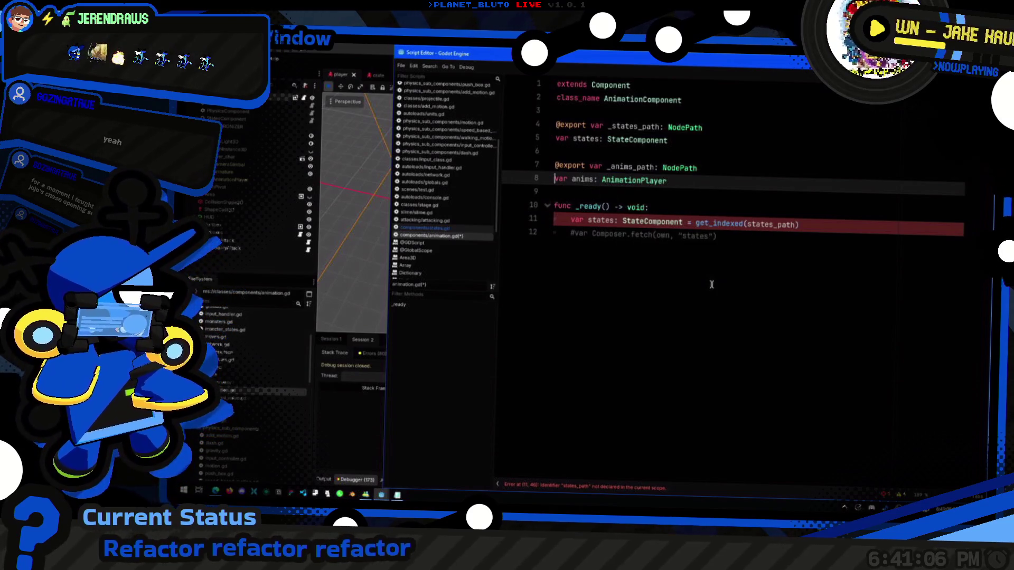
pyautogui.press('Down')
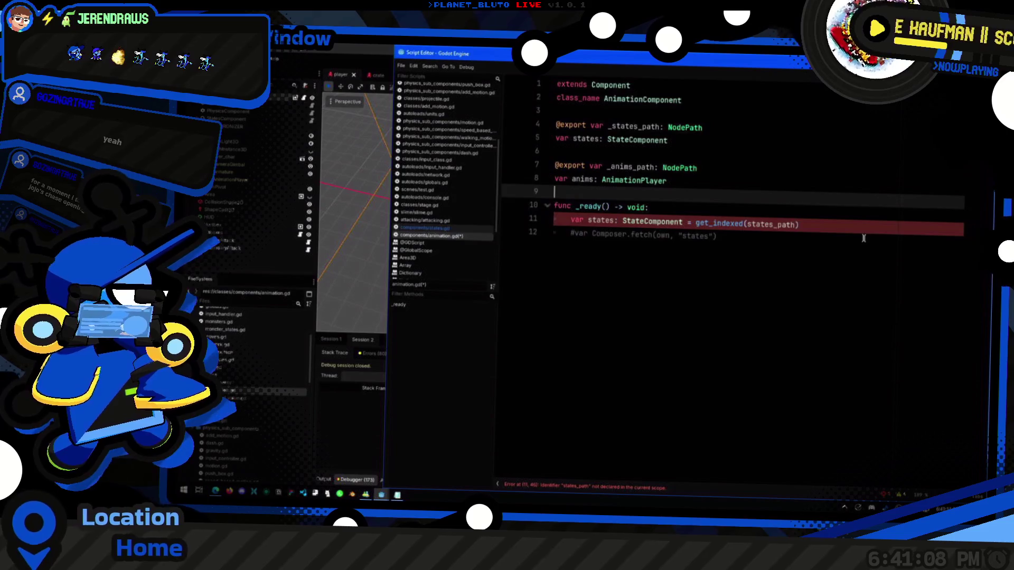
# - Prefix the states_path argument on line 11 with an underscore
pyautogui.click(864, 238)
pyautogui.keyDown('ctrl'); pyautogui.click(772, 226); pyautogui.keyUp('ctrl')
pyautogui.hotkey('alt', 'Left')
pyautogui.click(746, 225)
pyautogui.write('_')
# - Duplicate the states assignment as an anims line and strip its type annotation
pyautogui.press('End')
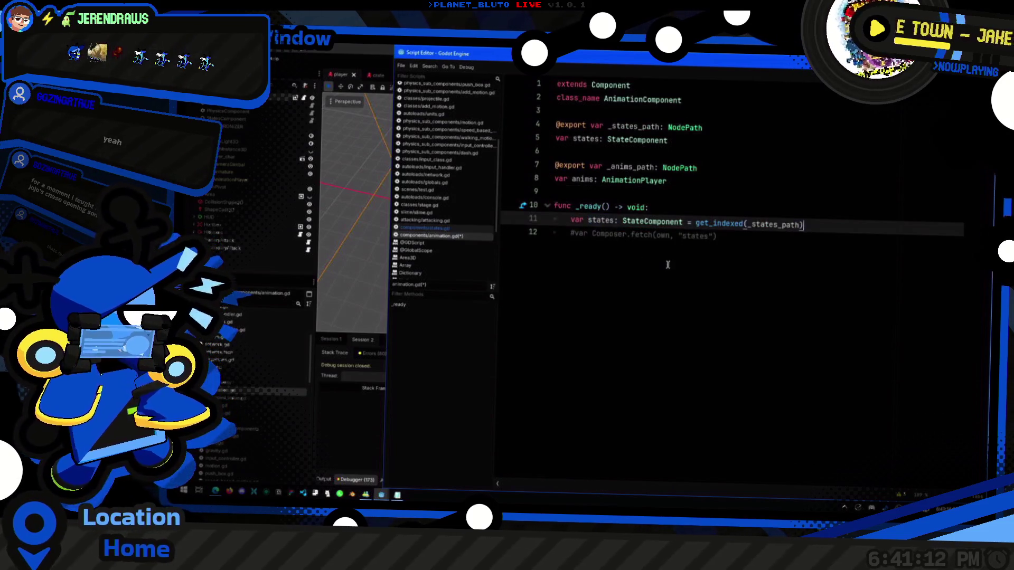
pyautogui.hotkey('ctrl', 'shift', 'd')
pyautogui.press('Home')
pyautogui.hotkey('ctrl', 'Right')
pyautogui.hotkey('ctrl', 'shift', 'Right')
pyautogui.write('anims')
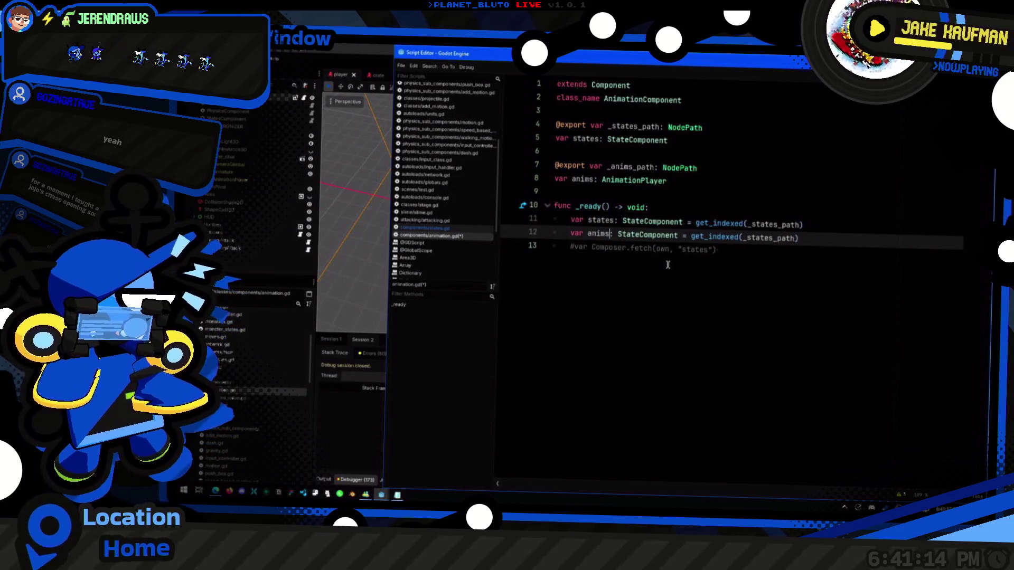
pyautogui.hotkey('ctrl', 'shift', 'Right')
pyautogui.hotkey('ctrl', 'shift', 'Right')
pyautogui.press('Delete')
# - Remove the type annotation and var keyword from both lines so they assign the members
pyautogui.press('Up')
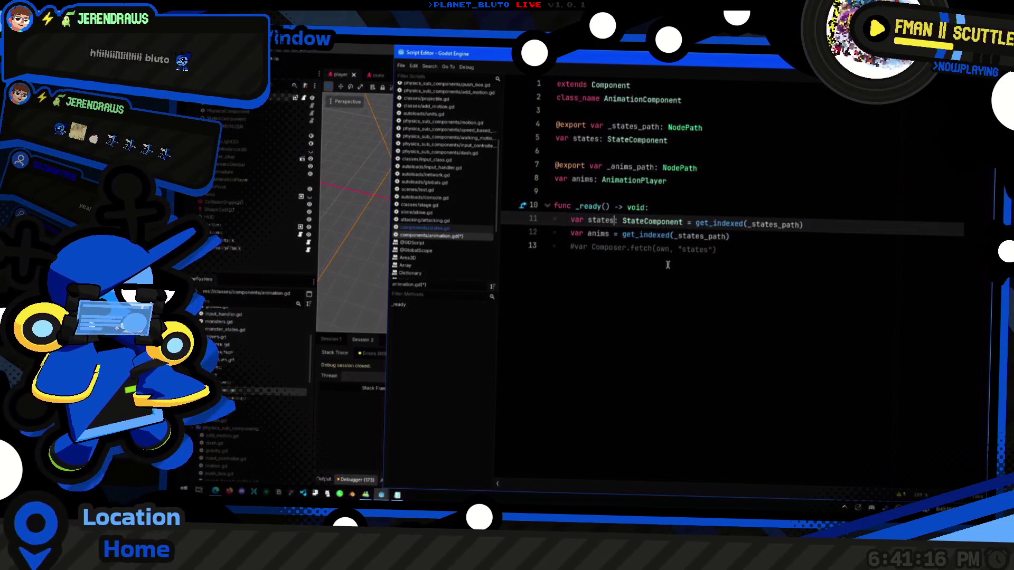
pyautogui.press('Right')
pyautogui.hotkey('ctrl', 'shift', 'Right')
pyautogui.hotkey('ctrl', 'shift', 'Right')
pyautogui.press('Delete')
pyautogui.hotkey('ctrl', 'shift', 'Right')
pyautogui.press('Delete')
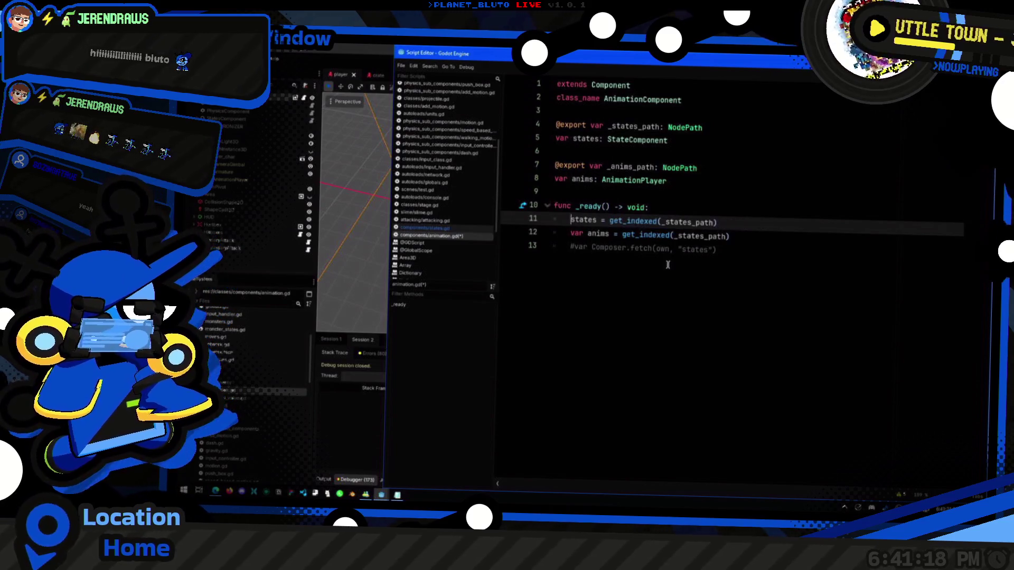
pyautogui.press('Down')
pyautogui.hotkey('ctrl', 'shift', 'Right')
pyautogui.press('Delete')
# - Change the anims line's path argument to _anims_path
pyautogui.press('End')
pyautogui.press('Left')
pyautogui.hotkey('ctrl', 'shift', 'Left')
pyautogui.write('_anim')
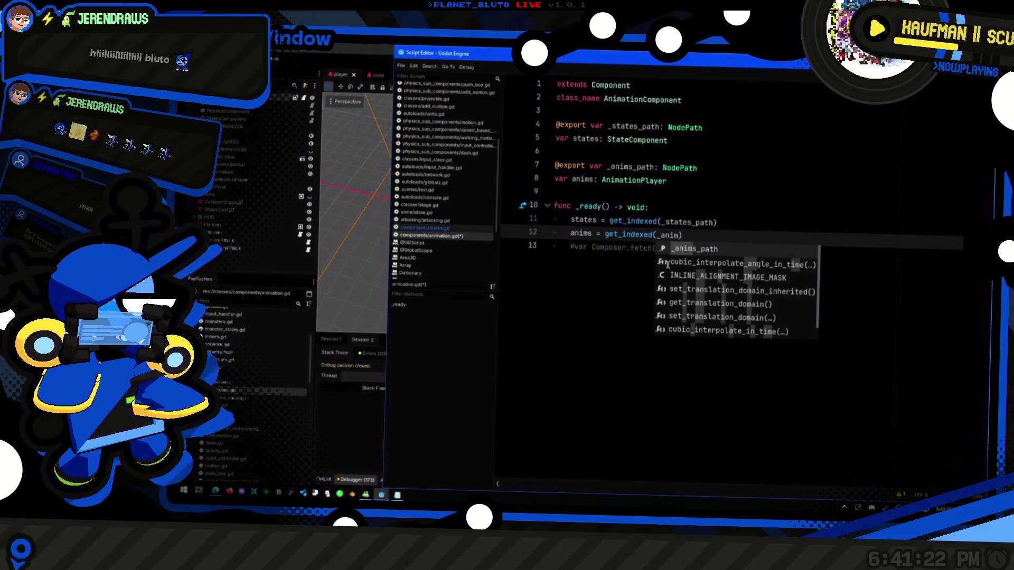
pyautogui.press('Return')
pyautogui.press('Home')
# - Start a new states. line below the assignments and check the StateComponent definition in states.gd
pyautogui.press('Up')
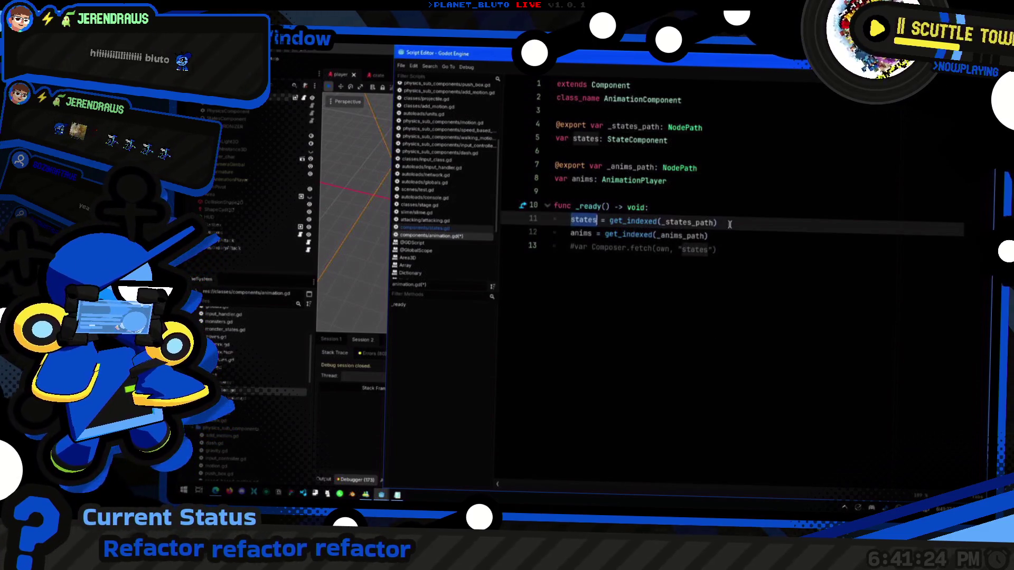
pyautogui.press('Down')
pyautogui.press('Down')
pyautogui.press('Up')
pyautogui.press('Up')
pyautogui.press('Down')
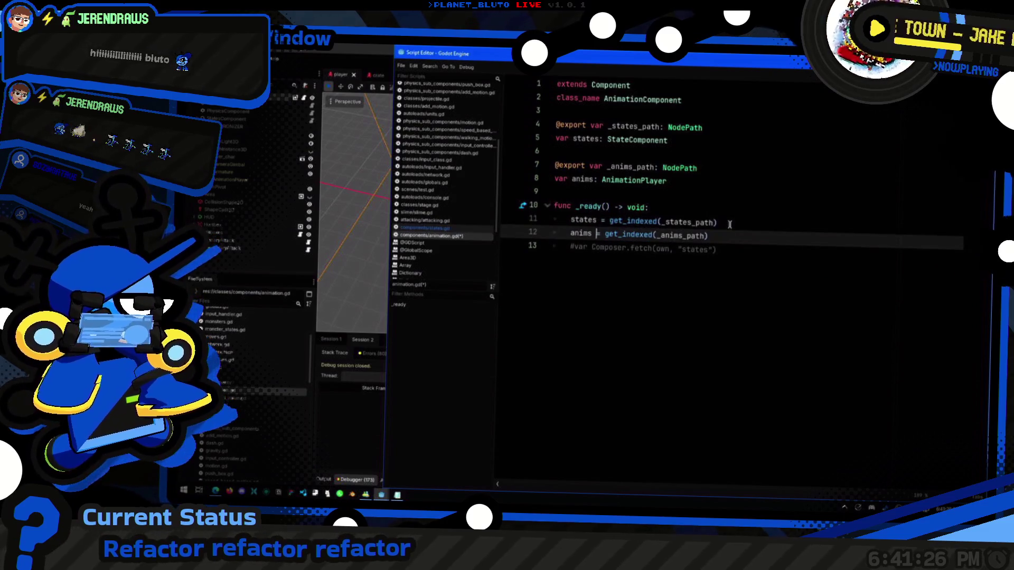
pyautogui.press('Return')
pyautogui.press('Return')
pyautogui.write('states.st')
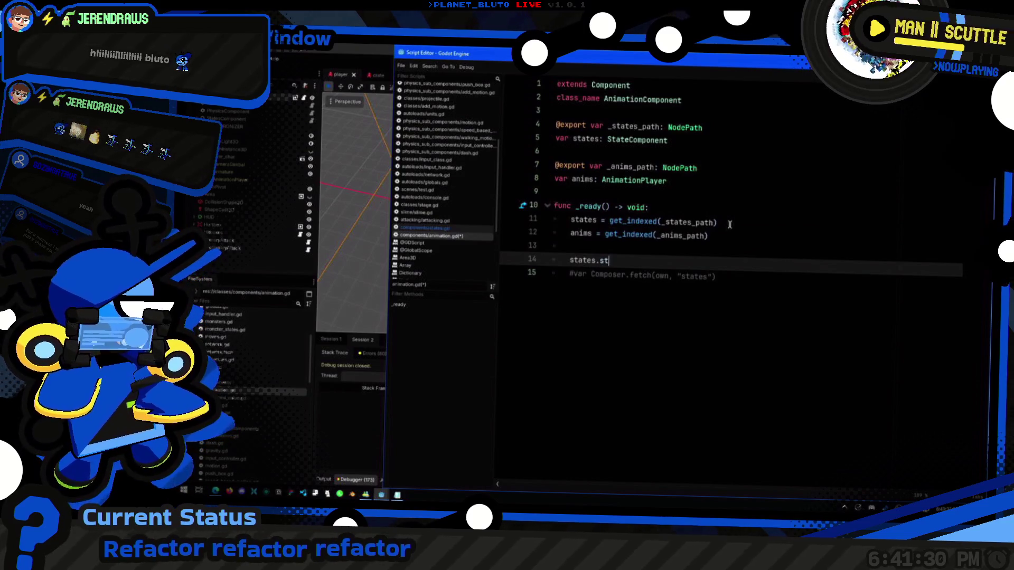
pyautogui.press('BackSpace')
pyautogui.press('BackSpace')
pyautogui.press('BackSpace')
pyautogui.write('states.st')
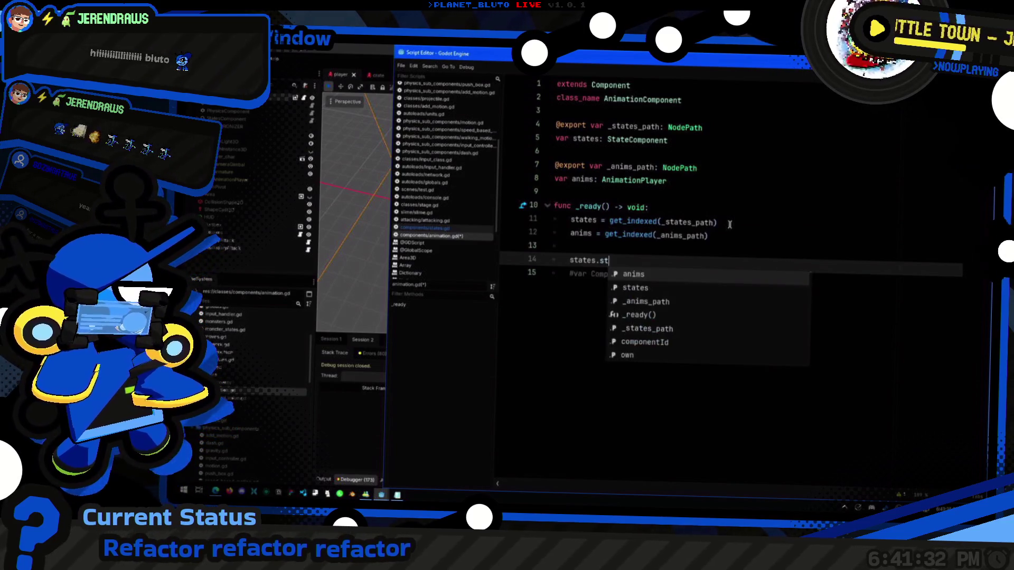
pyautogui.press('BackSpace')
pyautogui.press('BackSpace')
pyautogui.press('BackSpace')
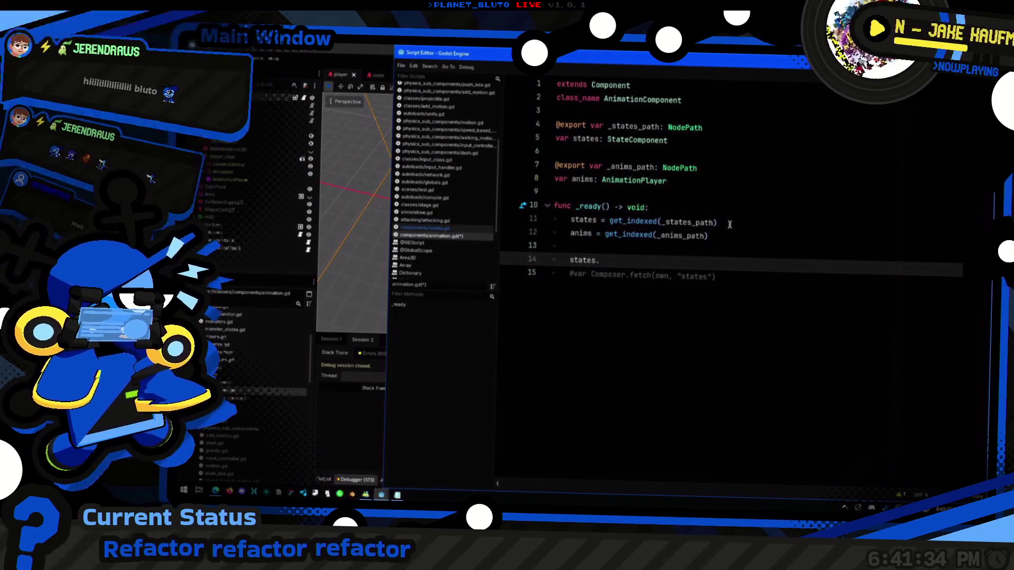
pyautogui.keyDown('ctrl'); pyautogui.click(631, 141); pyautogui.keyUp('ctrl')
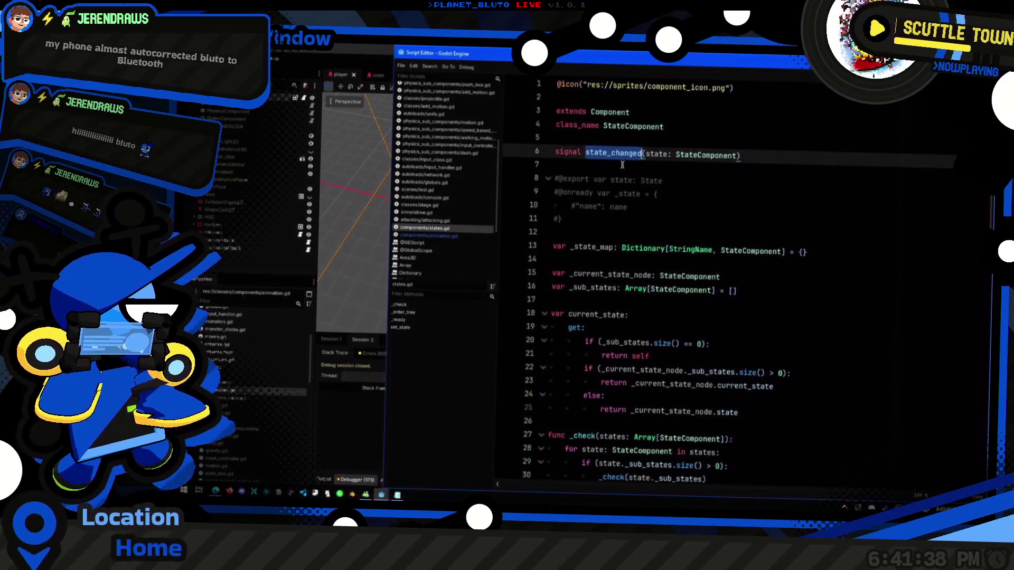
pyautogui.hotkey('alt', 'Left')
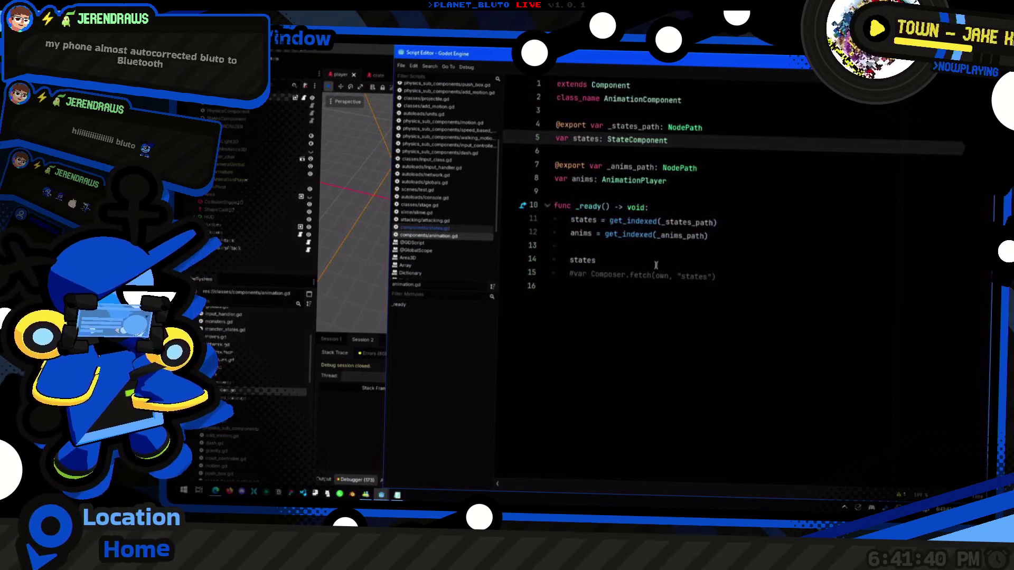
# - Try pasting ': StateComponent' after states on line 11, then undo it
pyautogui.click(616, 260)
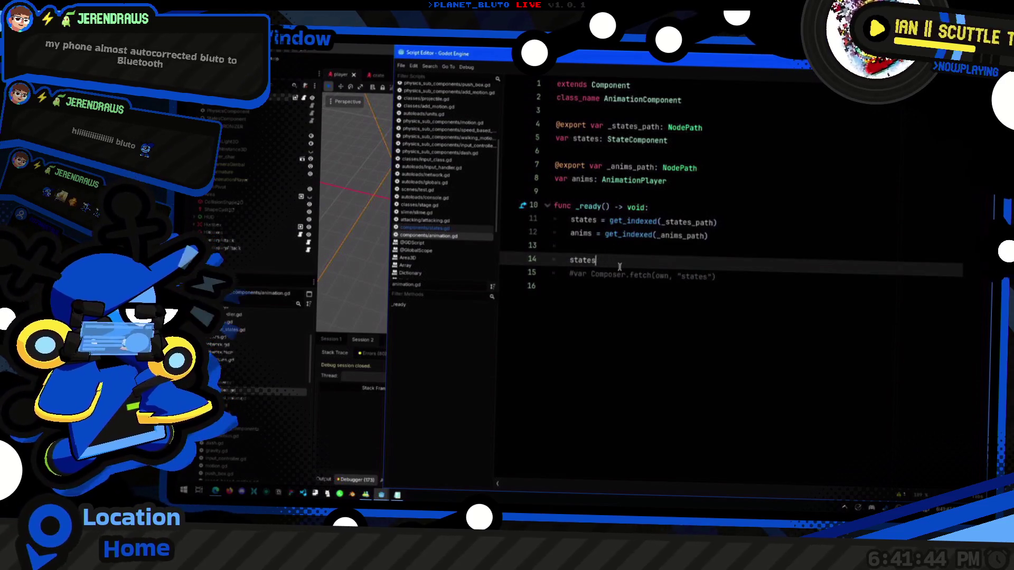
pyautogui.doubleClick(625, 142)
pyautogui.press('Left')
pyautogui.press('Left')
pyautogui.press('Left')
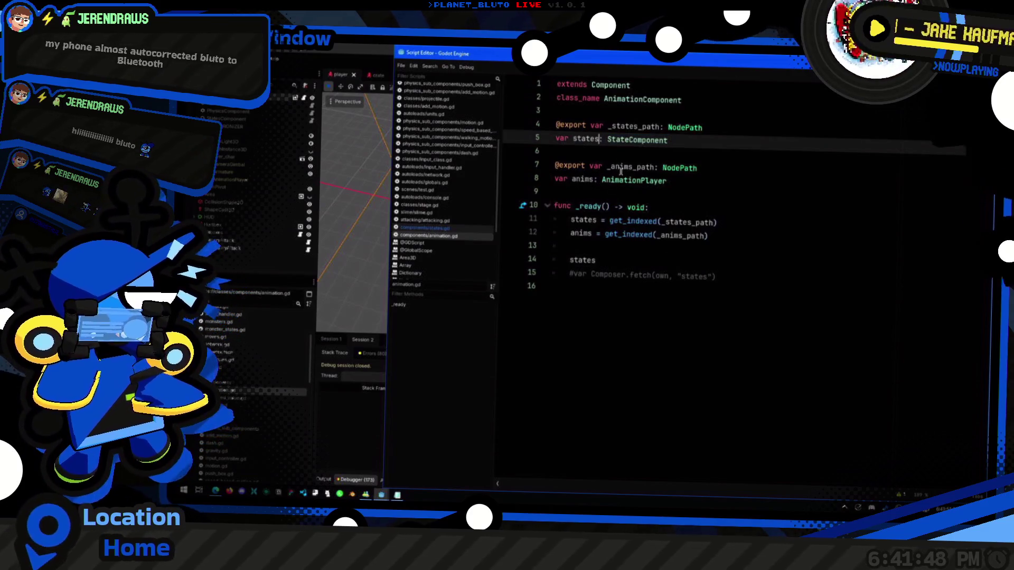
pyautogui.hotkey('shift', 'End')
pyautogui.hotkey('ctrl', 'c')
pyautogui.click(596, 221)
pyautogui.hotkey('ctrl', 'v')
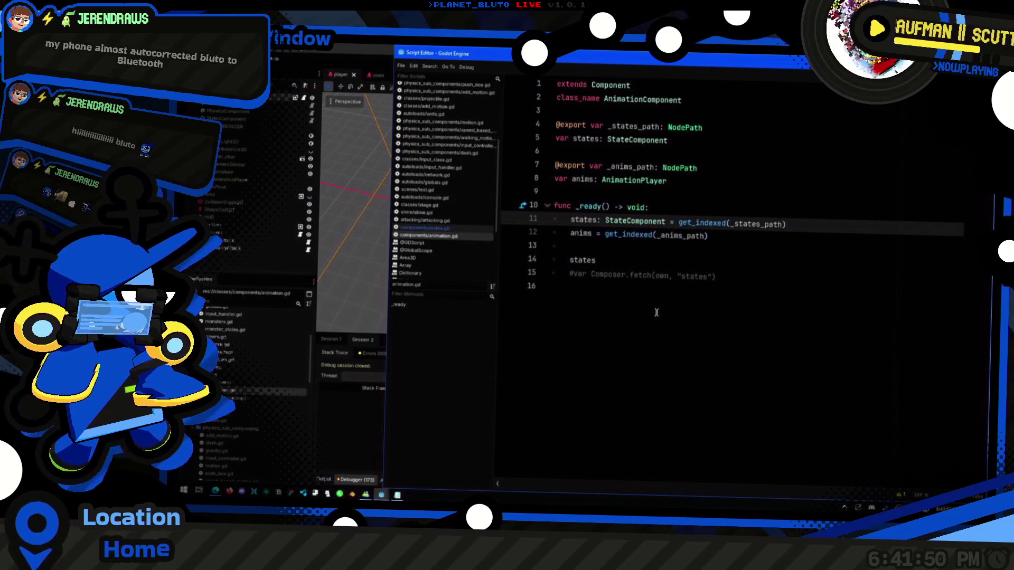
pyautogui.hotkey('ctrl', 'z')
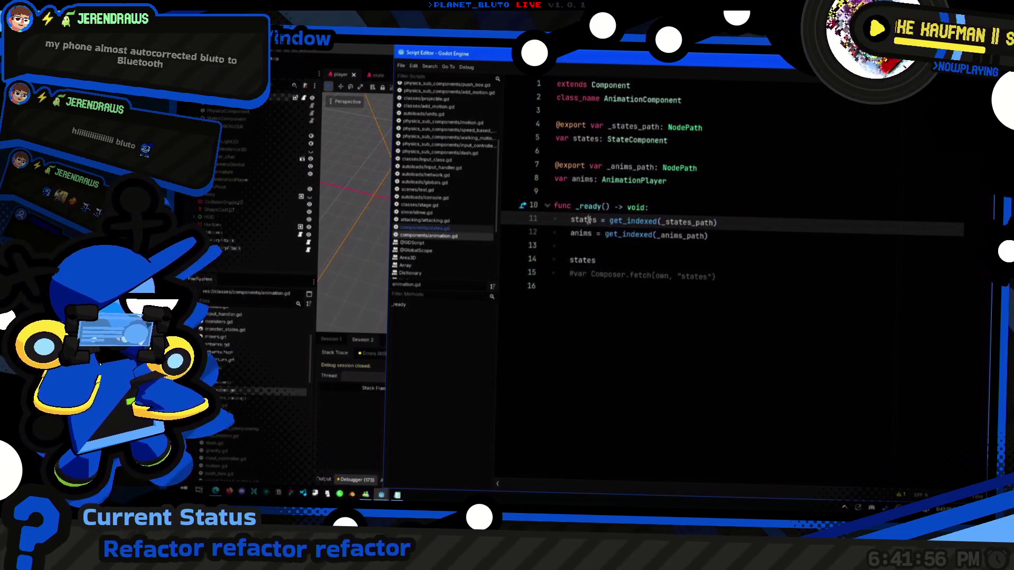
pyautogui.click(628, 273)
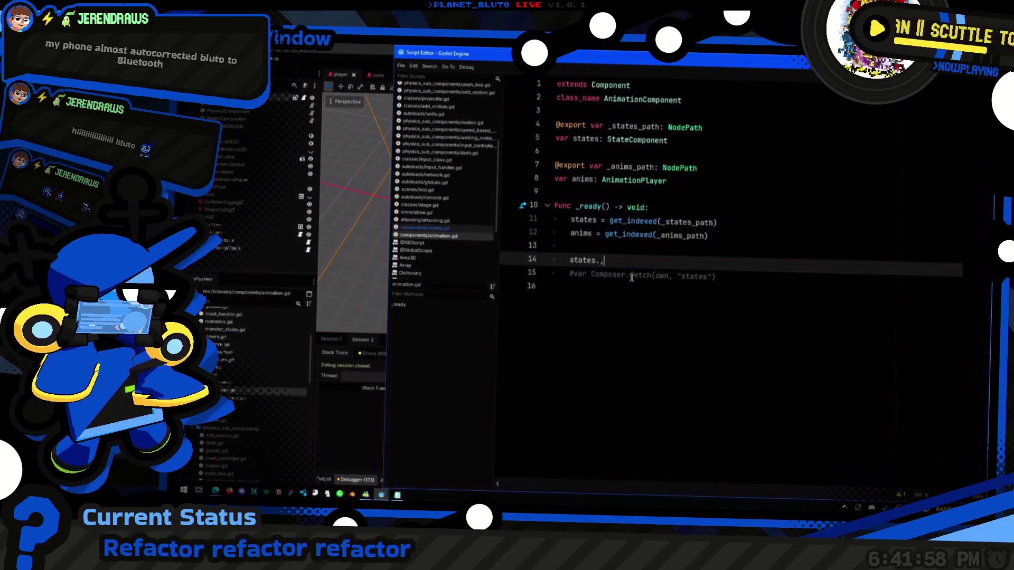
# - Write states.state_changed.connect(_animation_update) on line 14 using autocomplete
pyautogui.write('ate_changed.c')
pyautogui.press('Return')
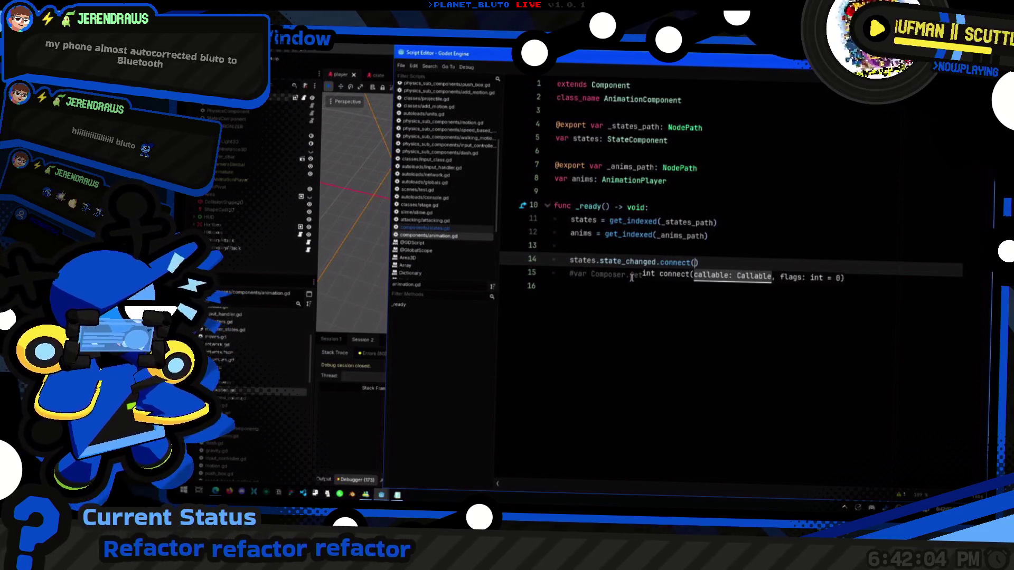
pyautogui.hotkey('ctrl', 'z')
pyautogui.hotkey('ctrl', 'z')
pyautogui.hotkey('ctrl', 'z')
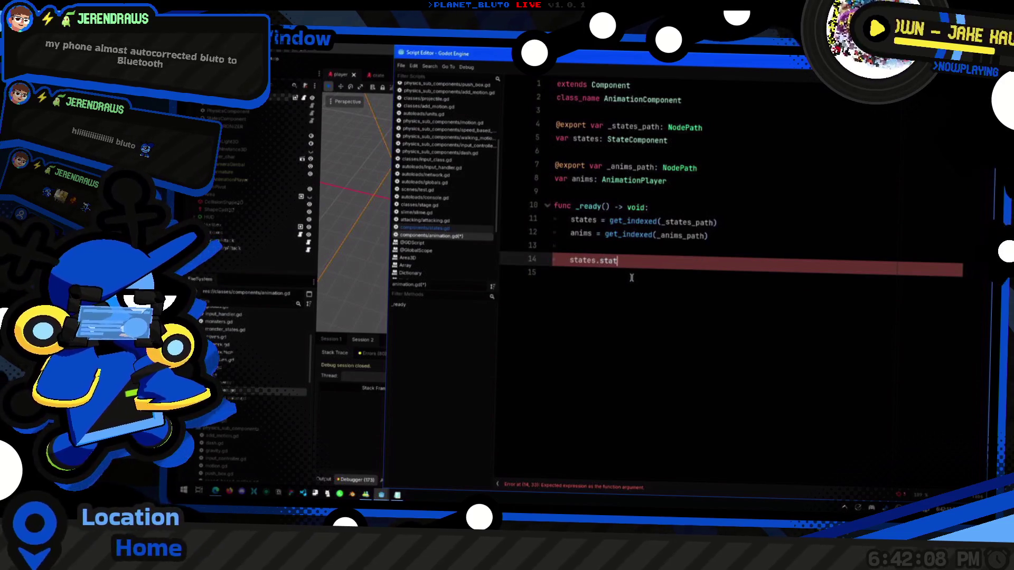
pyautogui.write('_changed.')
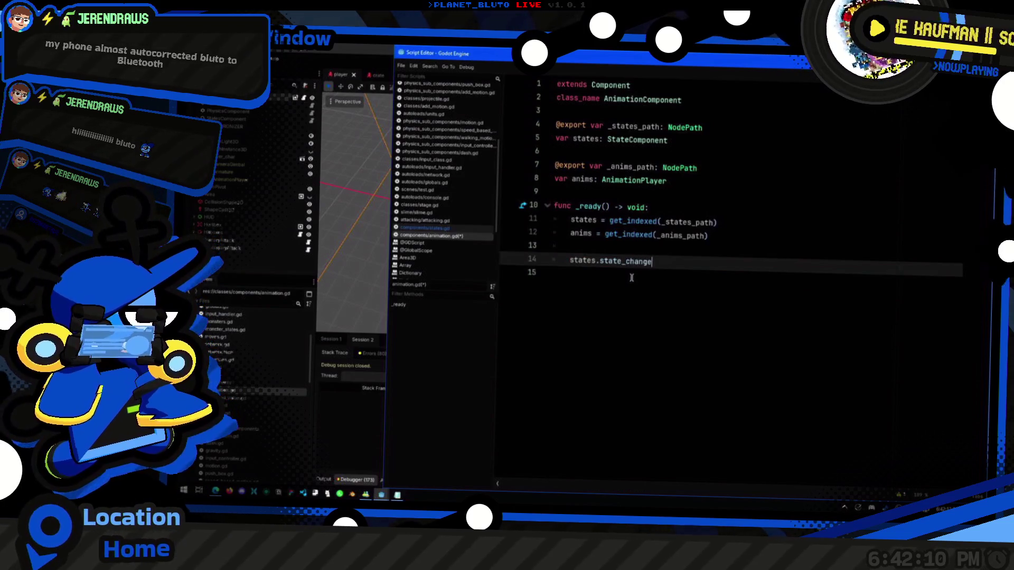
pyautogui.write('con')
pyautogui.press('Return')
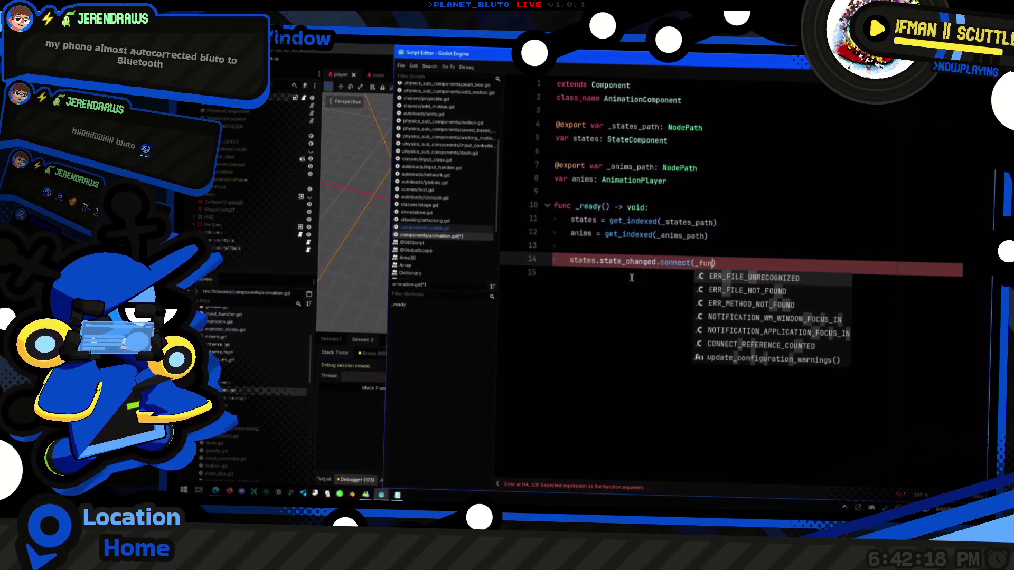
pyautogui.press('BackSpace')
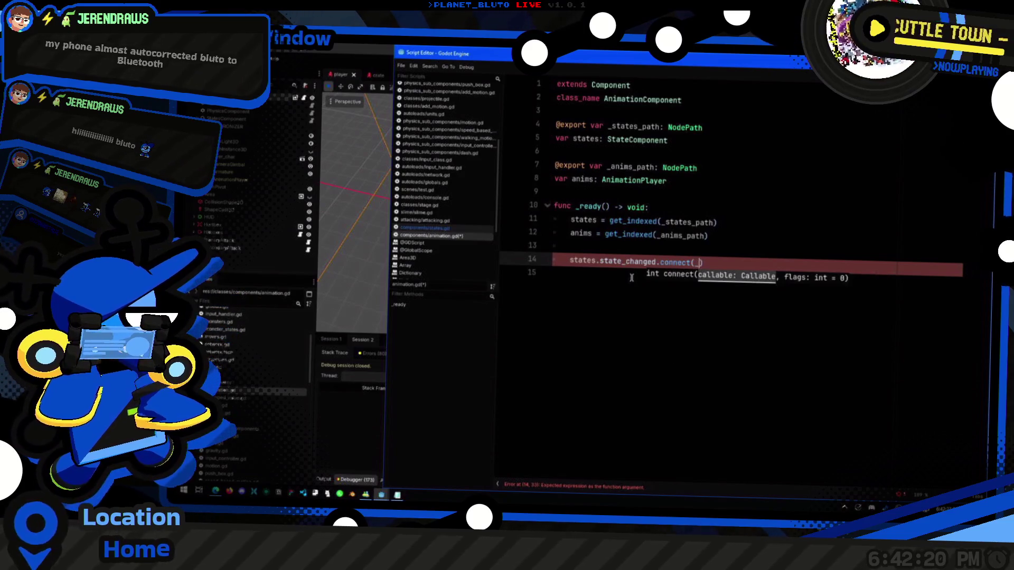
pyautogui.write('animation_')
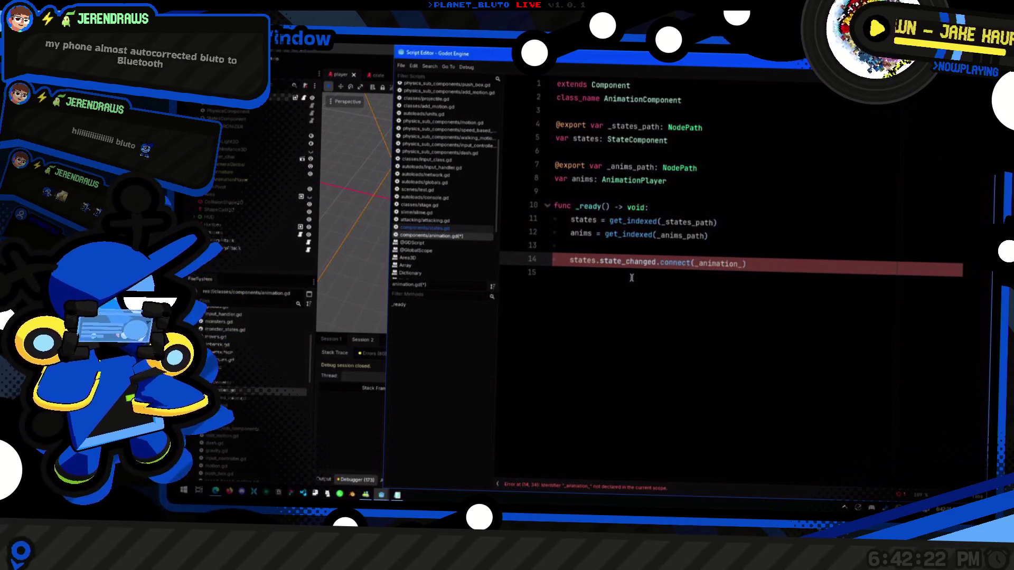
pyautogui.write('upoda')
pyautogui.write('ate')
pyautogui.press('Down')
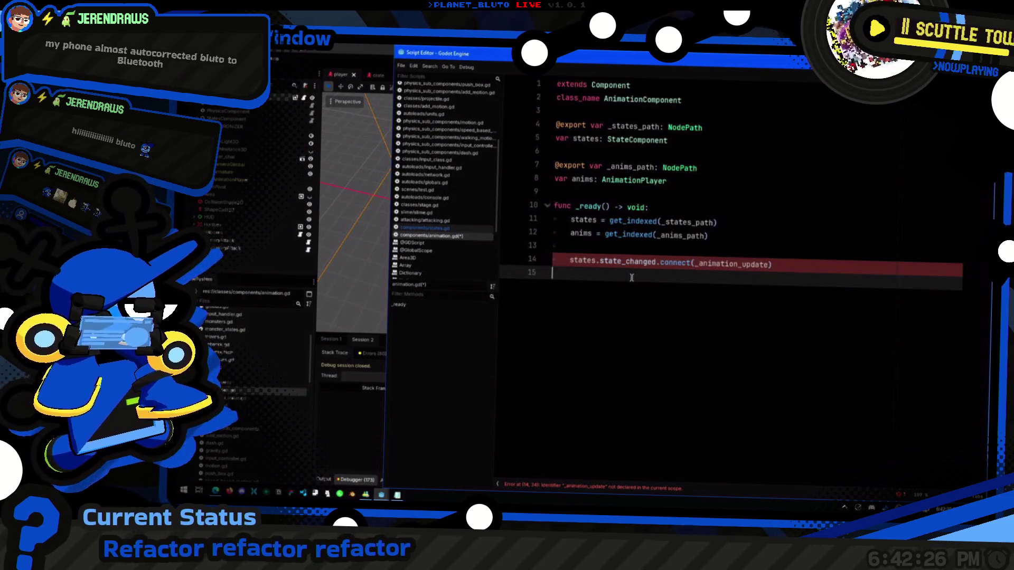
# - Begin a new line below for the callback function
pyautogui.press('Return')
pyautogui.hotkey('ctrl', 'v')
pyautogui.hotkey('ctrl', 'BackSpace')
pyautogui.hotkey('ctrl', 'BackSpace')
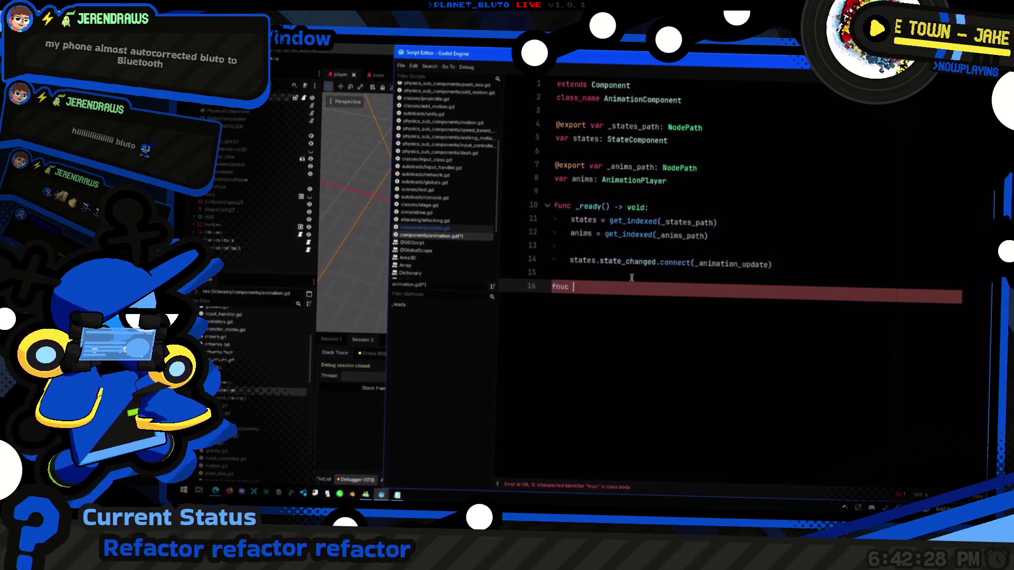
# - Declare func _animation_update() on line 16
pyautogui.hotkey('ctrl', 'v')
pyautogui.write('()')
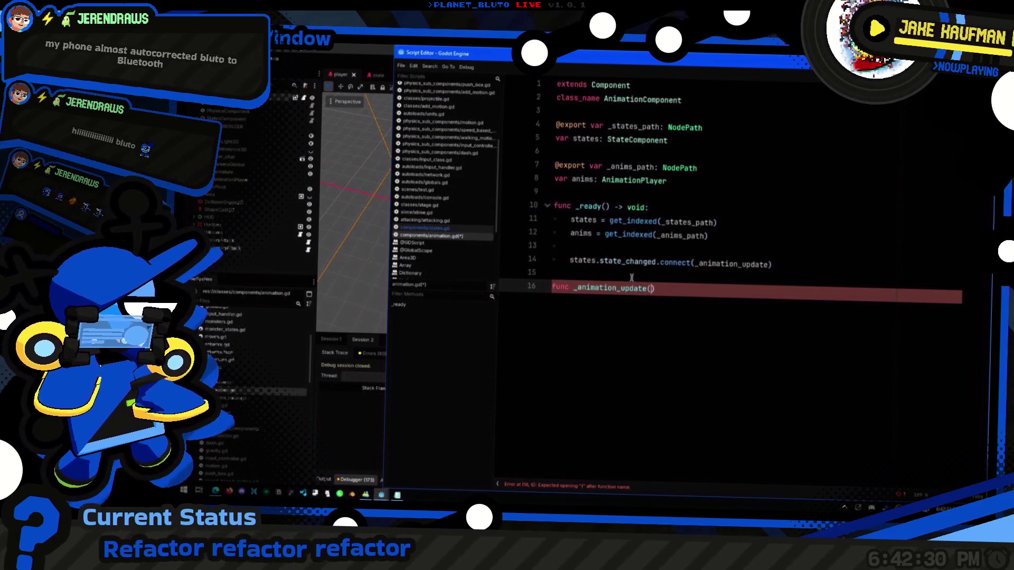
pyautogui.press('Up')
pyautogui.press('Up')
pyautogui.press('Down')
pyautogui.press('Down')
pyautogui.press('Left')
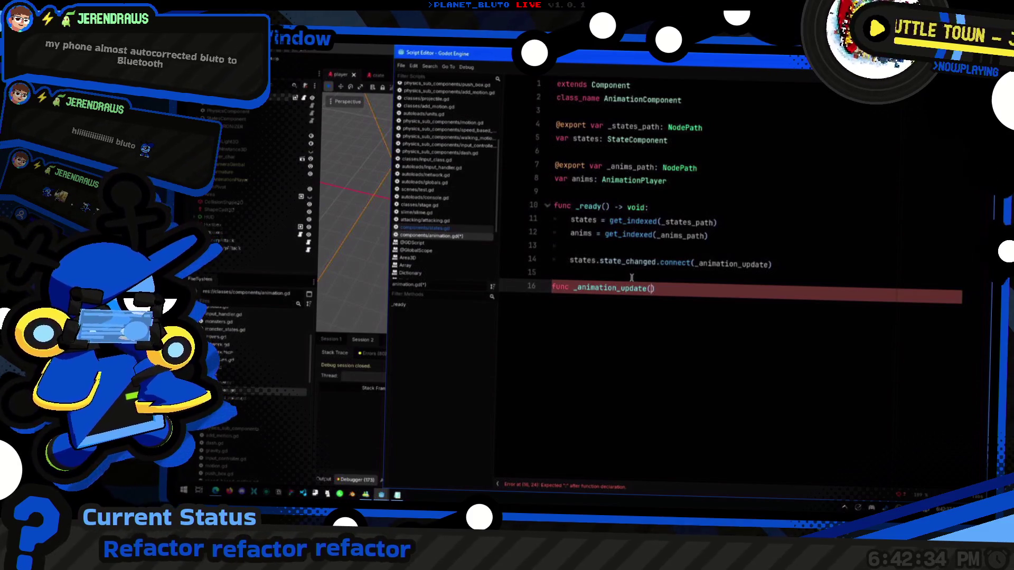
# - Replace the connect callback with a lambda that calls _animation_update()
pyautogui.press('Up')
pyautogui.press('Up')
pyautogui.press('Left')
pyautogui.hotkey('ctrl', 'shift', 'Left')
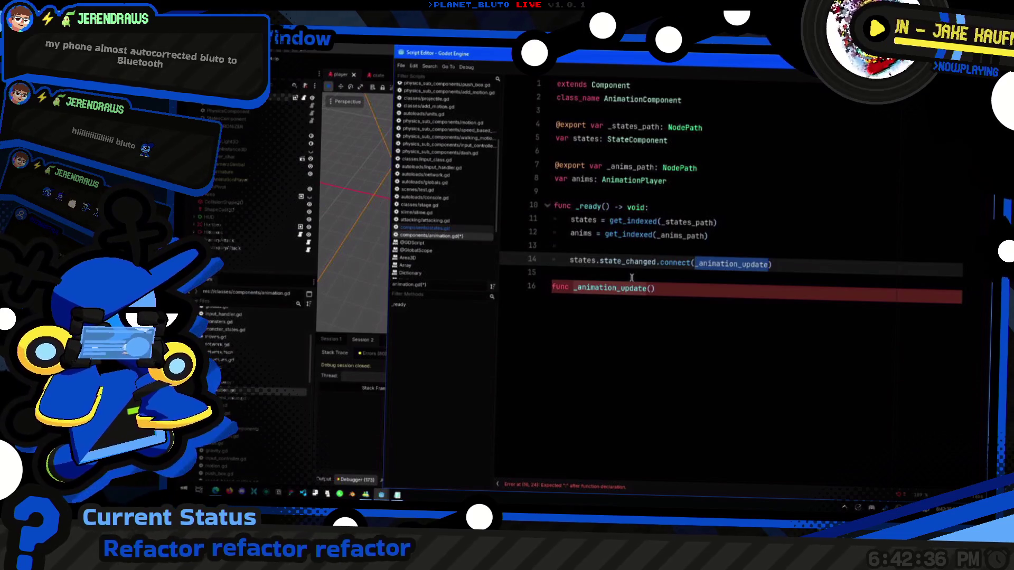
pyautogui.press('BackSpace')
pyautogui.write('func(')
pyautogui.write('ate)):: _animation_update(')
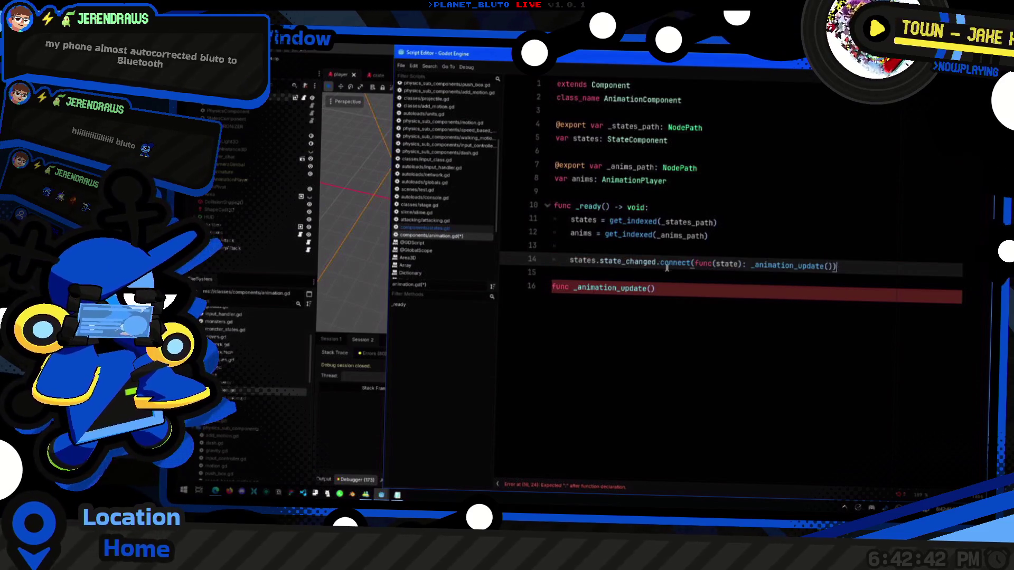
# - Add the colon to the declaration, start its body, and name the lambda parameter _new_state
pyautogui.click(683, 289)
pyautogui.write(':')
pyautogui.press('Return')
pyautogui.write('_animation_update')
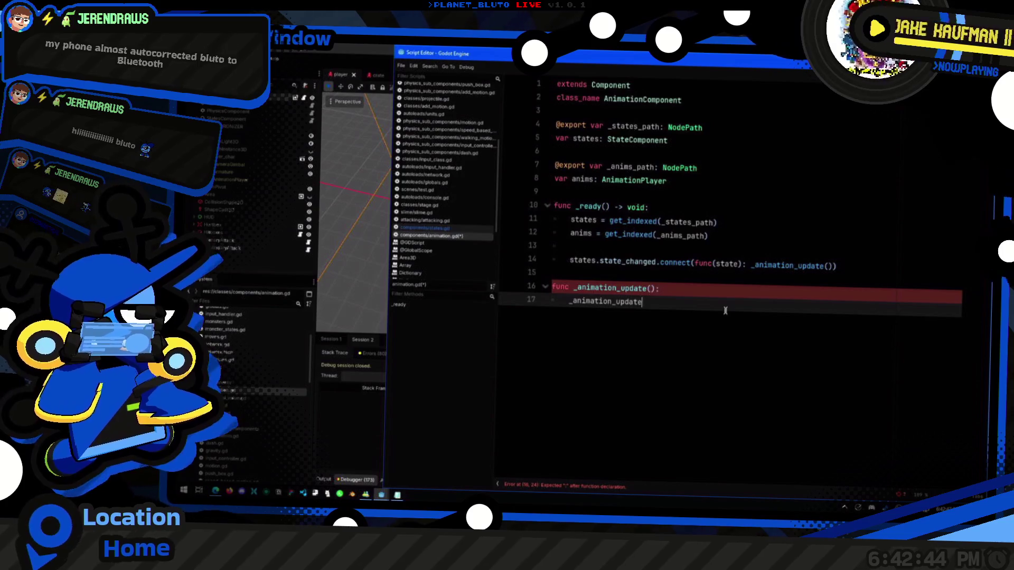
pyautogui.press('Up')
pyautogui.press('Up')
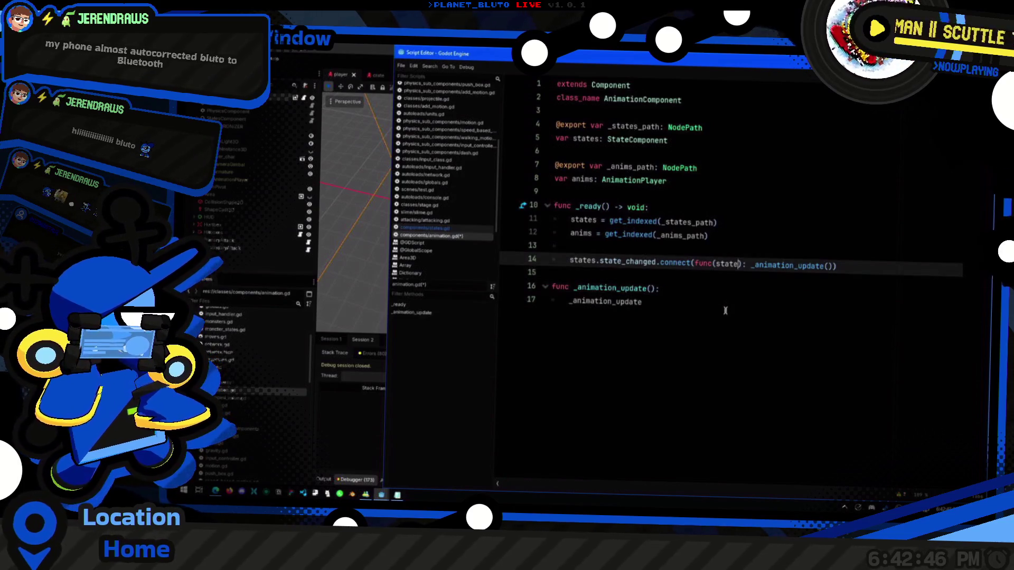
pyautogui.write('_new_')
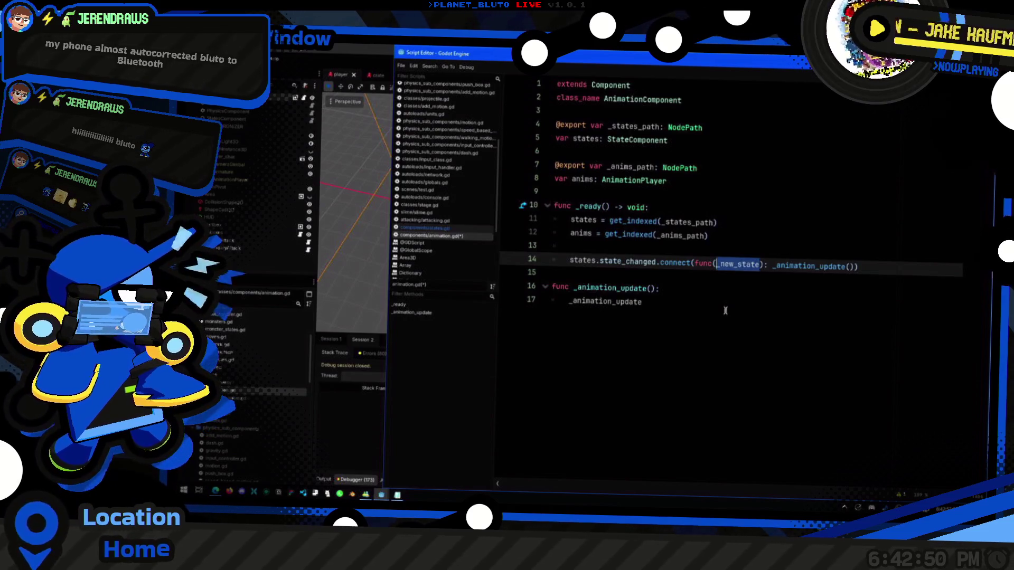
# - Clear the placeholder text from the function body
pyautogui.click(716, 349)
pyautogui.hotkey('shift', 'Home')
pyautogui.press('BackSpace')
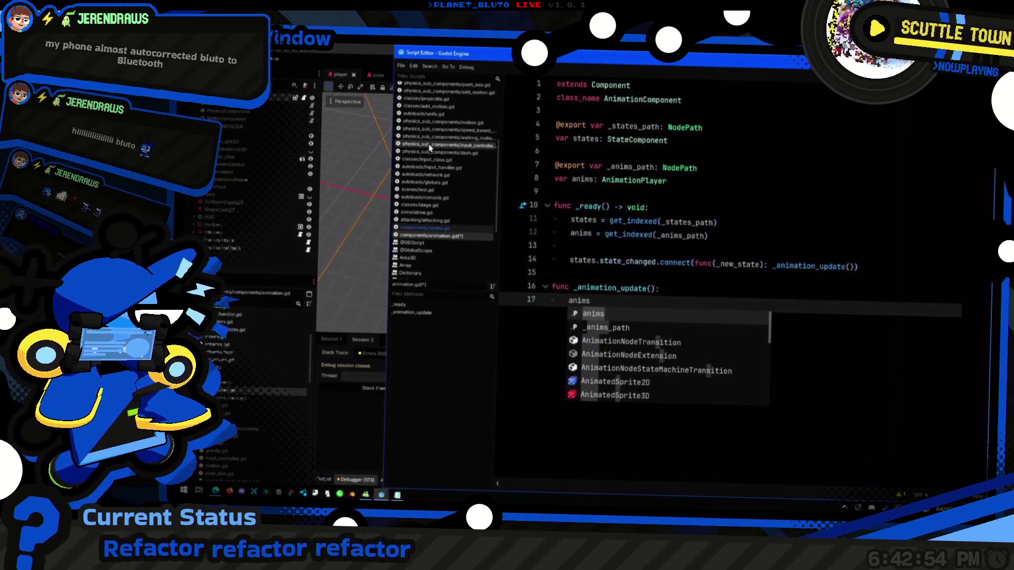
pyautogui.scroll(5, 444, 158)
pyautogui.click(438, 95)
# - Review determine_animation in player.gd, highlighting the attemptChange and that_anim uses
pyautogui.click(446, 358)
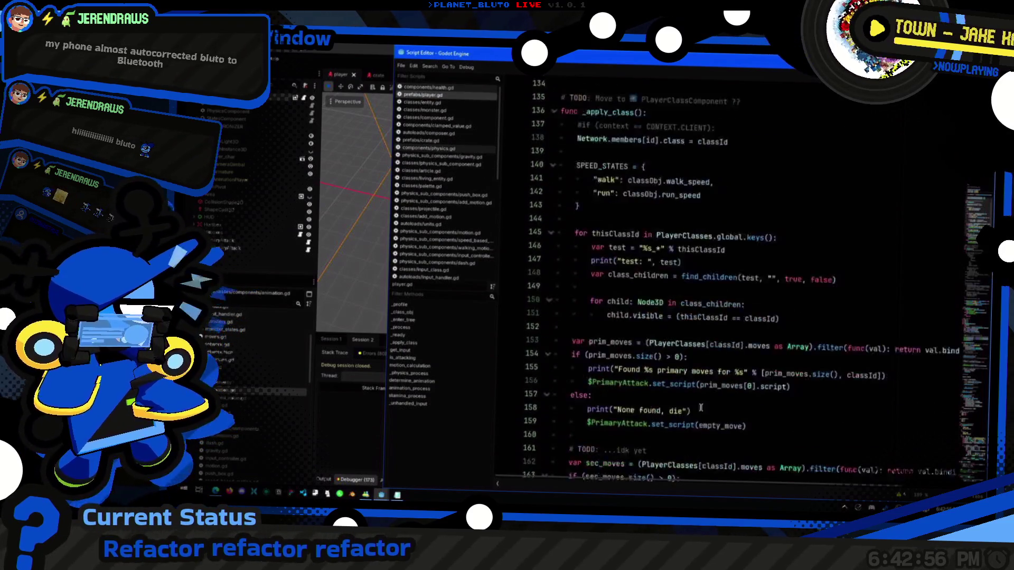
pyautogui.click(437, 381)
pyautogui.scroll(-10, 710, 343)
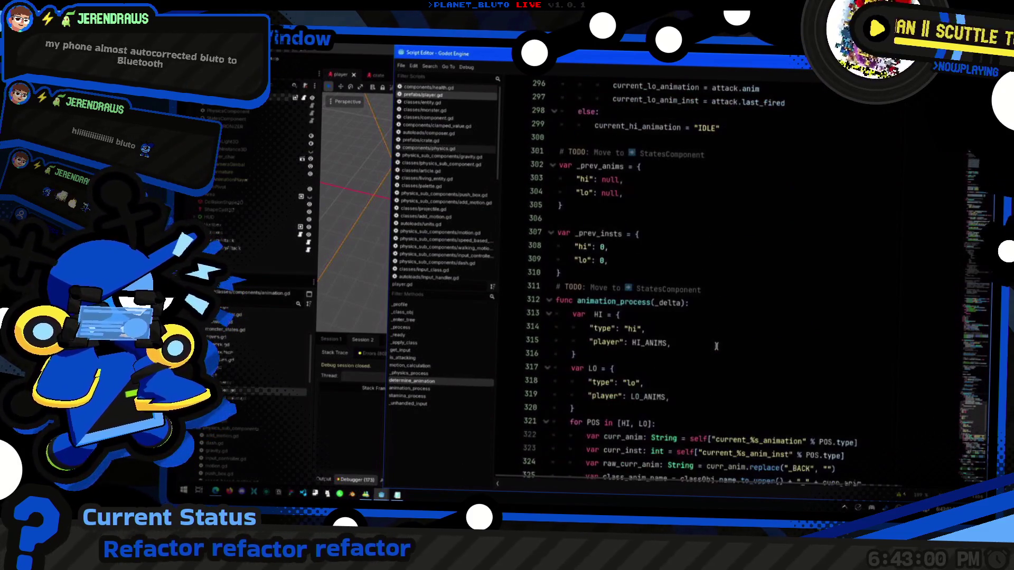
pyautogui.scroll(-2, 717, 346)
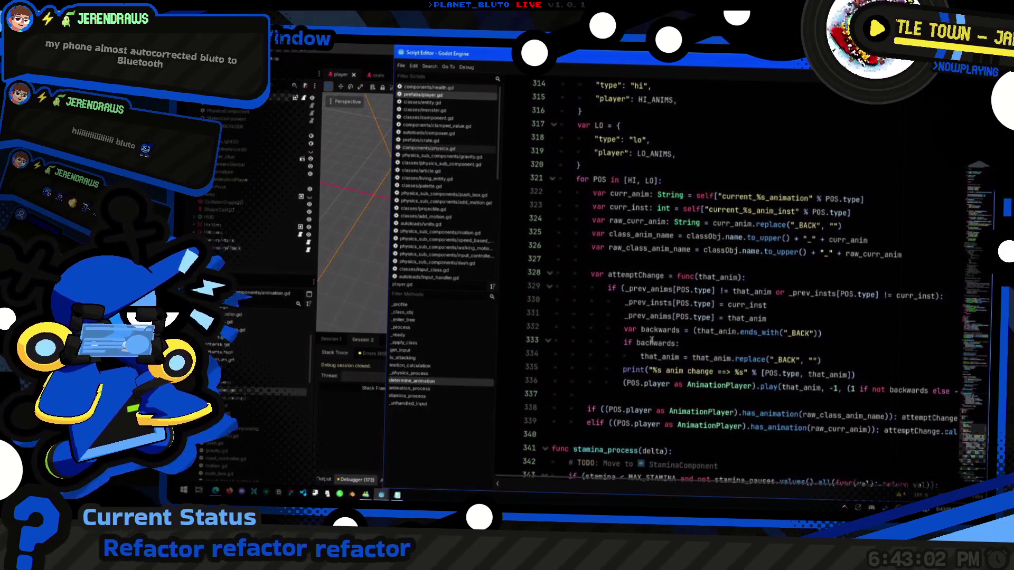
pyautogui.doubleClick(629, 280)
pyautogui.scroll(-3, 685, 312)
pyautogui.hscroll(3, 685, 312)
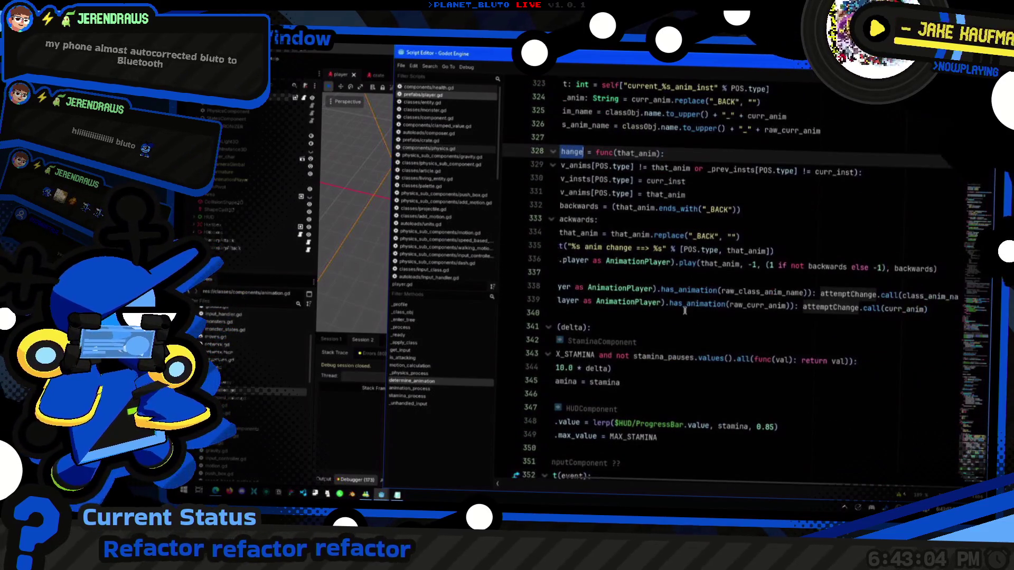
pyautogui.hscroll(-3, 685, 311)
pyautogui.scroll(2, 713, 252)
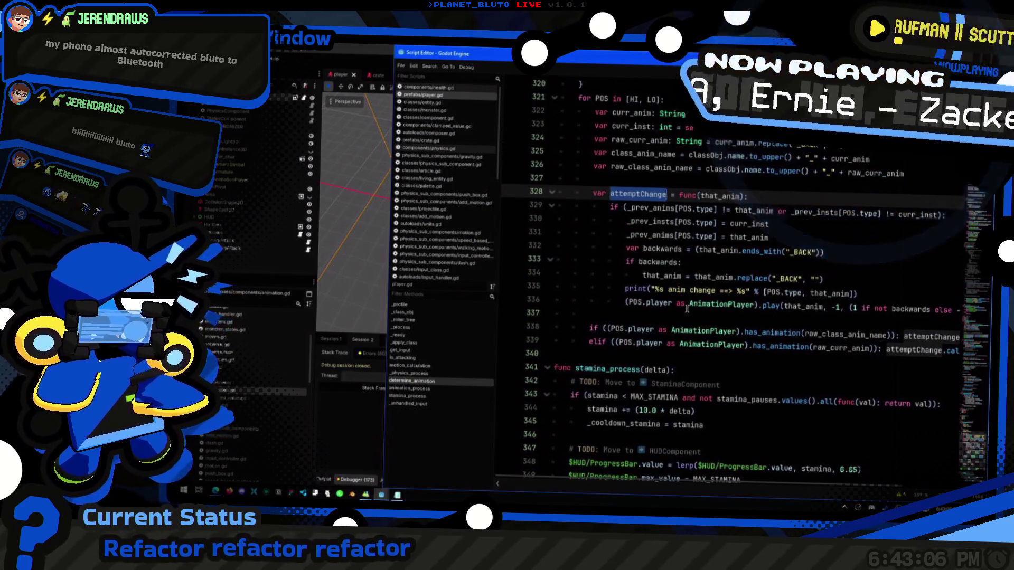
pyautogui.doubleClick(716, 236)
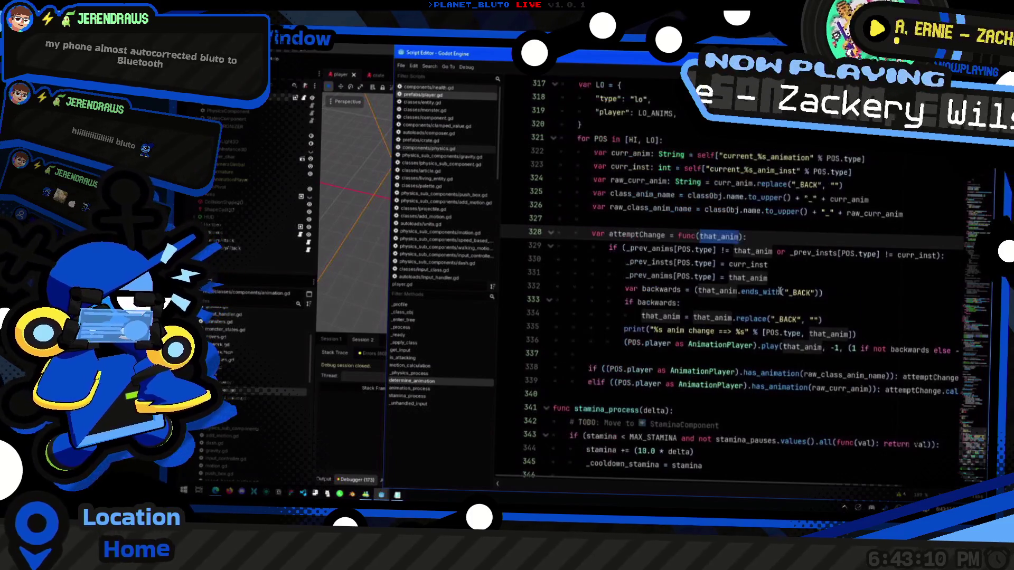
# - Inspect the play call on line 336 and the backwards check, selecting lines 330–336
pyautogui.click(816, 347)
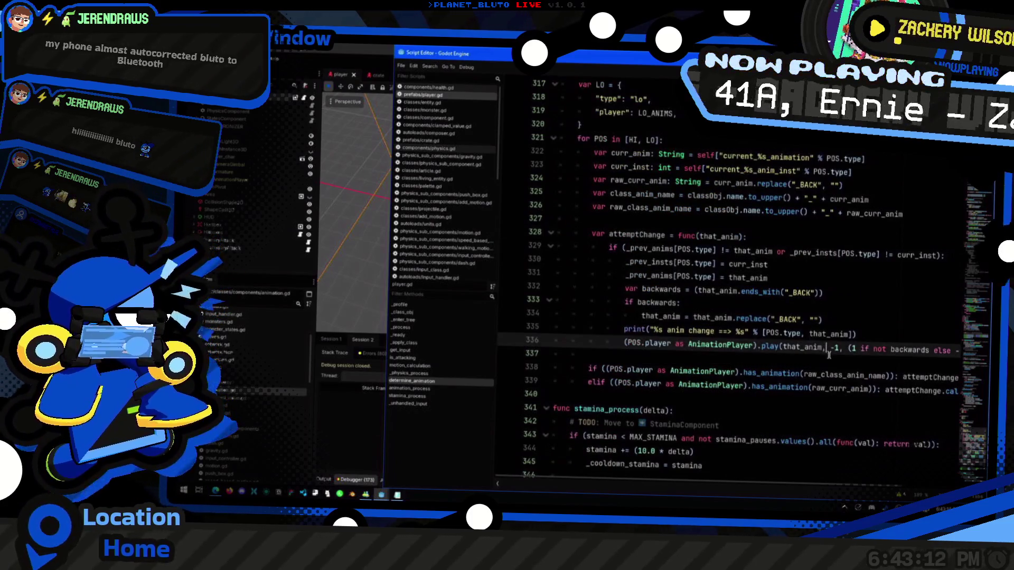
pyautogui.press('End')
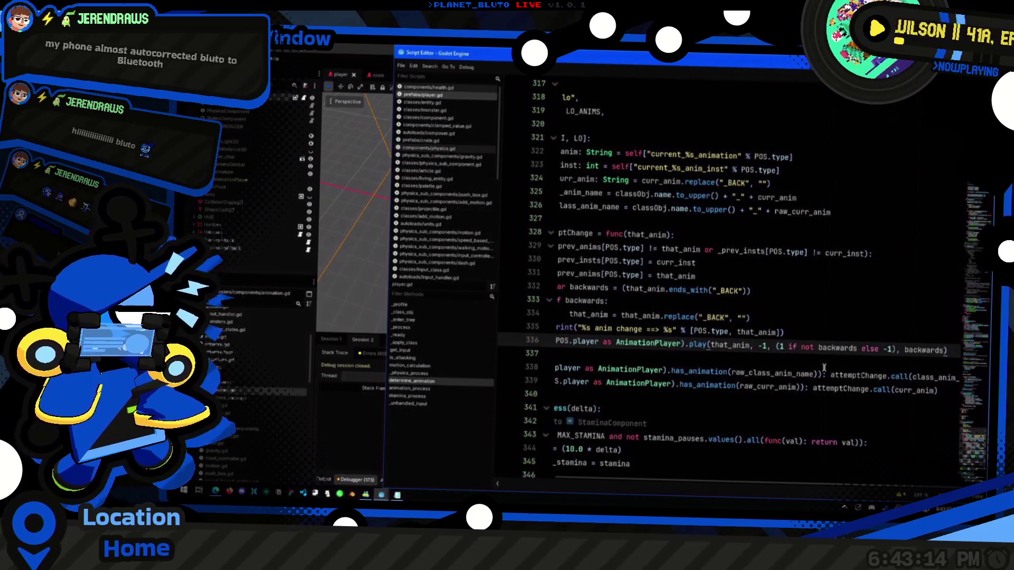
pyautogui.press('Home')
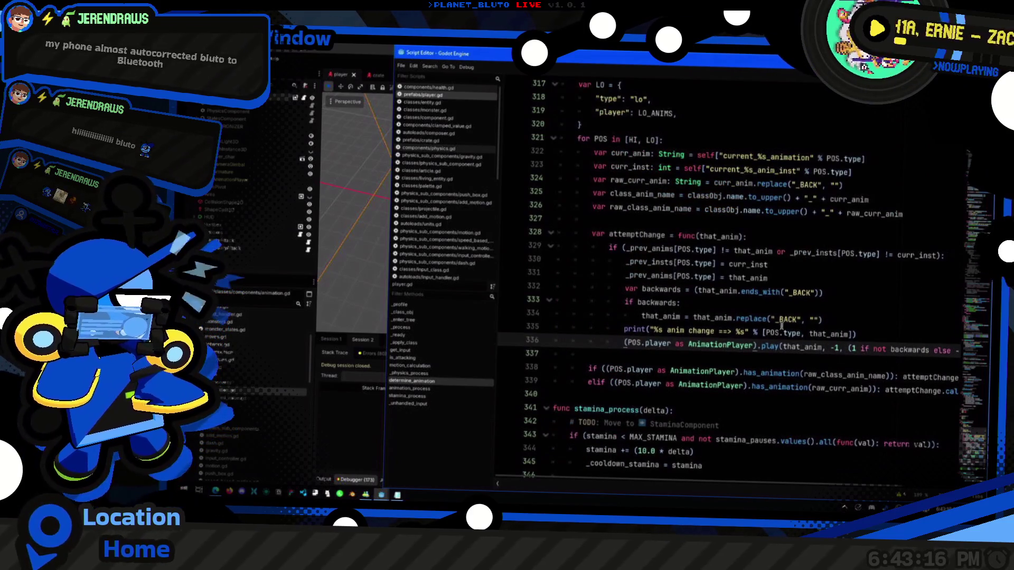
pyautogui.click(844, 292)
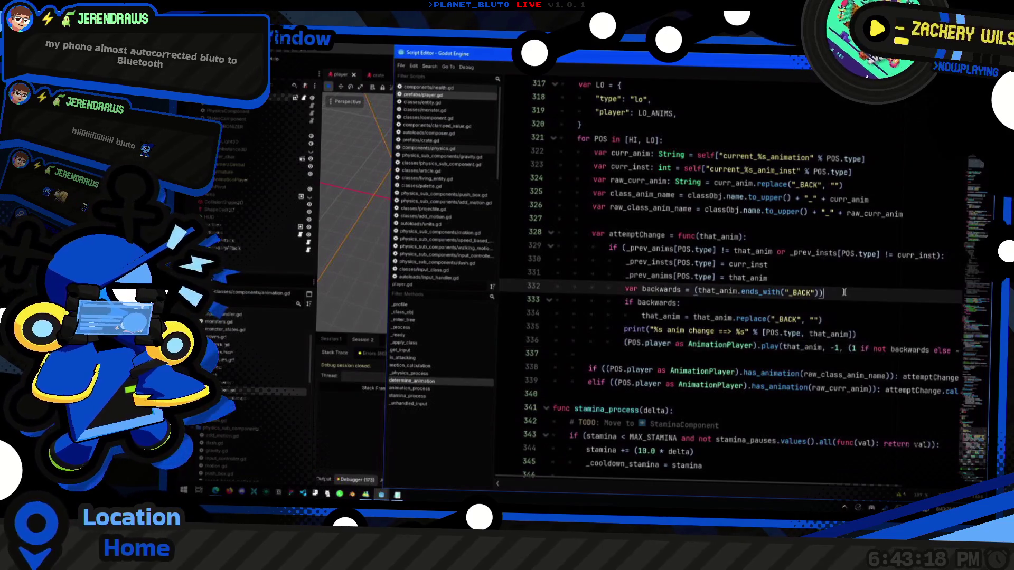
pyautogui.hscroll(5, 834, 303)
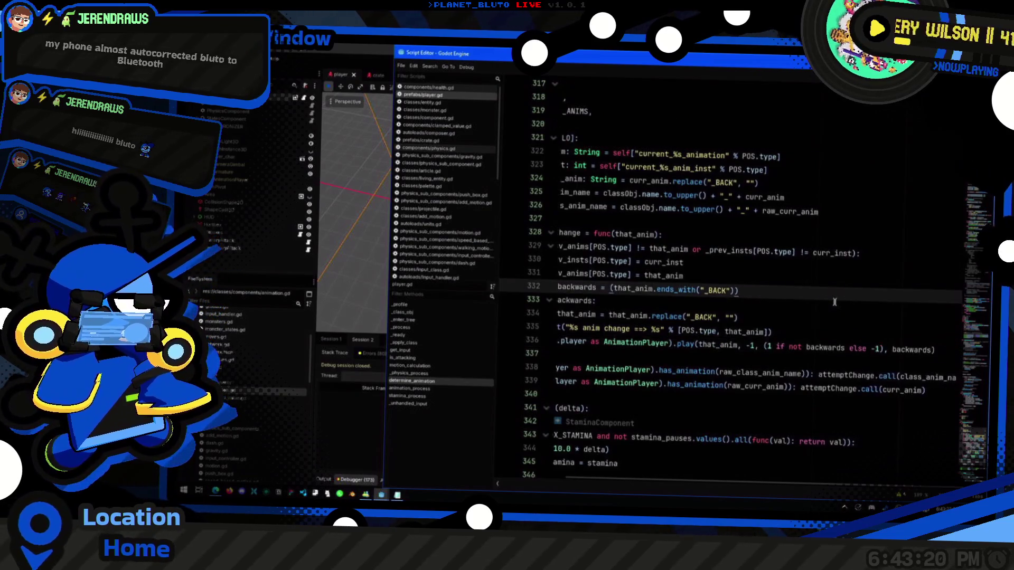
pyautogui.click(905, 347)
pyautogui.hotkey('shift', 'Home')
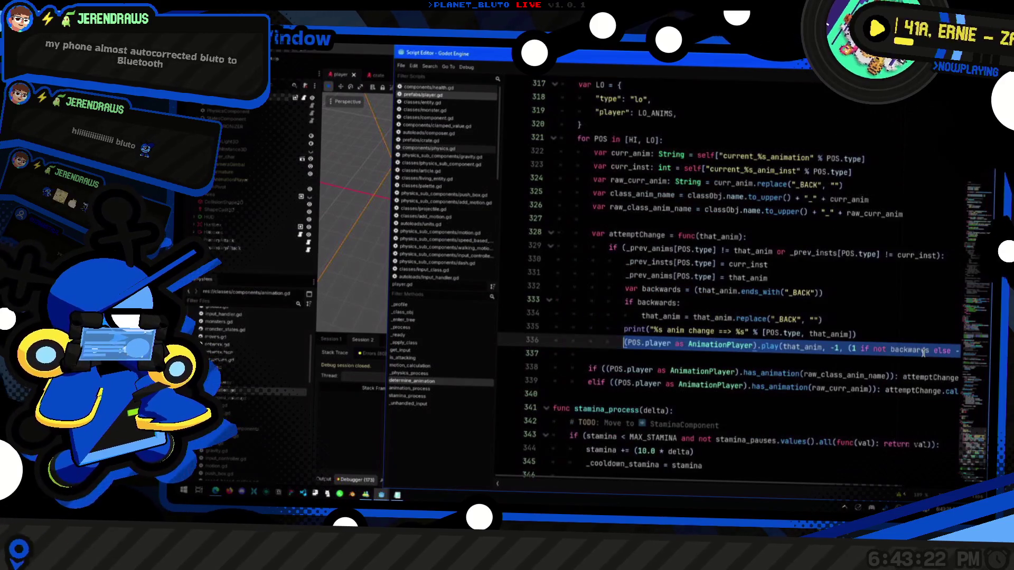
pyautogui.hotkey('shift', 'Up')
pyautogui.hotkey('shift', 'Up')
pyautogui.hotkey('shift', 'Up')
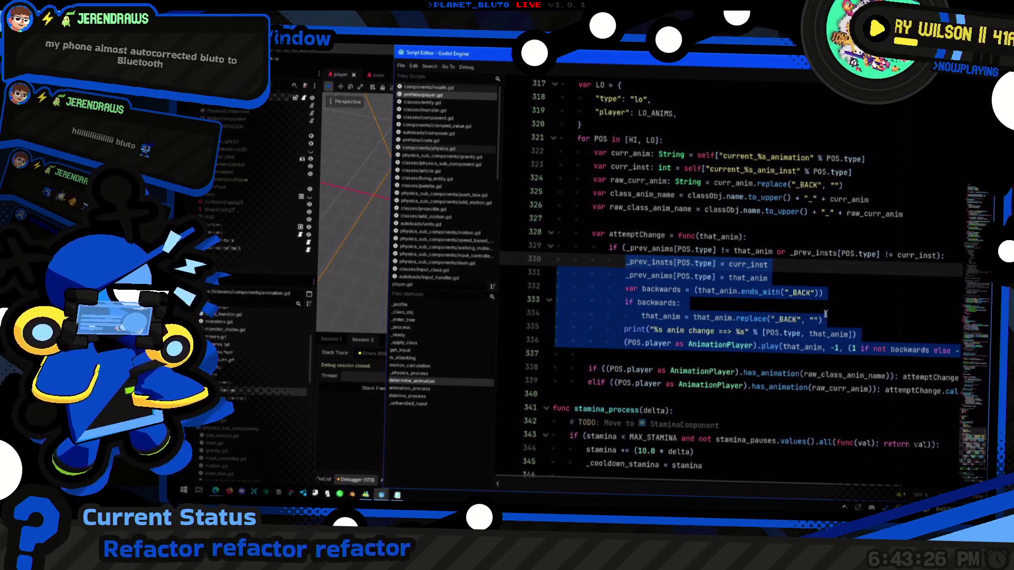
pyautogui.hscroll(3, 820, 317)
pyautogui.hscroll(-3, 812, 314)
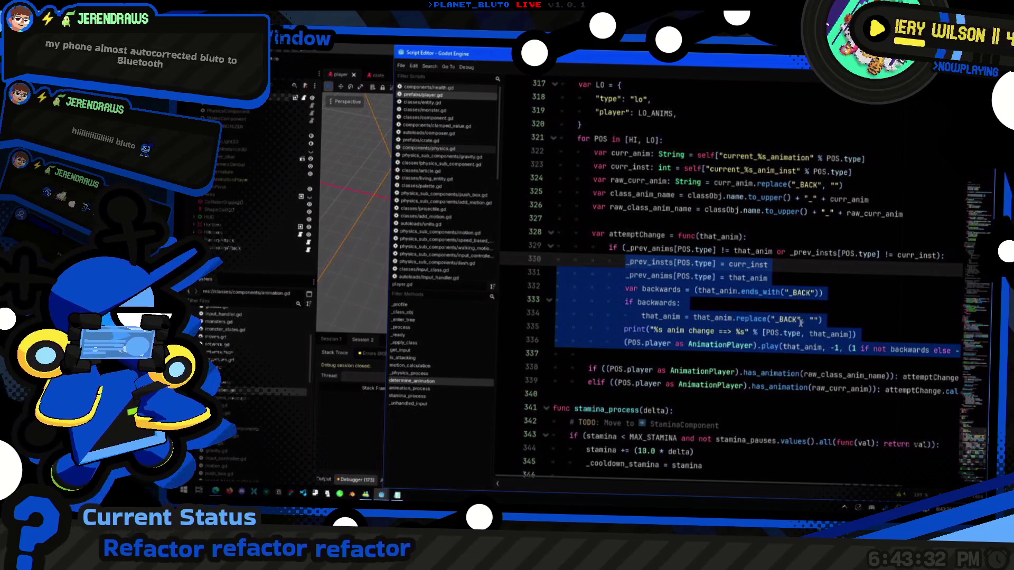
# - Check the curr_anim, curr_inst and class_anim_name variables, reselect the play call, then open animation.gd
pyautogui.doubleClick(639, 158)
pyautogui.doubleClick(636, 167)
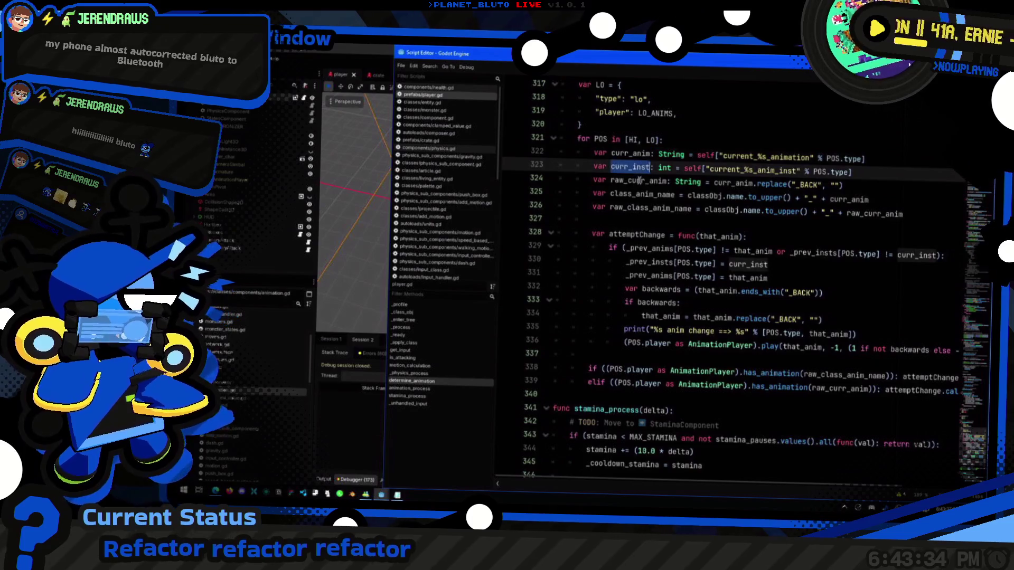
pyautogui.doubleClick(634, 196)
pyautogui.doubleClick(650, 209)
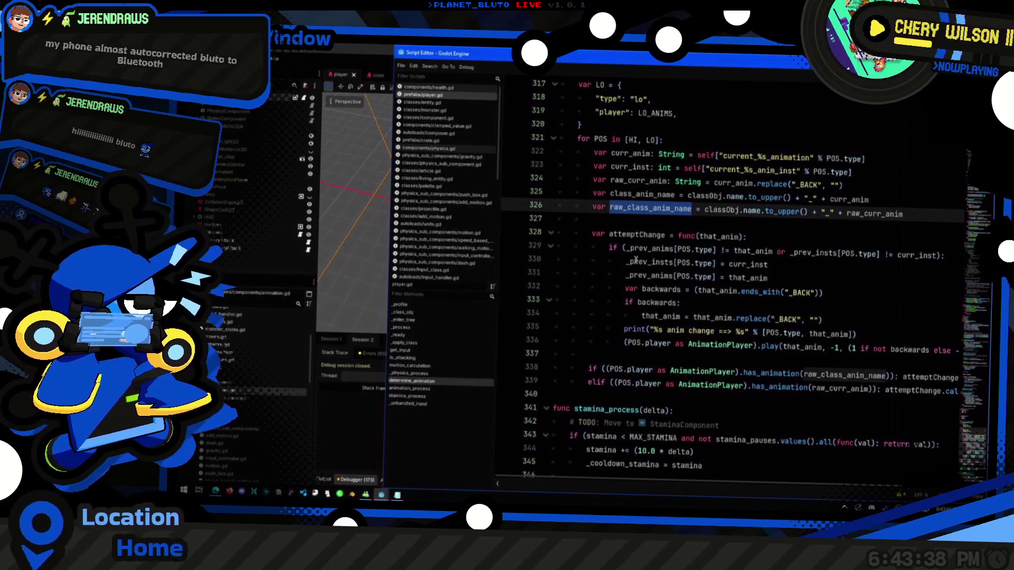
pyautogui.scroll(1, 636, 259)
pyautogui.scroll(-2, 634, 263)
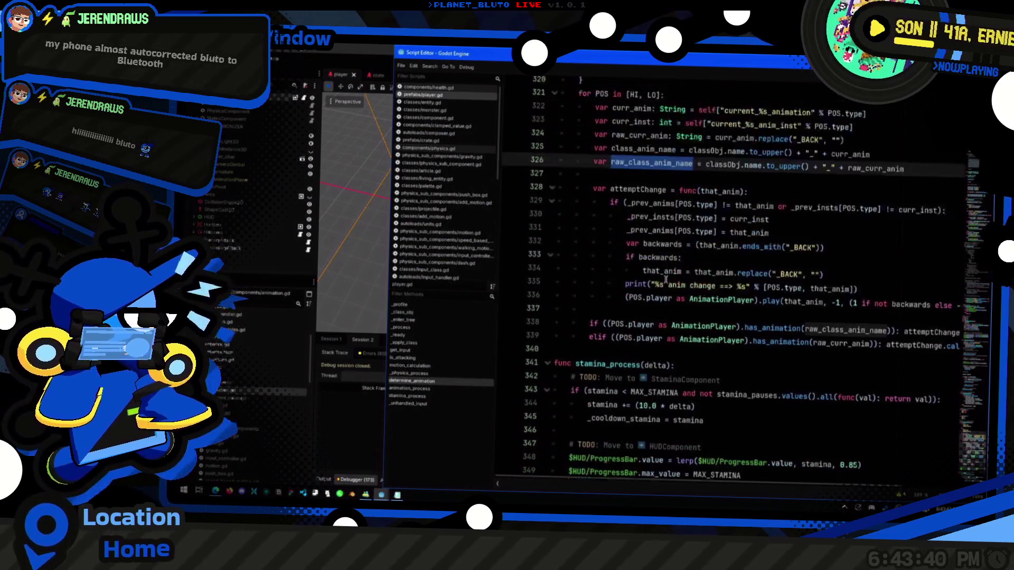
pyautogui.click(649, 302)
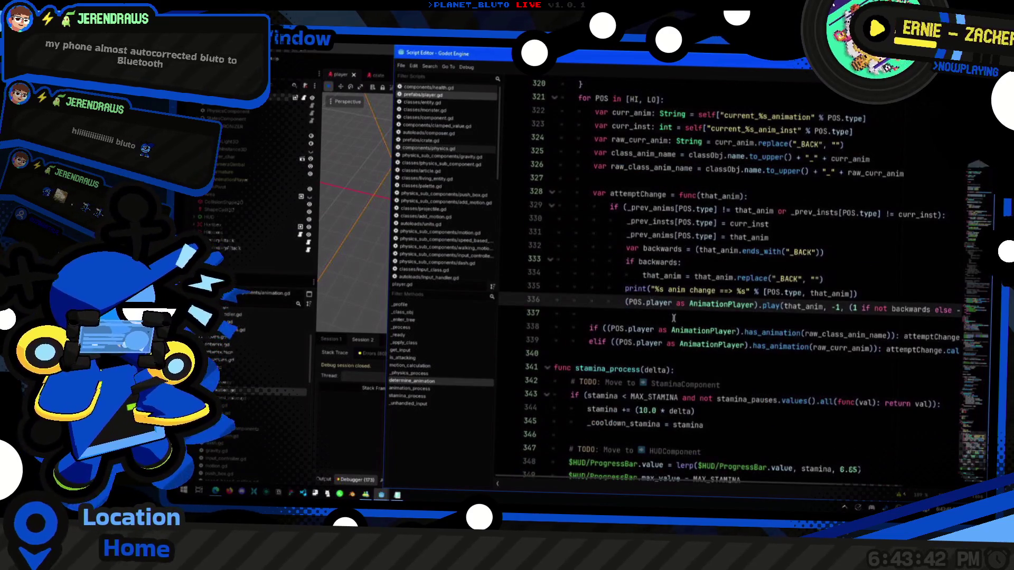
pyautogui.press('Home')
pyautogui.hotkey('shift', 'End')
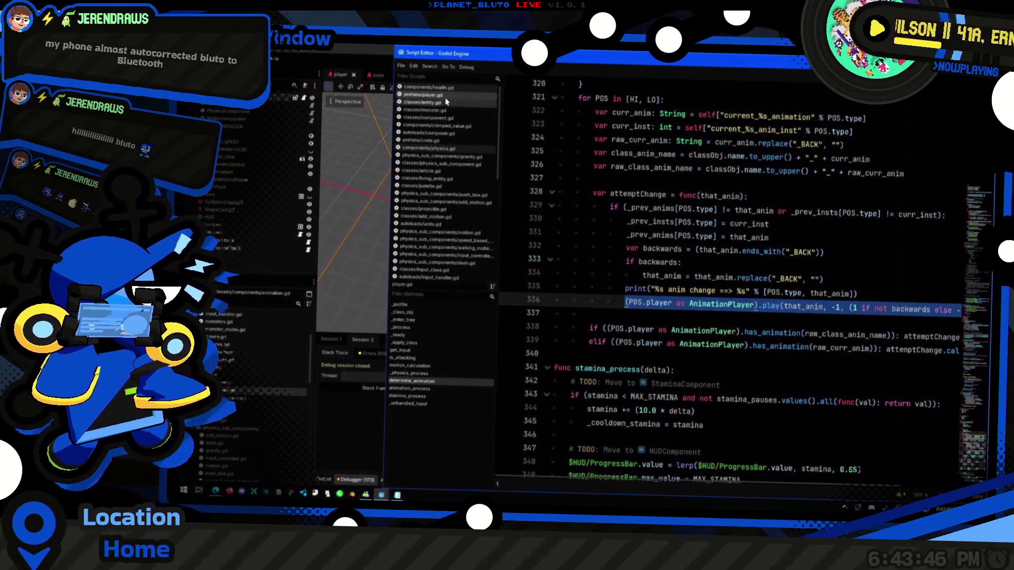
pyautogui.scroll(-5, 446, 185)
pyautogui.click(432, 224)
# - Write anims.play(states.current_state.name) as the _animation_update body, then refocus the script editor window
pyautogui.write('anims')
pyautogui.click(703, 306)
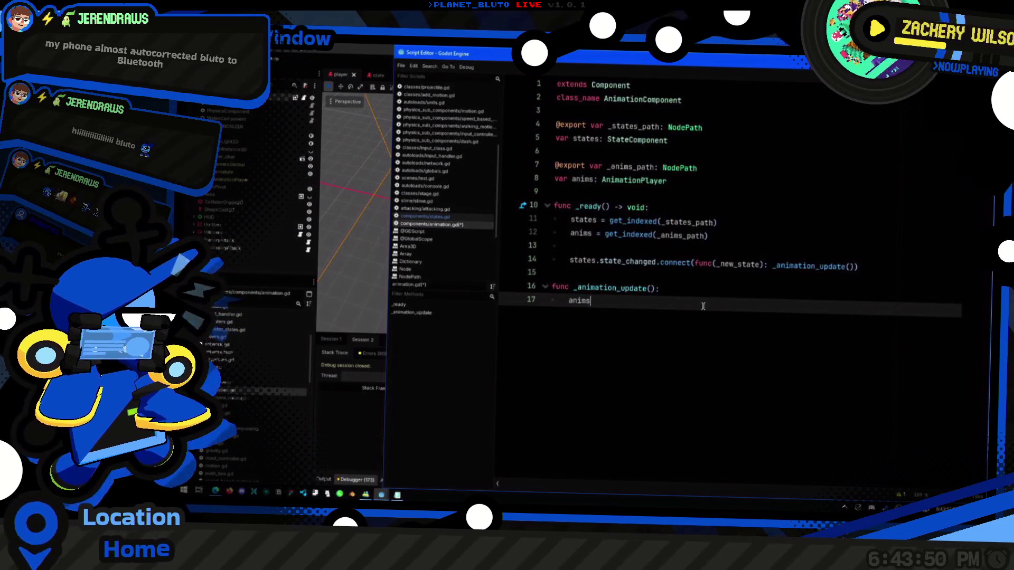
pyautogui.write('.play(states.')
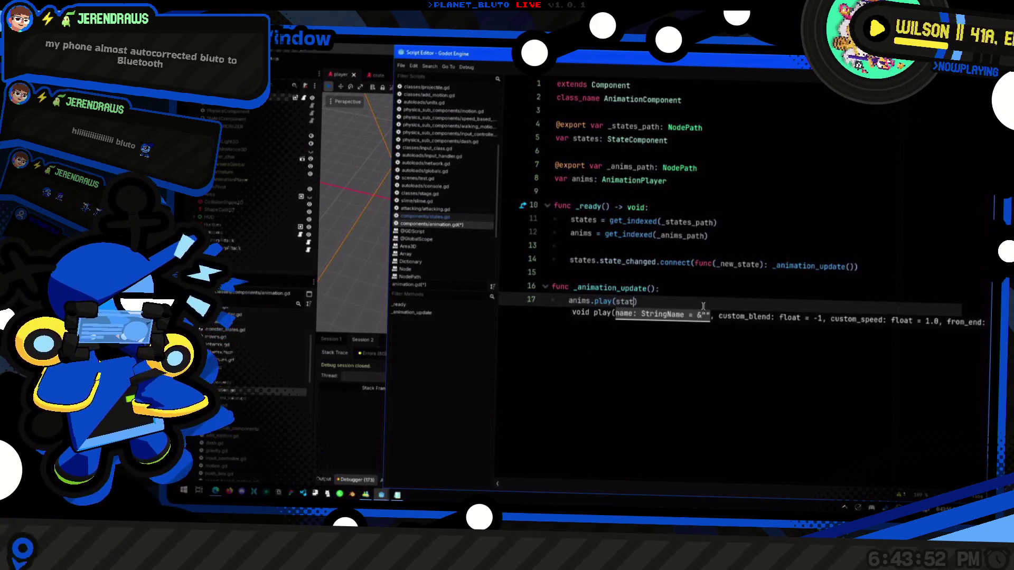
pyautogui.write('current_state.name')
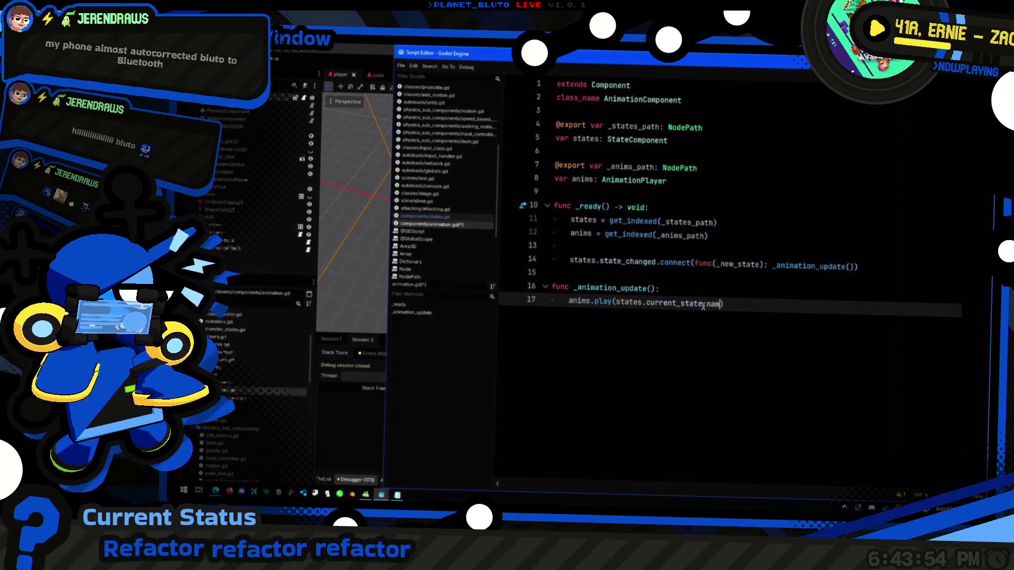
pyautogui.write(')')
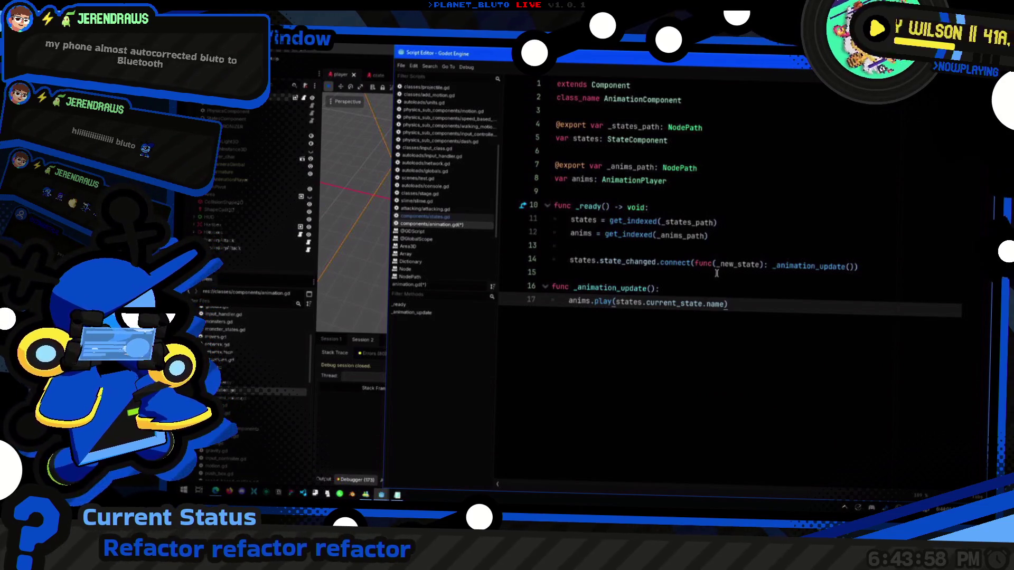
pyautogui.click(338, 145)
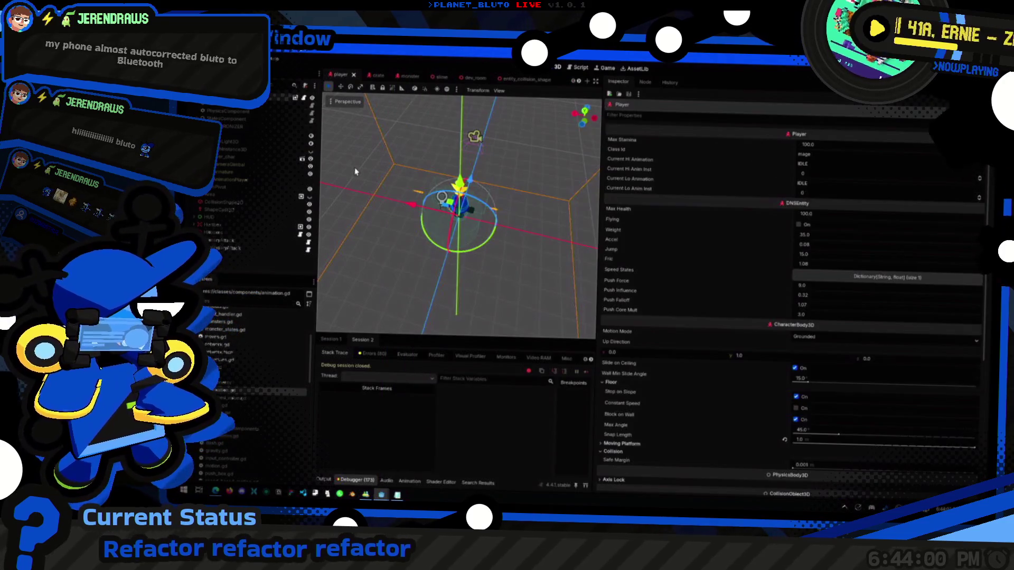
pyautogui.press('super+Tab')
pyautogui.click(527, 210)
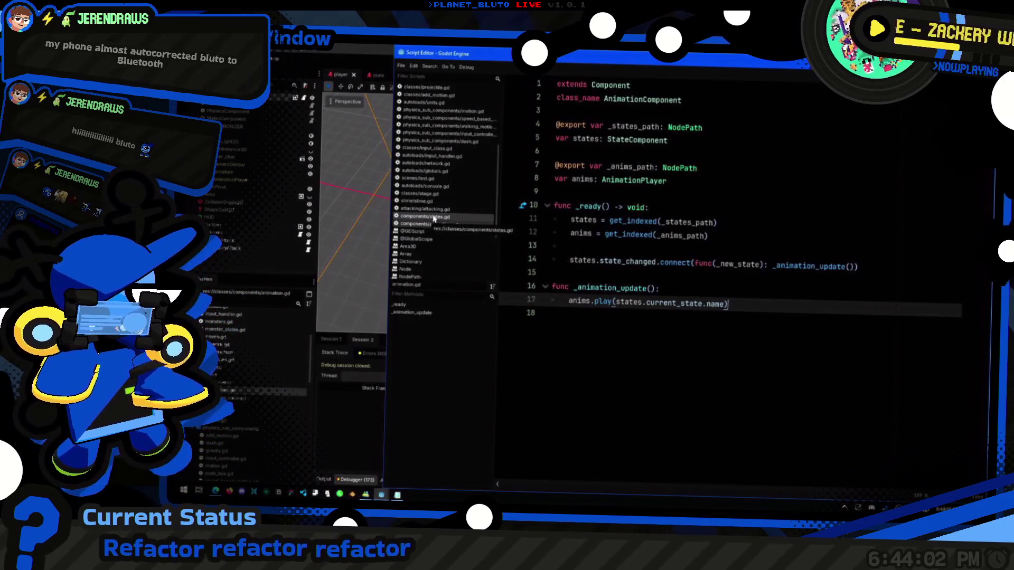
# - Comment out determine_animation() and animation_process(delta) in player.gd's _physics_process, then select the AnimationPlayer node
pyautogui.click(427, 87)
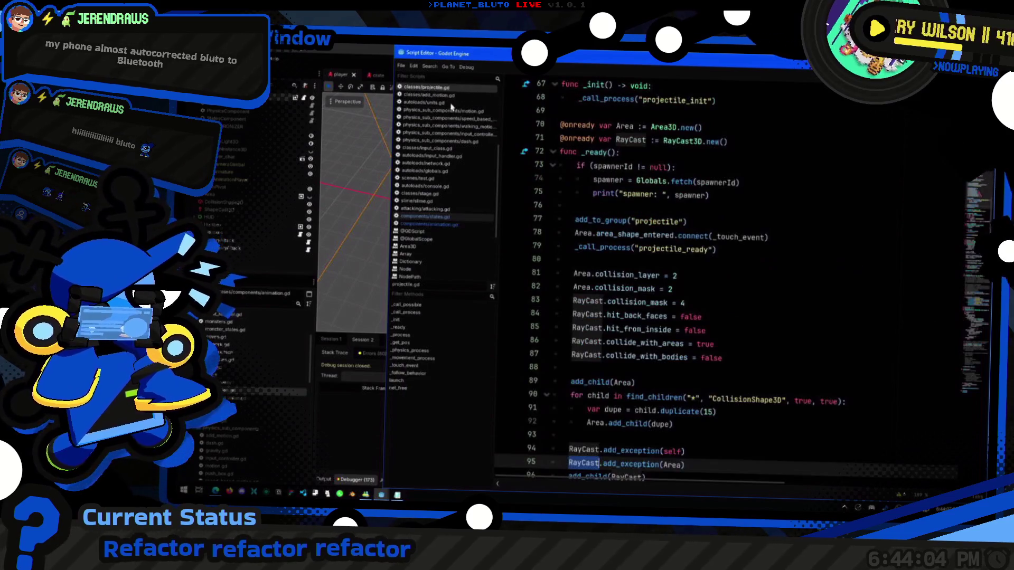
pyautogui.click(430, 95)
pyautogui.click(409, 373)
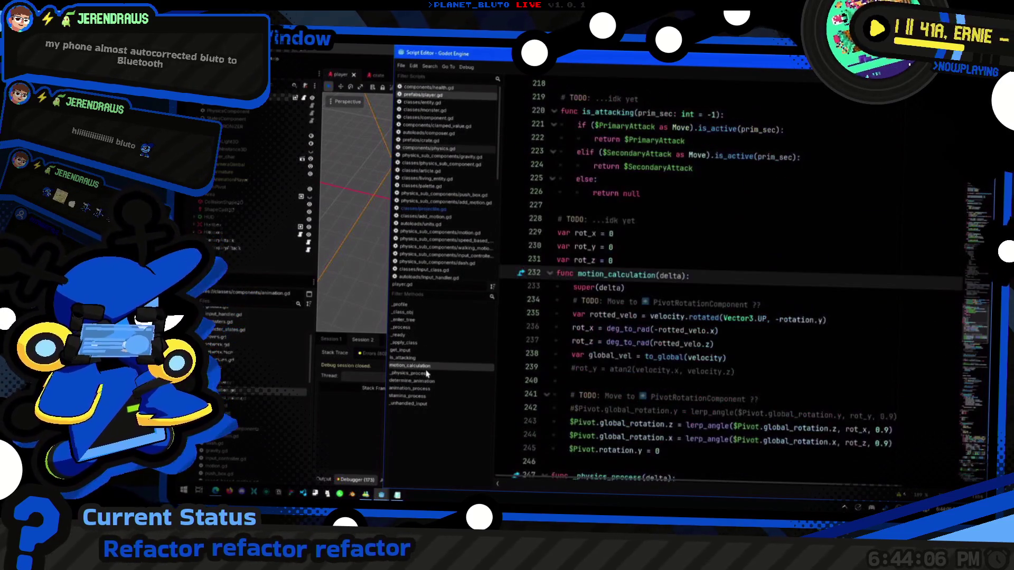
pyautogui.scroll(-12, 685, 306)
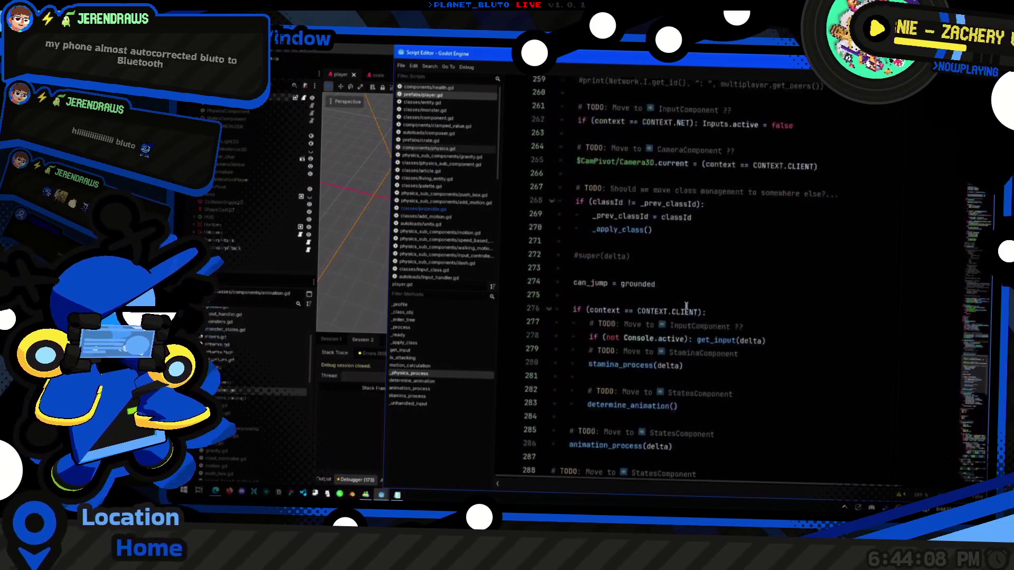
pyautogui.click(692, 276)
pyautogui.hotkey('ctrl', 'k')
pyautogui.press('Down')
pyautogui.press('Down')
pyautogui.press('Down')
pyautogui.hotkey('ctrl', 'k')
pyautogui.press('Up')
pyautogui.press('Up')
pyautogui.press('Up')
pyautogui.press('Up')
pyautogui.press('Up')
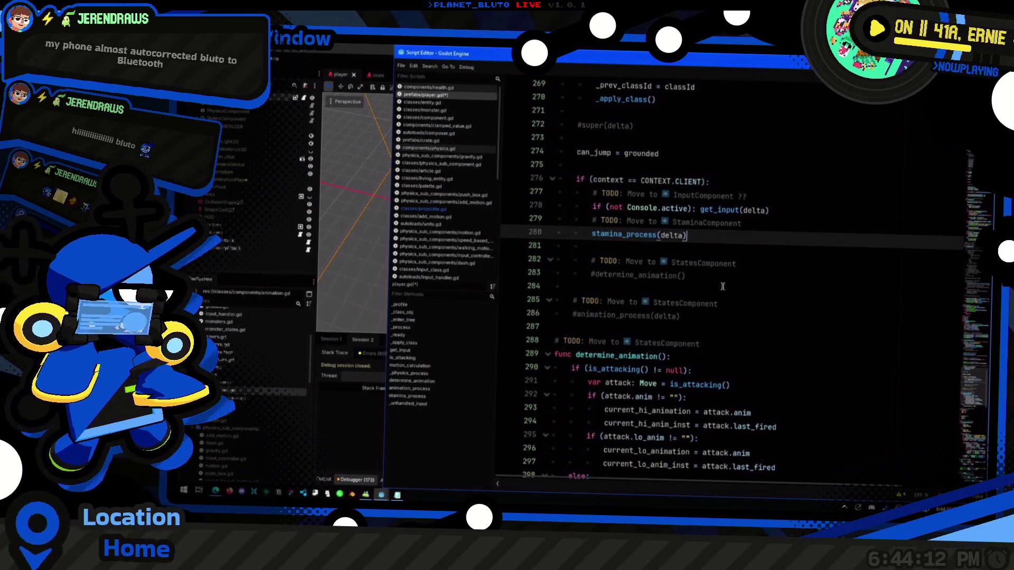
pyautogui.click(248, 174)
pyautogui.click(254, 180)
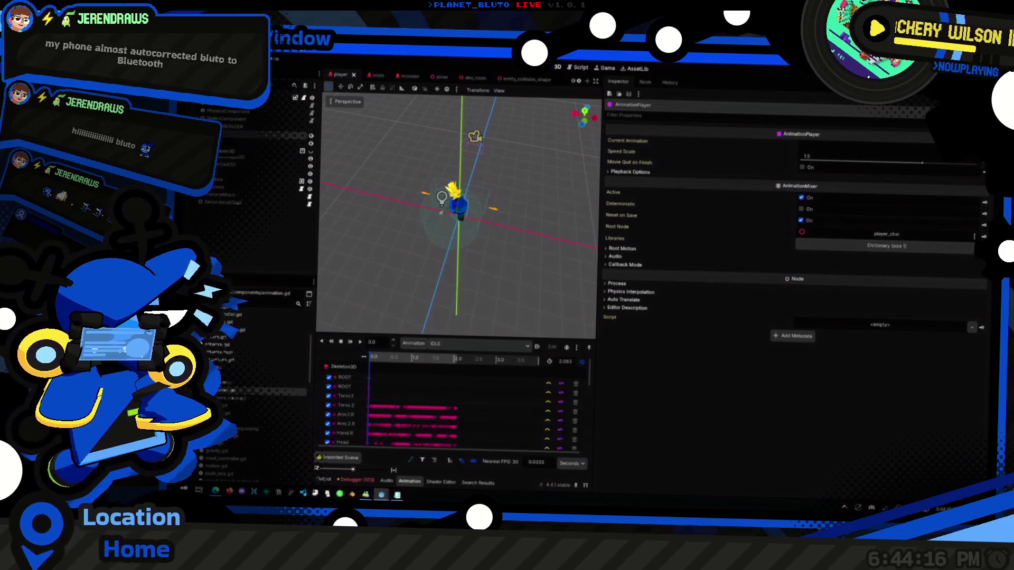
# - Add an AnimationComponent child to Player below StatesComponent, named HI_AnimationsComponent
pyautogui.click(279, 97)
pyautogui.hotkey('ctrl', 'a')
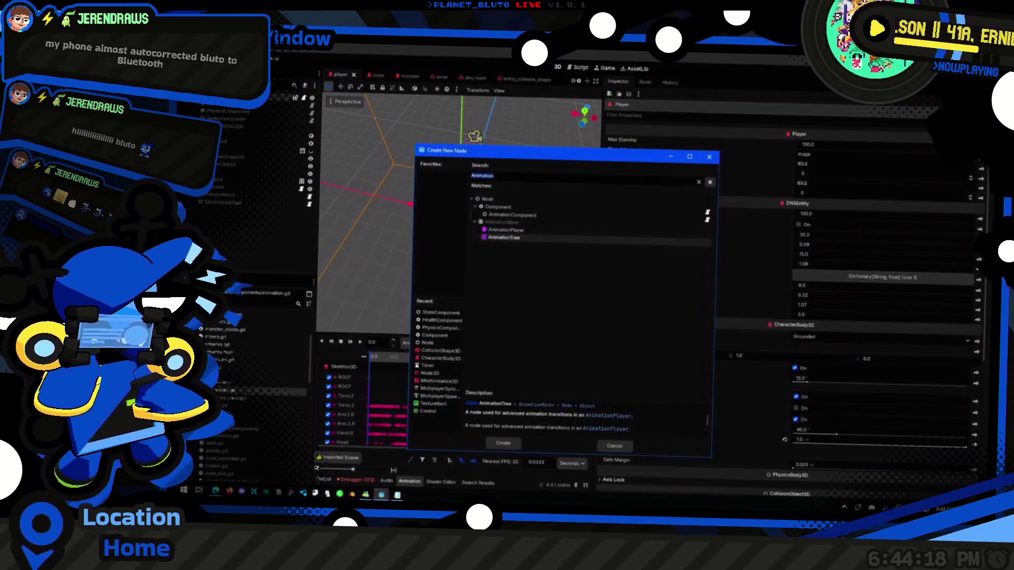
pyautogui.press('Up')
pyautogui.press('Up')
pyautogui.press('Up')
pyautogui.press('Return')
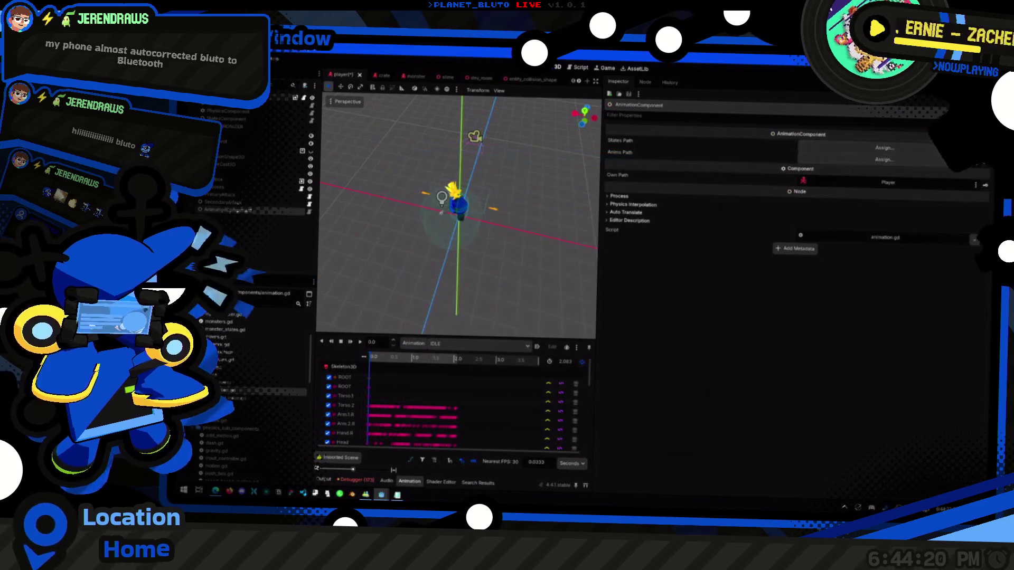
pyautogui.moveTo(205, 211); pyautogui.dragTo(236, 130)
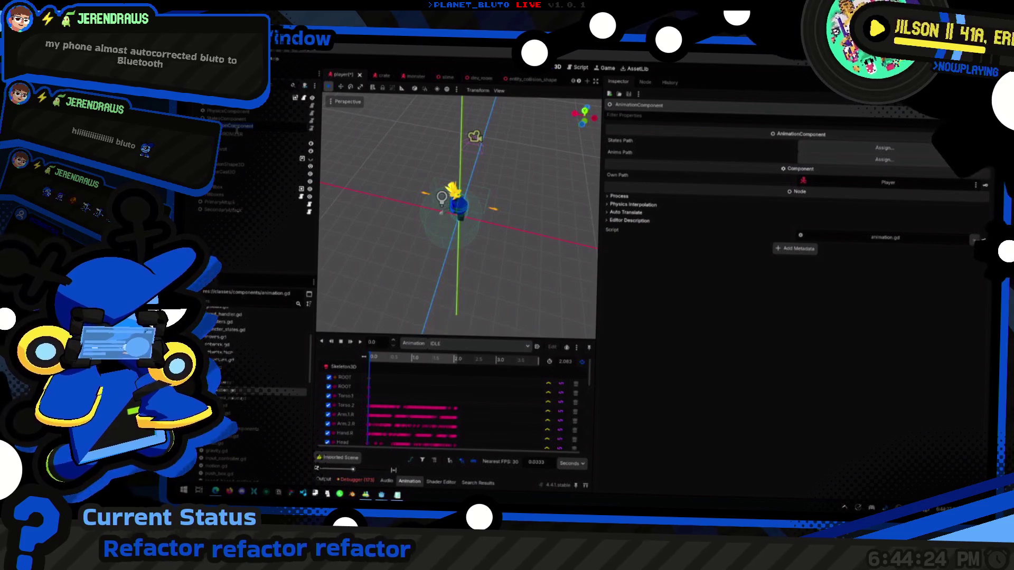
pyautogui.moveTo(236, 129); pyautogui.dragTo(237, 130)
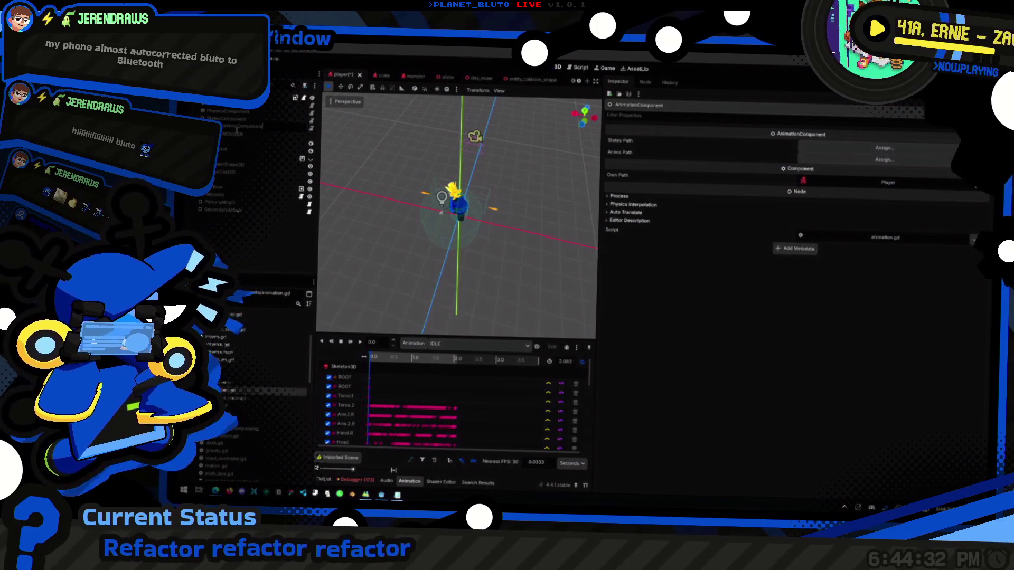
pyautogui.press('Return')
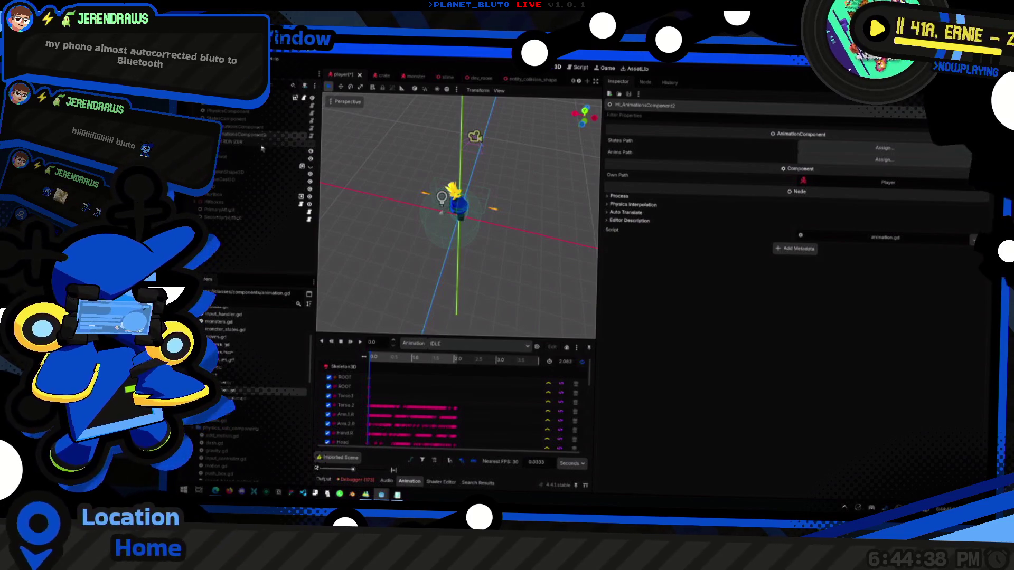
# - Dismiss the help search, hide the script editor window, and select HI_AnimationsComponent
pyautogui.press('F1')
pyautogui.press('Escape')
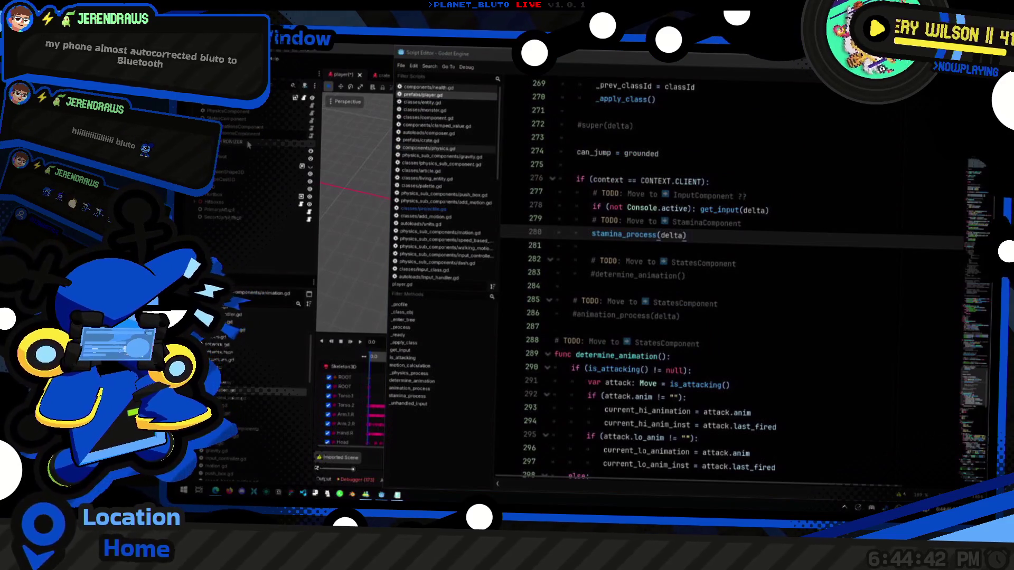
pyautogui.hotkey('ctrl', 'F2')
pyautogui.click(230, 133)
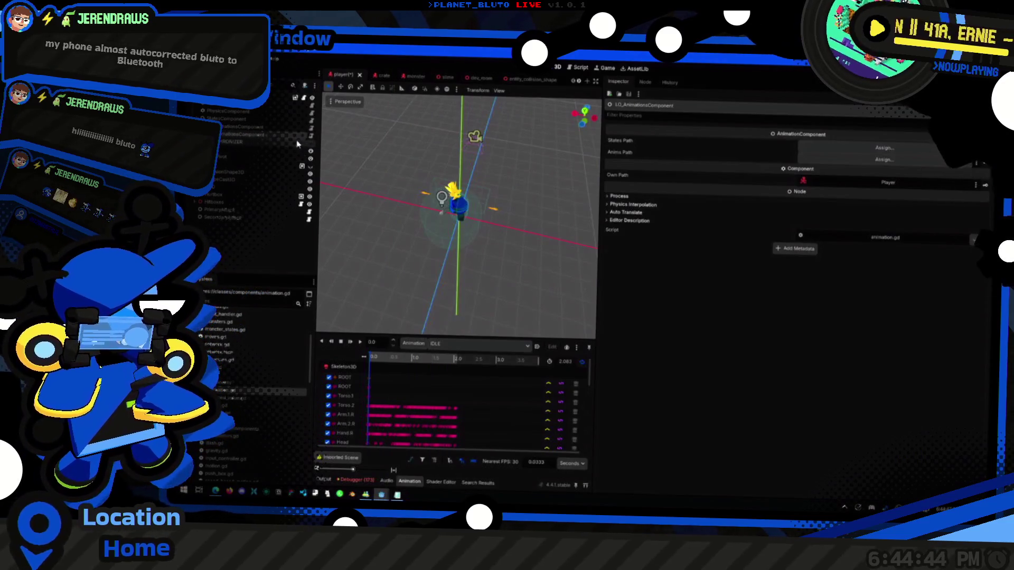
# - Point HI_AnimationsComponent's States Path at StatesComponent and its Anims Path at the AnimationPlayer
pyautogui.click(882, 148)
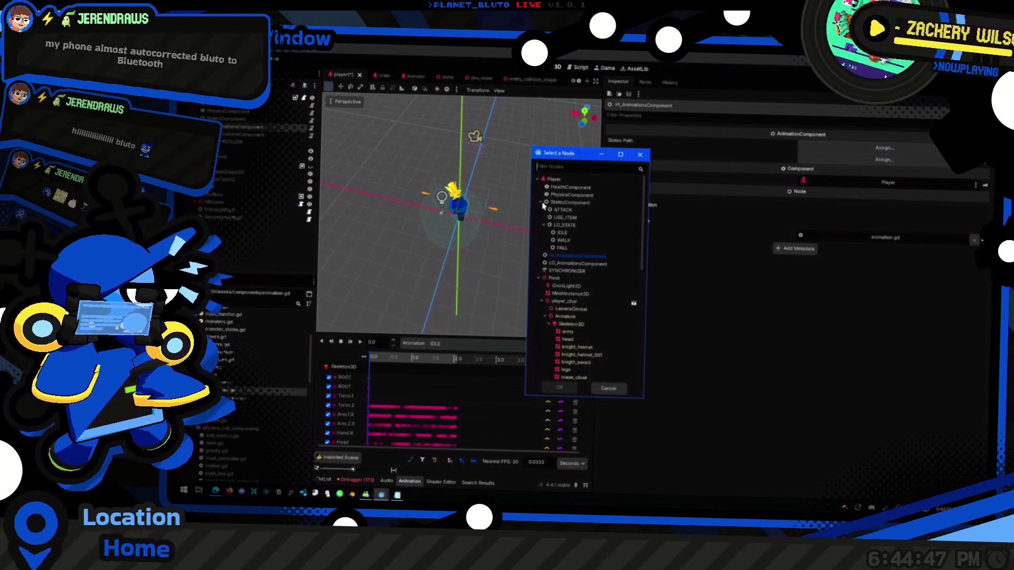
pyautogui.doubleClick(569, 204)
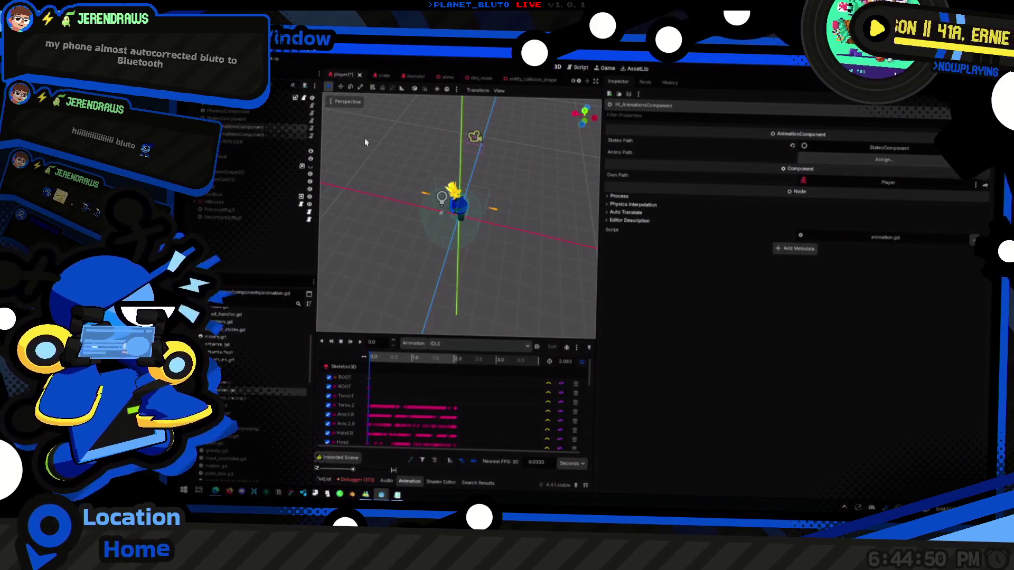
pyautogui.click(883, 159)
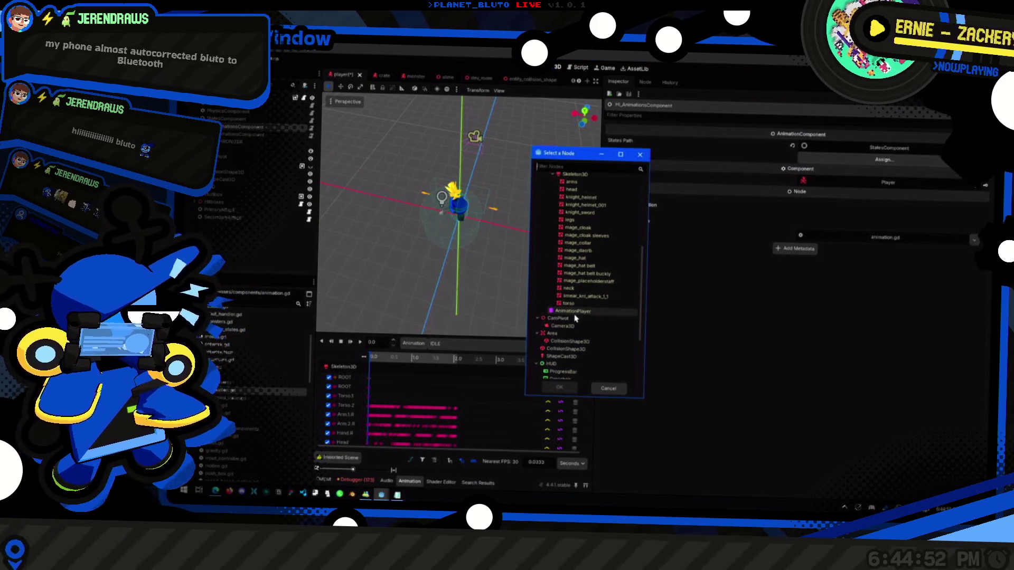
pyautogui.doubleClick(574, 312)
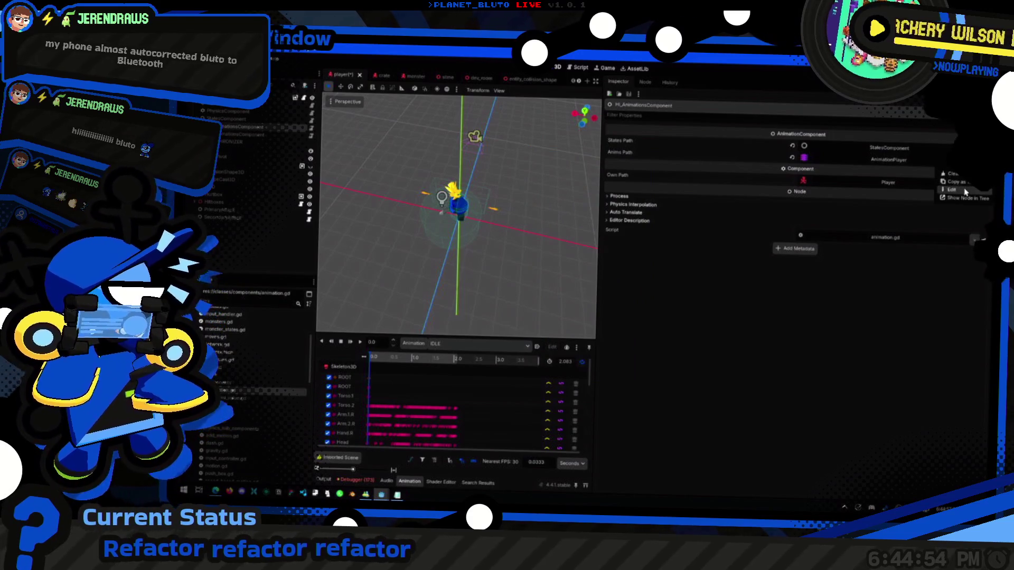
pyautogui.click(967, 190)
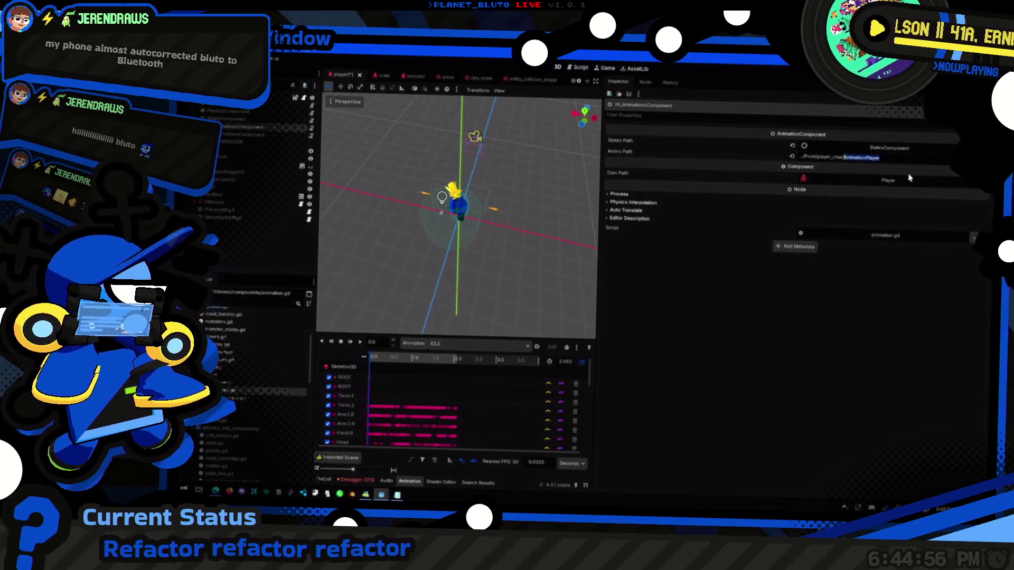
pyautogui.write('S')
pyautogui.press('Return')
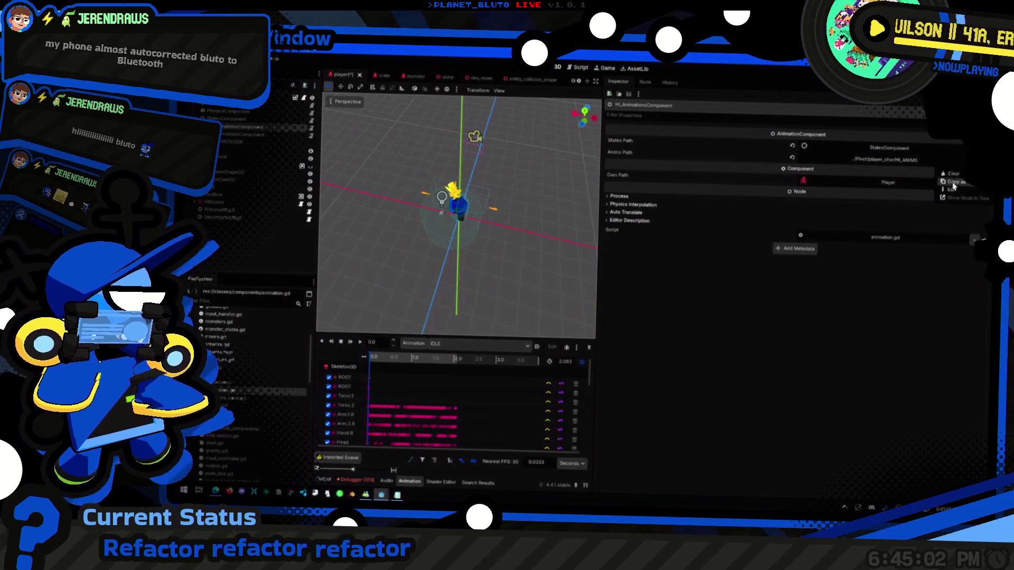
# - Set LO_AnimationsComponent's States Path to LO_STATE, paste its Anims Path, and save the player scene
pyautogui.click(248, 135)
pyautogui.click(887, 148)
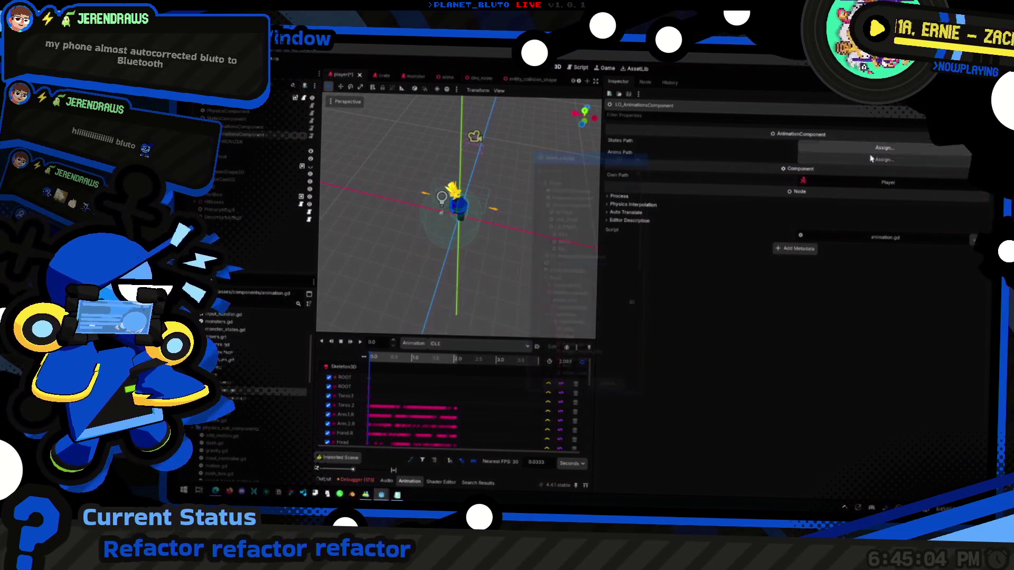
pyautogui.doubleClick(591, 233)
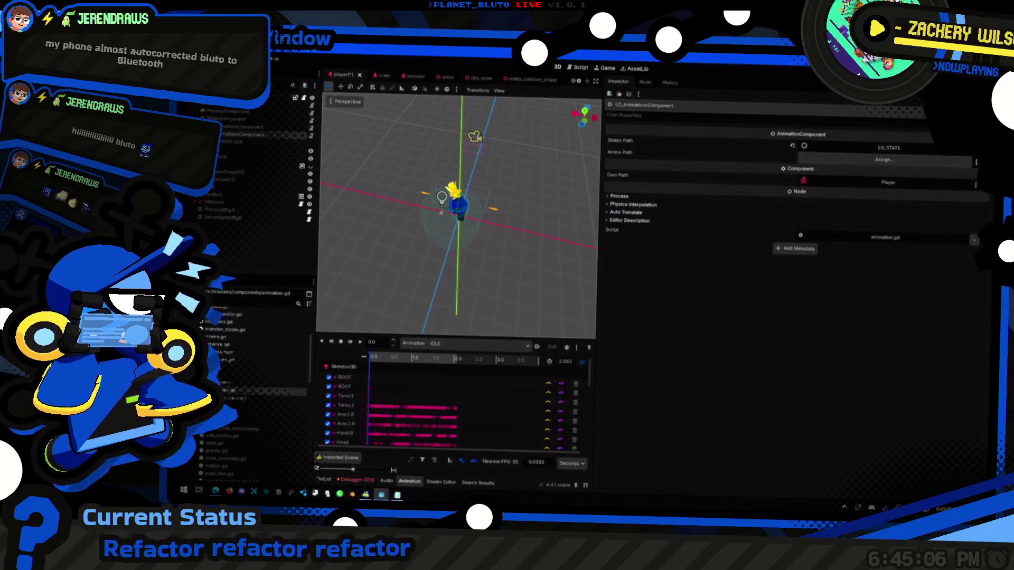
pyautogui.click(946, 191)
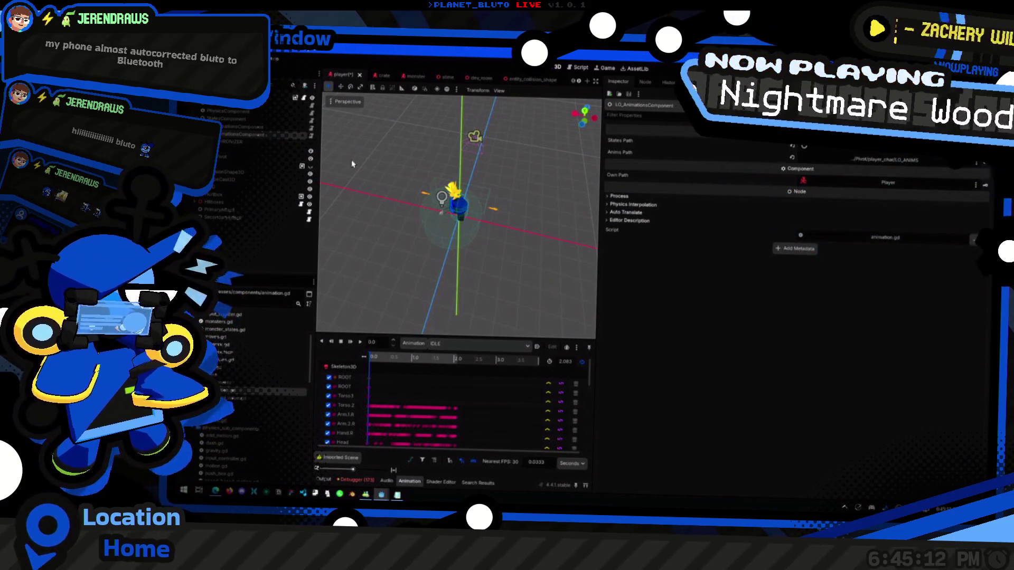
pyautogui.hotkey('ctrl', 's')
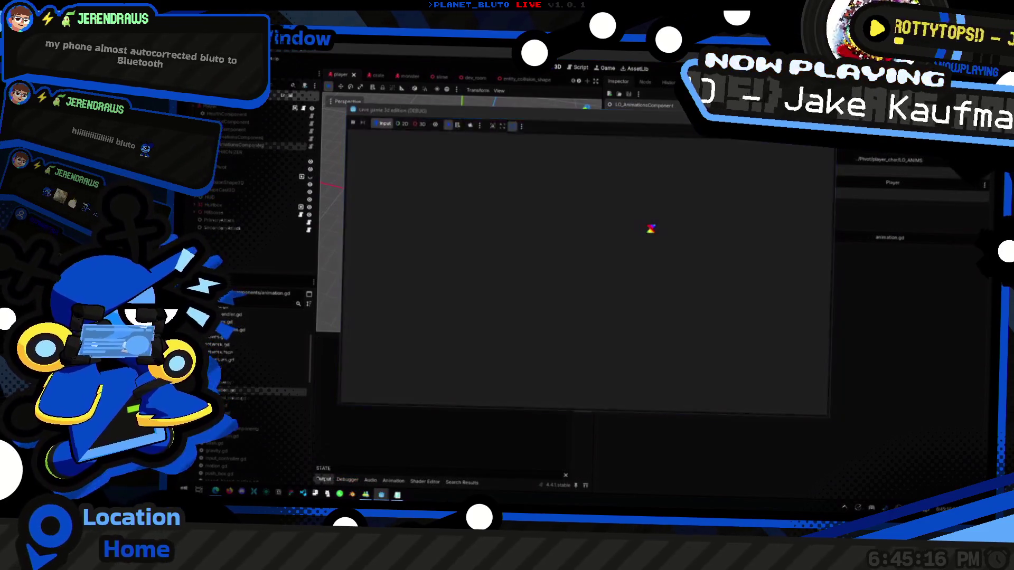
# - Host a lobby as the Knight, hitting the Nil 'state_changed' error, then switch to animation.gd
pyautogui.click(454, 174)
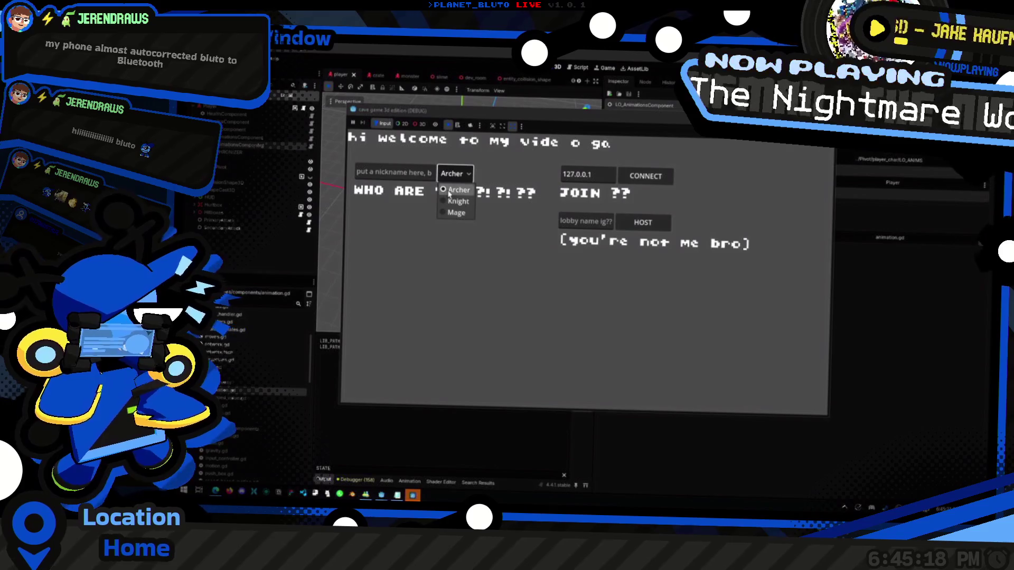
pyautogui.click(453, 190)
pyautogui.click(659, 228)
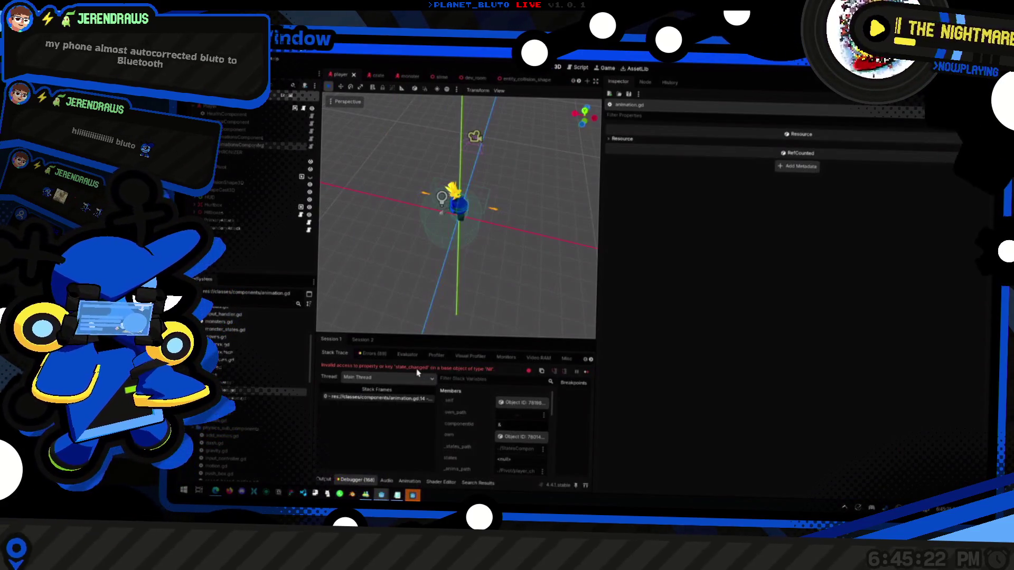
pyautogui.hotkey('alt', 'Tab')
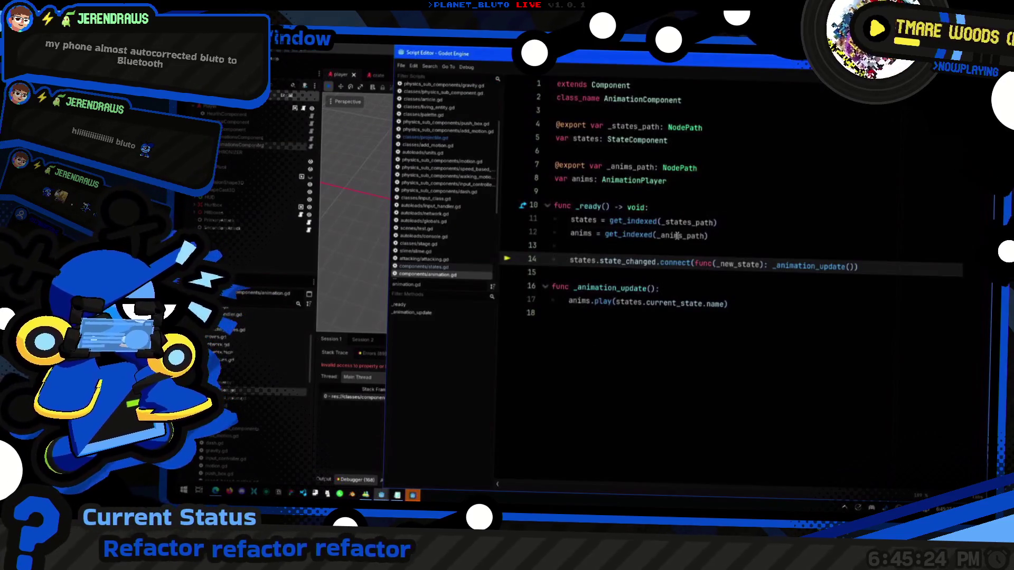
# - Select the states and anims lookup lines in _ready and remove them
pyautogui.click(677, 236)
pyautogui.click(742, 226)
pyautogui.click(740, 243)
pyautogui.click(741, 226)
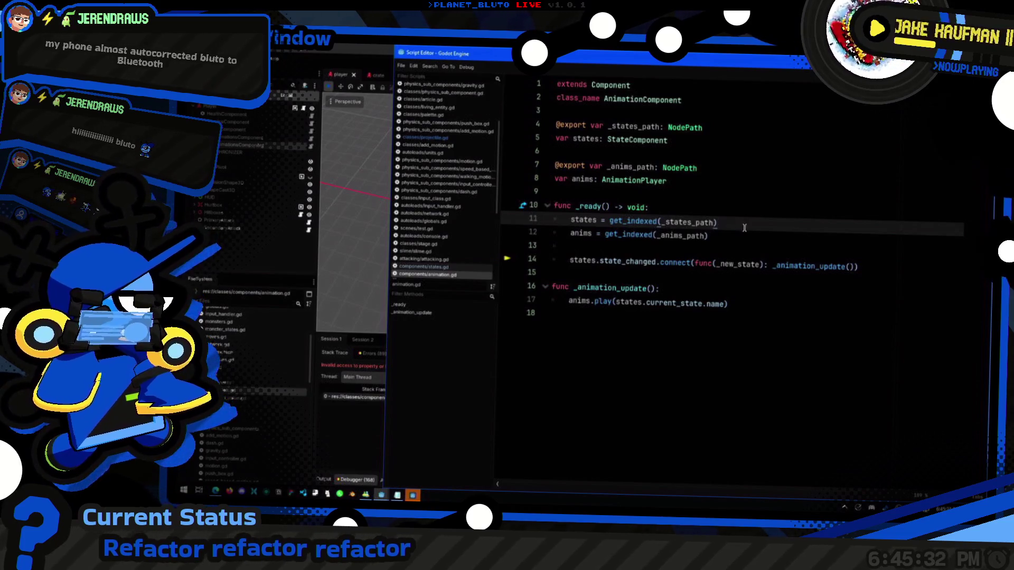
pyautogui.doubleClick(687, 221)
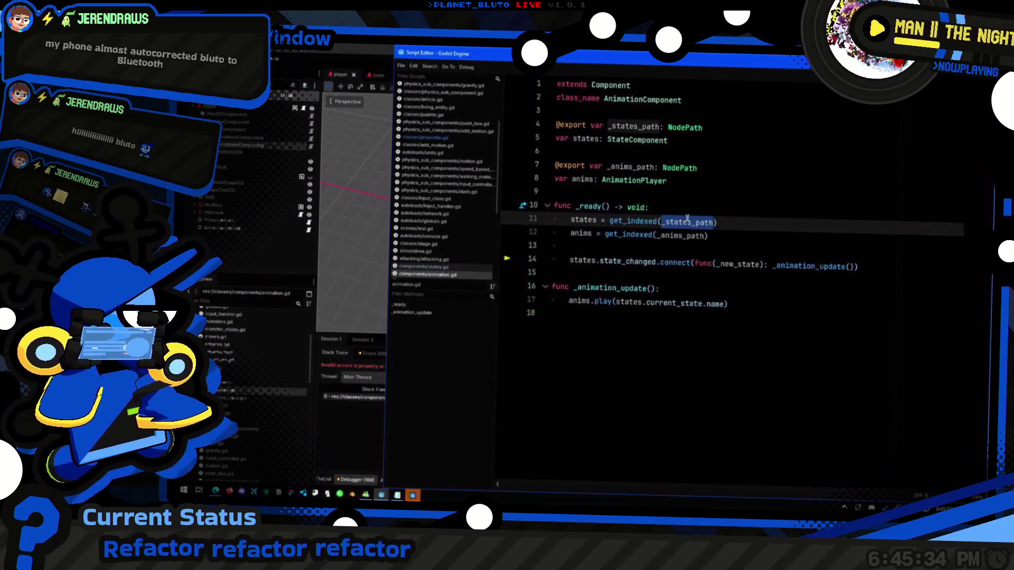
pyautogui.click(711, 235)
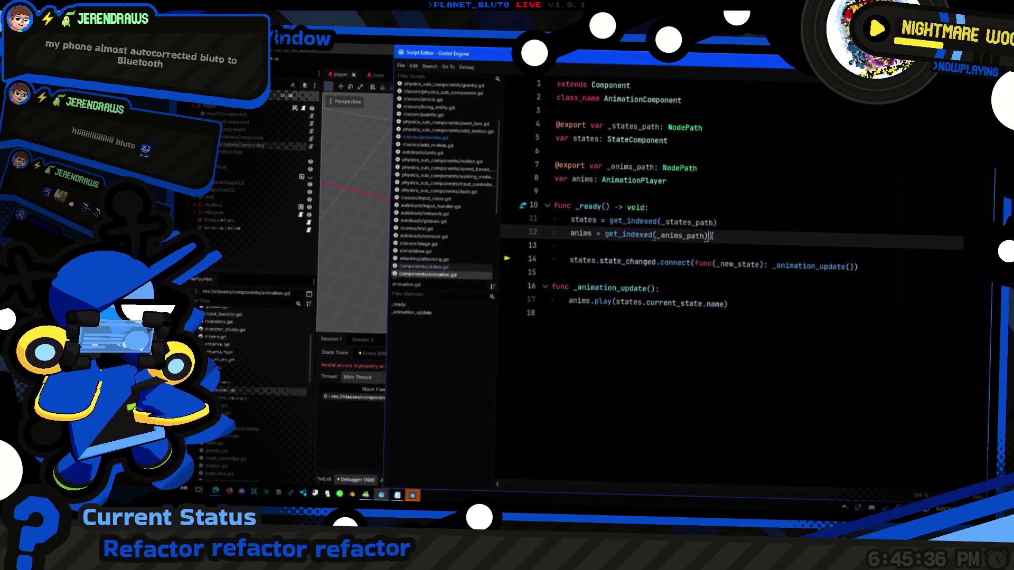
pyautogui.click(720, 226)
pyautogui.click(723, 233)
pyautogui.hotkey('shift', 'Home')
pyautogui.hotkey('shift', 'Up')
pyautogui.hotkey('ctrl', 'c')
pyautogui.hotkey('ctrl', 'z')
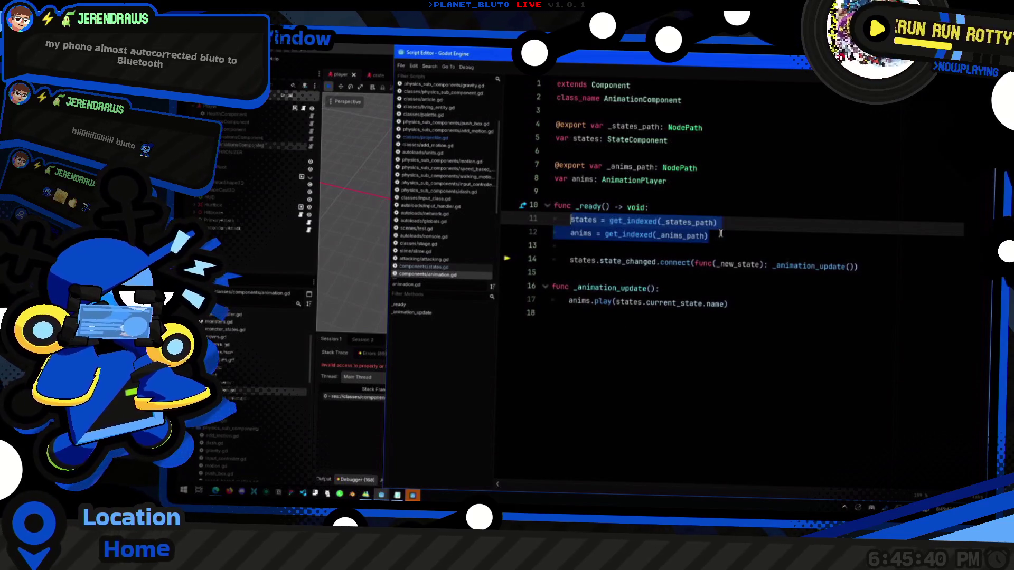
pyautogui.press('BackSpace')
pyautogui.press('BackSpace')
pyautogui.press('BackSpace')
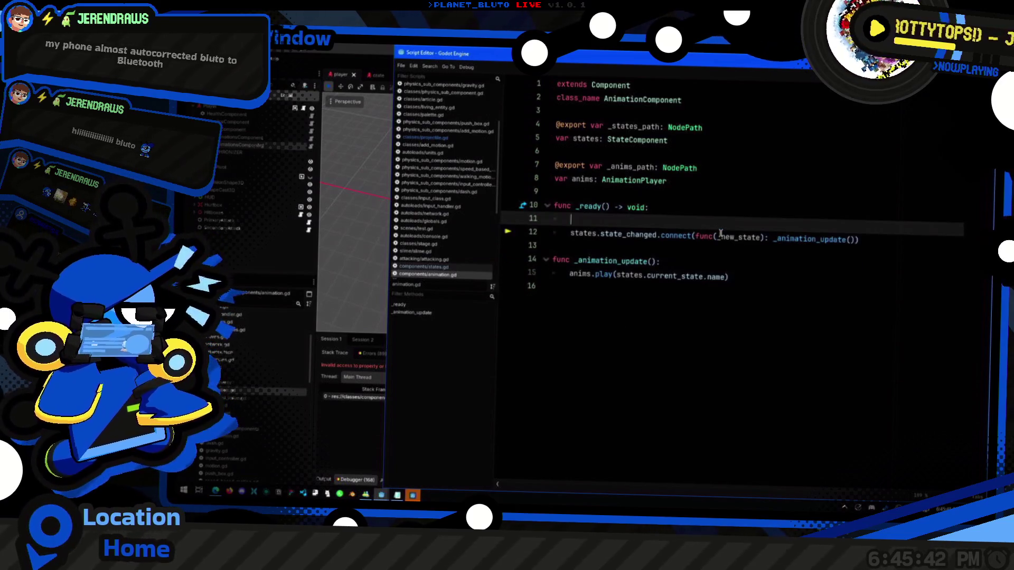
# - Add an _enter_tree() -> void function above _ready and paste the two path lookups inside it
pyautogui.press('Home')
pyautogui.press('Return')
pyautogui.press('Return')
pyautogui.press('Up')
pyautogui.press('Up')
pyautogui.write('func _in')
pyautogui.press('Return')
pyautogui.press('Return')
pyautogui.hotkey('ctrl', 'v')
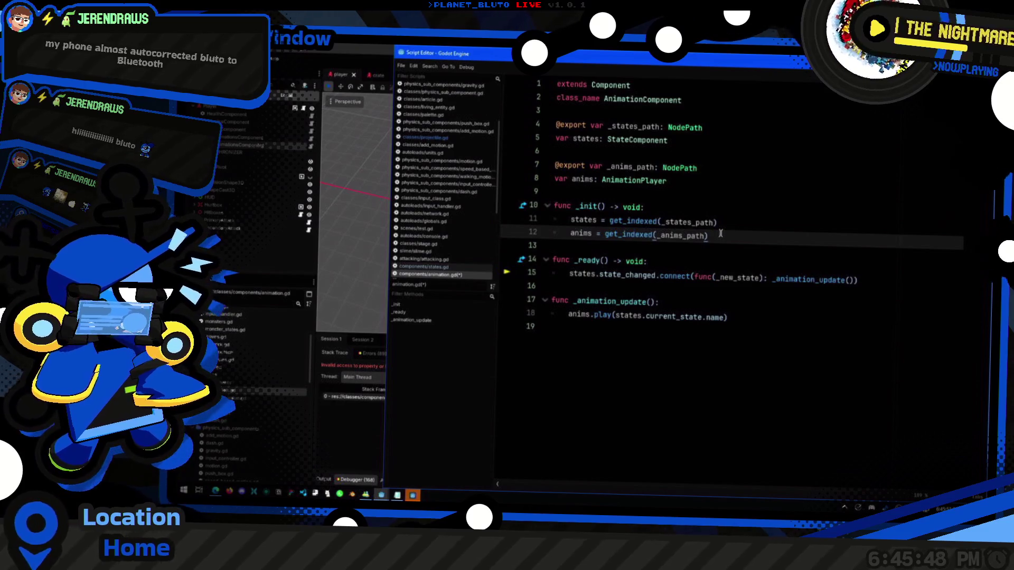
pyautogui.hotkey('shift', 'Home')
pyautogui.hotkey('shift', 'Up')
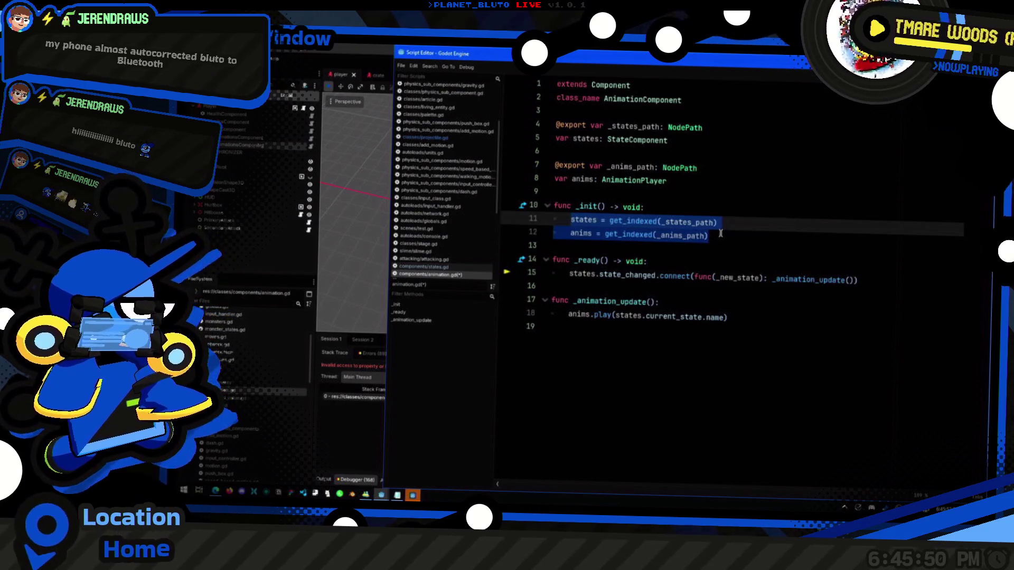
pyautogui.hotkey('ctrl', 'x')
pyautogui.hotkey('shift', 'Home')
pyautogui.hotkey('shift', 'Up')
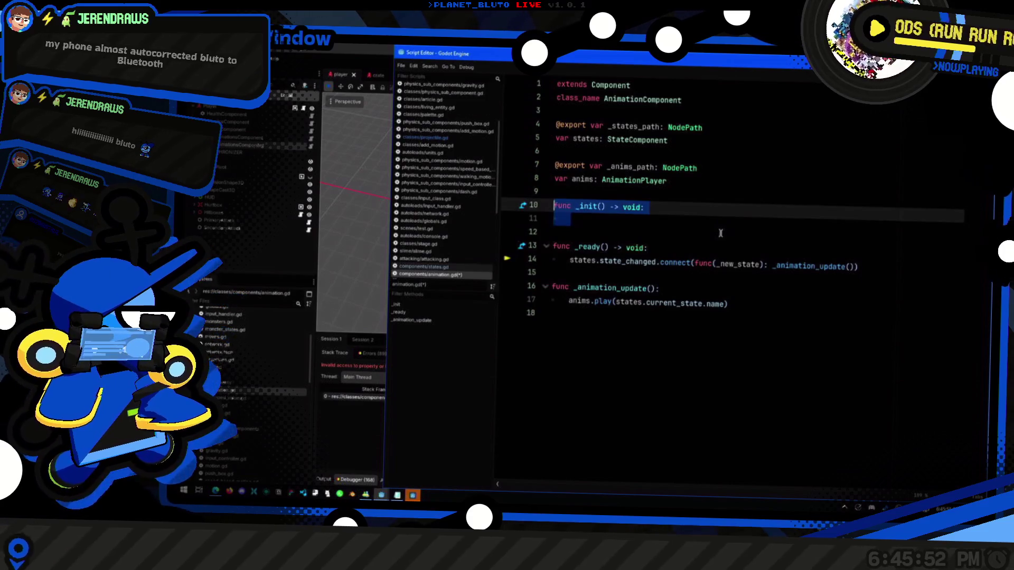
pyautogui.write('func _e')
pyautogui.press('Return')
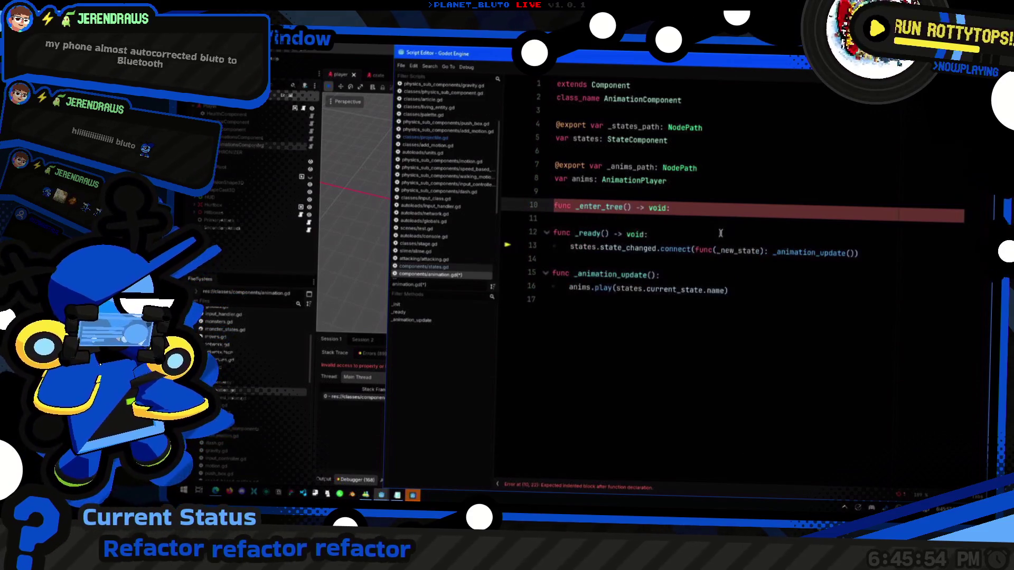
pyautogui.press('Return')
pyautogui.hotkey('ctrl', 'v')
# - Rerun the game hosting as Knight and inspect the recurring Nil 'state_changed' error at line 15
pyautogui.press('F5')
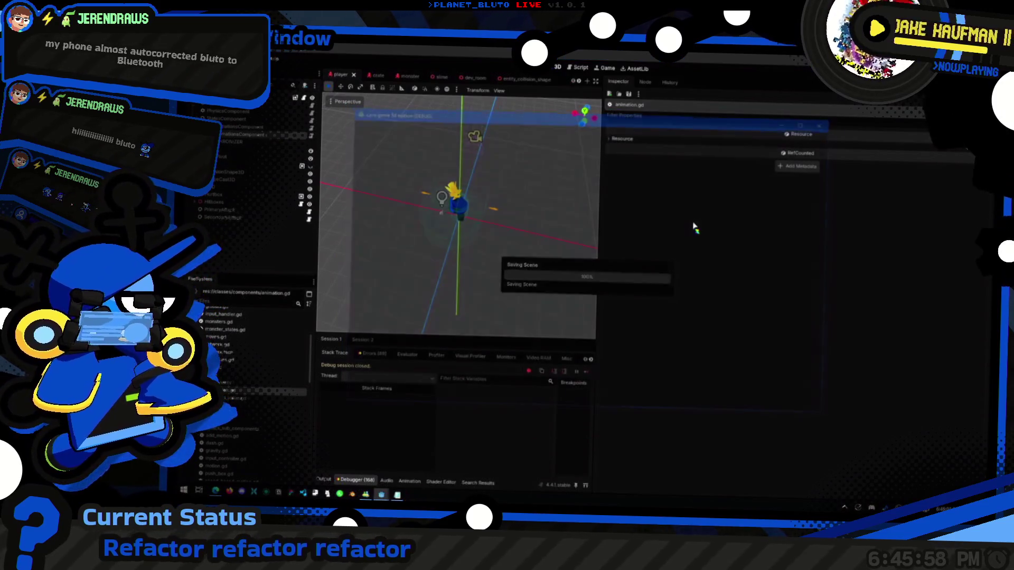
pyautogui.click(455, 173)
pyautogui.click(460, 207)
pyautogui.click(643, 222)
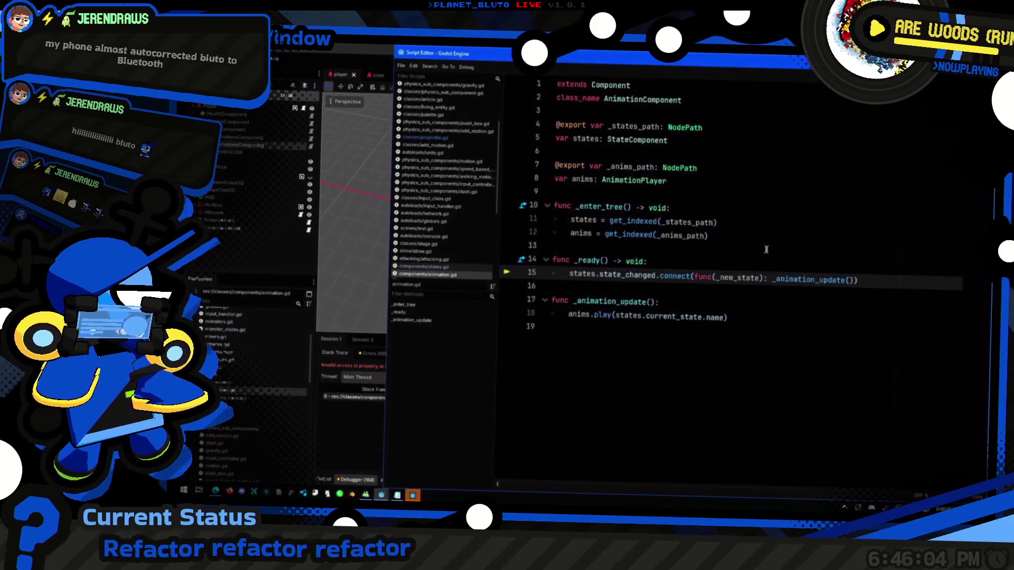
pyautogui.click(773, 235)
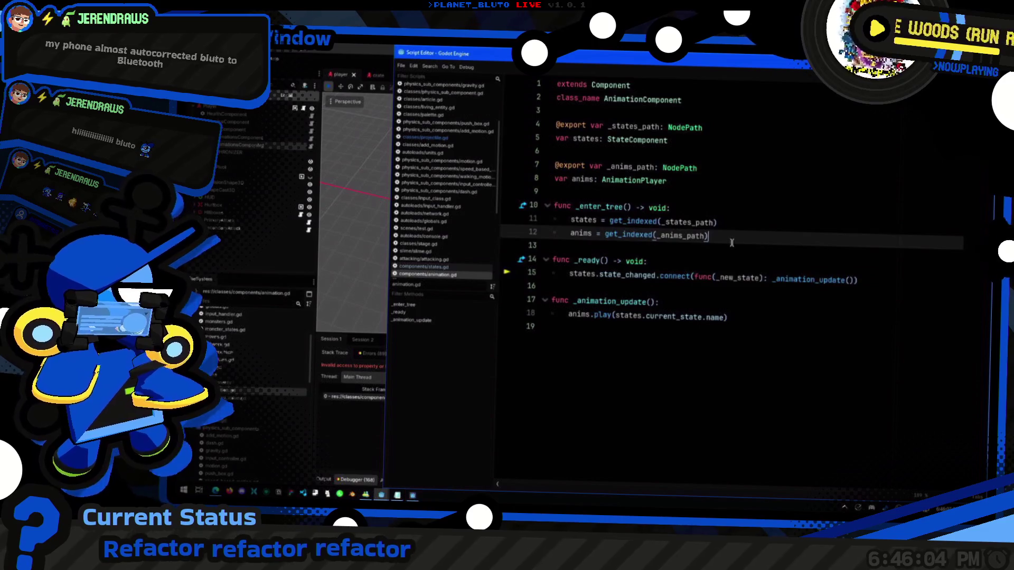
pyautogui.press('Up')
pyautogui.click(226, 236)
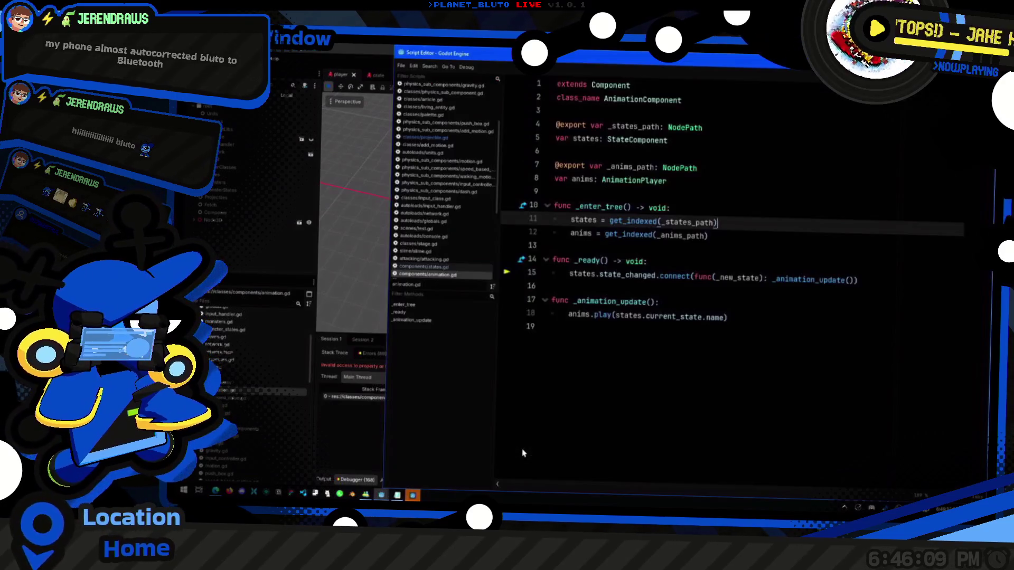
# - Set HI_AnimationsComponent's States Path to ../states
pyautogui.click(246, 135)
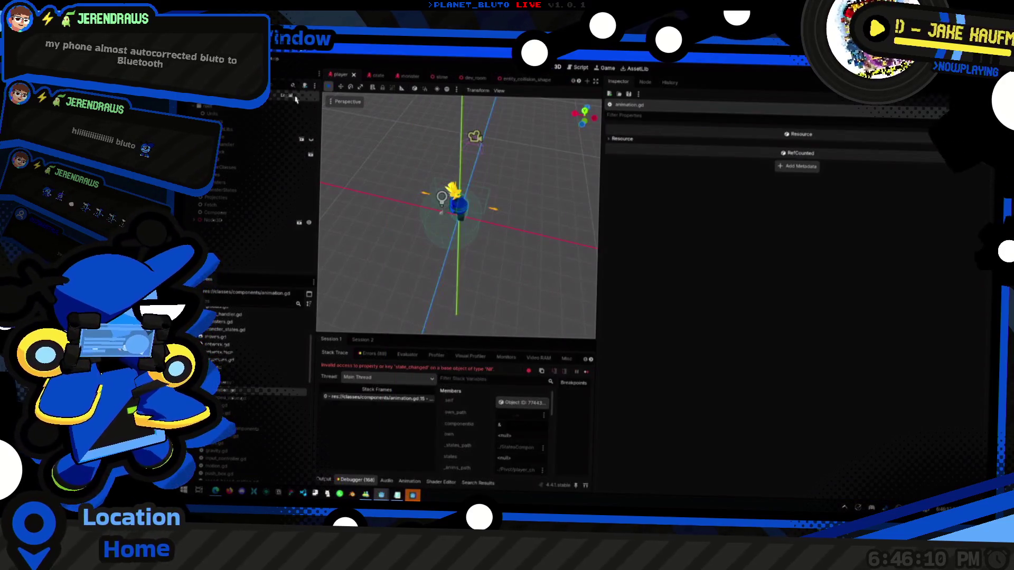
pyautogui.click(252, 138)
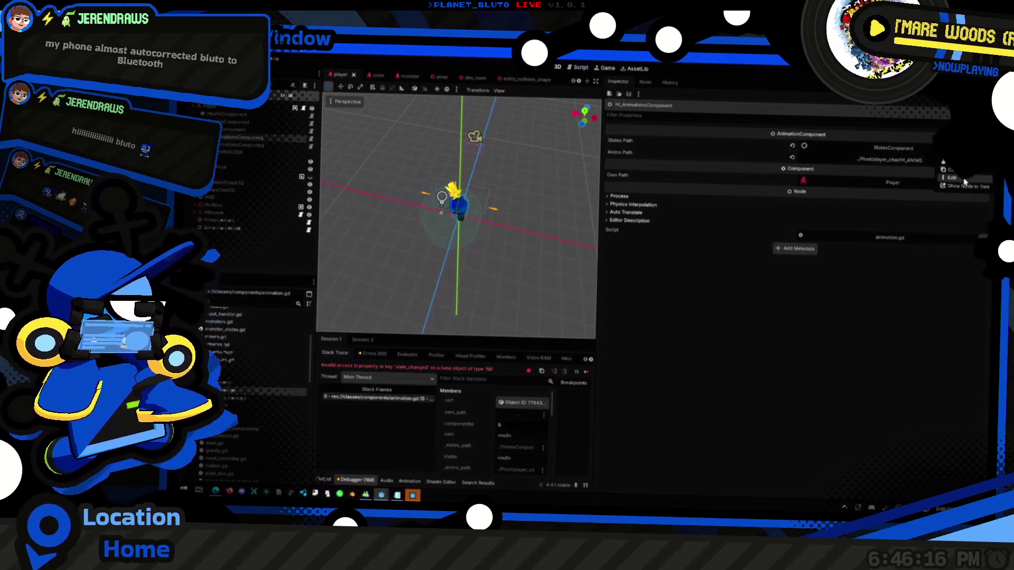
pyautogui.click(953, 178)
pyautogui.write('../states')
pyautogui.press('Return')
# - Clear LO_AnimationsComponent's States Path, then save and rerun the game to the error line
pyautogui.click(237, 145)
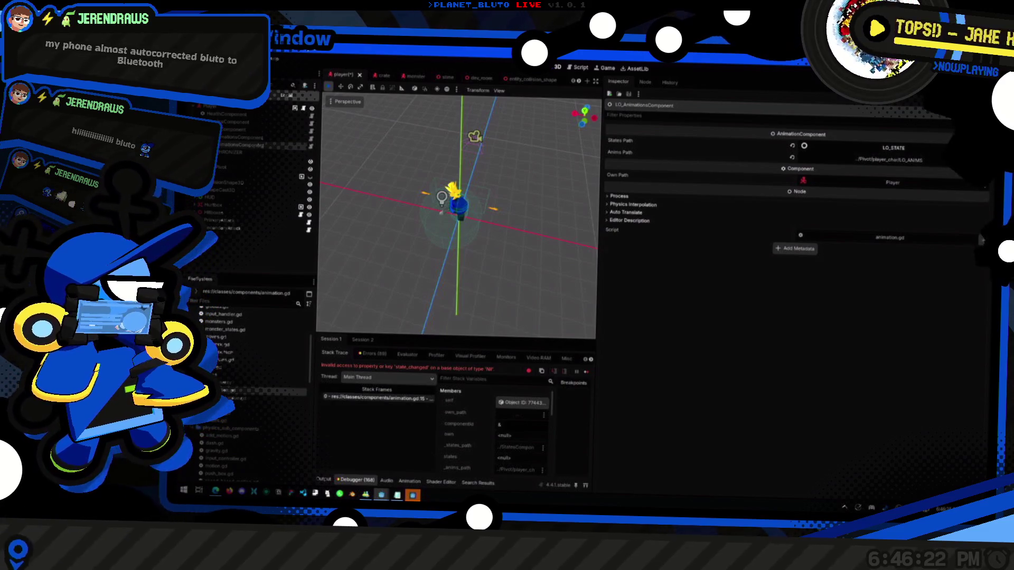
pyautogui.click(943, 179)
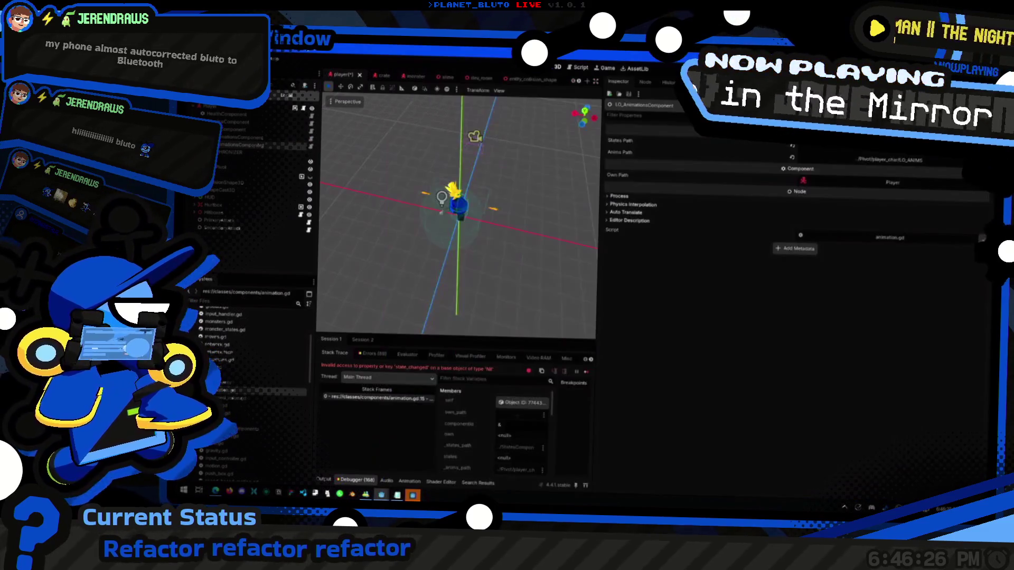
pyautogui.press('F5')
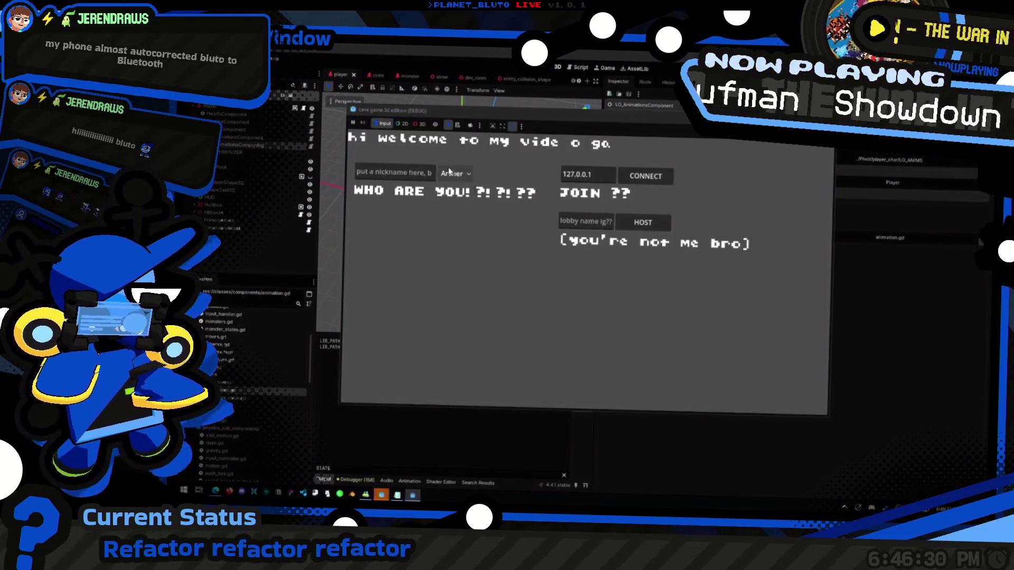
pyautogui.click(650, 223)
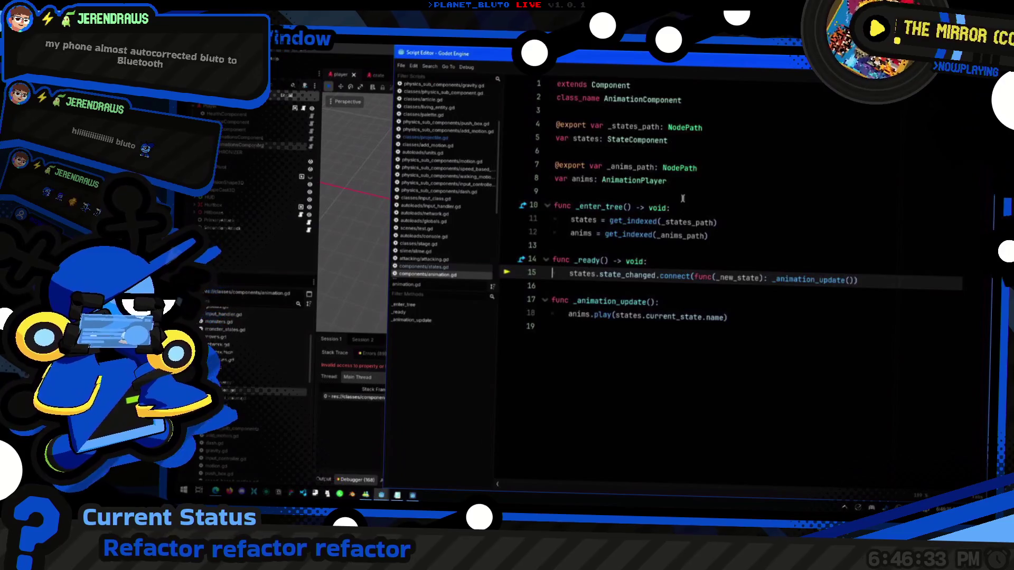
# - Move the states and anims lookups back into _ready and delete the empty _enter_tree function
pyautogui.click(731, 228)
pyautogui.keyDown('shift'); pyautogui.click(743, 247); pyautogui.keyUp('shift')
pyautogui.press('BackSpace')
pyautogui.hotkey('ctrl', 'shift', 'k')
pyautogui.hotkey('ctrl', 'shift', 'k')
pyautogui.hotkey('ctrl', 'shift', 'k')
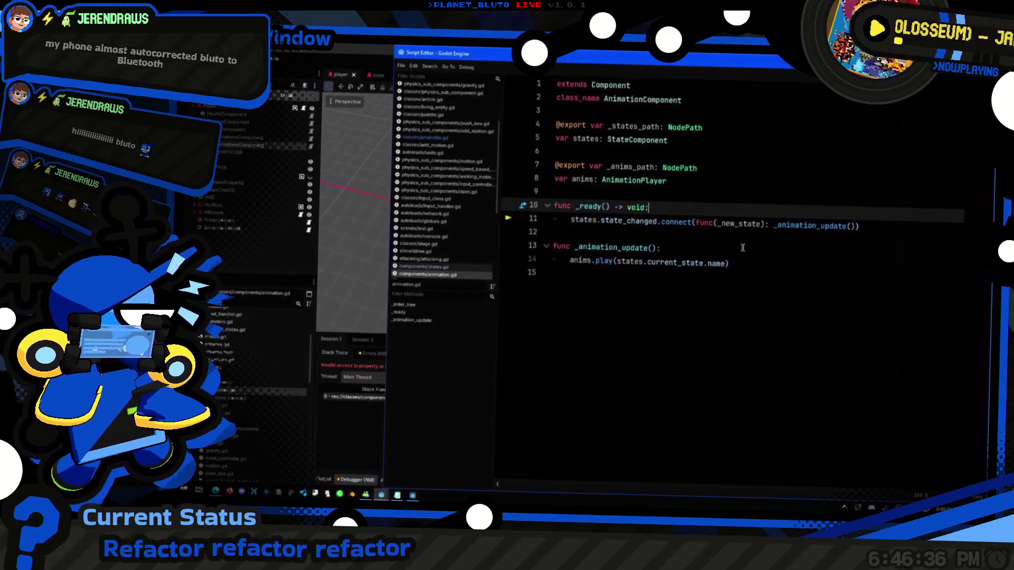
pyautogui.press('Return')
pyautogui.hotkey('ctrl', 'v')
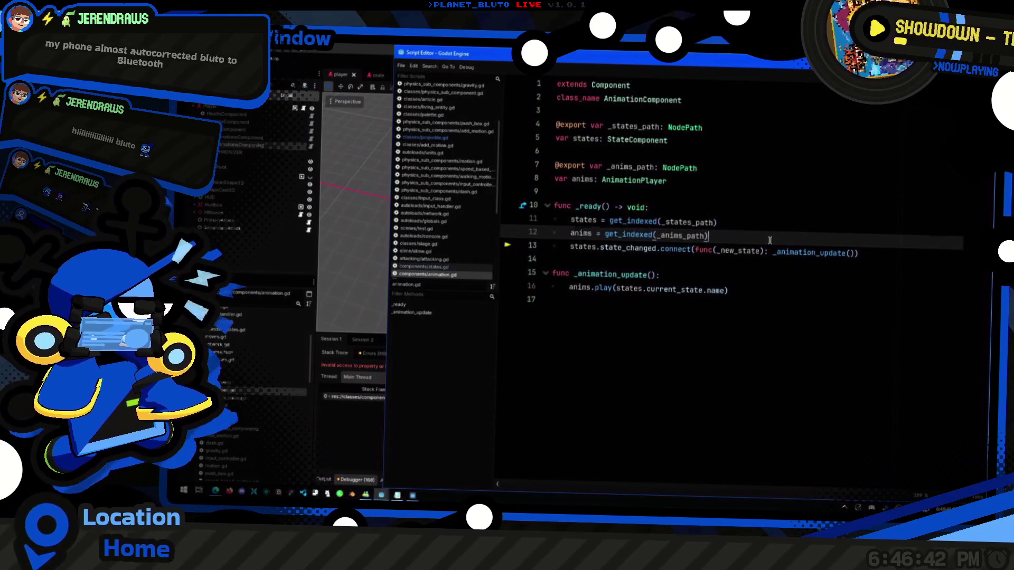
# - Check the get_indexed documentation, return to animation.gd, then go back to the main editor
pyautogui.keyDown('ctrl'); pyautogui.click(649, 224); pyautogui.keyUp('ctrl')
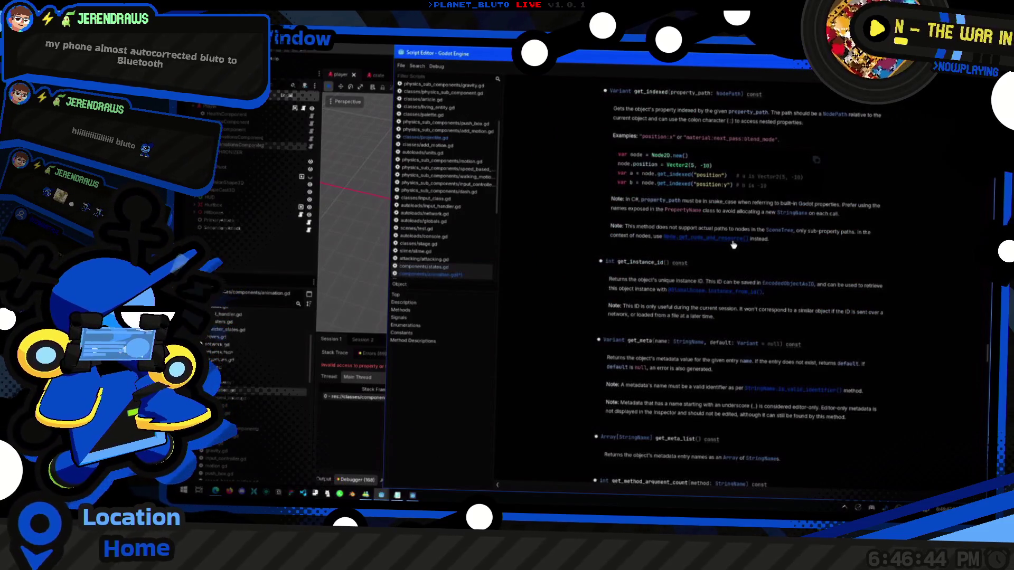
pyautogui.hotkey('alt', 'Left')
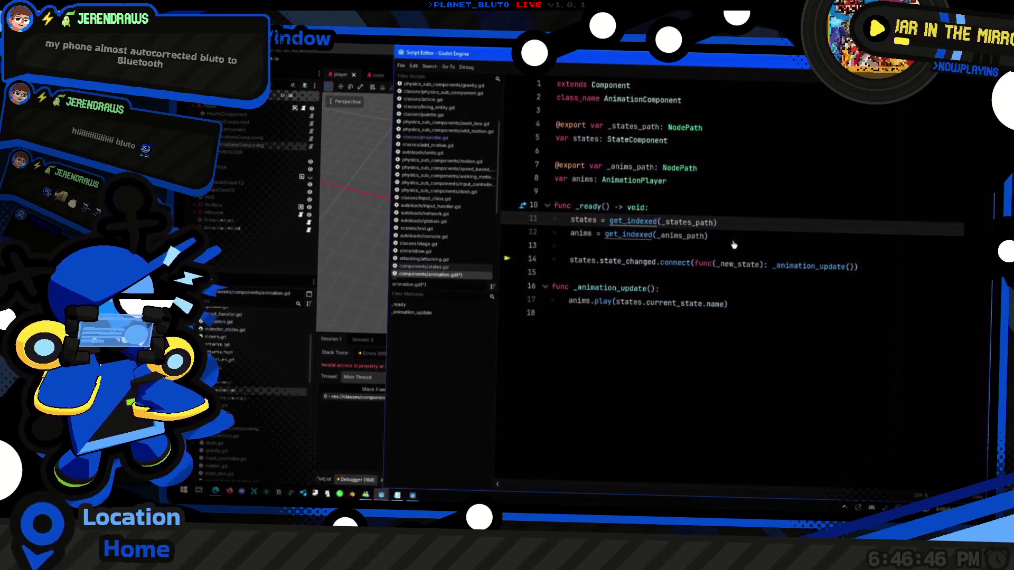
pyautogui.click(690, 222)
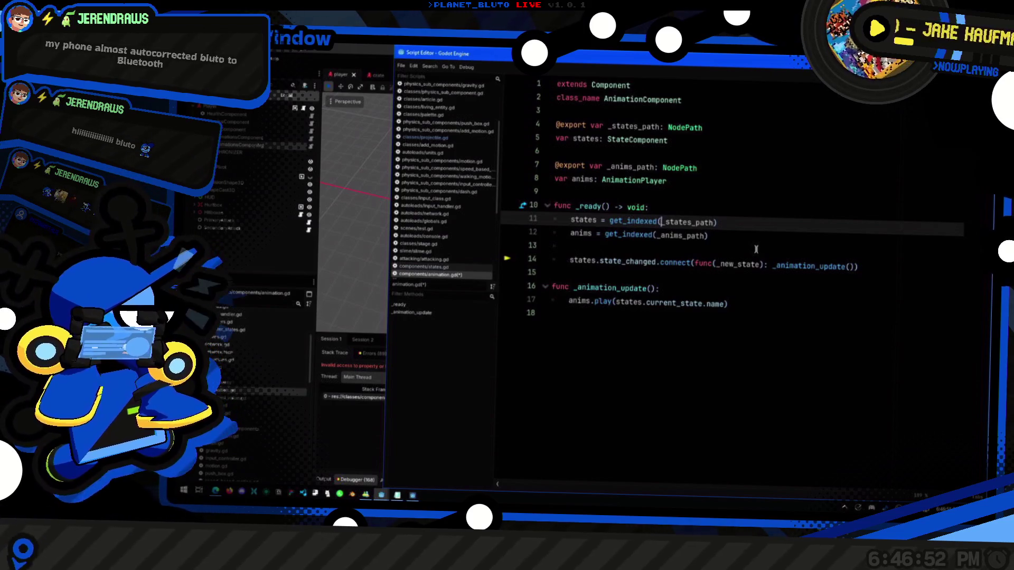
pyautogui.hotkey('alt', 'Tab')
pyautogui.hotkey('alt', 'Tab')
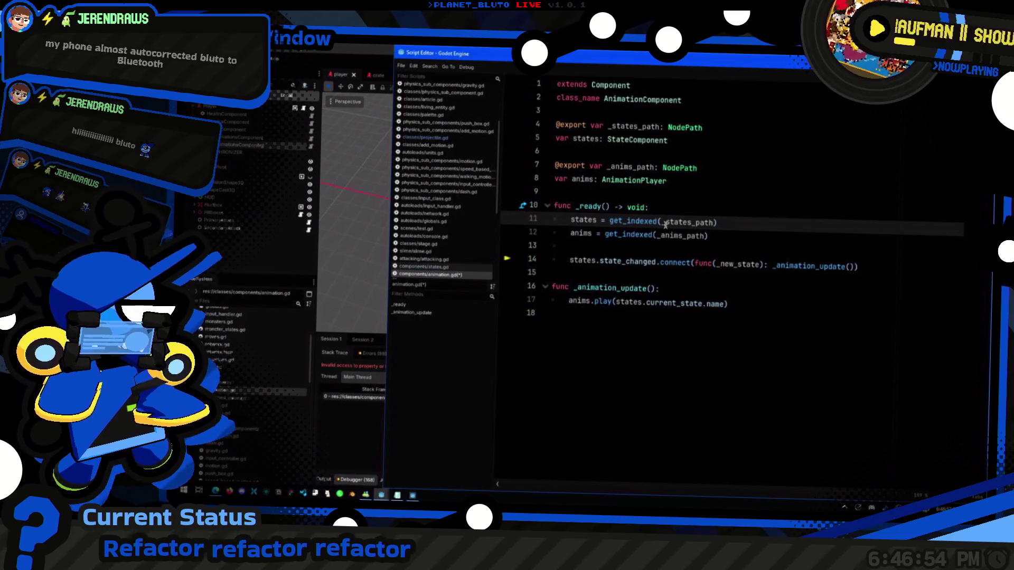
pyautogui.hotkey('alt', 'Tab')
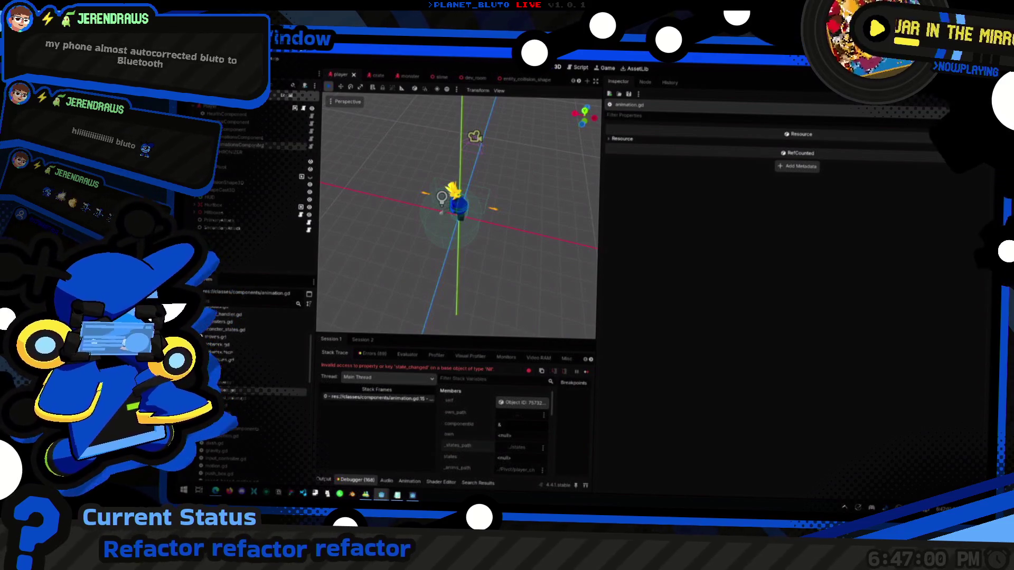
# - Inspect the running PLAYER node in the Remote tree and open StatesComponent's script
pyautogui.scroll(-5, 201, 211)
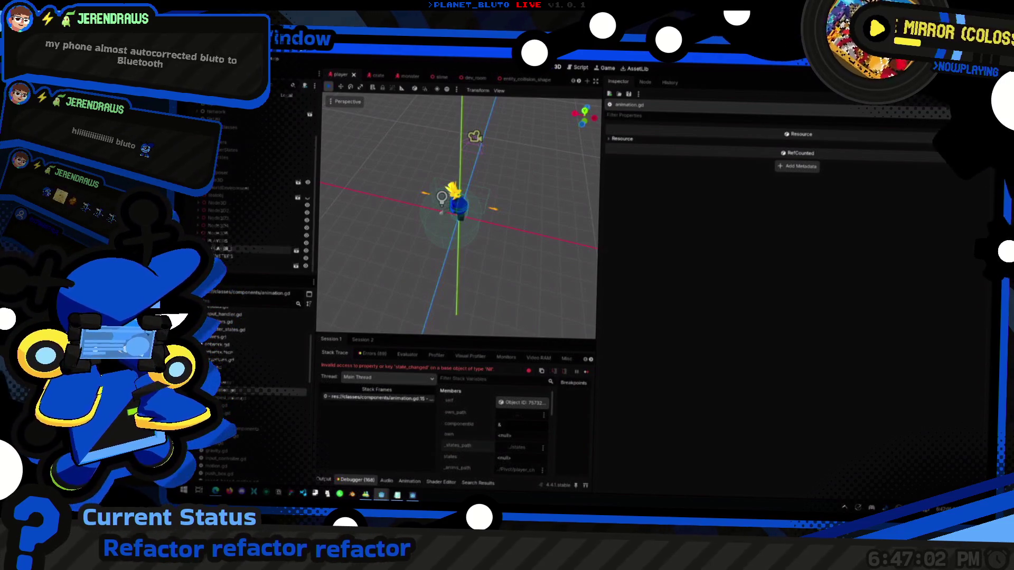
pyautogui.click(225, 248)
pyautogui.scroll(-4, 254, 222)
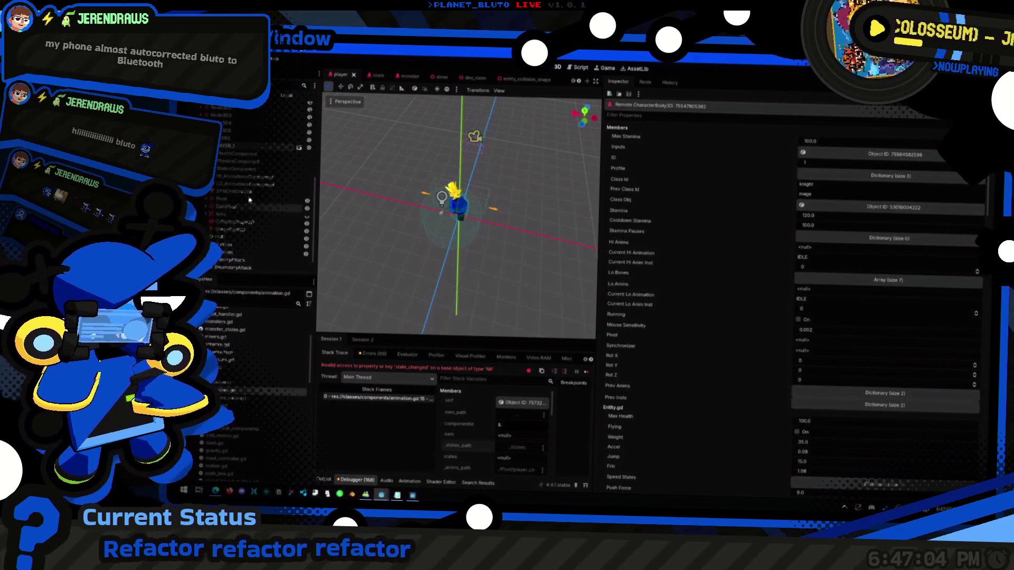
pyautogui.scroll(-2, 256, 174)
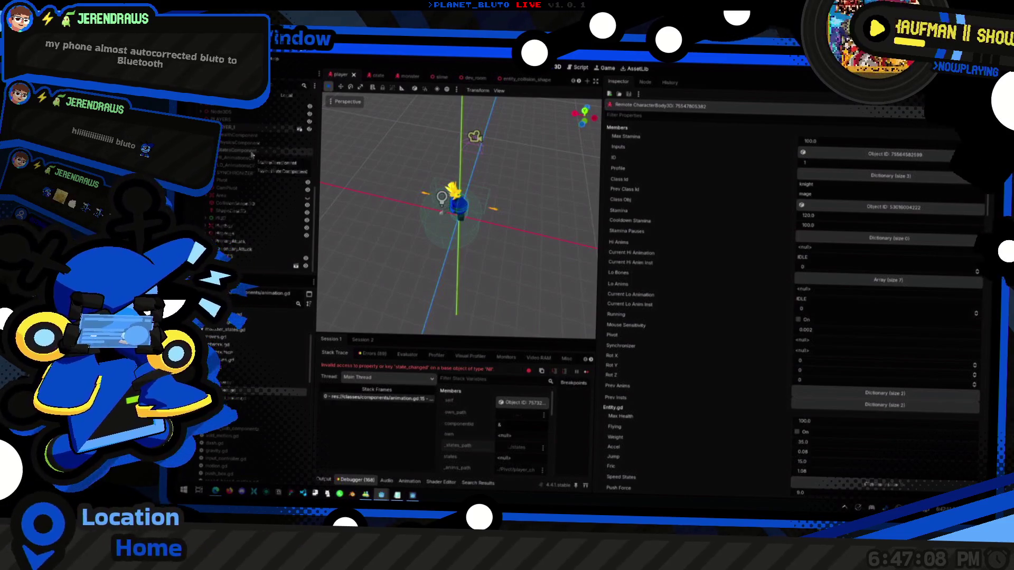
pyautogui.click(252, 153)
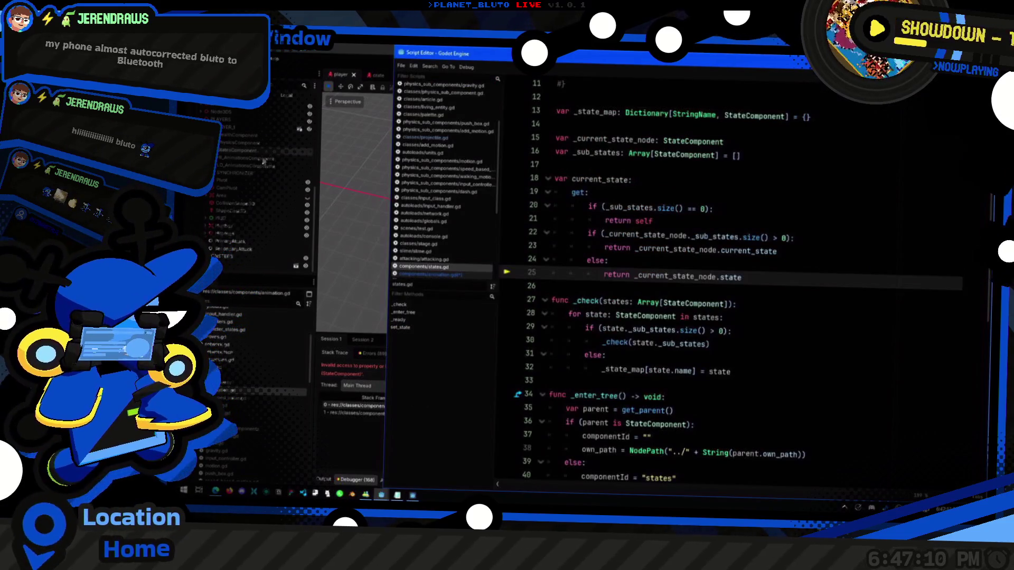
pyautogui.click(284, 190)
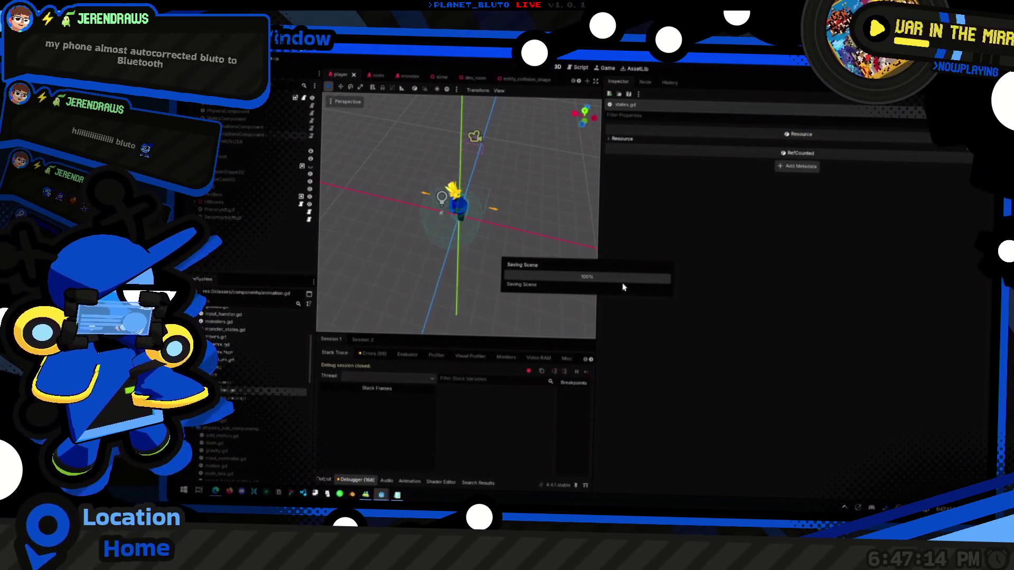
# - Relaunch the game with F5 and open prefabs/player.gd to its determine_animation code
pyautogui.hotkey('alt', 'Tab')
pyautogui.press('F5')
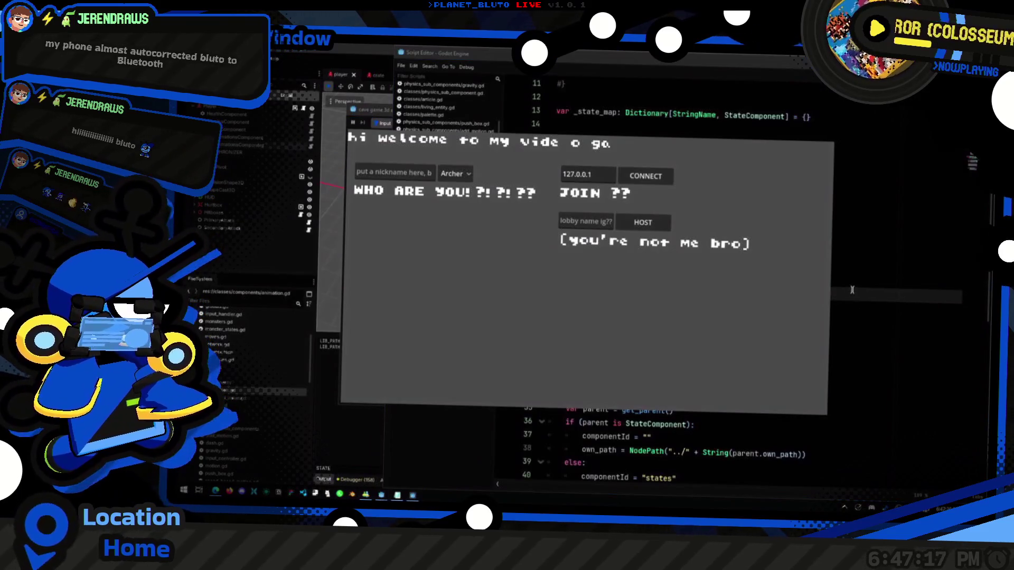
pyautogui.click(790, 292)
pyautogui.press('Up')
pyautogui.press('Up')
pyautogui.press('Up')
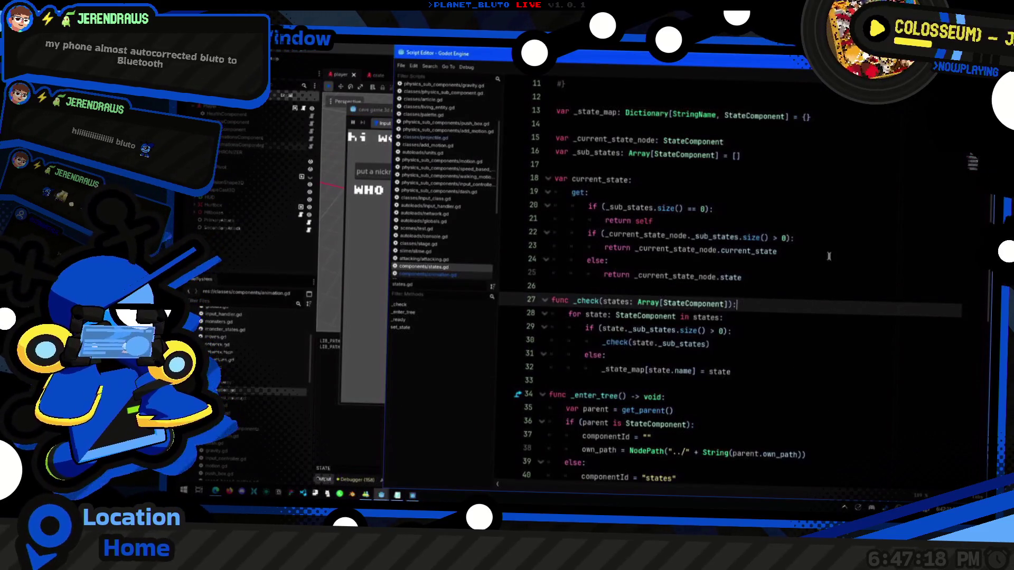
pyautogui.scroll(3, 792, 277)
pyautogui.scroll(-3, 436, 226)
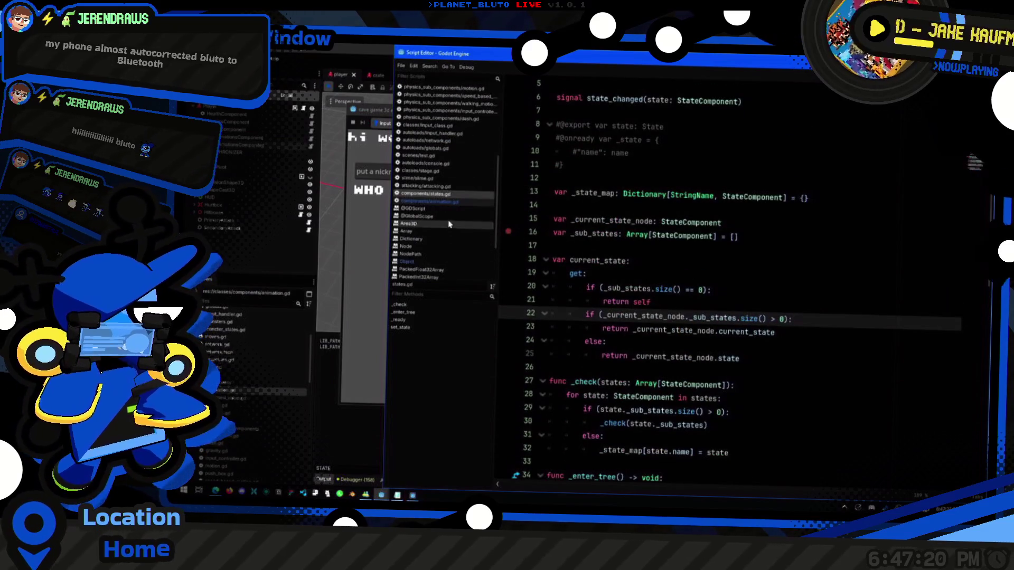
pyautogui.click(436, 226)
pyautogui.click(438, 218)
pyautogui.scroll(5, 443, 212)
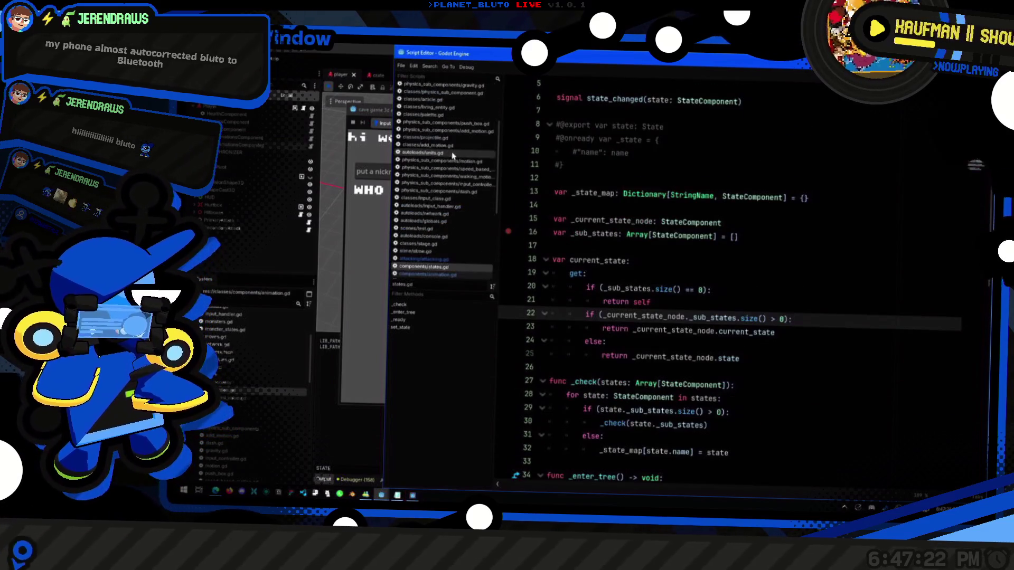
pyautogui.scroll(1, 443, 200)
pyautogui.click(439, 95)
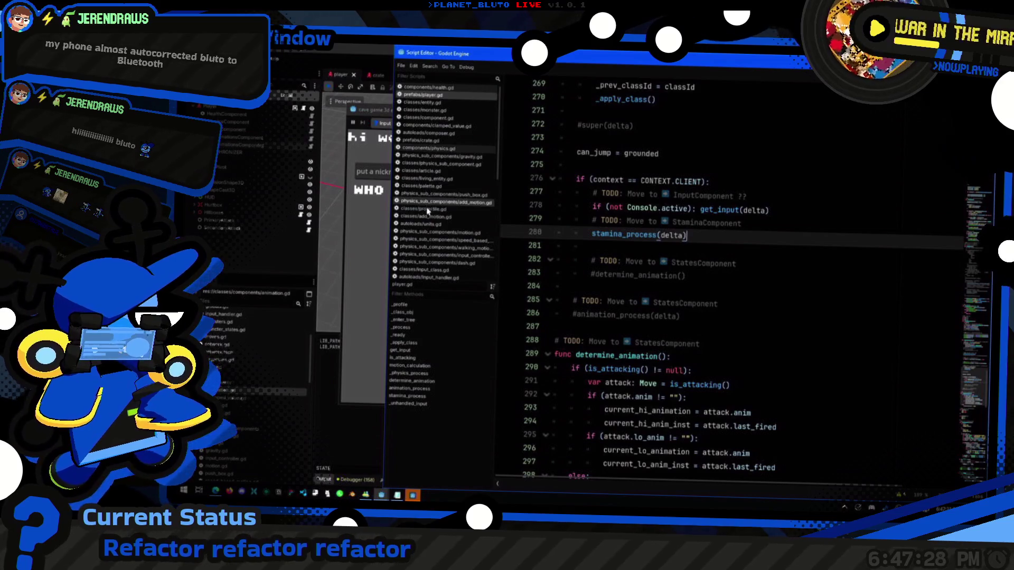
pyautogui.scroll(-5, 425, 257)
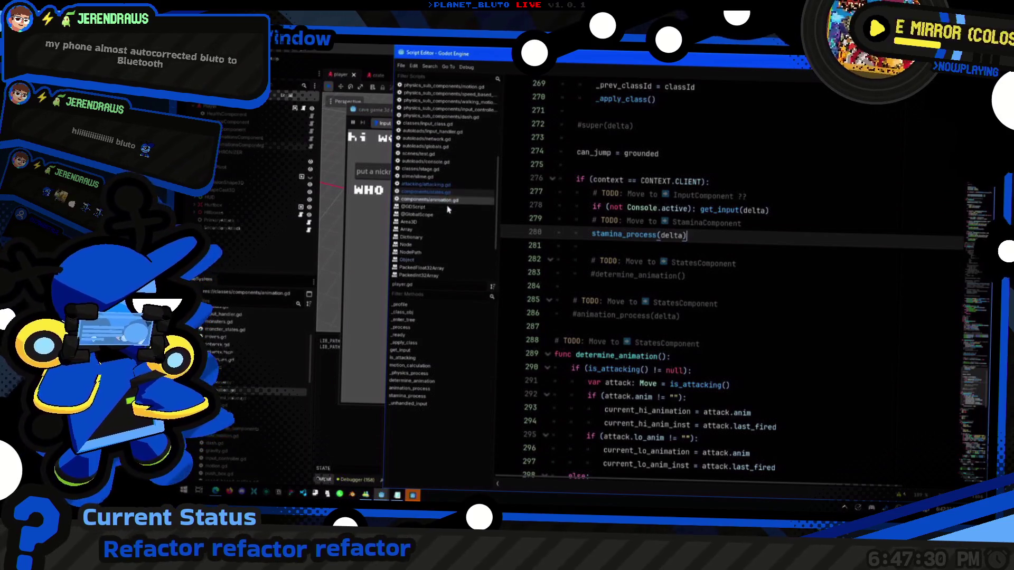
# - Review animation.gd, the Node _ready documentation, and the Component base class script
pyautogui.click(449, 201)
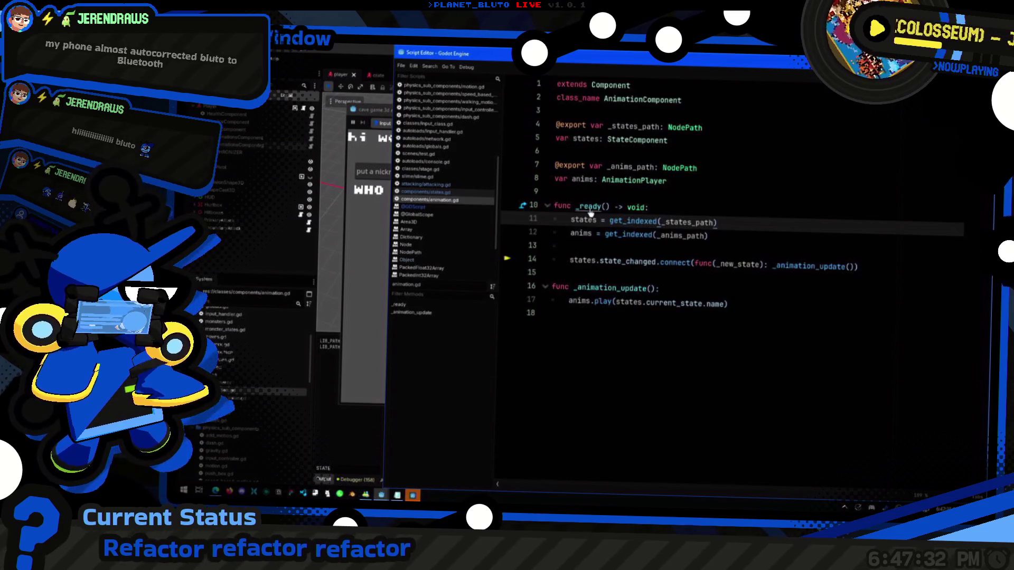
pyautogui.keyDown('ctrl'); pyautogui.click(585, 207); pyautogui.keyUp('ctrl')
pyautogui.click(429, 200)
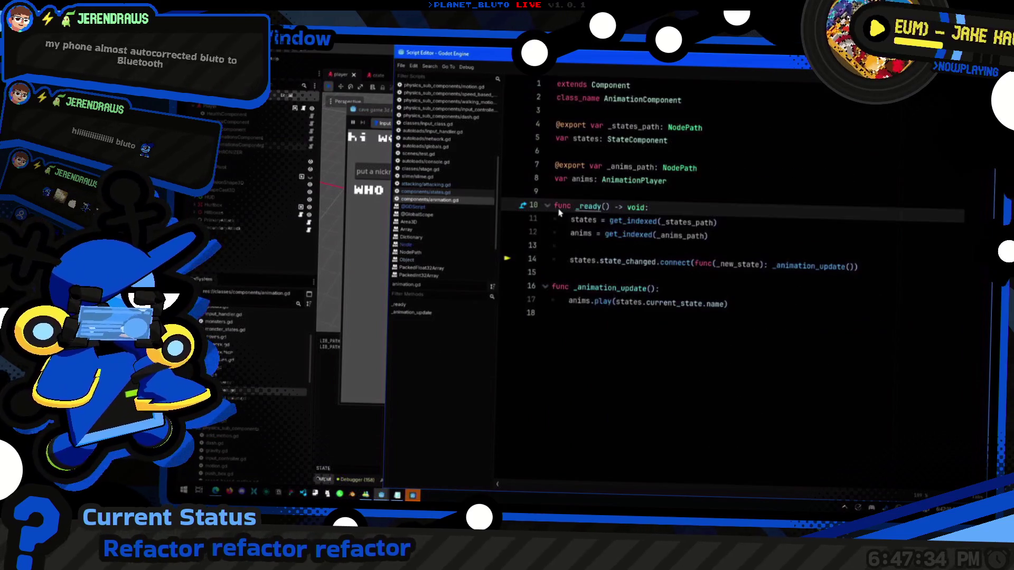
pyautogui.click(682, 179)
pyautogui.keyDown('ctrl'); pyautogui.click(612, 86); pyautogui.keyUp('ctrl')
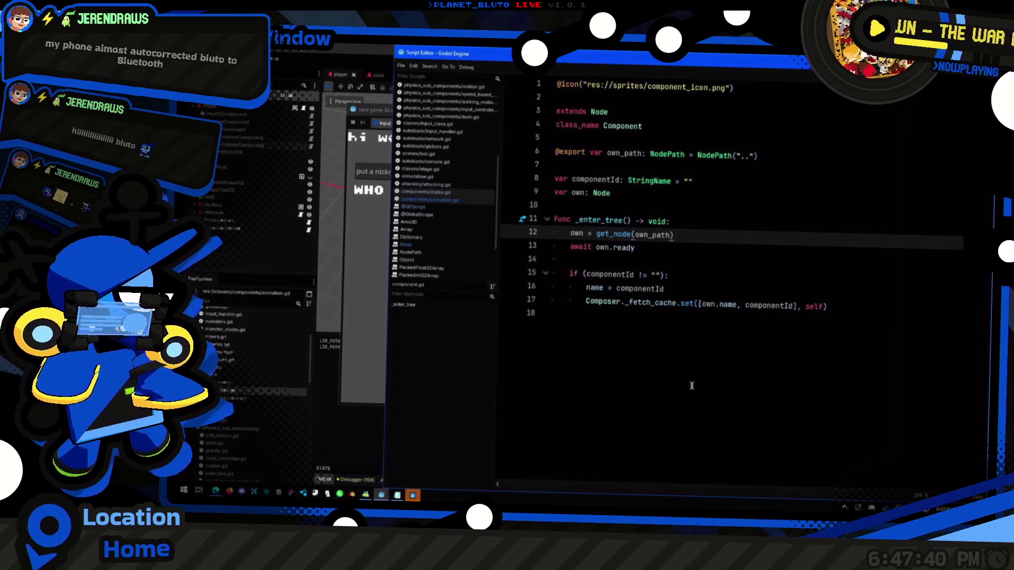
pyautogui.hotkey('alt', 'Left')
pyautogui.hotkey('alt', 'Left')
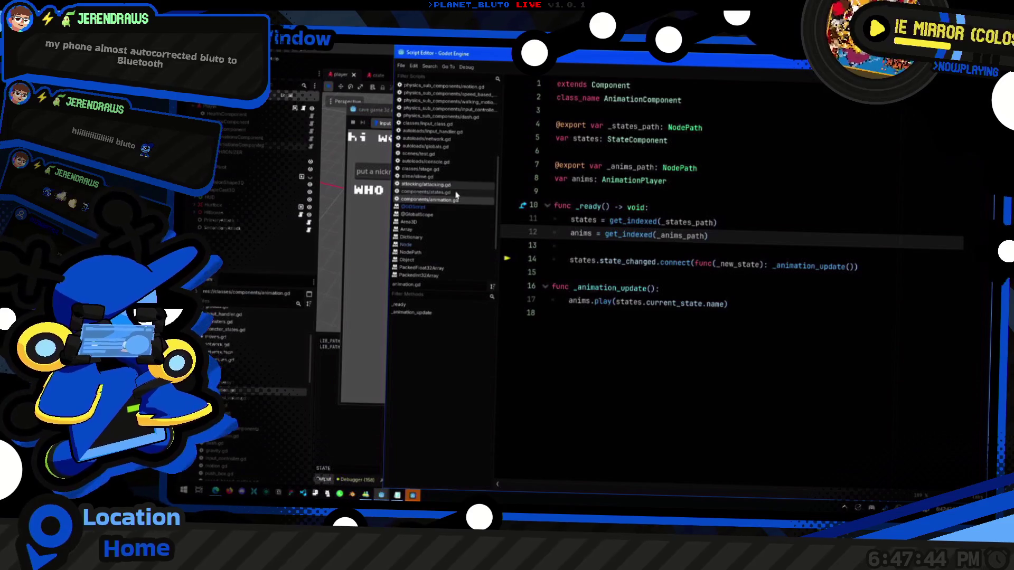
pyautogui.click(457, 193)
pyautogui.click(748, 259)
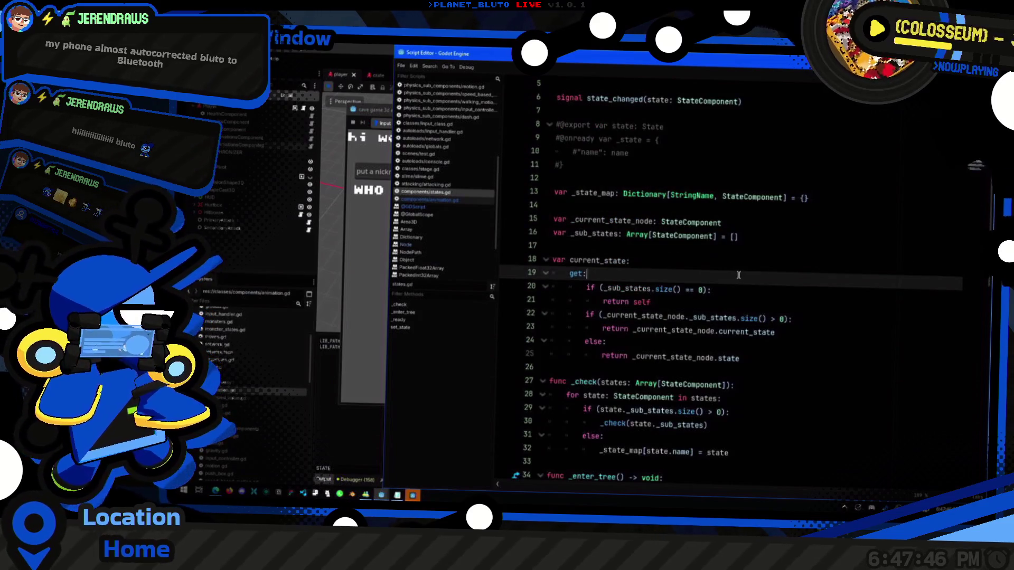
pyautogui.click(752, 222)
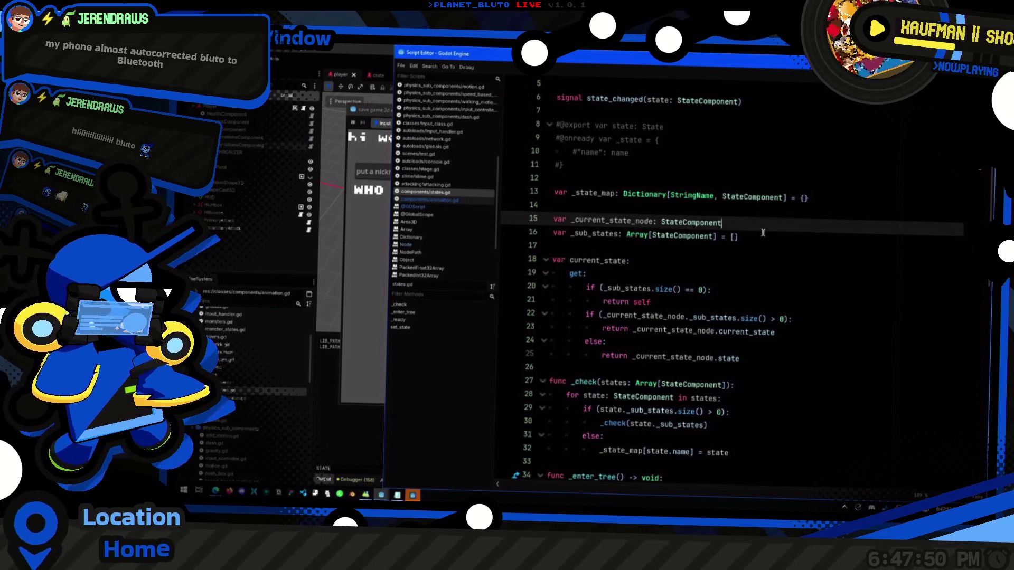
pyautogui.click(764, 237)
pyautogui.scroll(2, 767, 243)
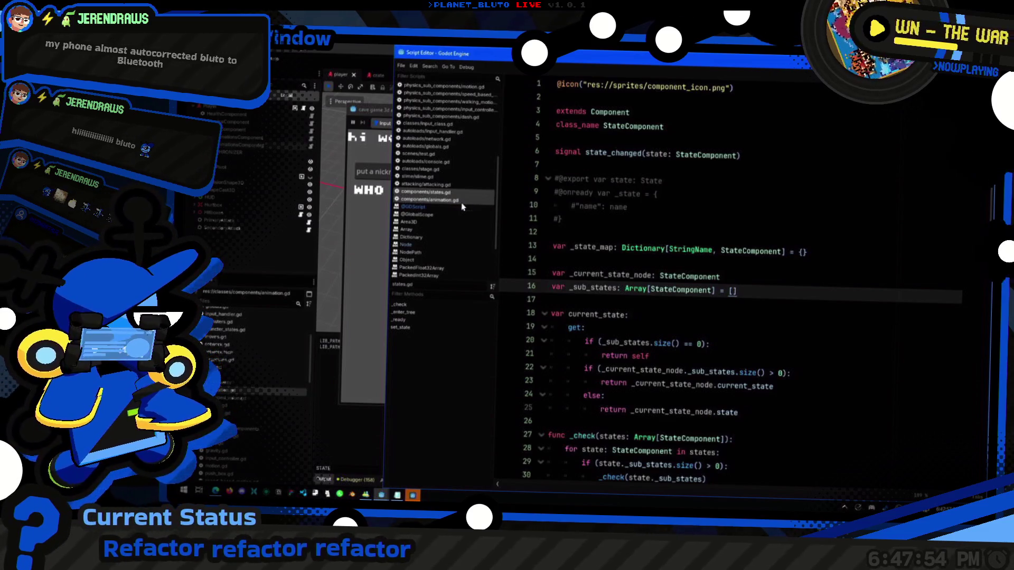
pyautogui.click(644, 128)
pyautogui.click(684, 259)
pyautogui.press('Up')
pyautogui.press('Up')
pyautogui.press('Up')
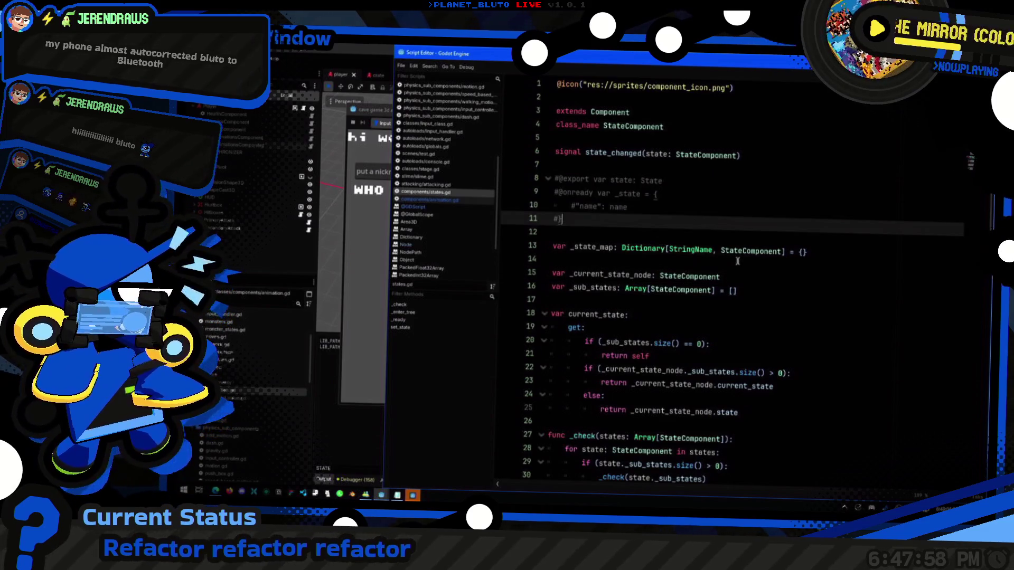
pyautogui.press('Return')
pyautogui.press('Return')
pyautogui.write('cexport var')
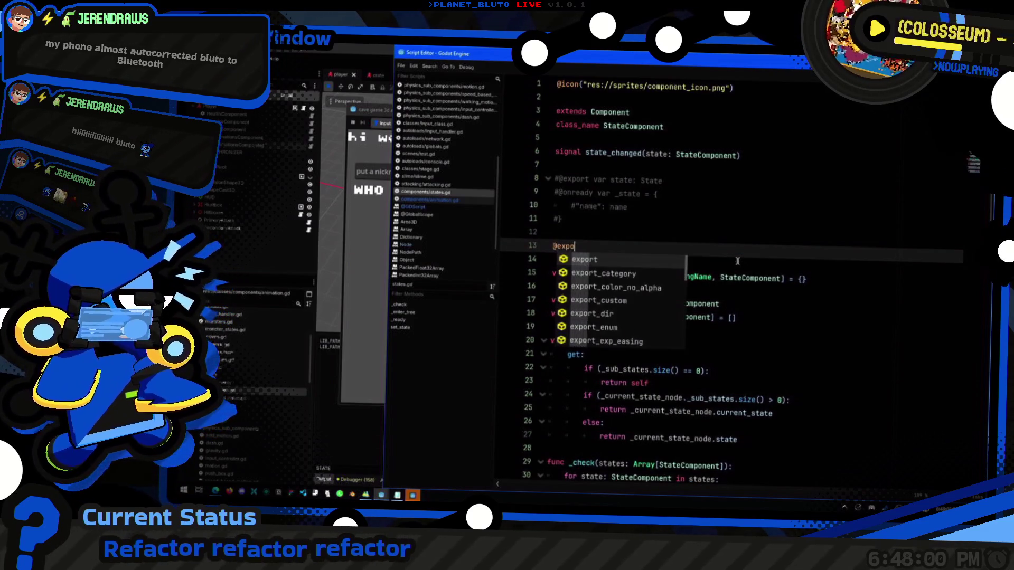
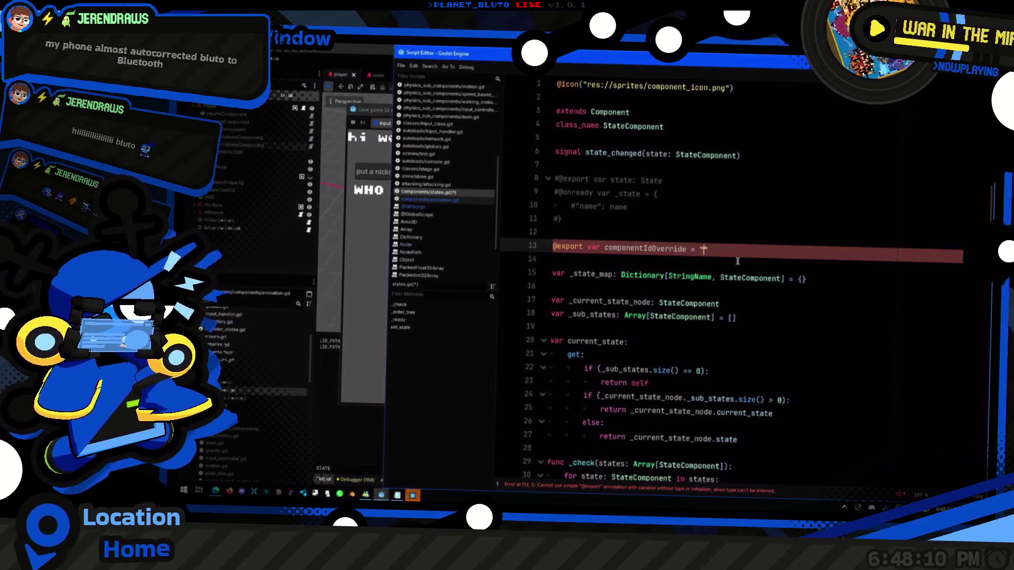
# - In states.gd _enter_tree, add line 44 after the else block: if (componentIdOverride != ""):
pyautogui.hotkey('ctrl', 'Left')
pyautogui.hotkey('ctrl', 'Left')
pyautogui.hotkey('ctrl', 'Left')
pyautogui.hotkey('ctrl', 'shift', 'Left')
pyautogui.scroll(-6, 738, 261)
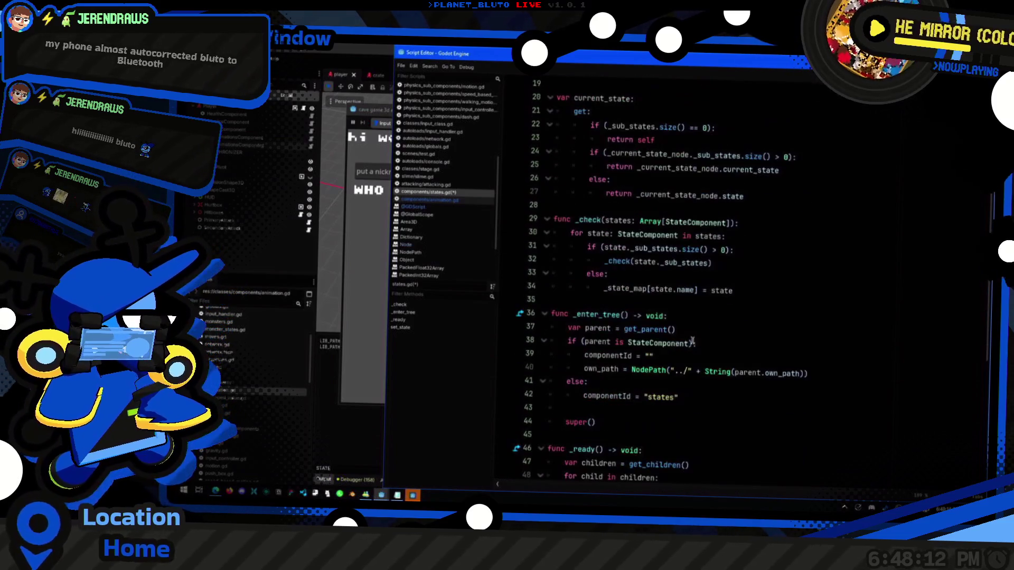
pyautogui.click(718, 359)
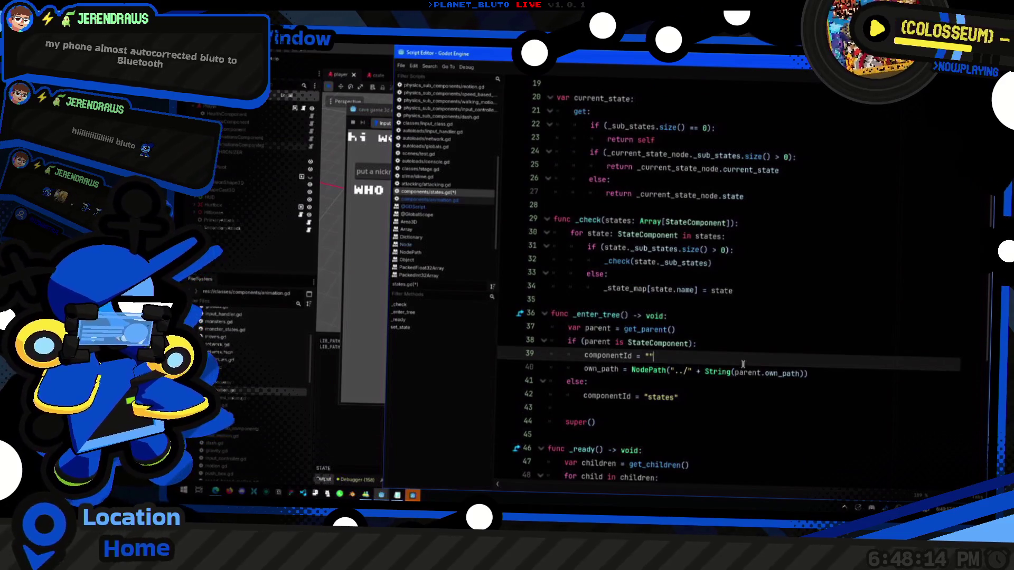
pyautogui.hotkey('ctrl', 'shift', 'Left')
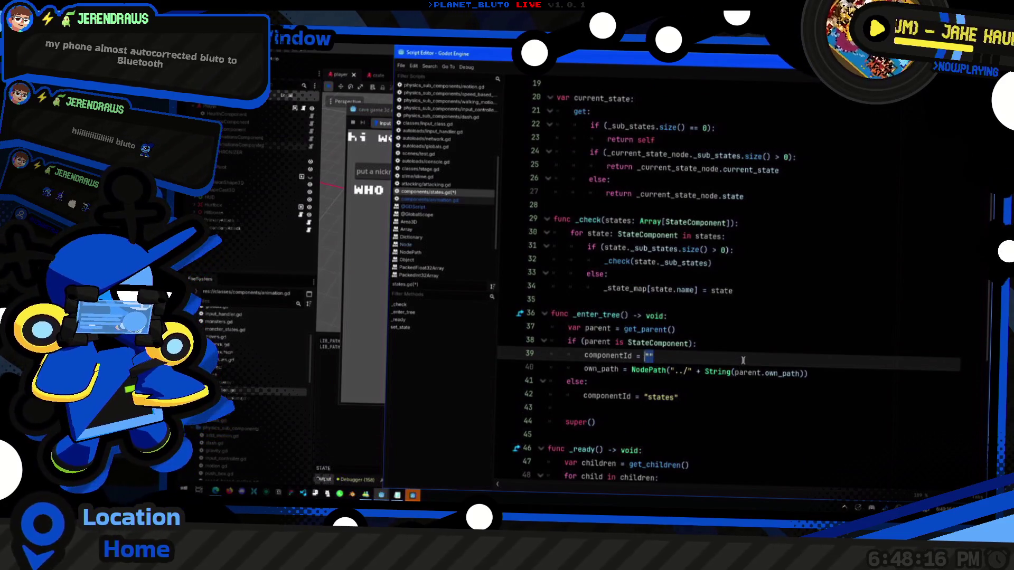
pyautogui.press('Left')
pyautogui.press('Down')
pyautogui.press('Down')
pyautogui.press('Down')
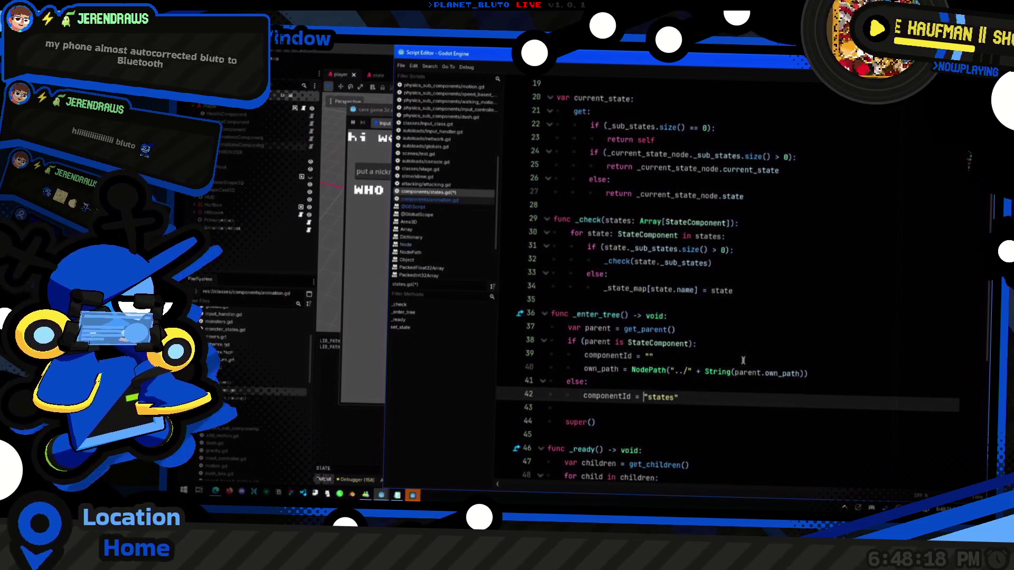
pyautogui.press('Return')
pyautogui.press('Up')
pyautogui.press('Return')
pyautogui.write('if (componentIdOverride != ""): ')
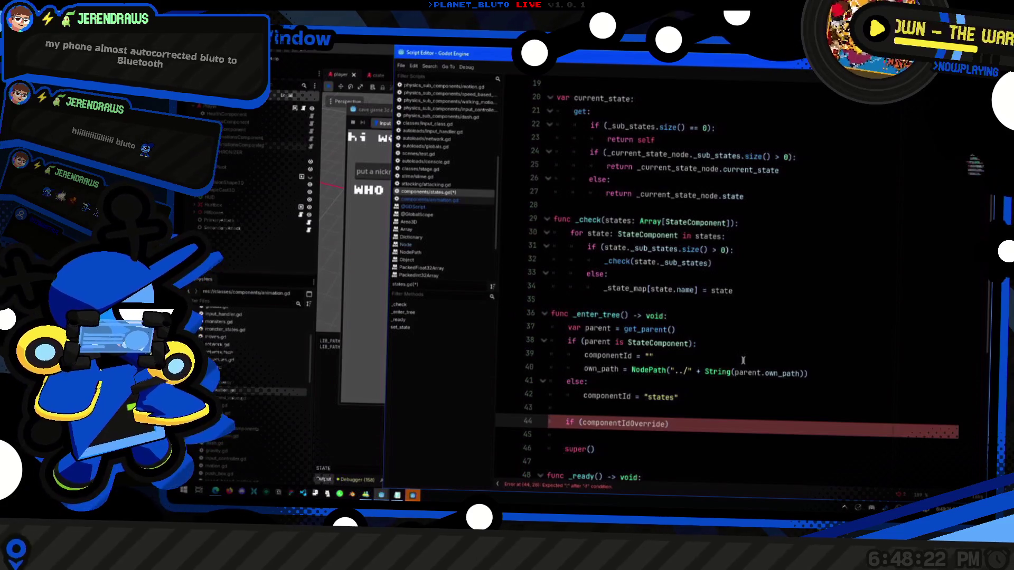
pyautogui.write('componentIdOverride')
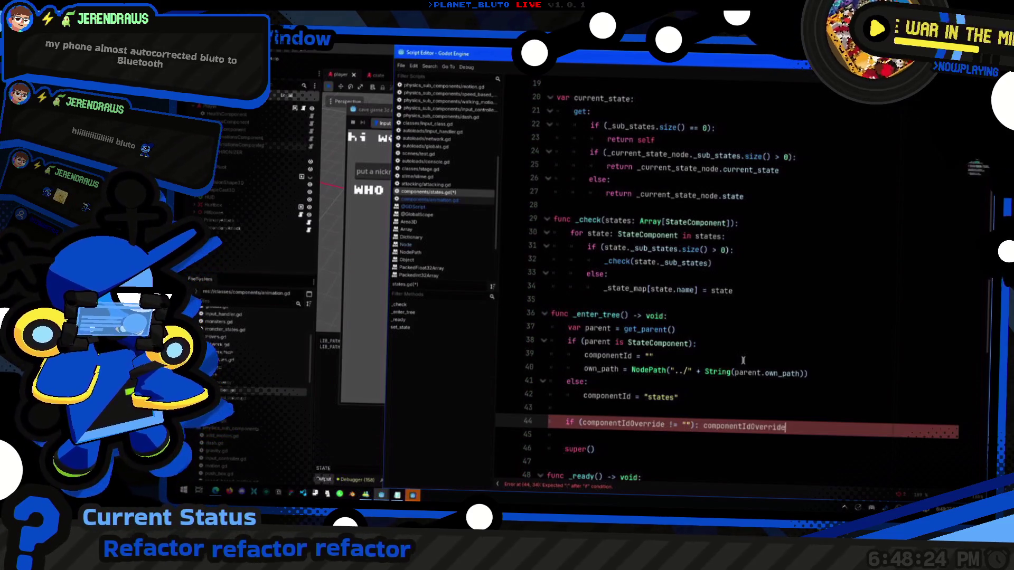
# - Copy componentId and make the override line assign componentId = componentIdOverride
pyautogui.press('Up')
pyautogui.press('Up')
pyautogui.hotkey('ctrl', 'Left')
pyautogui.hotkey('ctrl', 'shift', 'Left')
pyautogui.hotkey('ctrl', 'c')
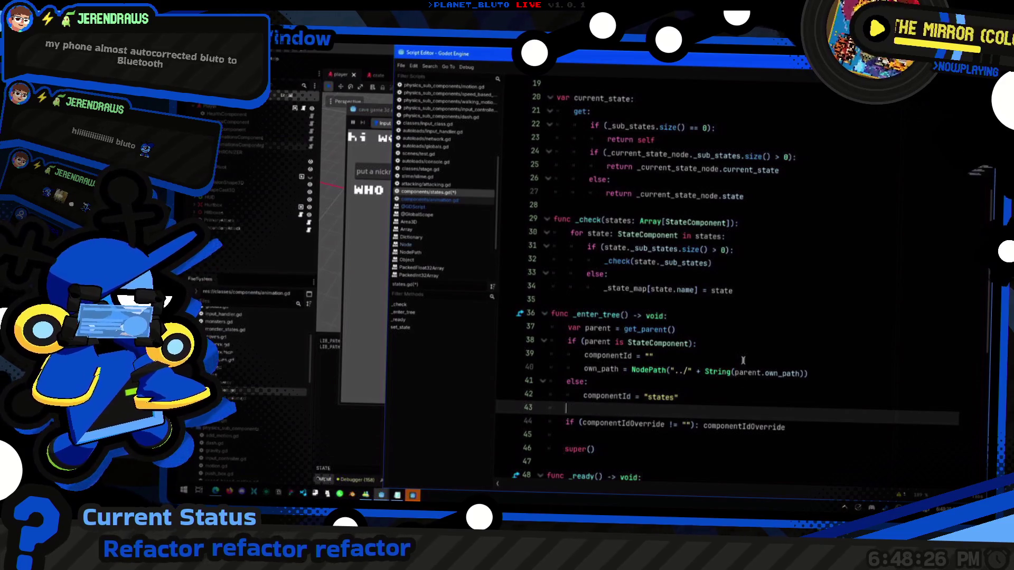
pyautogui.press('Down')
pyautogui.press('Down')
pyautogui.press('End')
pyautogui.hotkey('ctrl', 'Left')
pyautogui.hotkey('ctrl', 'v')
pyautogui.write('=')
# - Wrap the override value as StringName(componentIdOverride), accepting StringName from autocomplete
pyautogui.hotkey('shift', 'End')
pyautogui.write('(')
pyautogui.press('Left')
pyautogui.press('Left')
pyautogui.write('String')
pyautogui.press('Down')
pyautogui.press('Return')
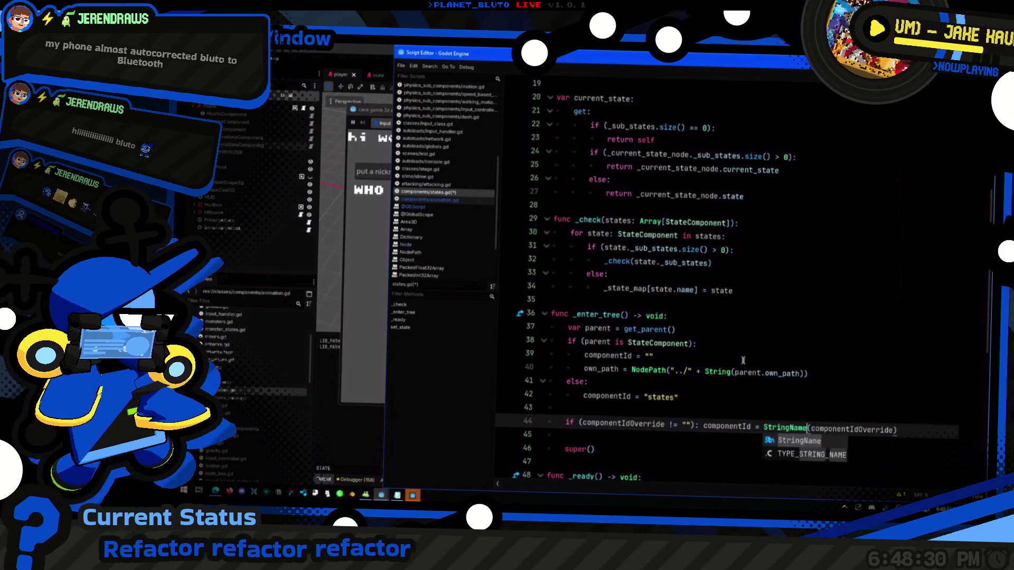
pyautogui.scroll(-4, 686, 369)
pyautogui.click(719, 297)
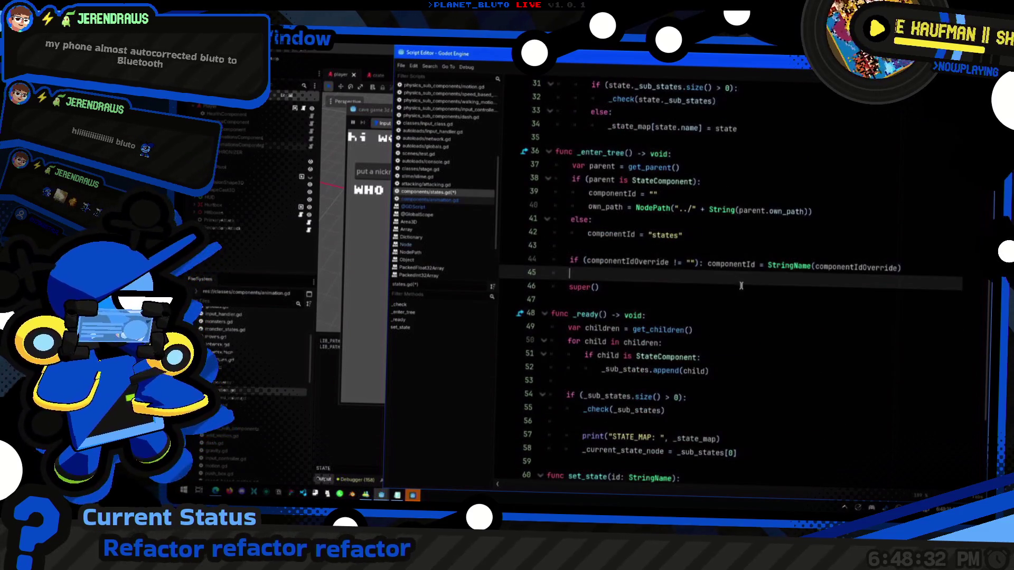
pyautogui.click(742, 288)
# - Stop the game, set Component Id Override on StatesComponent and LO_STATE, then save and run
pyautogui.press('F5')
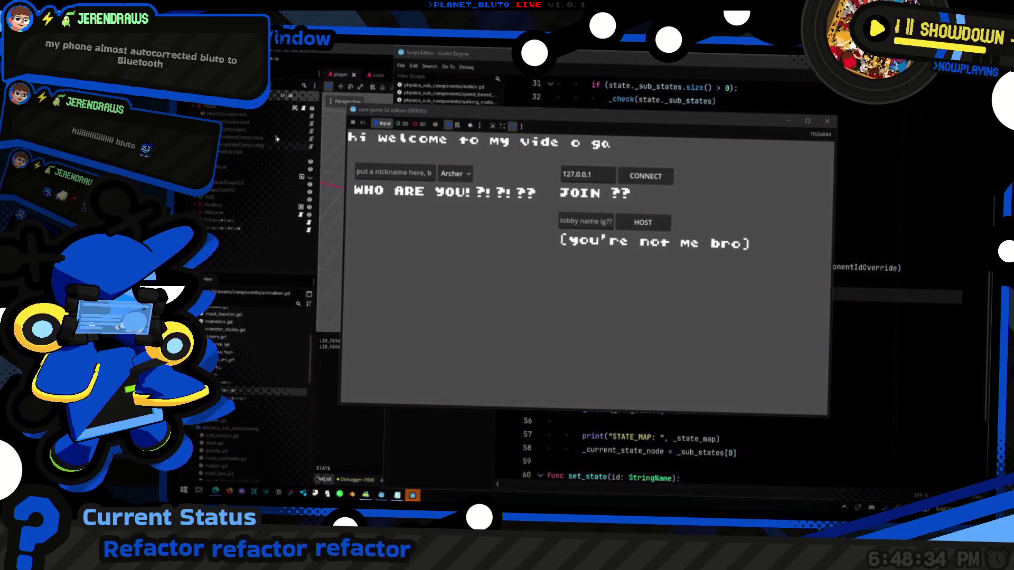
pyautogui.press('F8')
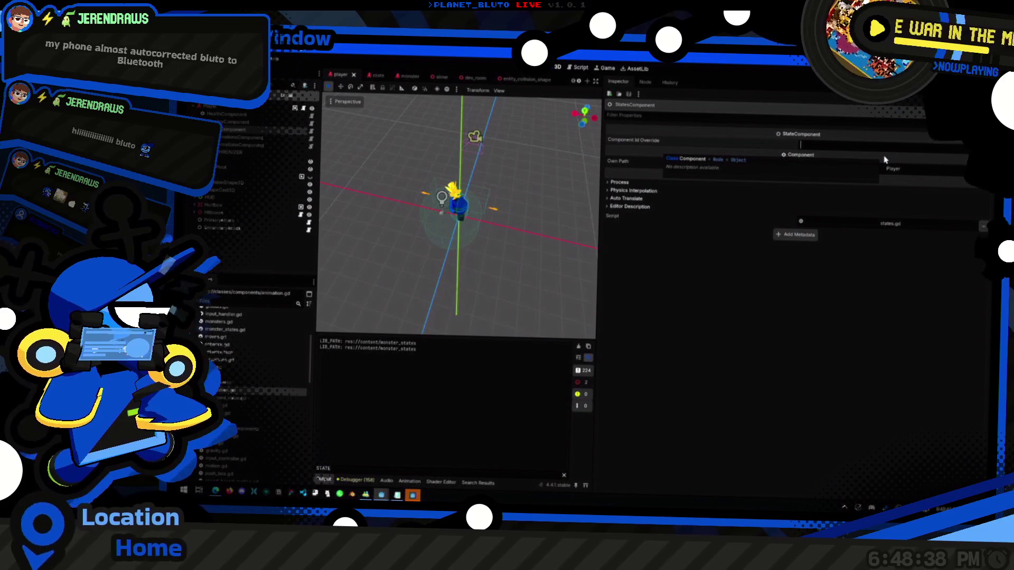
pyautogui.write('H')
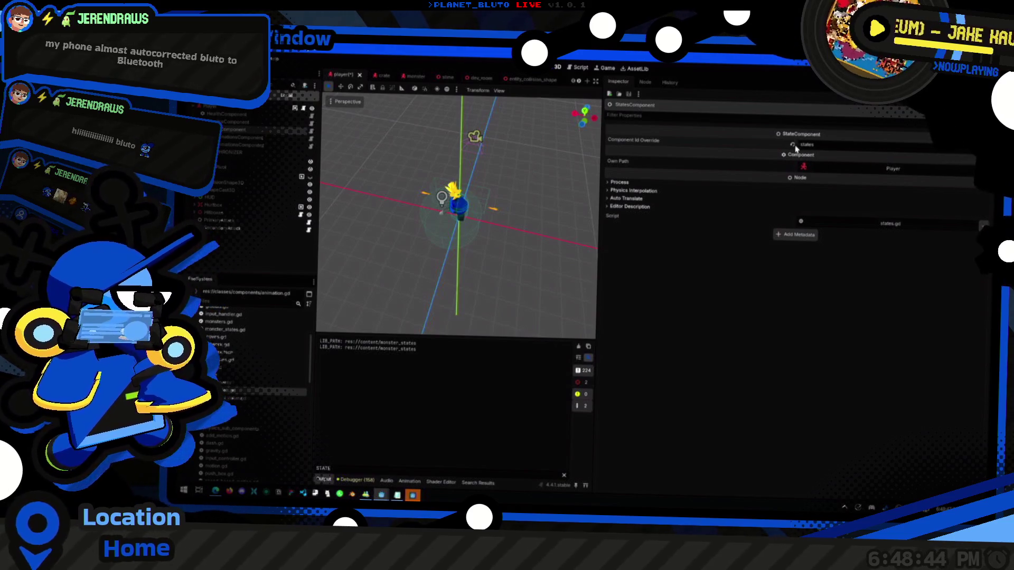
pyautogui.press('Right')
pyautogui.press('Down')
pyautogui.press('Down')
pyautogui.press('Down')
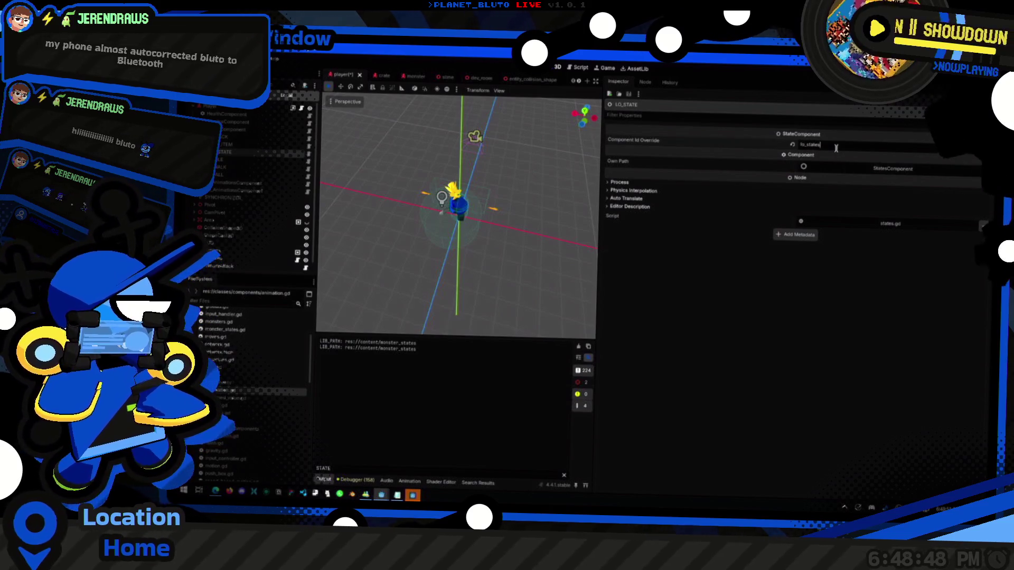
pyautogui.press('F5')
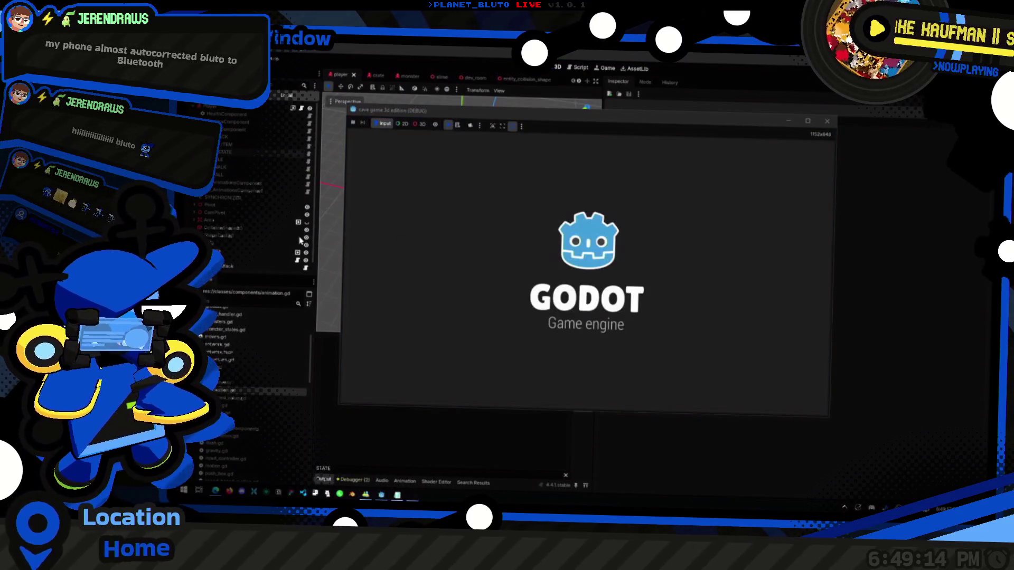
# - Host a game as the Knight and inspect the invalid access error at states.gd:27
pyautogui.click(455, 174)
pyautogui.click(458, 202)
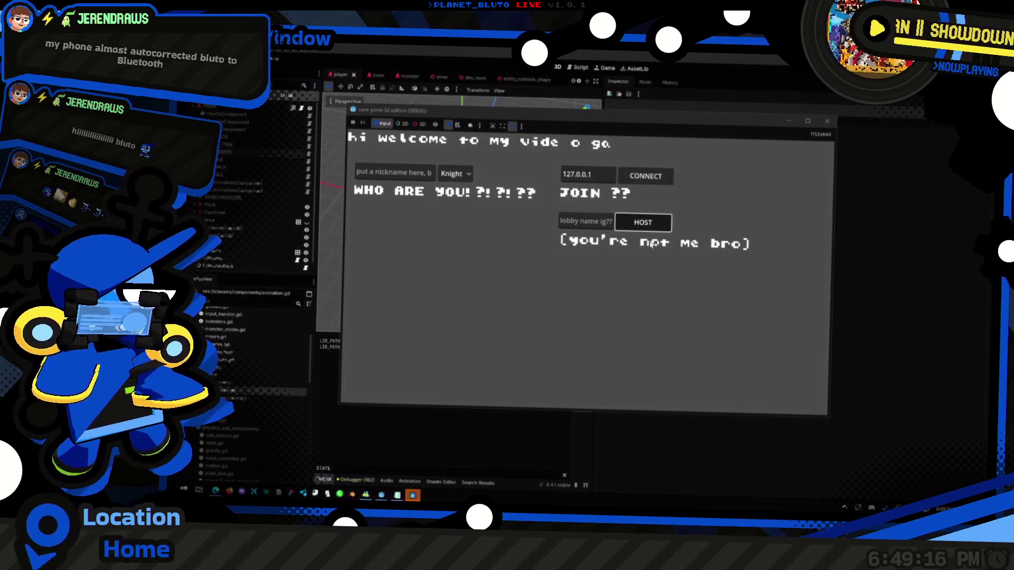
pyautogui.click(643, 222)
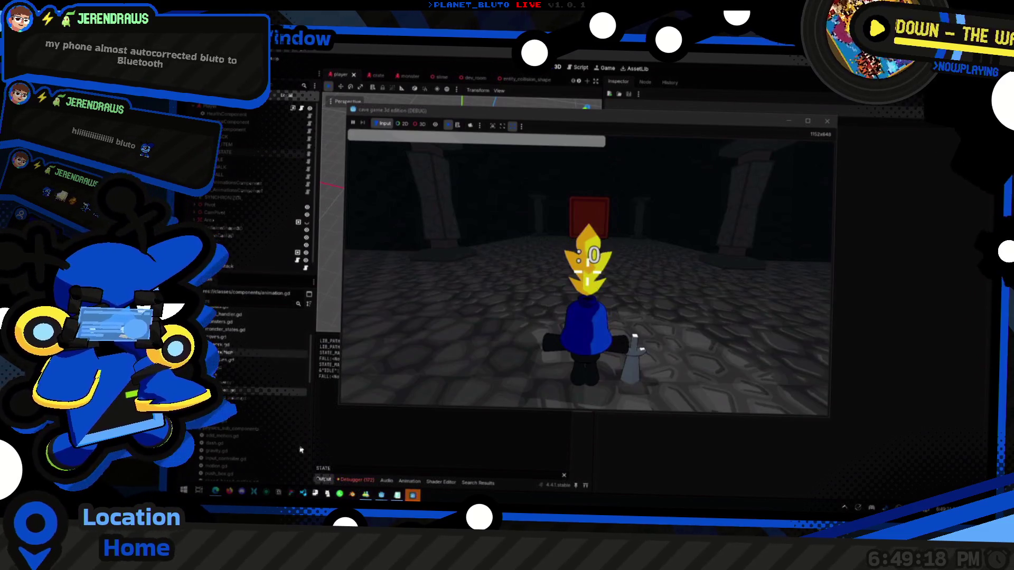
pyautogui.press('F8')
pyautogui.click(233, 212)
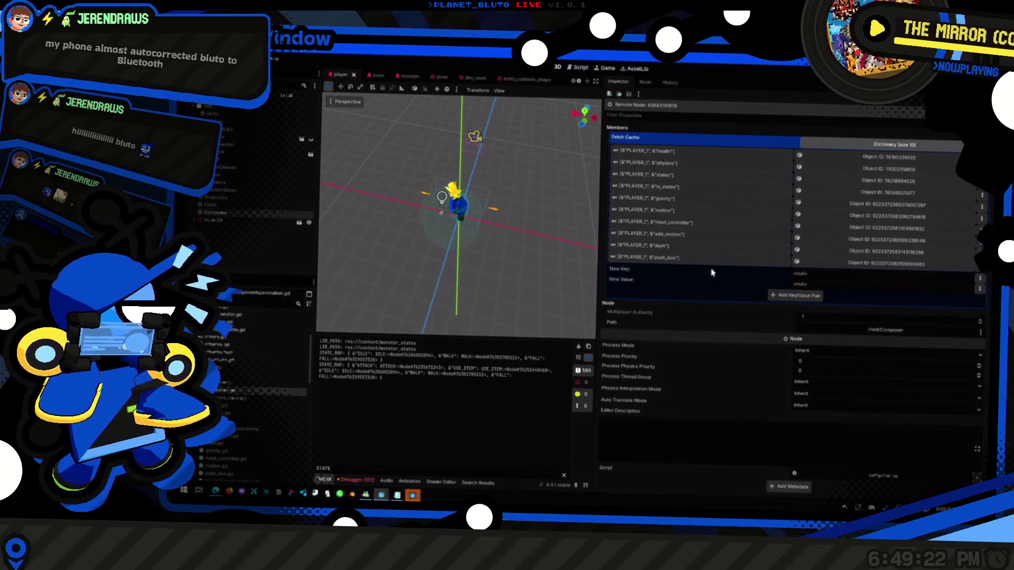
pyautogui.click(830, 191)
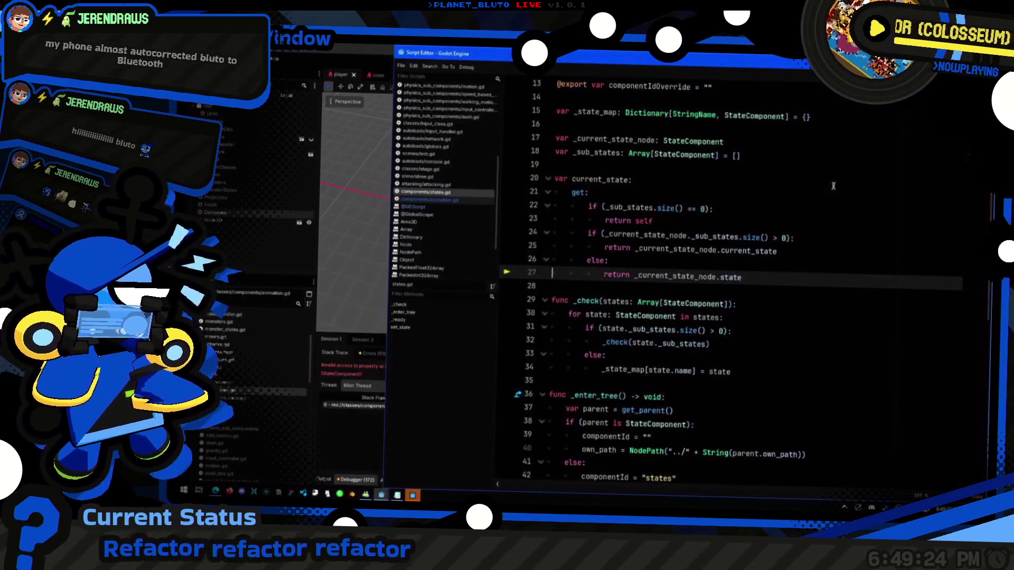
pyautogui.click(474, 322)
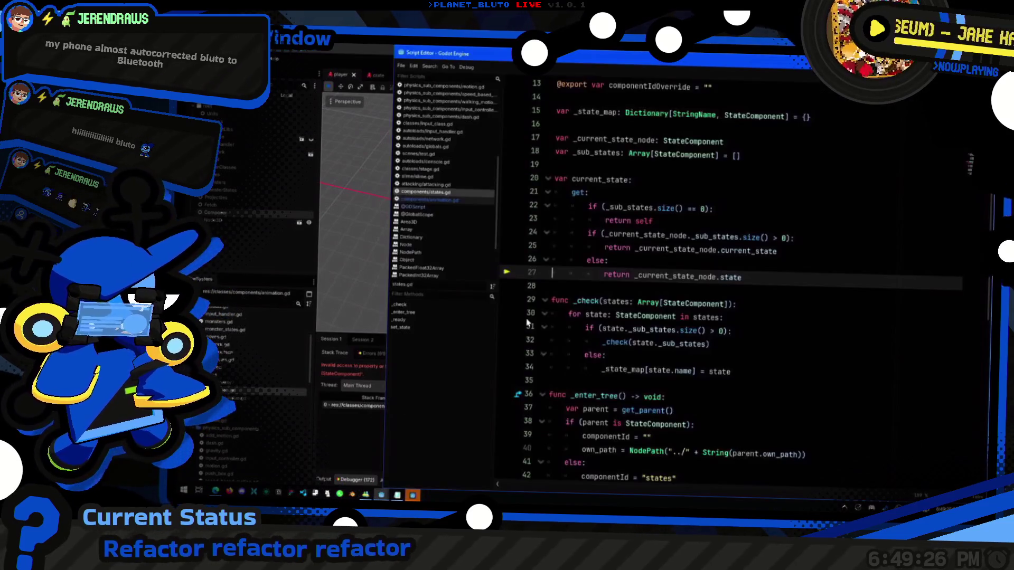
pyautogui.click(382, 407)
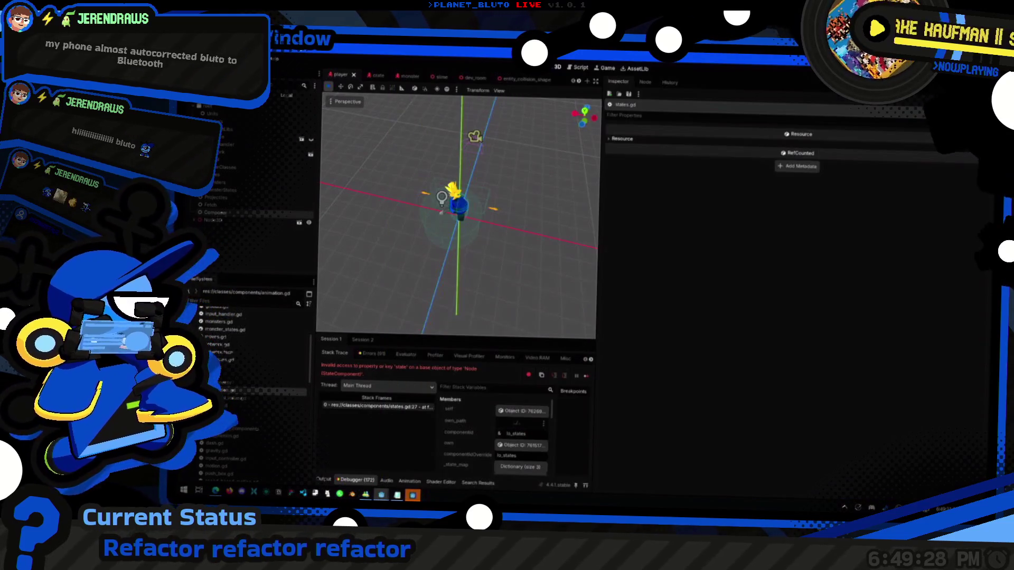
# - Rerun and host again, then compare the two debug sessions' stack traces
pyautogui.press('F5')
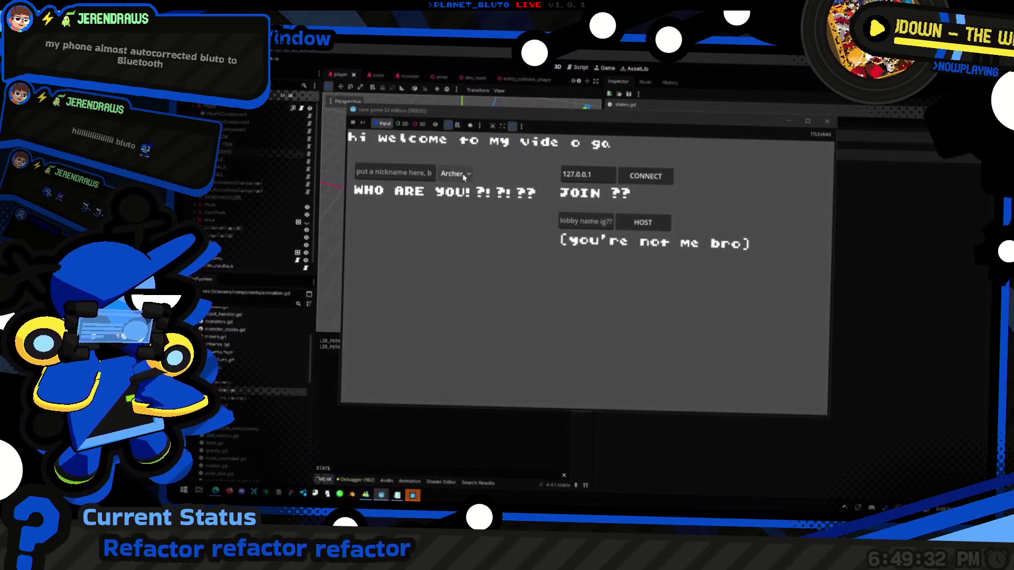
pyautogui.click(652, 225)
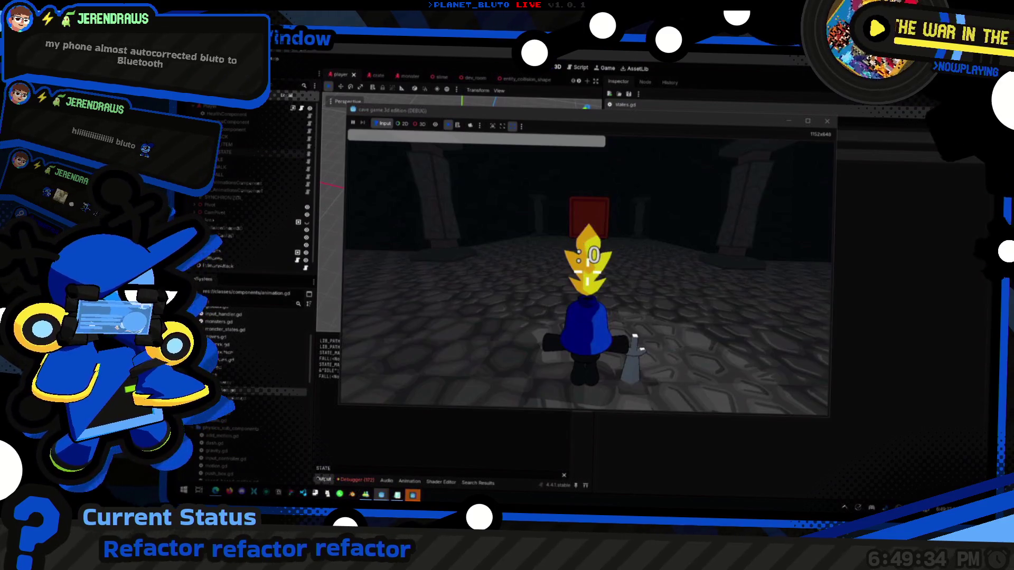
pyautogui.press('F8')
pyautogui.click(362, 481)
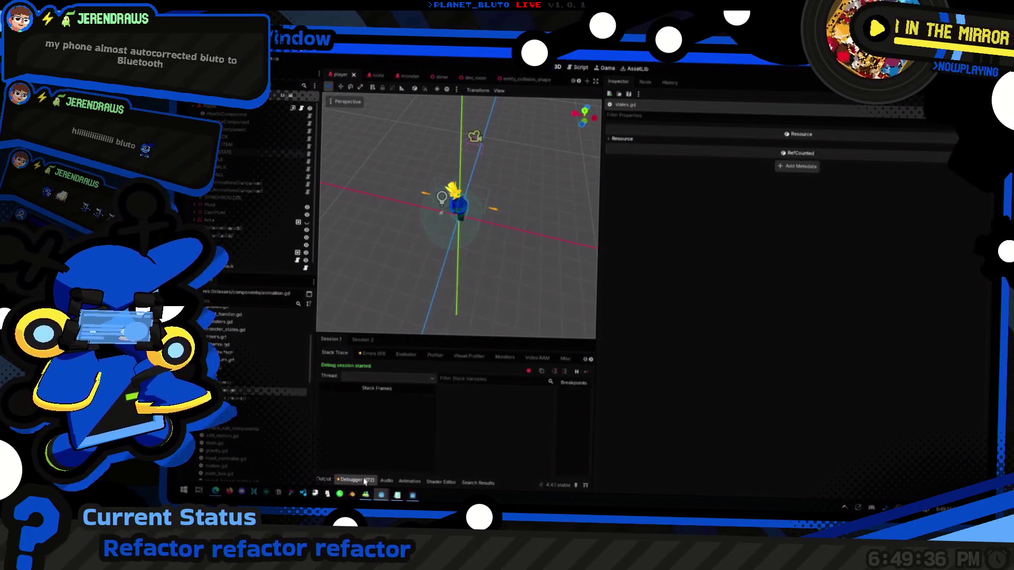
pyautogui.click(362, 339)
pyautogui.click(333, 339)
pyautogui.click(323, 479)
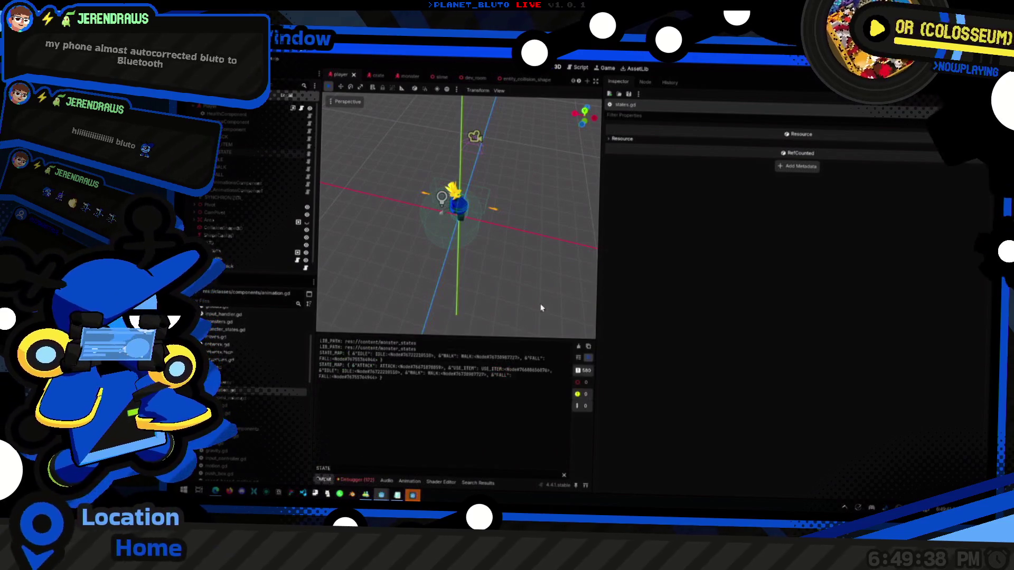
# - Run the game once more and check the STATE_MAP prints in the output
pyautogui.press('F5')
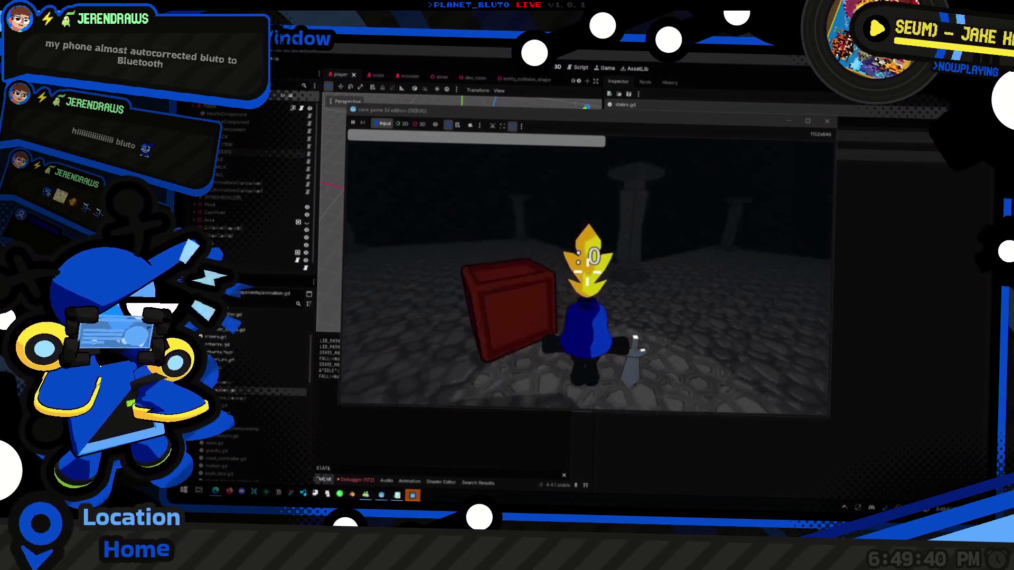
pyautogui.hotkey('alt', 'Tab')
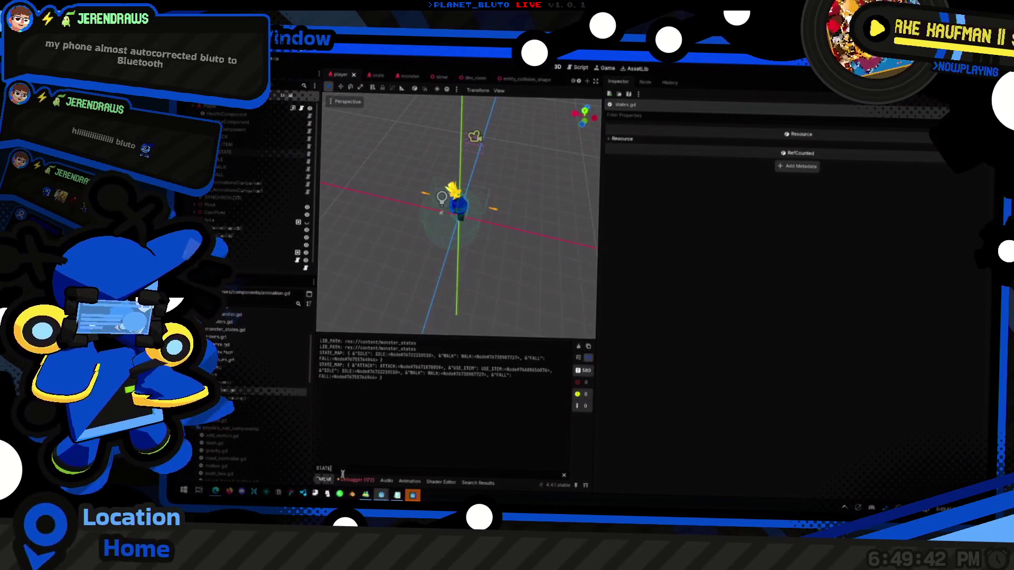
pyautogui.doubleClick(344, 469)
pyautogui.hotkey('alt', 'Tab')
pyautogui.hotkey('alt', 'Tab')
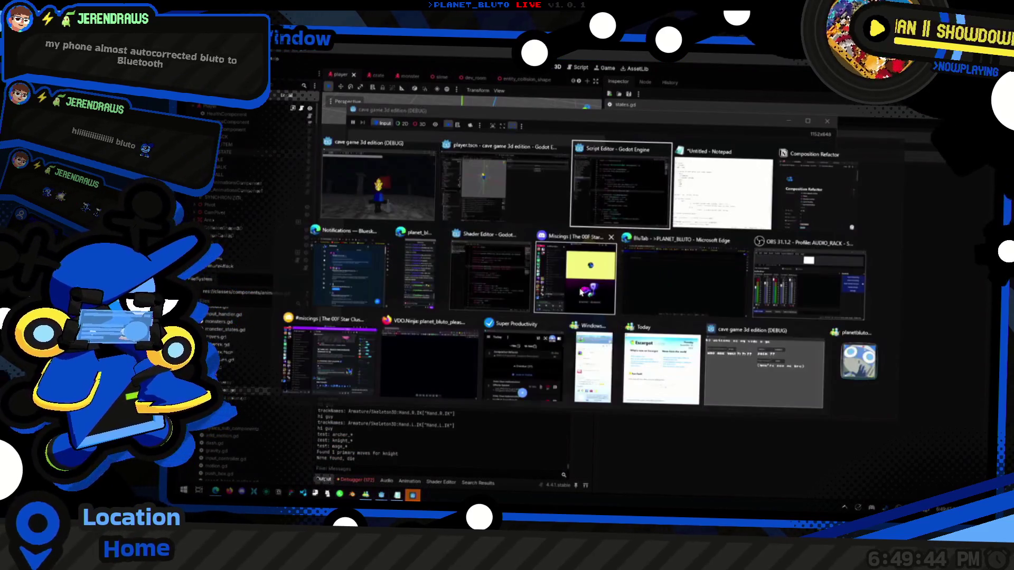
# - In animation.gd, add func _init() -> void: with componentId = &"anims" above _ready
pyautogui.hotkey('ctrl', 'shift', '.')
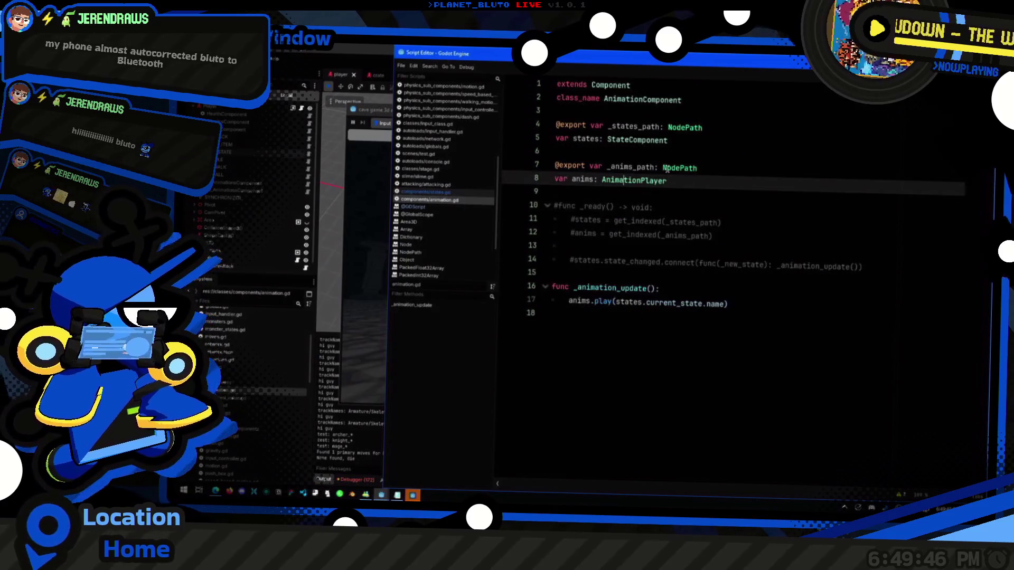
pyautogui.press('Return')
pyautogui.press('Return')
pyautogui.press('Up')
pyautogui.write('f')
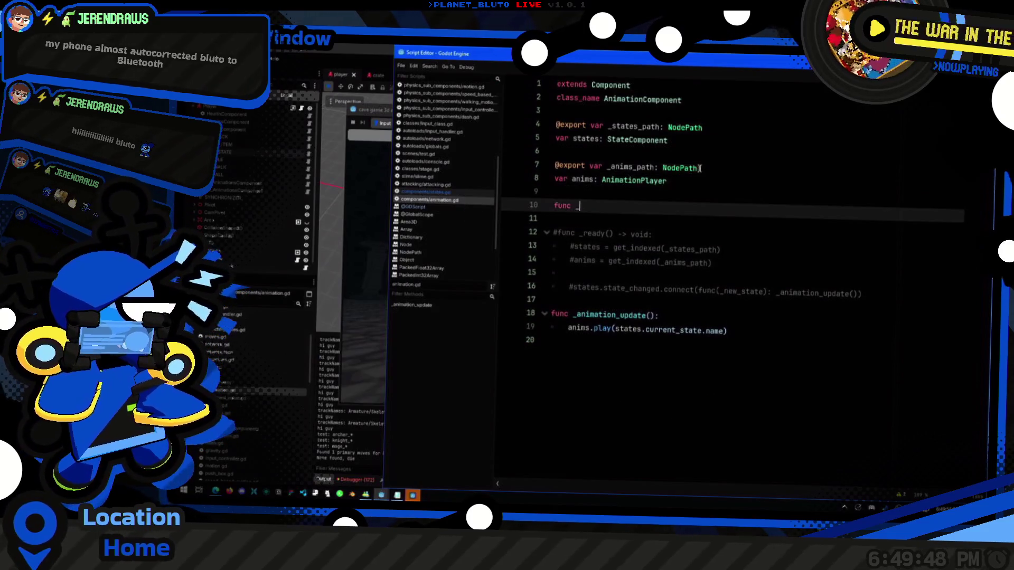
pyautogui.press('Return')
pyautogui.write('mponentId = "')
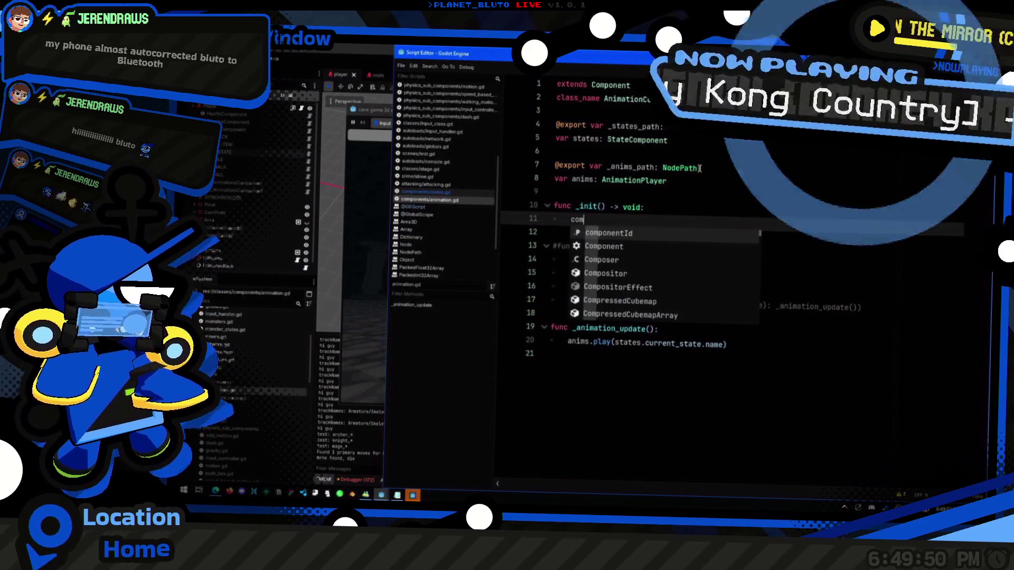
pyautogui.write('animations')
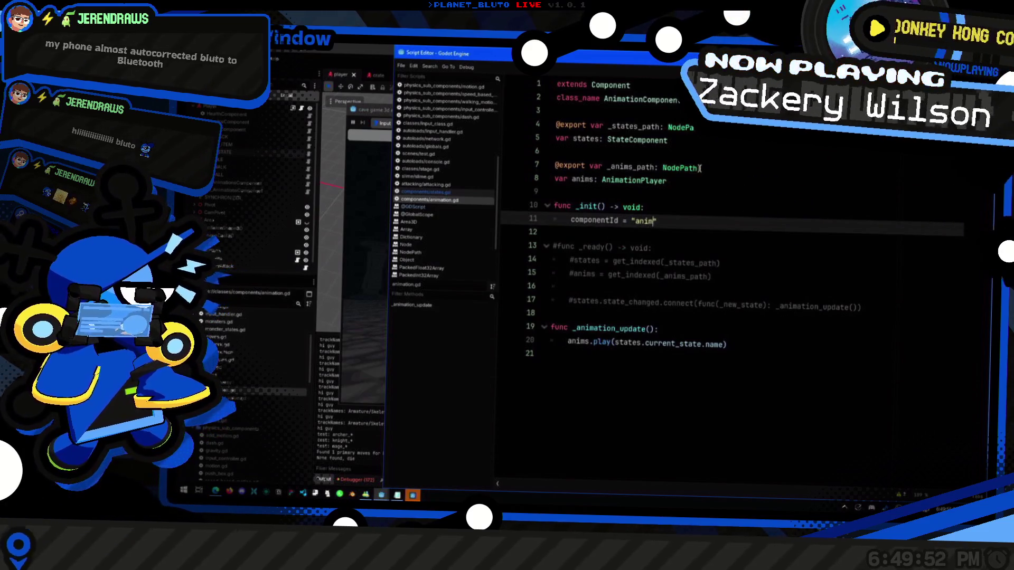
pyautogui.press('BackSpace')
pyautogui.press('BackSpace')
pyautogui.press('BackSpace')
pyautogui.press('BackSpace')
pyautogui.write('s')
pyautogui.press('Right')
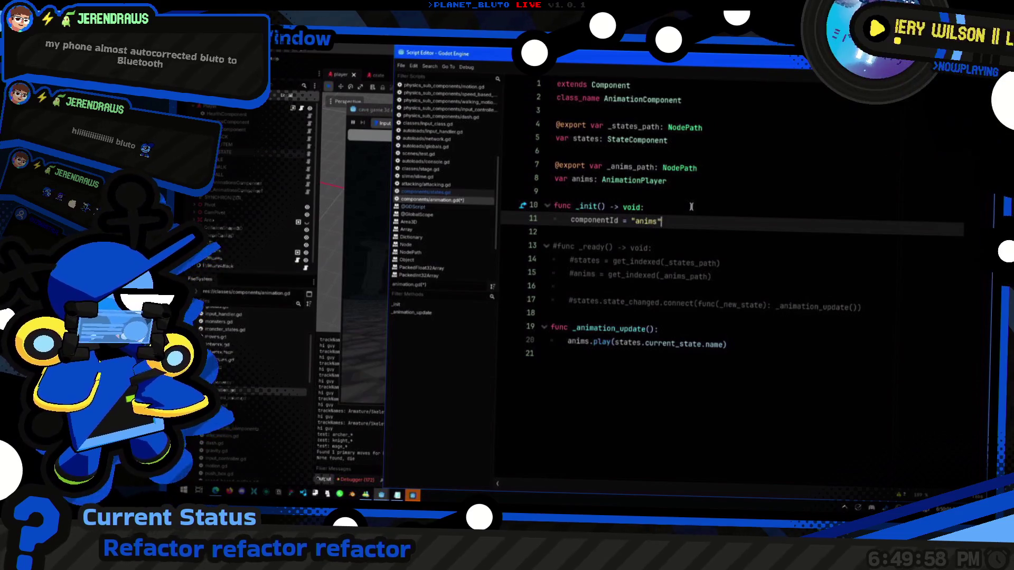
pyautogui.click(690, 212)
pyautogui.click(710, 182)
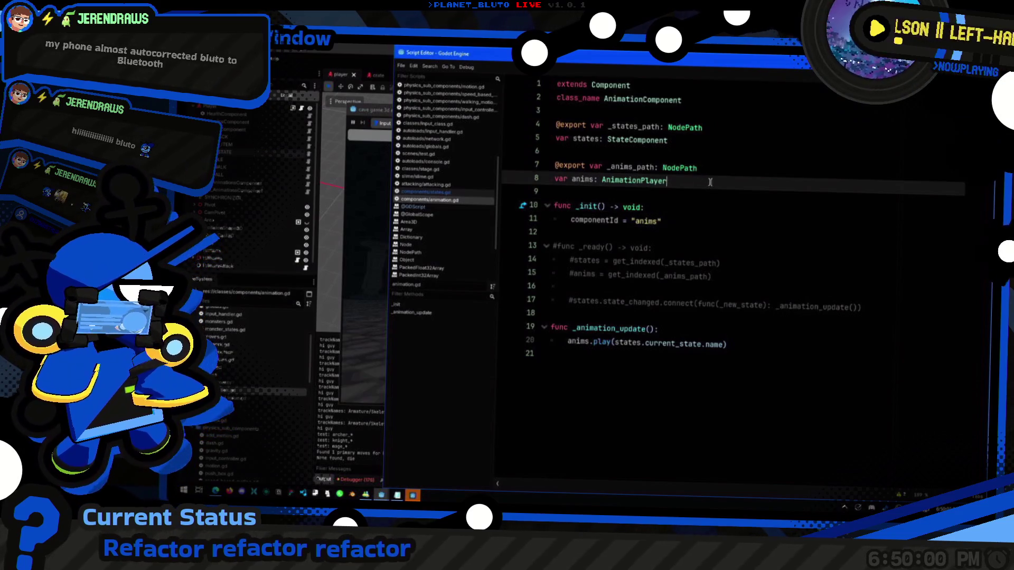
pyautogui.click(718, 222)
pyautogui.press('BackSpace')
pyautogui.write('%')
pyautogui.press('Escape')
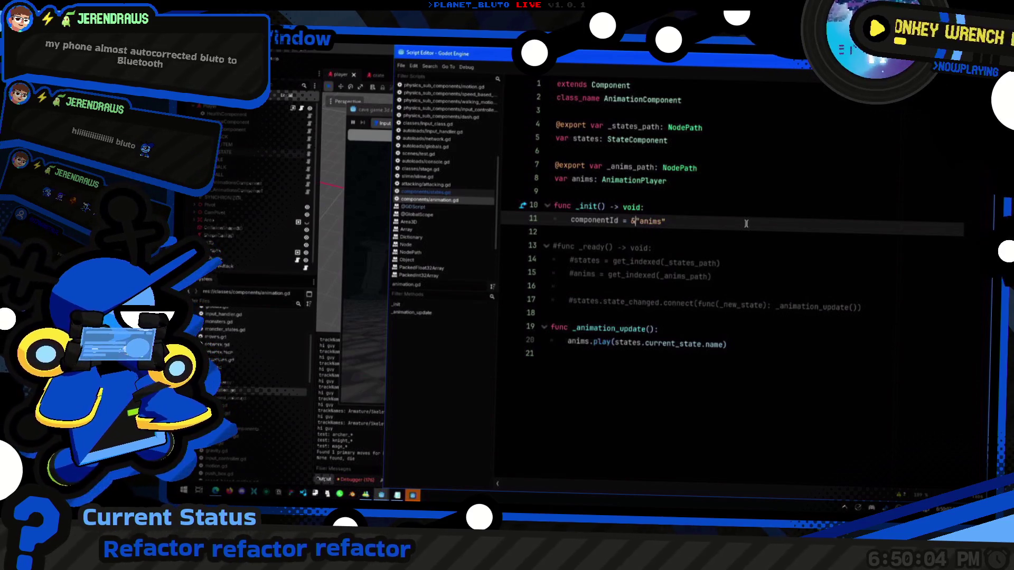
# - Select the commented _ready block and uncomment it with Ctrl+K
pyautogui.click(722, 263)
pyautogui.click(765, 307)
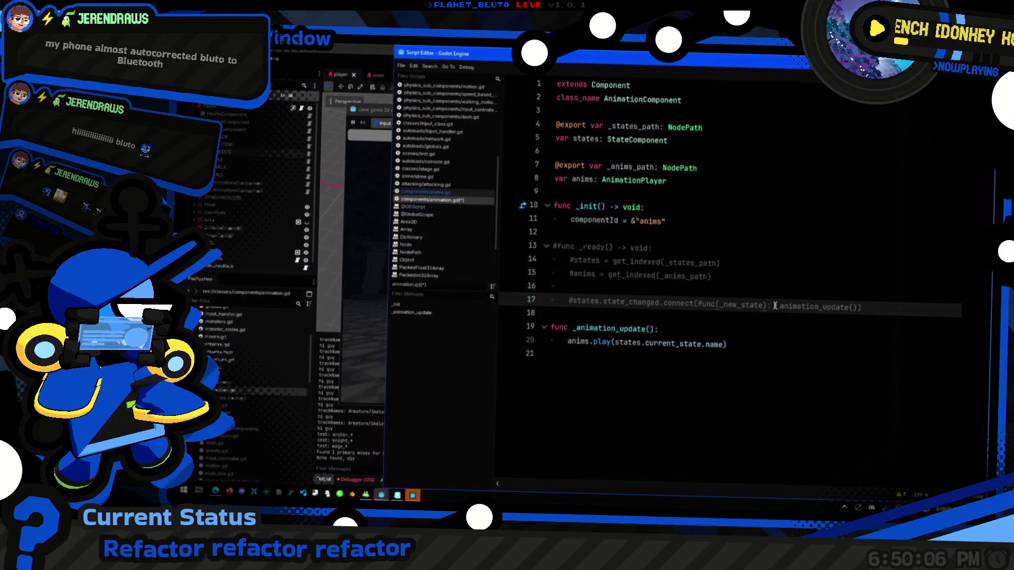
pyautogui.press('End')
pyautogui.hotkey('shift', 'Up')
pyautogui.hotkey('shift', 'Up')
pyautogui.hotkey('shift', 'Up')
pyautogui.hotkey('shift', 'Up')
pyautogui.hotkey('ctrl', 'k')
pyautogui.hotkey('ctrl', 'k')
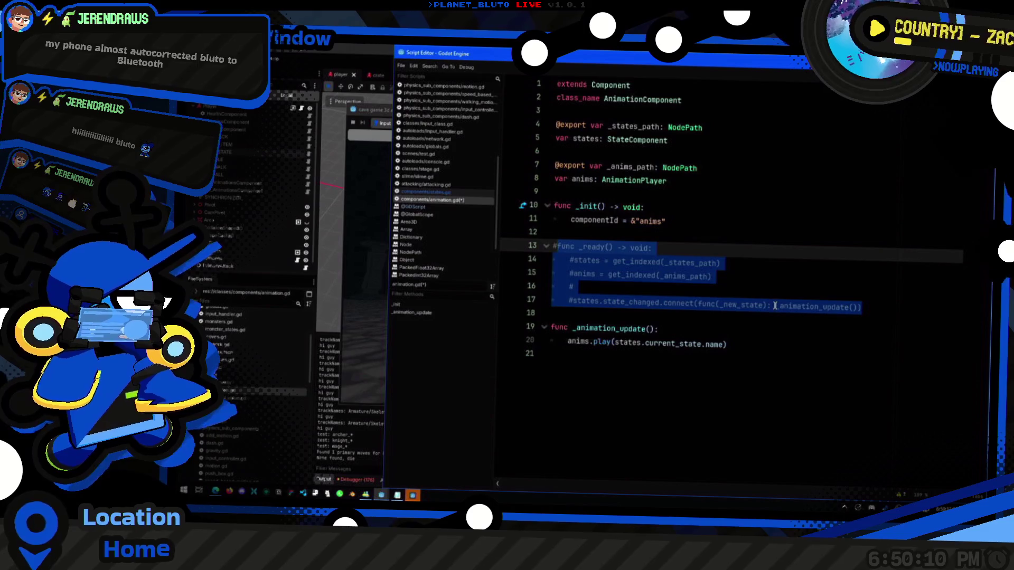
pyautogui.hotkey('ctrl', 'k')
pyautogui.press('Down')
pyautogui.press('Down')
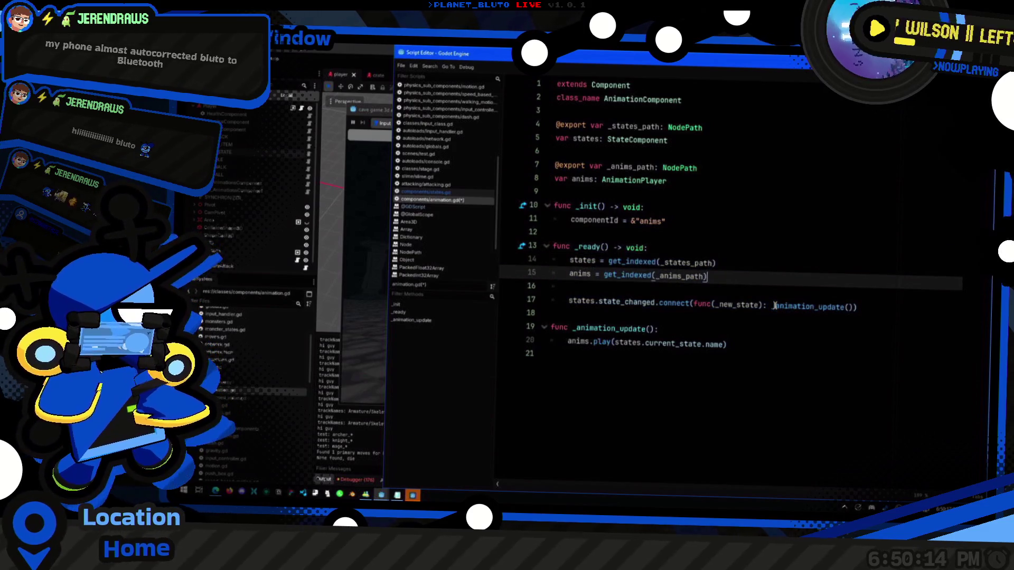
# - Write 'await get_tree().current_scene.ready' inside _ready using autocomplete
pyautogui.press('Return')
pyautogui.press('Return')
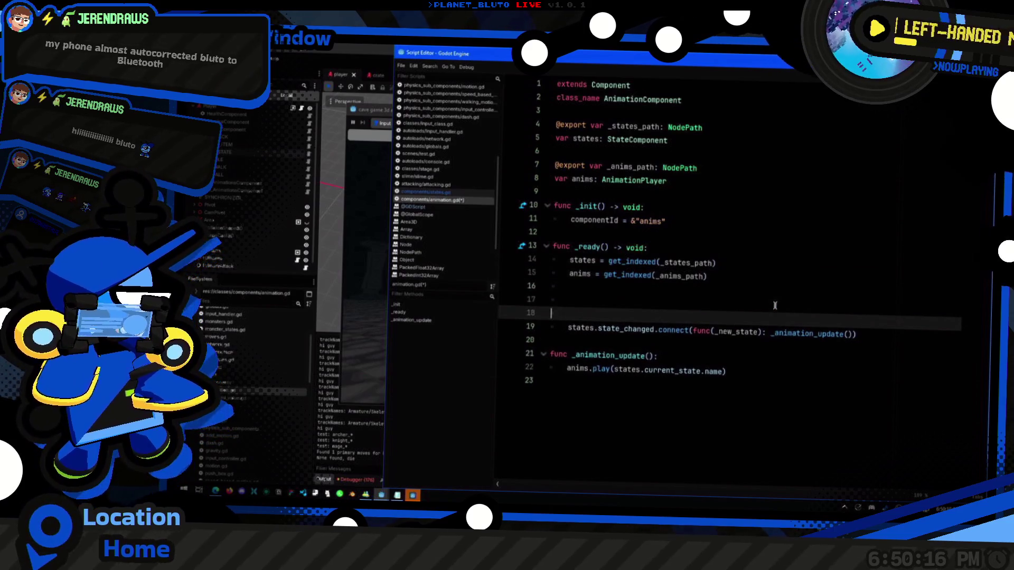
pyautogui.write('get')
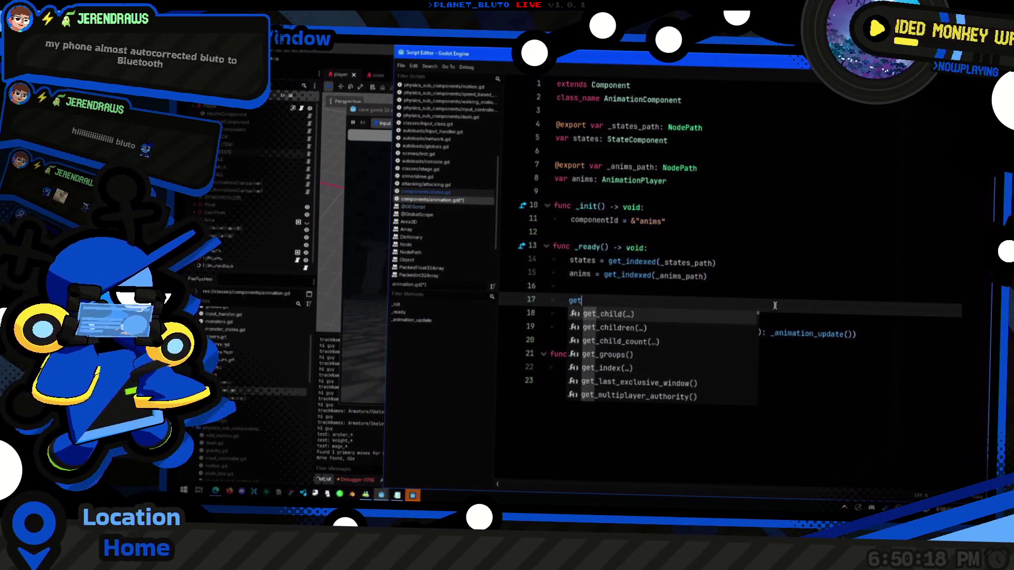
pyautogui.write('_tree')
pyautogui.press('Return')
pyautogui.write('/')
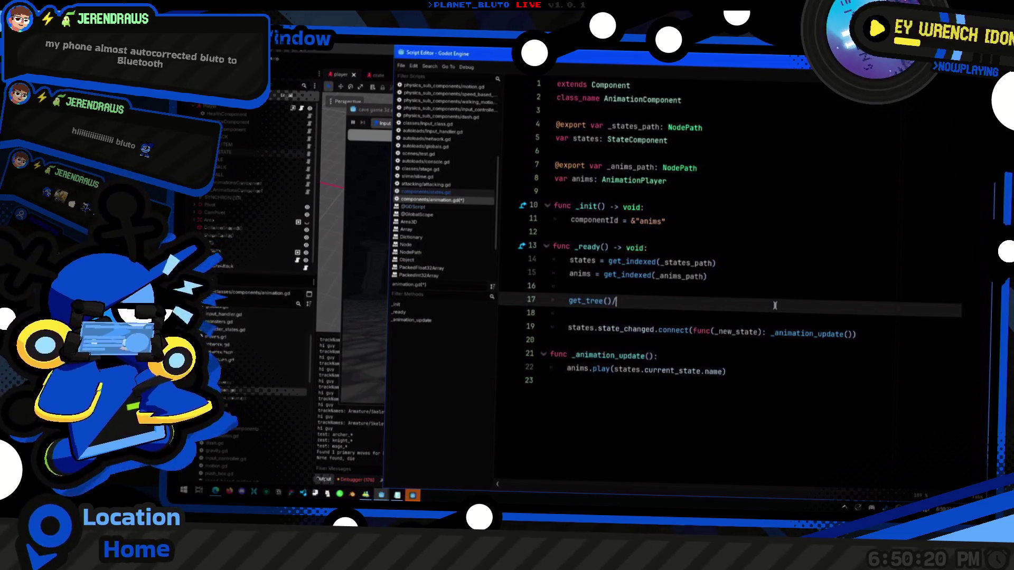
pyautogui.write('read')
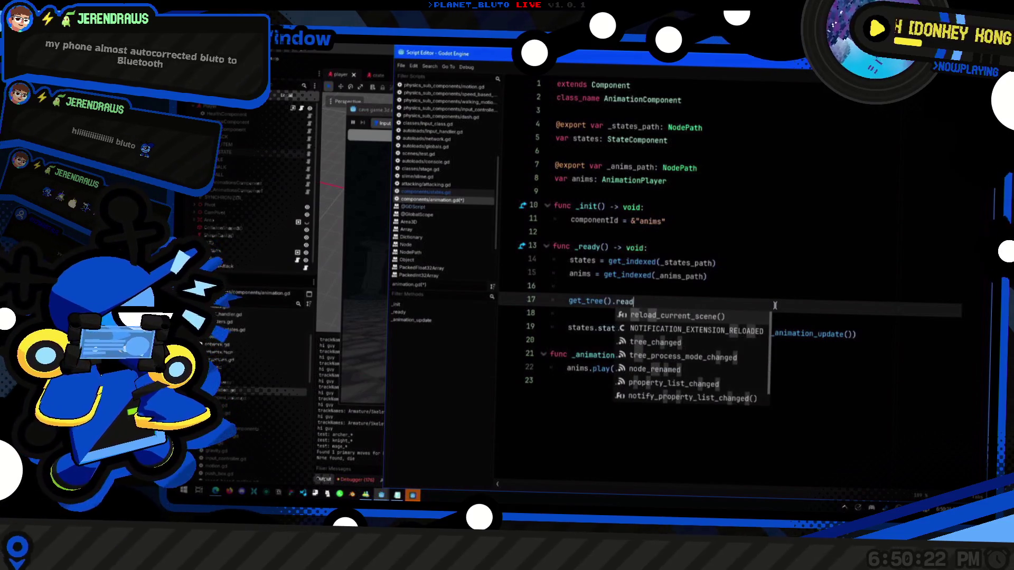
pyautogui.press('BackSpace')
pyautogui.press('BackSpace')
pyautogui.press('BackSpace')
pyautogui.write('cu')
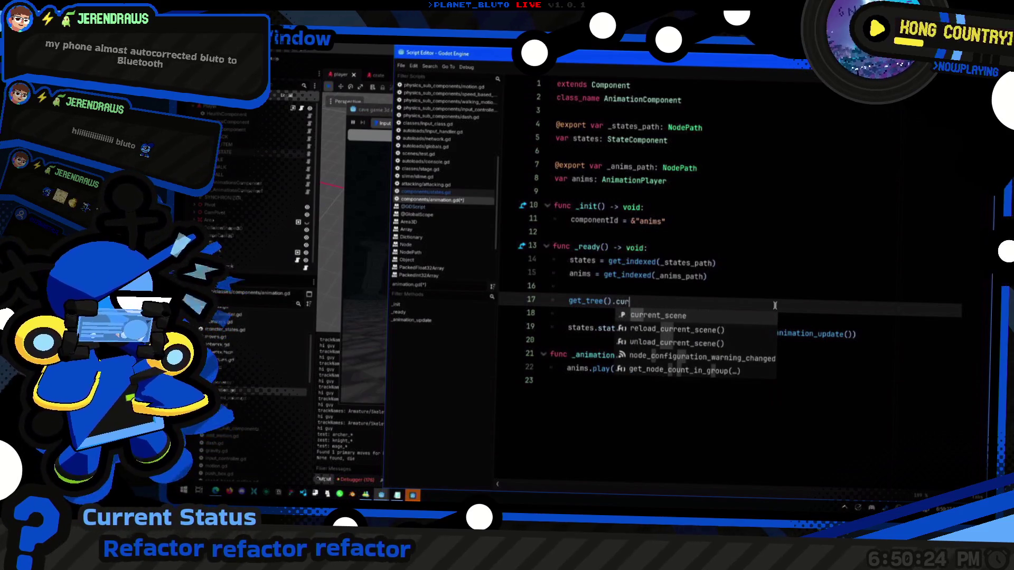
pyautogui.press('Return')
pyautogui.write('.re')
pyautogui.press('Return')
pyautogui.press('Home')
pyautogui.write('await')
# - Move the await line to be the first statement under func _ready
pyautogui.press('End')
pyautogui.press('Escape')
pyautogui.hotkey('shift', 'Home')
pyautogui.press('BackSpace')
pyautogui.press('BackSpace')
pyautogui.press('BackSpace')
pyautogui.press('Up')
pyautogui.press('Up')
pyautogui.press('End')
pyautogui.press('Return')
pyautogui.hotkey('ctrl', 'v')
pyautogui.press('Return')
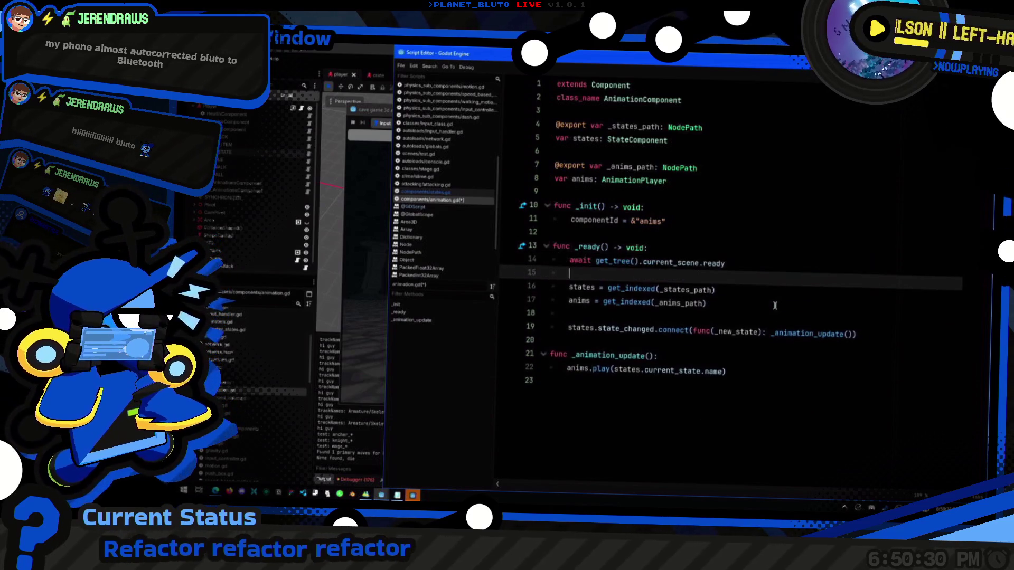
pyautogui.click(777, 303)
# - Run the project, host as the Knight and walk around the cave level
pyautogui.hotkey('alt', 'Tab')
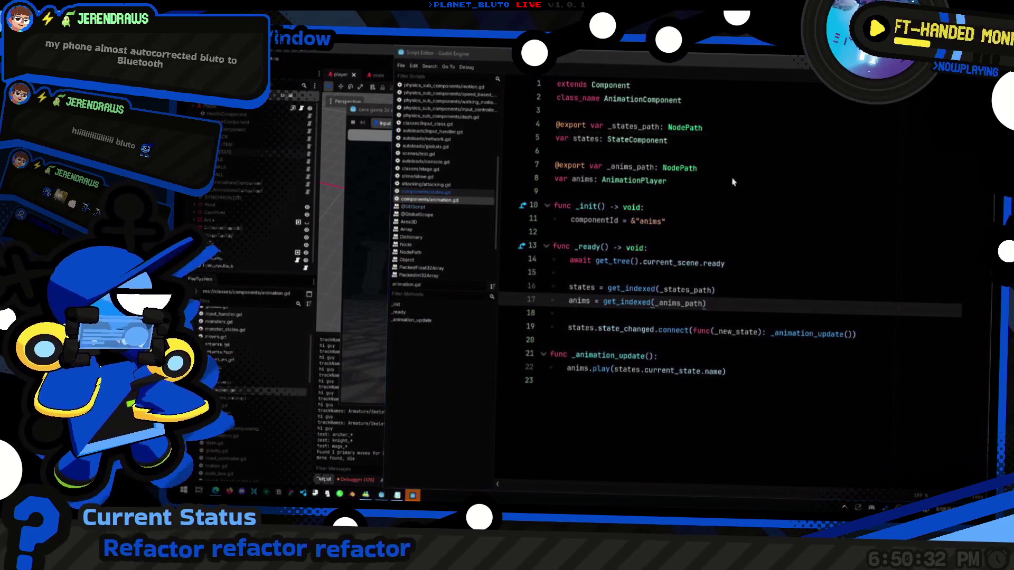
pyautogui.press('F5')
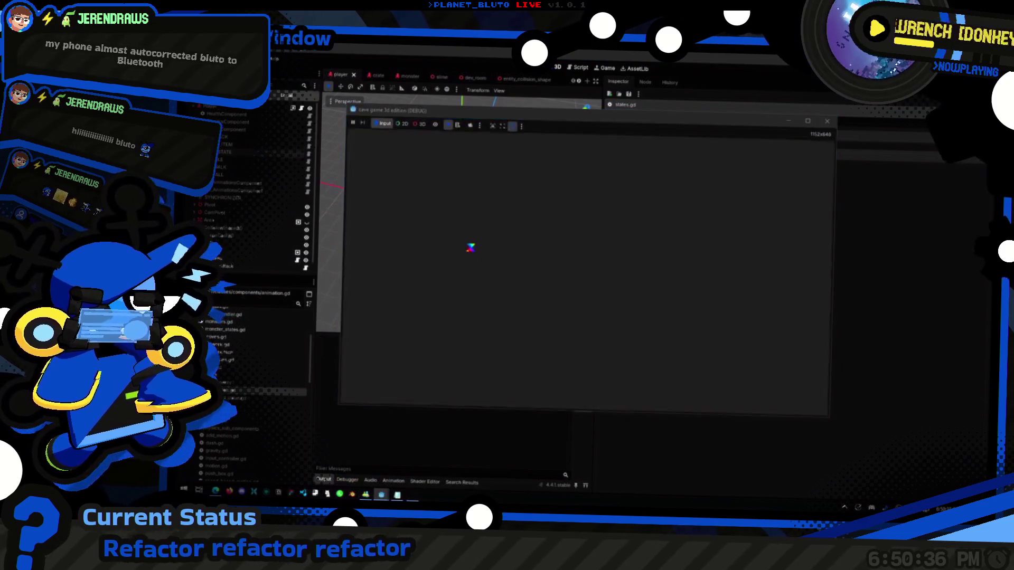
pyautogui.click(455, 173)
pyautogui.click(458, 201)
pyautogui.click(642, 222)
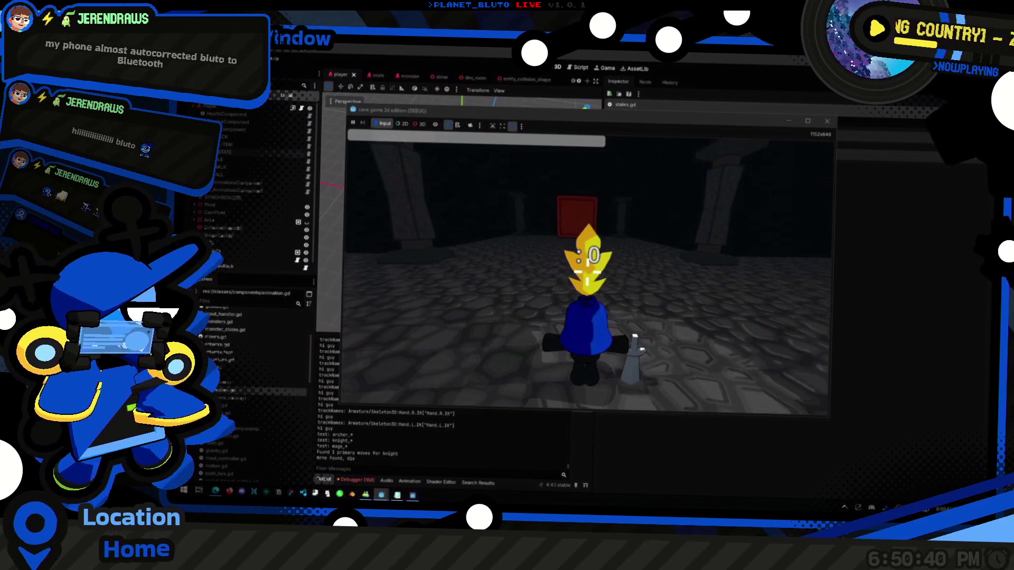
pyautogui.press('w')
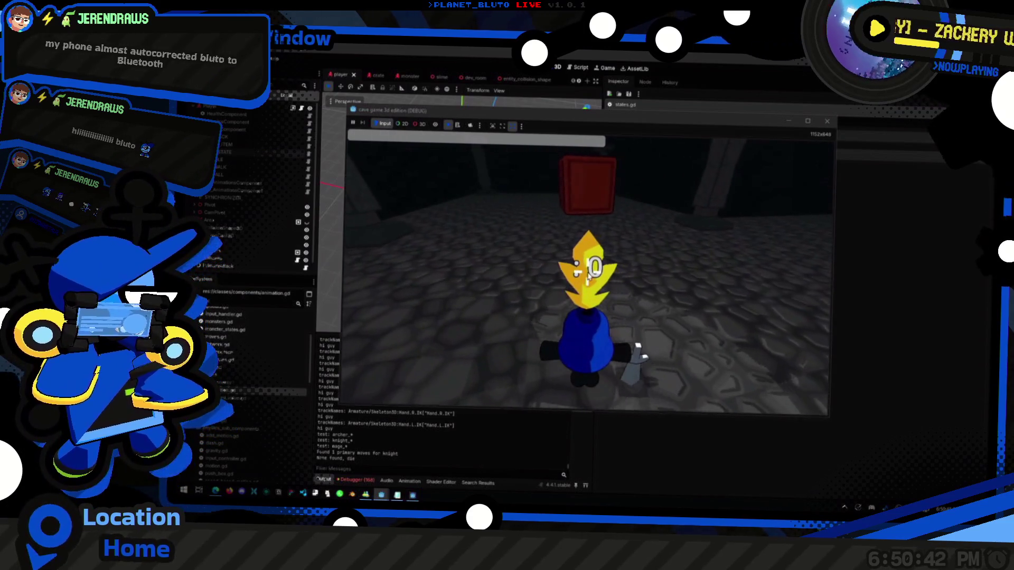
pyautogui.hotkey('alt', 'Tab')
pyautogui.click(783, 303)
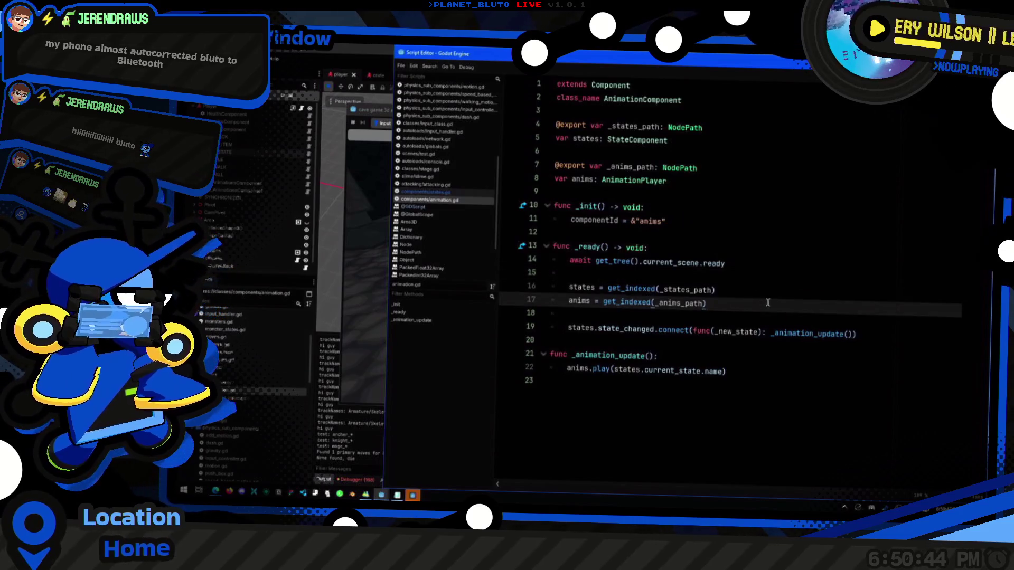
pyautogui.hotkey('alt', 'Tab')
pyautogui.click(285, 169)
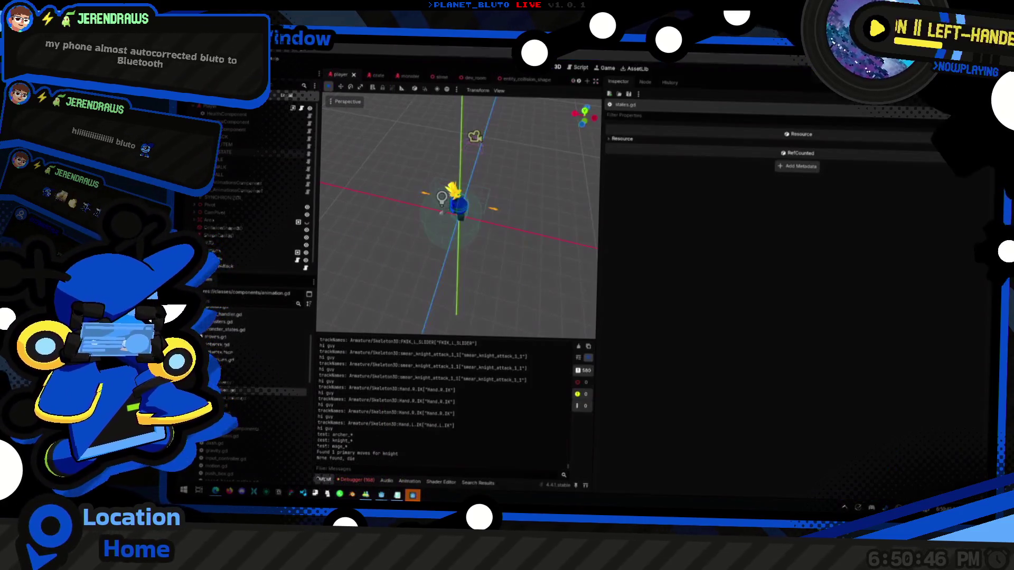
# - Inspect the remote Node3D, PLAYERS and anims nodes, then return to the Script Editor
pyautogui.click(201, 221)
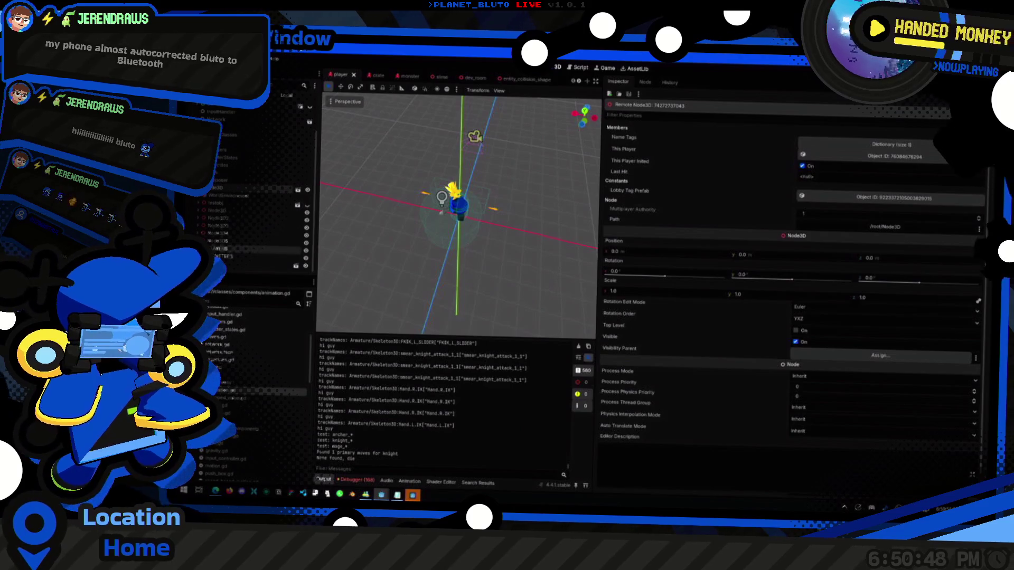
pyautogui.hotkey('alt', 'Tab')
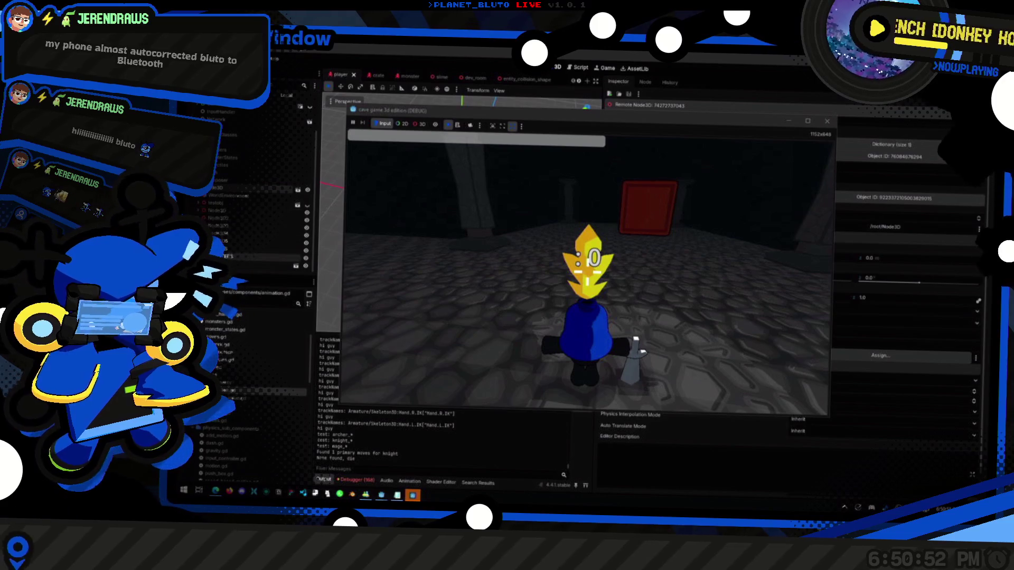
pyautogui.click(266, 249)
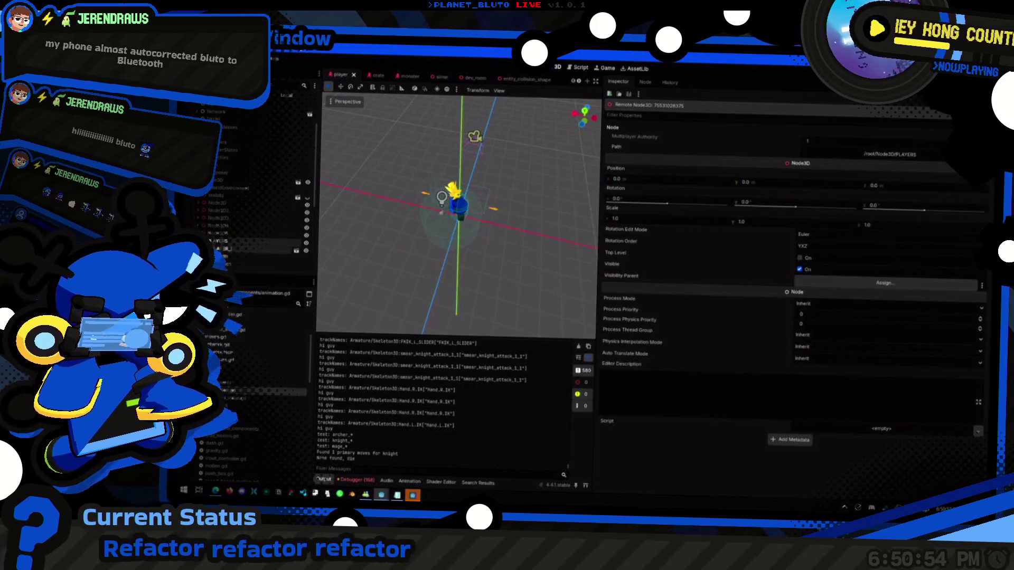
pyautogui.scroll(3, 274, 211)
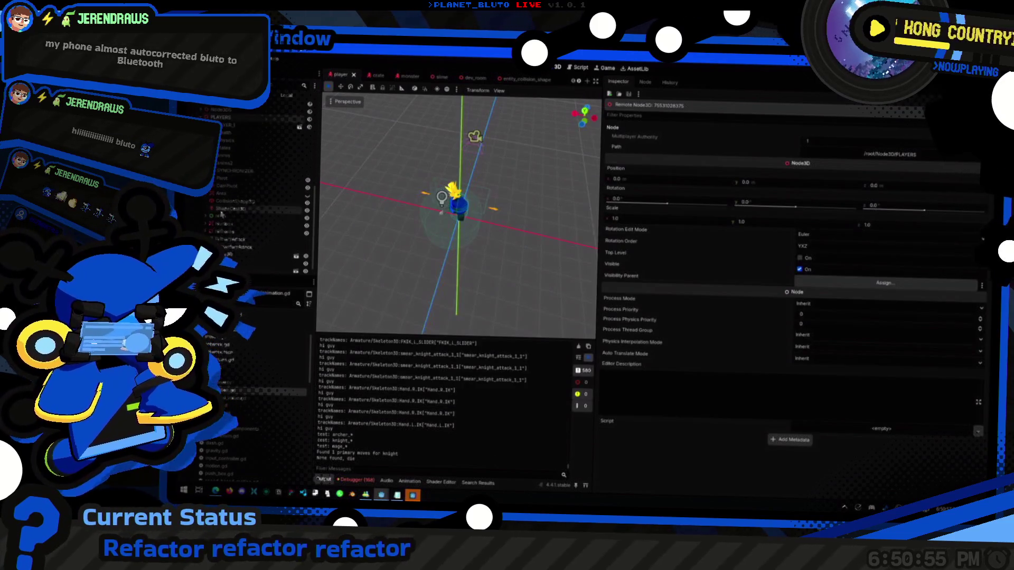
pyautogui.click(242, 159)
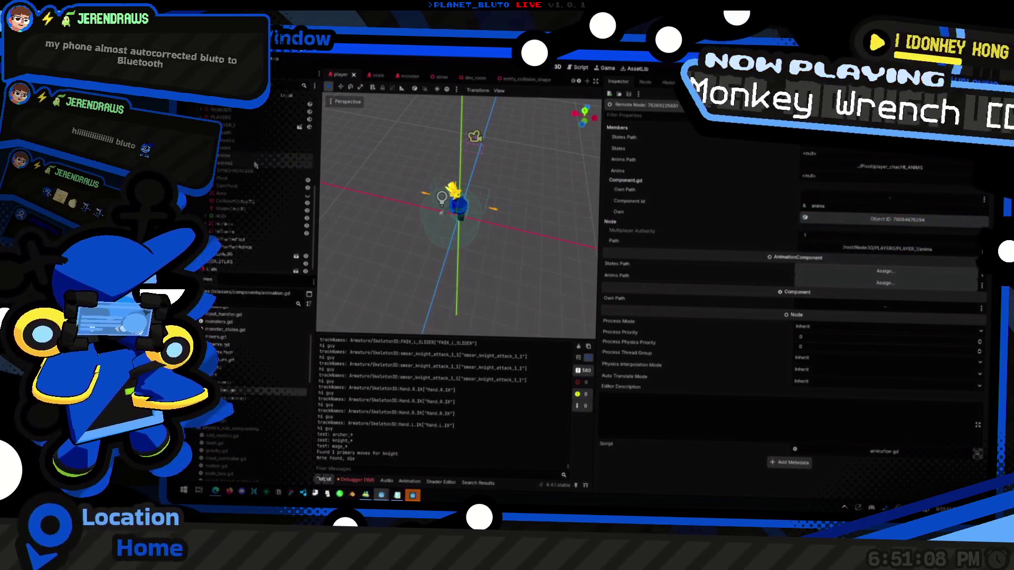
pyautogui.hotkey('alt', 'Tab')
pyautogui.hotkey('alt', 'Tab')
pyautogui.hotkey('alt', 'Tab')
pyautogui.press('Escape')
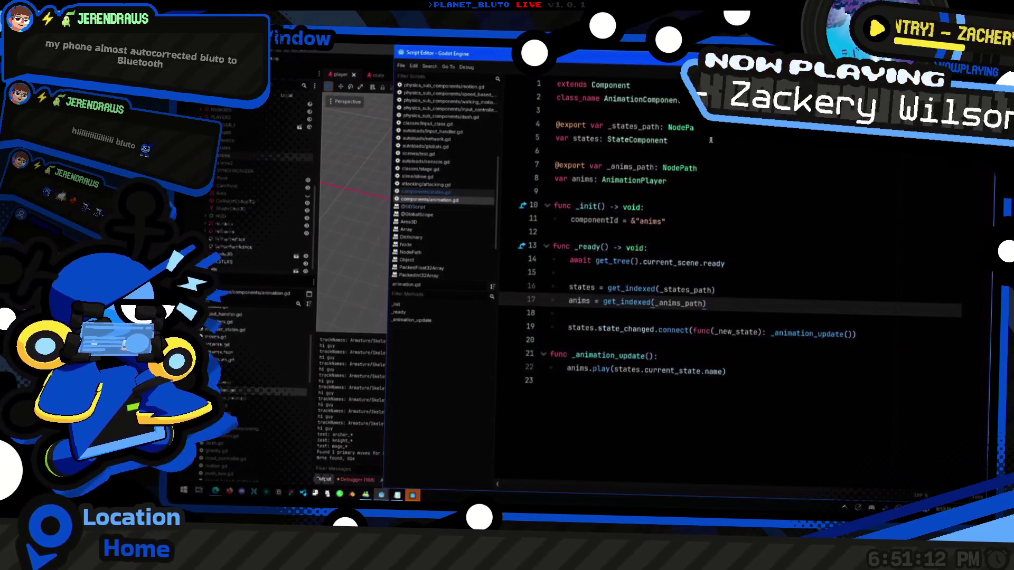
# - Browse component.gd, animation.gd, attacking.gd and slime.gd, then open states.gd
pyautogui.keyDown('ctrl'); pyautogui.click(611, 85); pyautogui.keyUp('ctrl')
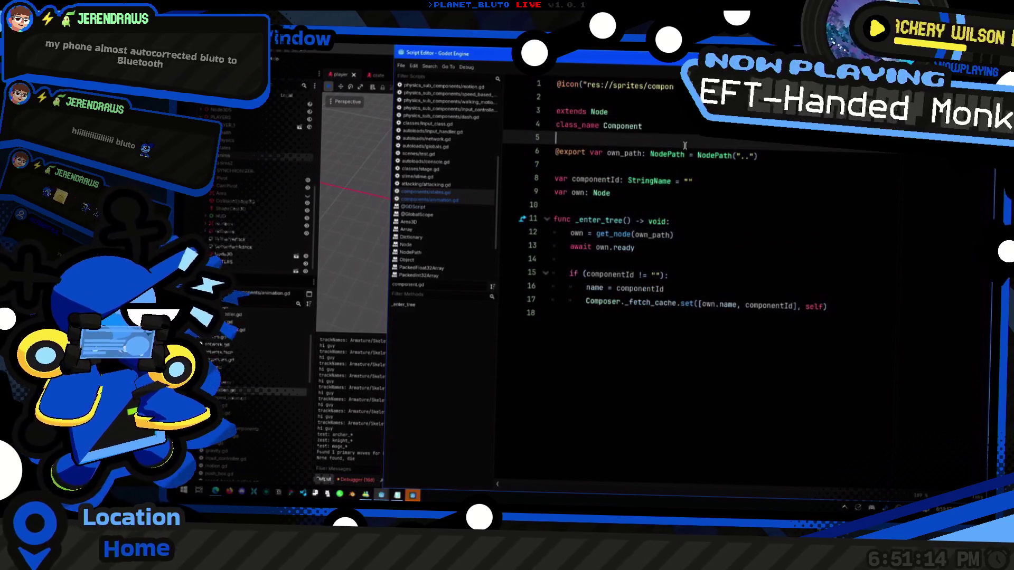
pyautogui.doubleClick(618, 185)
pyautogui.click(430, 200)
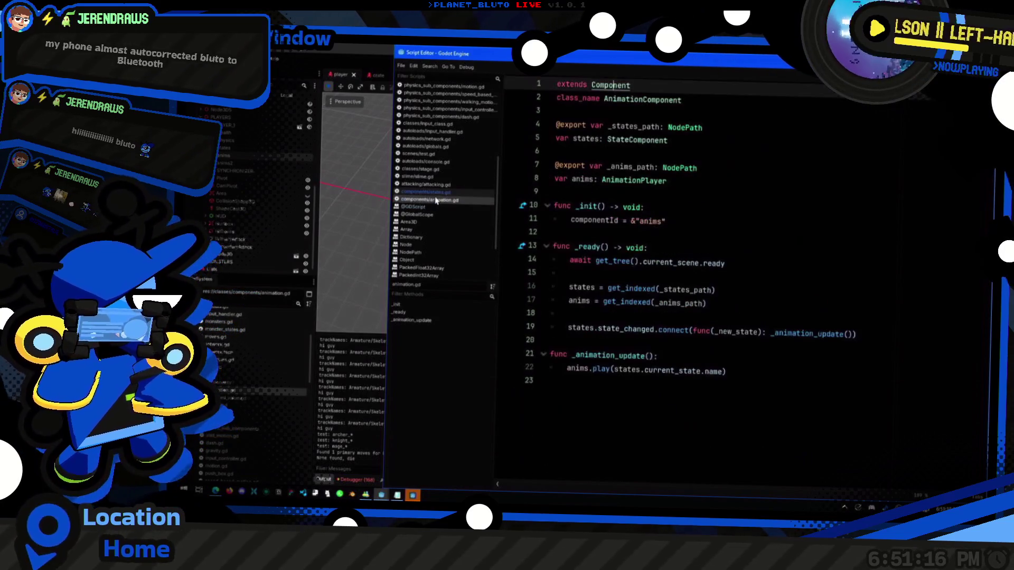
pyautogui.click(439, 186)
pyautogui.click(442, 178)
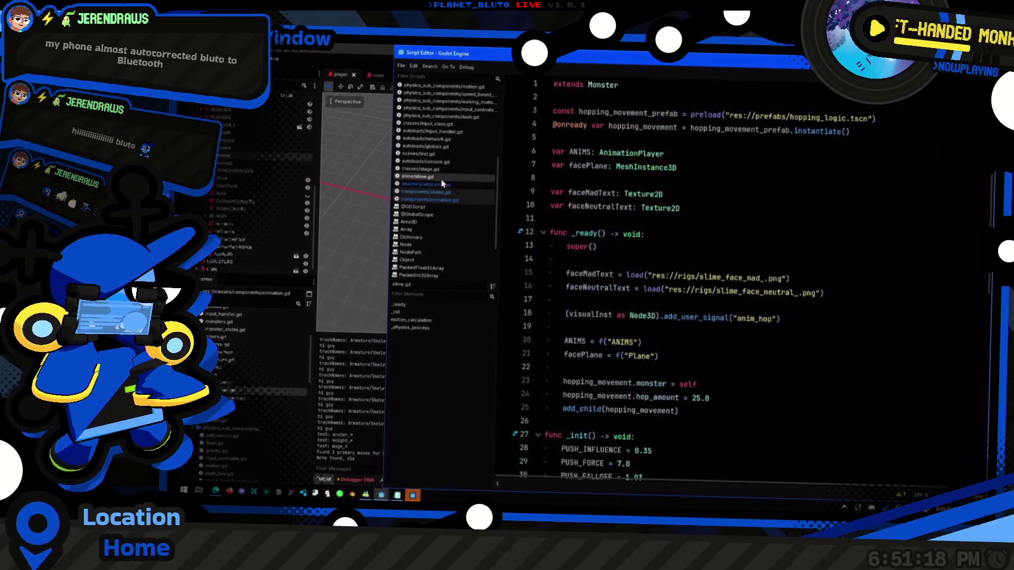
pyautogui.scroll(5, 456, 200)
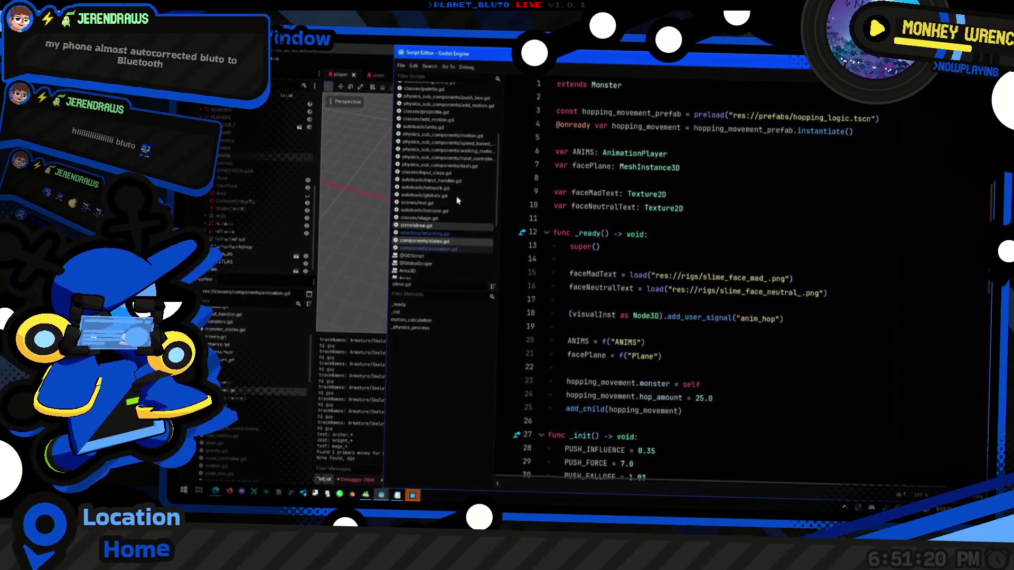
pyautogui.scroll(-3, 454, 239)
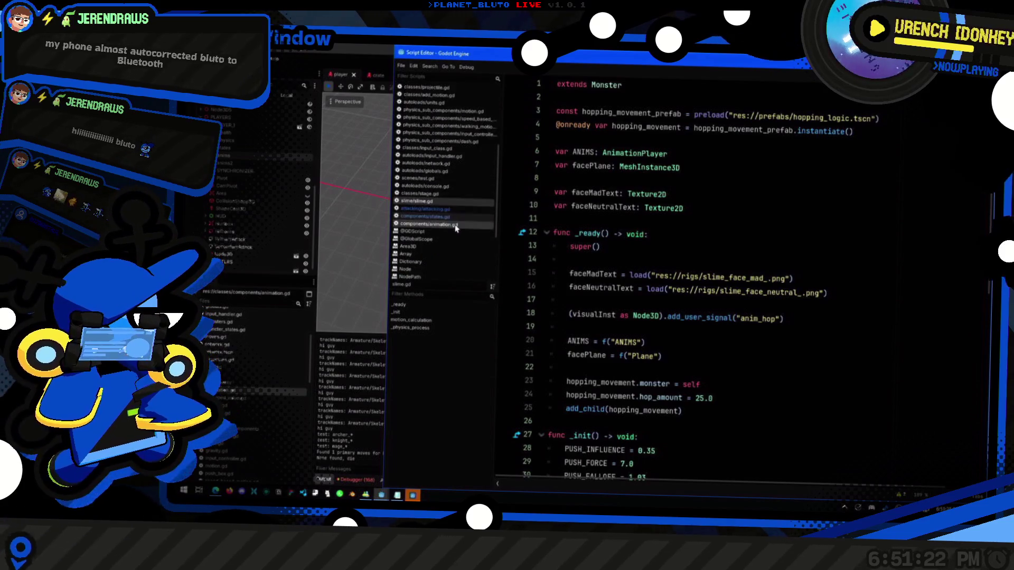
pyautogui.click(461, 218)
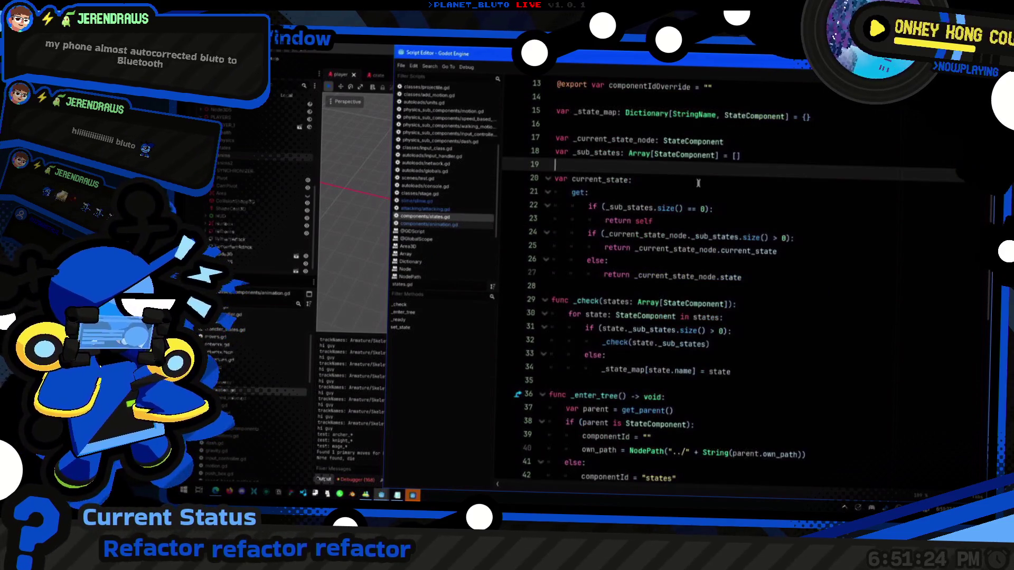
pyautogui.scroll(4, 694, 184)
pyautogui.click(713, 251)
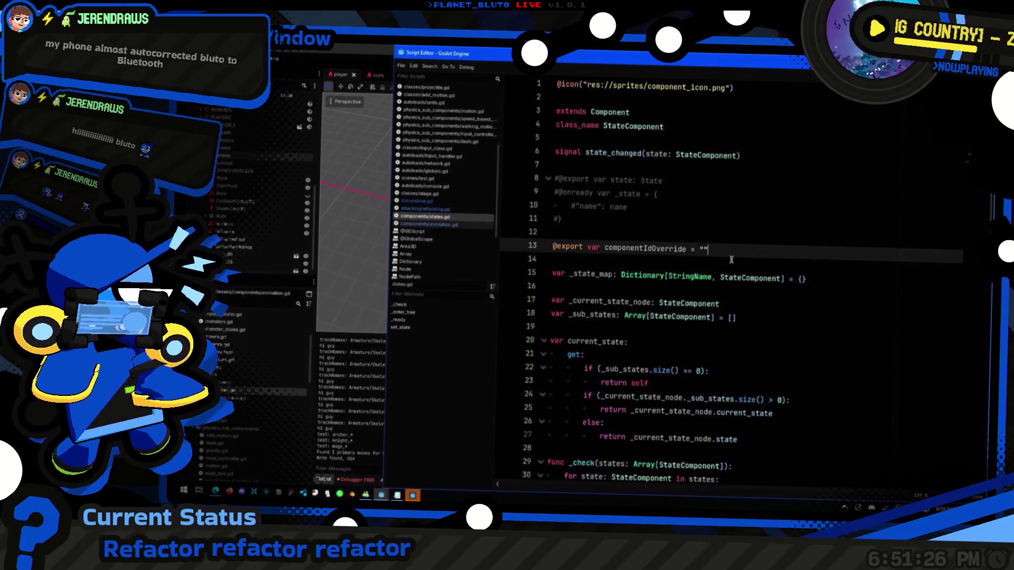
pyautogui.hotkey('shift', 'Up')
pyautogui.hotkey('shift', 'Up')
pyautogui.press('Delete')
pyautogui.keyDown('ctrl'); pyautogui.click(610, 115); pyautogui.keyUp('ctrl')
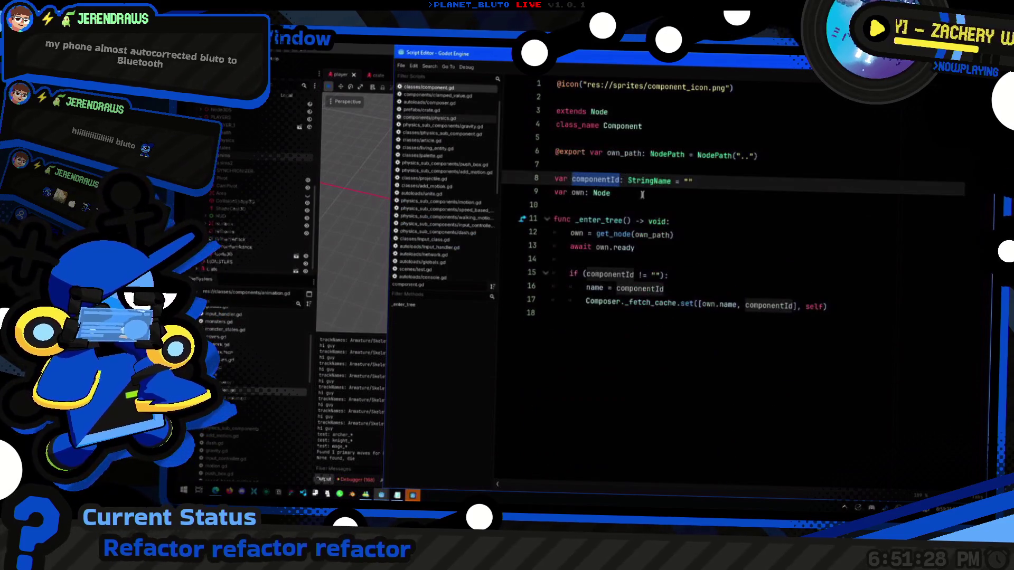
# - Paste the componentIdOverride export into component.gd and add a this_comp_id conditional line in _enter_tree
pyautogui.write('@export var componentIdOverride = ""')
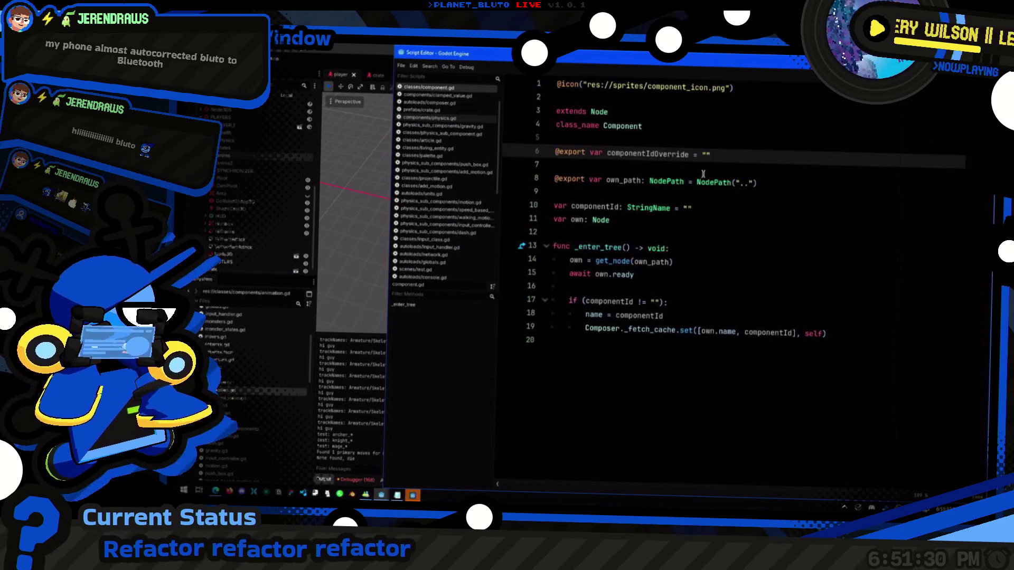
pyautogui.doubleClick(648, 153)
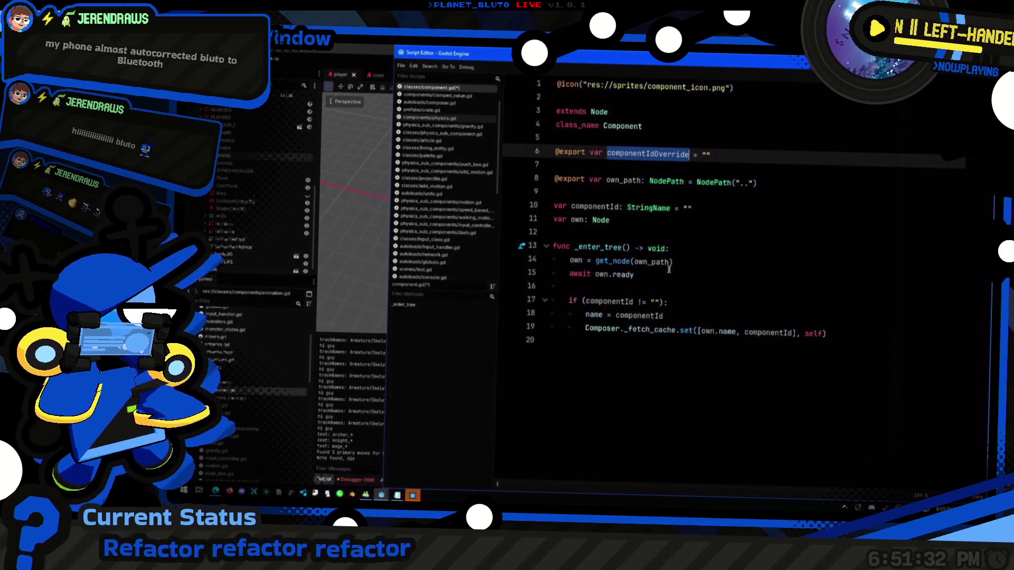
pyautogui.click(695, 277)
pyautogui.click(716, 302)
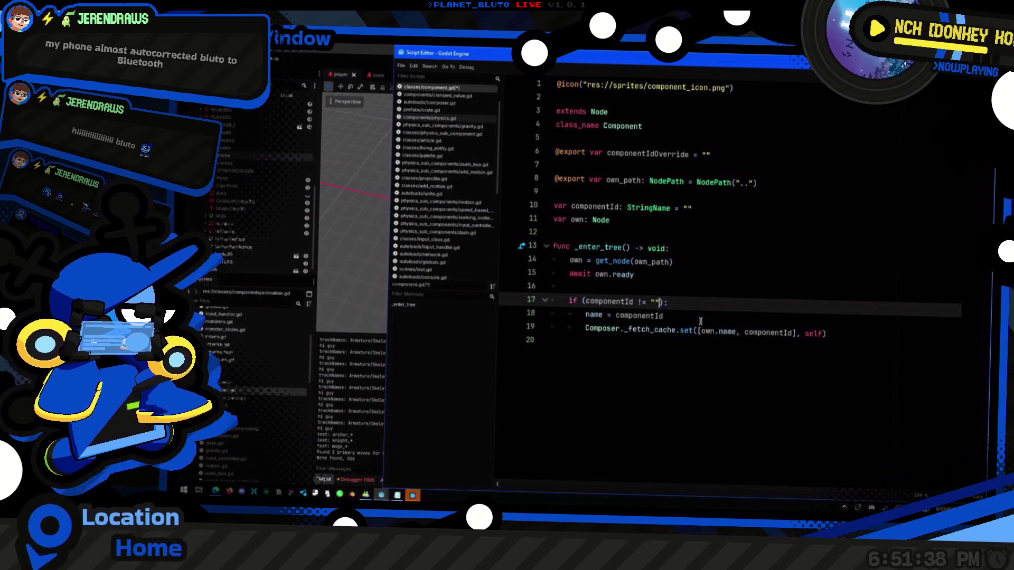
pyautogui.press('Up')
pyautogui.press('Up')
pyautogui.press('Up')
pyautogui.press('End')
pyautogui.press('Return')
pyautogui.press('Return')
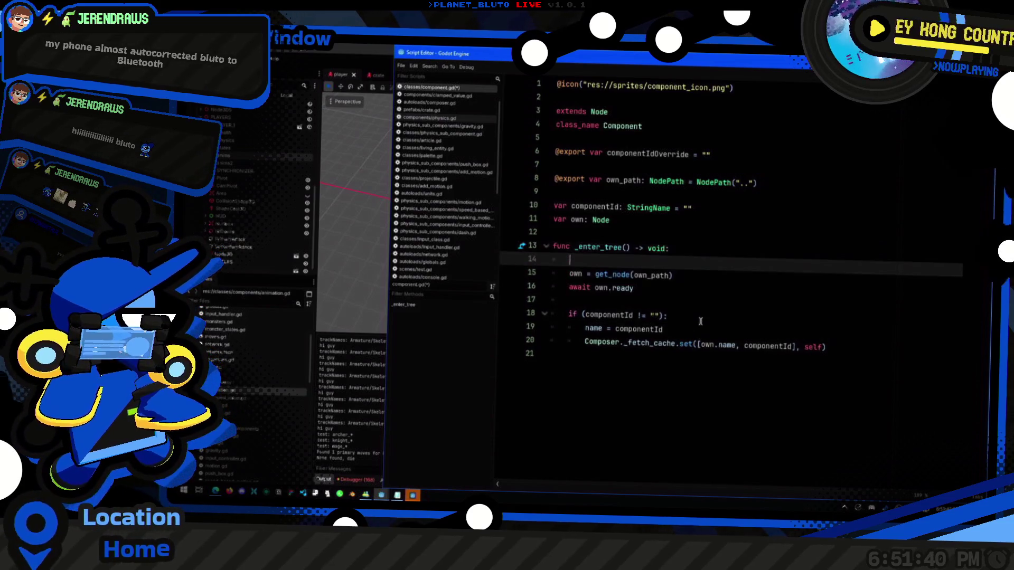
pyautogui.press('Up')
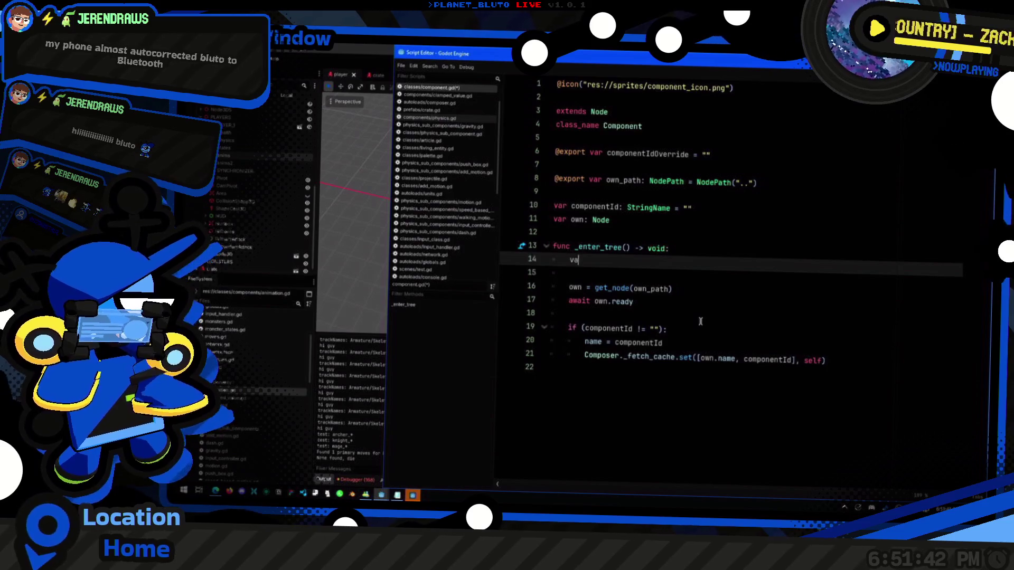
pyautogui.write('componentIdOverride if componentIdOverride != ')
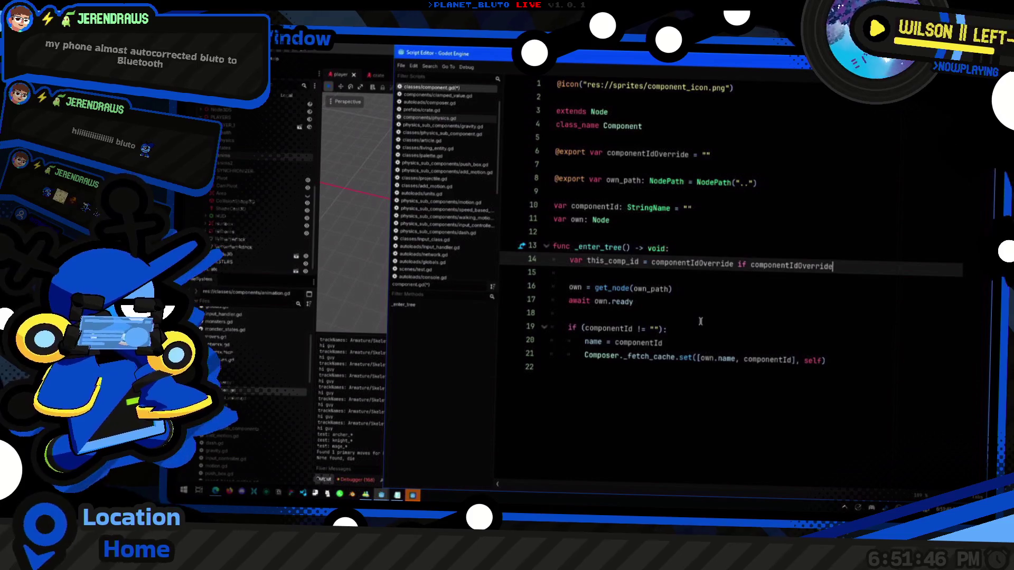
pyautogui.write('"" el')
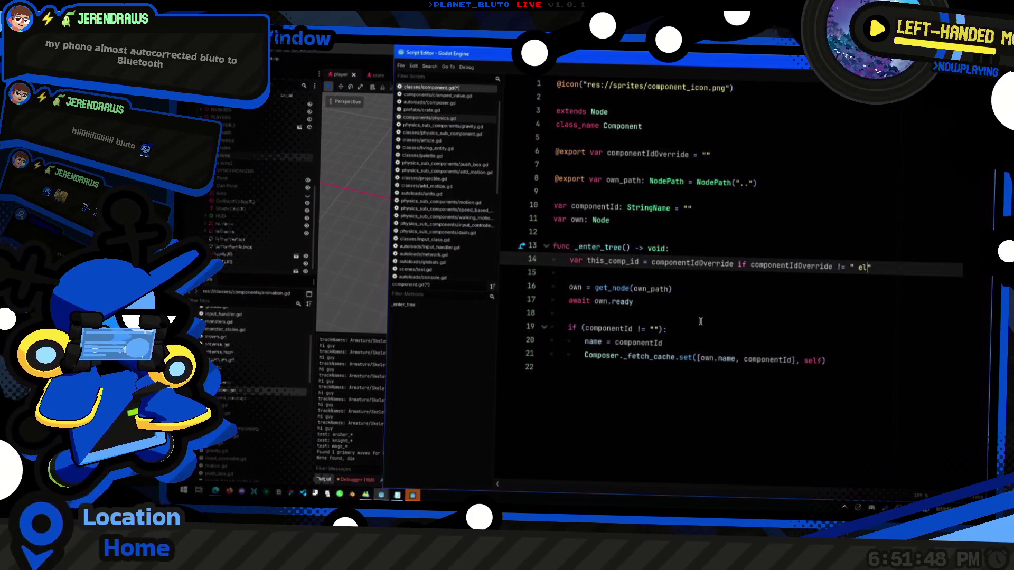
pyautogui.write('se componentIdOverride')
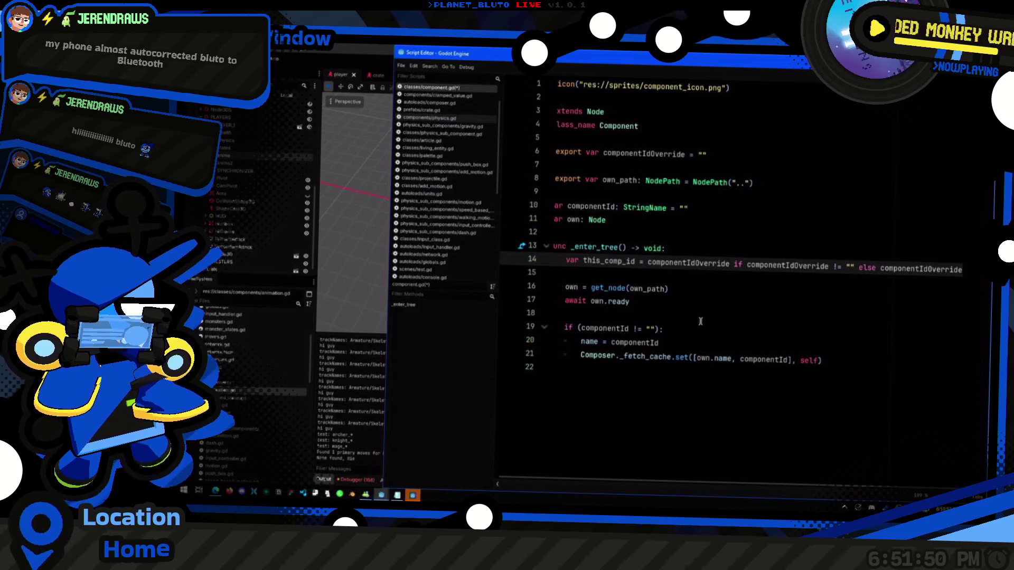
pyautogui.hotkey('ctrl', 'shift', 'Left')
pyautogui.hotkey('ctrl', 'shift', 'Left')
pyautogui.hotkey('ctrl', 'shift', 'Left')
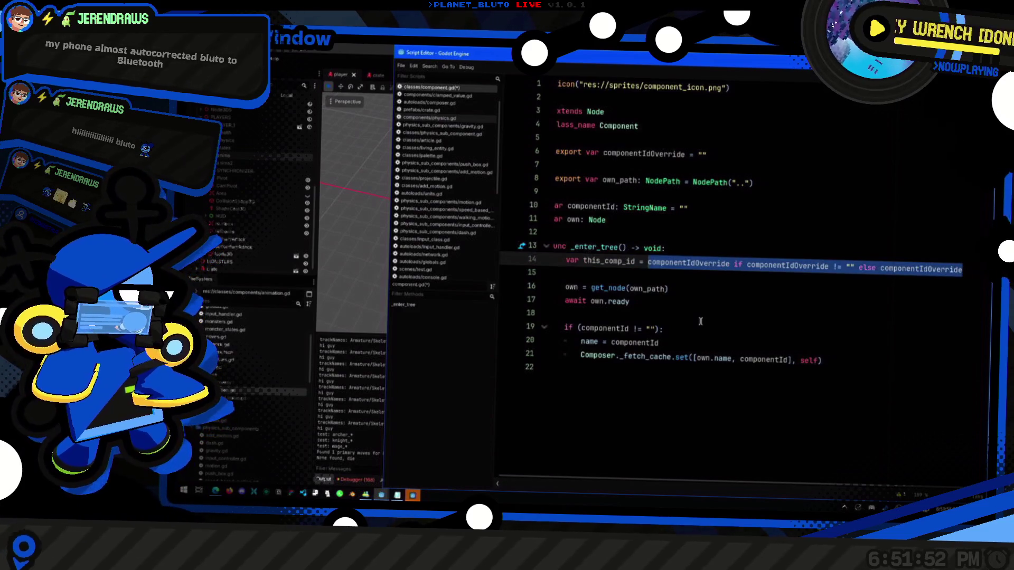
pyautogui.write('(')
# - Give componentIdOverride the StringName type and remove its duplicate default value
pyautogui.press('Up')
pyautogui.press('Up')
pyautogui.press('Up')
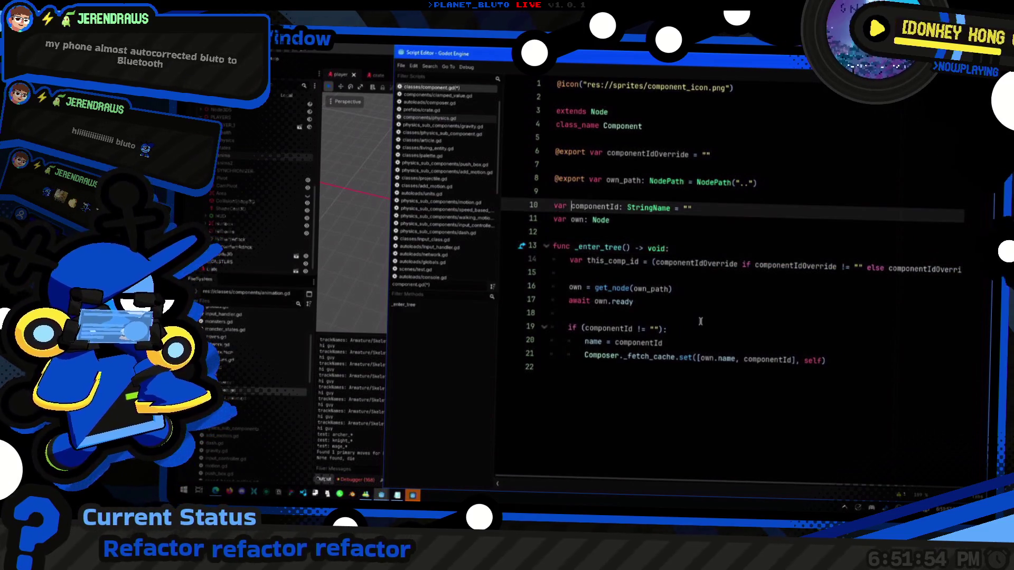
pyautogui.hotkey('shift', 'End')
pyautogui.hotkey('ctrl', 'c')
pyautogui.press('Up')
pyautogui.press('Up')
pyautogui.press('Up')
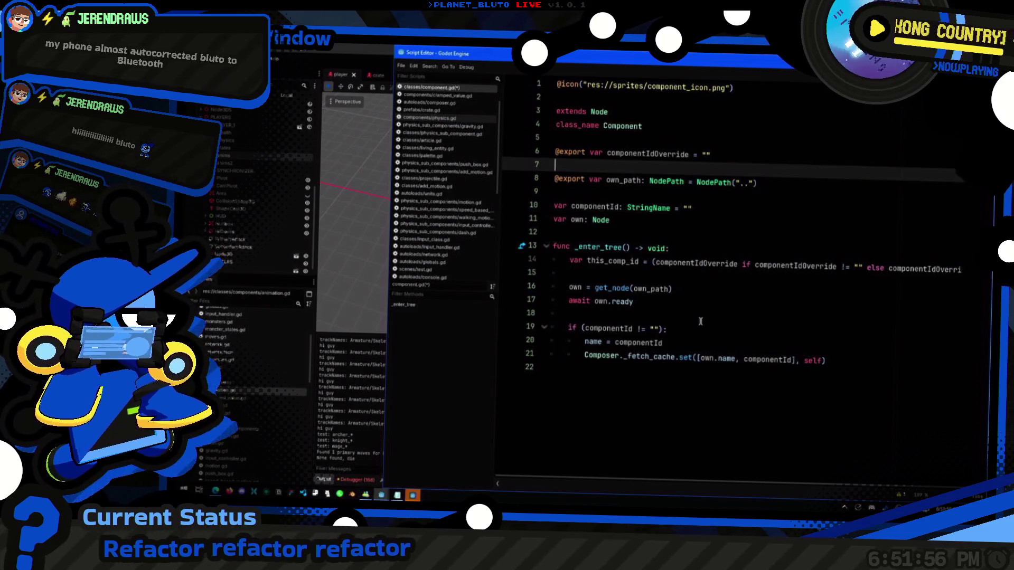
pyautogui.hotkey('ctrl', 'v')
pyautogui.hotkey('shift', 'End')
pyautogui.press('Delete')
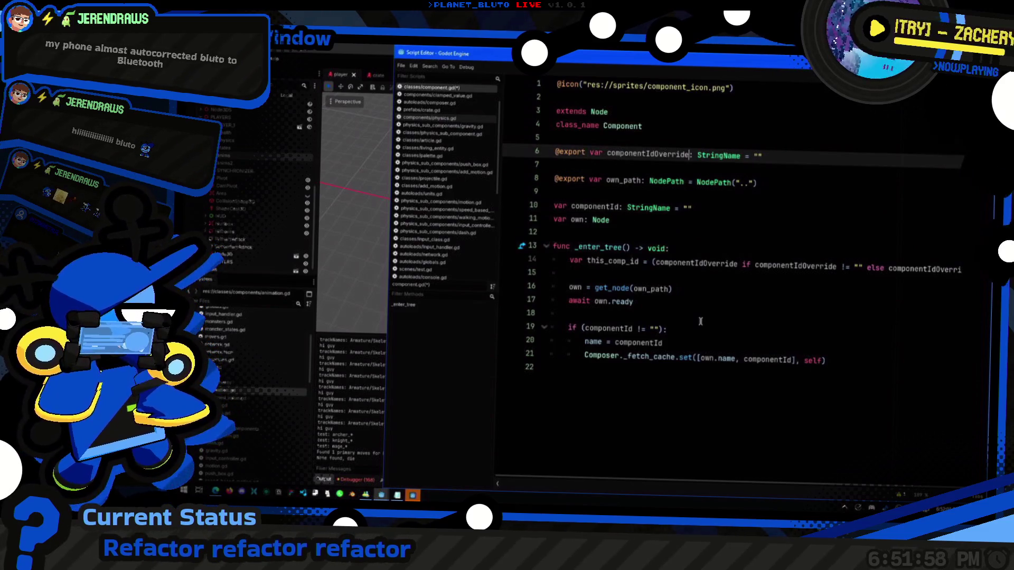
pyautogui.hscroll(1, 710, 291)
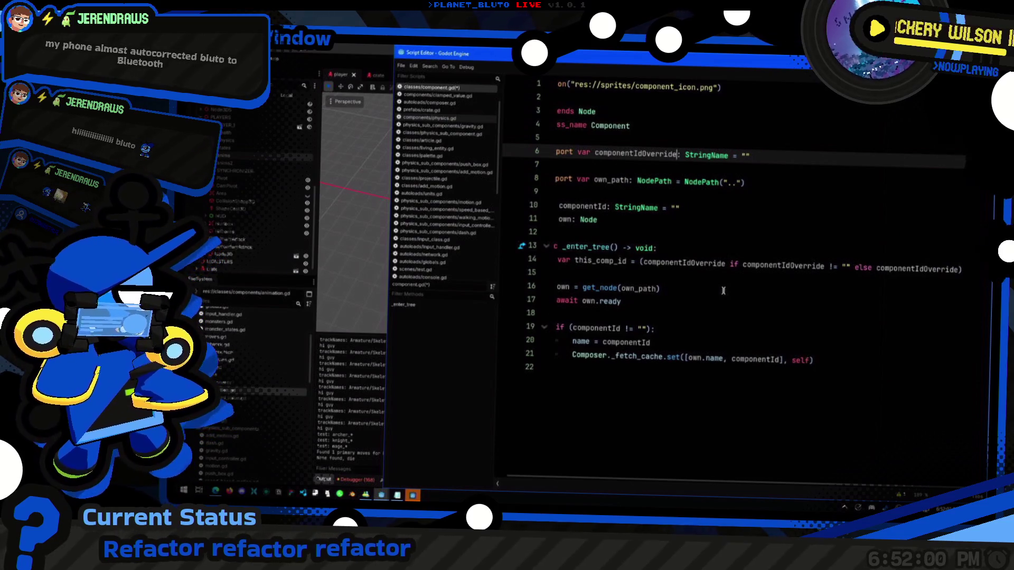
pyautogui.hscroll(-1, 665, 274)
# - Make this_comp_id fall back to componentId and use this_comp_id in the if condition
pyautogui.doubleClick(628, 261)
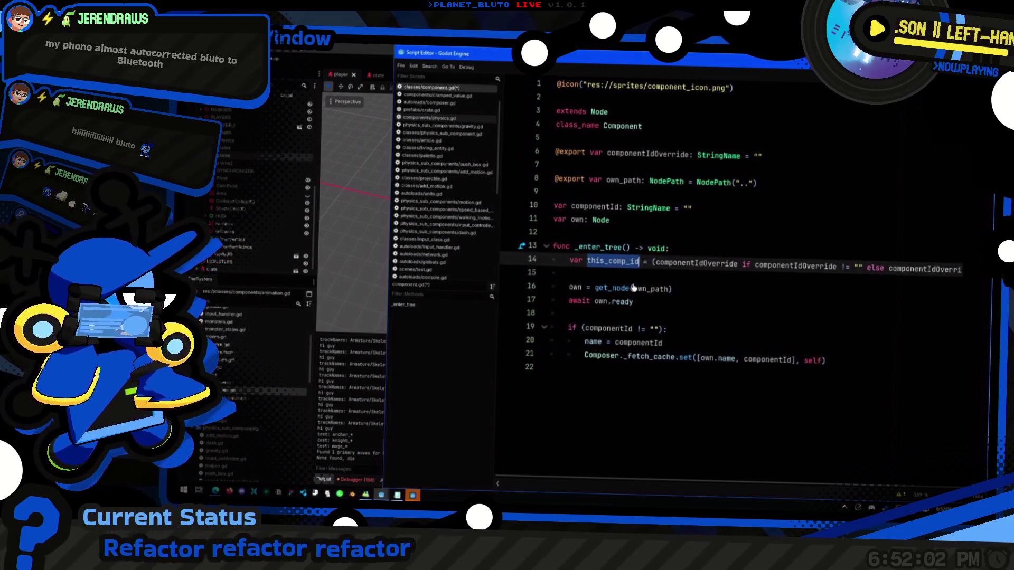
pyautogui.doubleClick(898, 268)
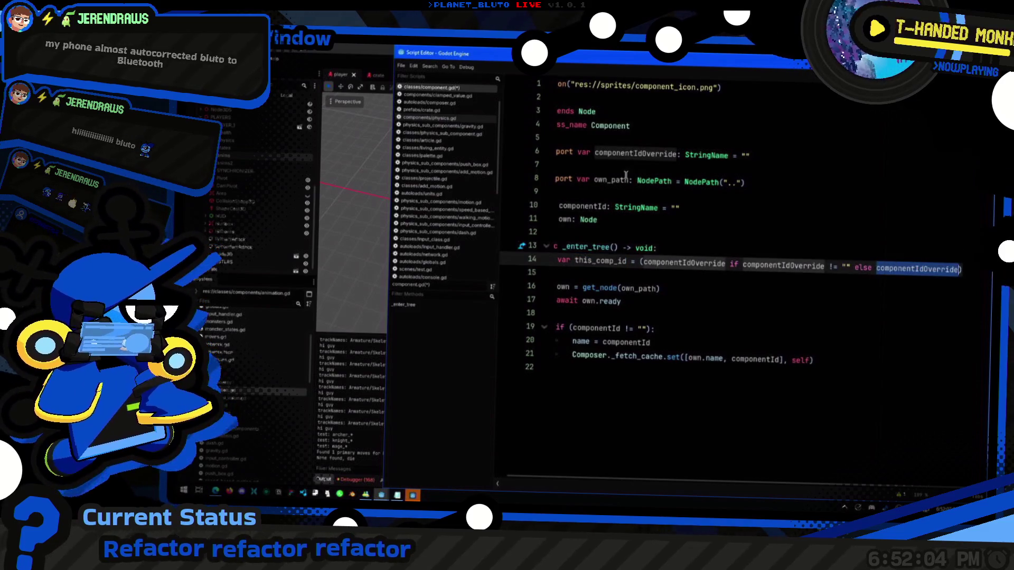
pyautogui.doubleClick(591, 206)
pyautogui.hotkey('ctrl', 'c')
pyautogui.doubleClick(911, 268)
pyautogui.hotkey('ctrl', 'v')
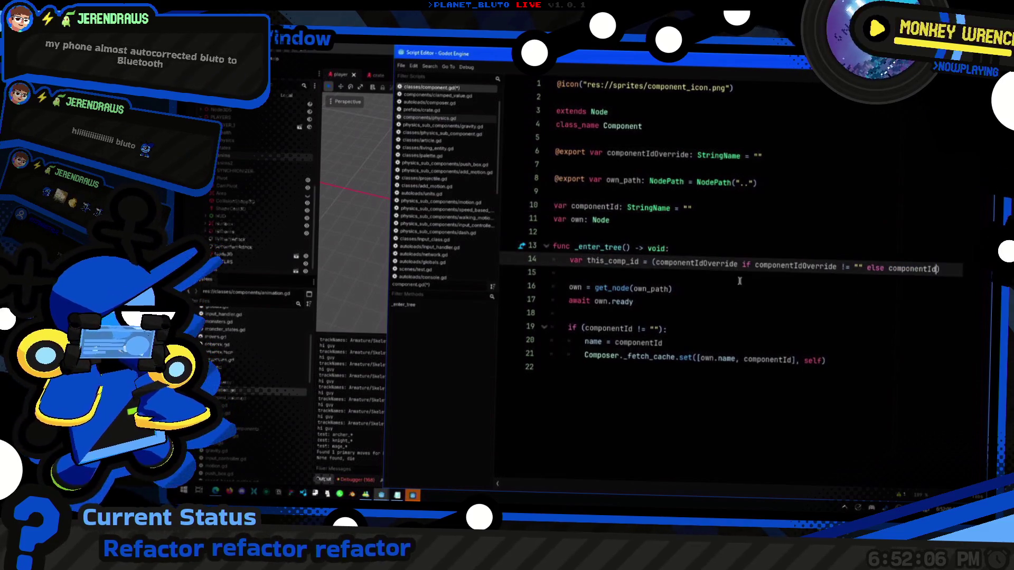
pyautogui.doubleClick(610, 260)
pyautogui.hotkey('ctrl', 'c')
pyautogui.doubleClick(621, 329)
pyautogui.hotkey('ctrl', 'v')
pyautogui.click(734, 343)
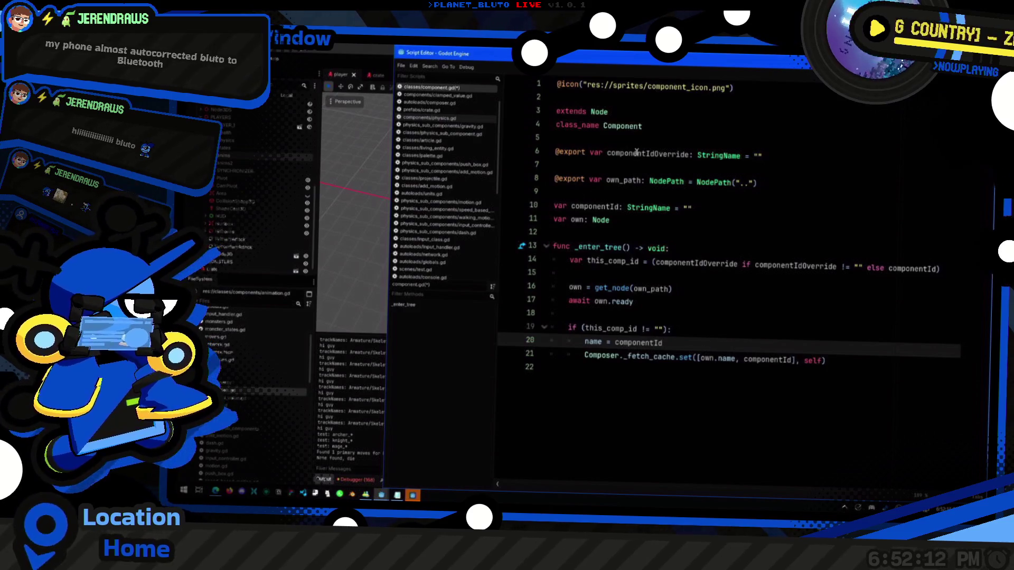
# - Open states.gd, then show LO_STATE's properties, which now list Component Id Override
pyautogui.click(711, 219)
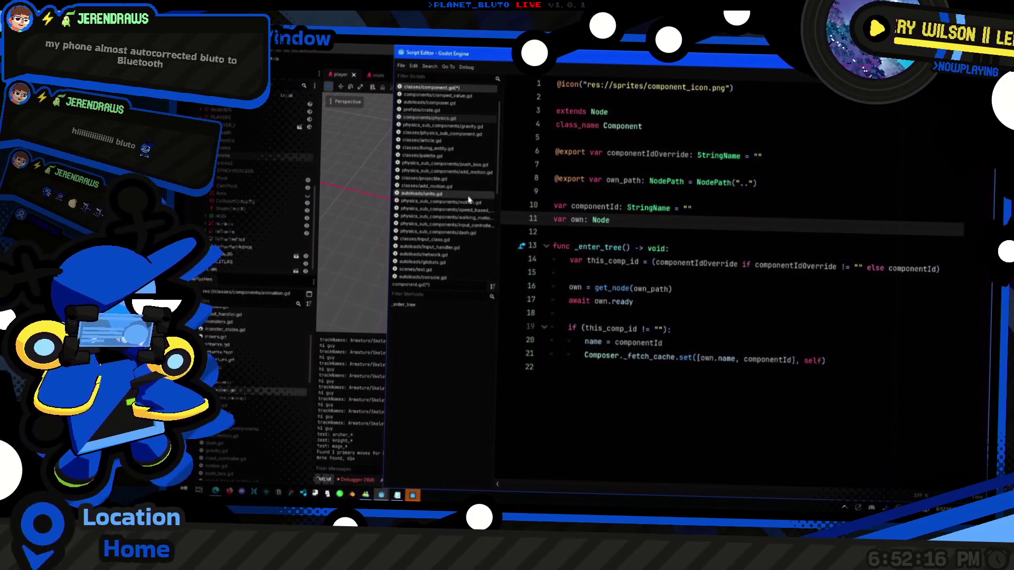
pyautogui.scroll(-3, 449, 241)
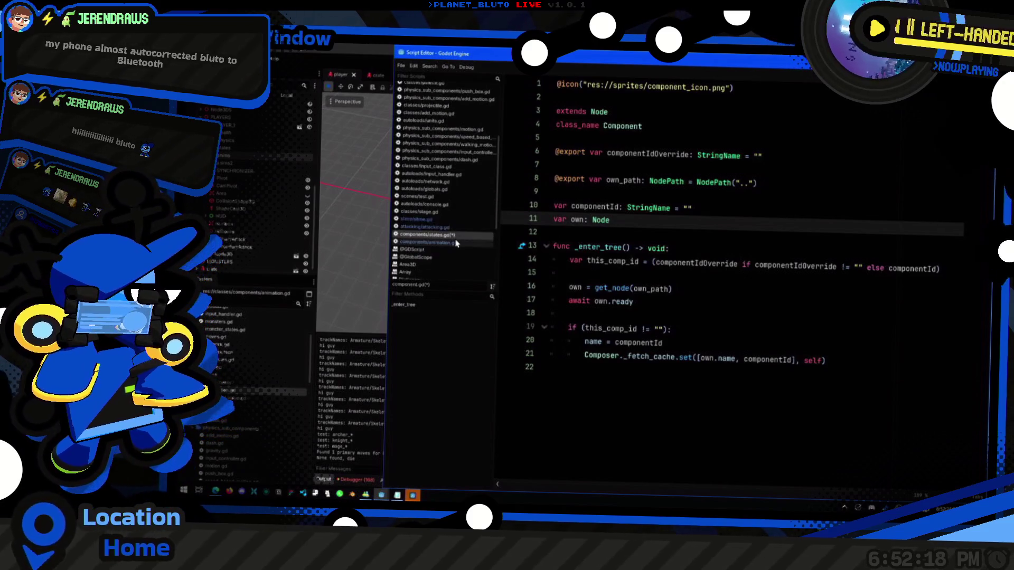
pyautogui.click(458, 236)
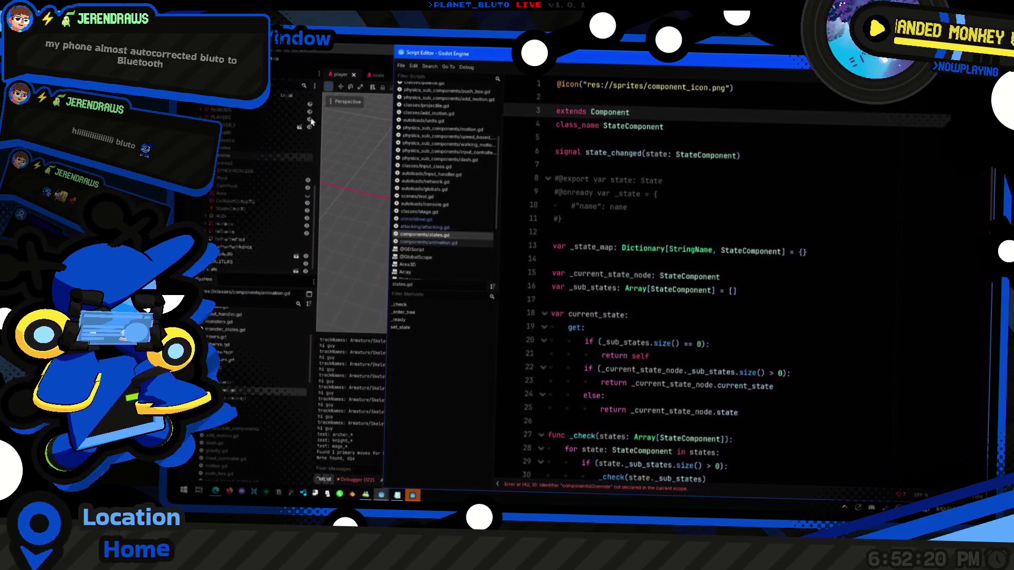
pyautogui.click(286, 96)
pyautogui.click(259, 157)
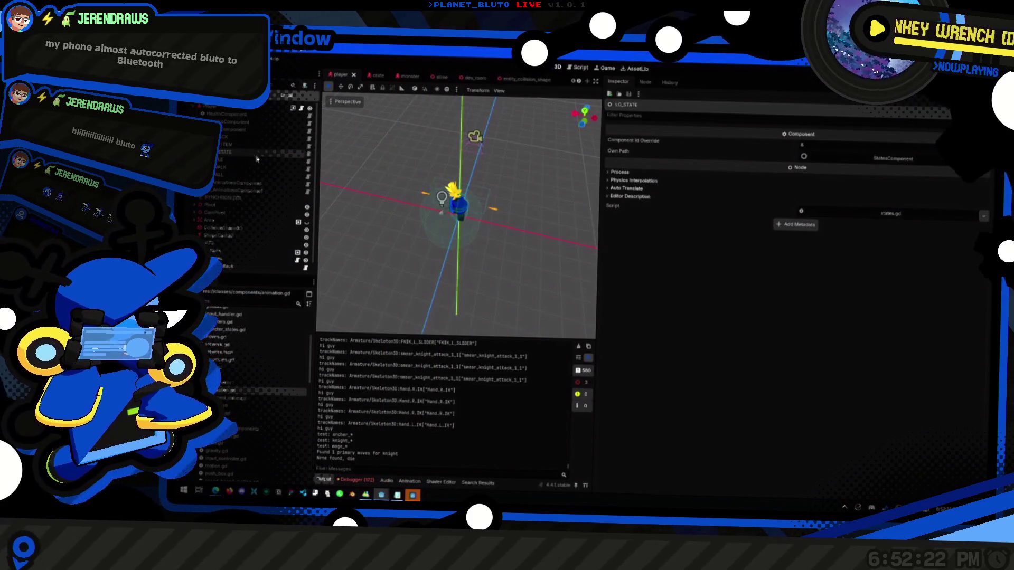
# - Set Component Id Override to hi_anims on HI_AnimationsComponent and lo_anims on LO_AnimationsComponent, then view the script error
pyautogui.click(862, 146)
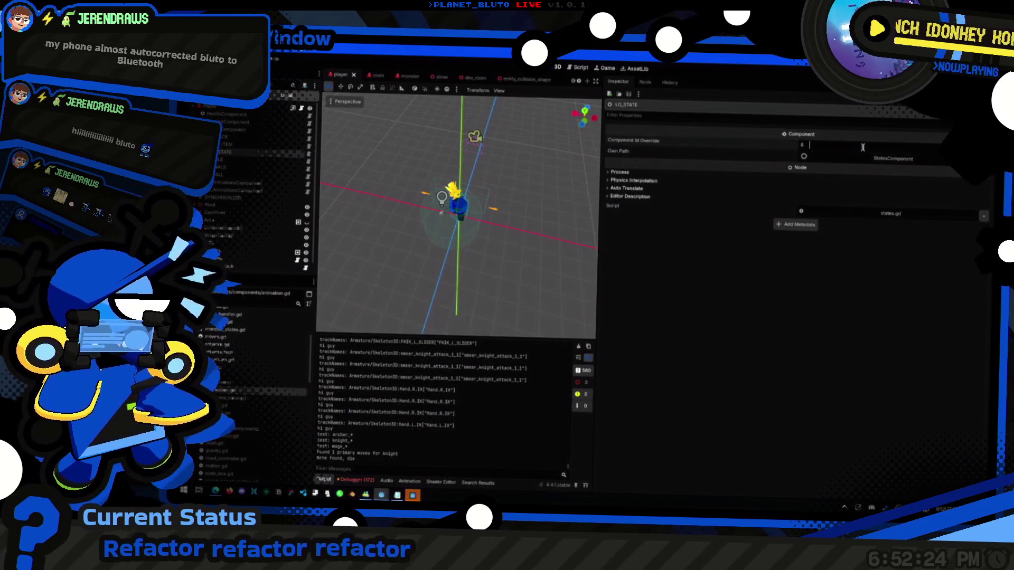
pyautogui.write('lo_states')
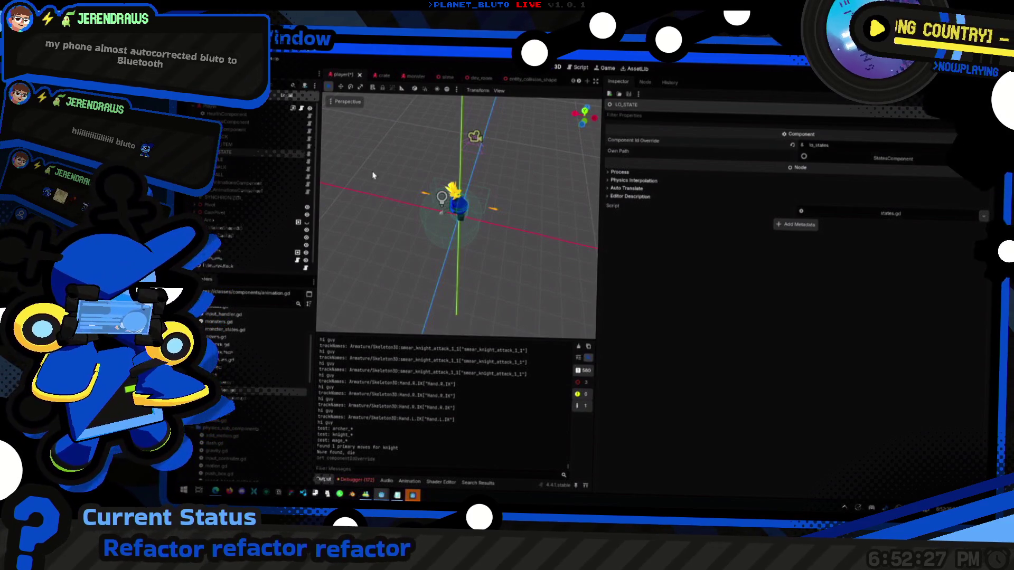
pyautogui.click(251, 185)
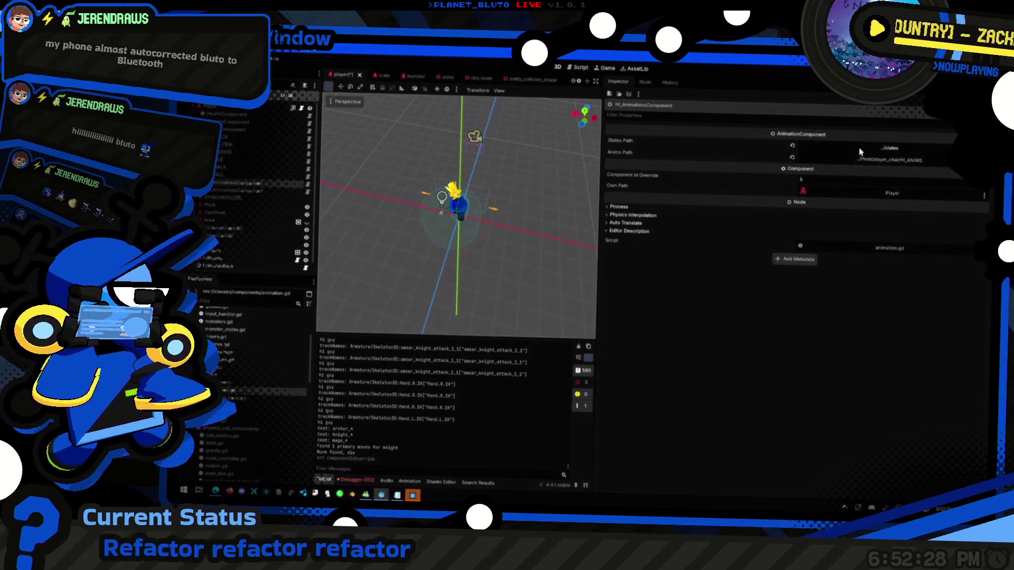
pyautogui.click(867, 181)
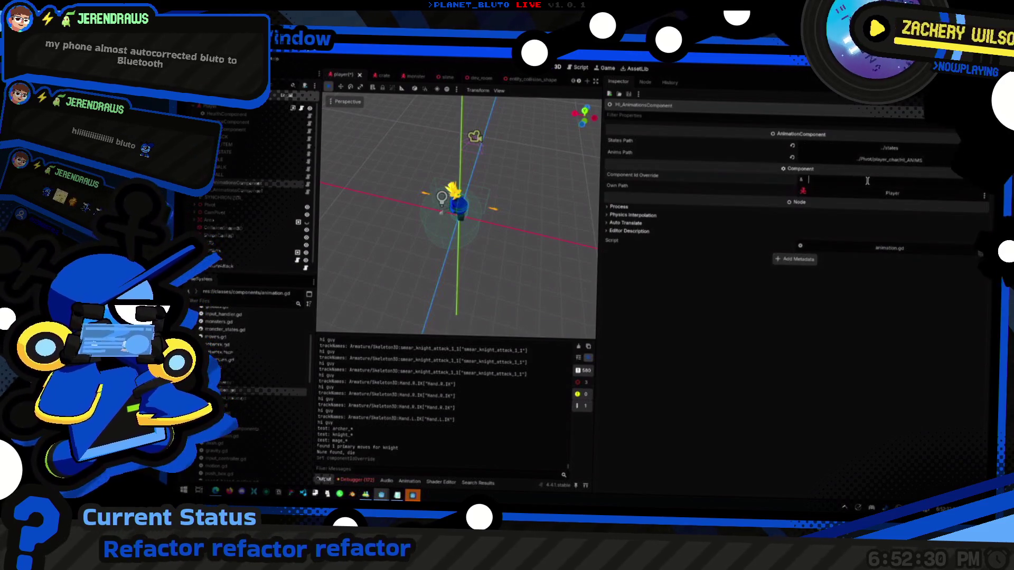
pyautogui.write('hi_anims')
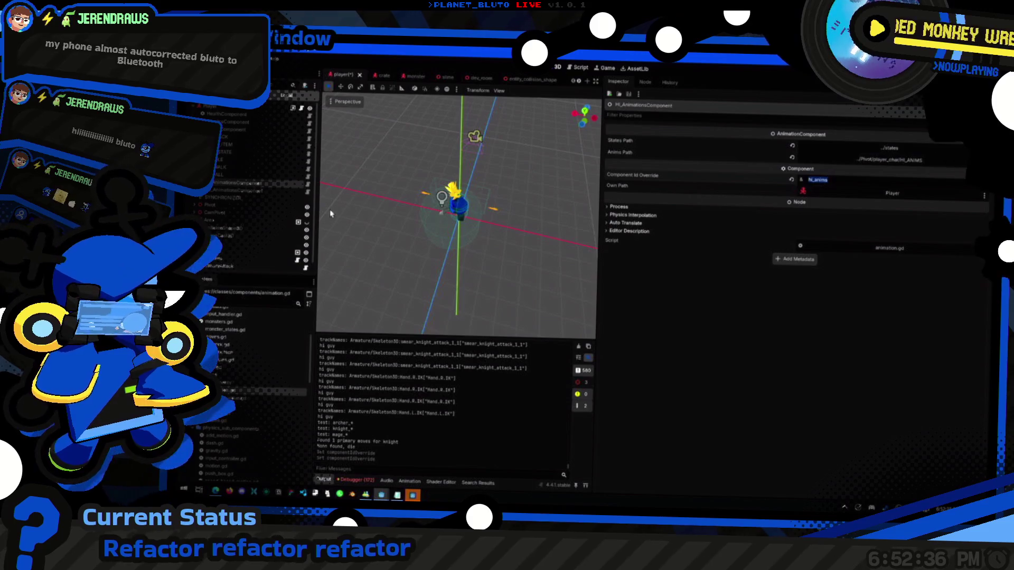
pyautogui.click(260, 193)
pyautogui.click(843, 183)
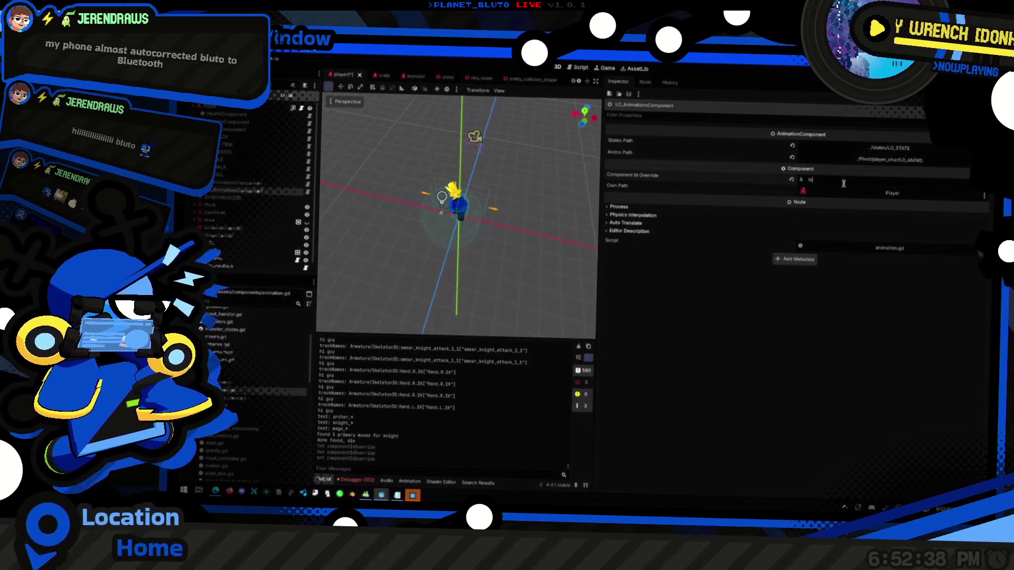
pyautogui.write('_anims')
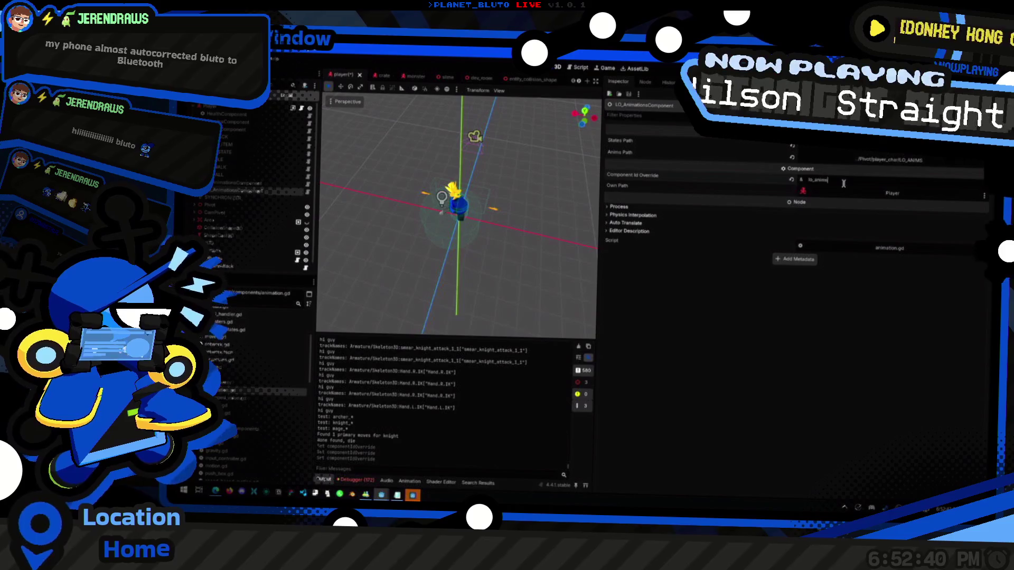
pyautogui.hotkey('ctrl', 'F3')
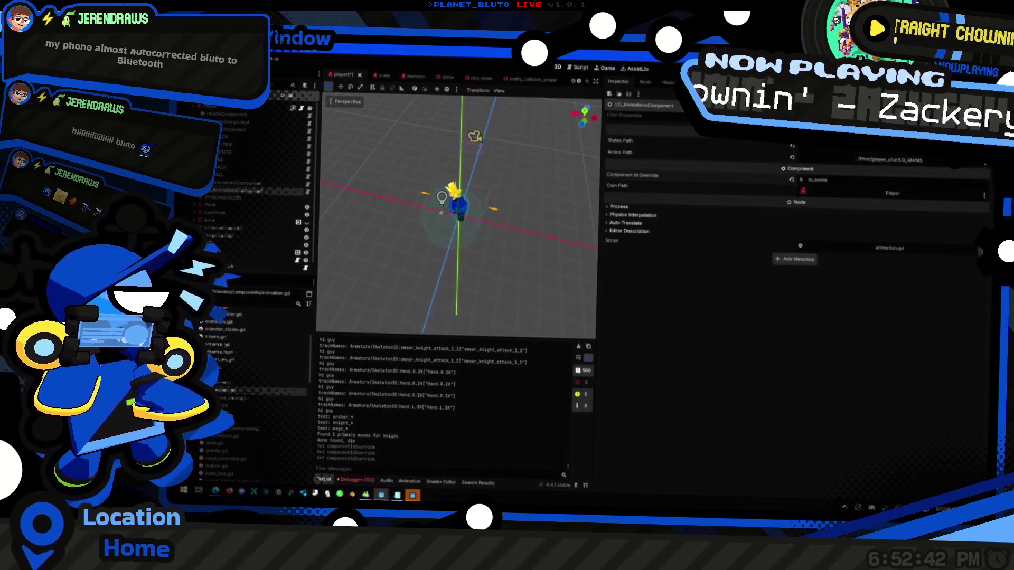
# - Delete the erroring componentIdOverride line 42 from states.gd and save to run the game
pyautogui.scroll(-3, 687, 264)
pyautogui.scroll(-2, 495, 248)
pyautogui.scroll(-1, 495, 248)
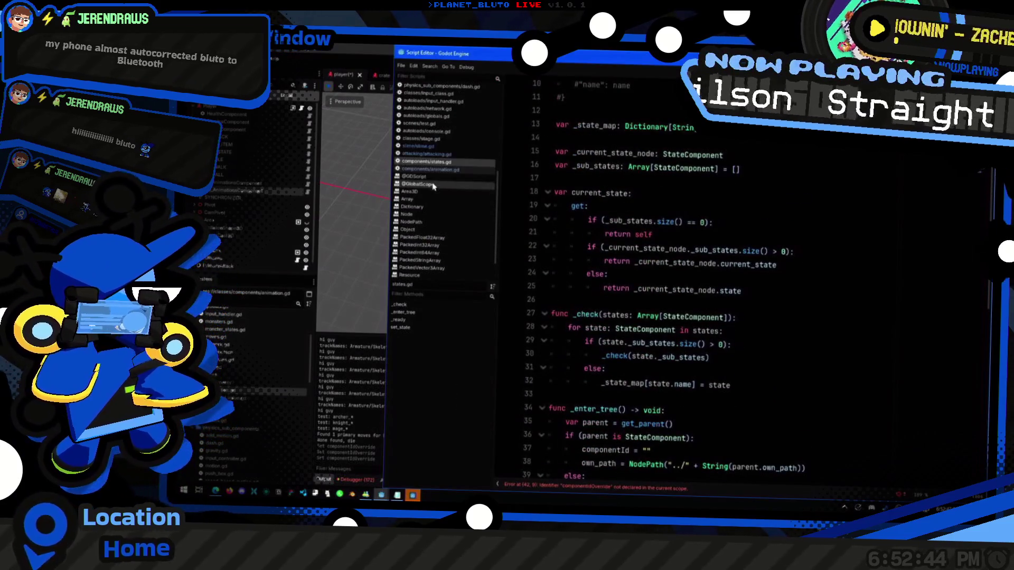
pyautogui.scroll(-4, 716, 341)
pyautogui.click(705, 360)
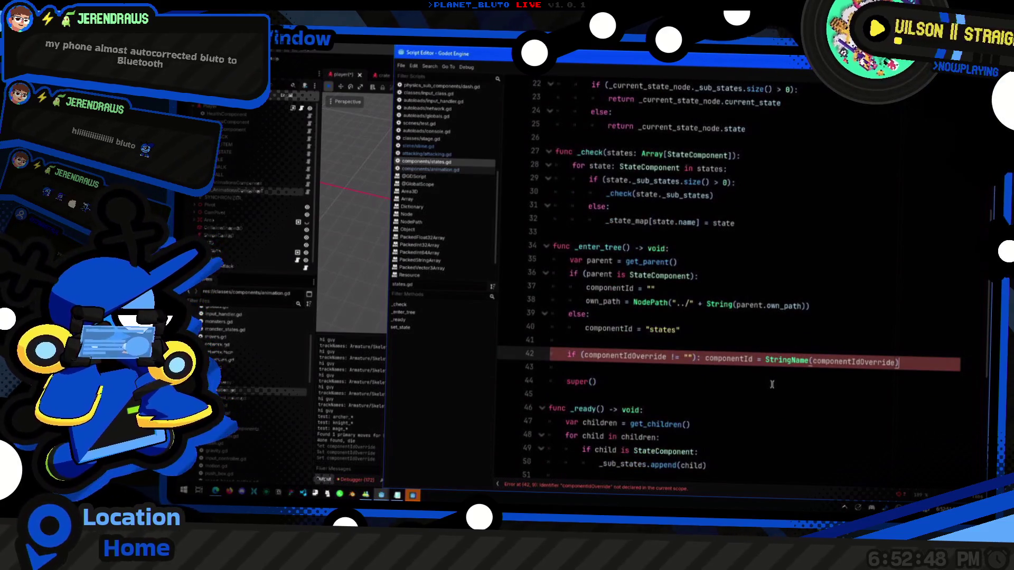
pyautogui.hotkey('shift', 'Up')
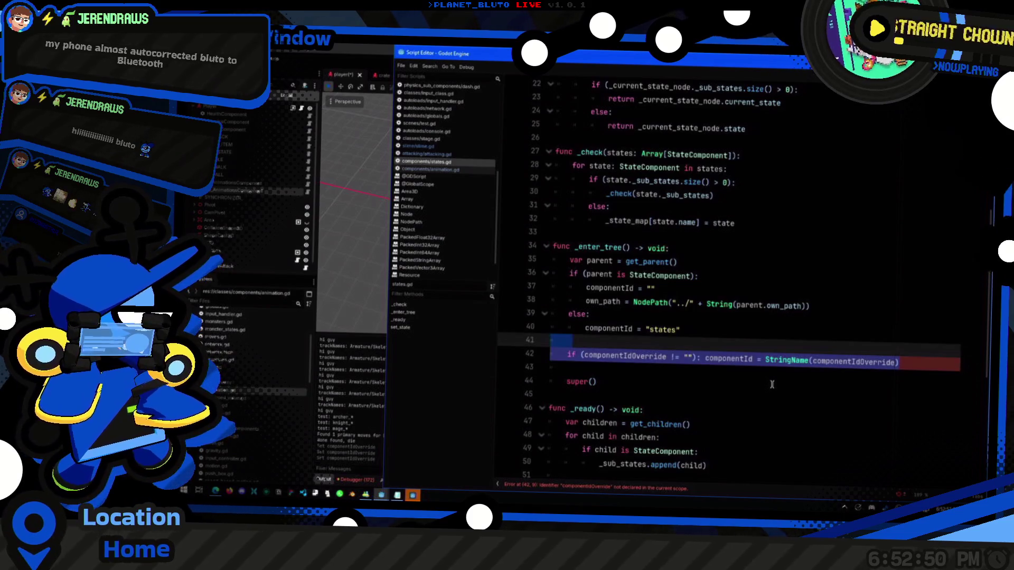
pyautogui.press('BackSpace')
pyautogui.press('BackSpace')
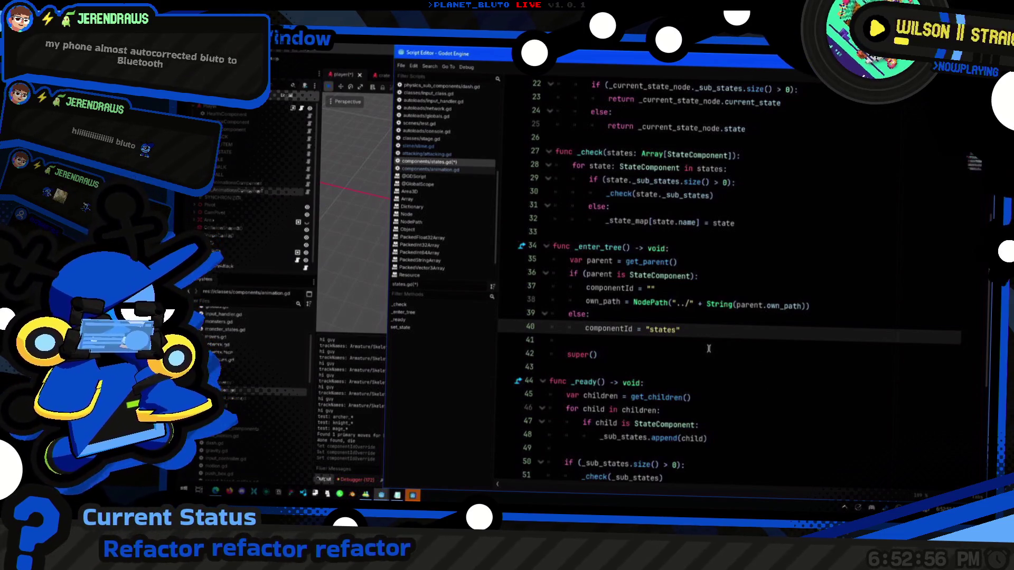
pyautogui.hotkey('ctrl', 's')
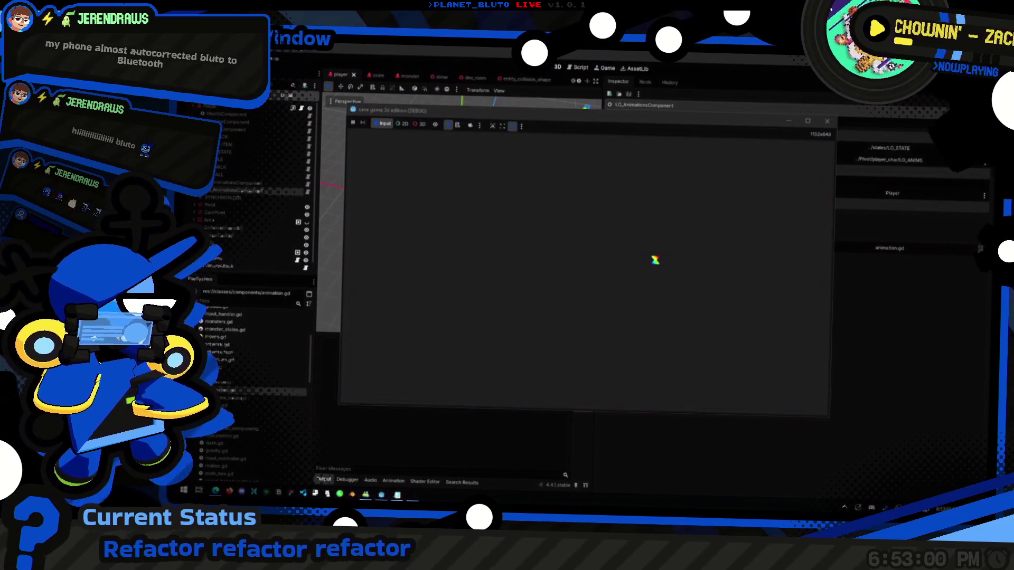
# - Host a game to reach the cave, stop it, and inspect the live anims node in the Remote tree
pyautogui.click(654, 226)
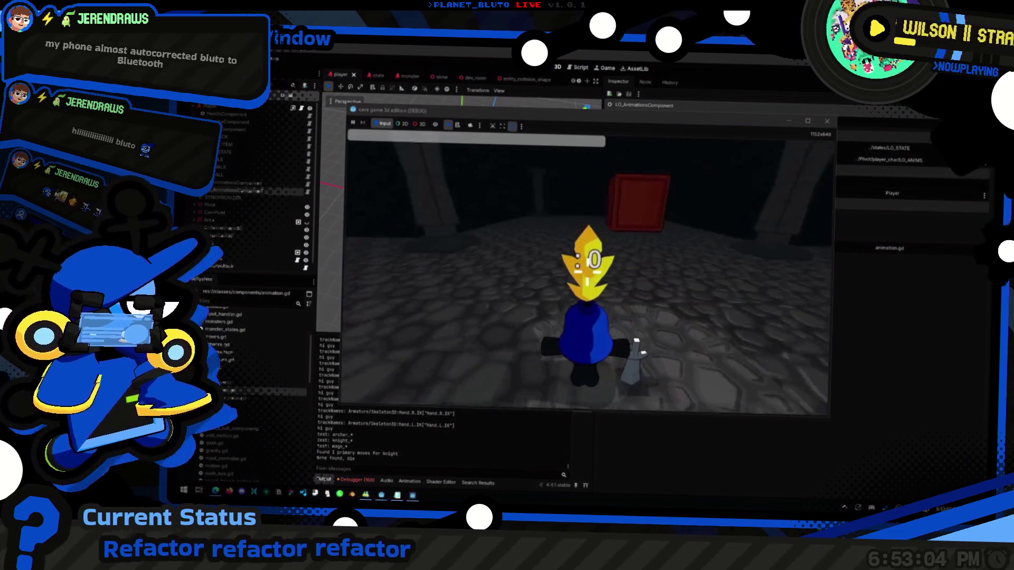
pyautogui.press('F8')
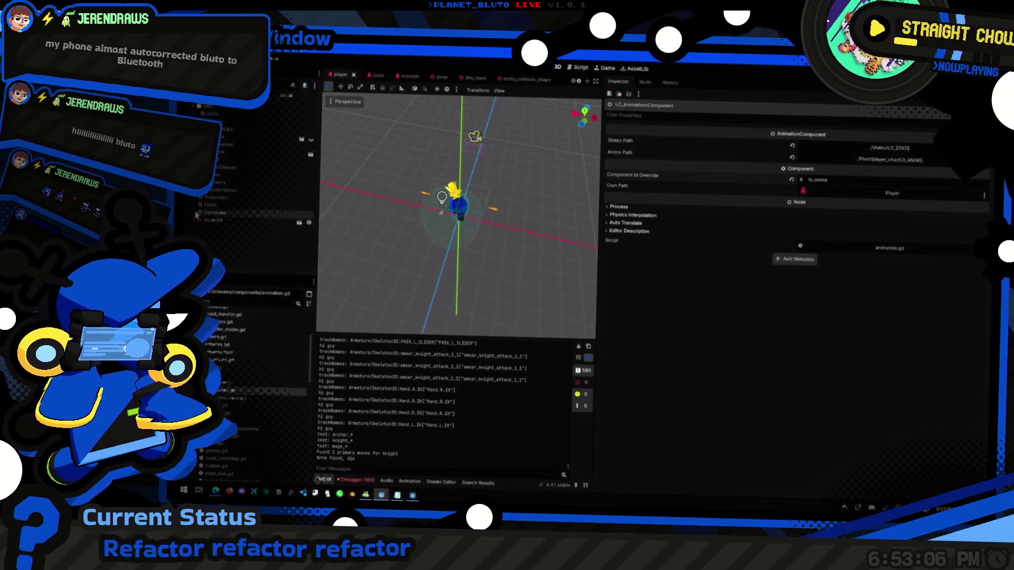
pyautogui.click(264, 218)
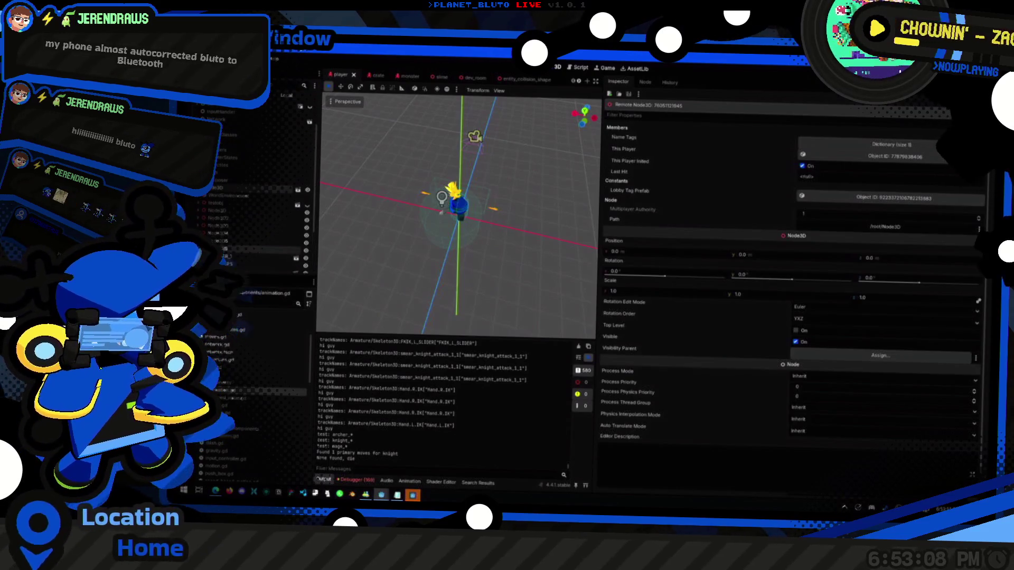
pyautogui.scroll(-5, 208, 210)
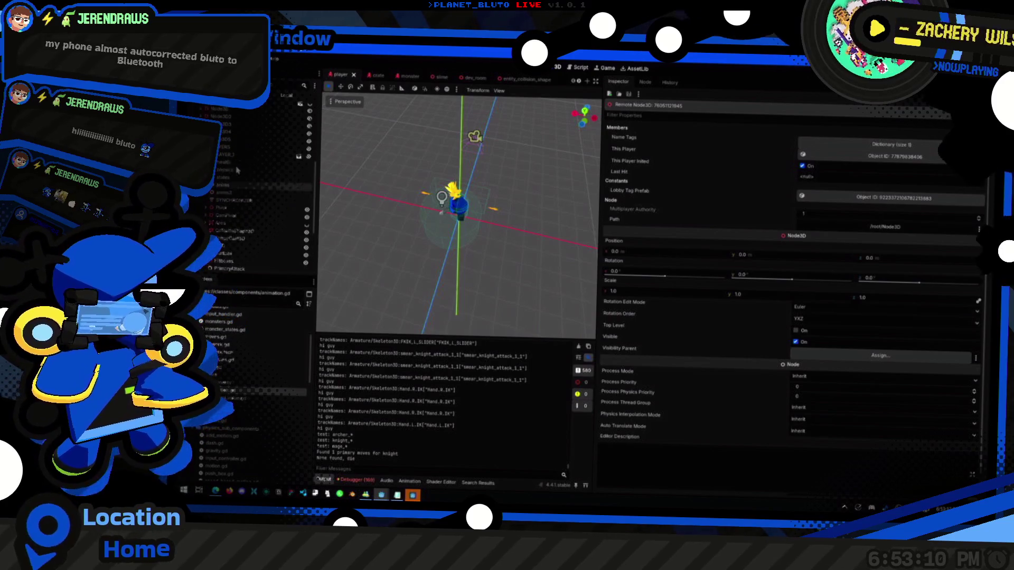
pyautogui.click(236, 188)
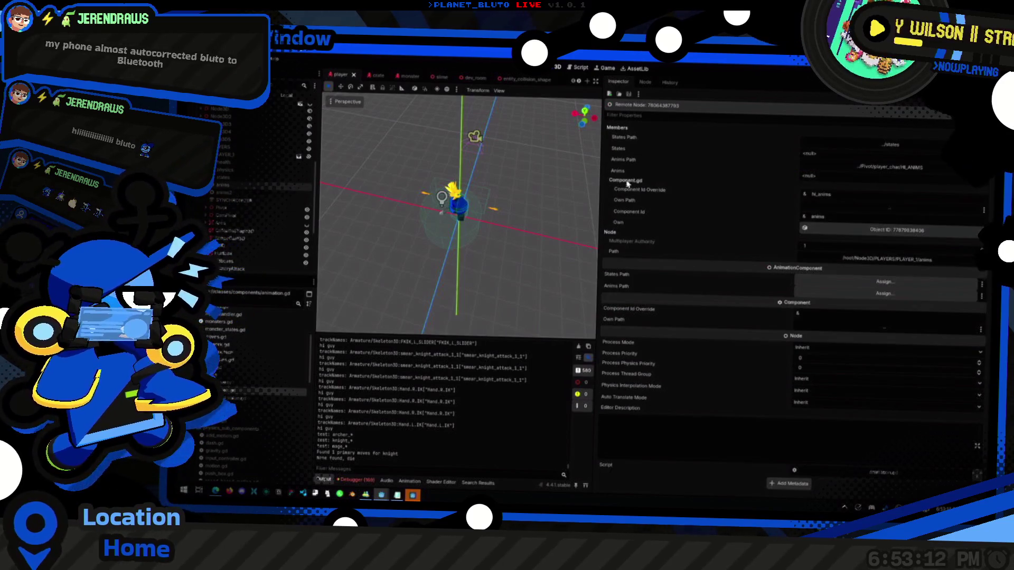
# - Return to component.gd's _enter_tree code at the own node lookup
pyautogui.hotkey('alt', 'Tab')
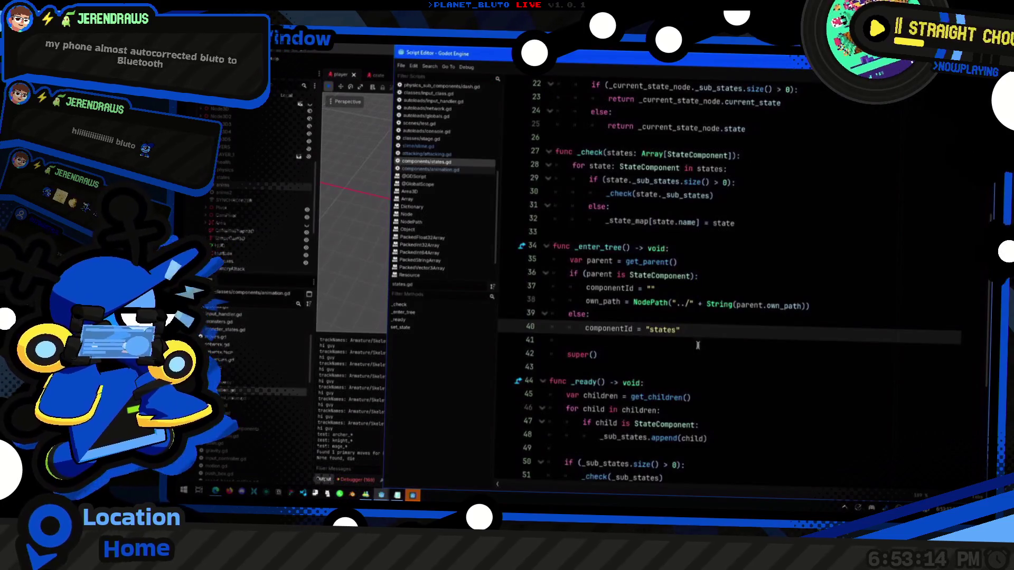
pyautogui.keyDown('ctrl'); pyautogui.click(578, 353); pyautogui.keyUp('ctrl')
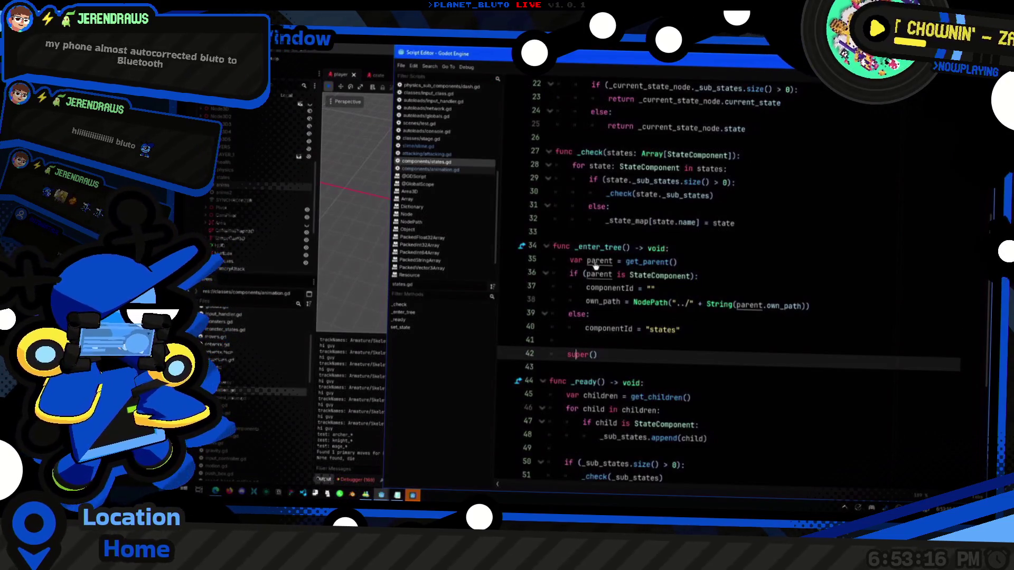
pyautogui.click(703, 288)
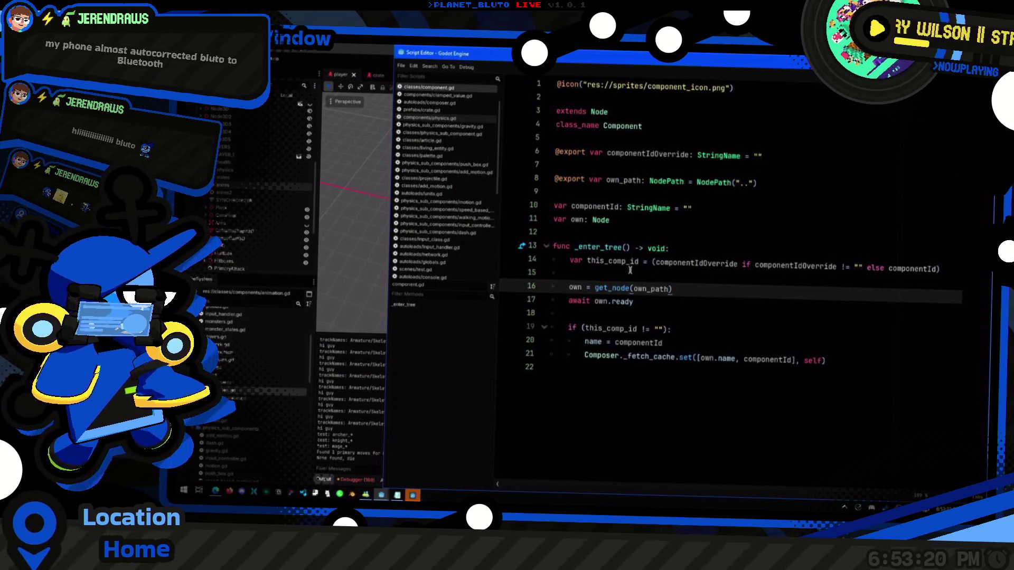
# - Replace componentId with this_comp_id on lines 20 and 21 of component.gd
pyautogui.doubleClick(608, 329)
pyautogui.hotkey('ctrl', 'c')
pyautogui.doubleClick(638, 342)
pyautogui.hotkey('ctrl', 'v')
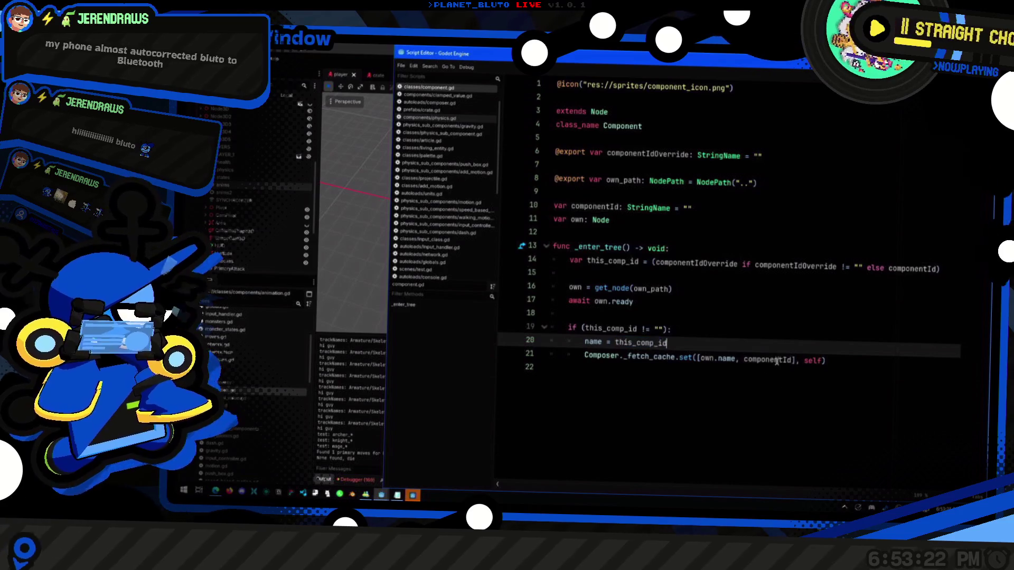
pyautogui.doubleClick(768, 360)
pyautogui.hotkey('ctrl', 'v')
# - Rerun the game hosting as Knight, stop it, and inspect the live hi_anims node
pyautogui.hotkey('alt', 'Tab')
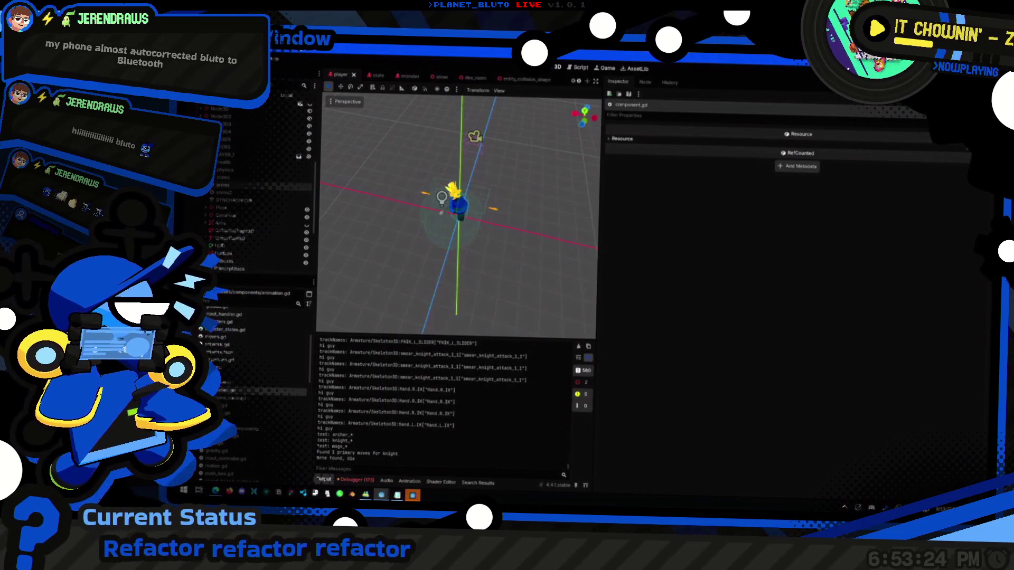
pyautogui.hotkey('ctrl', 's')
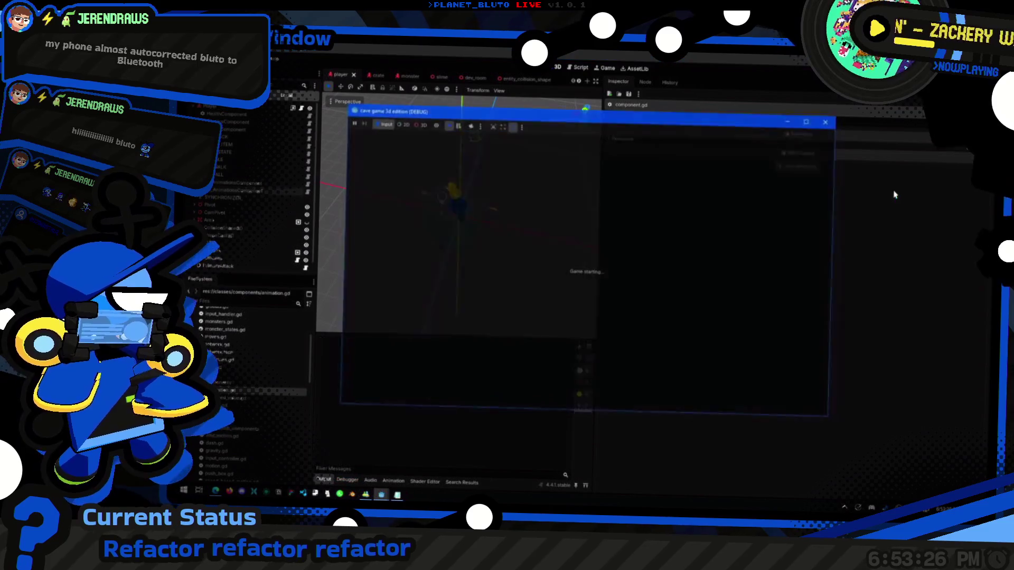
pyautogui.click(455, 173)
pyautogui.click(455, 201)
pyautogui.click(642, 222)
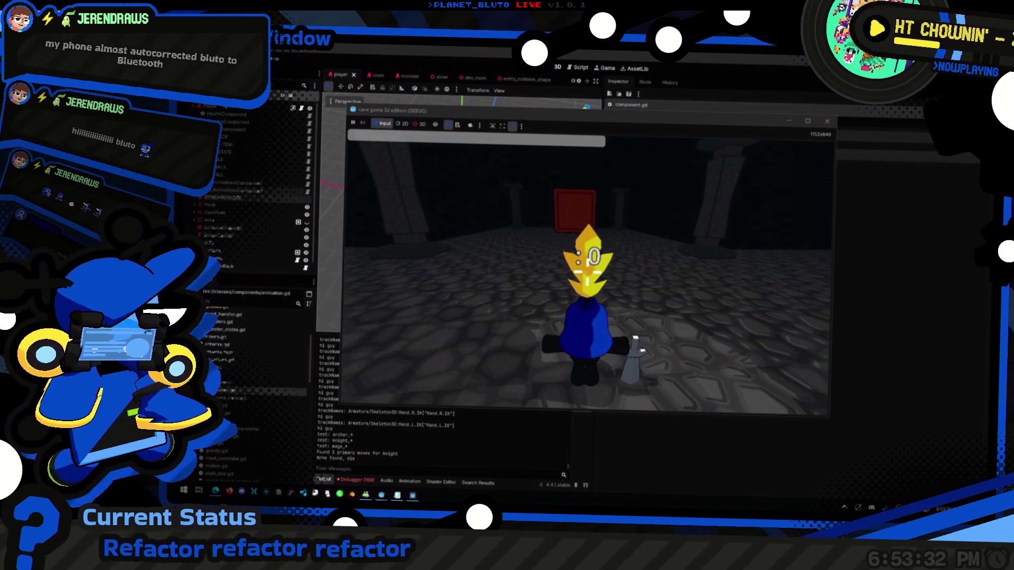
pyautogui.press('F8')
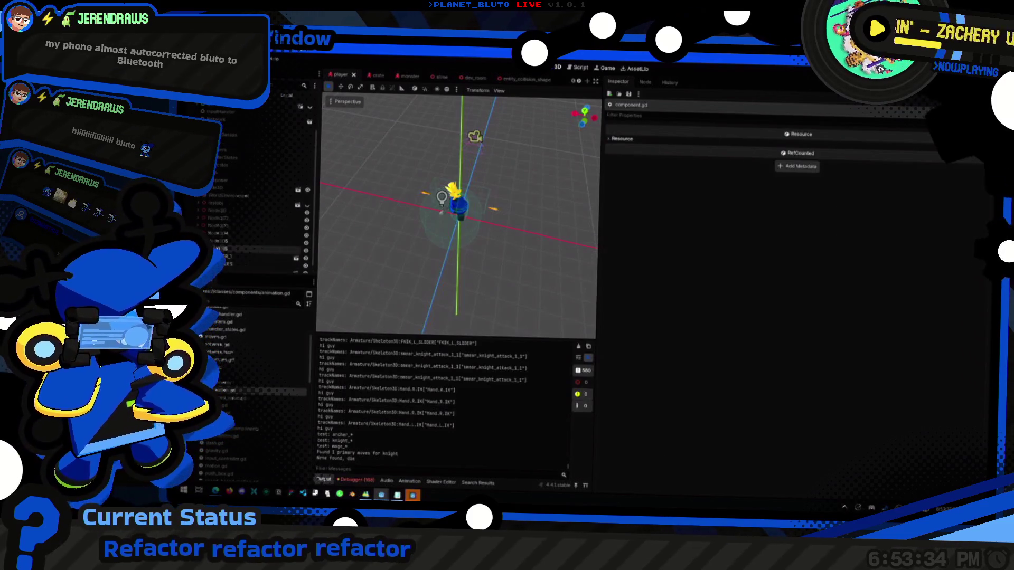
pyautogui.scroll(-3, 237, 246)
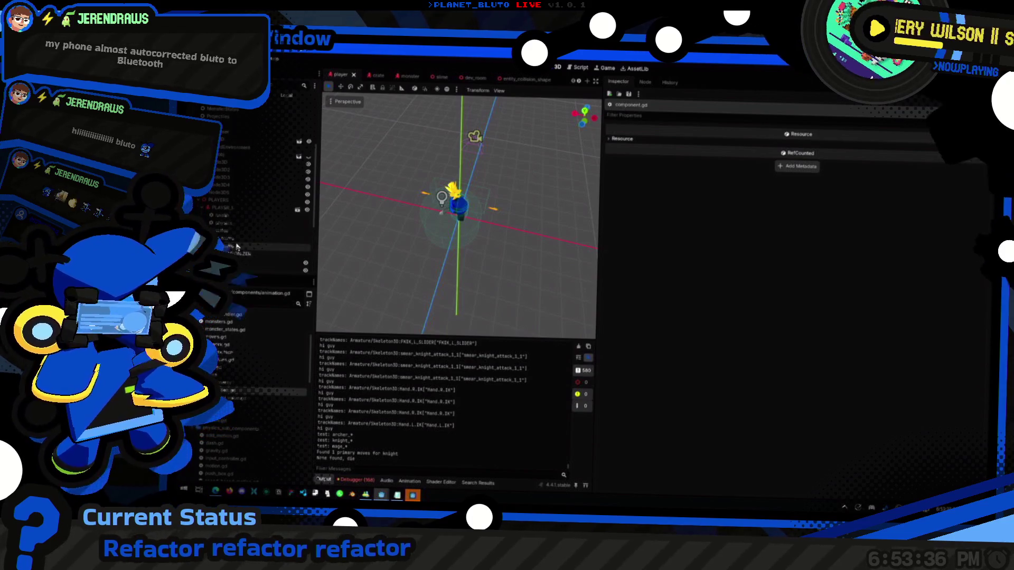
pyautogui.click(237, 246)
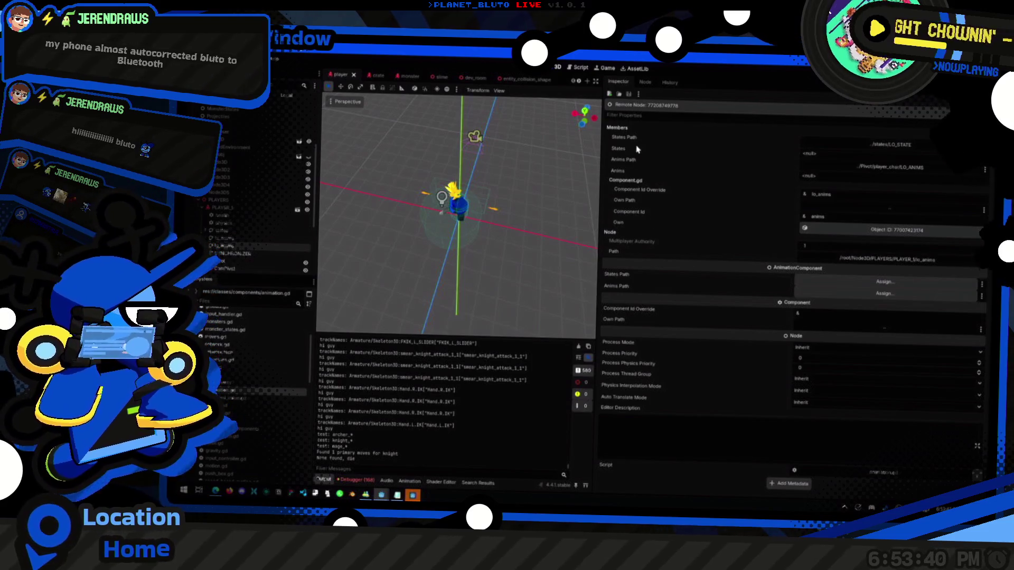
pyautogui.click(262, 238)
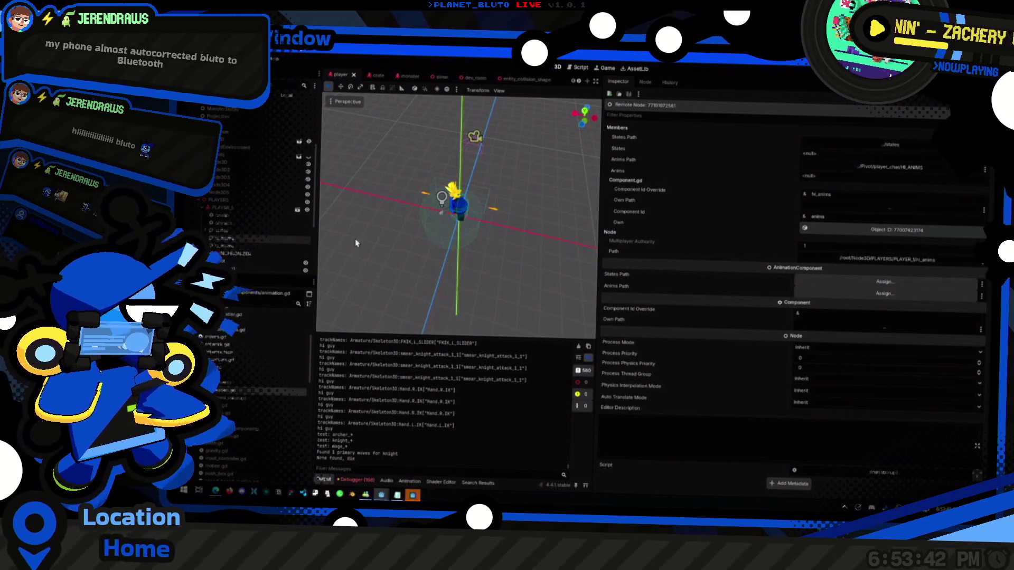
pyautogui.hotkey('alt', 'Tab')
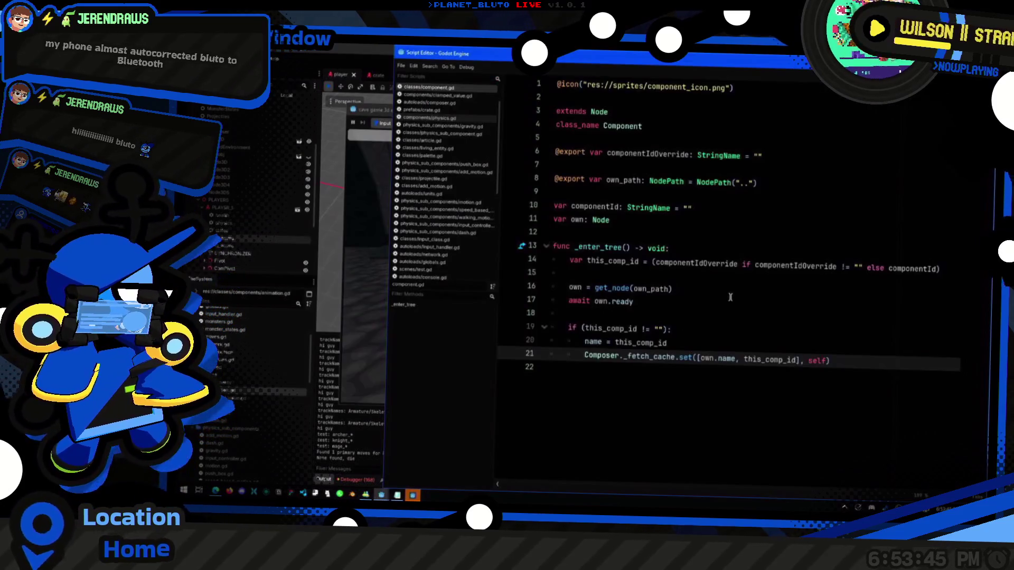
# - Open components/animation.gd from the script list
pyautogui.click(724, 313)
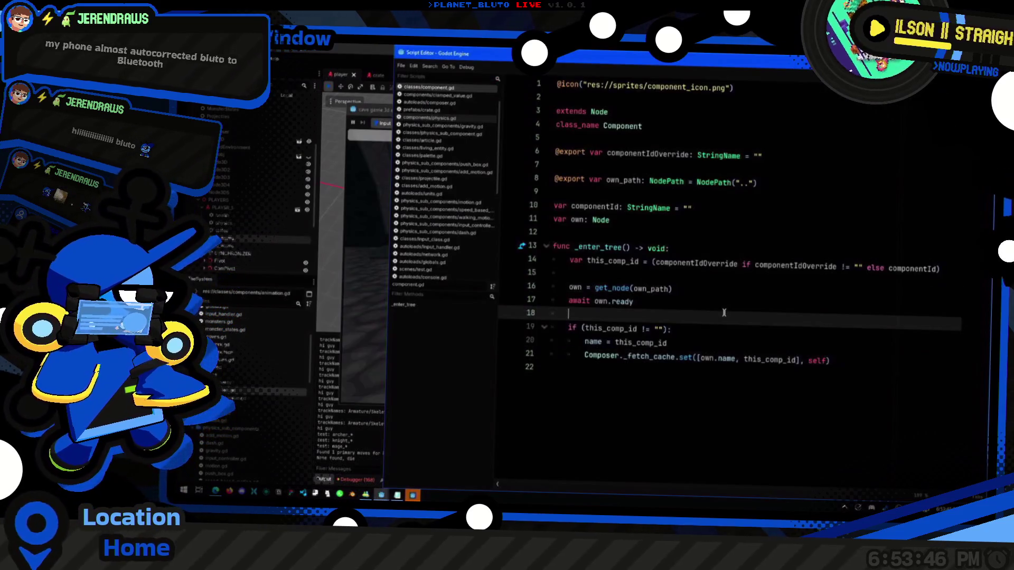
pyautogui.click(660, 299)
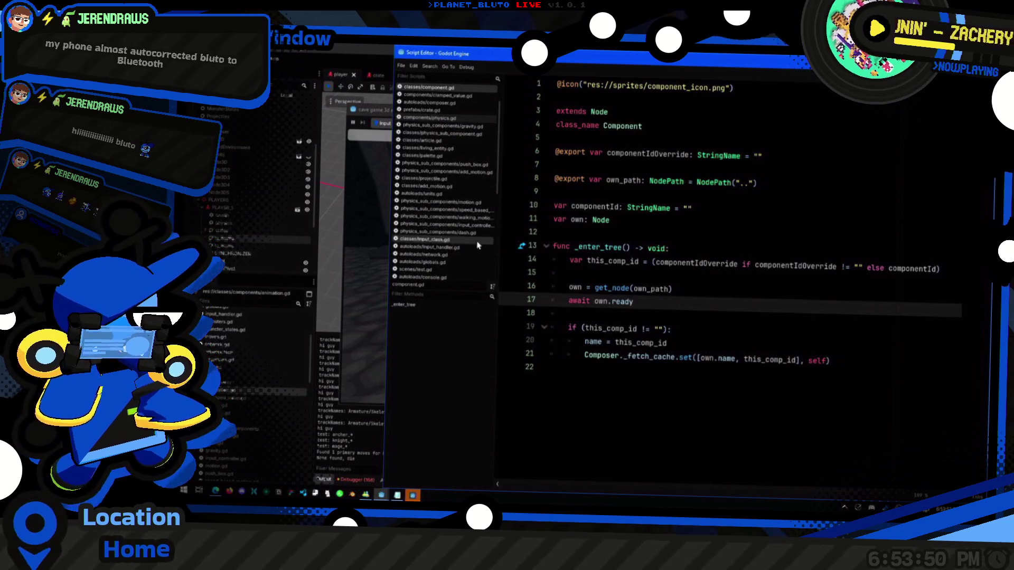
pyautogui.scroll(-3, 448, 222)
pyautogui.click(458, 244)
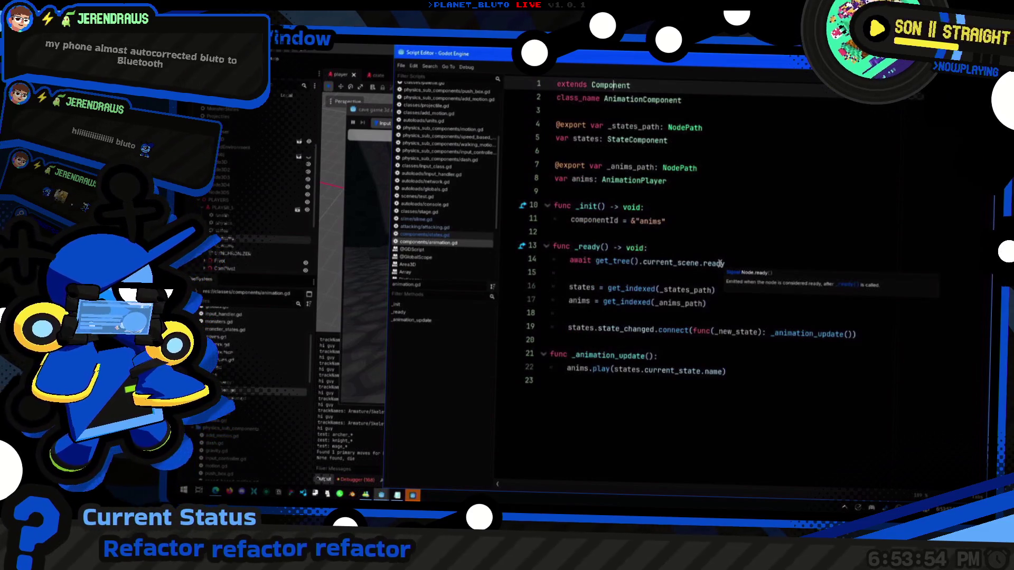
# - Check the get_indexed documentation and the running anims node's values, then return to animation.gd
pyautogui.click(775, 259)
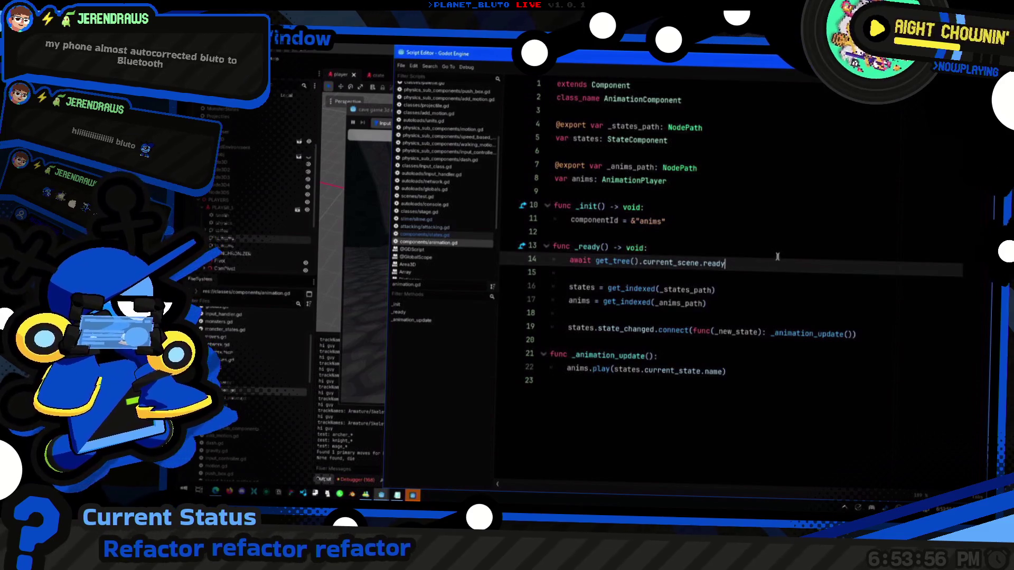
pyautogui.click(684, 288)
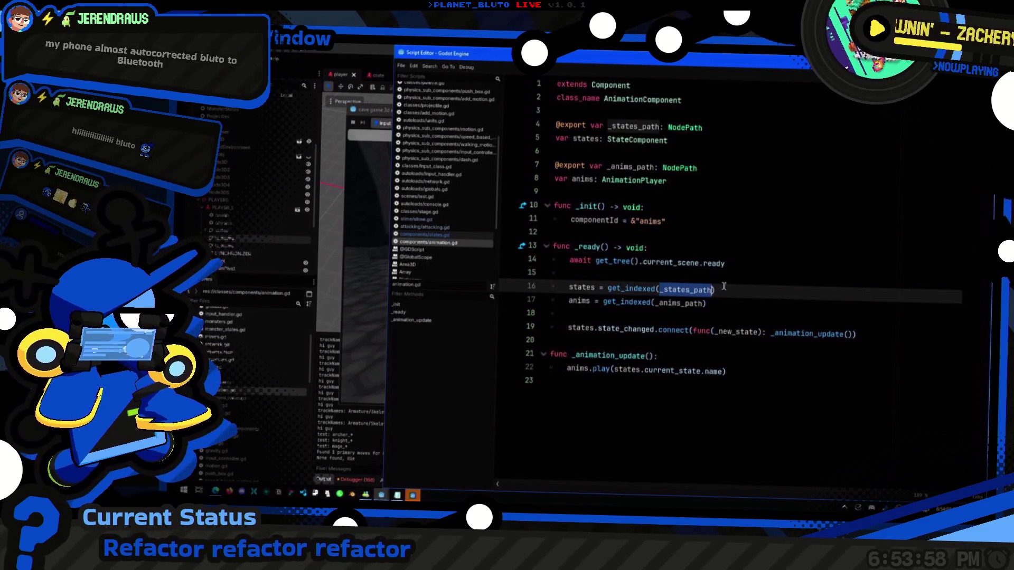
pyautogui.click(722, 289)
pyautogui.hotkey('shift', 'Up')
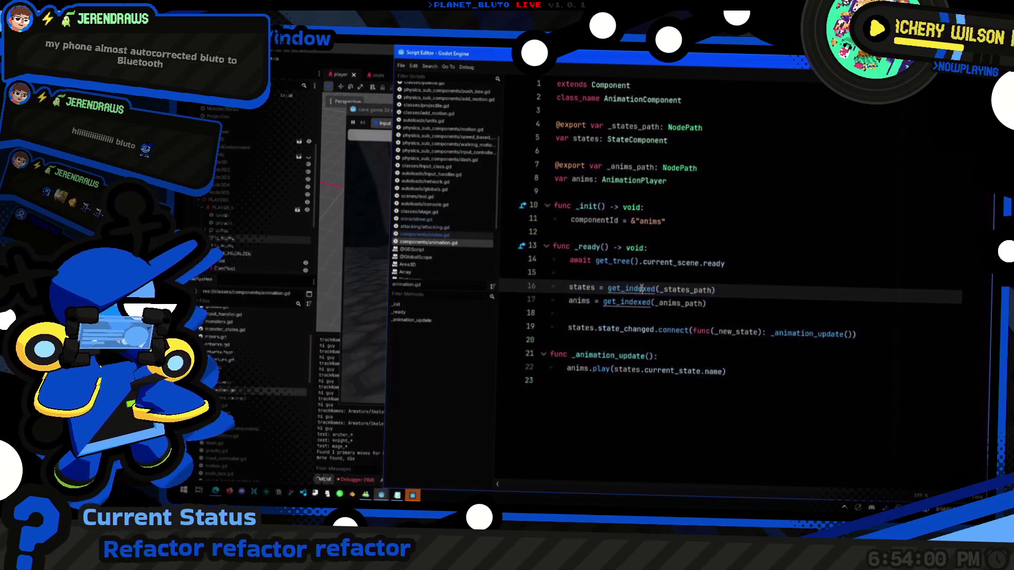
pyautogui.keyDown('ctrl'); pyautogui.click(640, 292); pyautogui.keyUp('ctrl')
pyautogui.hotkey('alt', 'Left')
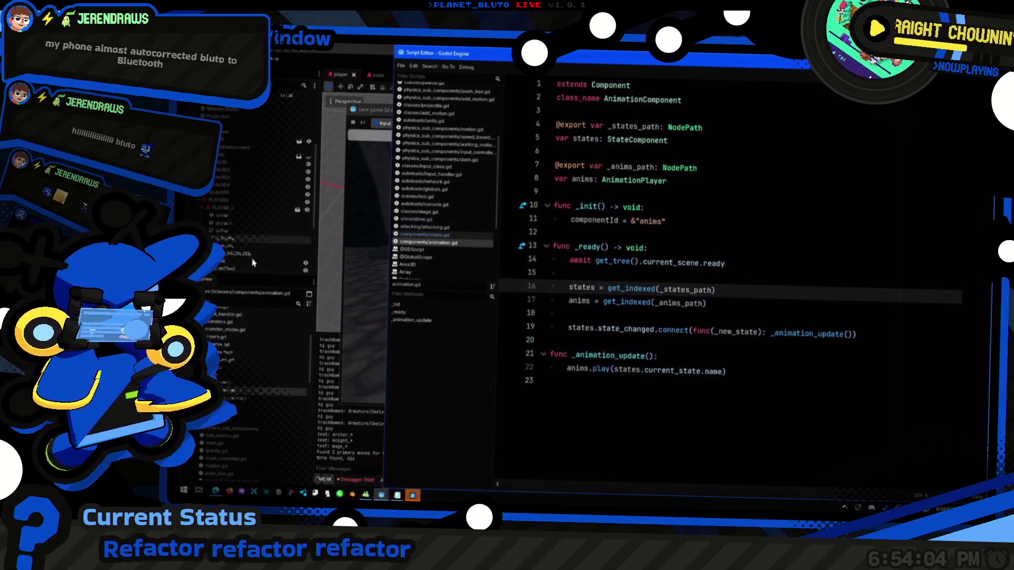
pyautogui.click(258, 245)
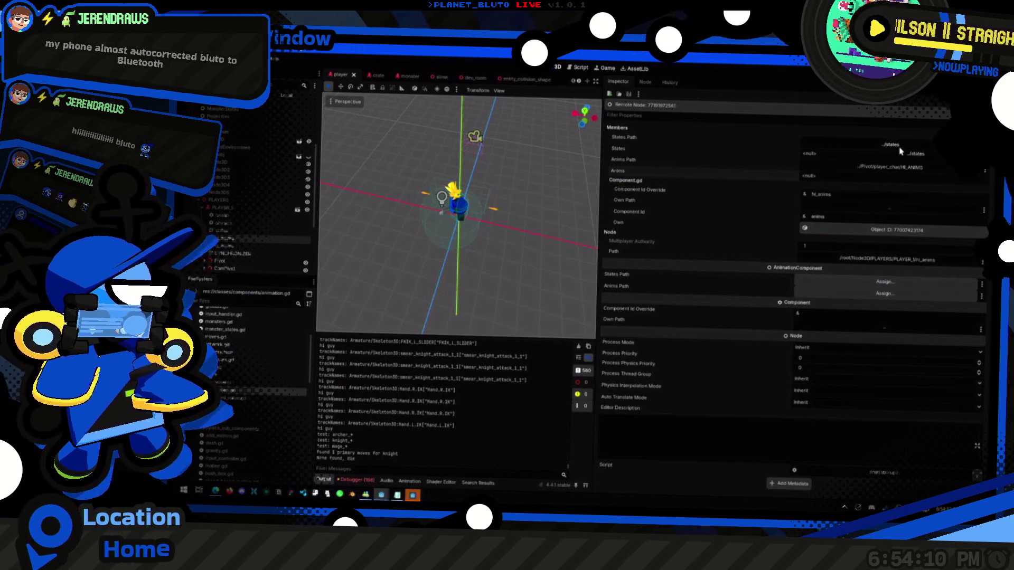
pyautogui.hotkey('alt', 'Tab')
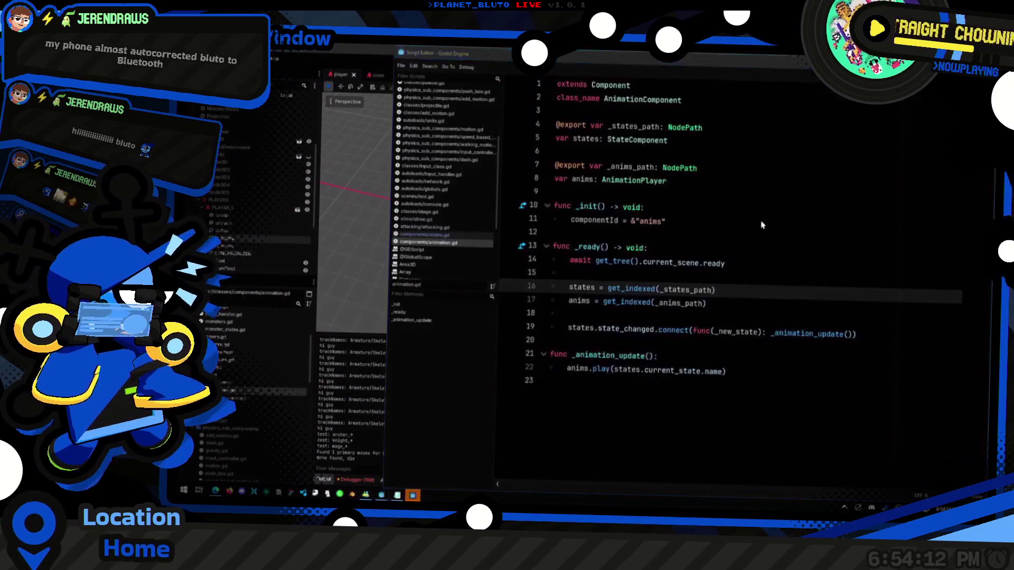
# - Comment out the await line and the state_changed.connect signal connection in animation.gd
pyautogui.doubleClick(626, 289)
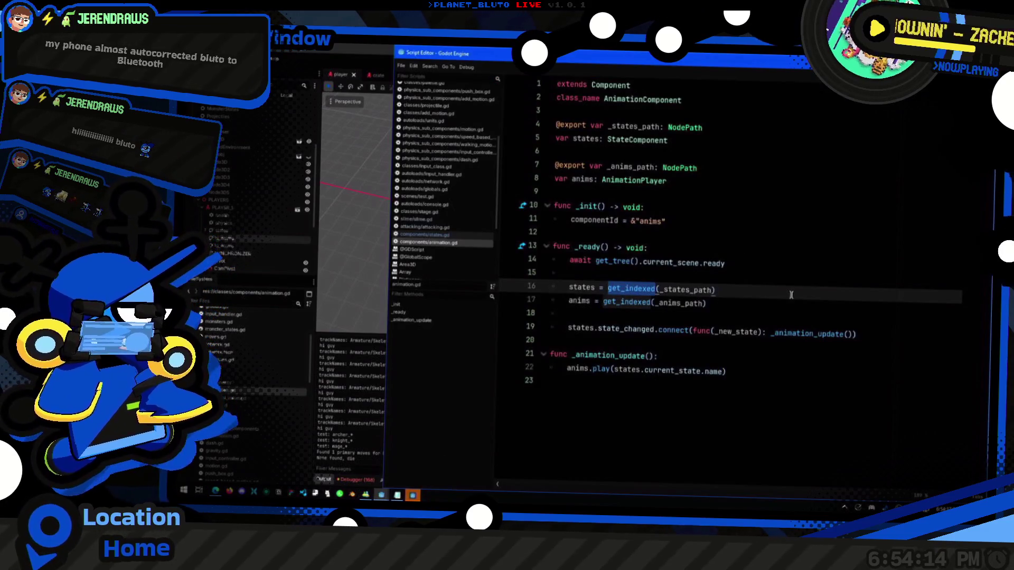
pyautogui.press('Escape')
pyautogui.press('Up')
pyautogui.press('Up')
pyautogui.hotkey('ctrl', 'k')
pyautogui.press('Down')
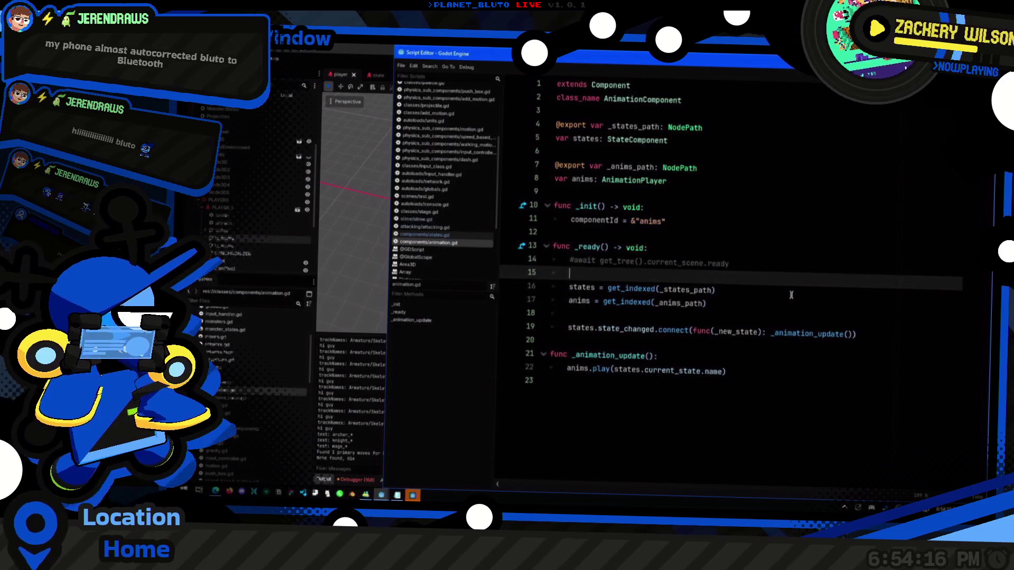
pyautogui.hotkey('ctrl', 'shift', 'k')
pyautogui.press('Down')
pyautogui.press('Down')
pyautogui.press('Down')
pyautogui.press('End')
pyautogui.hotkey('shift', 'Home')
pyautogui.hotkey('shift', 'Home')
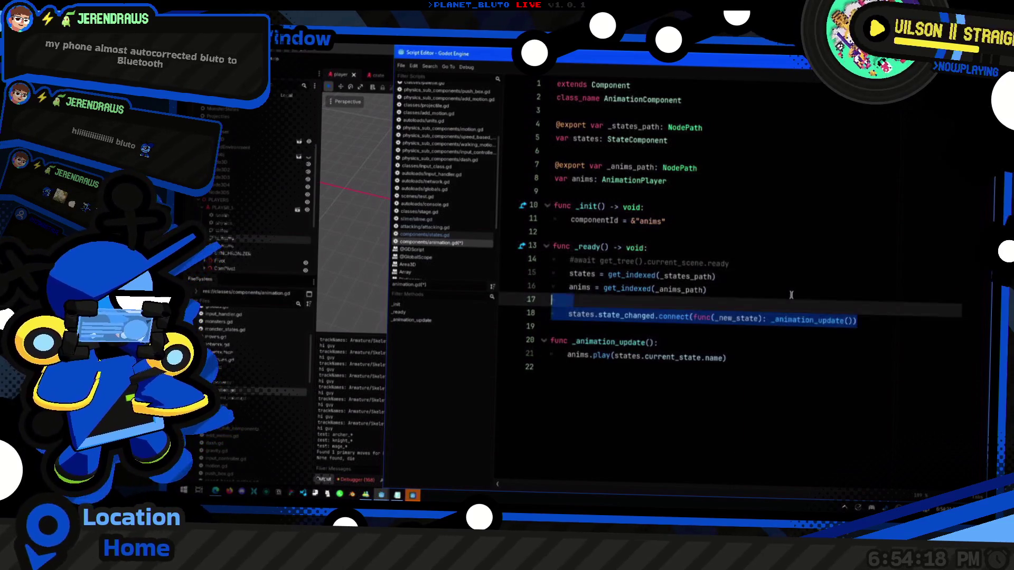
pyautogui.hotkey('shift', 'Up')
pyautogui.hotkey('shift', 'Up')
pyautogui.hotkey('shift', 'Up')
pyautogui.press('Up')
pyautogui.press('Up')
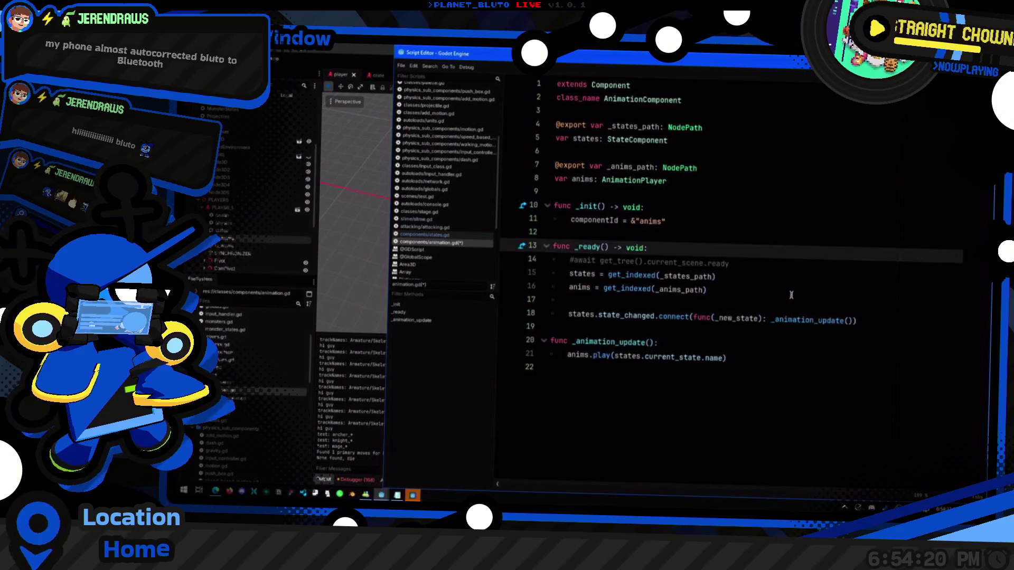
pyautogui.press('Down')
pyautogui.press('Down')
pyautogui.press('Down')
pyautogui.press('End')
pyautogui.hotkey('shift', 'Home')
pyautogui.hotkey('shift', 'Up')
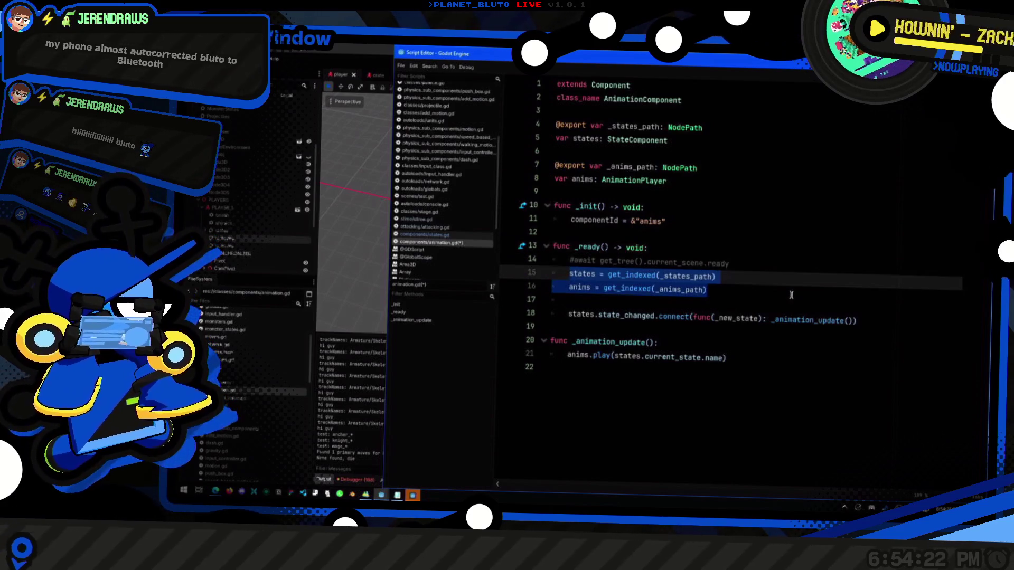
pyautogui.press('Down')
pyautogui.press('Down')
pyautogui.press('Down')
pyautogui.hotkey('ctrl', 'k')
pyautogui.press('Up')
pyautogui.press('Up')
pyautogui.press('Up')
pyautogui.press('Up')
pyautogui.press('Down')
# - Wrap the states and anims get_indexed assignments in null checks like if (anims == null)
pyautogui.hotkey('ctrl', 'shift', 'Left')
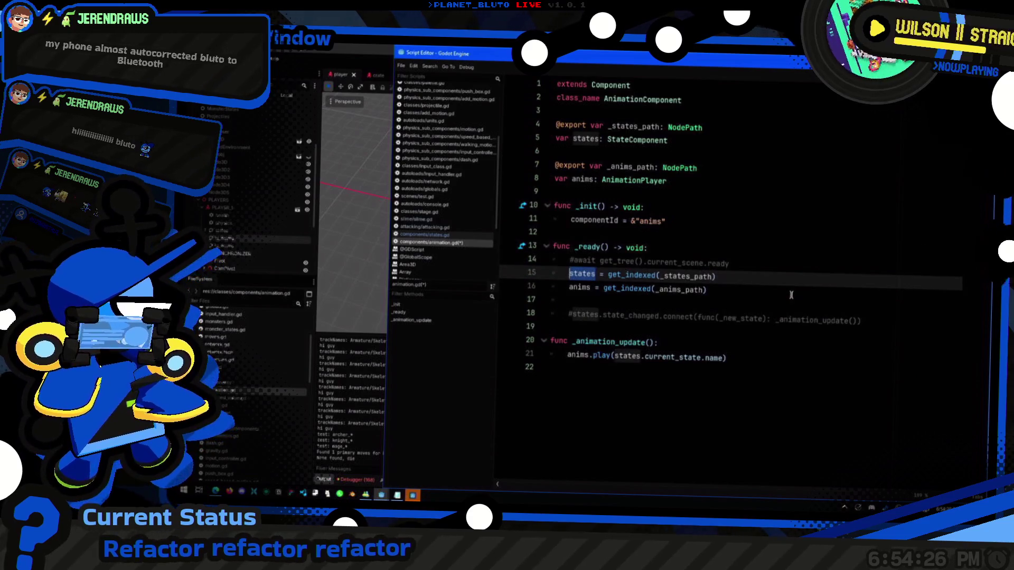
pyautogui.press('Left')
pyautogui.press('Return')
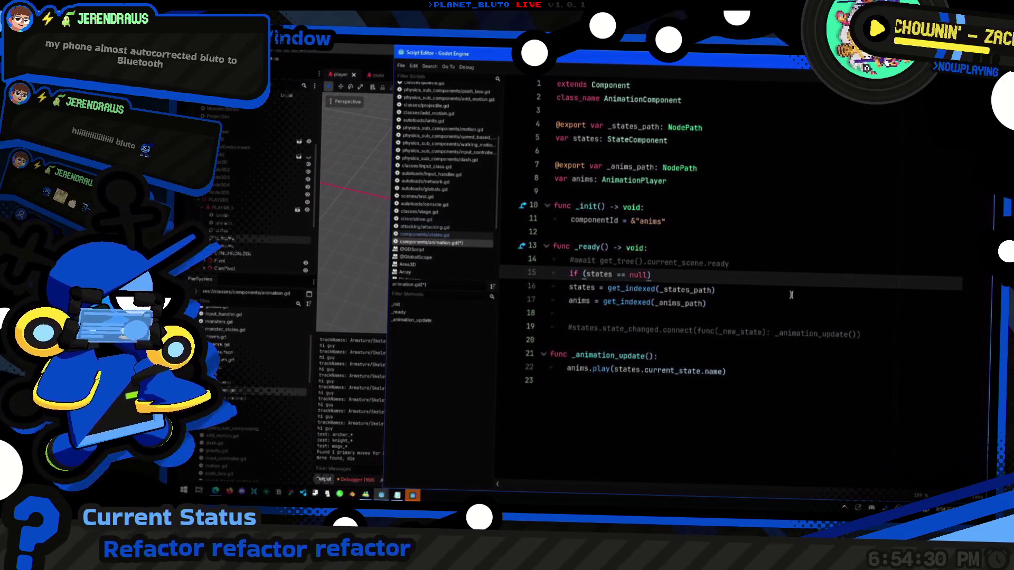
pyautogui.write(':')
pyautogui.press('Down')
pyautogui.press('Tab')
pyautogui.press('End')
pyautogui.press('Return')
pyautogui.press('BackSpace')
pyautogui.press('BackSpace')
pyautogui.press('BackSpace')
pyautogui.write('f (anims')
pyautogui.write(' == null')
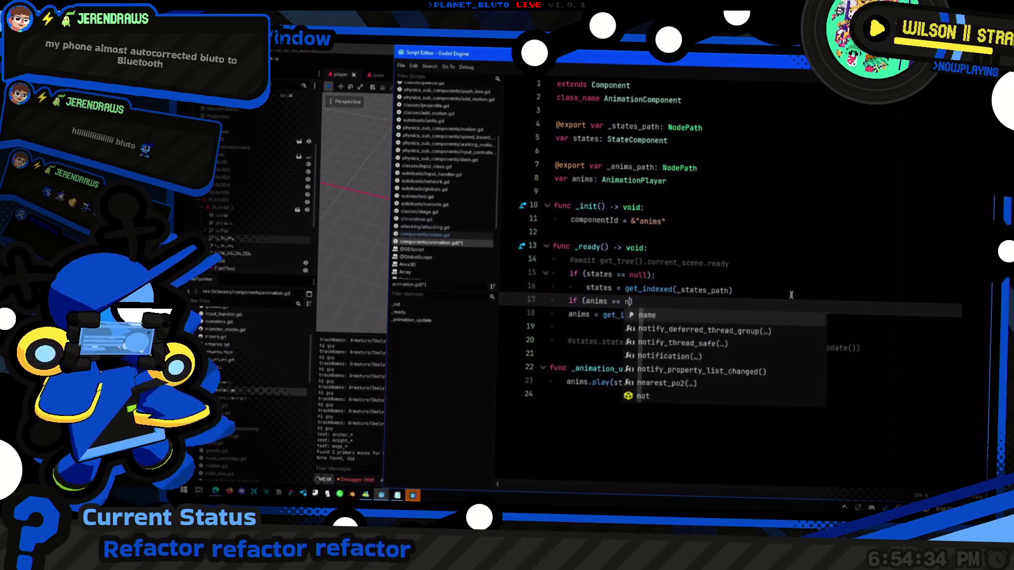
pyautogui.press('Down')
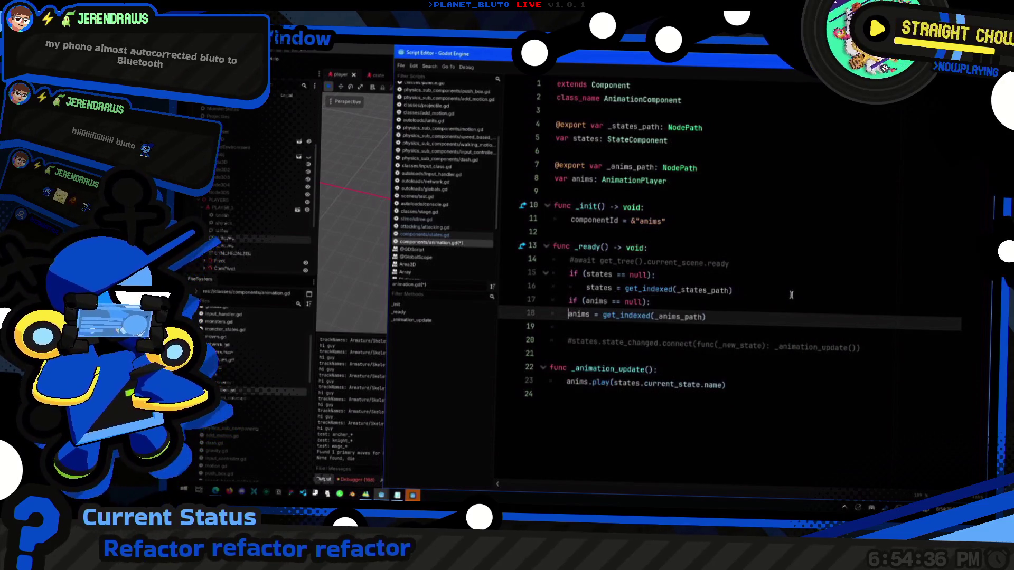
pyautogui.press('Home')
pyautogui.press('Tab')
pyautogui.press('End')
# - Rename _ready to _process and add a SET STATES print after the states assignment
pyautogui.doubleClick(581, 247)
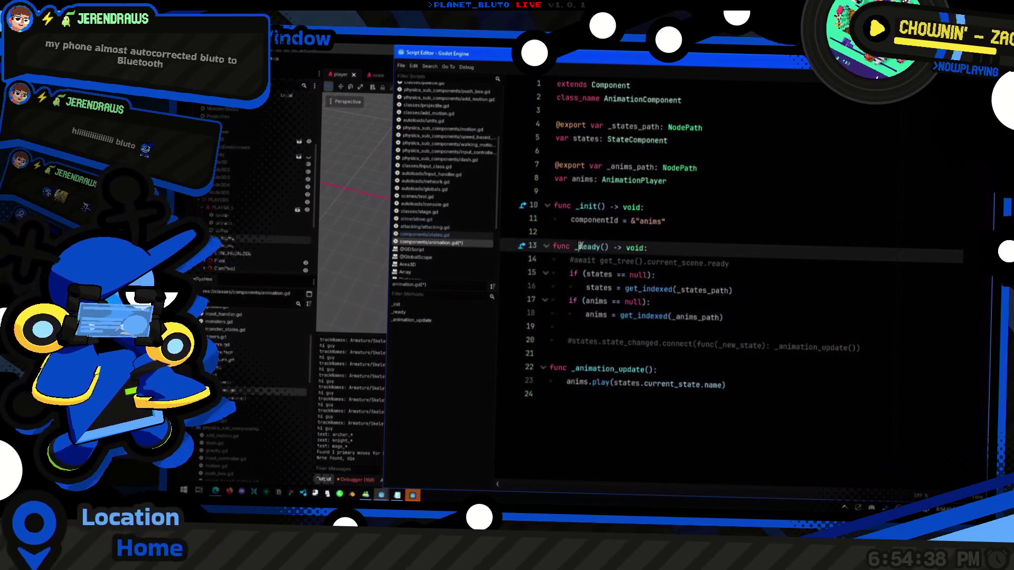
pyautogui.write('_pro')
pyautogui.press('Return')
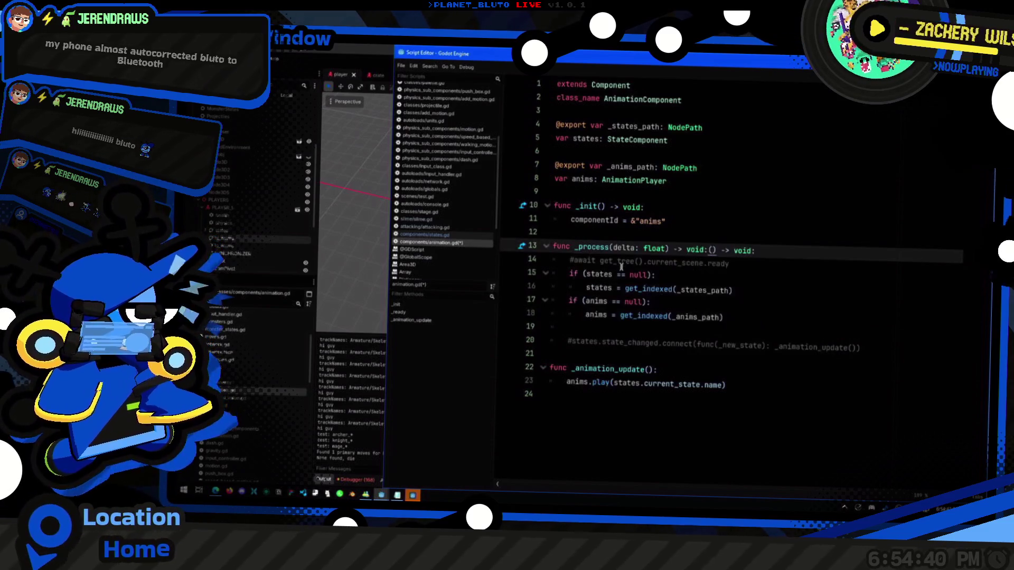
pyautogui.click(601, 285)
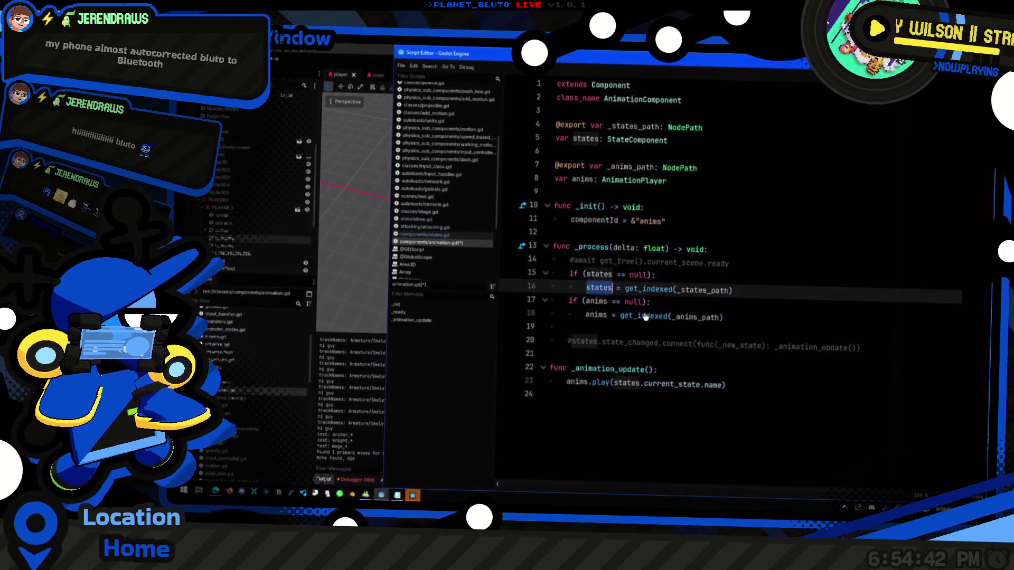
pyautogui.press('End')
pyautogui.press('Return')
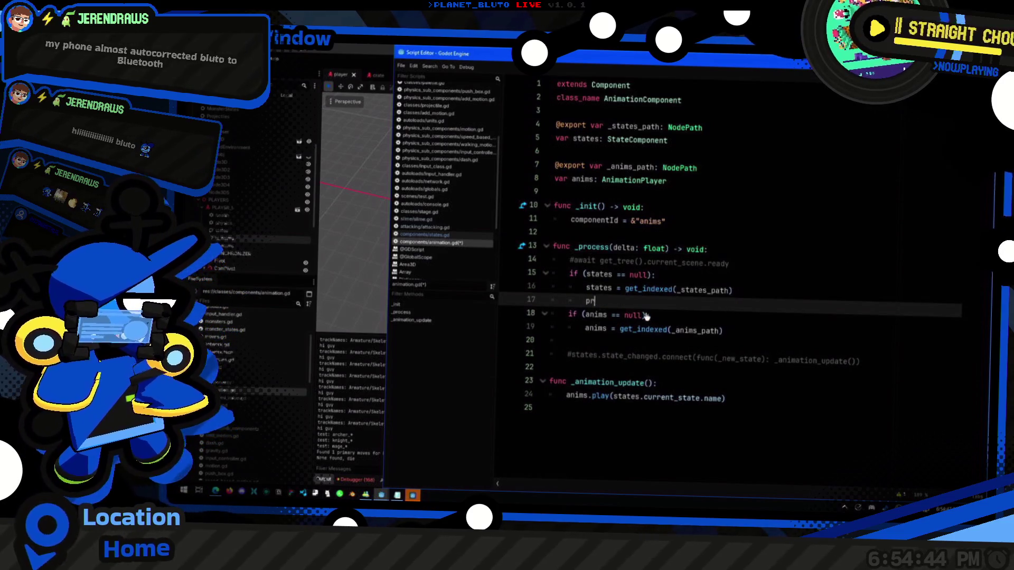
pyautogui.press('BackSpace')
pyautogui.press('BackSpace')
pyautogui.write('ET STA')
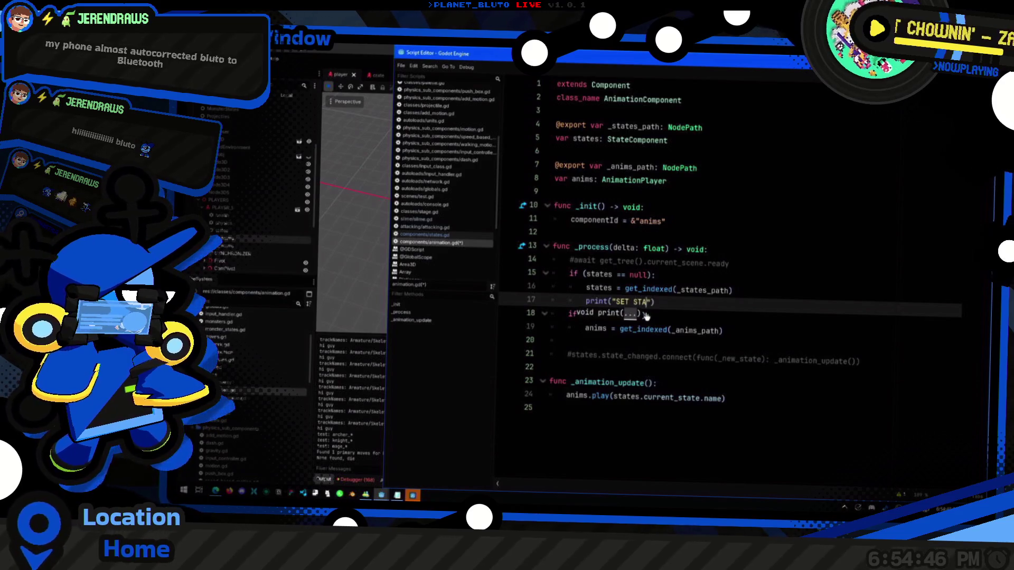
pyautogui.write(':')
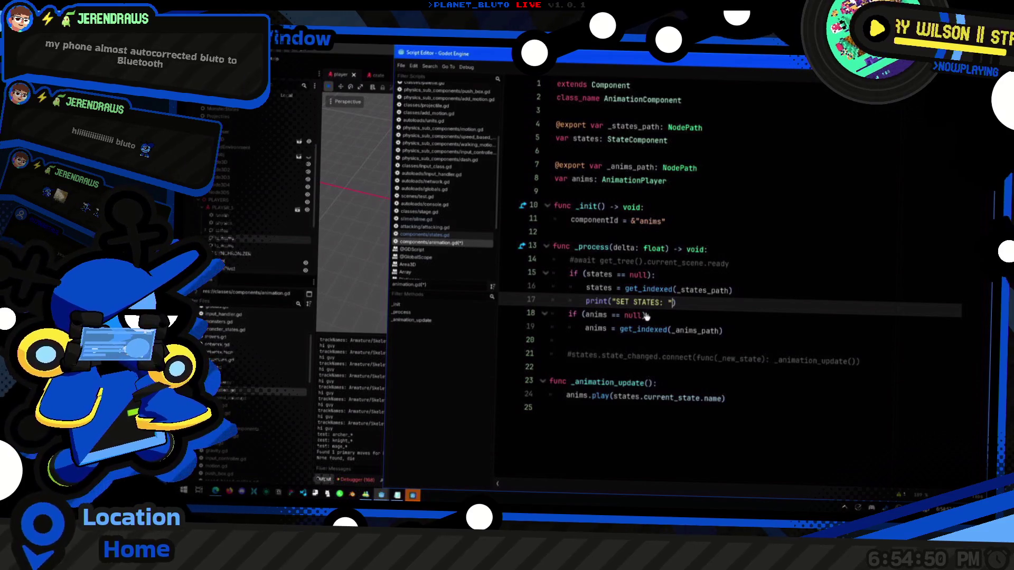
# - Add a matching SET ANIMS print of anims below the anims assignment and launch the game
pyautogui.hotkey('ctrl', 'c')
pyautogui.press('Down')
pyautogui.press('Down')
pyautogui.press('Down')
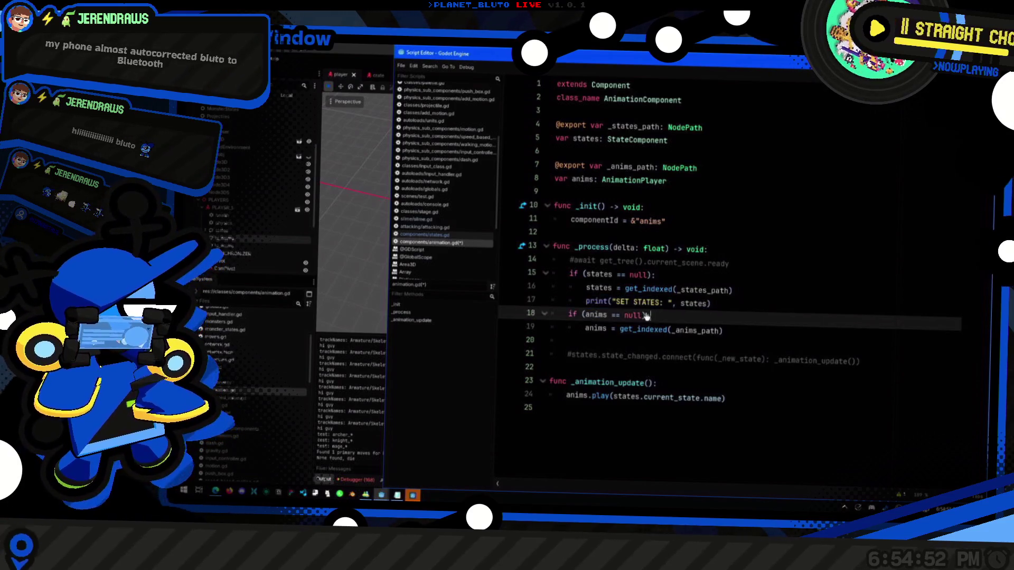
pyautogui.hotkey('ctrl', 'v')
pyautogui.hotkey('ctrl', 'shift', 'Right')
pyautogui.write('ANIMS')
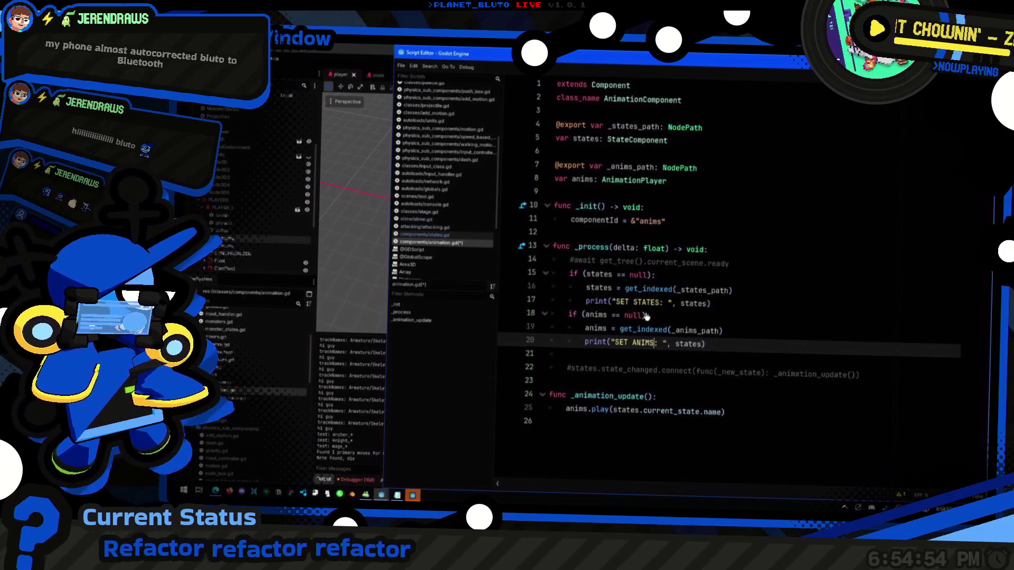
pyautogui.hotkey('ctrl', 'Right')
pyautogui.hotkey('ctrl', 'shift', 'Right')
pyautogui.write('anims')
pyautogui.press('F5')
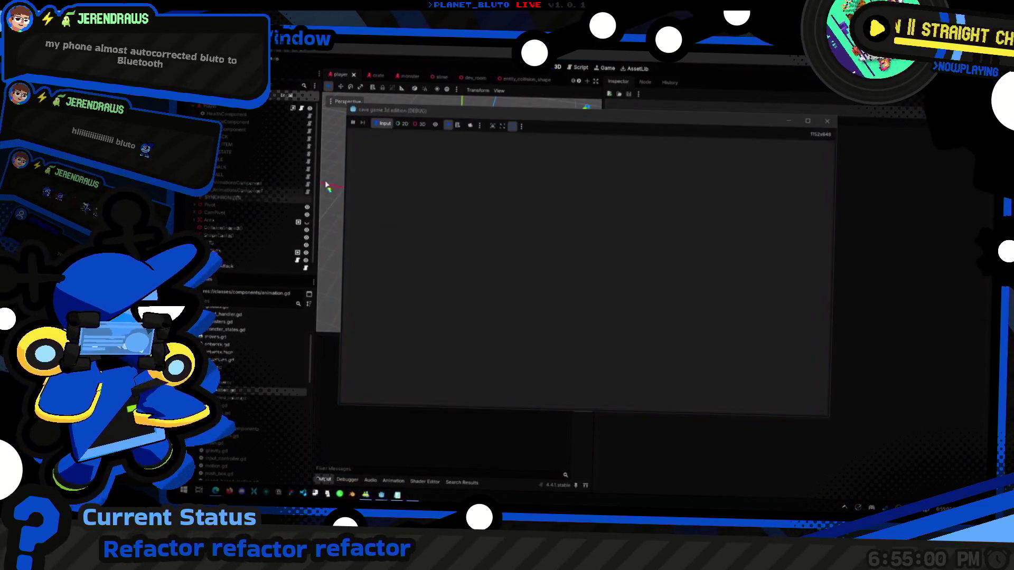
# - Host a test run as Knight, watch SET STATES and SET ANIMS print null, then stop it
pyautogui.click(455, 173)
pyautogui.click(452, 205)
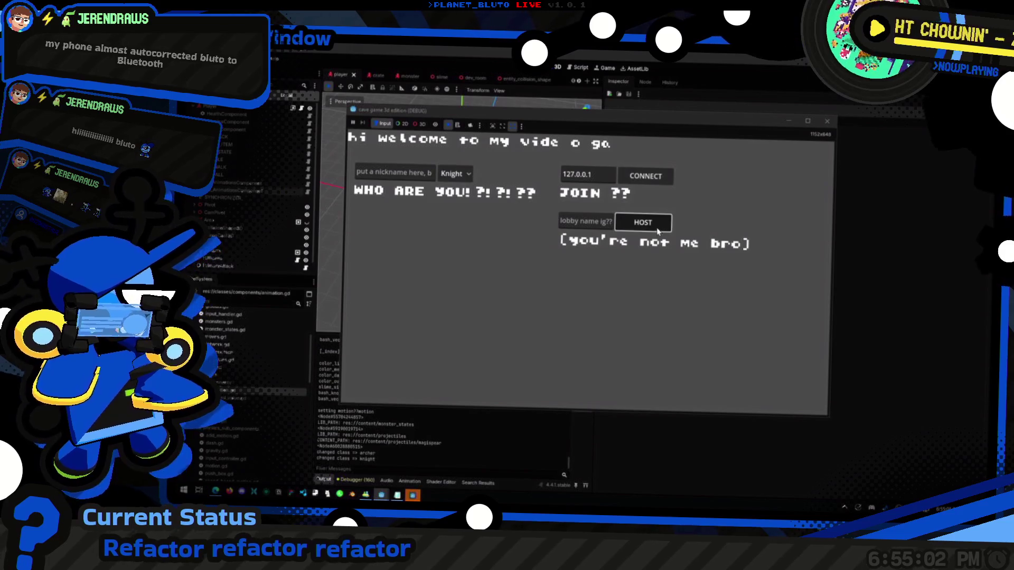
pyautogui.click(643, 223)
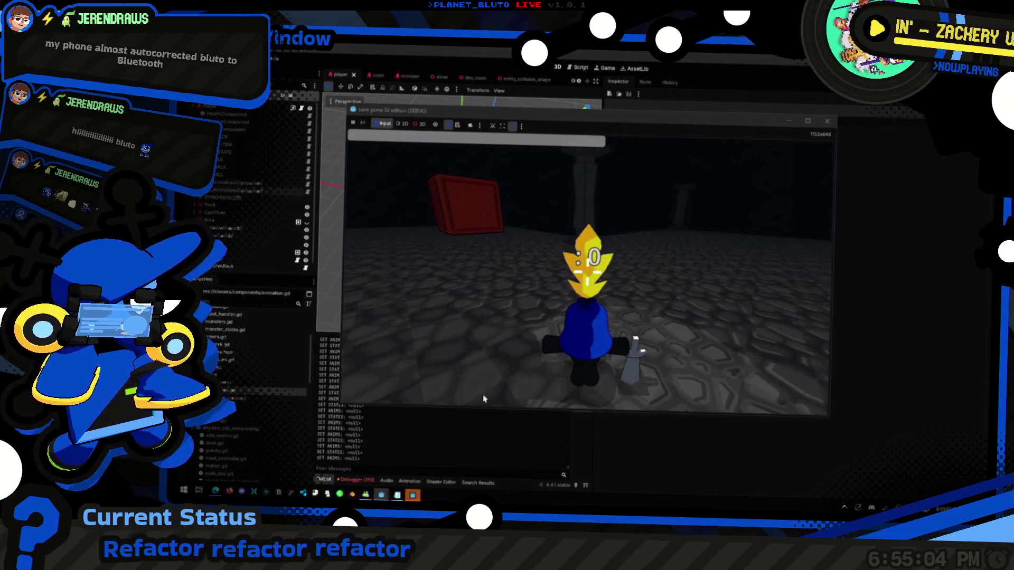
pyautogui.press('F8')
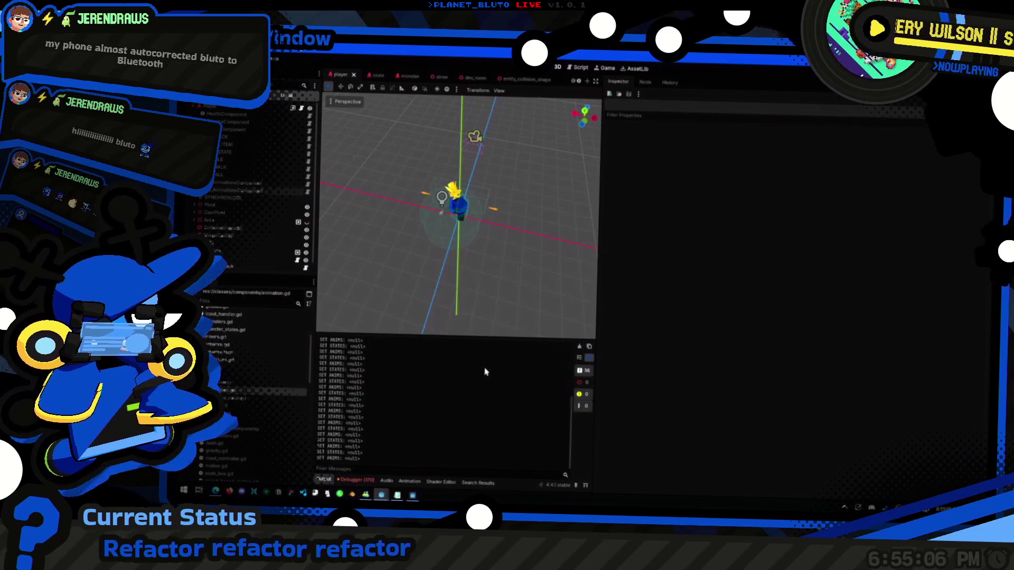
pyautogui.press('super+Tab')
pyautogui.click(555, 279)
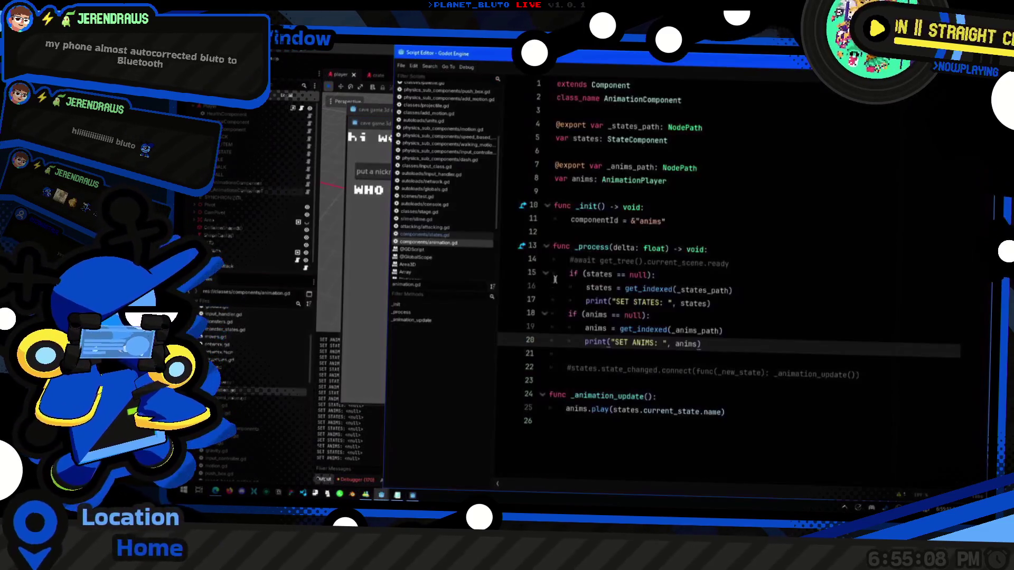
# - Check the get_indexed docs and change line 16's call to get_node
pyautogui.keyDown('ctrl'); pyautogui.click(648, 334); pyautogui.keyUp('ctrl')
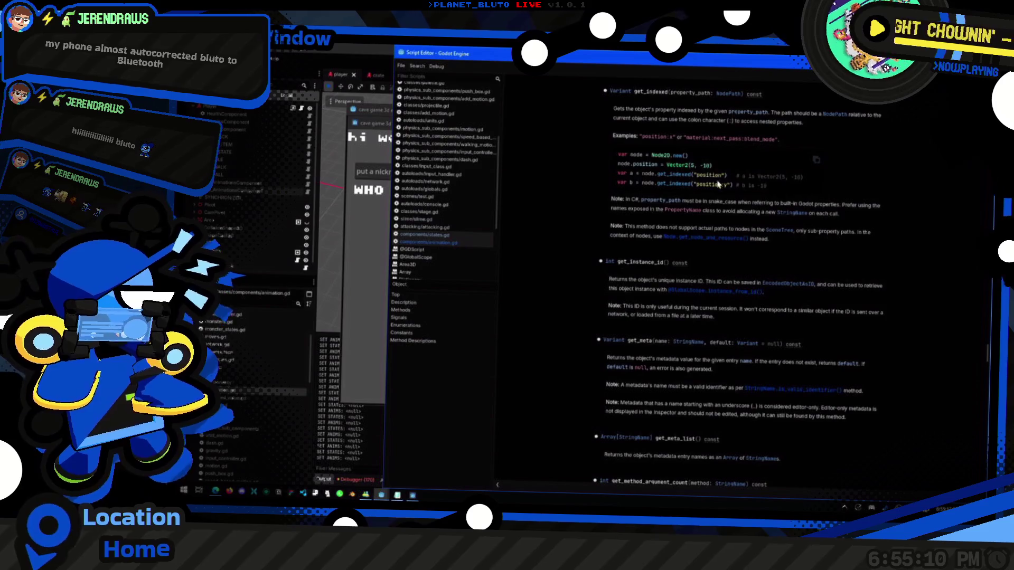
pyautogui.hotkey('alt', 'Left')
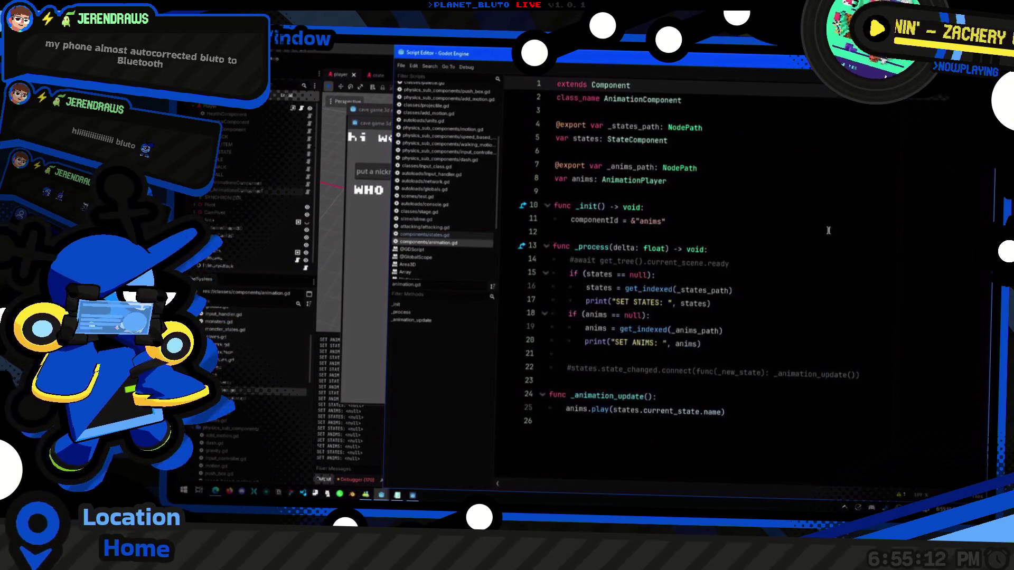
pyautogui.doubleClick(637, 290)
pyautogui.write('get_node')
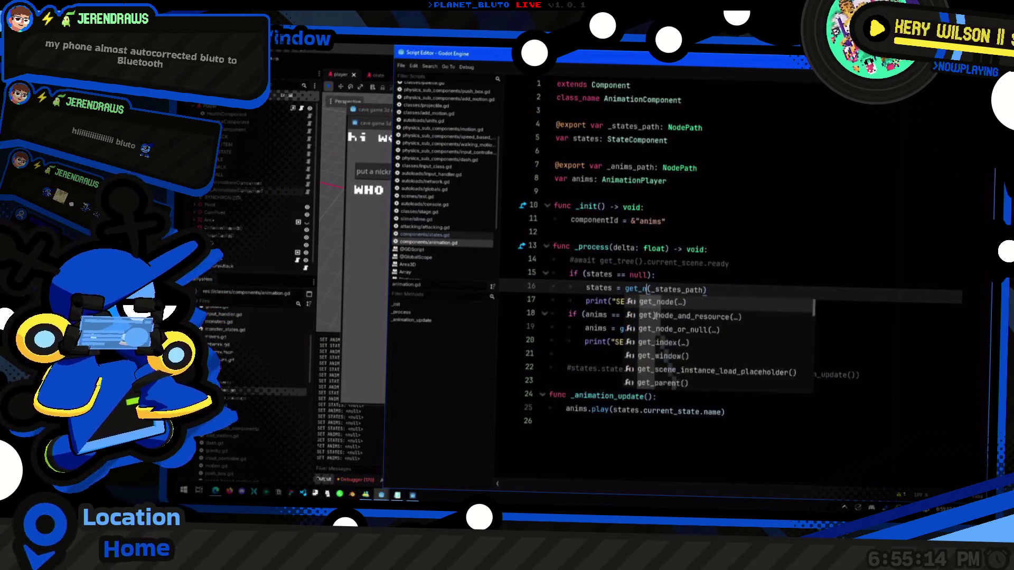
pyautogui.press('Left')
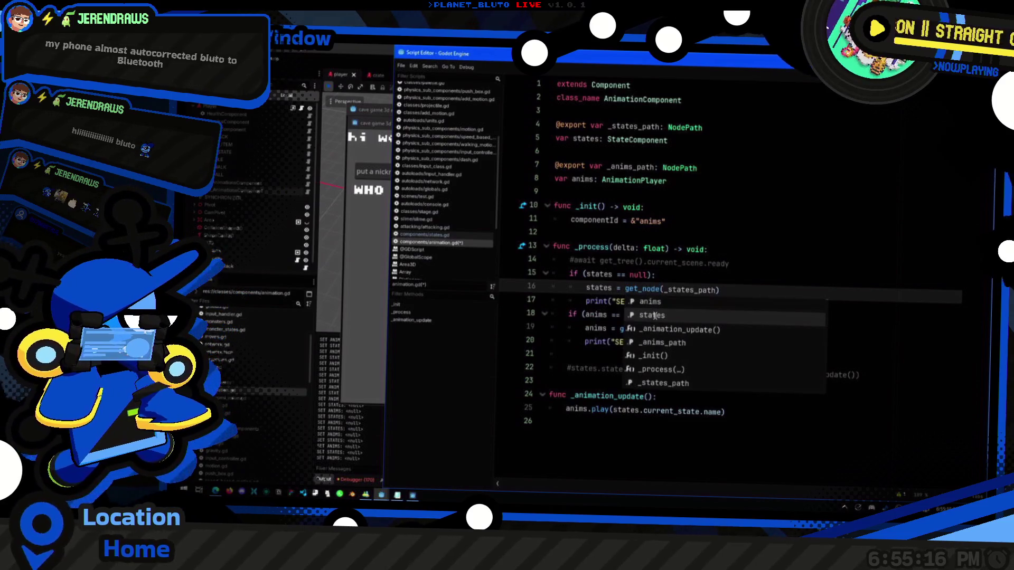
pyautogui.press('Escape')
pyautogui.press('Down')
pyautogui.press('Down')
pyautogui.press('Down')
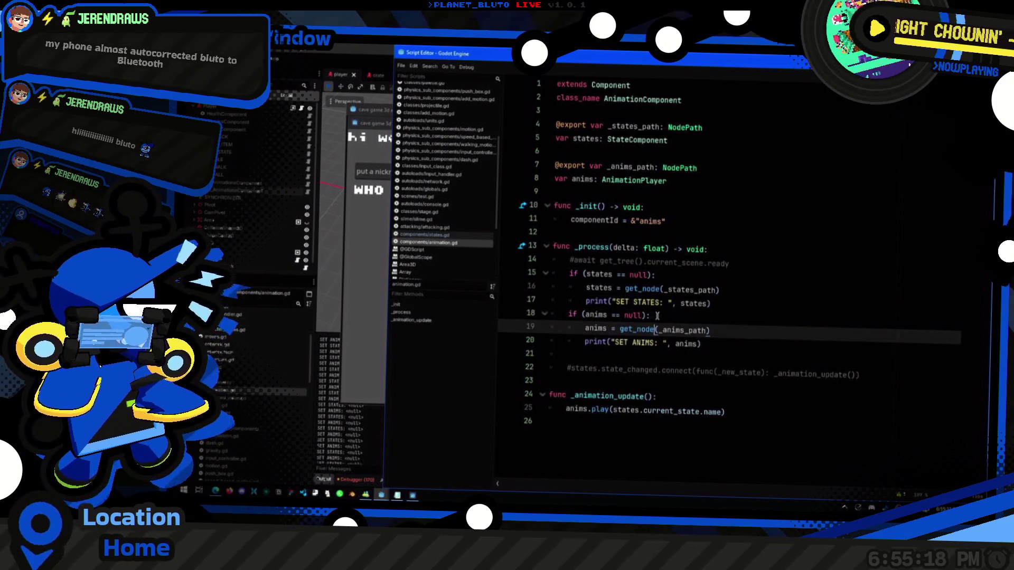
# - Look up the get_node docs, then undo back to the earlier _ready version
pyautogui.click(718, 318)
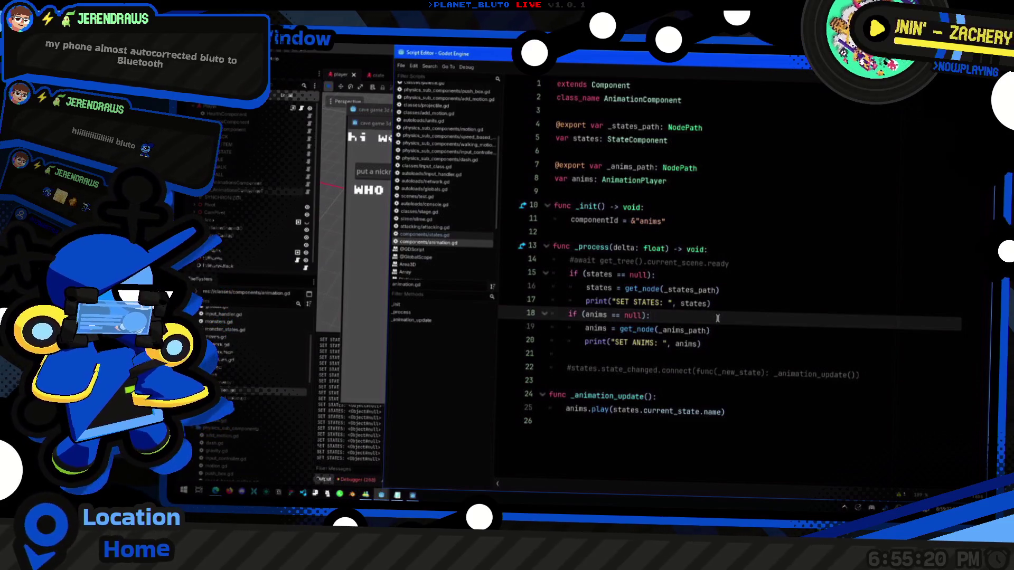
pyautogui.keyDown('ctrl'); pyautogui.click(643, 292); pyautogui.keyUp('ctrl')
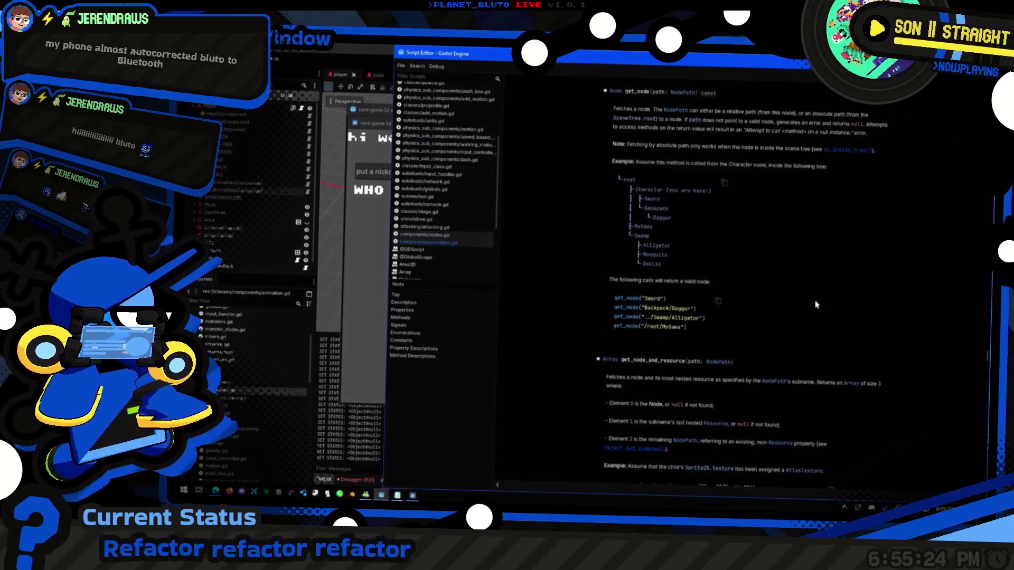
pyautogui.hotkey('alt', 'Left')
pyautogui.hotkey('alt', 'Tab')
pyautogui.hotkey('alt', 'Tab')
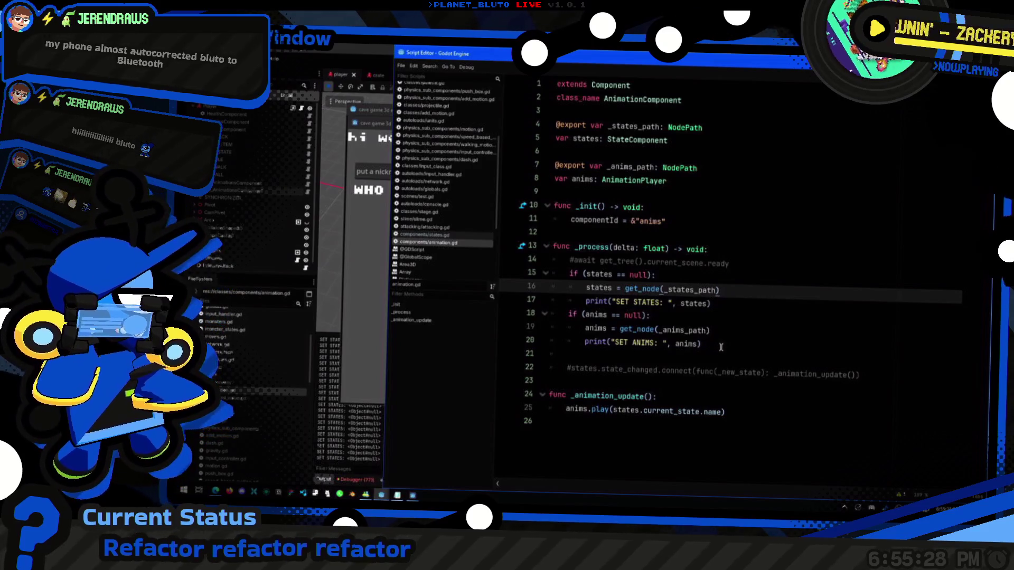
pyautogui.hotkey('ctrl', 'z')
pyautogui.hotkey('ctrl', 'z')
pyautogui.hotkey('ctrl', 'z')
pyautogui.hotkey('ctrl', 'z')
pyautogui.hotkey('ctrl', 'z')
pyautogui.hotkey('ctrl', 'z')
pyautogui.hotkey('ctrl', 'z')
pyautogui.hotkey('ctrl', 'z')
pyautogui.hotkey('ctrl', 'z')
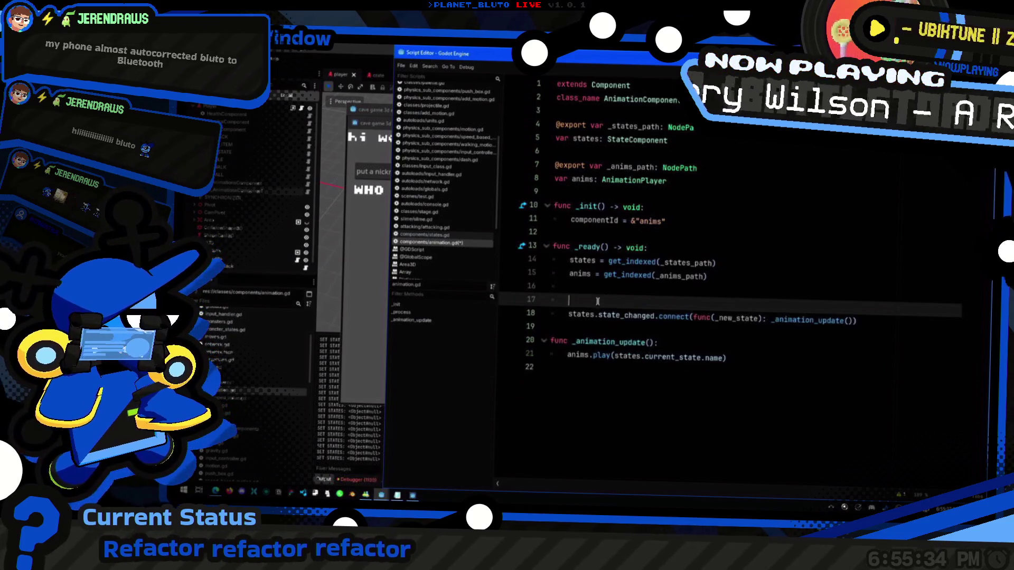
# - Change line 14's get_indexed call to get_node
pyautogui.hotkey('ctrl', 'z')
pyautogui.hotkey('ctrl', 'z')
pyautogui.hotkey('ctrl', 'z')
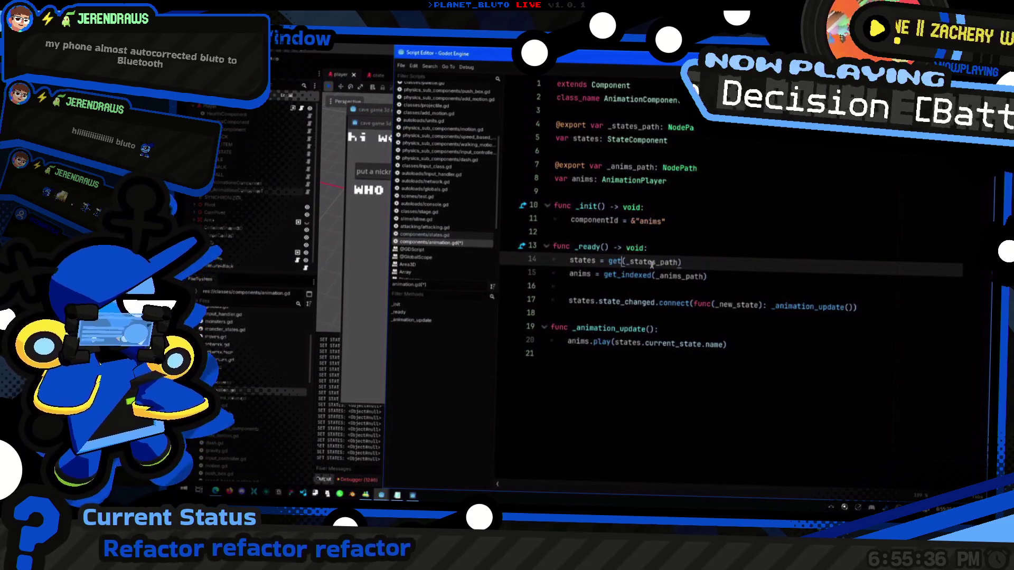
pyautogui.write('_node')
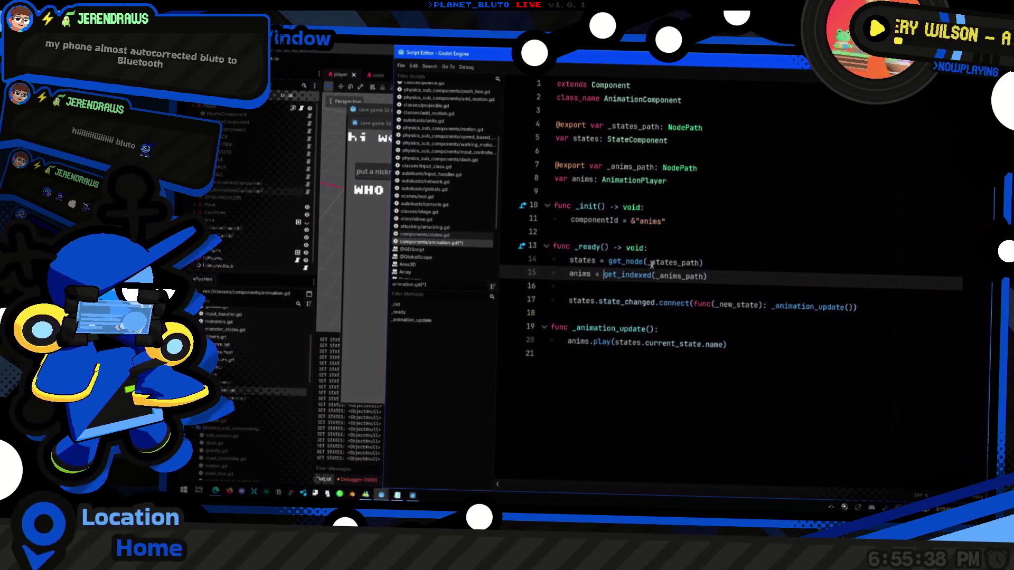
pyautogui.click(651, 262)
# - Save and rerun the game as host; the debugger breaks at line 17
pyautogui.press('F5')
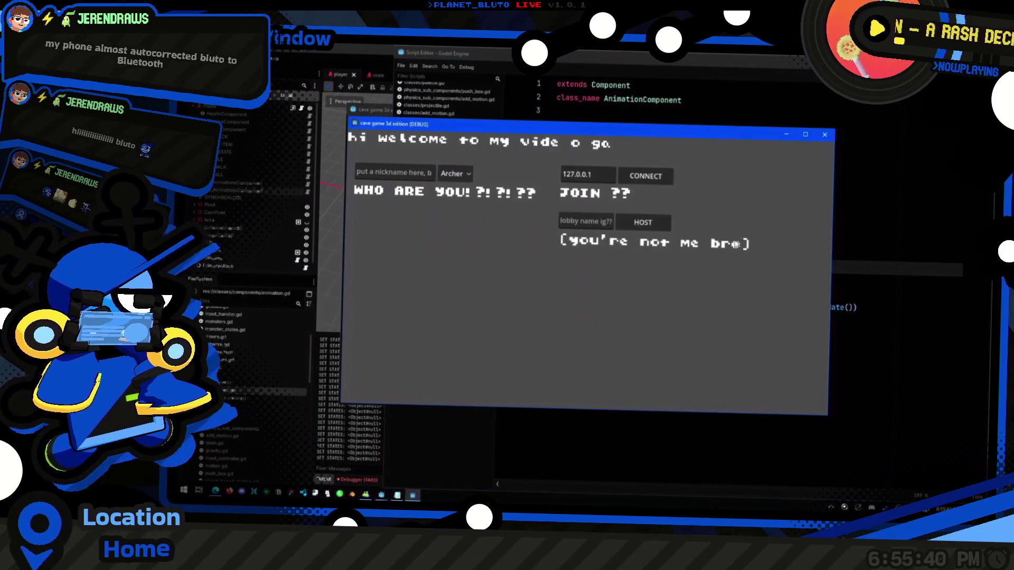
pyautogui.hotkey('alt', 'Tab')
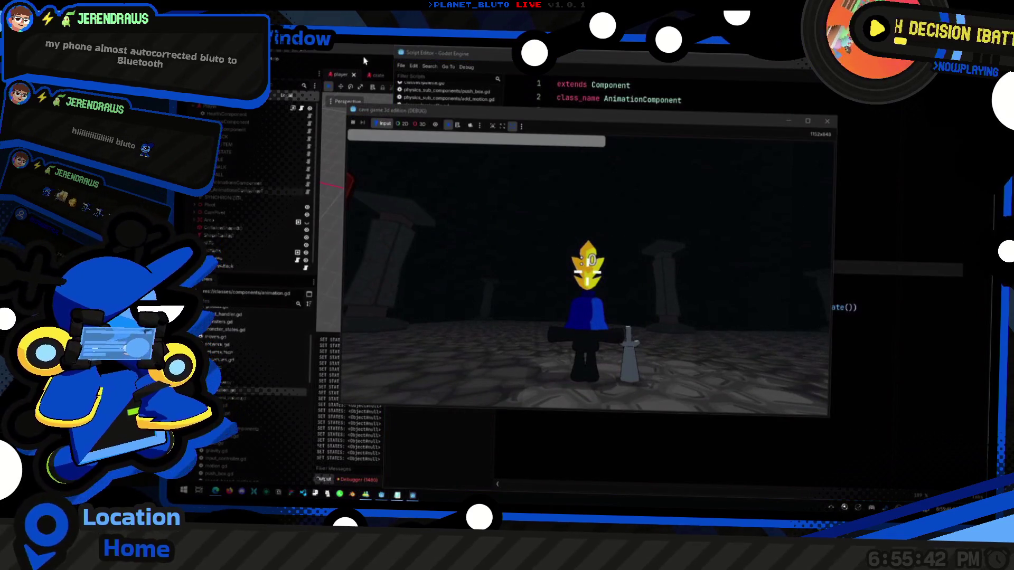
pyautogui.press('F8')
pyautogui.hotkey('ctrl', 's')
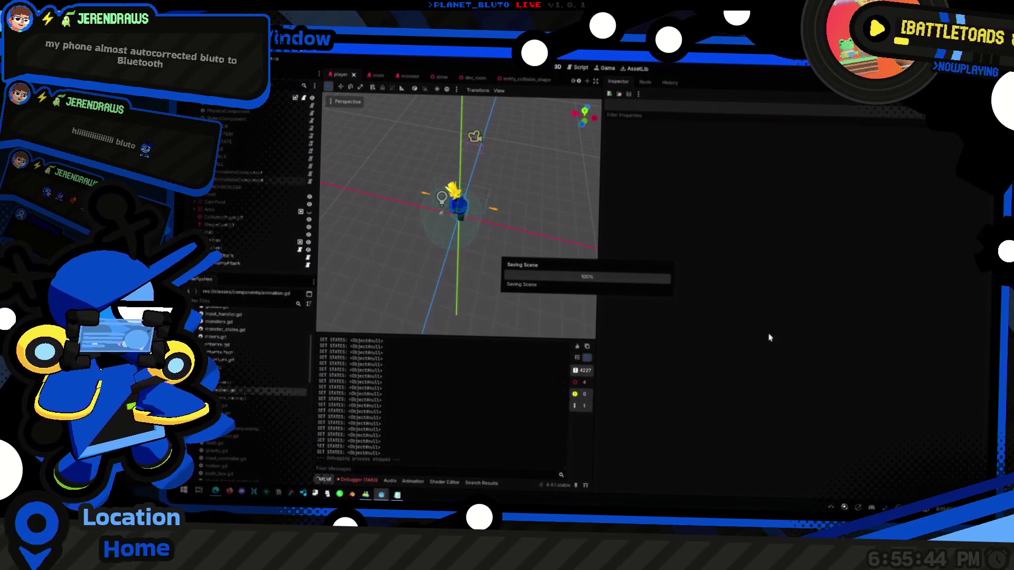
pyautogui.press('F5')
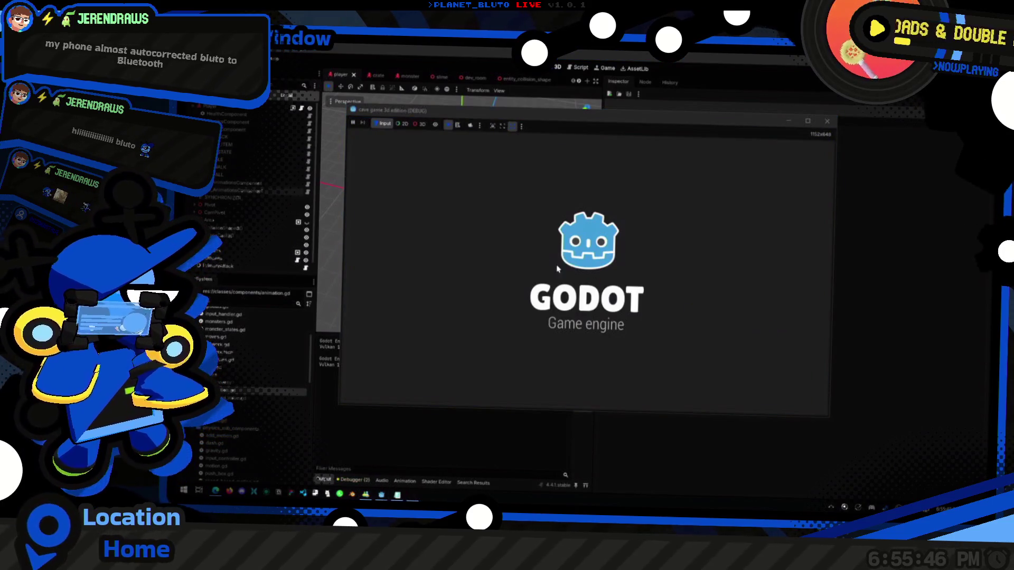
pyautogui.click(643, 222)
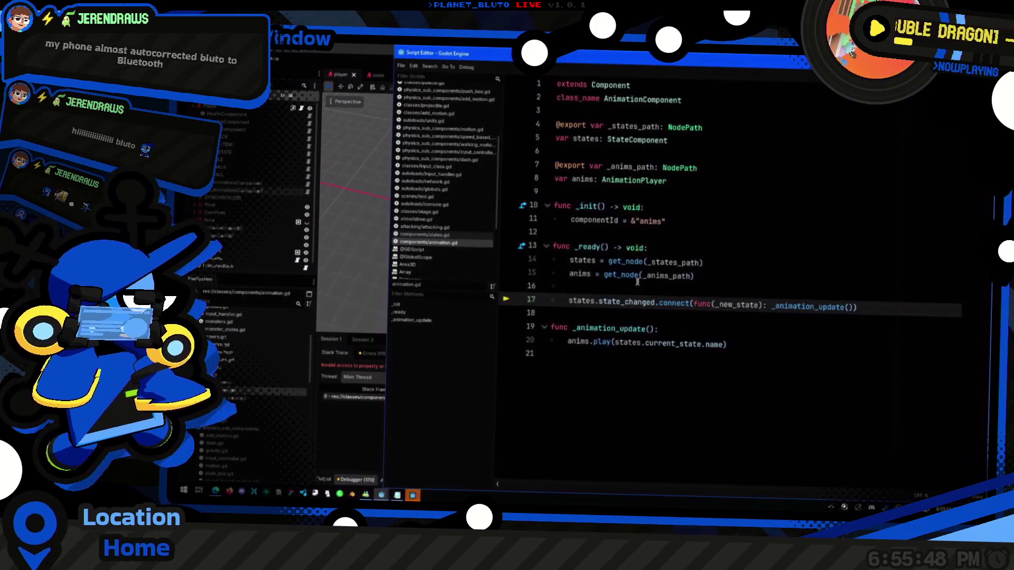
pyautogui.hotkey('alt', 'Tab')
# - Switch from the running game back to the Godot editor
pyautogui.hotkey('alt', 'Tab')
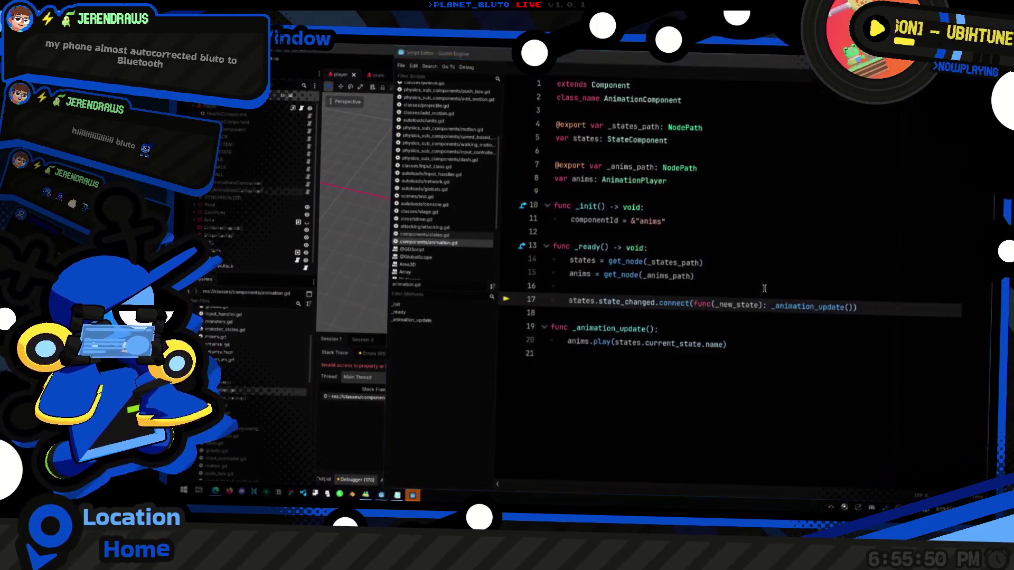
pyautogui.click(729, 273)
pyautogui.click(744, 263)
pyautogui.hotkey('alt', 'Tab')
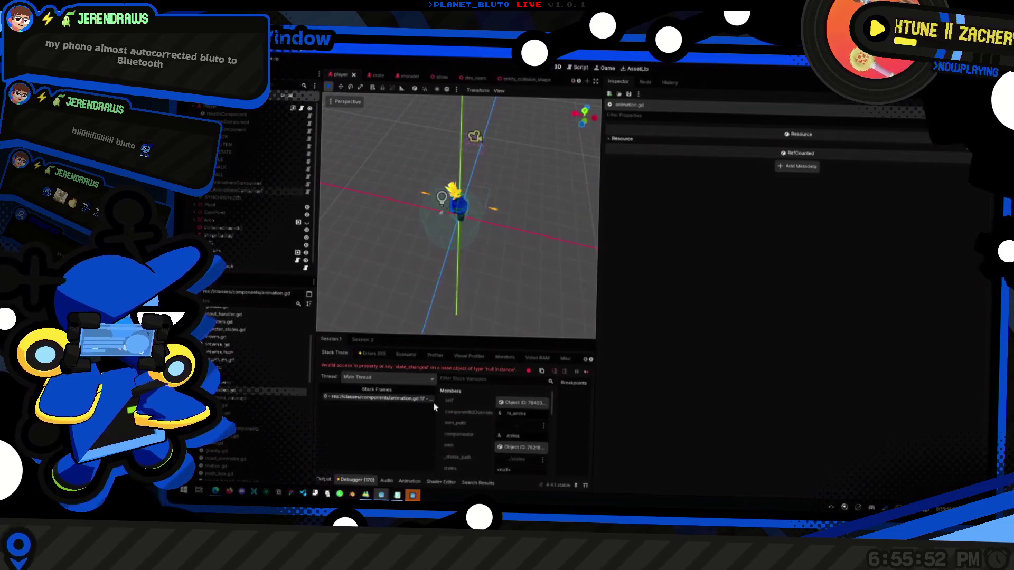
pyautogui.scroll(5, 235, 176)
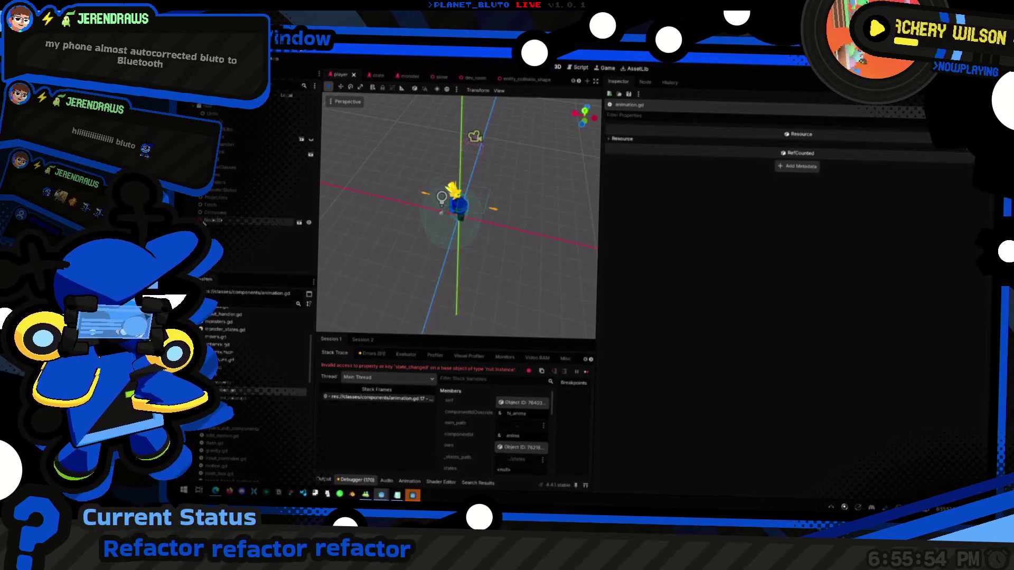
pyautogui.scroll(-5, 254, 185)
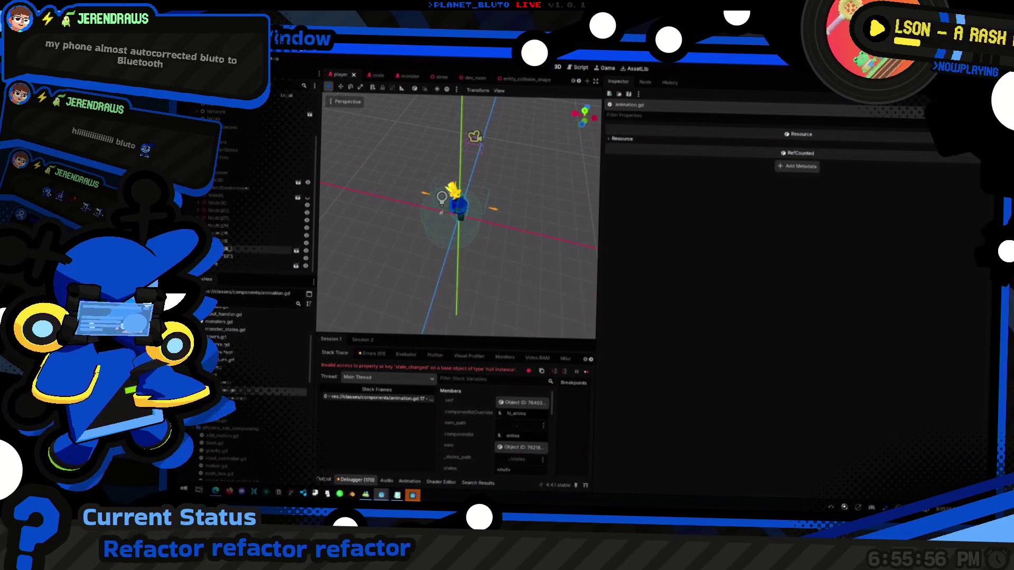
pyautogui.hotkey('alt', 'Tab')
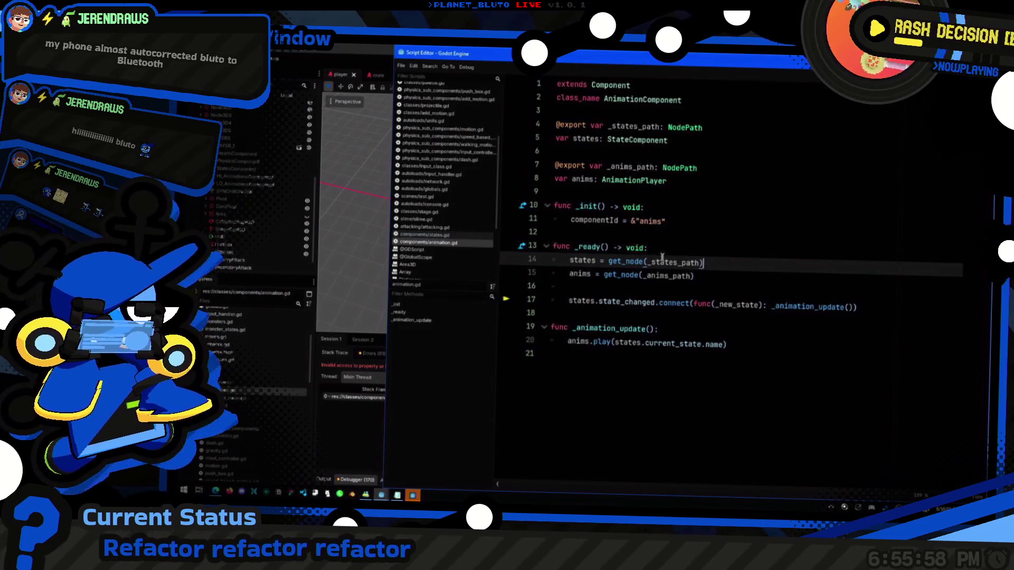
# - In the Local tree, set HI_AnimationsComponent's States Path to StatesComponent
pyautogui.click(246, 180)
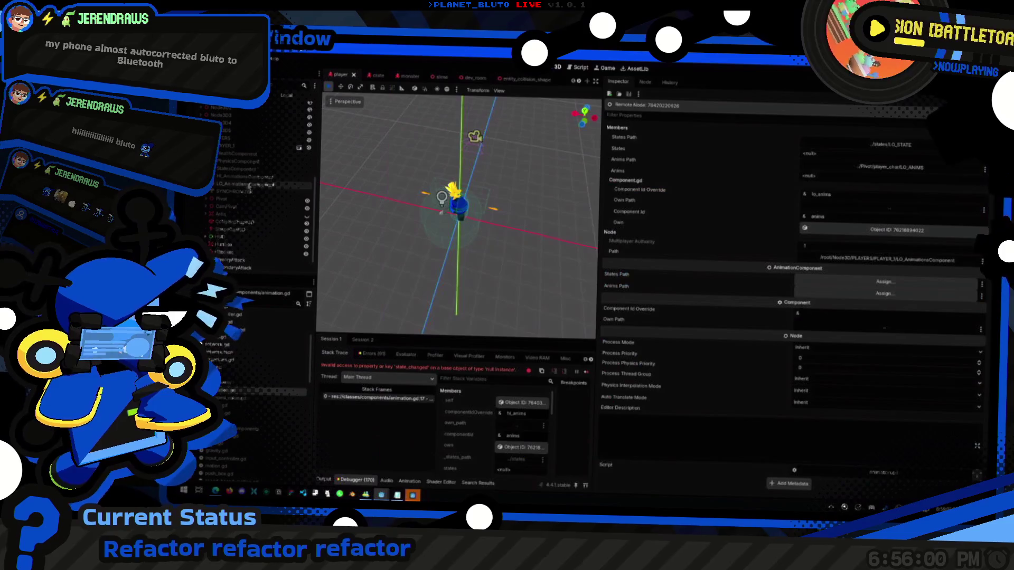
pyautogui.click(287, 95)
pyautogui.click(243, 173)
pyautogui.click(887, 148)
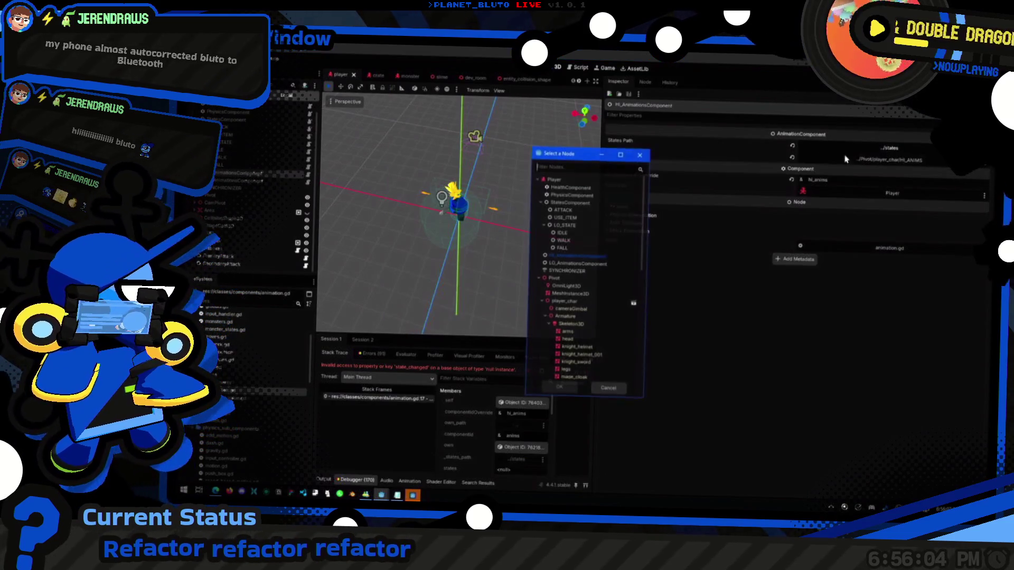
pyautogui.doubleClick(581, 217)
pyautogui.click(874, 160)
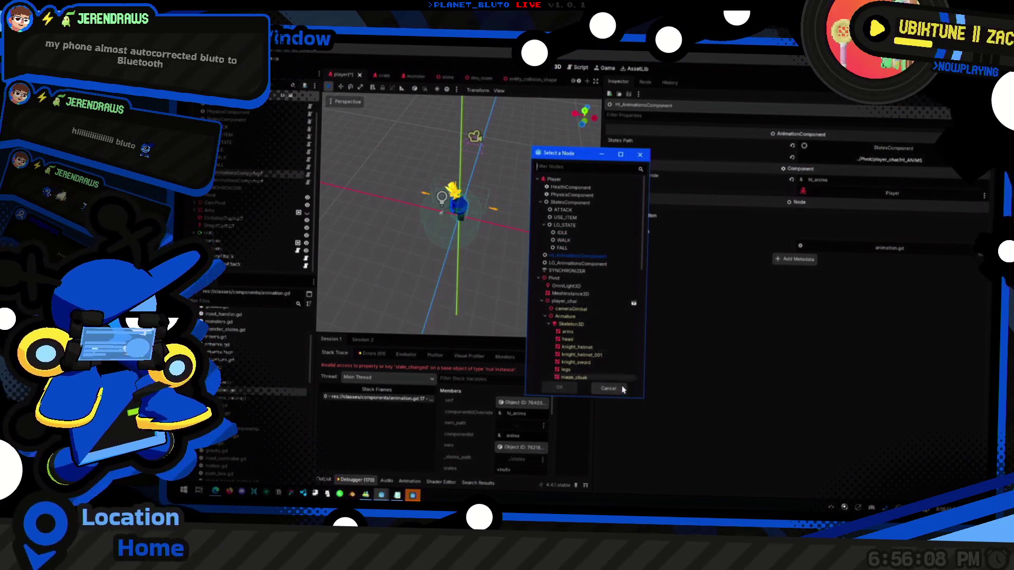
pyautogui.click(608, 388)
# - Expand the Pivot node's children and reopen animation.gd in the Script Editor
pyautogui.scroll(3, 248, 159)
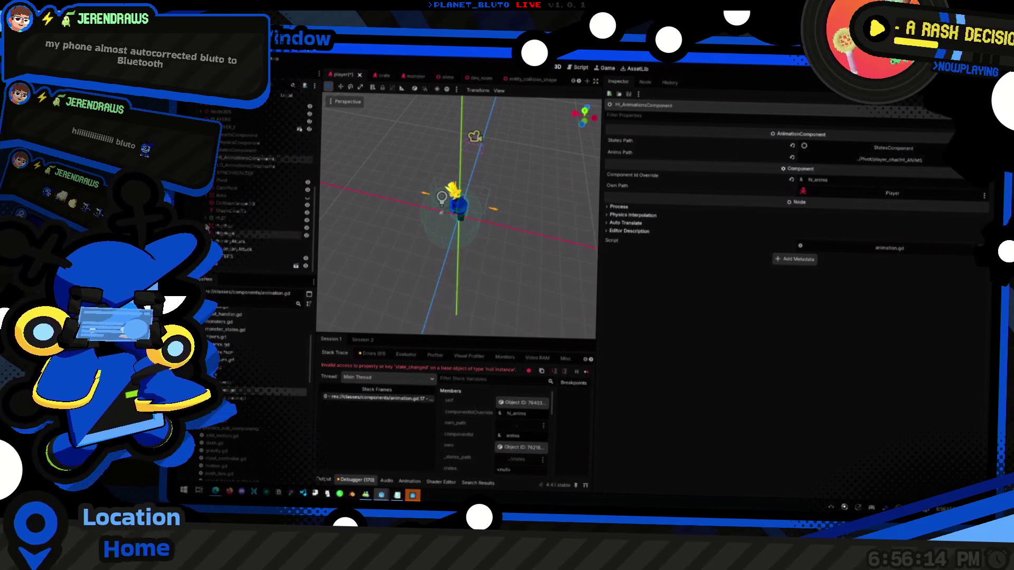
pyautogui.scroll(3, 208, 209)
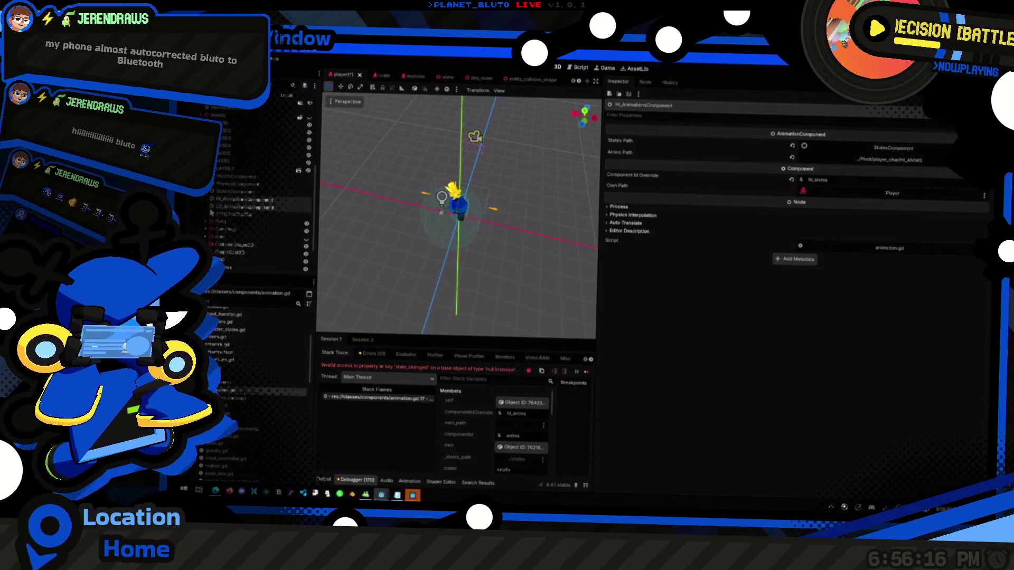
pyautogui.scroll(-3, 208, 203)
pyautogui.click(212, 180)
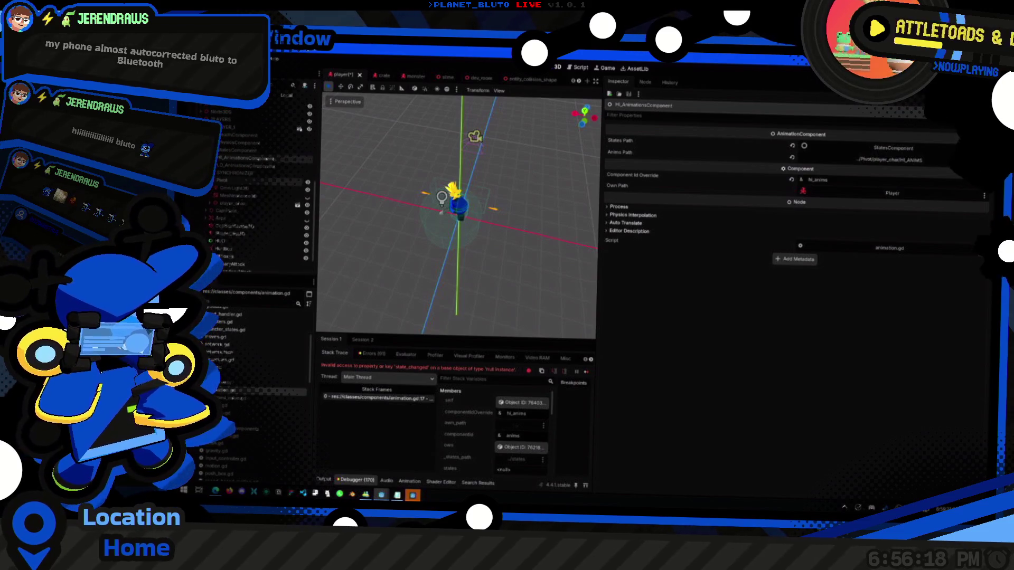
pyautogui.hotkey('ctrl', 'F3')
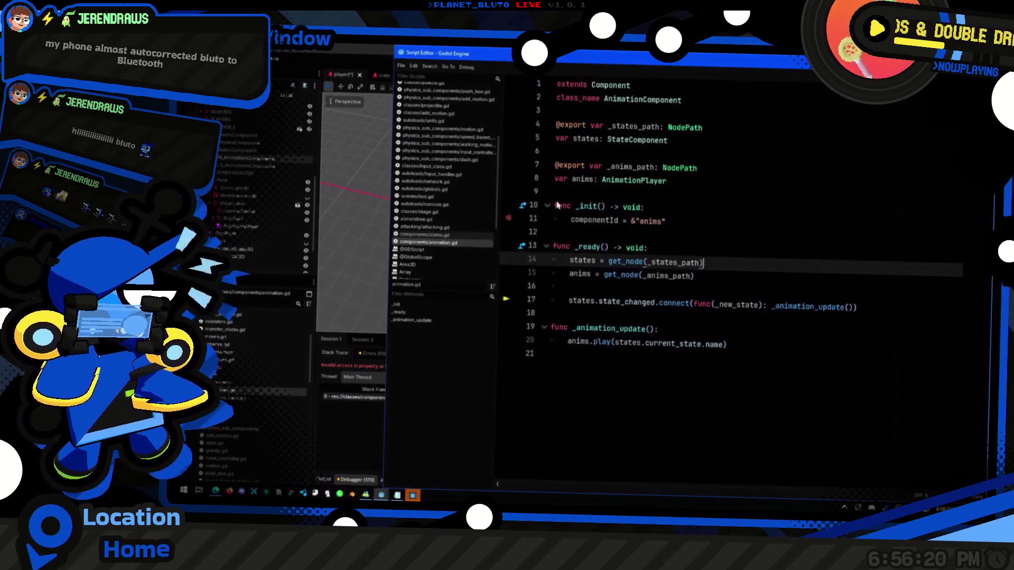
# - Add 'await get_tree().current_scene.ready' as _ready's first line, above the get_node lookups
pyautogui.click(731, 250)
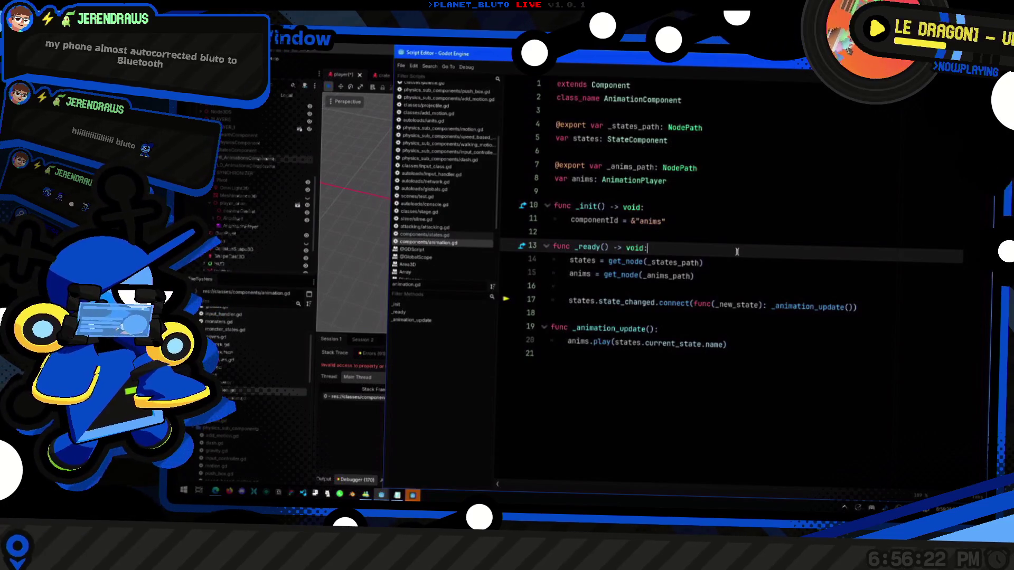
pyautogui.press('Return')
pyautogui.press('Return')
pyautogui.press('Up')
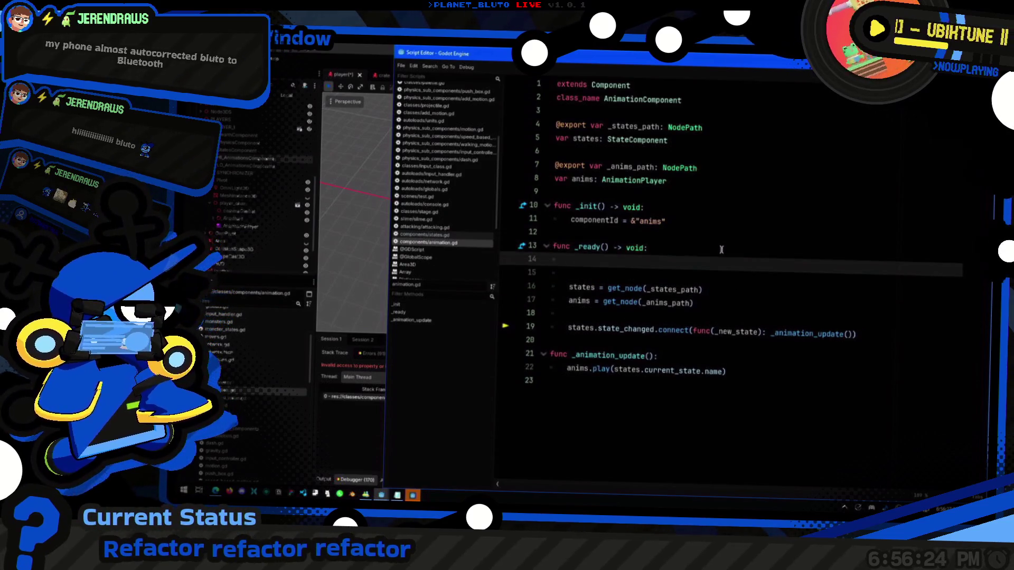
pyautogui.write('tree().current_scene.ready')
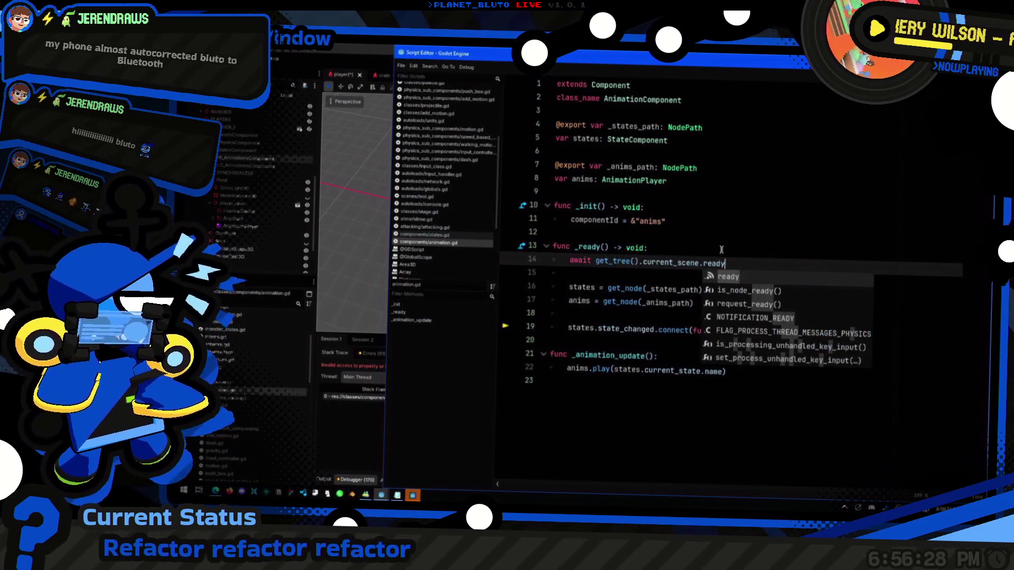
pyautogui.press('Return')
pyautogui.click(772, 292)
pyautogui.click(760, 307)
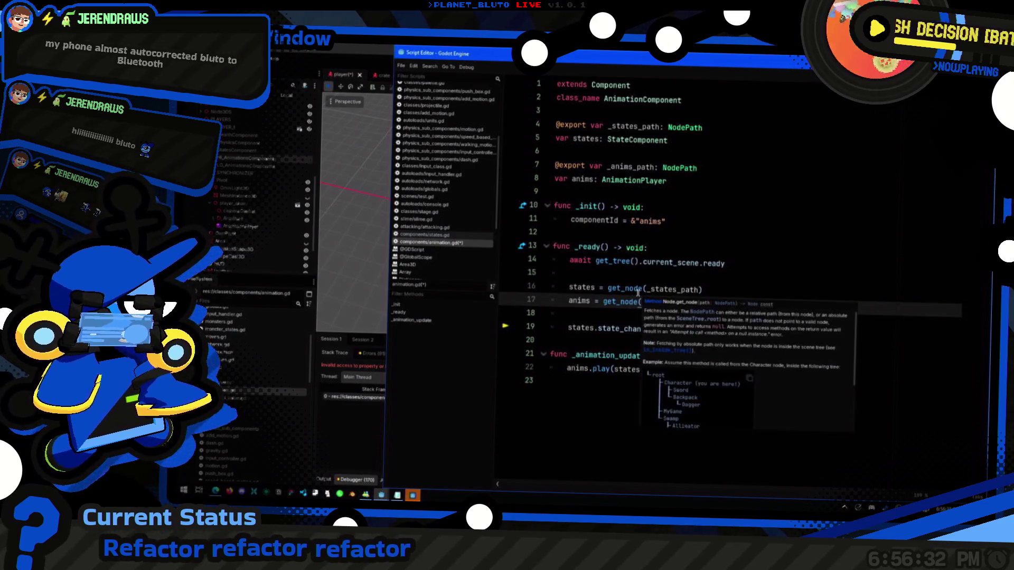
pyautogui.click(789, 293)
pyautogui.click(789, 310)
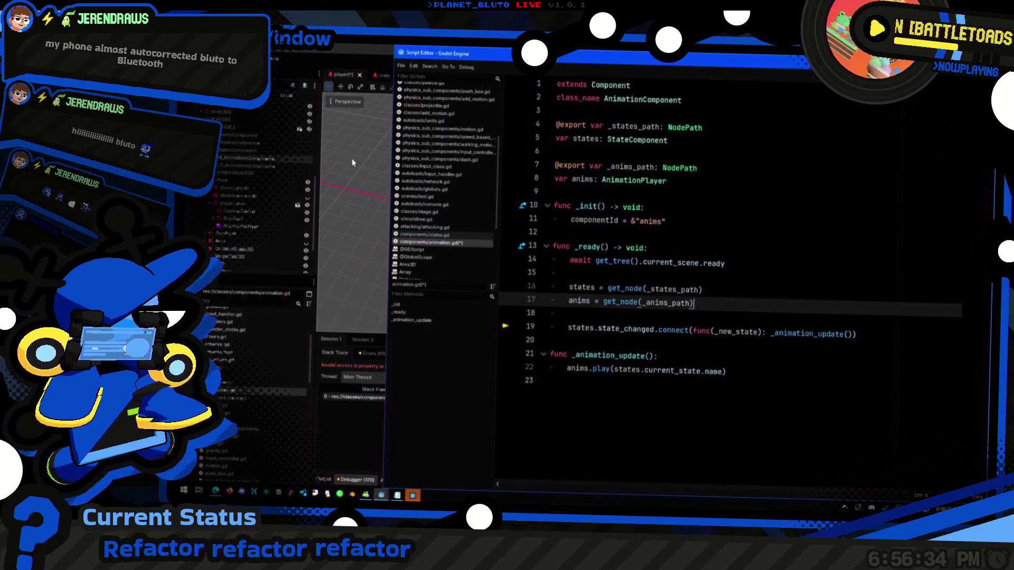
pyautogui.click(271, 132)
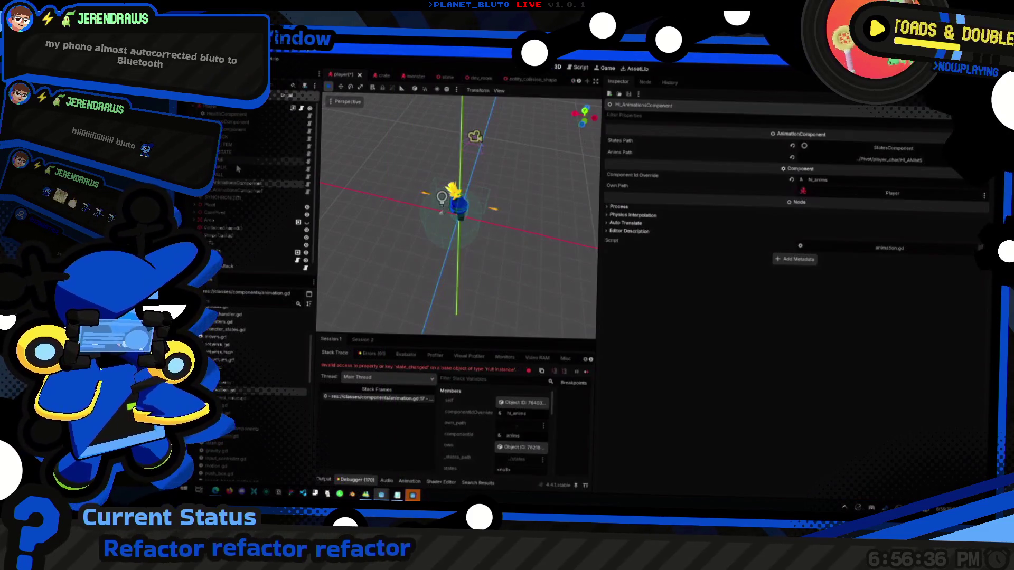
# - Revert HI States Path to ../states; check LO_AnimationsComponent uses ../states/LO_STATE
pyautogui.hotkey('ctrl', 'z')
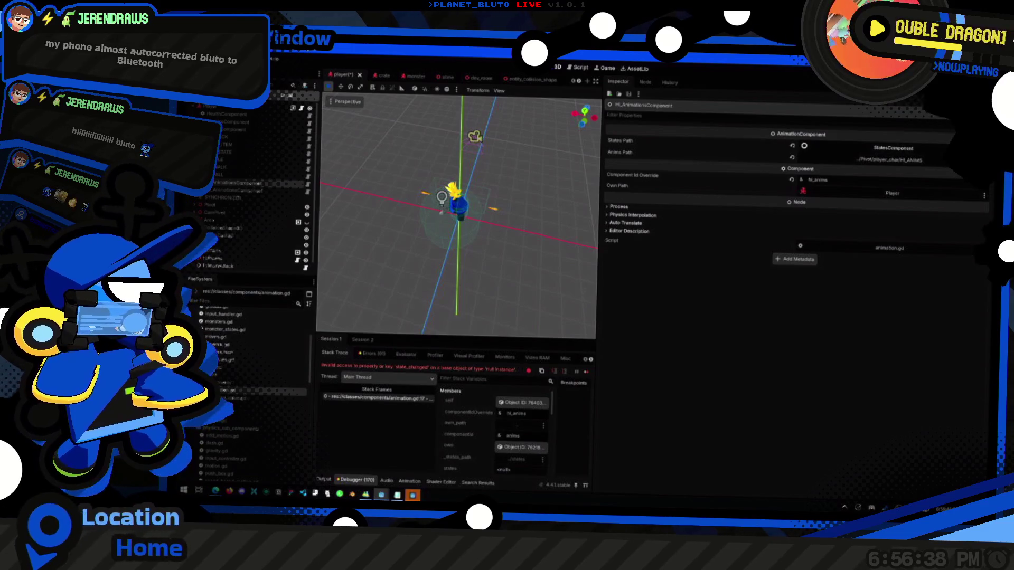
pyautogui.hotkey('alt', 'Tab')
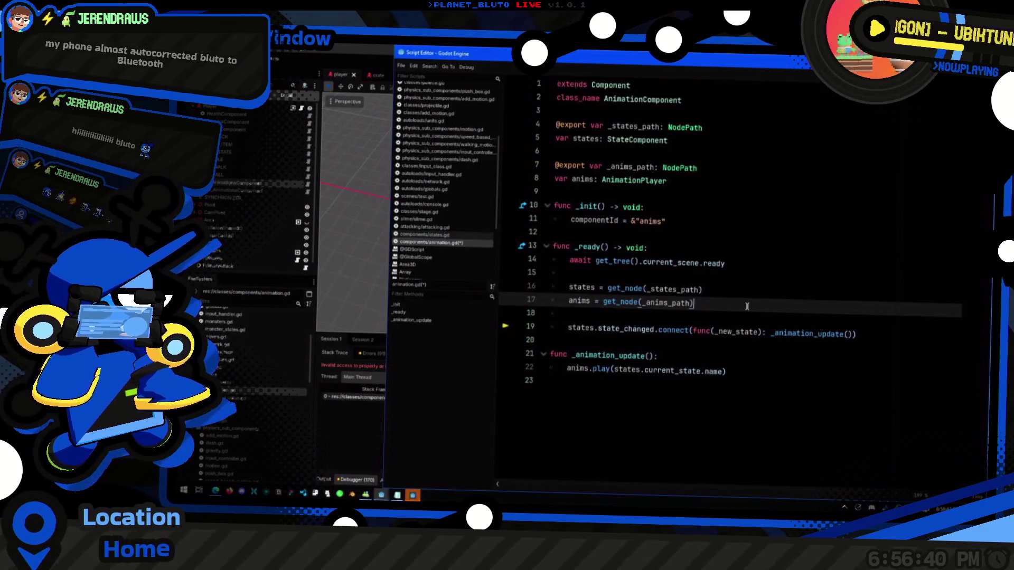
pyautogui.click(238, 194)
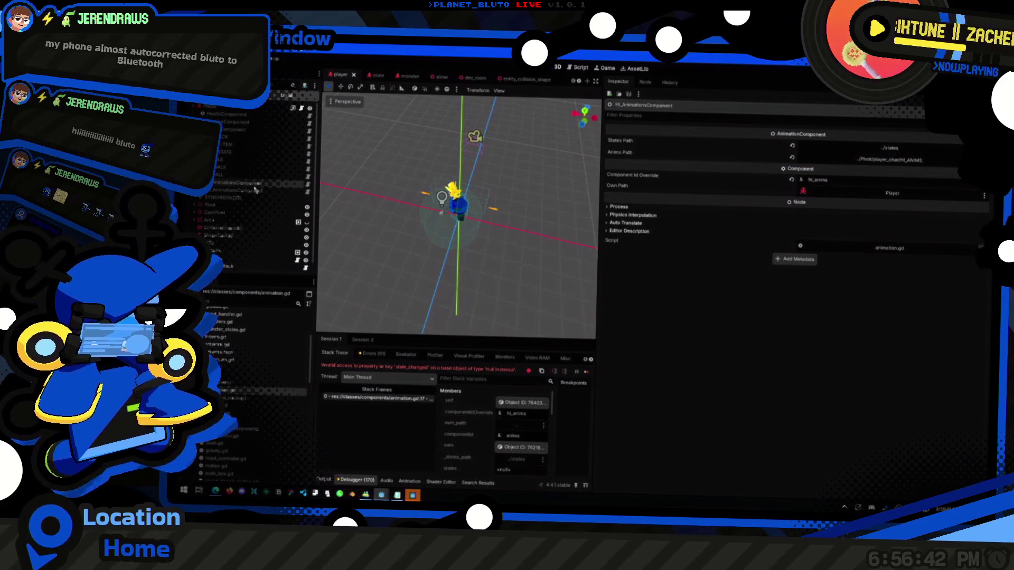
pyautogui.doubleClick(260, 189)
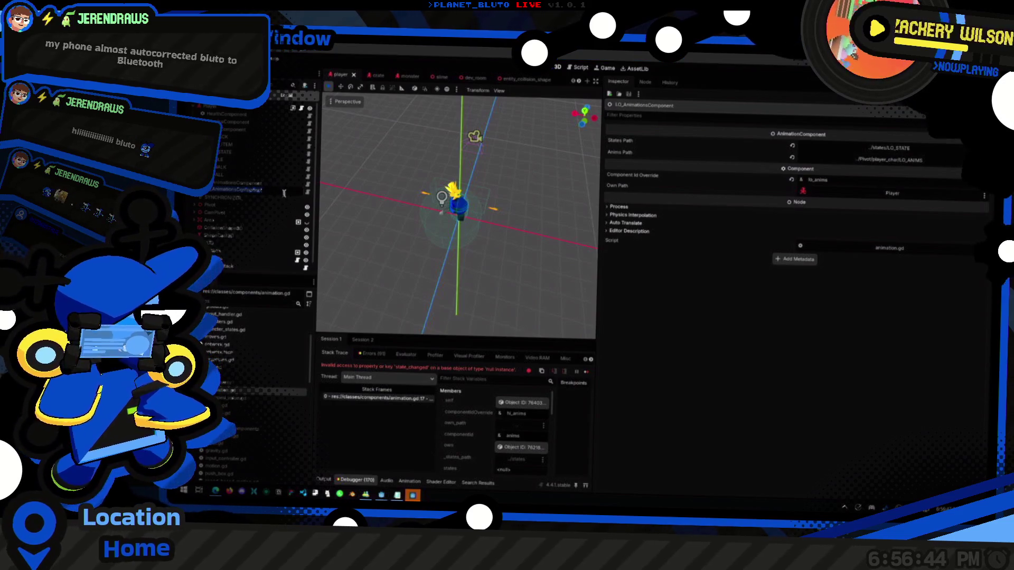
pyautogui.hotkey('alt', 'Tab')
pyautogui.hotkey('alt', 'Tab')
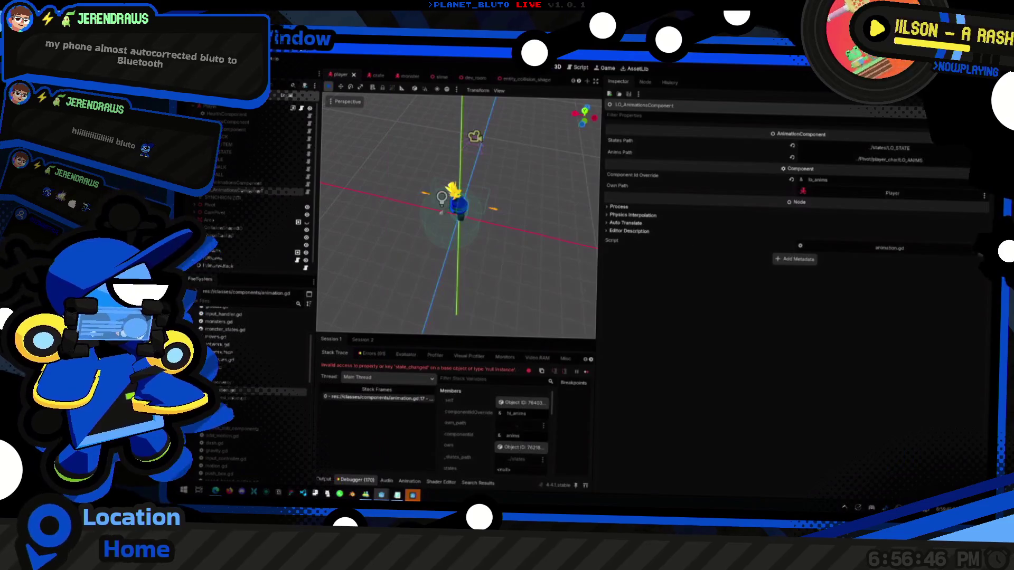
# - Run as host, stop, and find live lo_anims and hi_anims still have null States and Anims
pyautogui.press('F5')
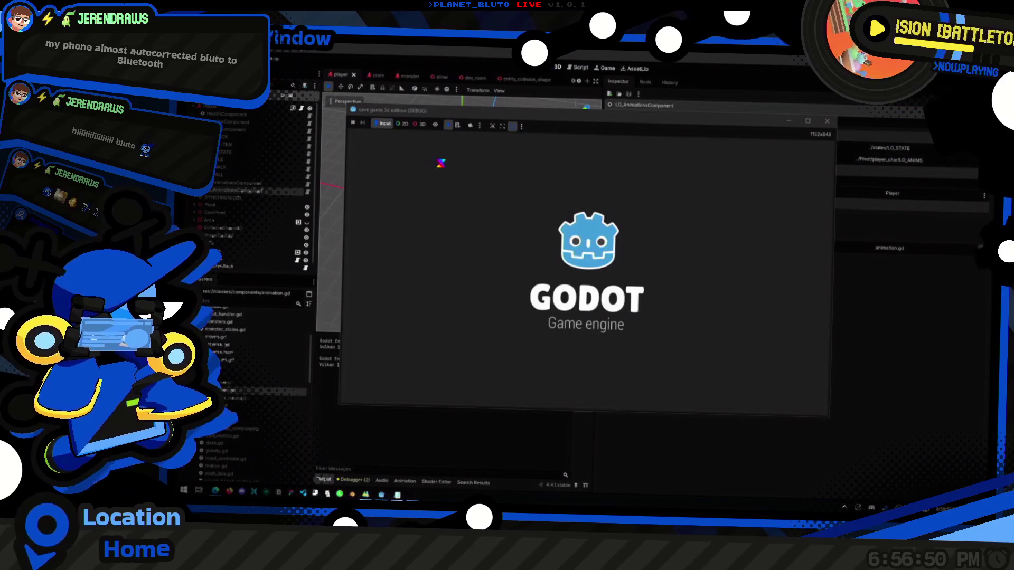
pyautogui.click(658, 227)
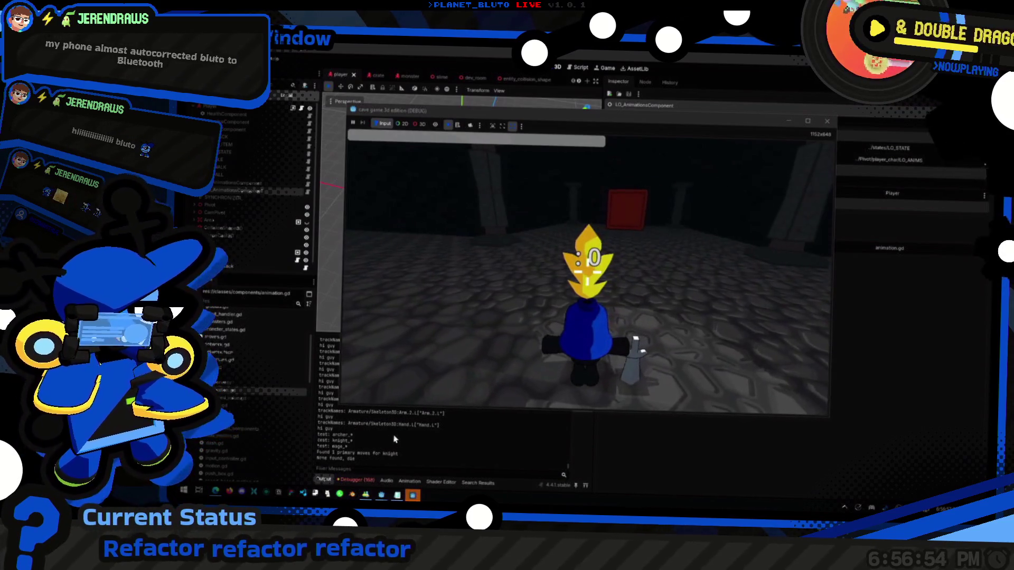
pyautogui.press('F8')
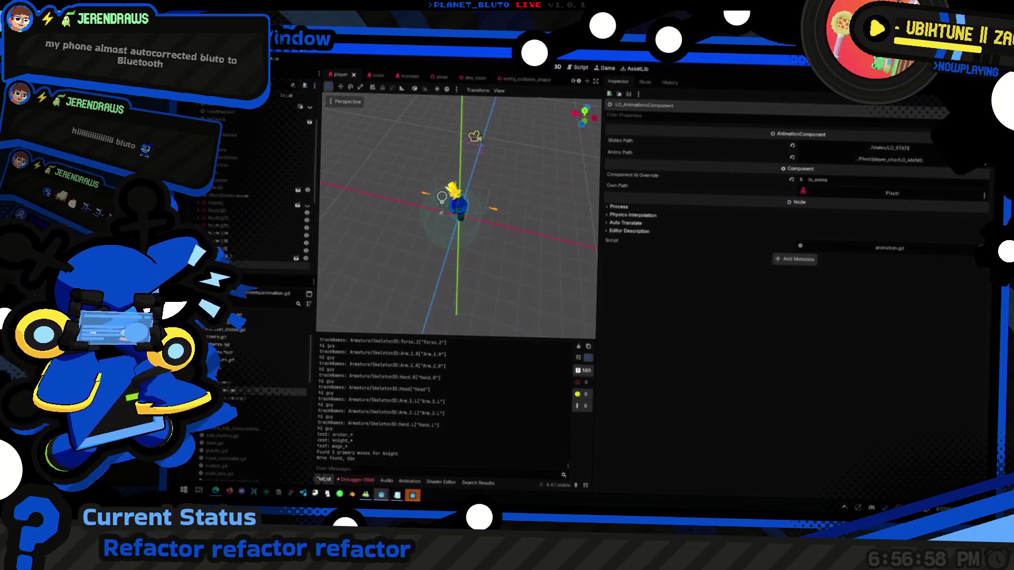
pyautogui.click(248, 158)
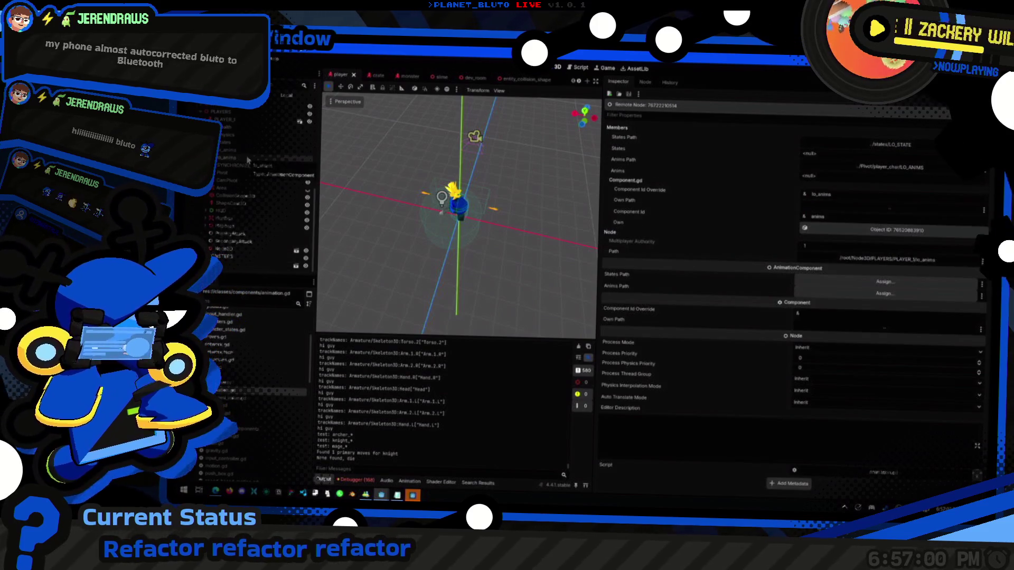
pyautogui.click(254, 170)
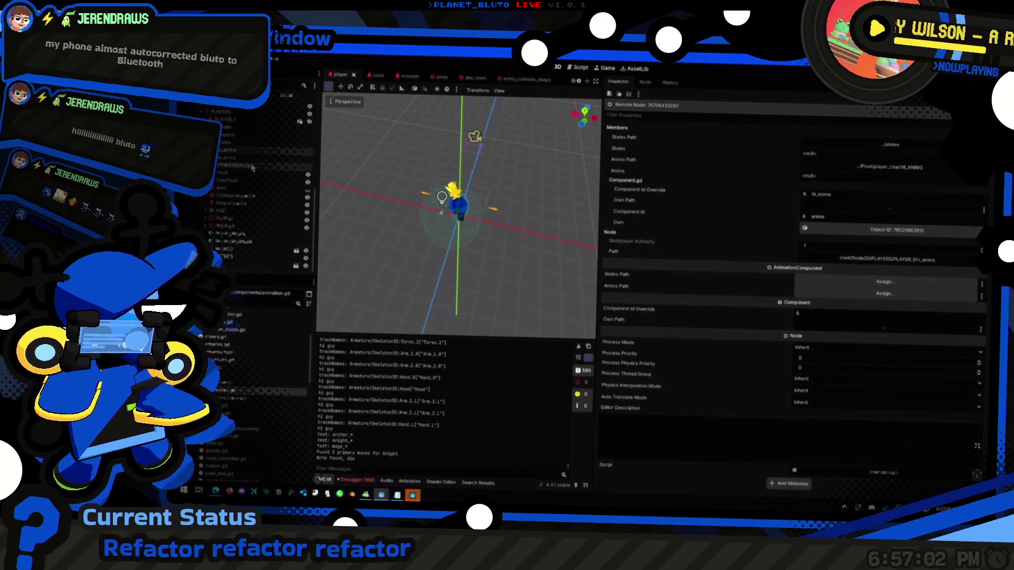
pyautogui.hotkey('alt', 'Tab')
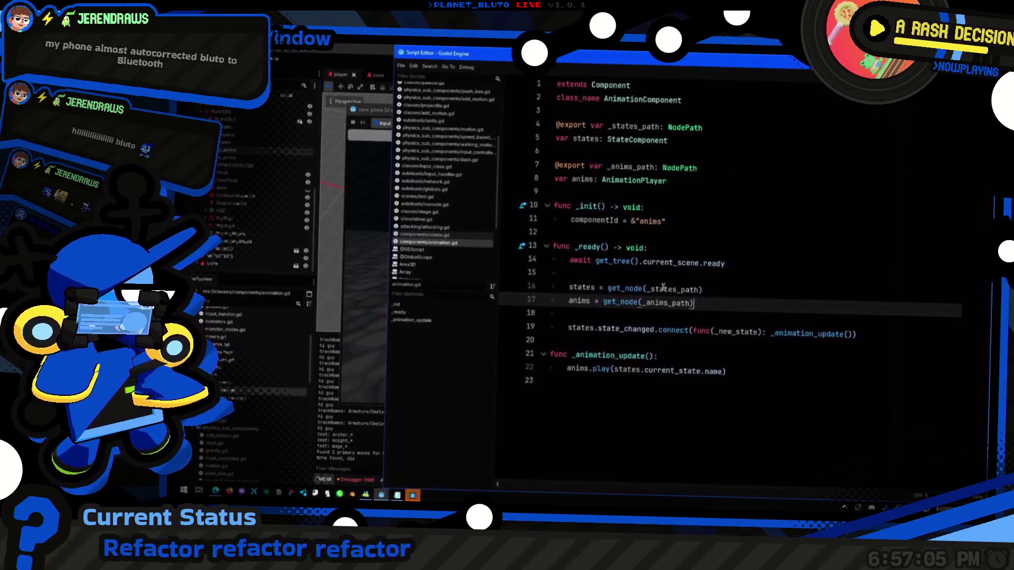
pyautogui.click(743, 297)
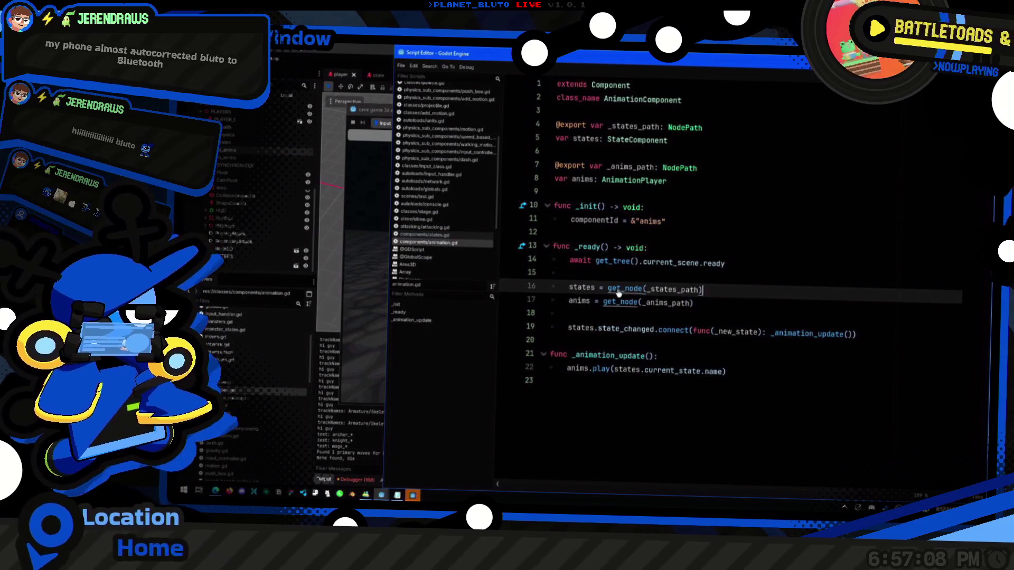
# - Check the get_node docs and open a new line after the states assignment
pyautogui.keyDown('ctrl'); pyautogui.click(618, 292); pyautogui.keyUp('ctrl')
pyautogui.hotkey('alt', 'Left')
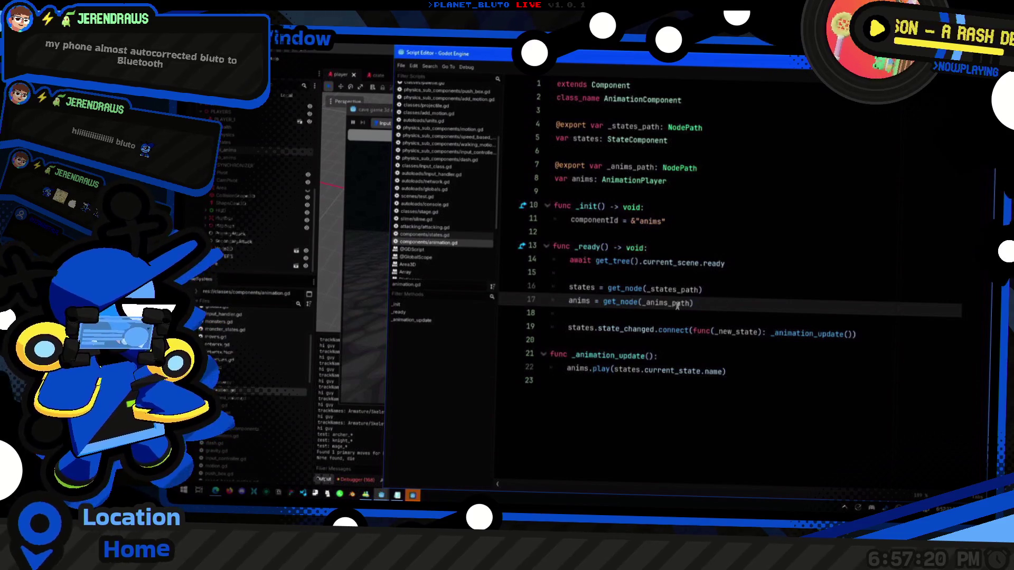
pyautogui.click(764, 304)
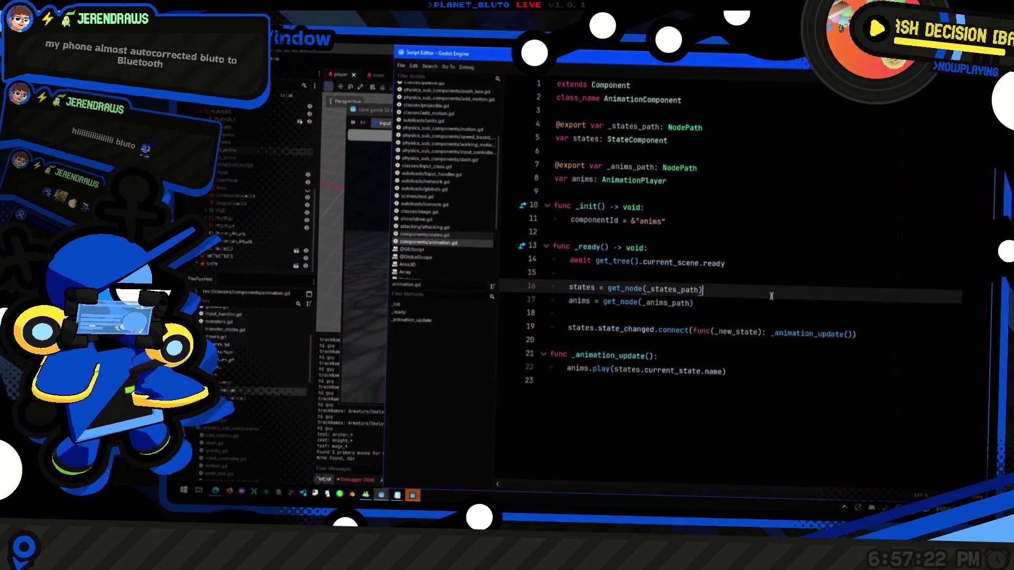
pyautogui.click(590, 328)
pyautogui.click(786, 306)
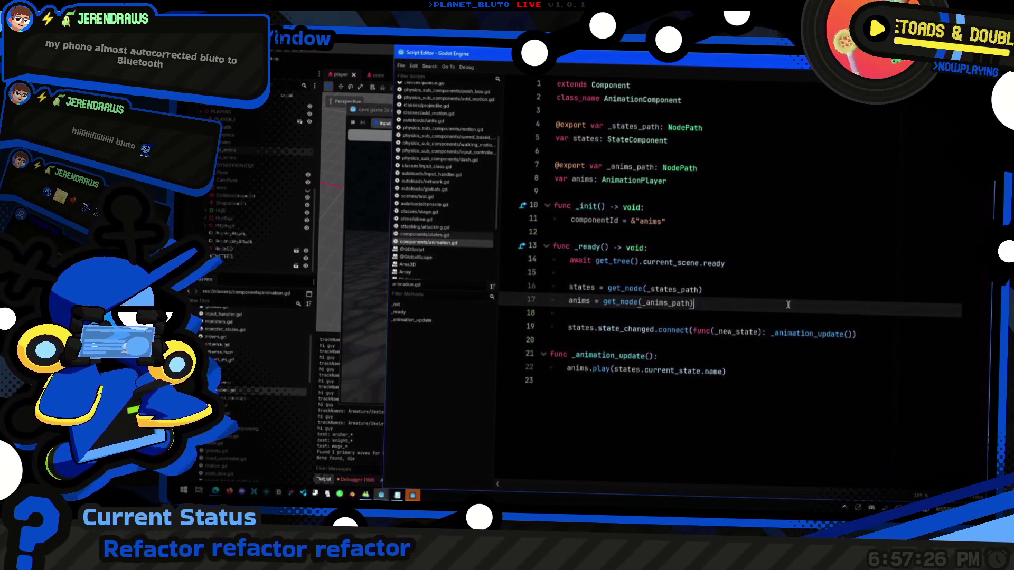
pyautogui.press('Up')
pyautogui.press('Down')
pyautogui.press('Down')
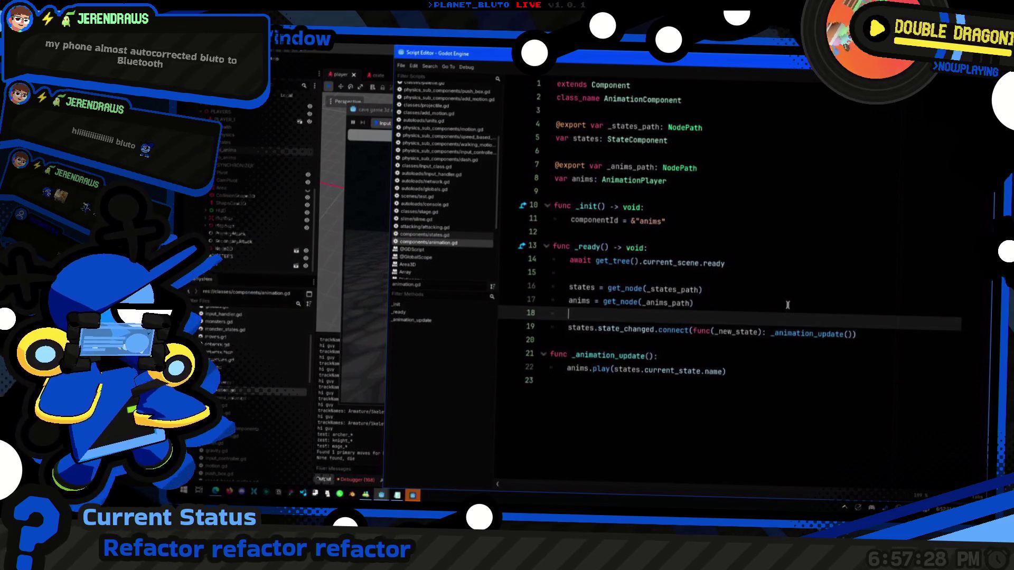
pyautogui.press('Return')
pyautogui.press('Up')
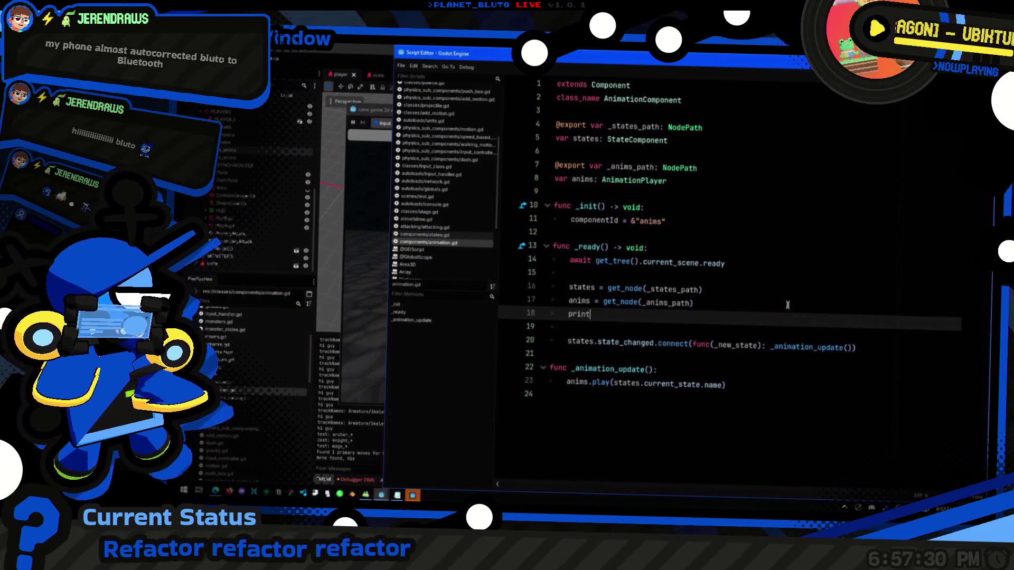
# - Put the states print right after the states assignment and duplicate it below the anims line
pyautogui.write('states')
pyautogui.press('End')
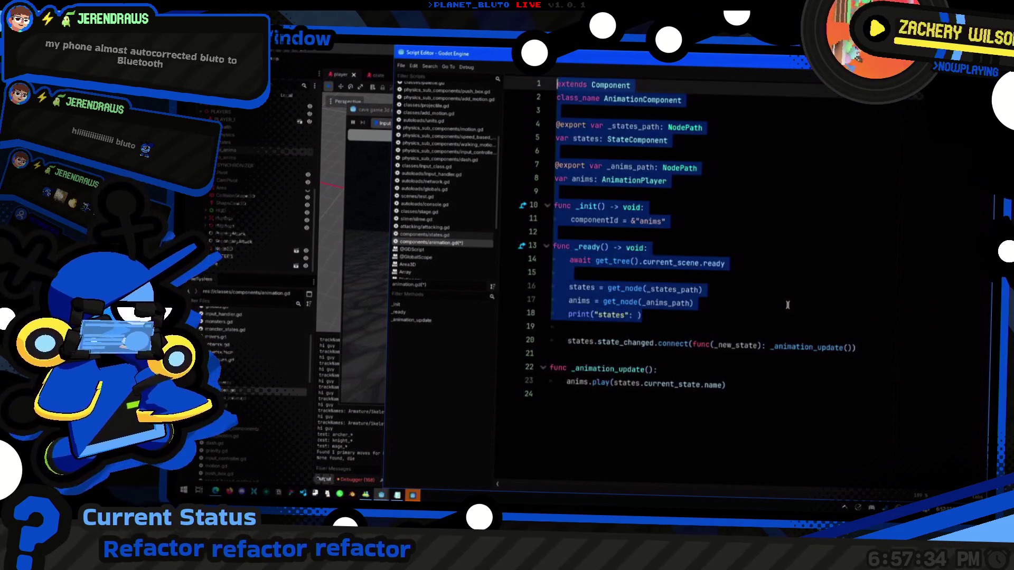
pyautogui.hotkey('shift', 'Home')
pyautogui.press('BackSpace')
pyautogui.hotkey('alt', 'Up')
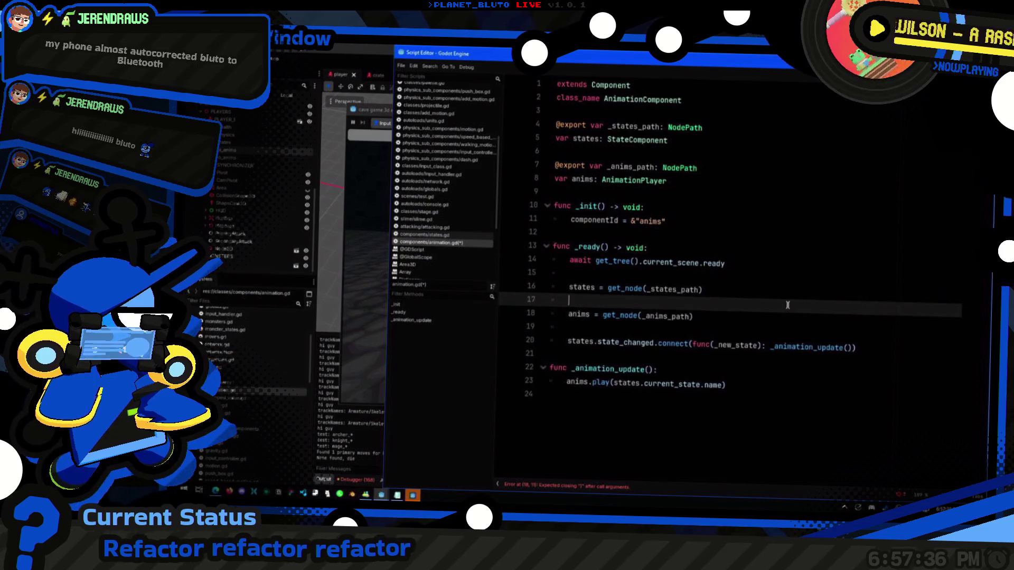
pyautogui.write('print("states": )')
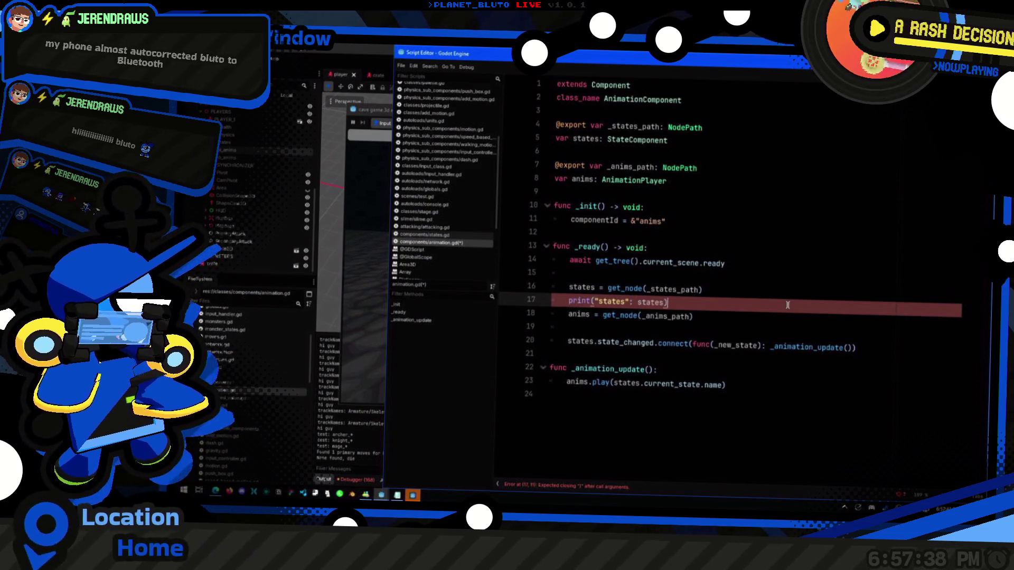
pyautogui.hotkey('ctrl', 'shift', 'd')
pyautogui.hotkey('alt', 'Down')
# - Turn the copy into print("anims: ", anims), fixing the commas and quoting in both prints
pyautogui.press('Down')
pyautogui.write('anims')
pyautogui.hotkey('ctrl', 'shift', 'Right')
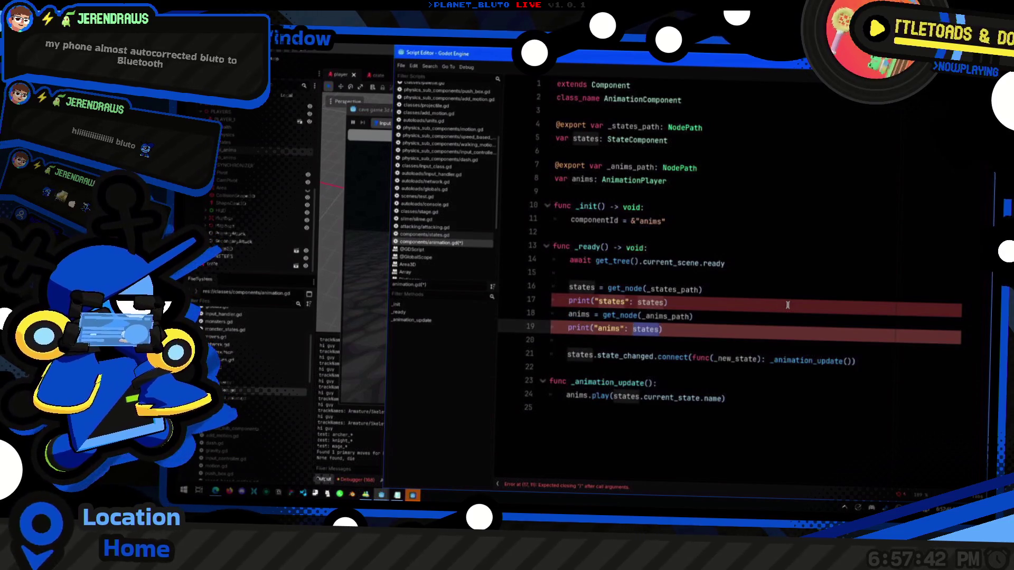
pyautogui.write('anims')
pyautogui.press('F5')
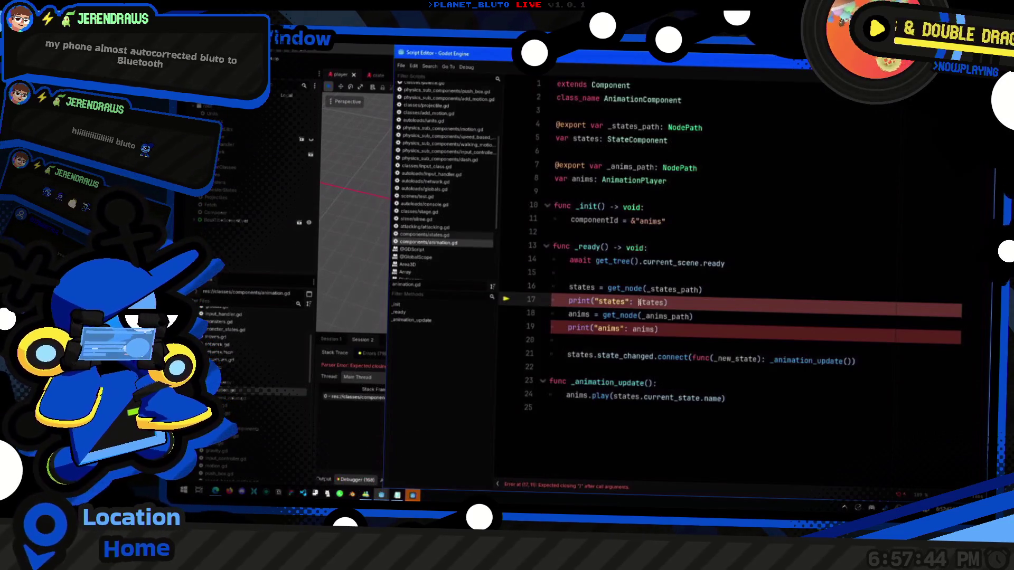
pyautogui.press('BackSpace')
pyautogui.write(',')
pyautogui.press('Down')
pyautogui.press('Down')
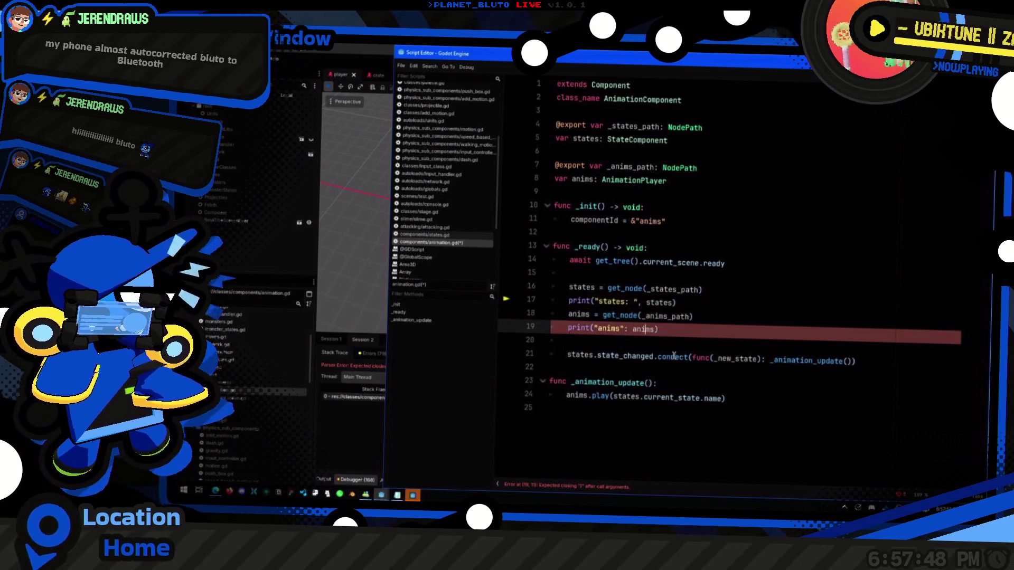
pyautogui.press('BackSpace')
pyautogui.press('BackSpace')
pyautogui.press('BackSpace')
pyautogui.write(': ",')
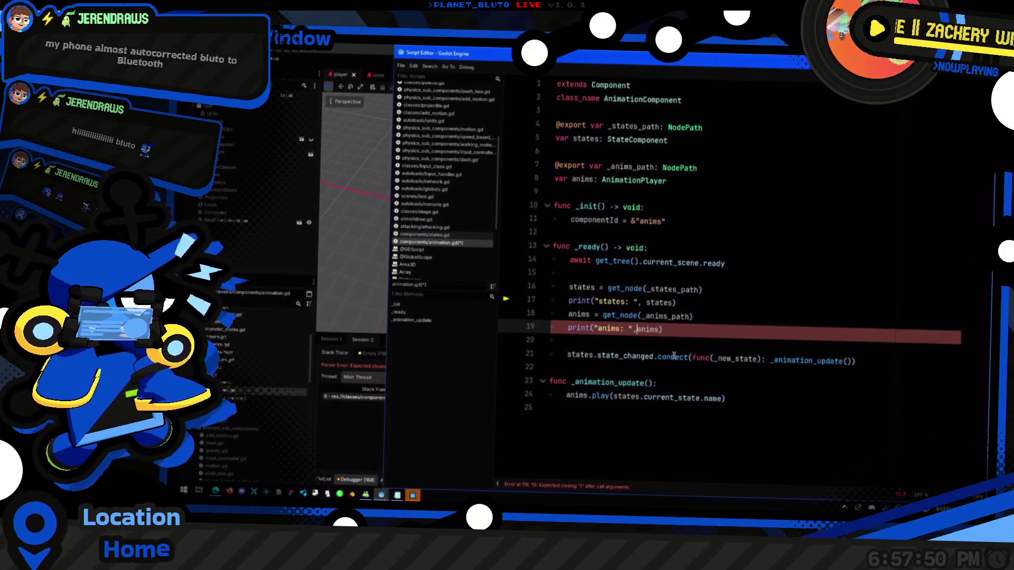
pyautogui.hotkey('alt', 'Tab')
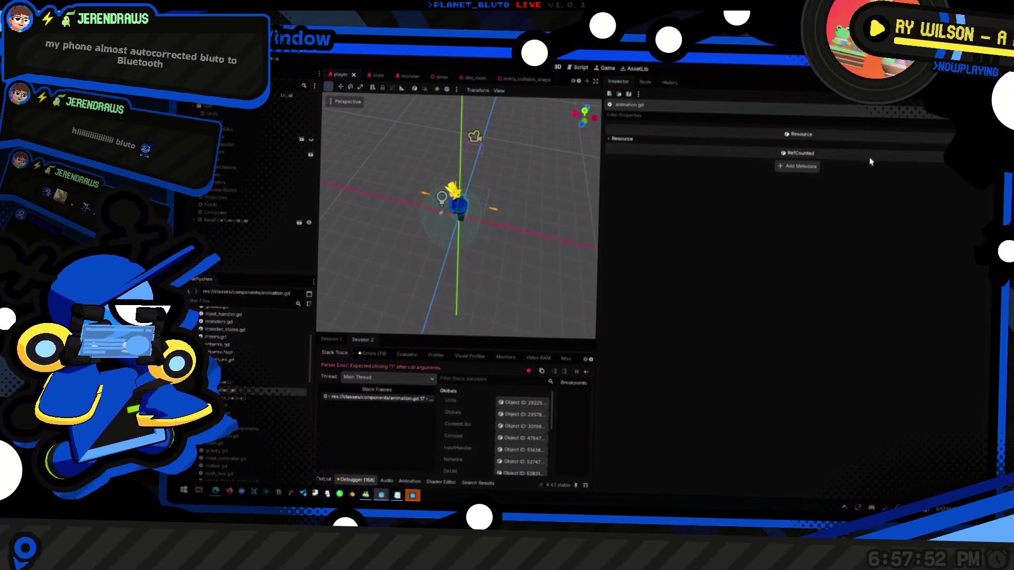
# - Check HI_AnimationsComponent's properties in the Inspector
pyautogui.hotkey('alt', 'Tab')
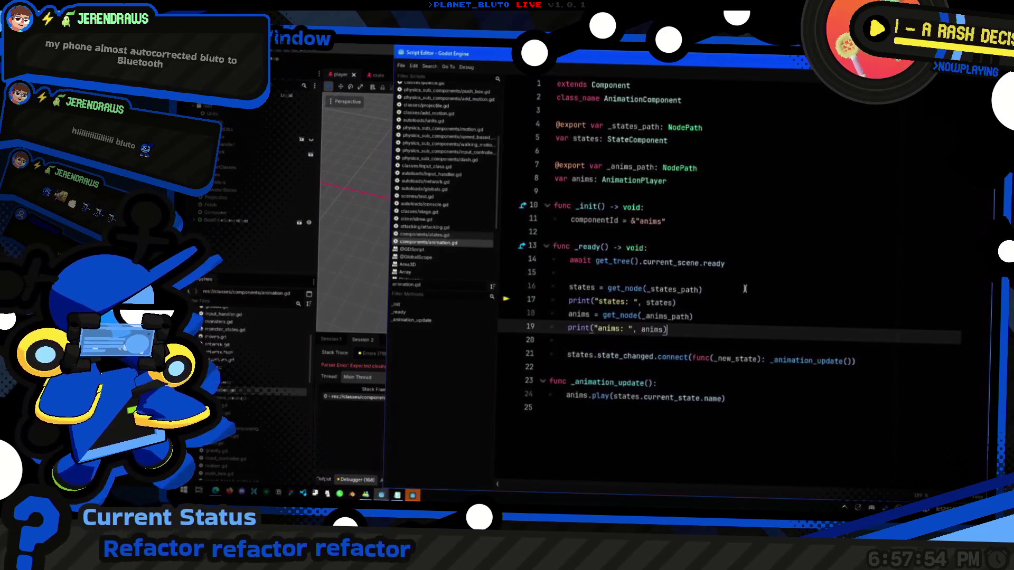
pyautogui.hotkey('alt', 'Tab')
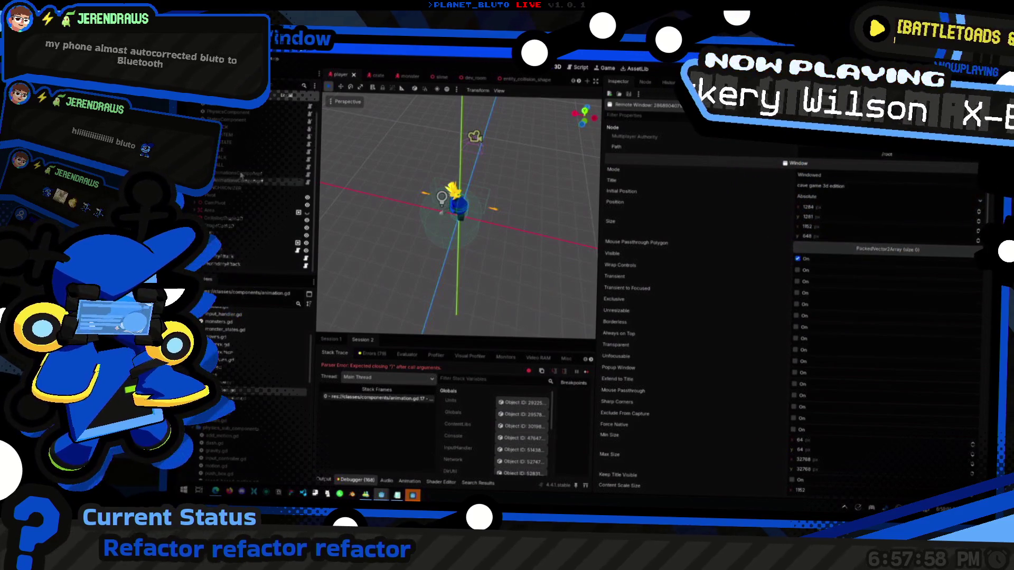
pyautogui.click(245, 181)
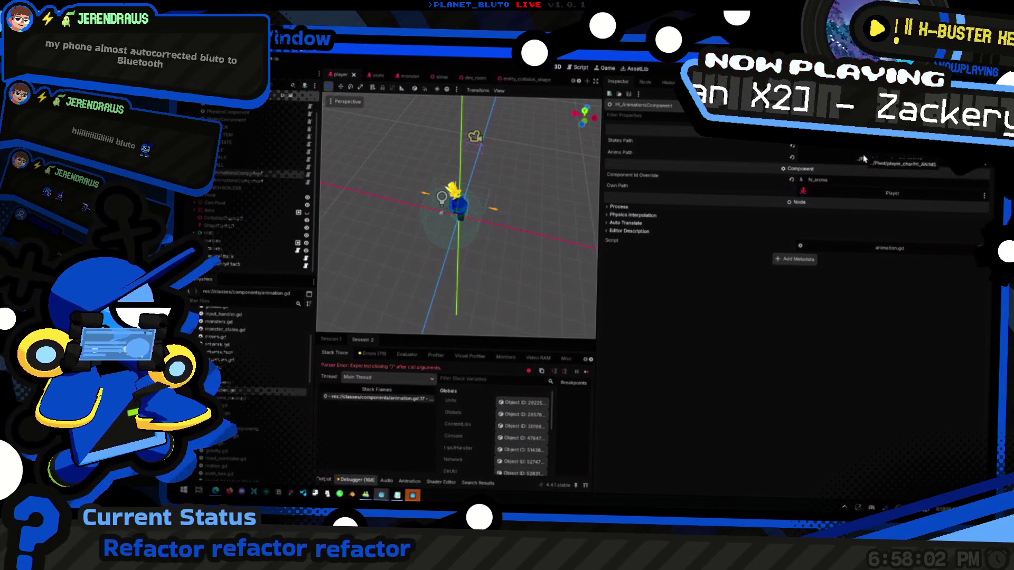
pyautogui.hotkey('alt', 'Tab')
# - Read the docs for SceneTree current_scene and the Node ready signal
pyautogui.press('Up')
pyautogui.press('Up')
pyautogui.press('End')
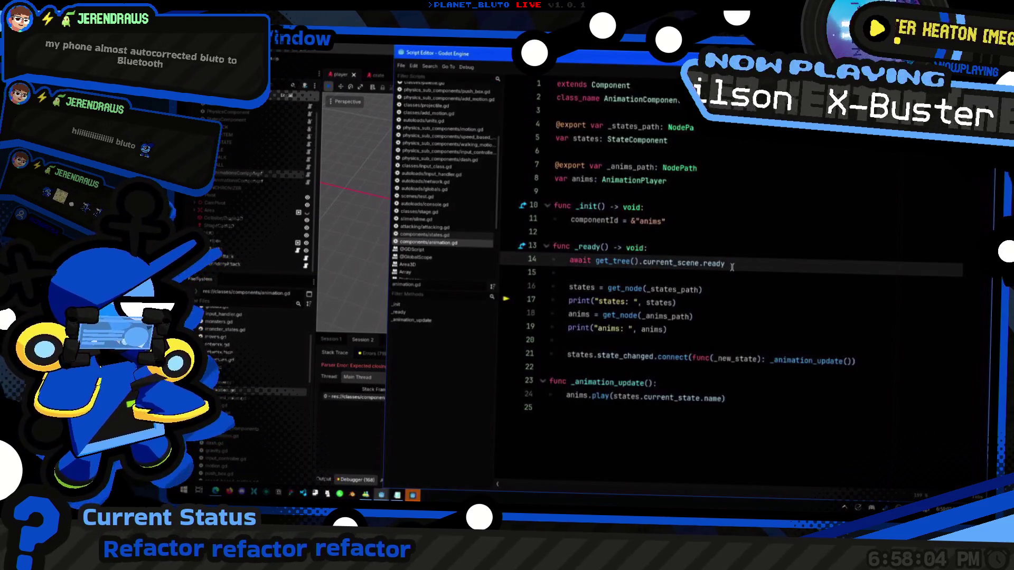
pyautogui.keyDown('ctrl'); pyautogui.click(683, 264); pyautogui.keyUp('ctrl')
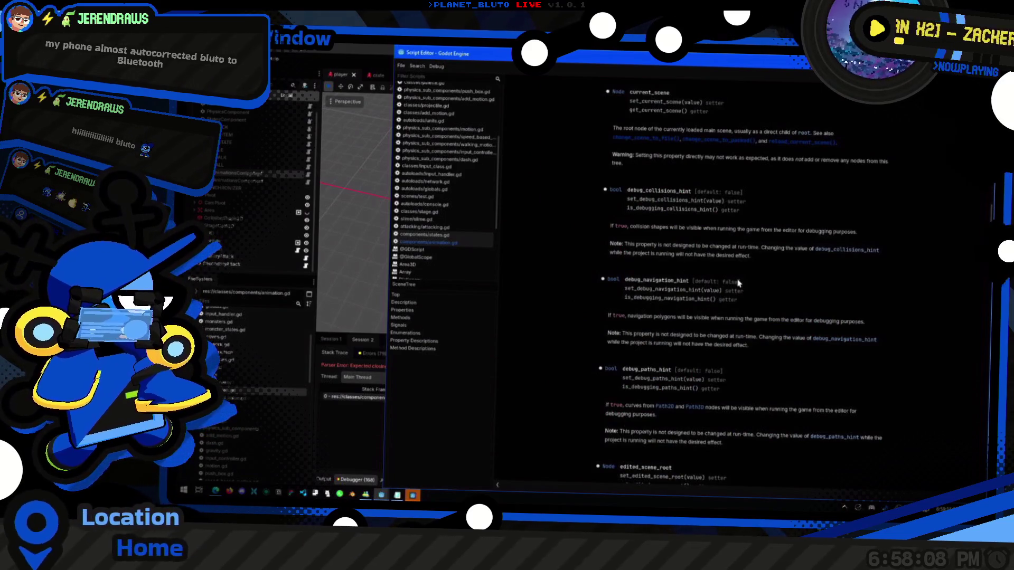
pyautogui.hotkey('alt', 'Left')
pyautogui.keyDown('ctrl'); pyautogui.click(712, 264); pyautogui.keyUp('ctrl')
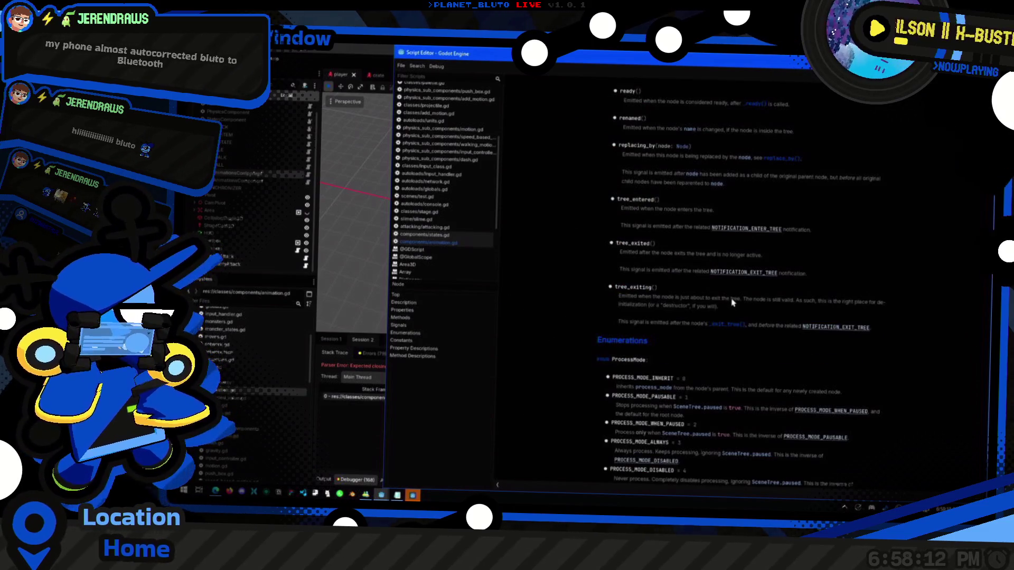
pyautogui.scroll(4, 733, 302)
pyautogui.scroll(1, 732, 302)
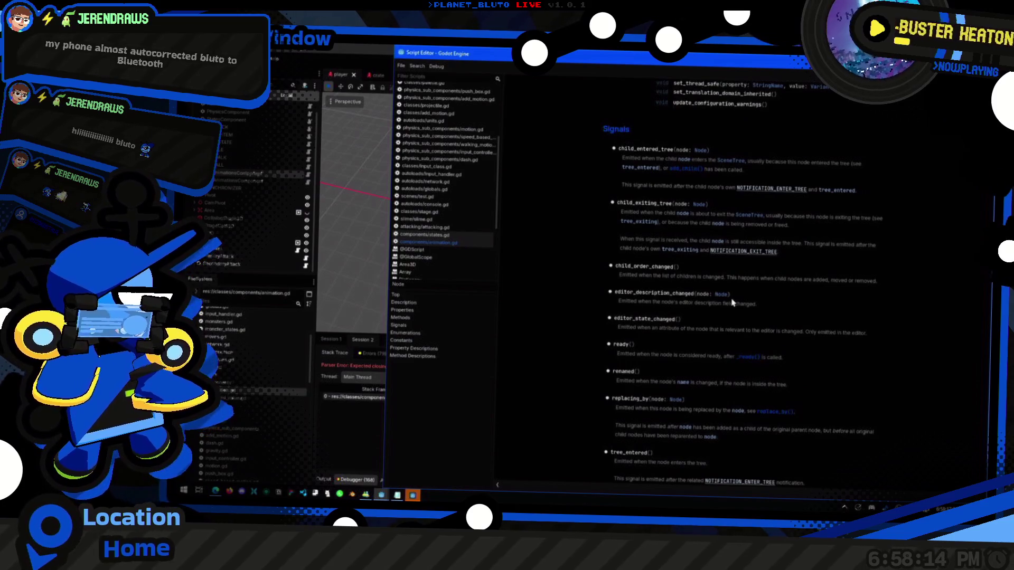
pyautogui.scroll(3, 733, 302)
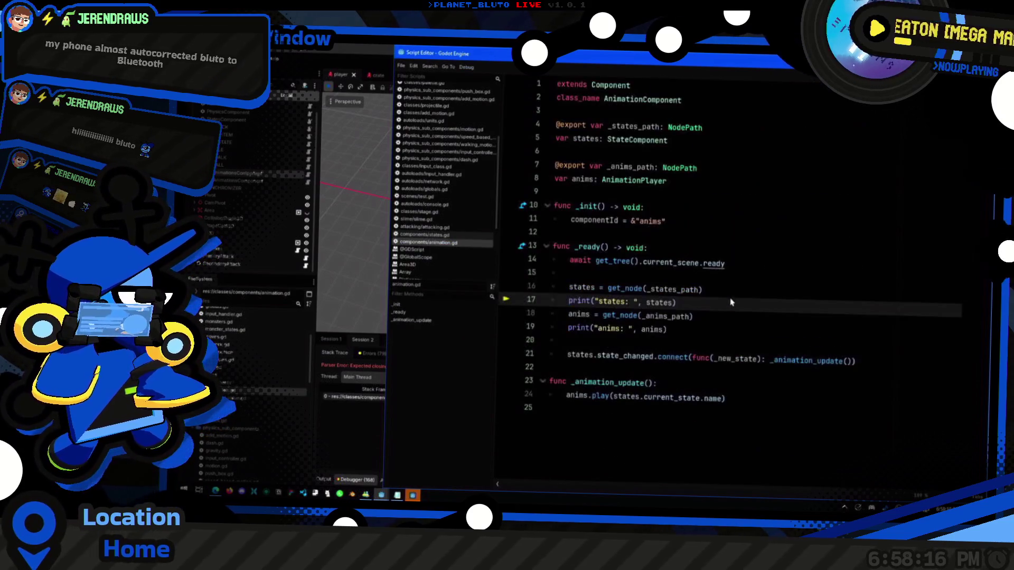
pyautogui.press('Up')
pyautogui.press('Up')
pyautogui.press('Up')
pyautogui.press('End')
# - Try process_frame in place of ready, then restore the current_scene.ready await
pyautogui.hotkey('ctrl', 'shift', 'Left')
pyautogui.write('pro')
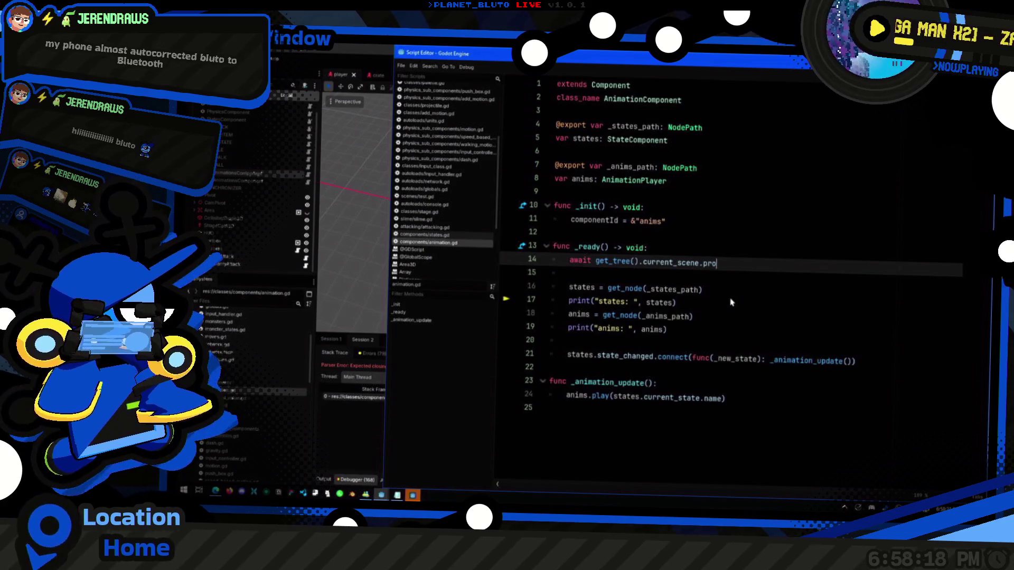
pyautogui.write('cess_f')
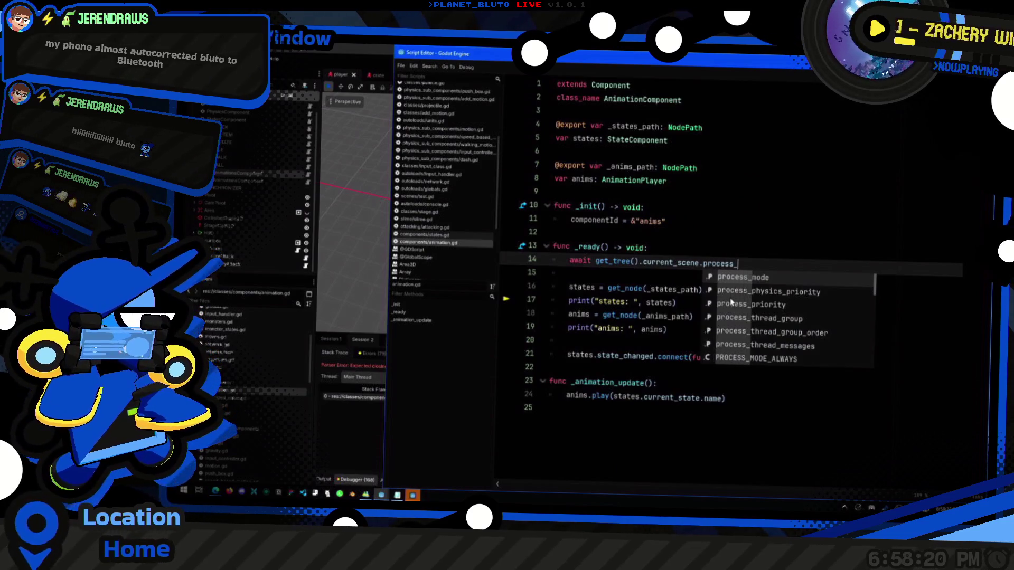
pyautogui.hotkey('ctrl', 'BackSpace')
pyautogui.hotkey('ctrl', 'BackSpace')
pyautogui.hotkey('ctrl', 'BackSpace')
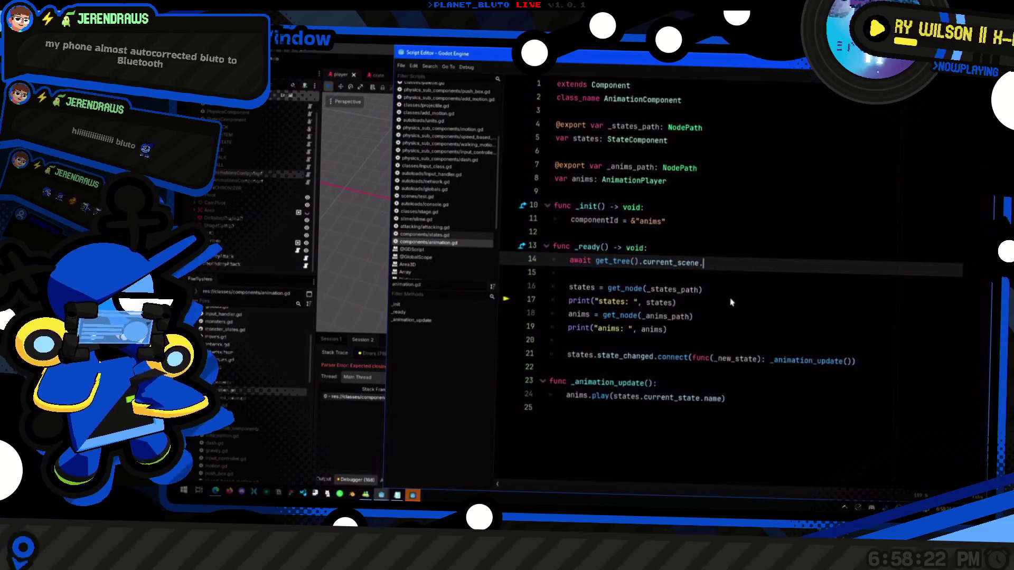
pyautogui.write('pro')
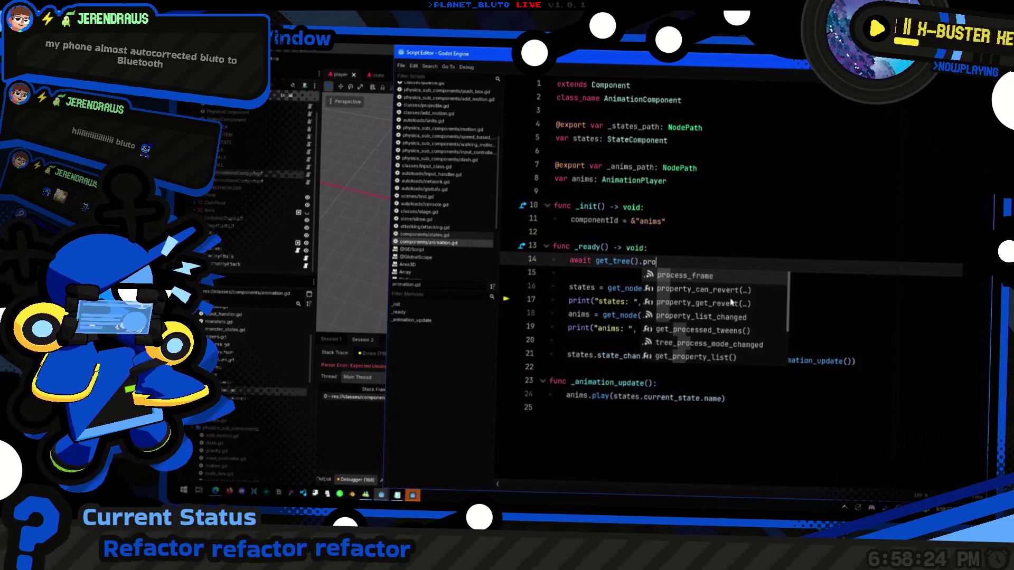
pyautogui.hotkey('ctrl', 'z')
pyautogui.hotkey('ctrl', 'z')
pyautogui.write('.ready')
# - Duplicate the await line and change the copy to await get_tree().process_frame
pyautogui.hotkey('ctrl', 'shift', 'd')
pyautogui.hotkey('ctrl', 'shift', 'Left')
pyautogui.hotkey('ctrl', 'shift', 'Left')
pyautogui.hotkey('ctrl', 'shift', 'Left')
pyautogui.press('BackSpace')
pyautogui.write('pro')
pyautogui.press('Return')
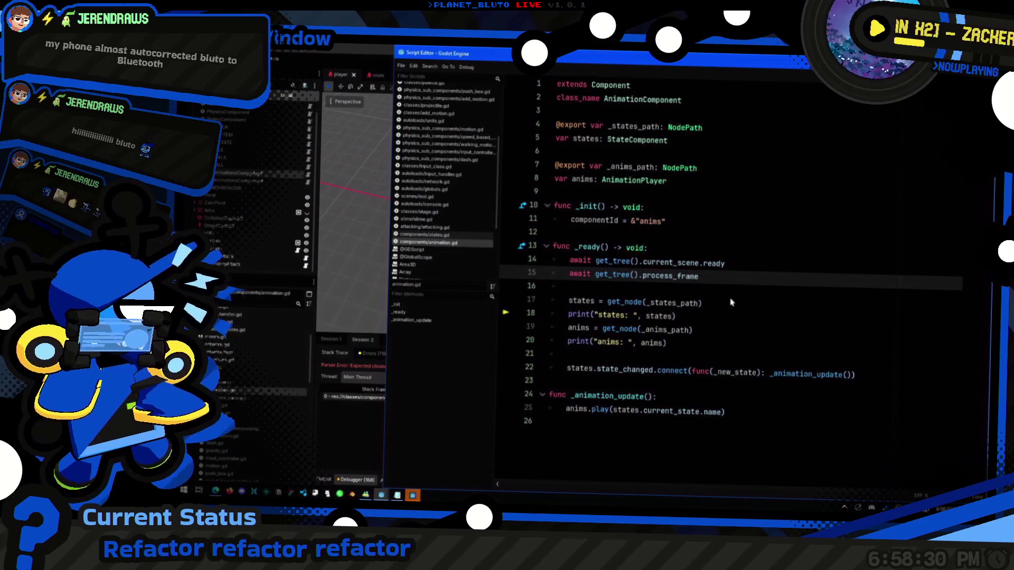
pyautogui.hotkey('alt', 'Tab')
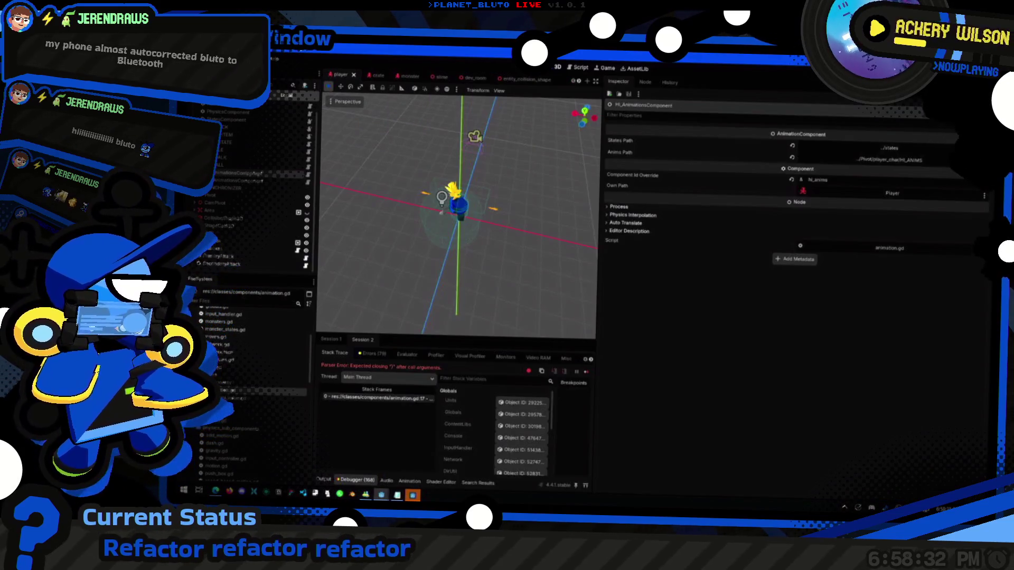
# - Save and run the game, host a match as a Knight to reach the cave, then stop it
pyautogui.hotkey('ctrl', 's')
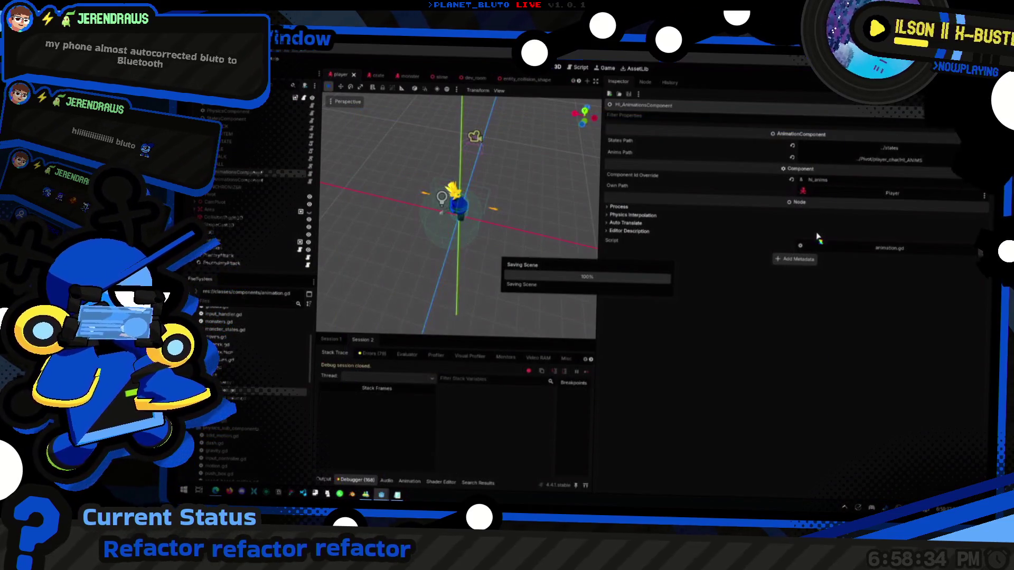
pyautogui.click(456, 174)
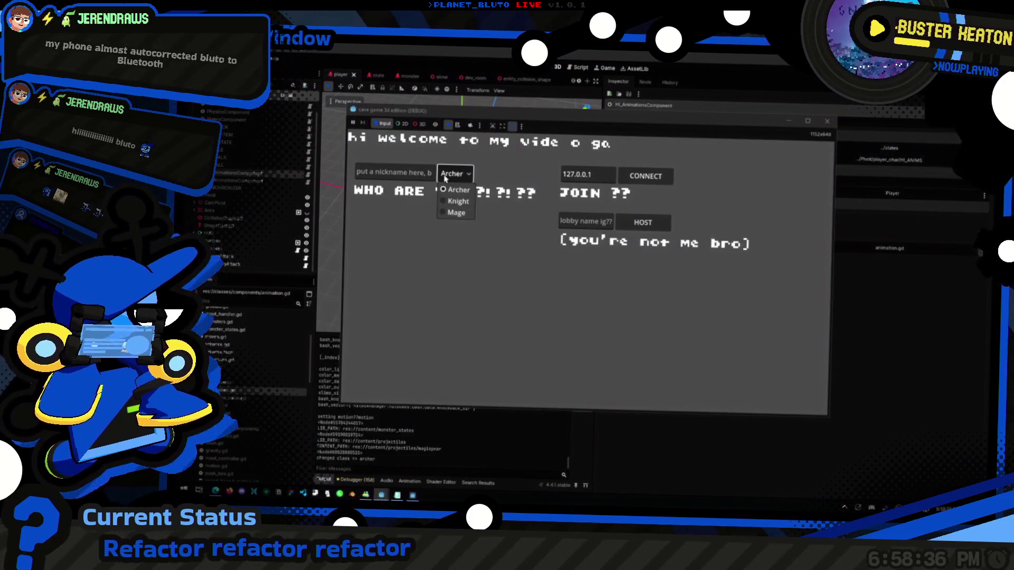
pyautogui.click(458, 201)
pyautogui.click(642, 223)
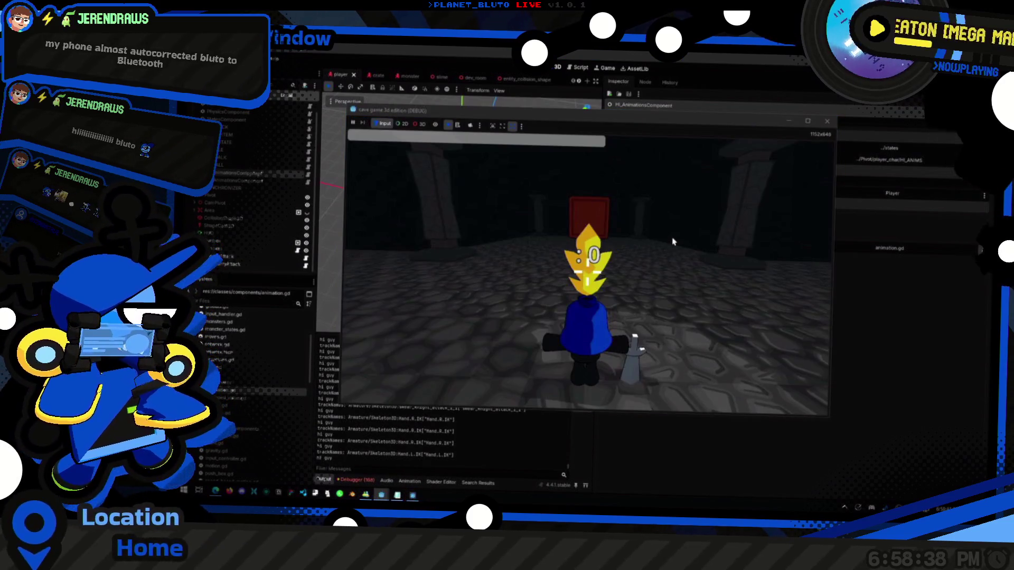
pyautogui.press('F8')
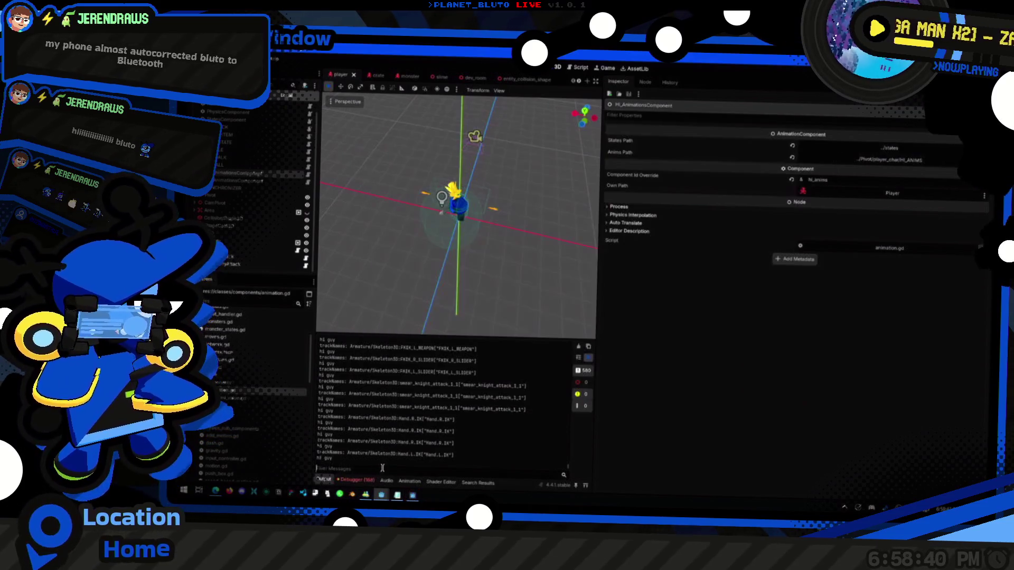
# - Filter the Output log for 'state' and launch the game again
pyautogui.click(388, 469)
pyautogui.write('sty')
pyautogui.press('BackSpace')
pyautogui.press('BackSpace')
pyautogui.write('tates')
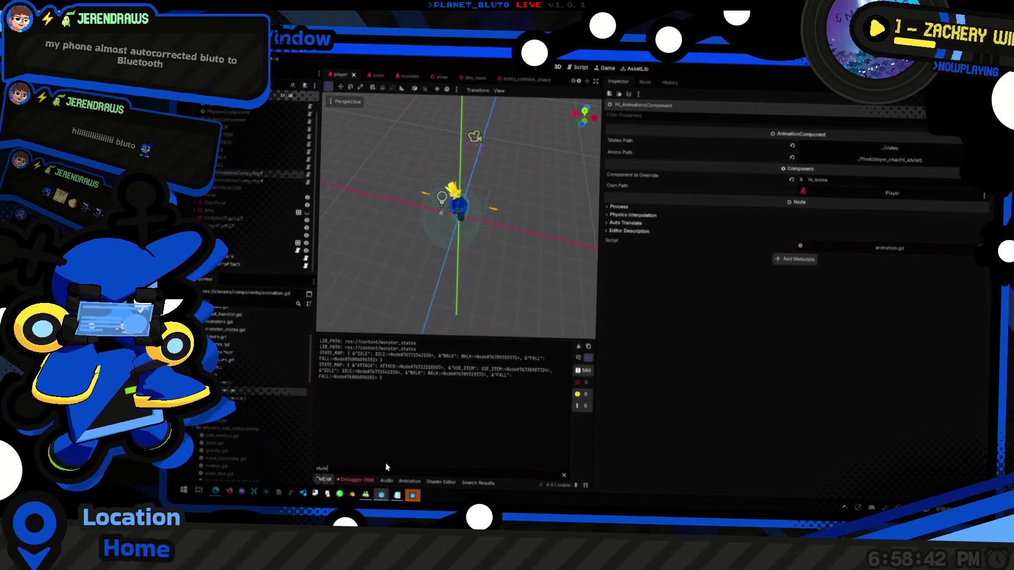
pyautogui.press('BackSpace')
pyautogui.press('F5')
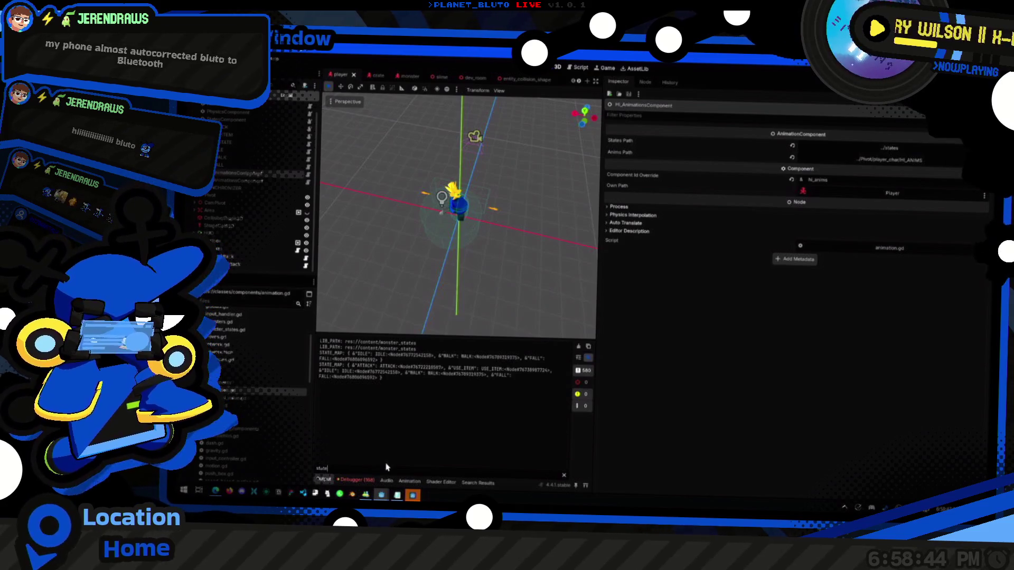
# - In animation.gd, select 'states' on line 18, then go to the current_scene.ready line 14
pyautogui.hotkey('alt', 'Tab')
pyautogui.click(739, 330)
pyautogui.click(736, 323)
pyautogui.doubleClick(609, 315)
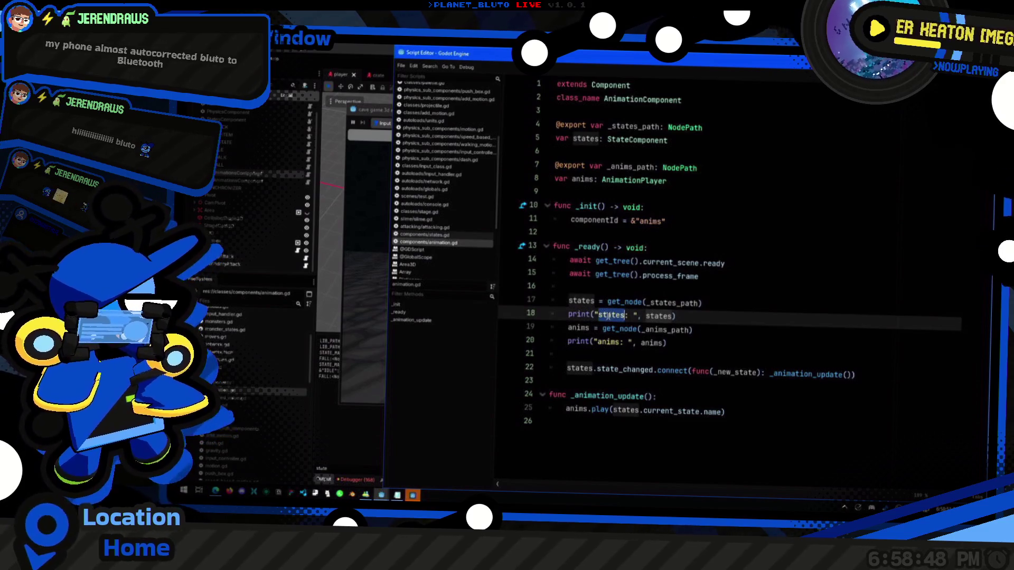
pyautogui.click(742, 262)
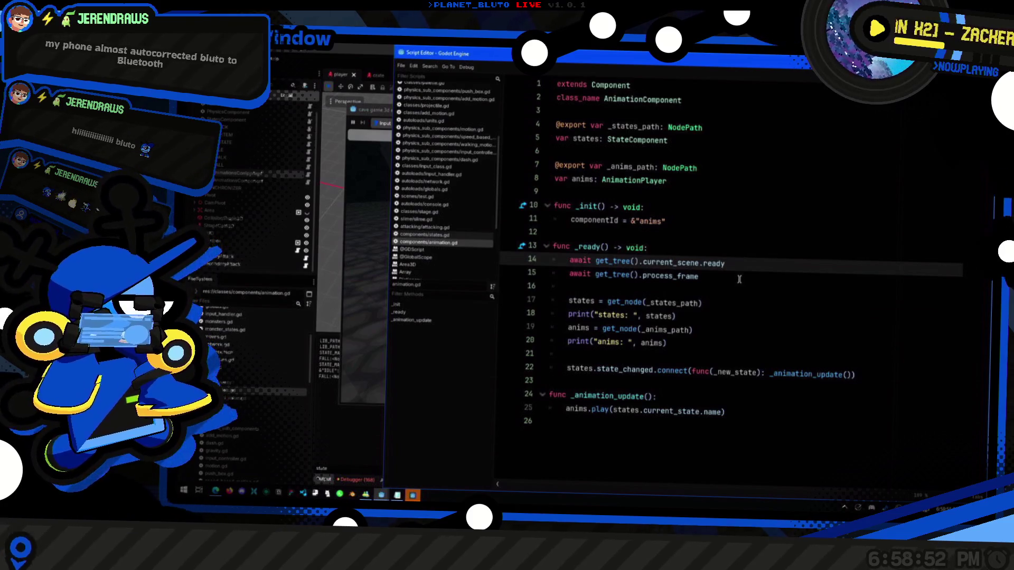
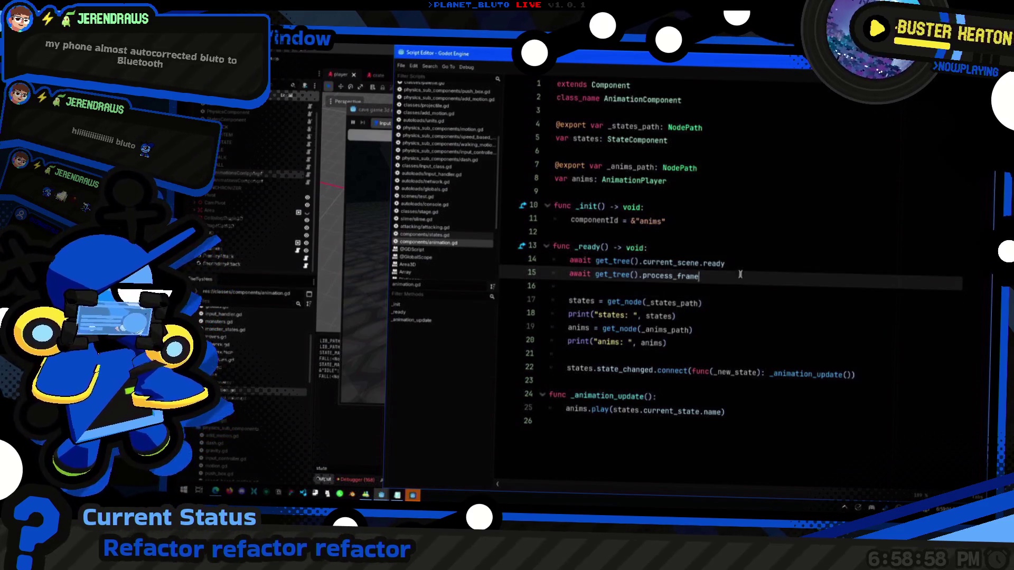
# - Delete the func _ready() declaration so its body folds into _init
pyautogui.doubleClick(696, 262)
pyautogui.press('Right')
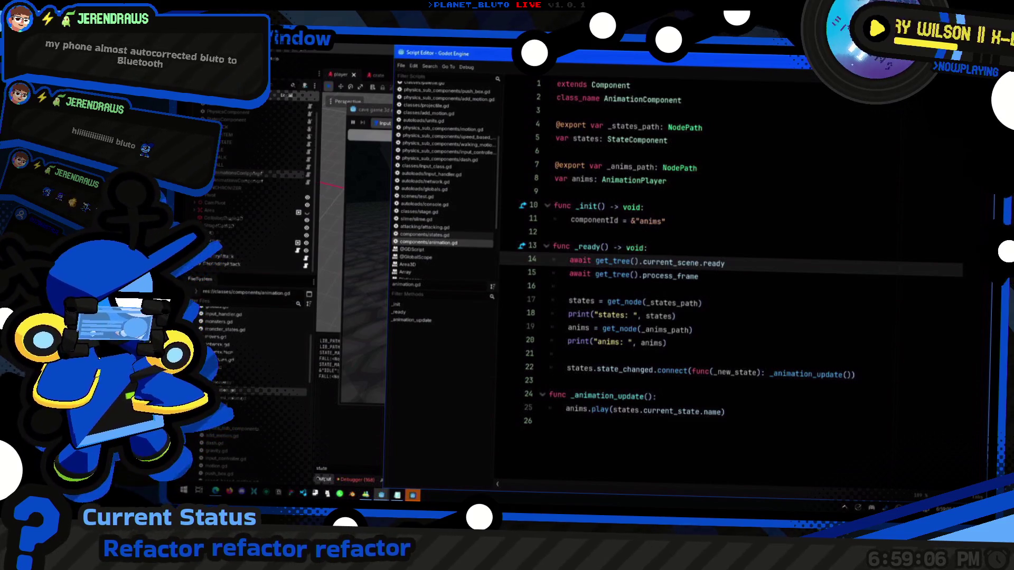
pyautogui.moveTo(866, 376)
pyautogui.mouseDown()
pyautogui.moveTo(560, 373)
pyautogui.moveTo(472, 254)
pyautogui.mouseUp()
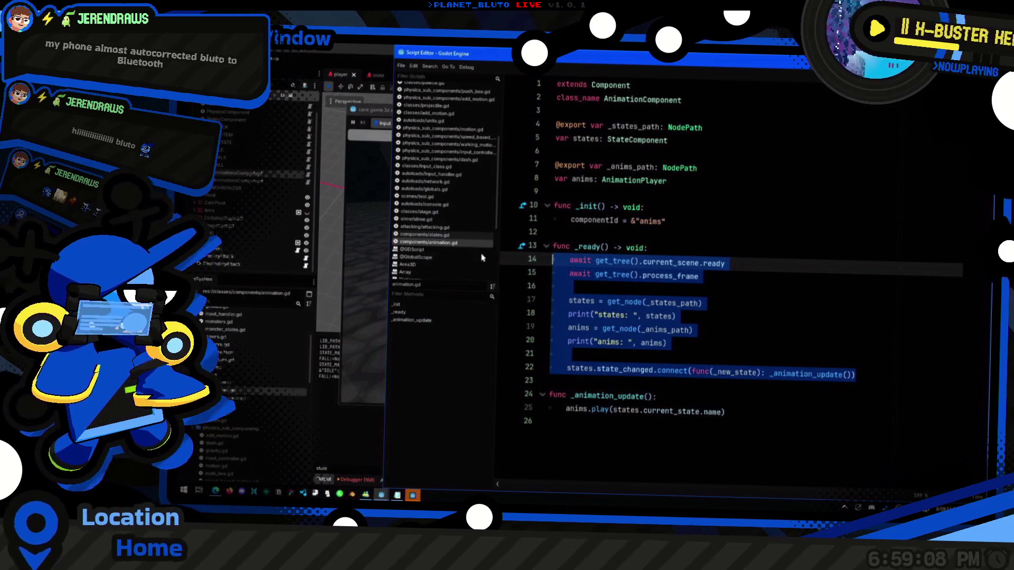
pyautogui.click(689, 248)
pyautogui.press('BackSpace')
pyautogui.press('BackSpace')
pyautogui.press('BackSpace')
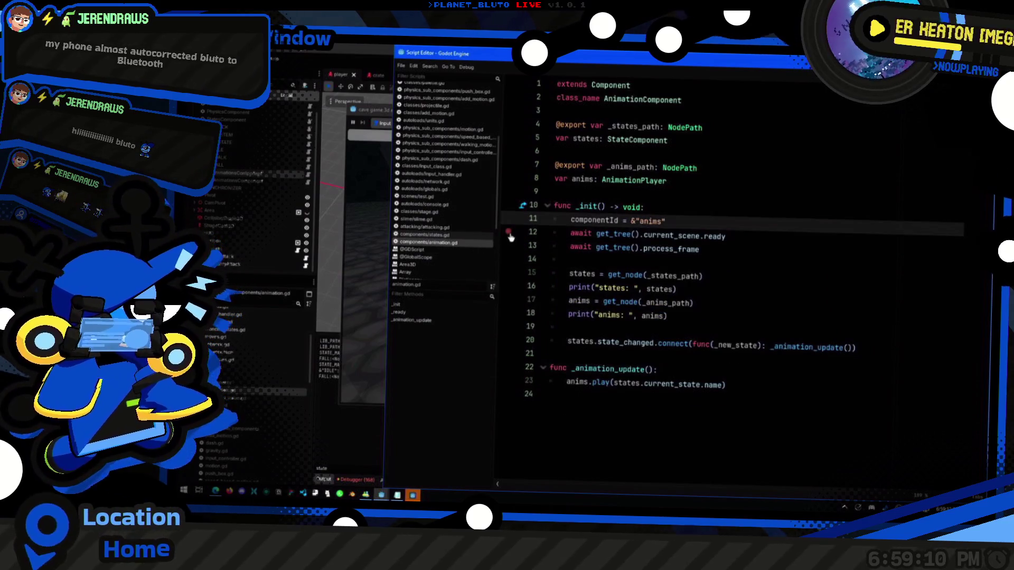
# - Set a breakpoint on line 12, save, run the game and host, hitting the null current_scene error
pyautogui.click(508, 233)
pyautogui.press('F5')
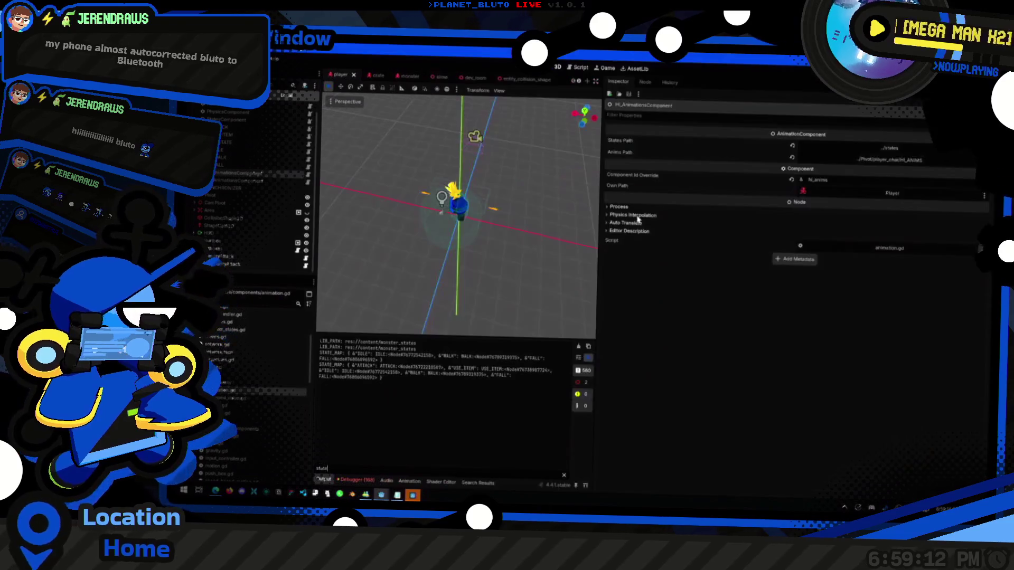
pyautogui.hotkey('ctrl', 's')
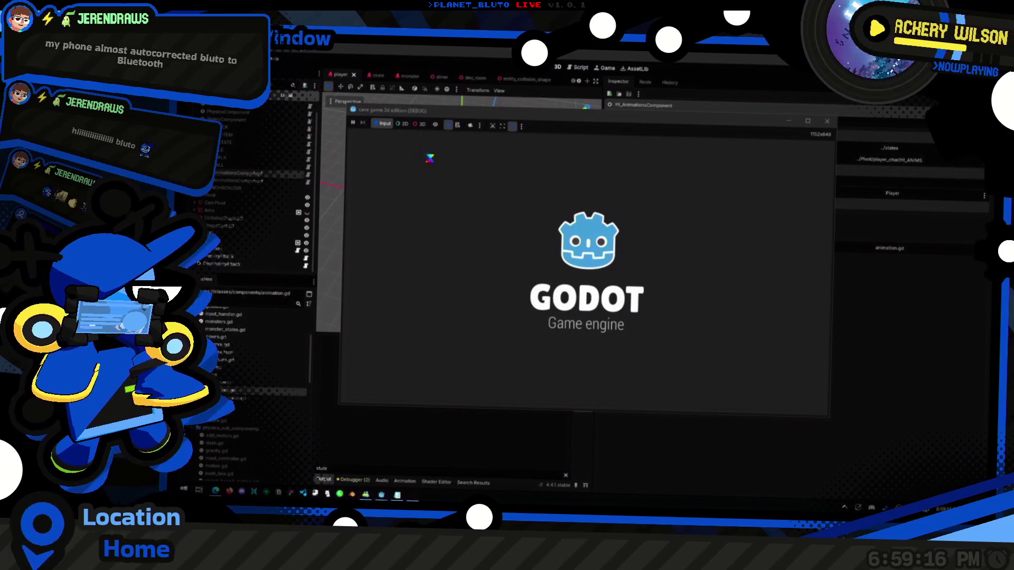
pyautogui.click(639, 221)
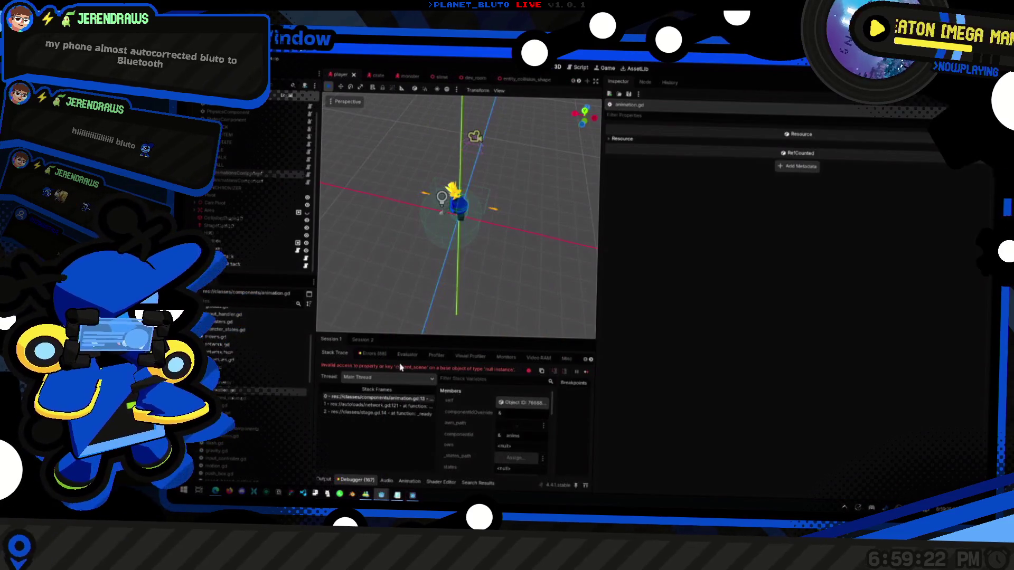
pyautogui.click(379, 398)
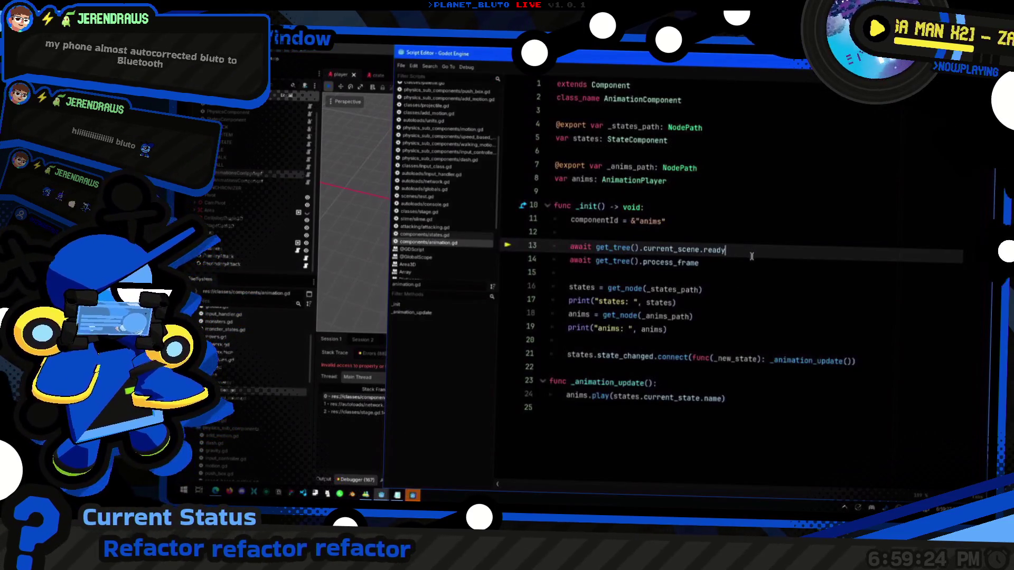
# - Undo the deletion and rename _ready to _process via autocomplete
pyautogui.hotkey('ctrl', 'z')
pyautogui.hotkey('ctrl', 'z')
pyautogui.hotkey('ctrl', 'y')
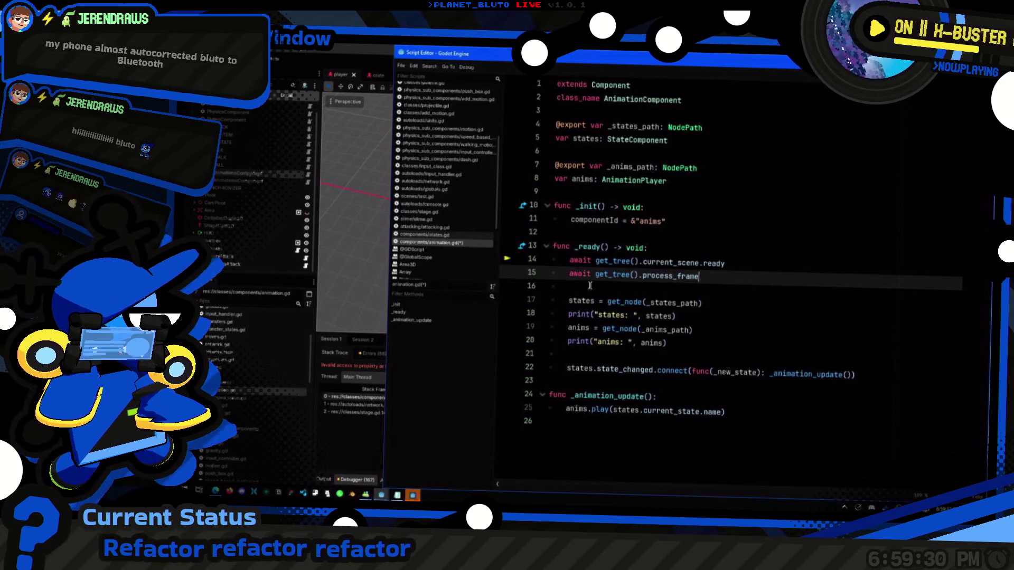
pyautogui.doubleClick(592, 247)
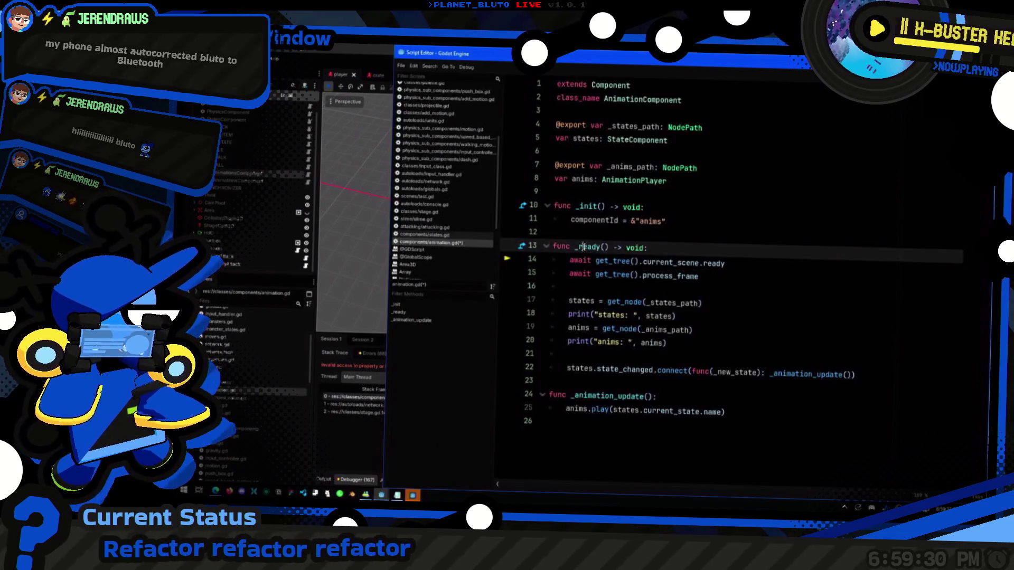
pyautogui.write('_pro')
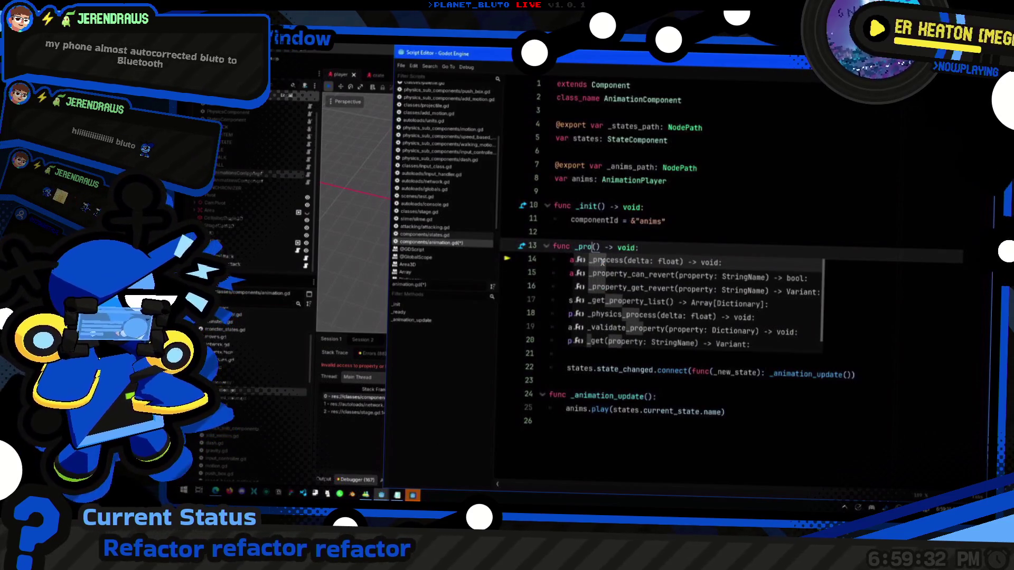
pyautogui.press('Return')
# - Comment out the await lines, node lookups, prints and the state_changed connection with Ctrl+K
pyautogui.moveTo(813, 280); pyautogui.dragTo(551, 249)
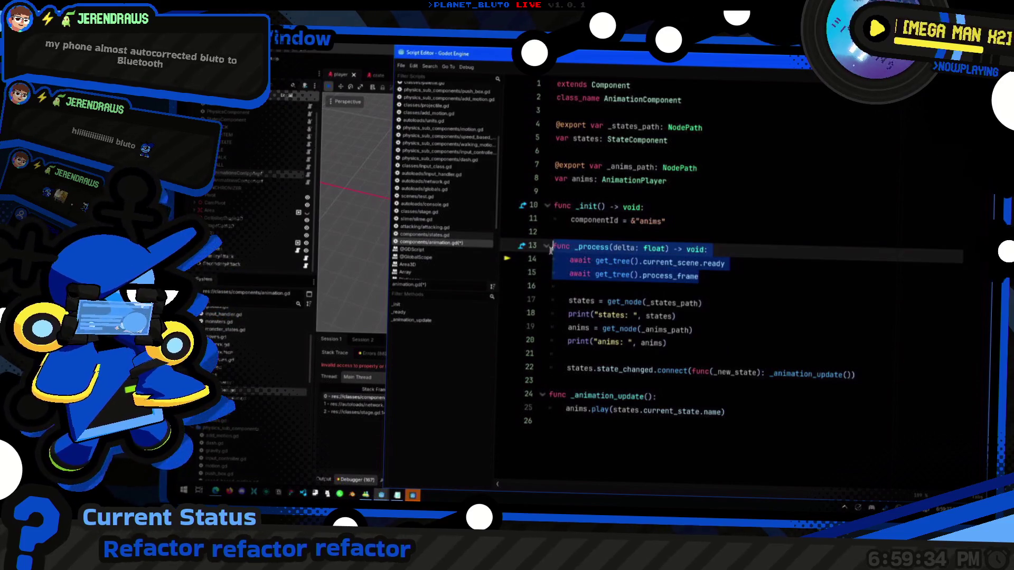
pyautogui.hotkey('shift', 'Down')
pyautogui.hotkey('ctrl', 'k')
pyautogui.press('Down')
pyautogui.press('Down')
pyautogui.press('Down')
pyautogui.press('End')
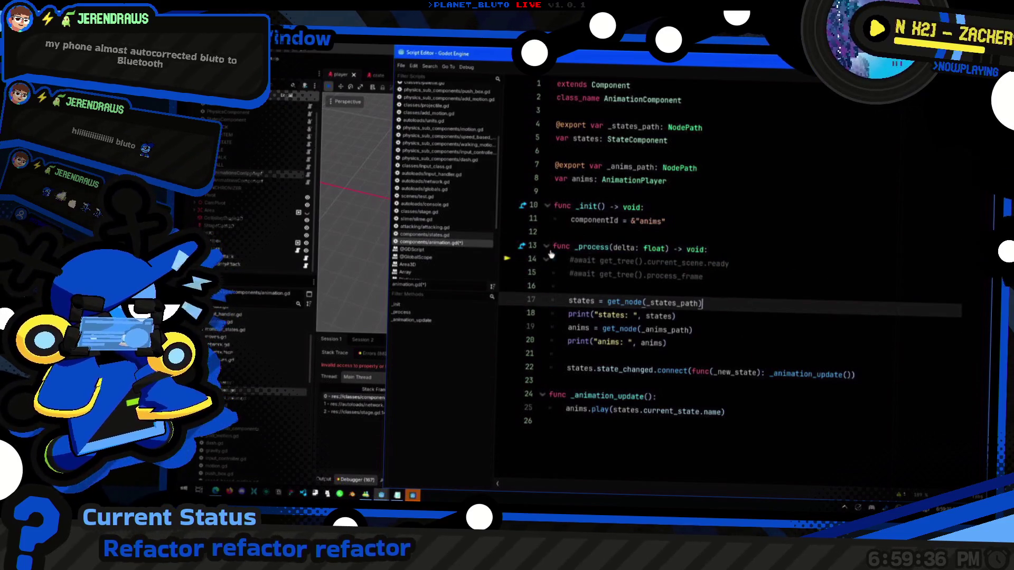
pyautogui.hotkey('ctrl', 'k')
pyautogui.press('Down')
pyautogui.hotkey('ctrl', 'k')
pyautogui.press('Down')
pyautogui.hotkey('ctrl', 'k')
pyautogui.press('Down')
pyautogui.hotkey('ctrl', 'k')
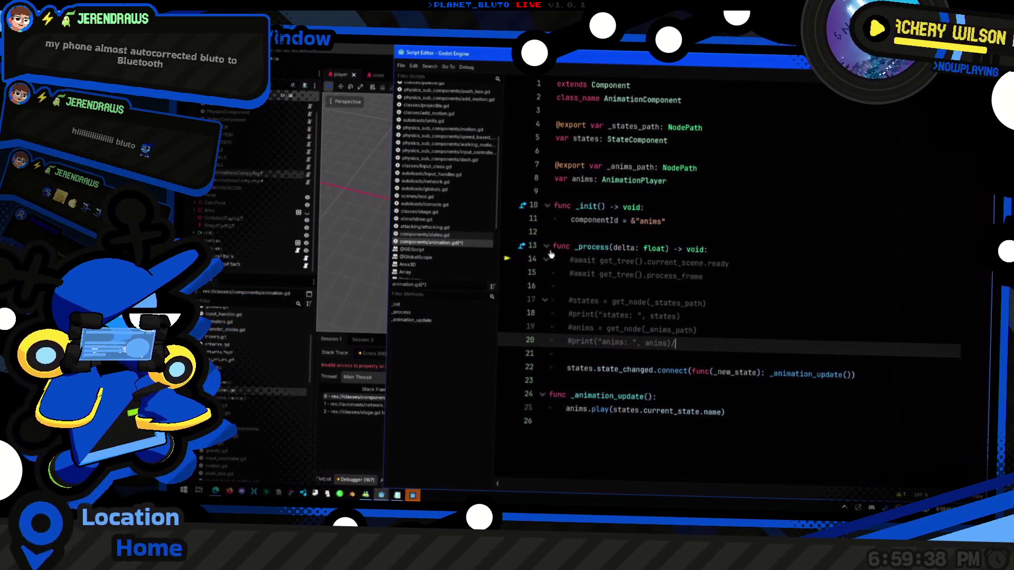
pyautogui.press('Down')
pyautogui.press('Down')
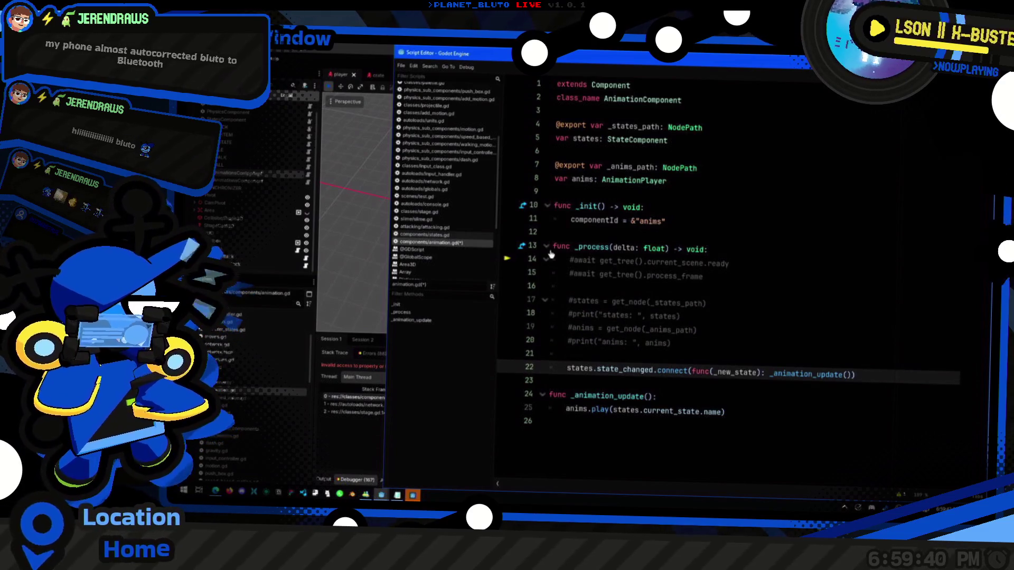
pyautogui.hotkey('ctrl', 'k')
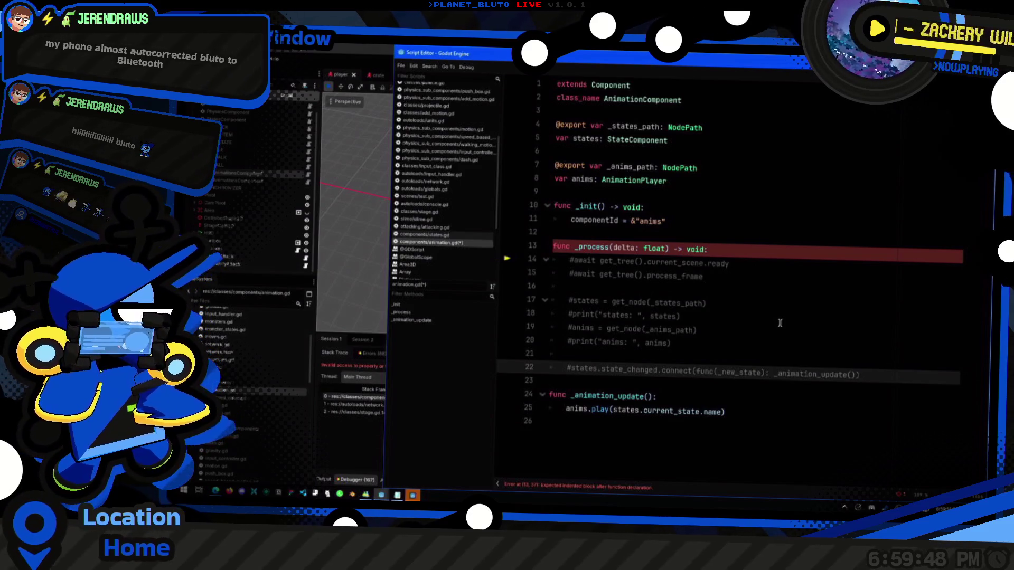
# - Uncomment the states and anims lookup and print lines in _process
pyautogui.click(726, 248)
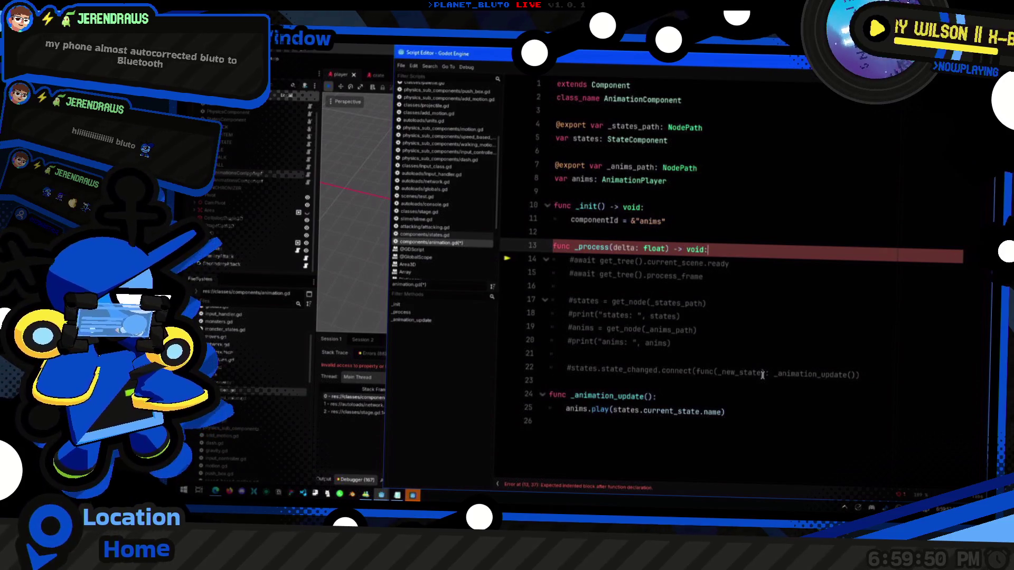
pyautogui.press('Down')
pyautogui.press('Down')
pyautogui.press('Down')
pyautogui.hotkey('ctrl', 'k')
pyautogui.press('Down')
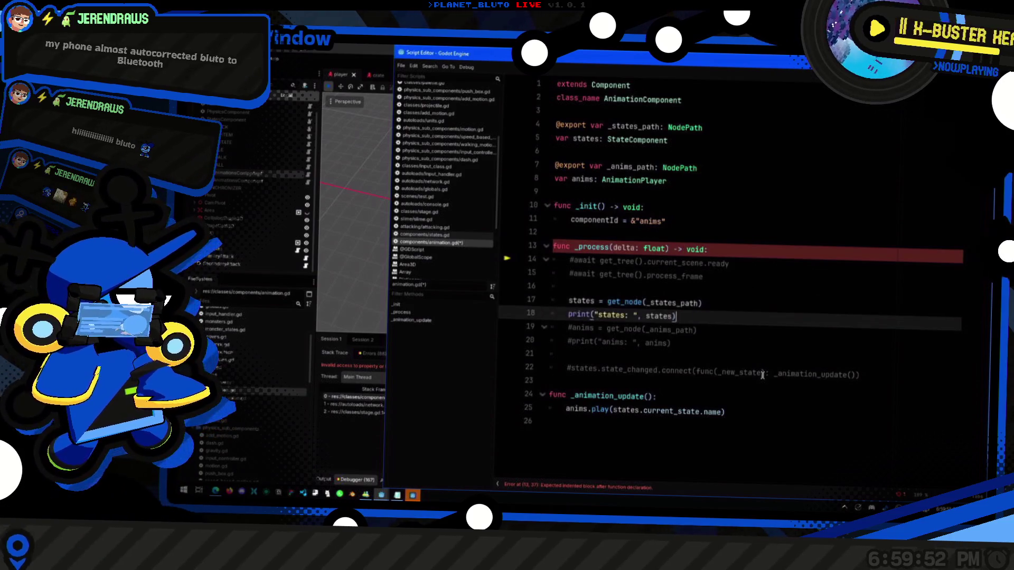
pyautogui.hotkey('ctrl', 'k')
pyautogui.press('Down')
pyautogui.hotkey('ctrl', 'k')
pyautogui.press('Down')
pyautogui.hotkey('ctrl', 'k')
pyautogui.press('Down')
pyautogui.press('Down')
pyautogui.hotkey('ctrl', 'k')
pyautogui.hotkey('ctrl', 'k')
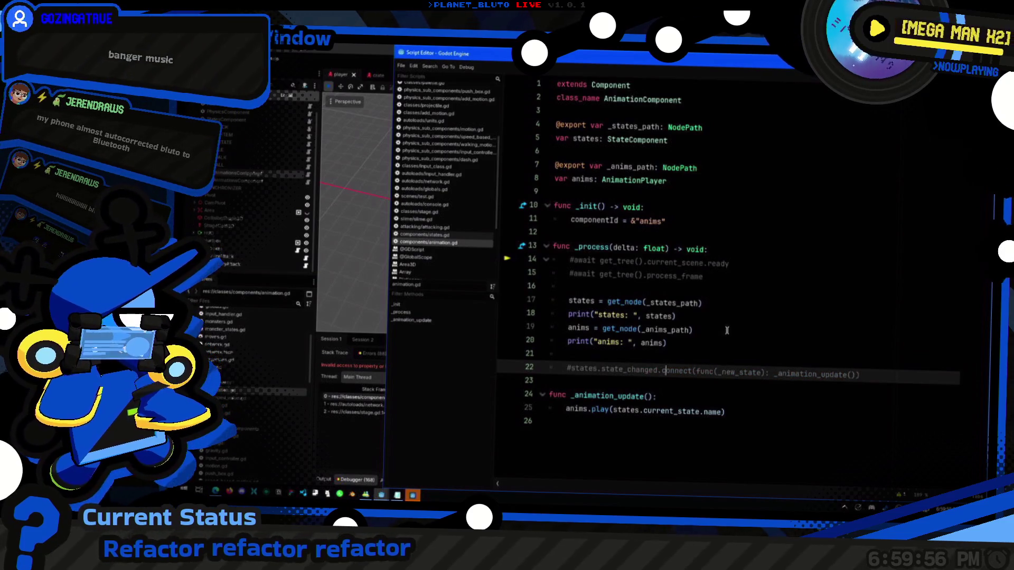
# - Return to the script editor and highlight the other uses of states
pyautogui.hotkey('alt', 'Tab')
pyautogui.hotkey('alt', 'Tab')
pyautogui.click(617, 329)
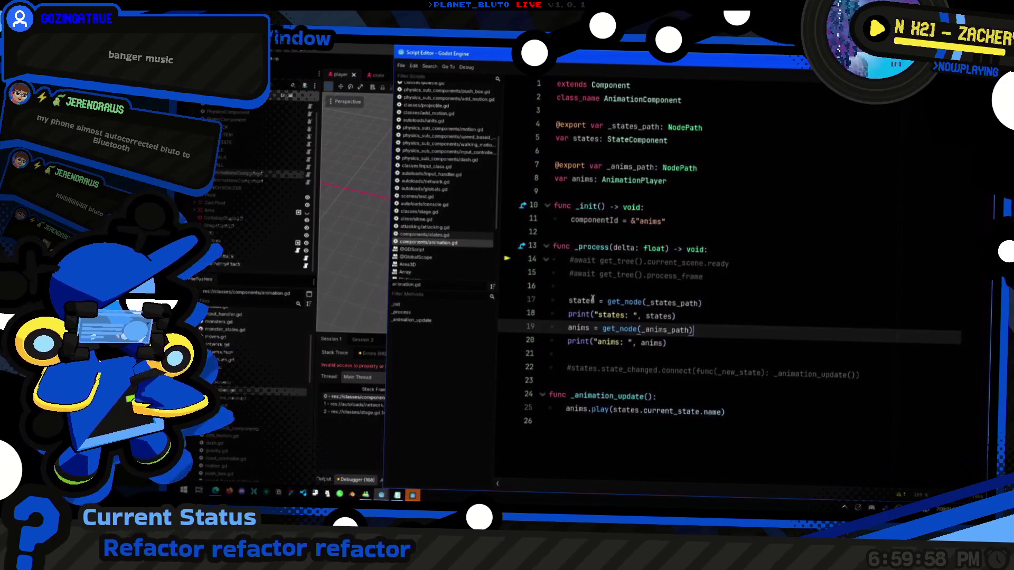
pyautogui.doubleClick(593, 301)
pyautogui.hotkey('alt', 'Tab')
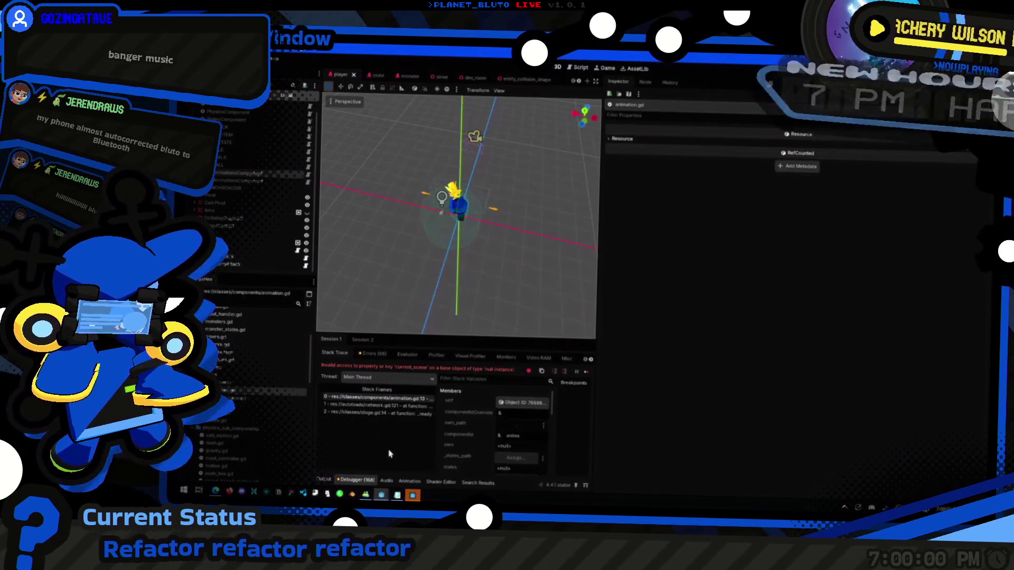
# - Save the scene, run the game and dismiss the character class choices
pyautogui.click(326, 481)
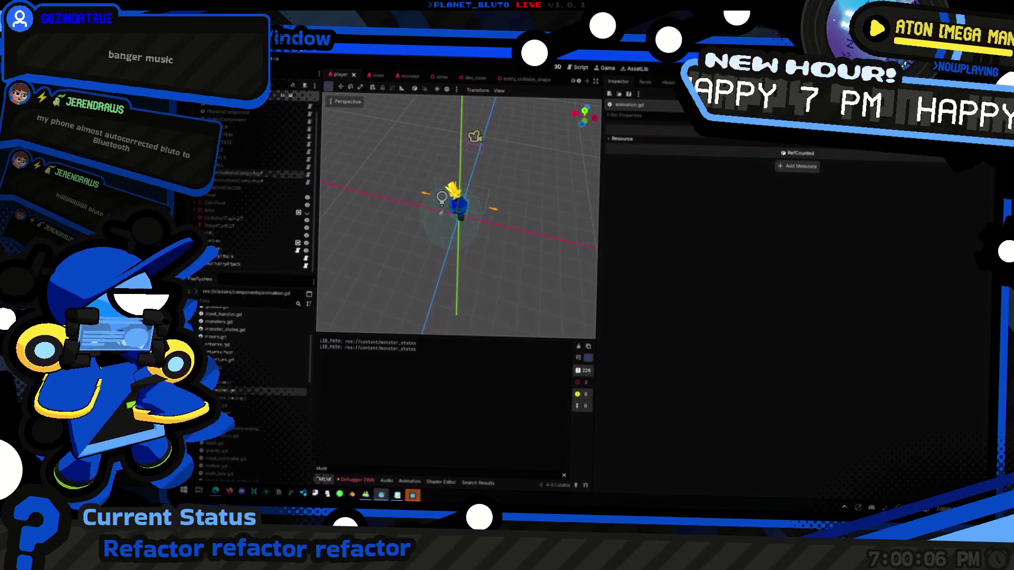
pyautogui.hotkey('ctrl', 's')
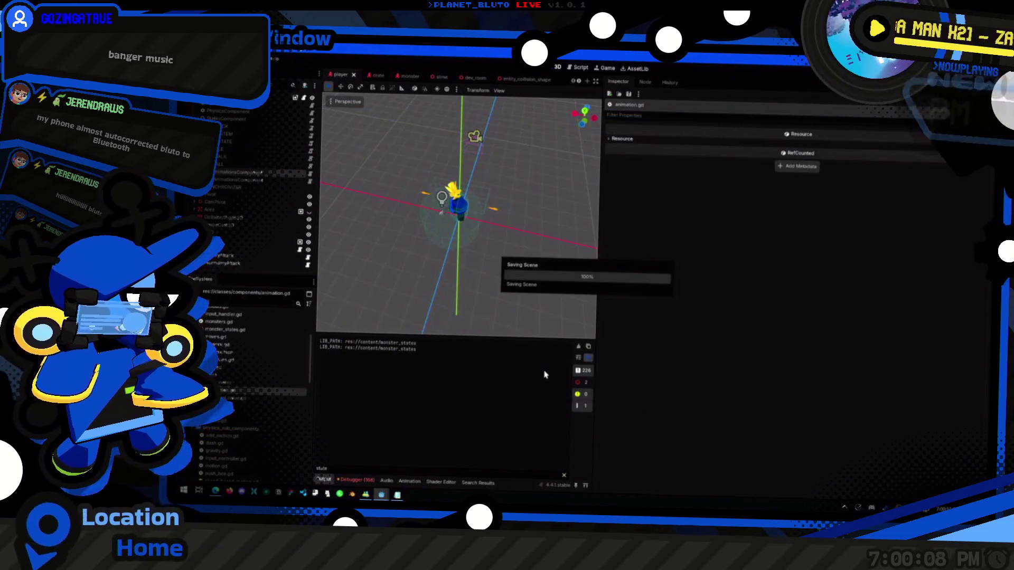
pyautogui.click(454, 173)
pyautogui.click(455, 191)
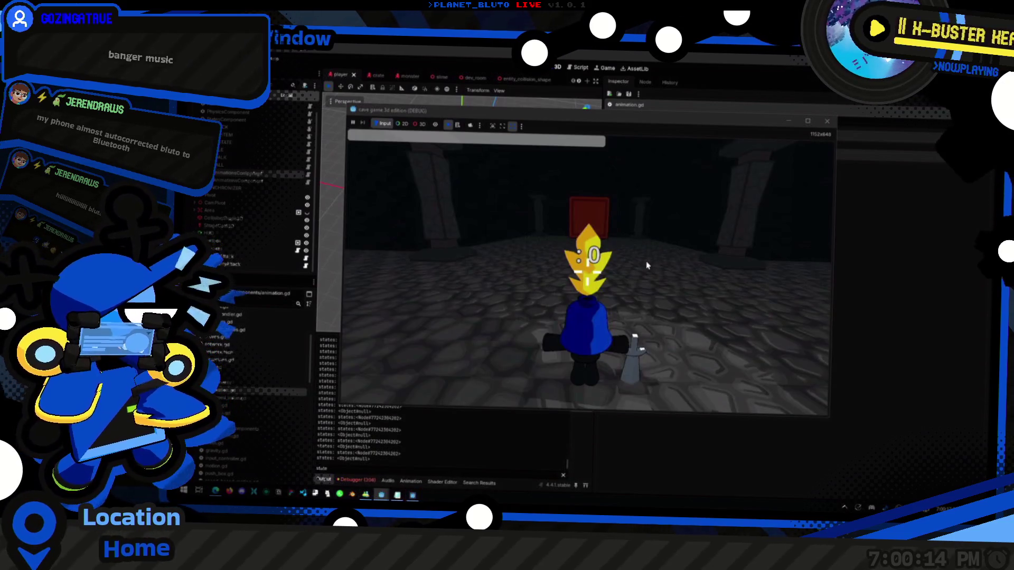
# - Review the printed states and anims in the output log, then inspect LO_AnimationsComponent
pyautogui.click(479, 482)
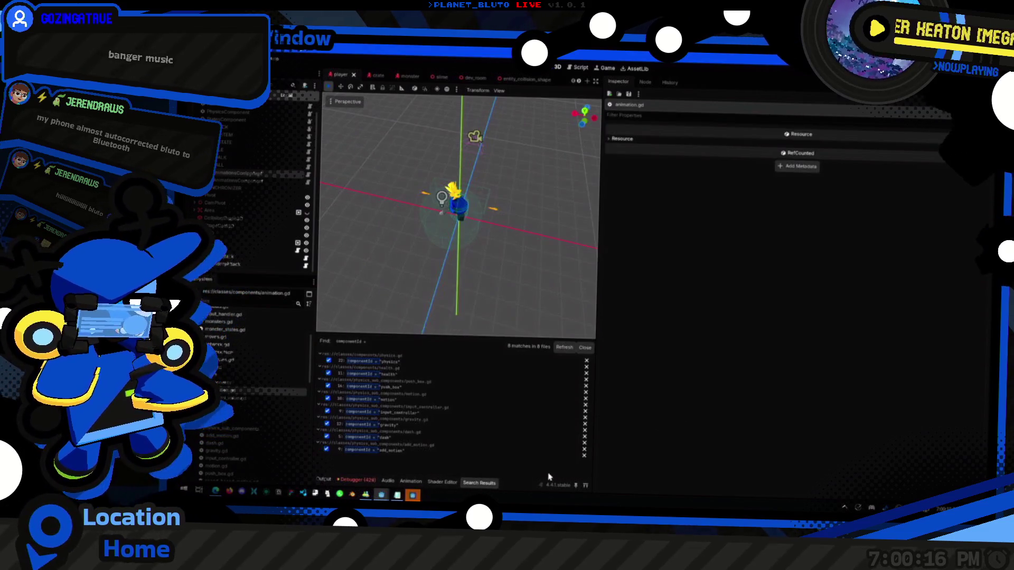
pyautogui.click(320, 479)
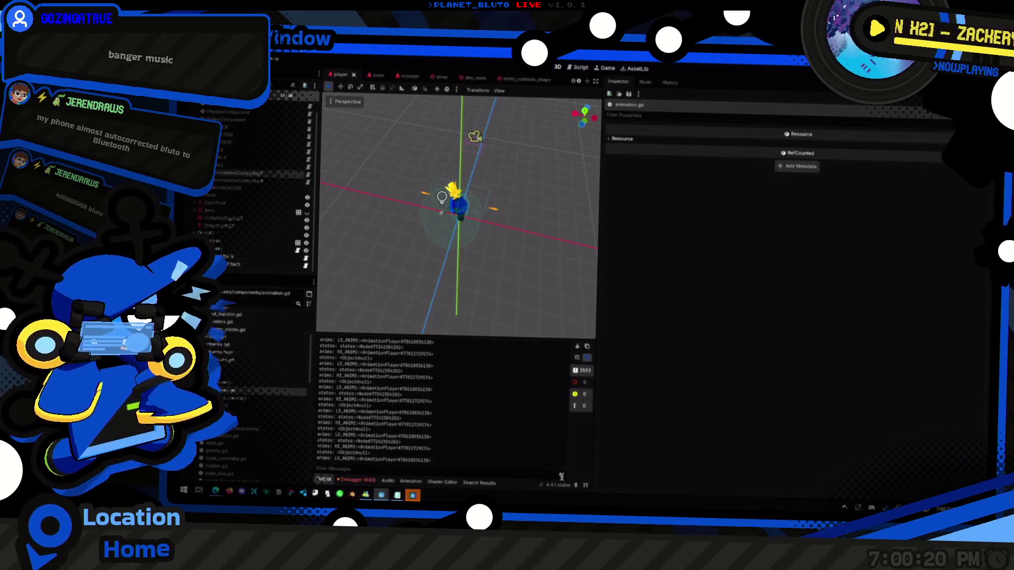
pyautogui.press('F5')
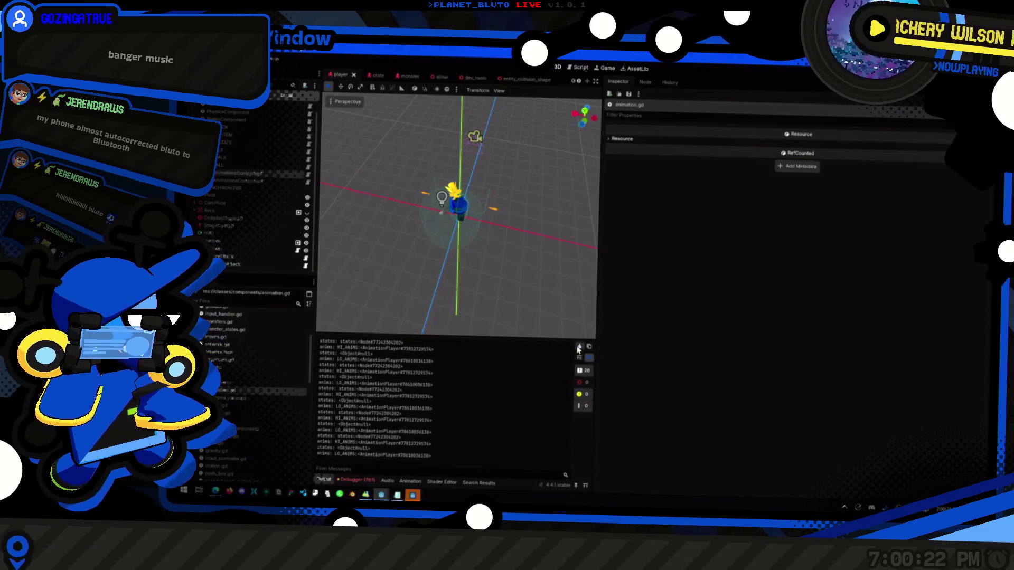
pyautogui.click(254, 173)
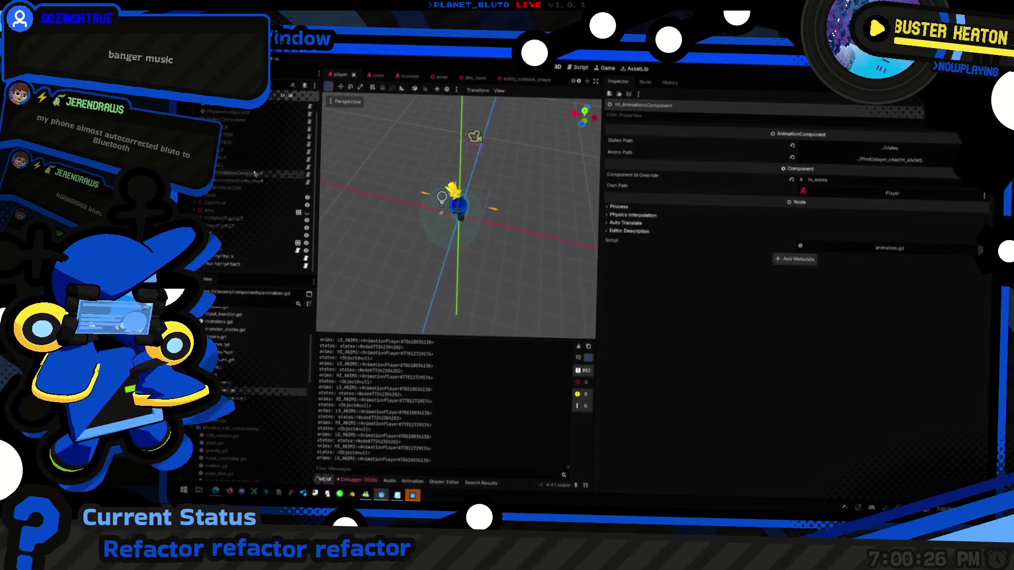
pyautogui.click(265, 181)
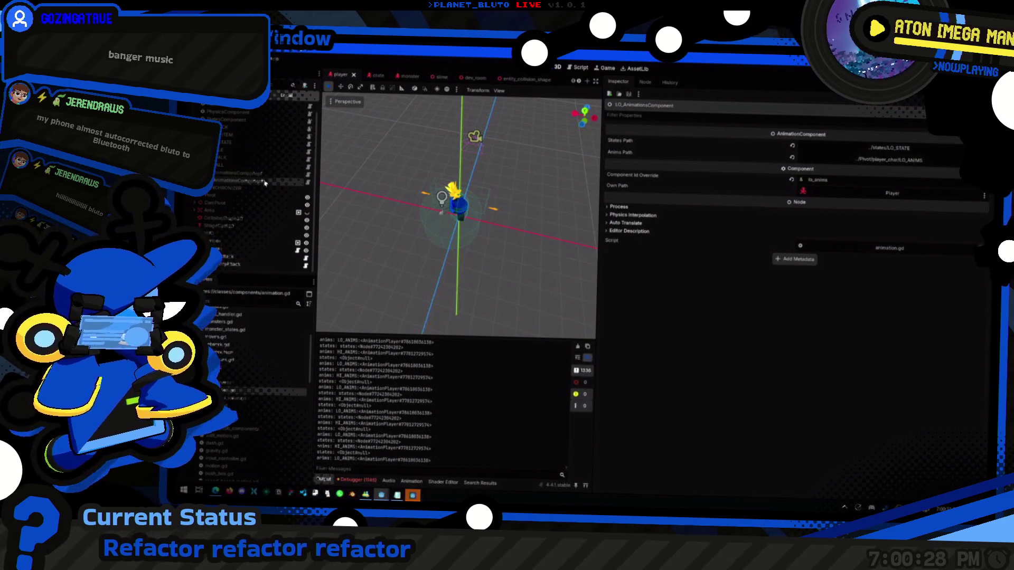
# - Expand the states node in the scene tree, run the game and inspect the lo_anims id override
pyautogui.scroll(5, 205, 211)
pyautogui.click(201, 219)
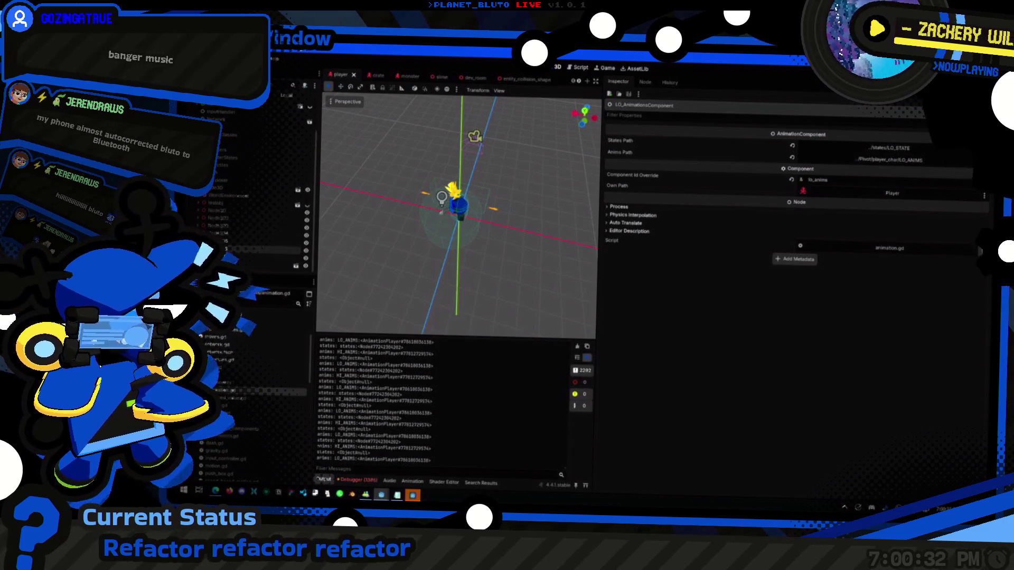
pyautogui.scroll(-5, 254, 222)
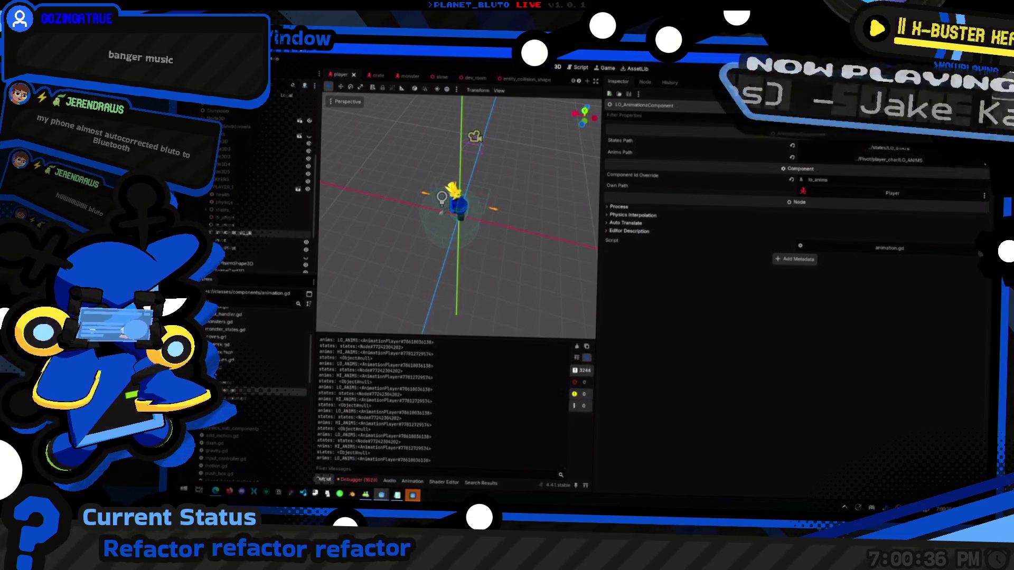
pyautogui.click(206, 210)
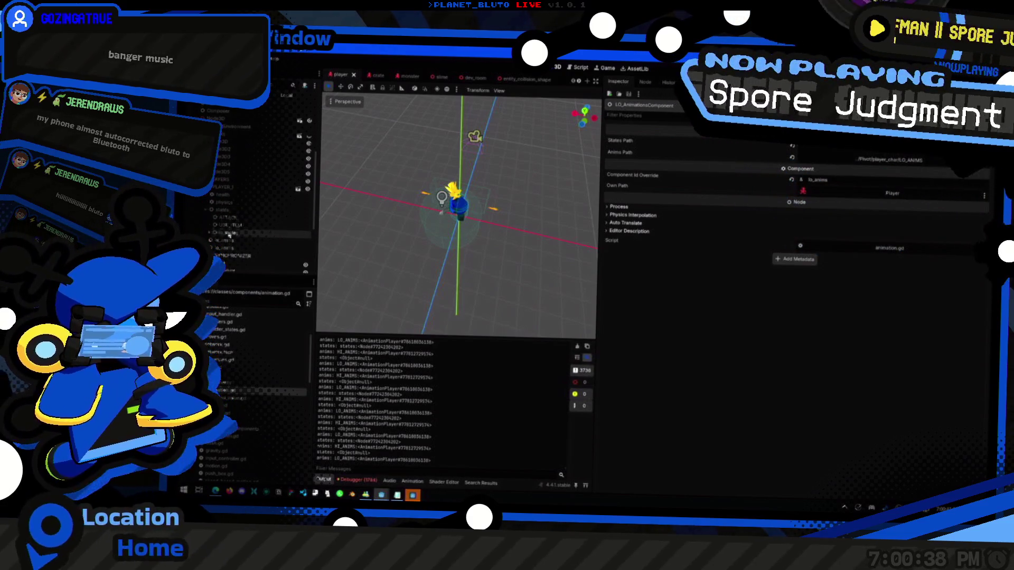
pyautogui.press('F5')
pyautogui.hotkey('alt', 'Tab')
pyautogui.hotkey('alt', 'Tab')
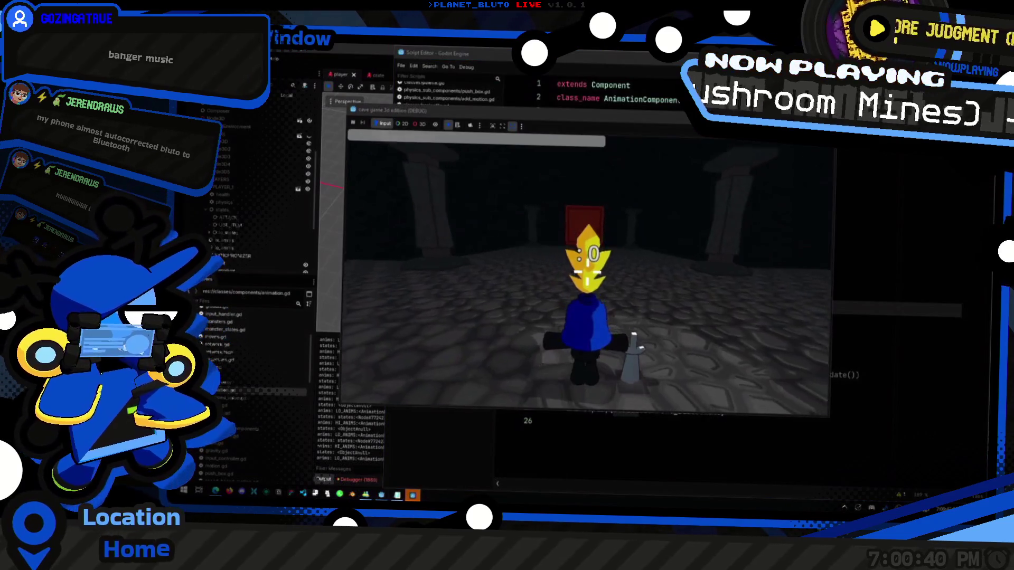
pyautogui.hotkey('alt', 'Tab')
pyautogui.hotkey('alt', 'Tab')
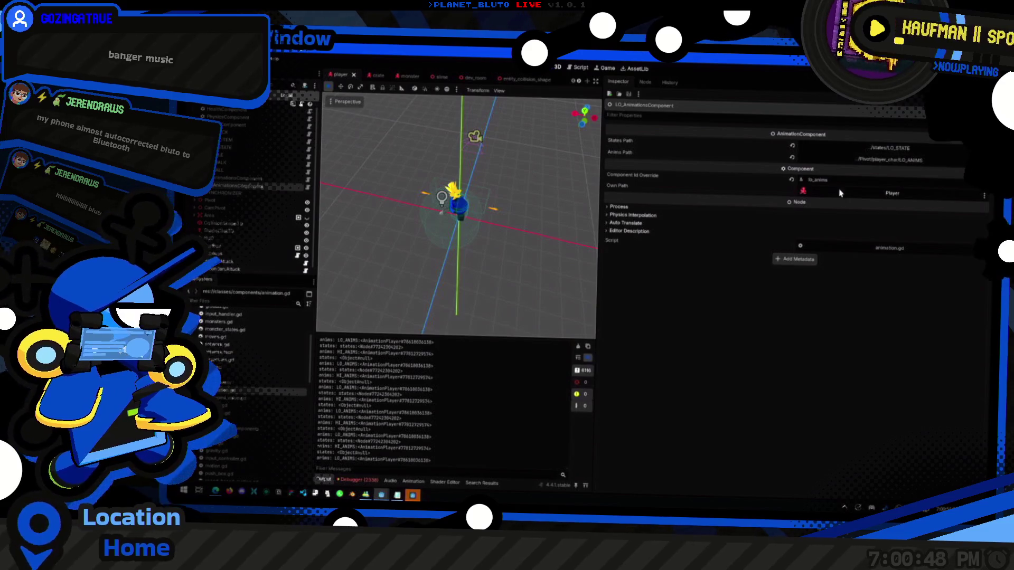
pyautogui.click(856, 181)
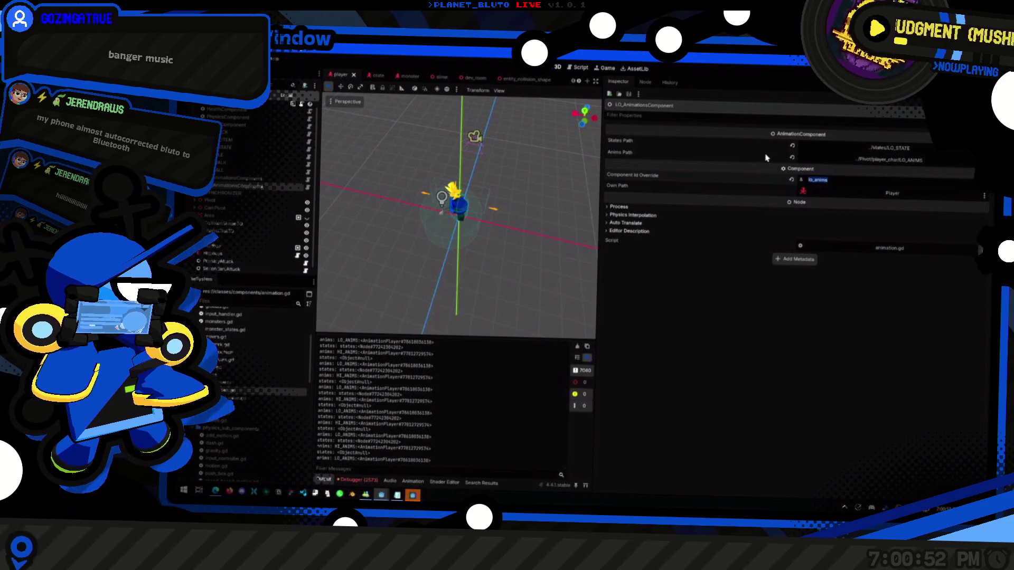
# - Comment out the states and anims debug prints in animation.gd
pyautogui.hotkey('alt', 'Tab')
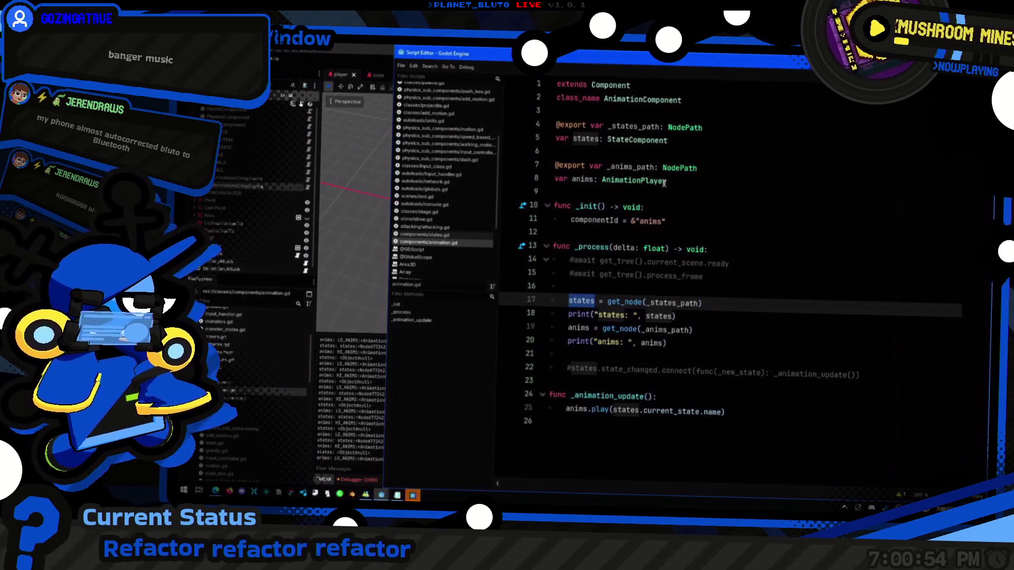
pyautogui.click(688, 327)
pyautogui.click(741, 348)
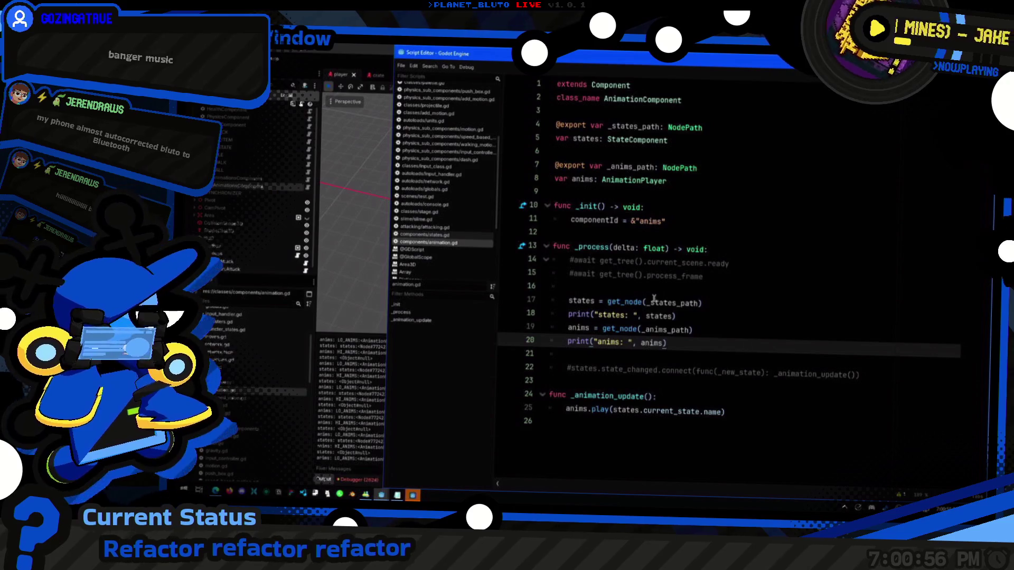
pyautogui.hotkey('alt', 'Tab')
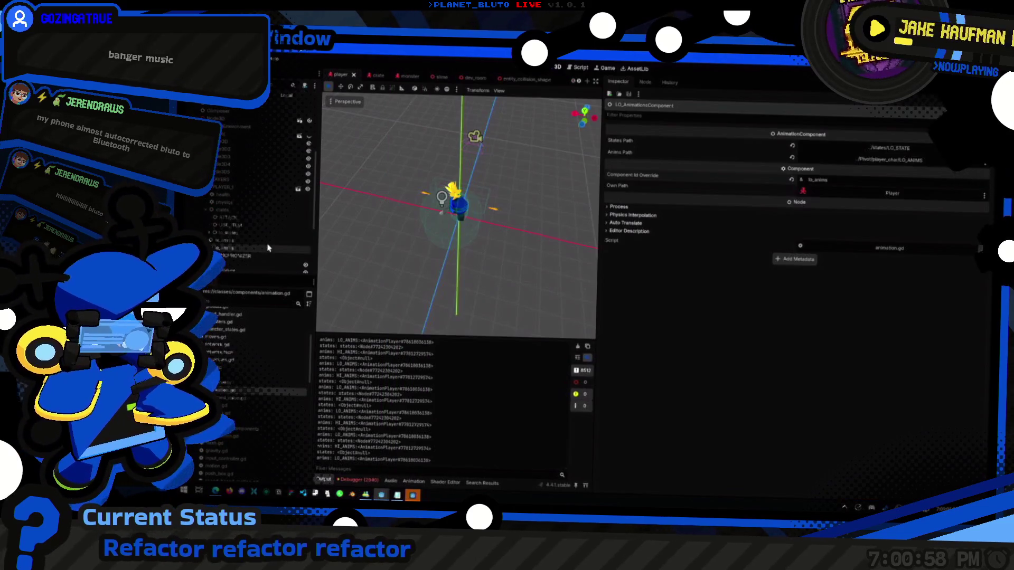
pyautogui.hotkey('alt', 'Tab')
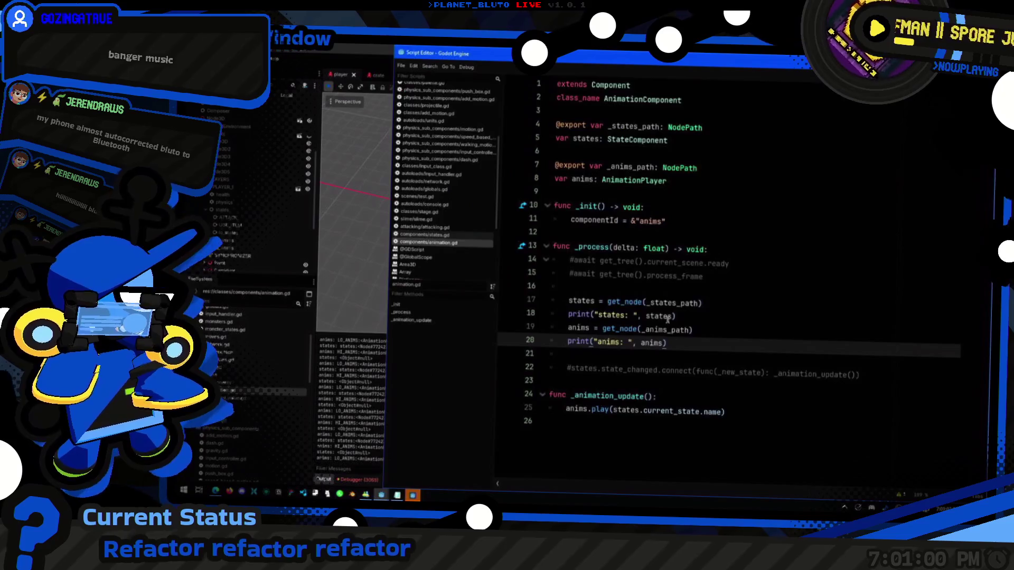
pyautogui.hotkey('alt', 'Tab')
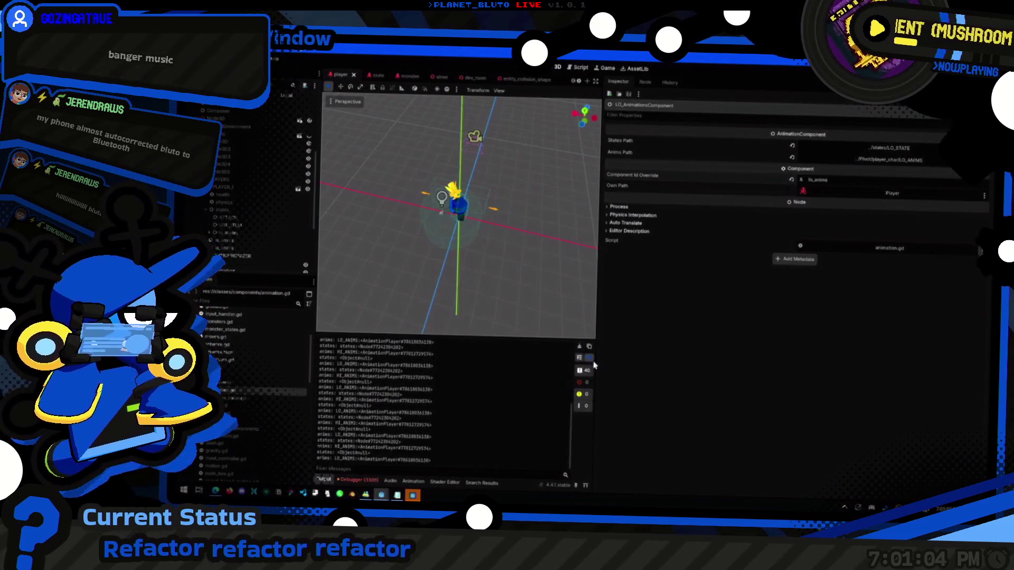
pyautogui.hotkey('alt', 'Tab')
pyautogui.press('Down')
pyautogui.hotkey('ctrl', 'k')
pyautogui.press('Up')
pyautogui.press('Up')
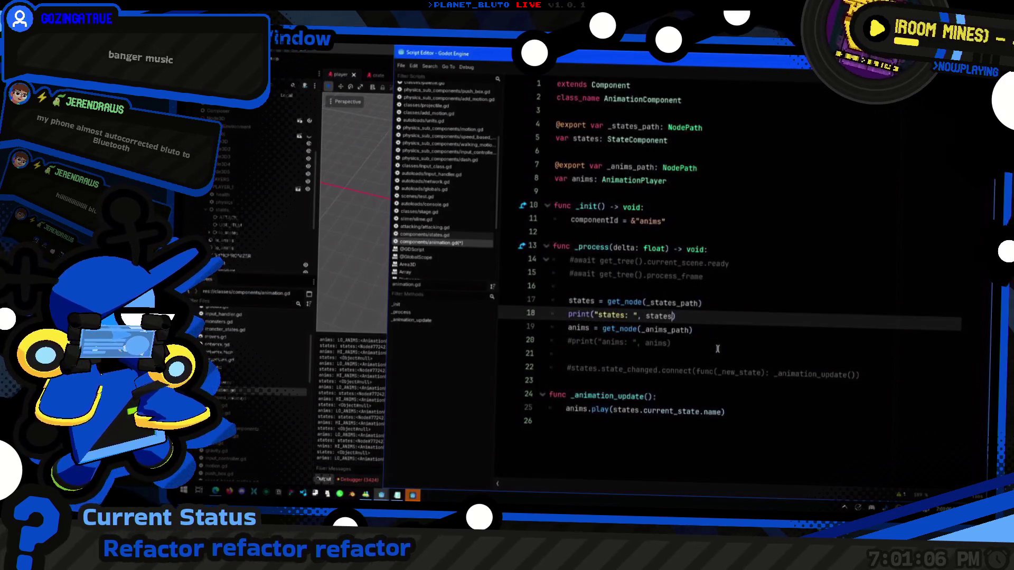
pyautogui.hotkey('ctrl', 'k')
pyautogui.hotkey('alt', 'Tab')
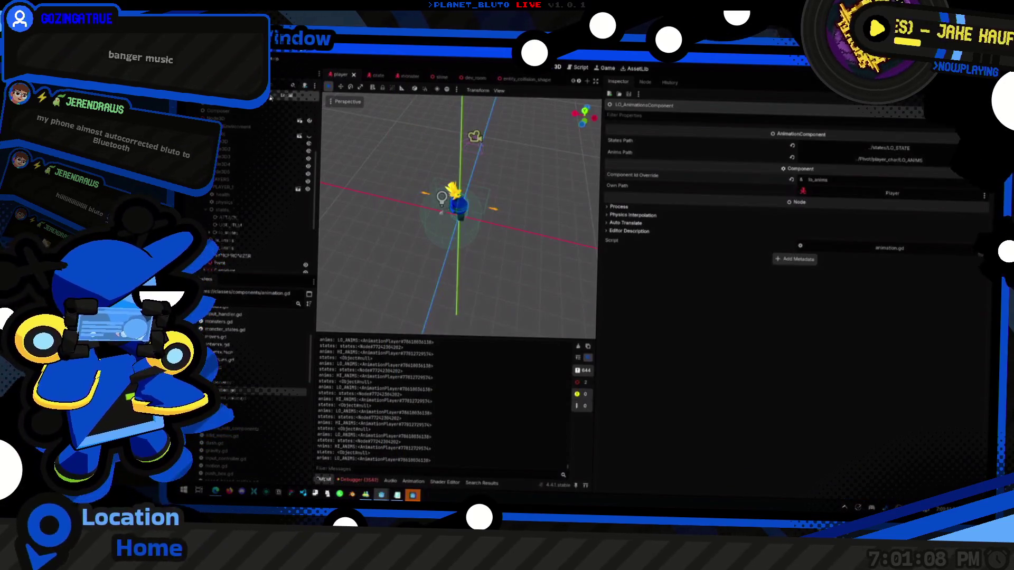
# - Set LO_AnimationsComponent's States Path to ./states/lo_states
pyautogui.click(242, 186)
pyautogui.click(244, 187)
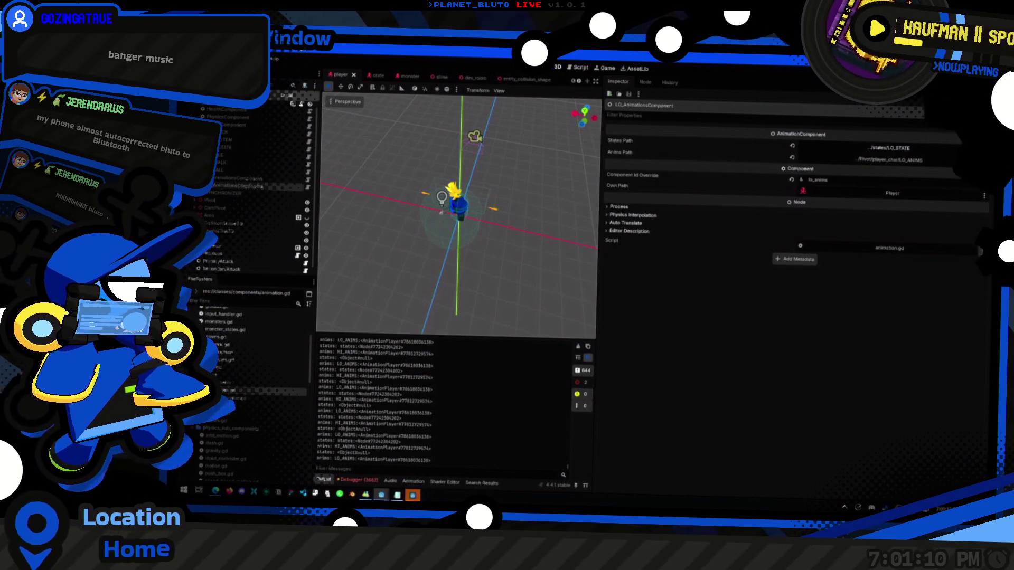
pyautogui.click(948, 170)
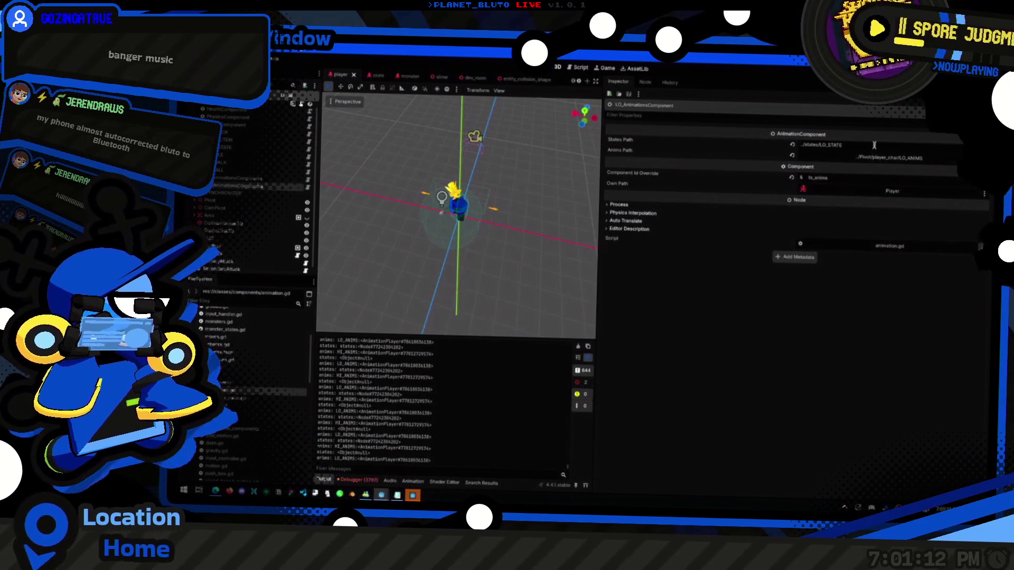
pyautogui.write('lo_anims')
pyautogui.press('Return')
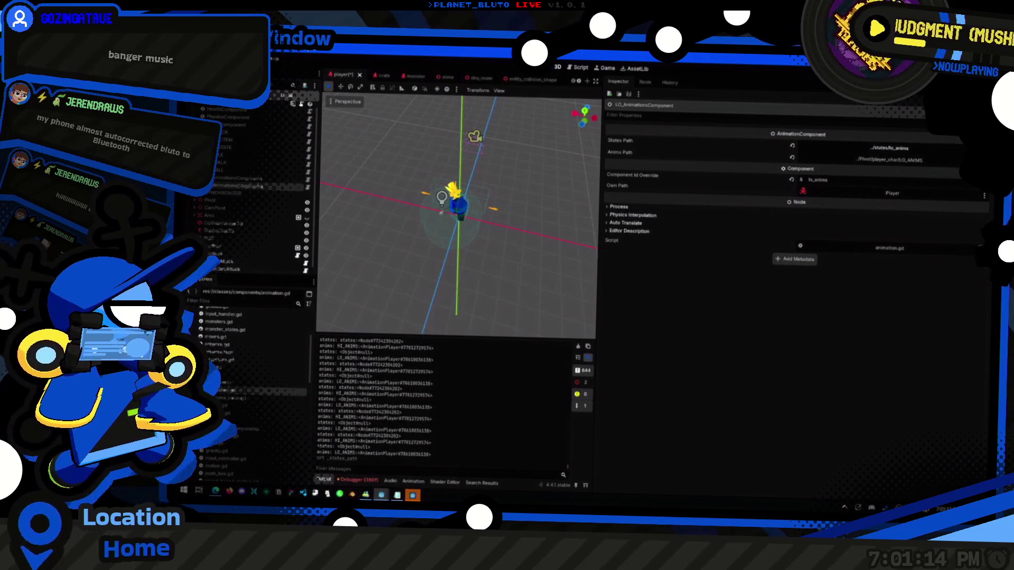
pyautogui.click(960, 178)
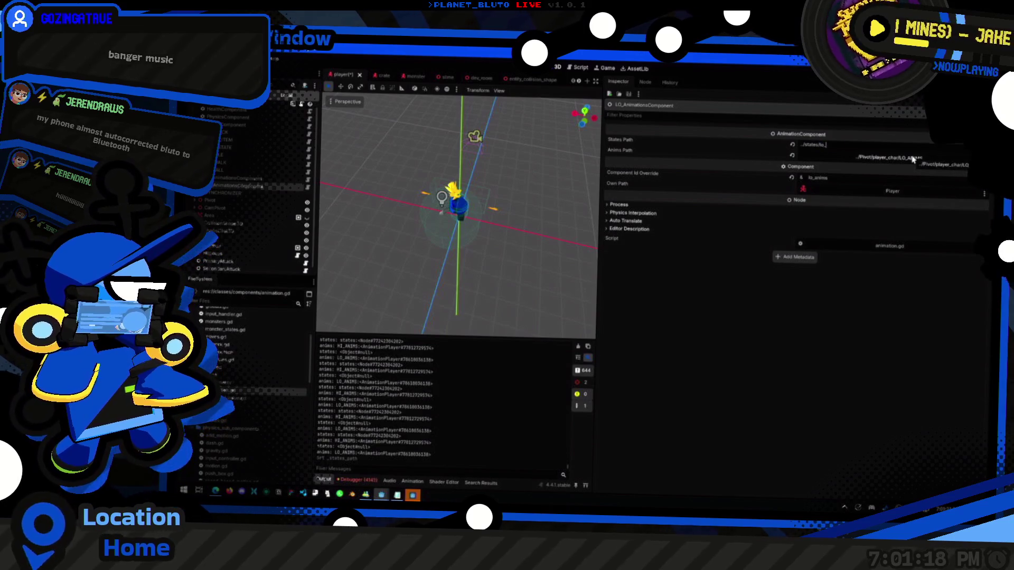
pyautogui.press('Return')
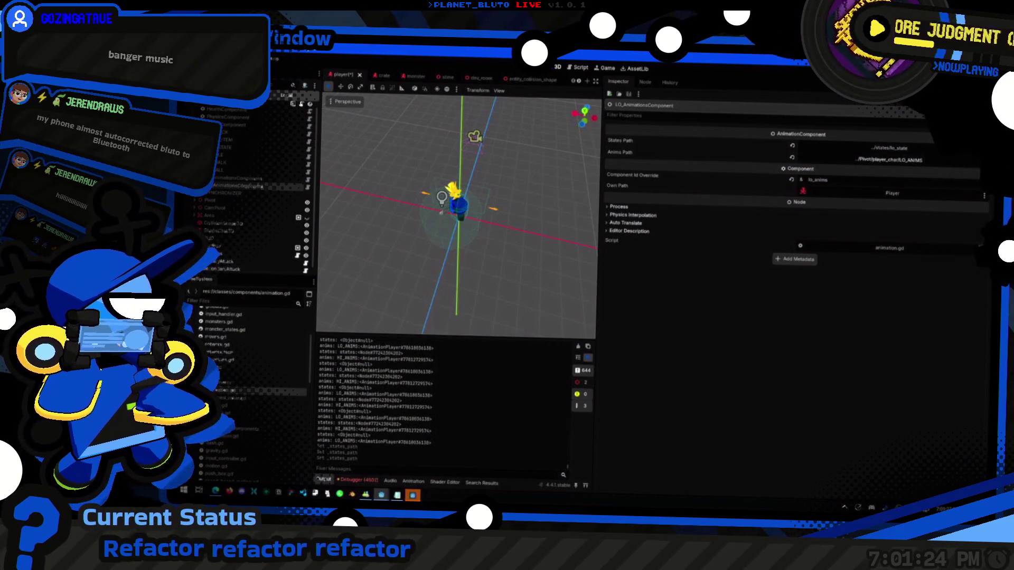
pyautogui.write('s')
pyautogui.press('Return')
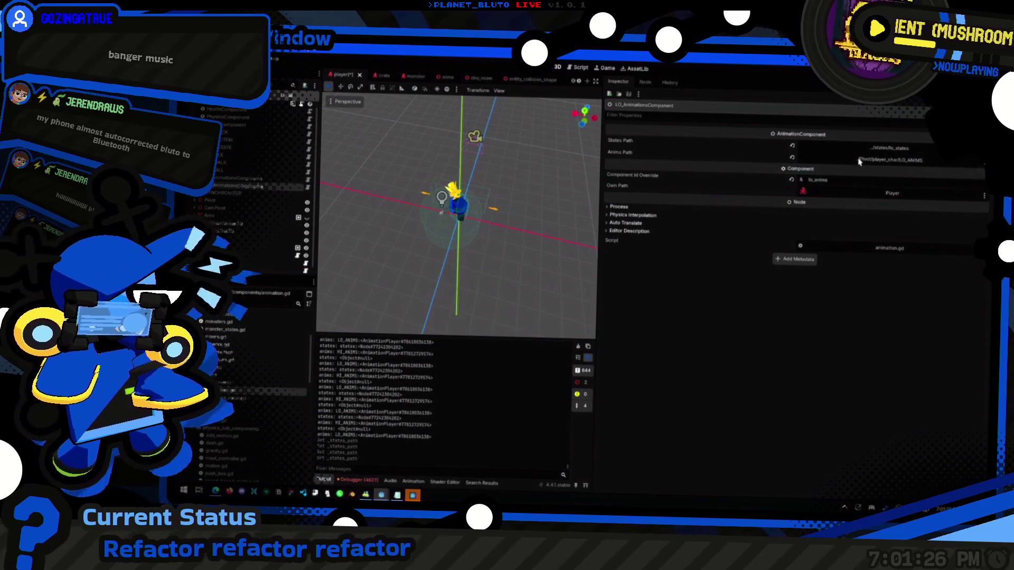
pyautogui.hotkey('alt', 'Tab')
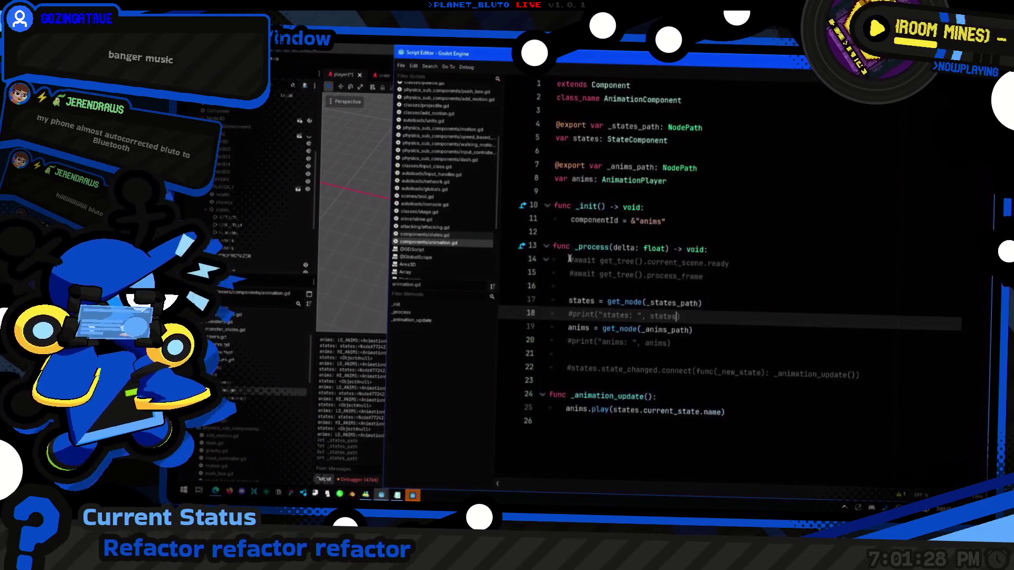
# - Wrap the states lookup in 'if (states == null):' and add a 'states != null' check below it
pyautogui.click(681, 315)
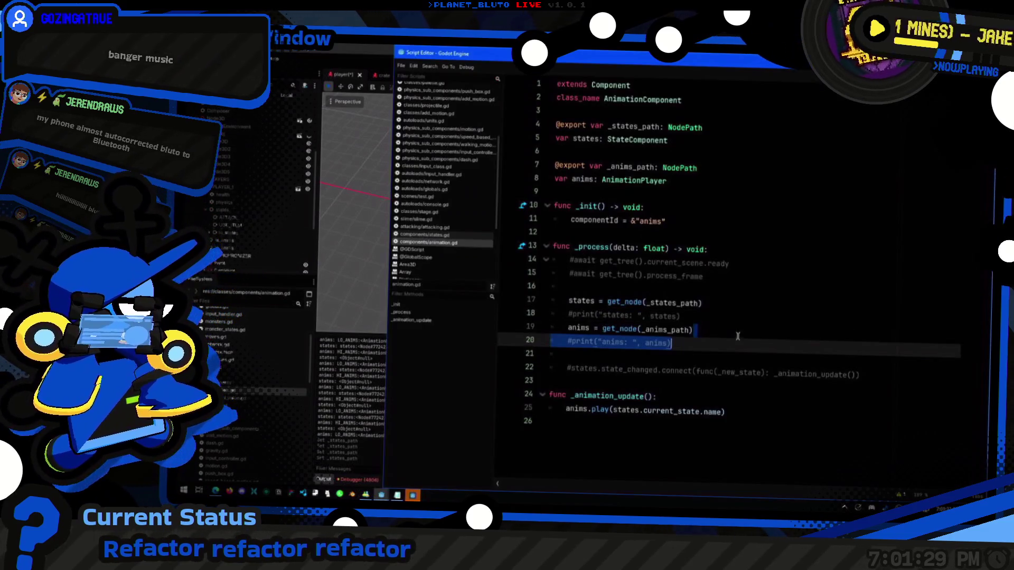
pyautogui.doubleClick(596, 301)
pyautogui.press('Up')
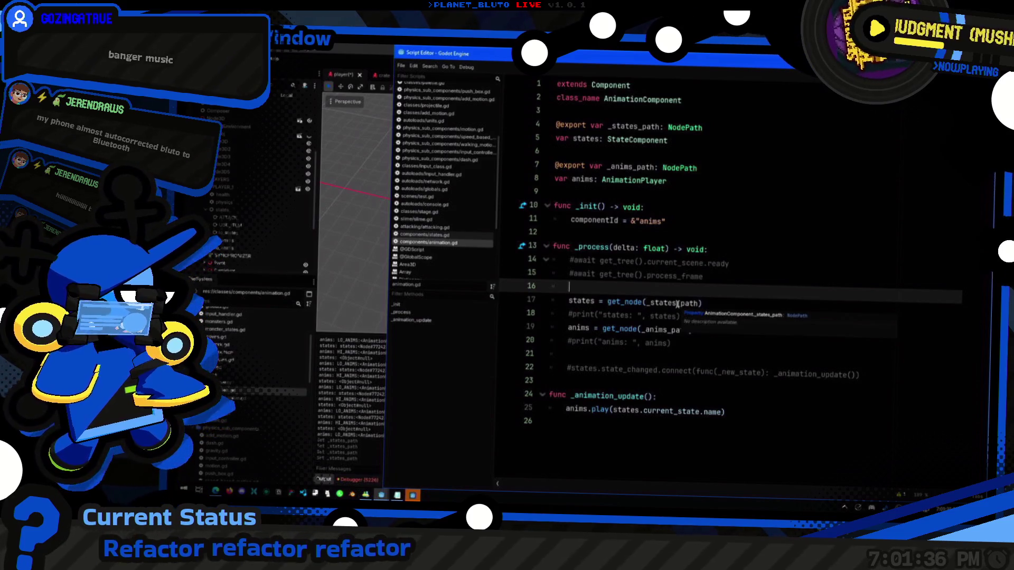
pyautogui.write('if ')
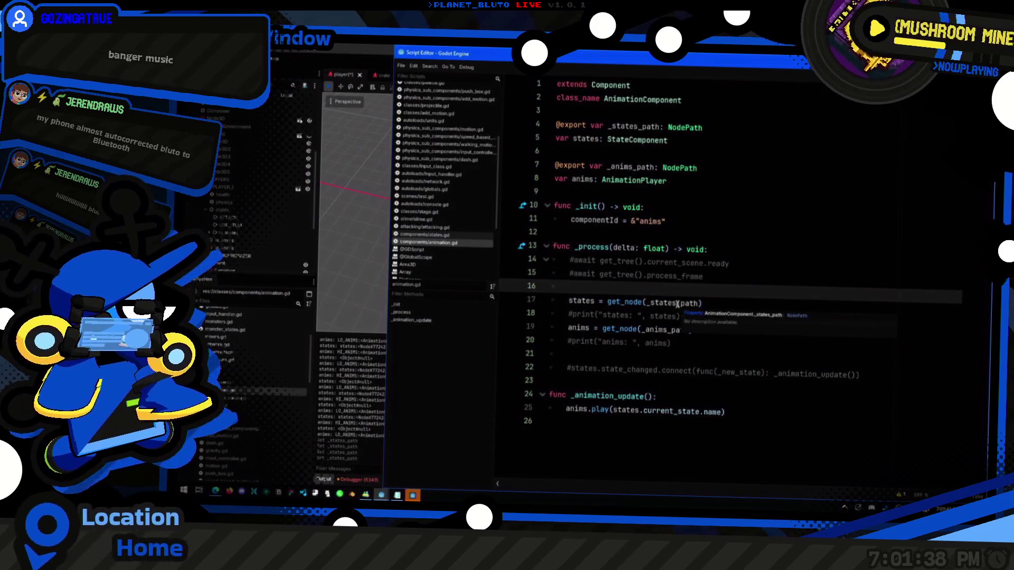
pyautogui.write('(states == nil')
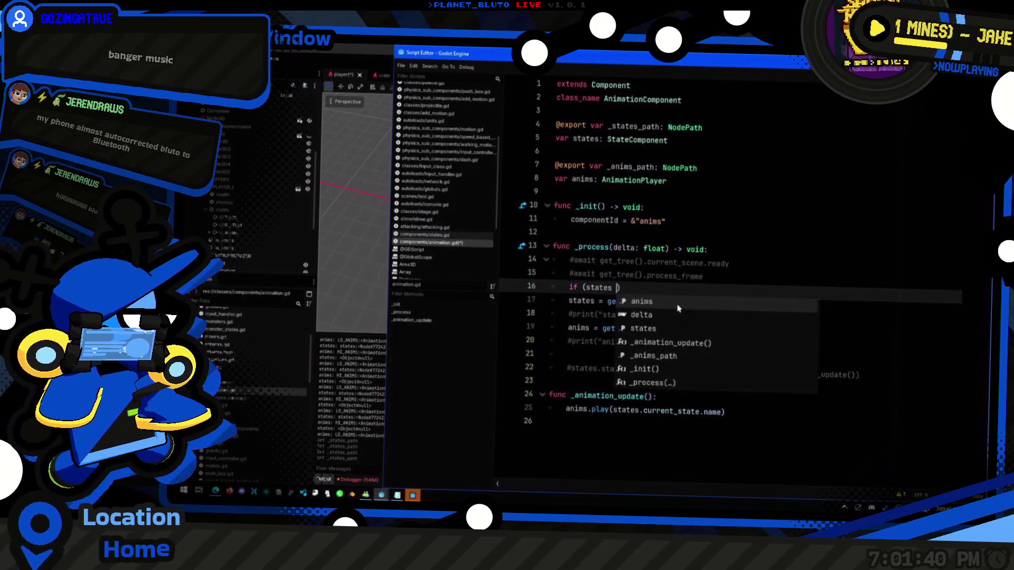
pyautogui.press('BackSpace')
pyautogui.press('BackSpace')
pyautogui.write('ull)":')
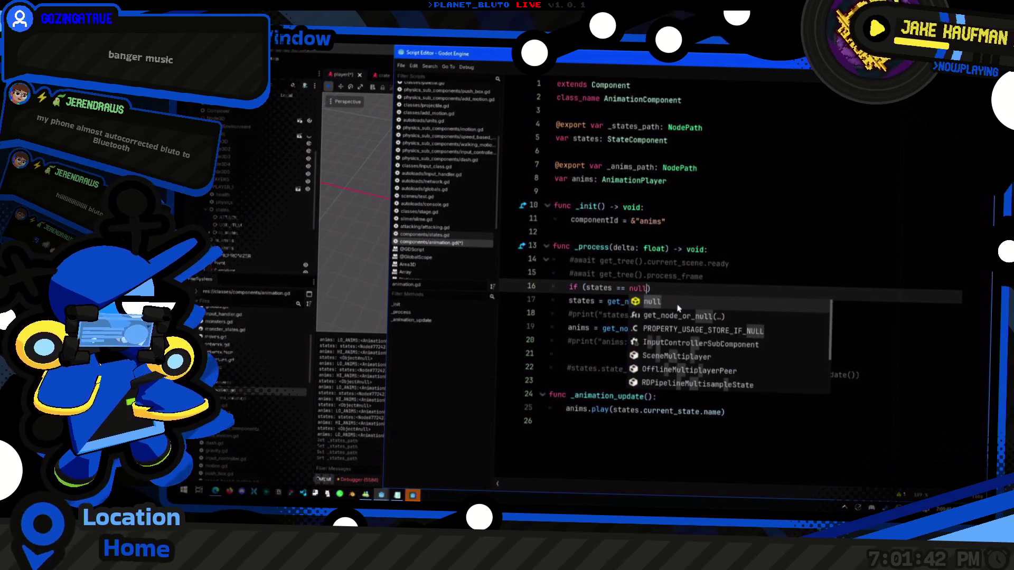
pyautogui.press('Down')
pyautogui.press('Home')
pyautogui.press('Tab')
pyautogui.press('End')
pyautogui.press('Return')
pyautogui.write('states ')
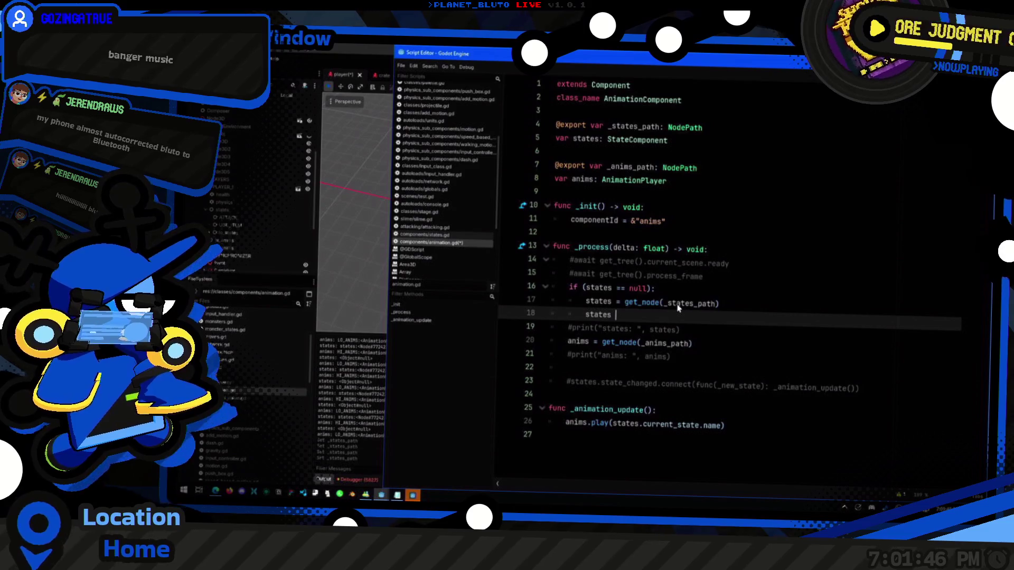
pyautogui.write('states != nu')
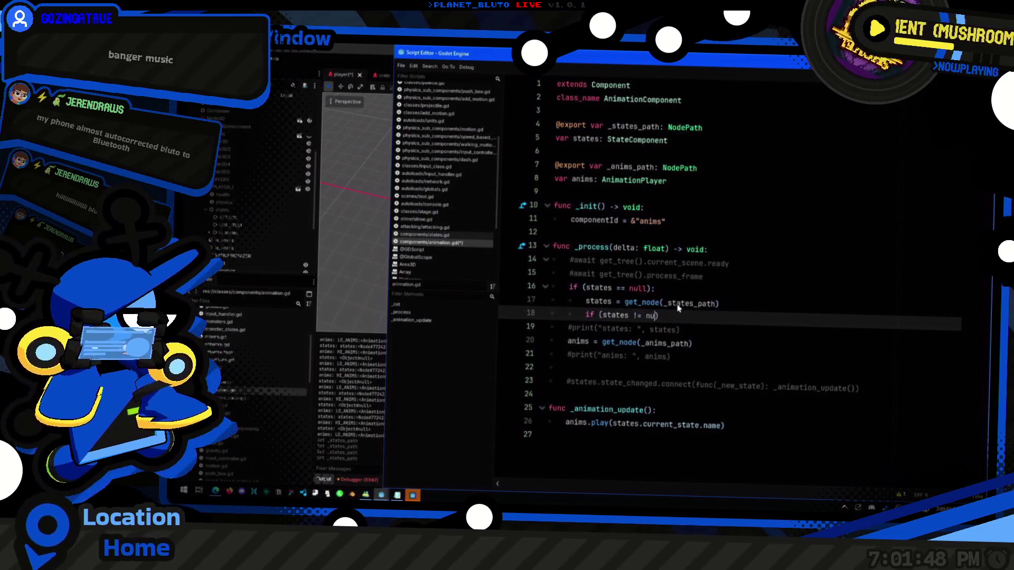
pyautogui.press('Return')
# - Copy the state_changed connect call under the not-null check, uncommented
pyautogui.press('Down')
pyautogui.press('Down')
pyautogui.press('Down')
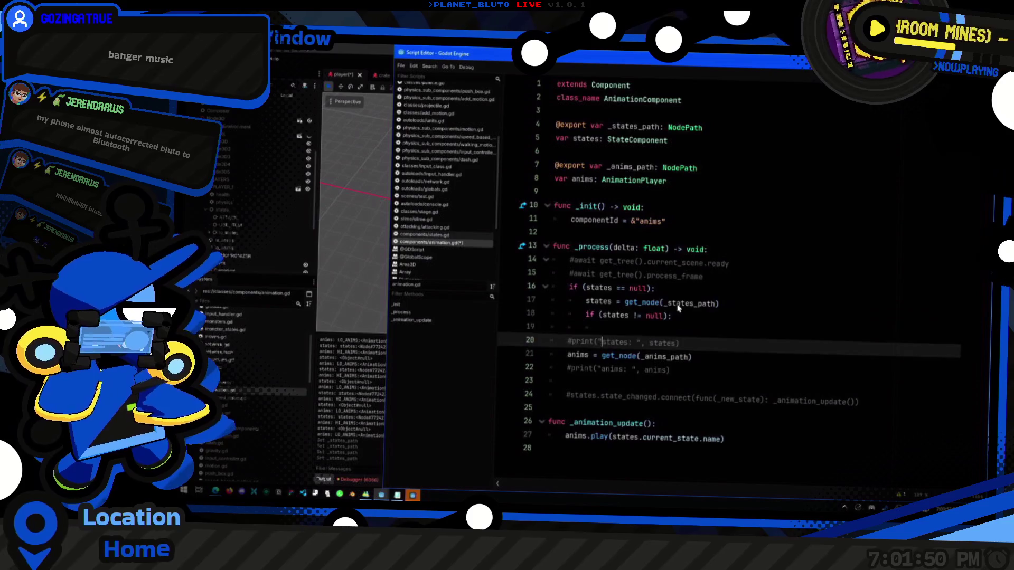
pyautogui.hotkey('ctrl', 'Left')
pyautogui.hotkey('shift', 'End')
pyautogui.hotkey('ctrl', 'c')
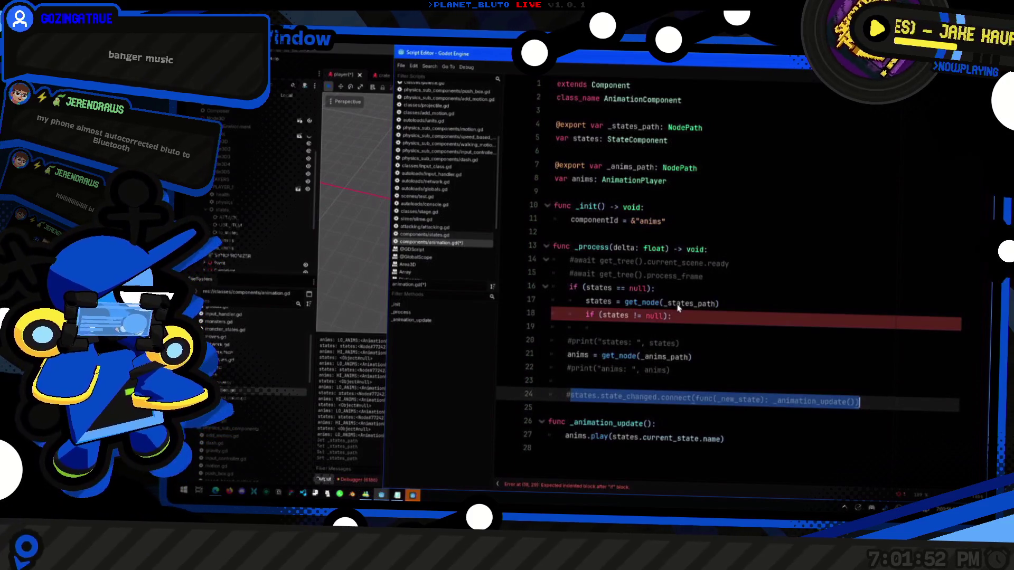
pyautogui.press('Up')
pyautogui.press('Up')
pyautogui.press('Up')
pyautogui.hotkey('ctrl', 'v')
# - Wrap the anims lookup in an 'anims == null' check and delete the commented anims print
pyautogui.click(707, 375)
pyautogui.press('Up')
pyautogui.press('Up')
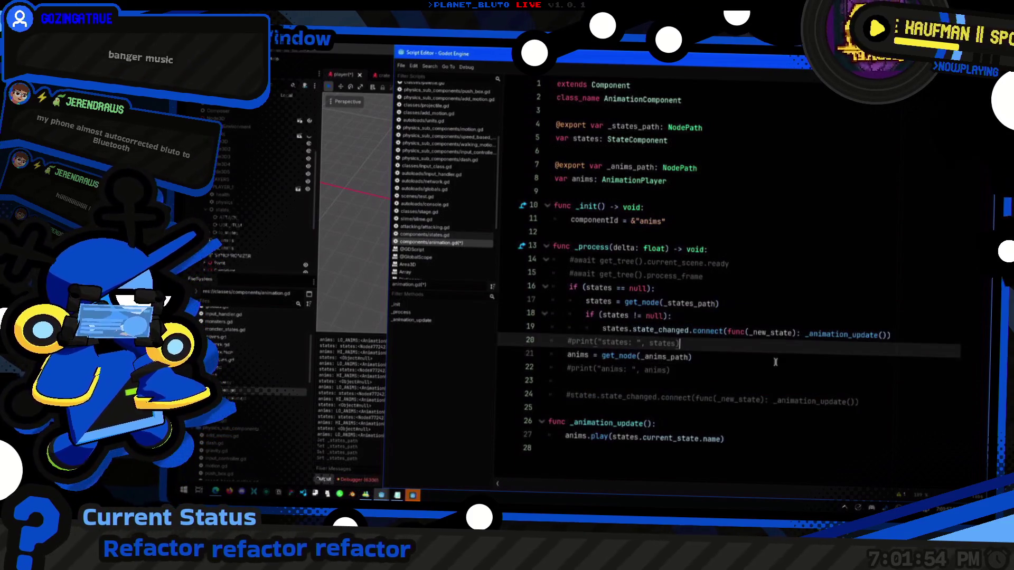
pyautogui.press('Return')
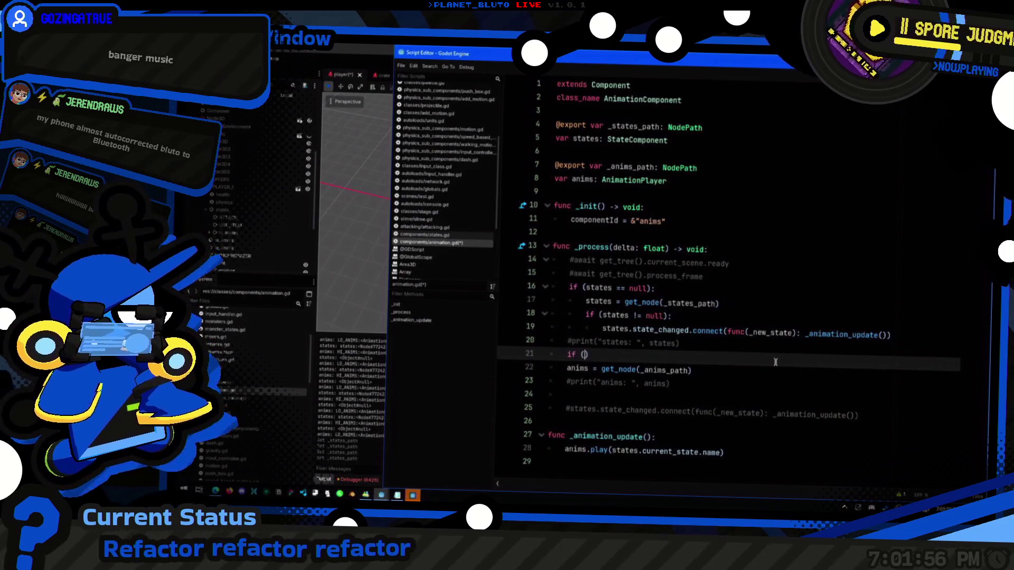
pyautogui.write('== null):')
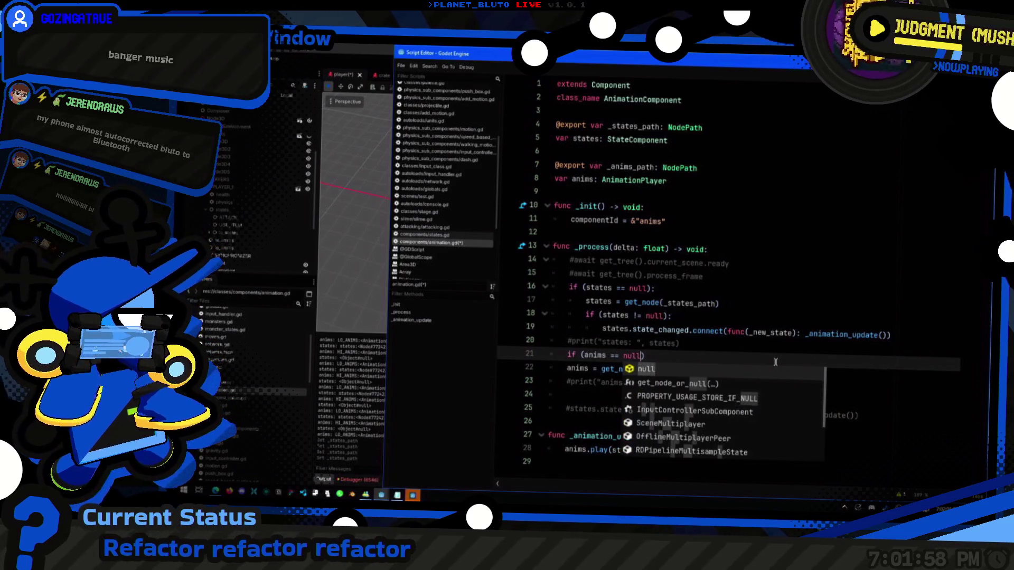
pyautogui.press('Down')
pyautogui.press('Home')
pyautogui.press('Tab')
pyautogui.press('Down')
pyautogui.hotkey('shift', 'End')
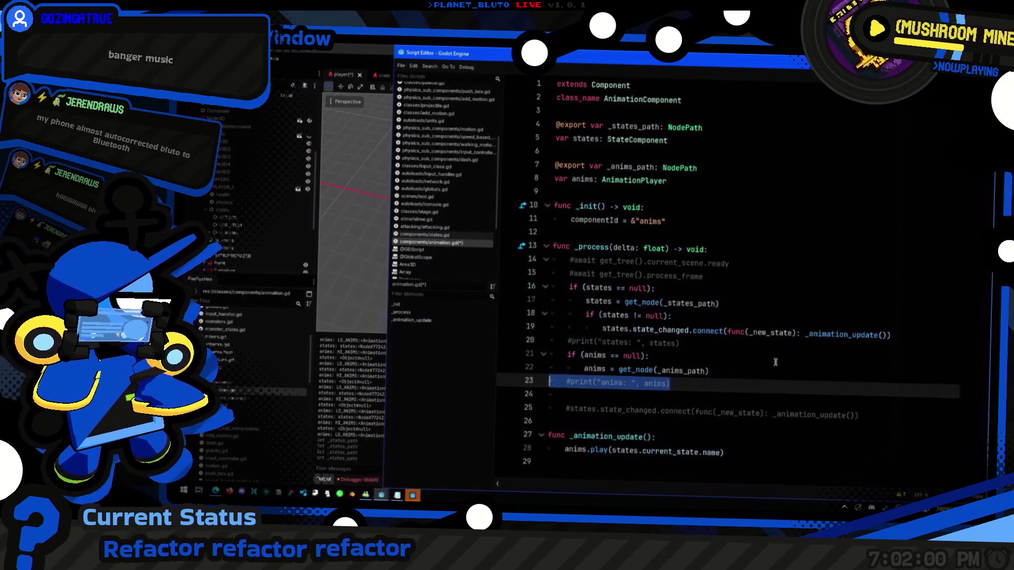
pyautogui.press('BackSpace')
pyautogui.press('BackSpace')
pyautogui.press('Up')
# - Delete the commented states print and the two commented await lines
pyautogui.press('Up')
pyautogui.hotkey('ctrl', 'shift', 'k')
pyautogui.press('Up')
pyautogui.press('End')
pyautogui.press('Return')
pyautogui.press('Up')
pyautogui.press('Up')
pyautogui.press('Up')
pyautogui.hotkey('shift', 'Down')
pyautogui.hotkey('shift', 'End')
pyautogui.press('BackSpace')
# - Remove the old commented connect line and stray blank lines, then save
pyautogui.press('BackSpace')
pyautogui.press('Down')
pyautogui.press('Down')
pyautogui.press('Down')
pyautogui.press('End')
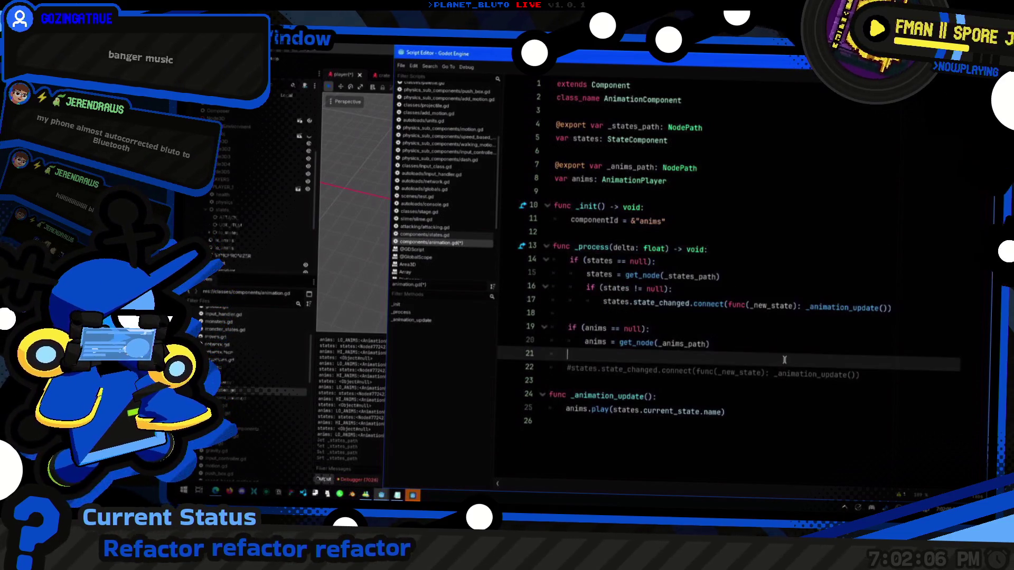
pyautogui.press('Delete')
pyautogui.hotkey('shift', 'Home')
pyautogui.press('BackSpace')
pyautogui.press('BackSpace')
pyautogui.press('Return')
pyautogui.press('BackSpace')
pyautogui.press('Return')
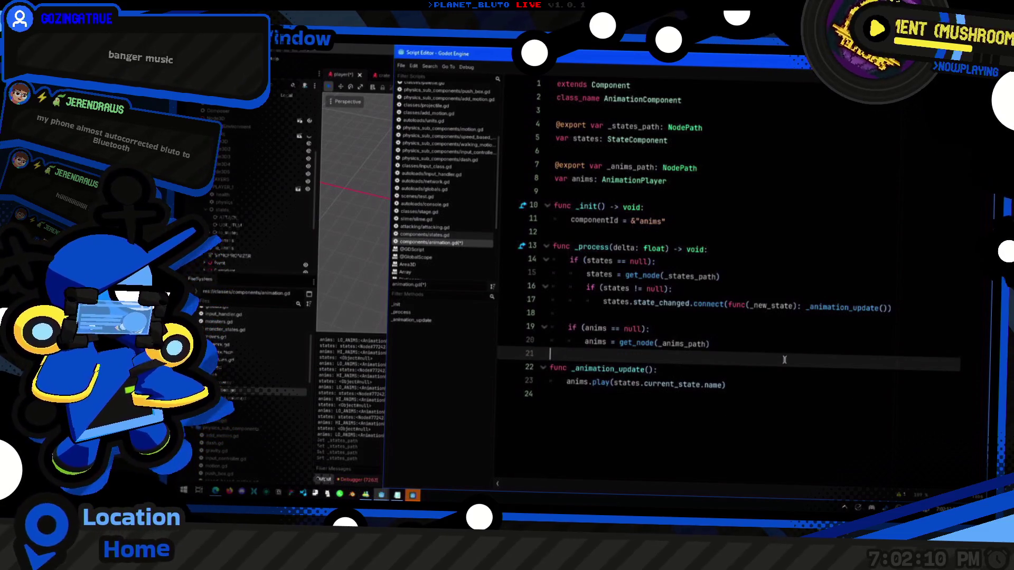
pyautogui.hotkey('alt', 'Tab')
pyautogui.hotkey('ctrl', 's')
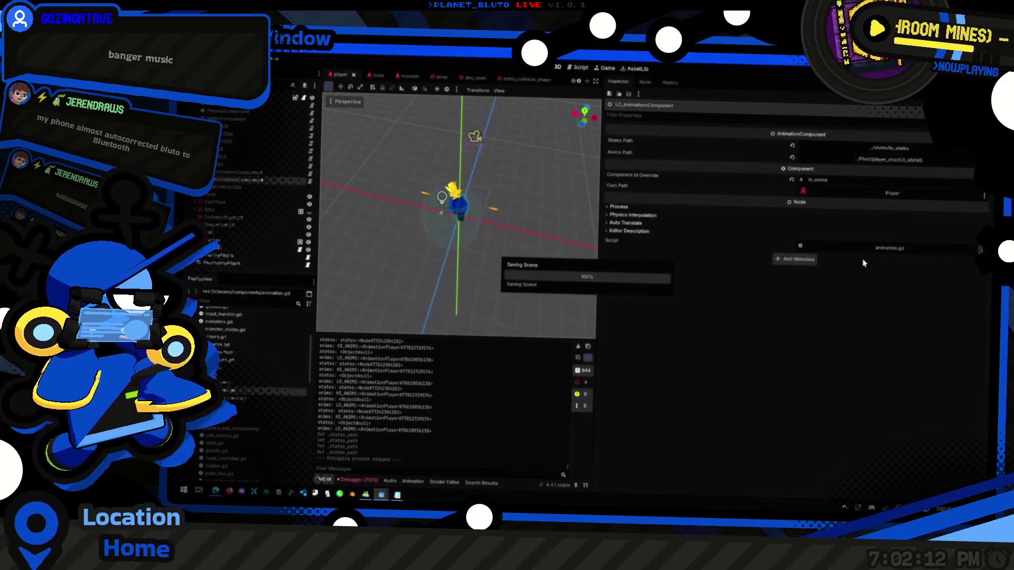
pyautogui.press('F5')
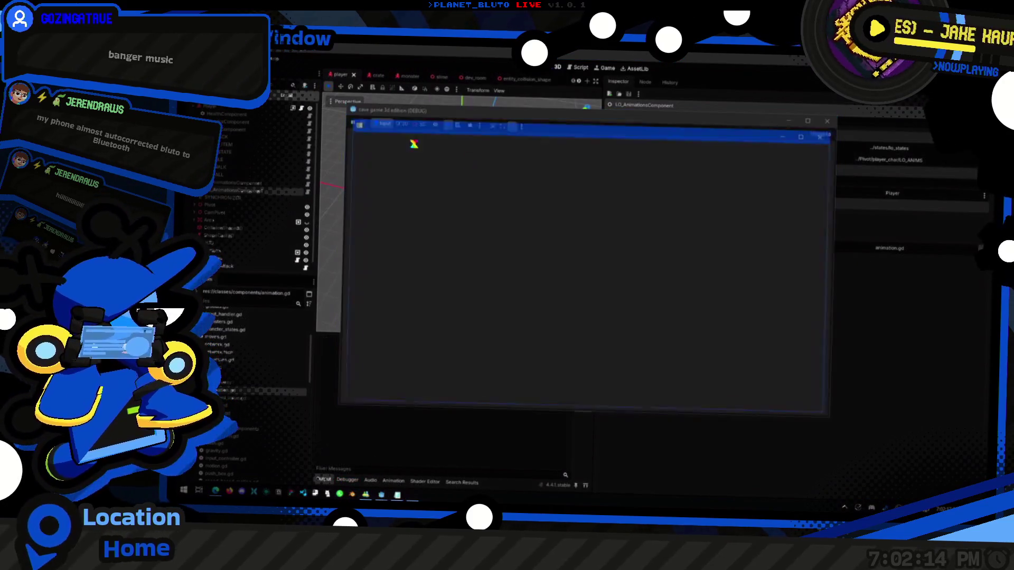
pyautogui.click(457, 177)
pyautogui.click(453, 197)
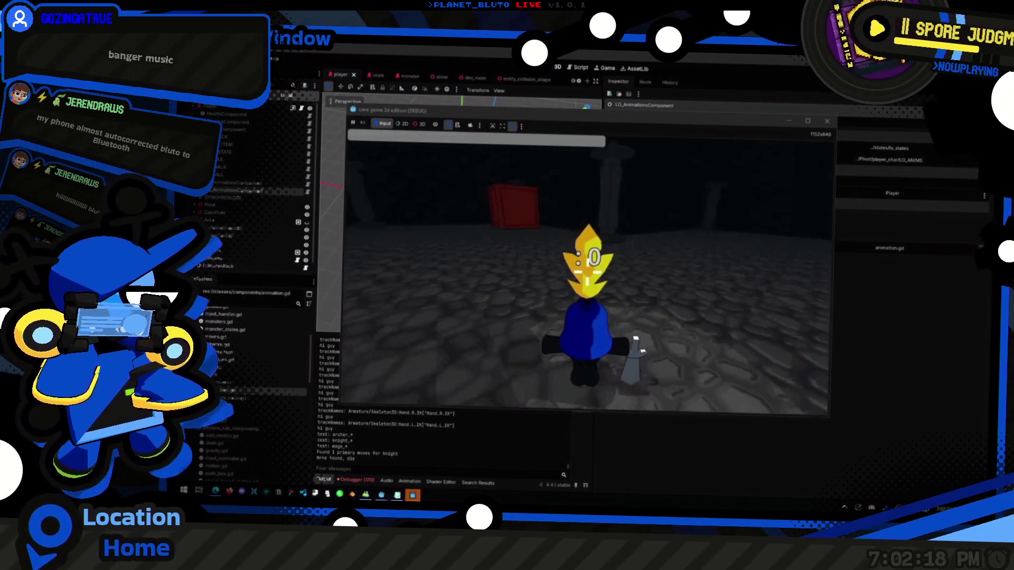
pyautogui.press('w')
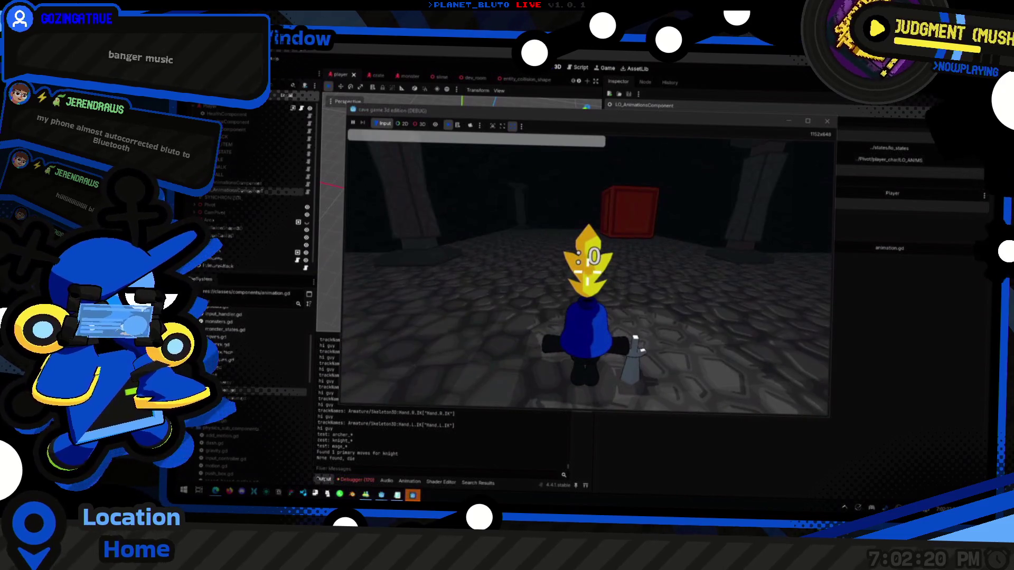
pyautogui.press('d')
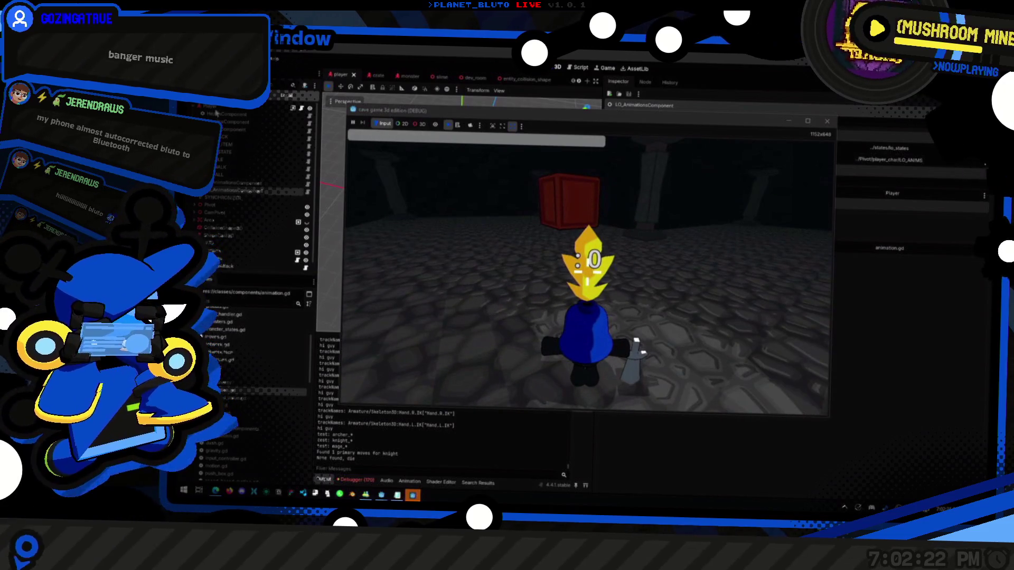
pyautogui.press('F8')
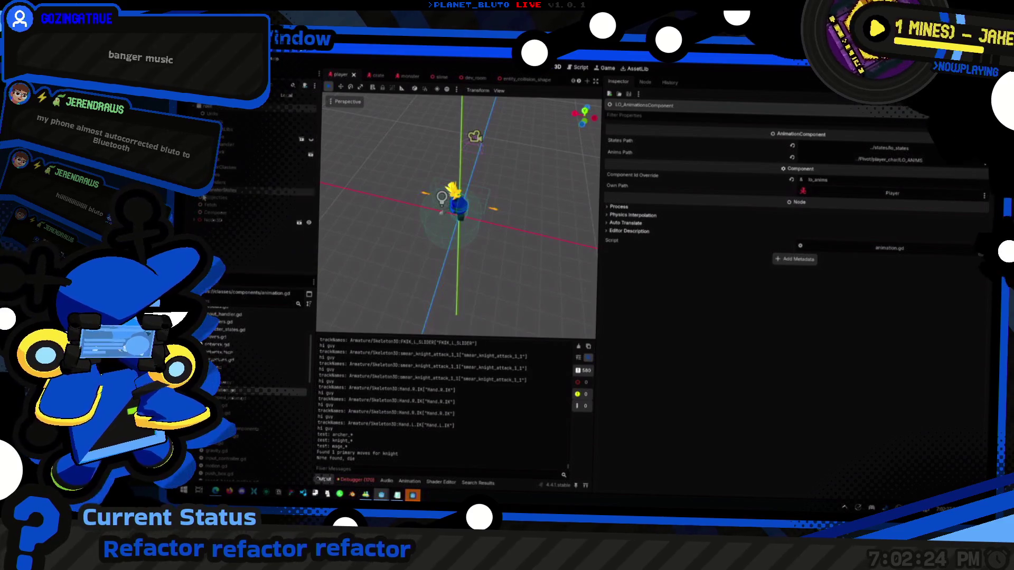
pyautogui.click(202, 221)
# - Stop the game and duplicate the FALL state node as JUMP
pyautogui.press('F5')
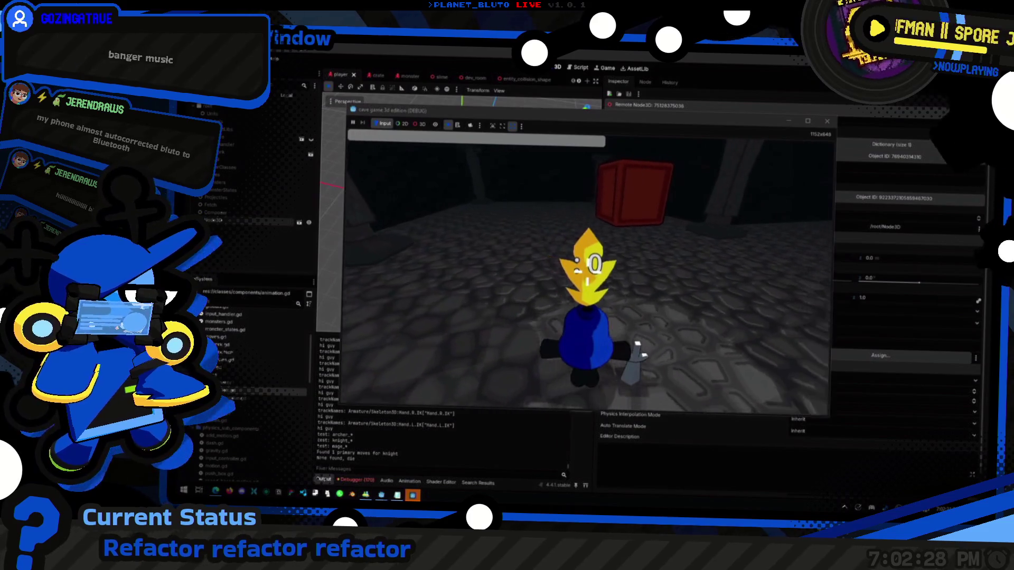
pyautogui.press('F8')
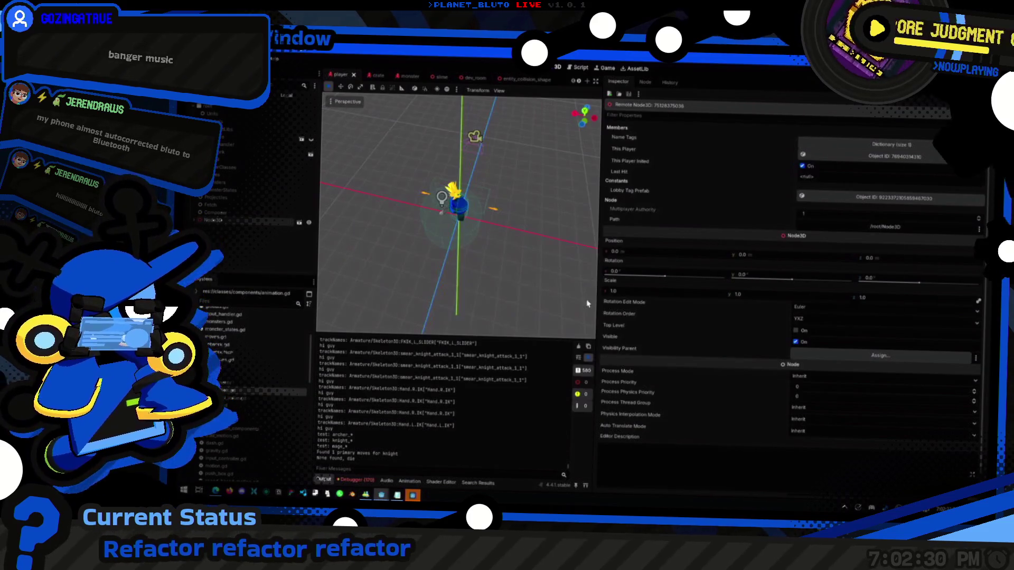
pyautogui.hotkey('alt', 'Tab')
pyautogui.click(288, 98)
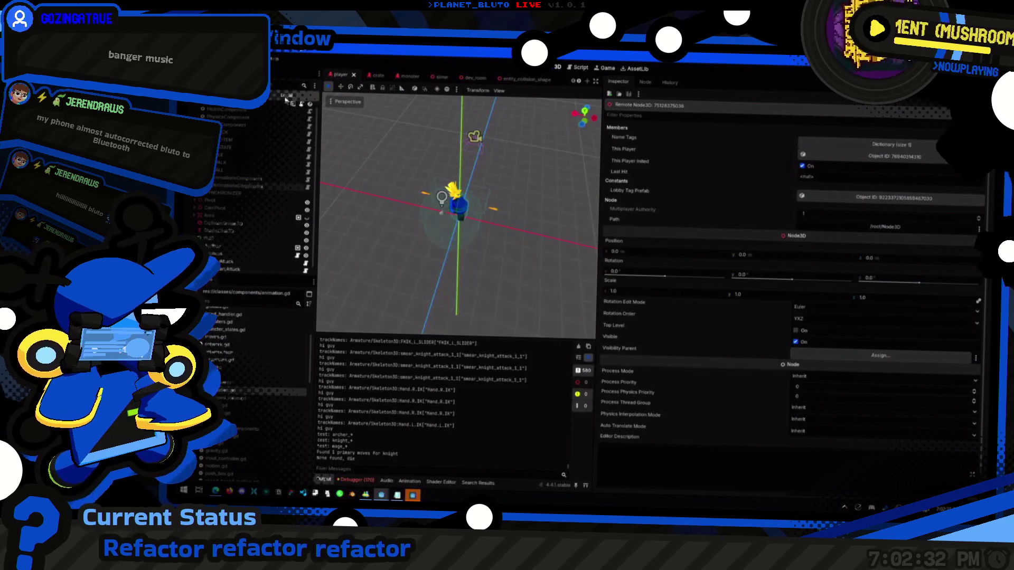
pyautogui.click(236, 163)
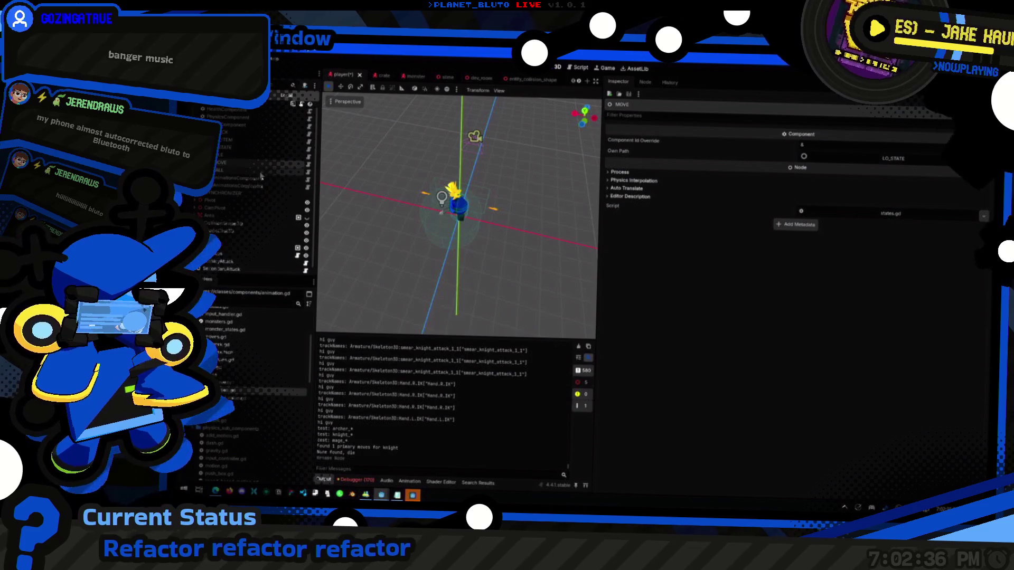
pyautogui.click(245, 171)
pyautogui.hotkey('ctrl', 'd')
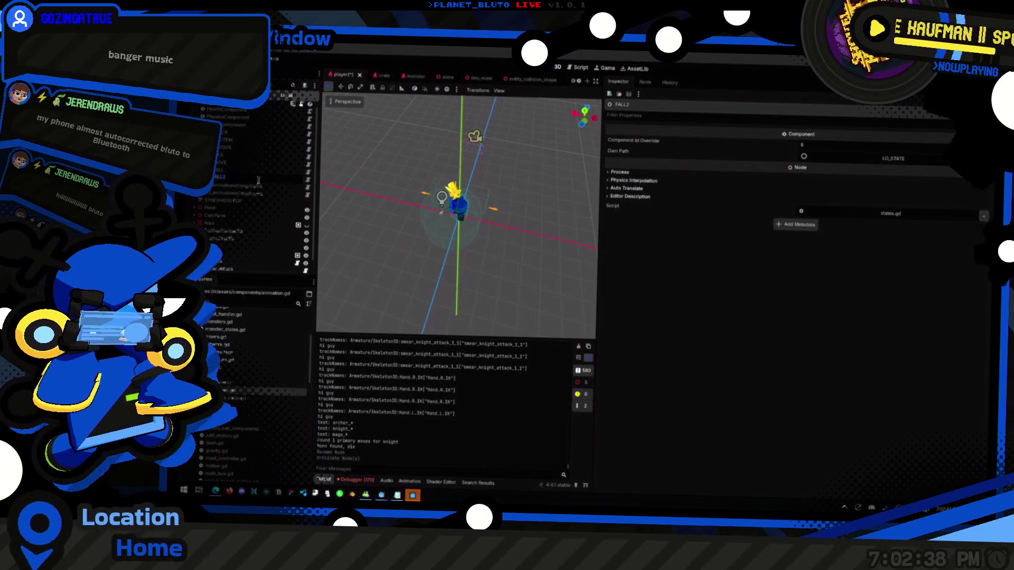
pyautogui.press('Return')
# - Inspect the MOVE, LO_STATE and ATTACK nodes, then return to the running game
pyautogui.click(244, 170)
pyautogui.click(273, 153)
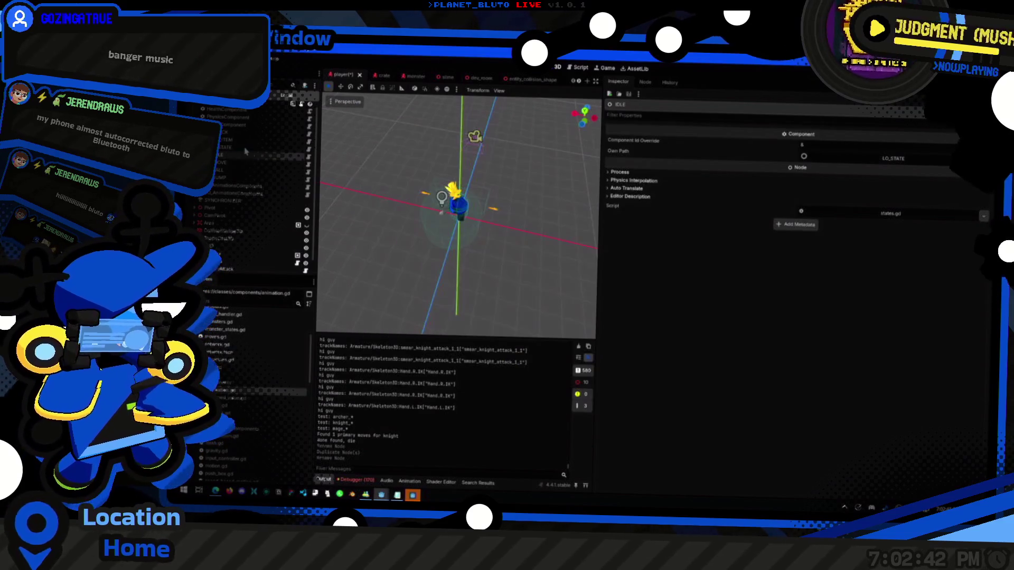
pyautogui.hotkey('alt', 'Tab')
pyautogui.click(222, 138)
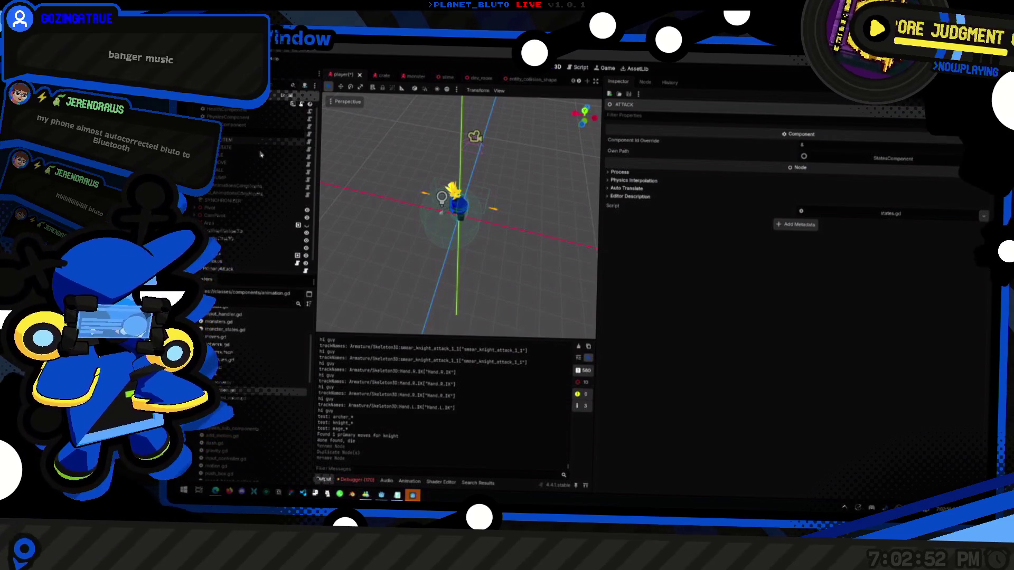
pyautogui.hotkey('alt', 'Tab')
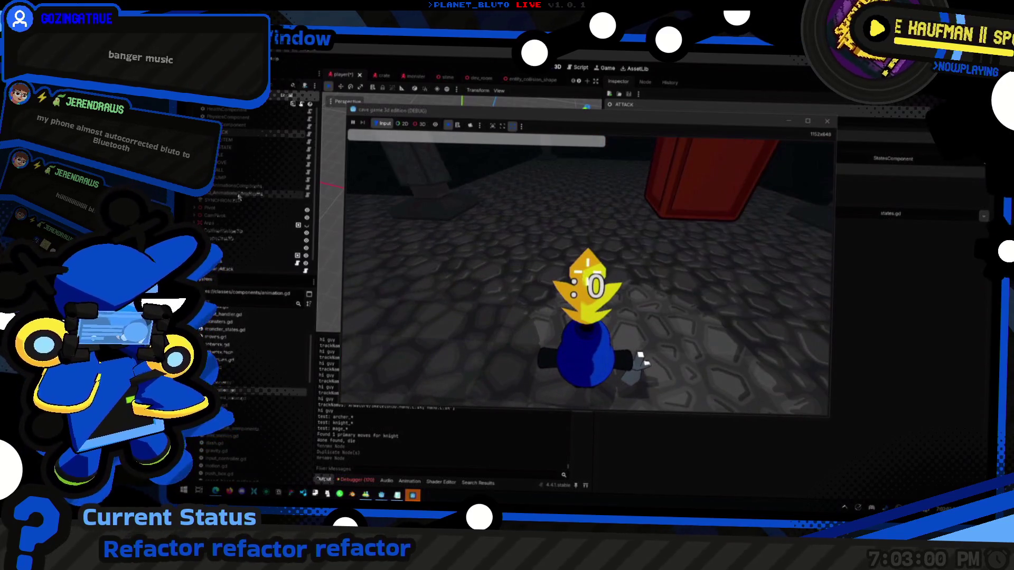
# - Return to the running game and turn the character toward the red crate
pyautogui.hotkey('alt', 'Tab')
pyautogui.hotkey('alt', 'Tab')
pyautogui.press('Escape')
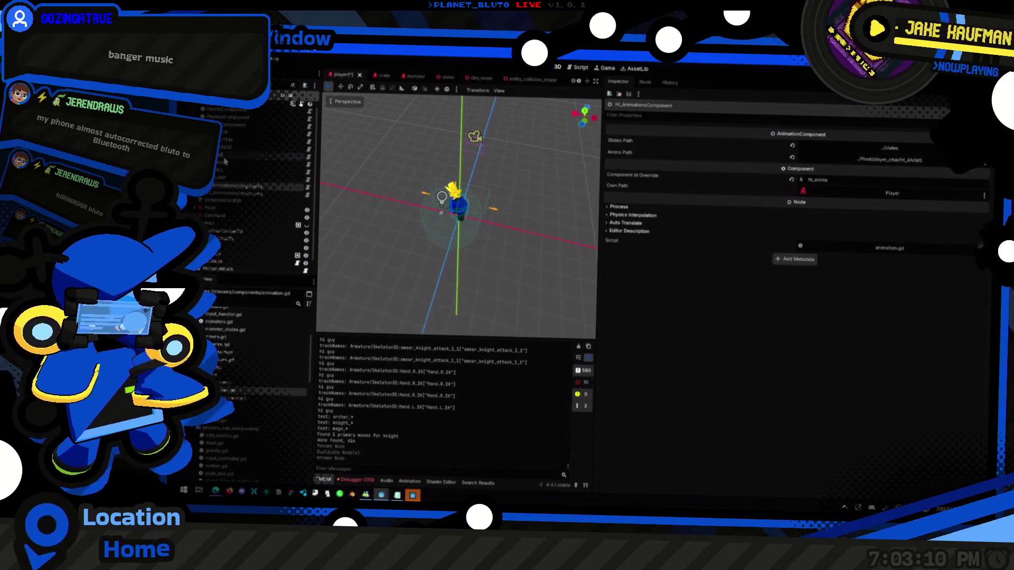
pyautogui.hotkey('alt', 'Tab')
pyautogui.click(603, 241)
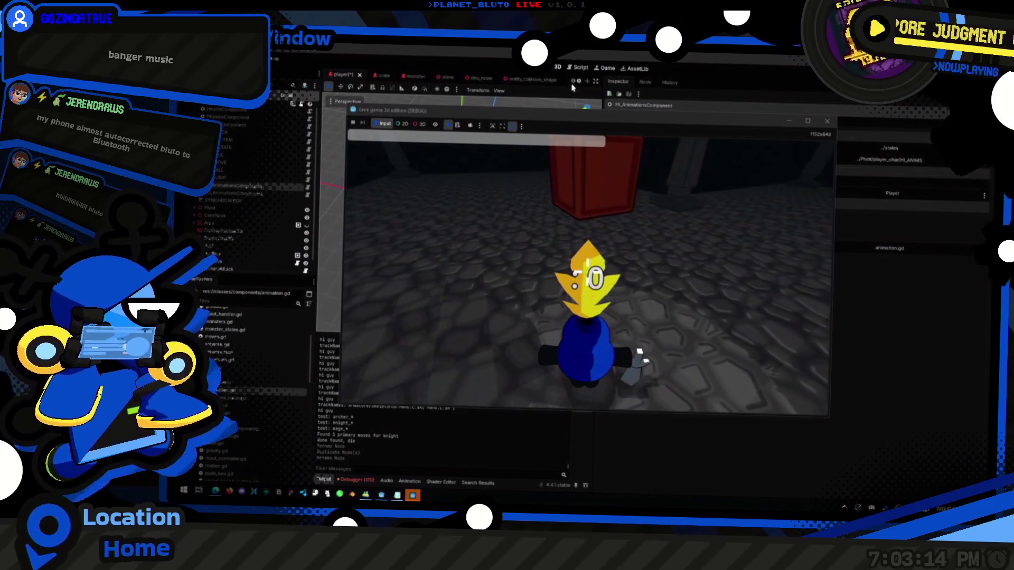
# - Back in animation.gd, put the caret at the end of line 20 near the anims lookup
pyautogui.hotkey('alt', 'Tab')
pyautogui.click(777, 316)
pyautogui.click(771, 349)
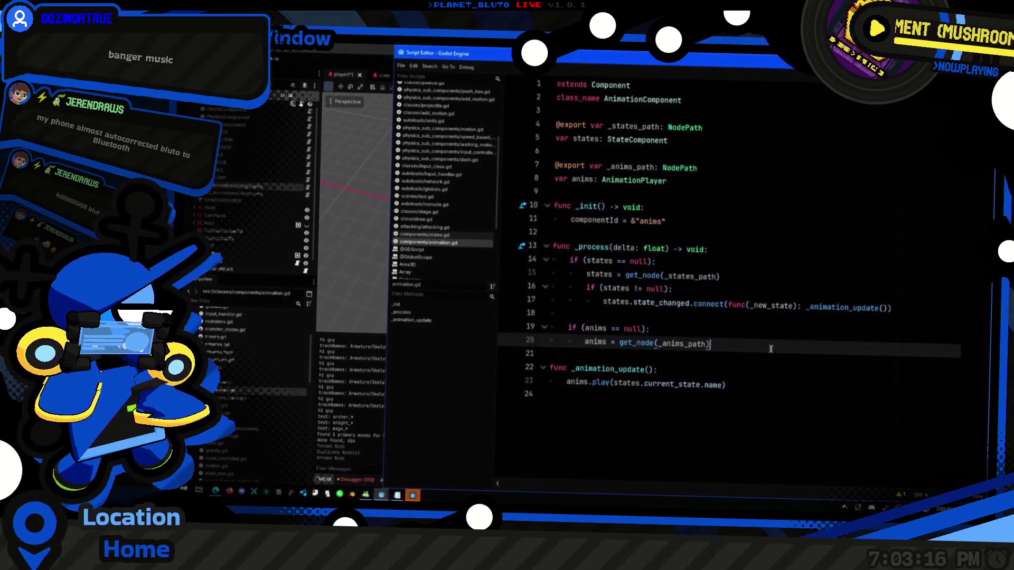